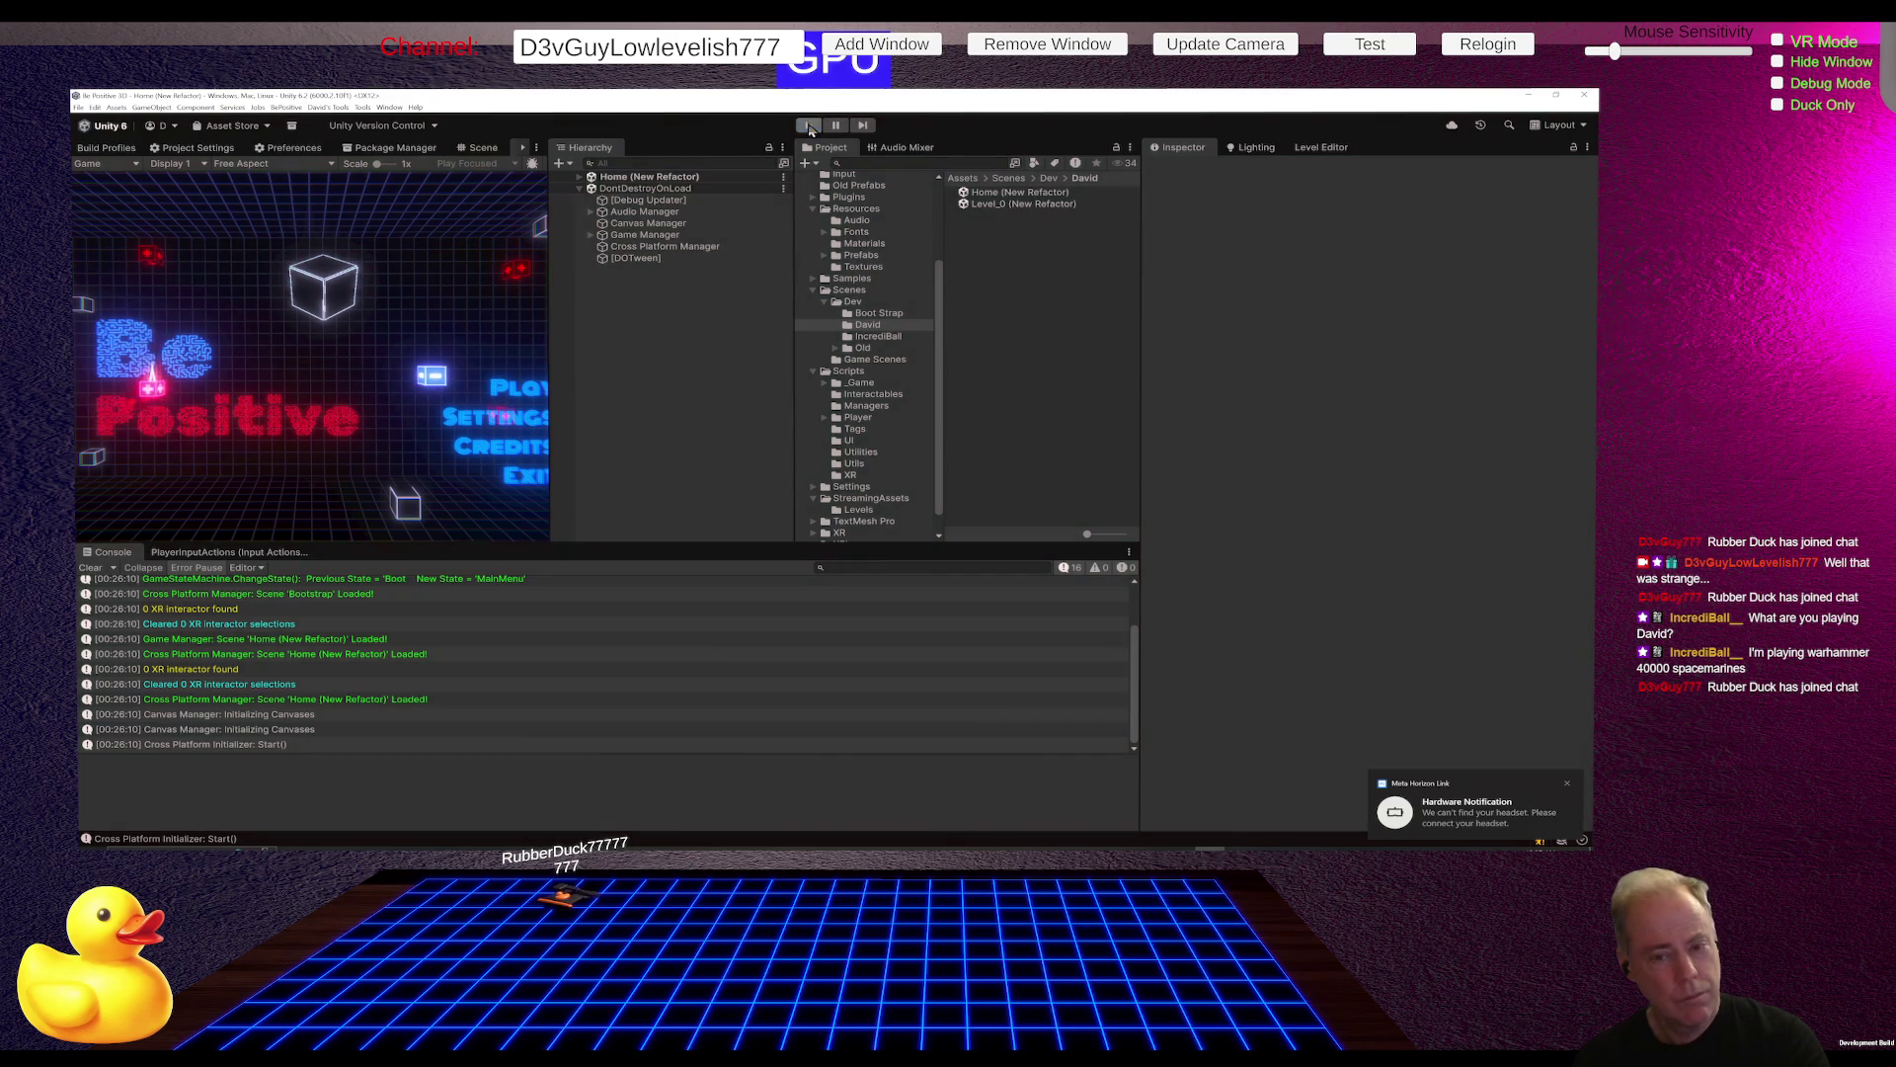
Step: Exit Play mode and show XR Plug-in Management settings with OpenXR enabled
left_click(808, 126)
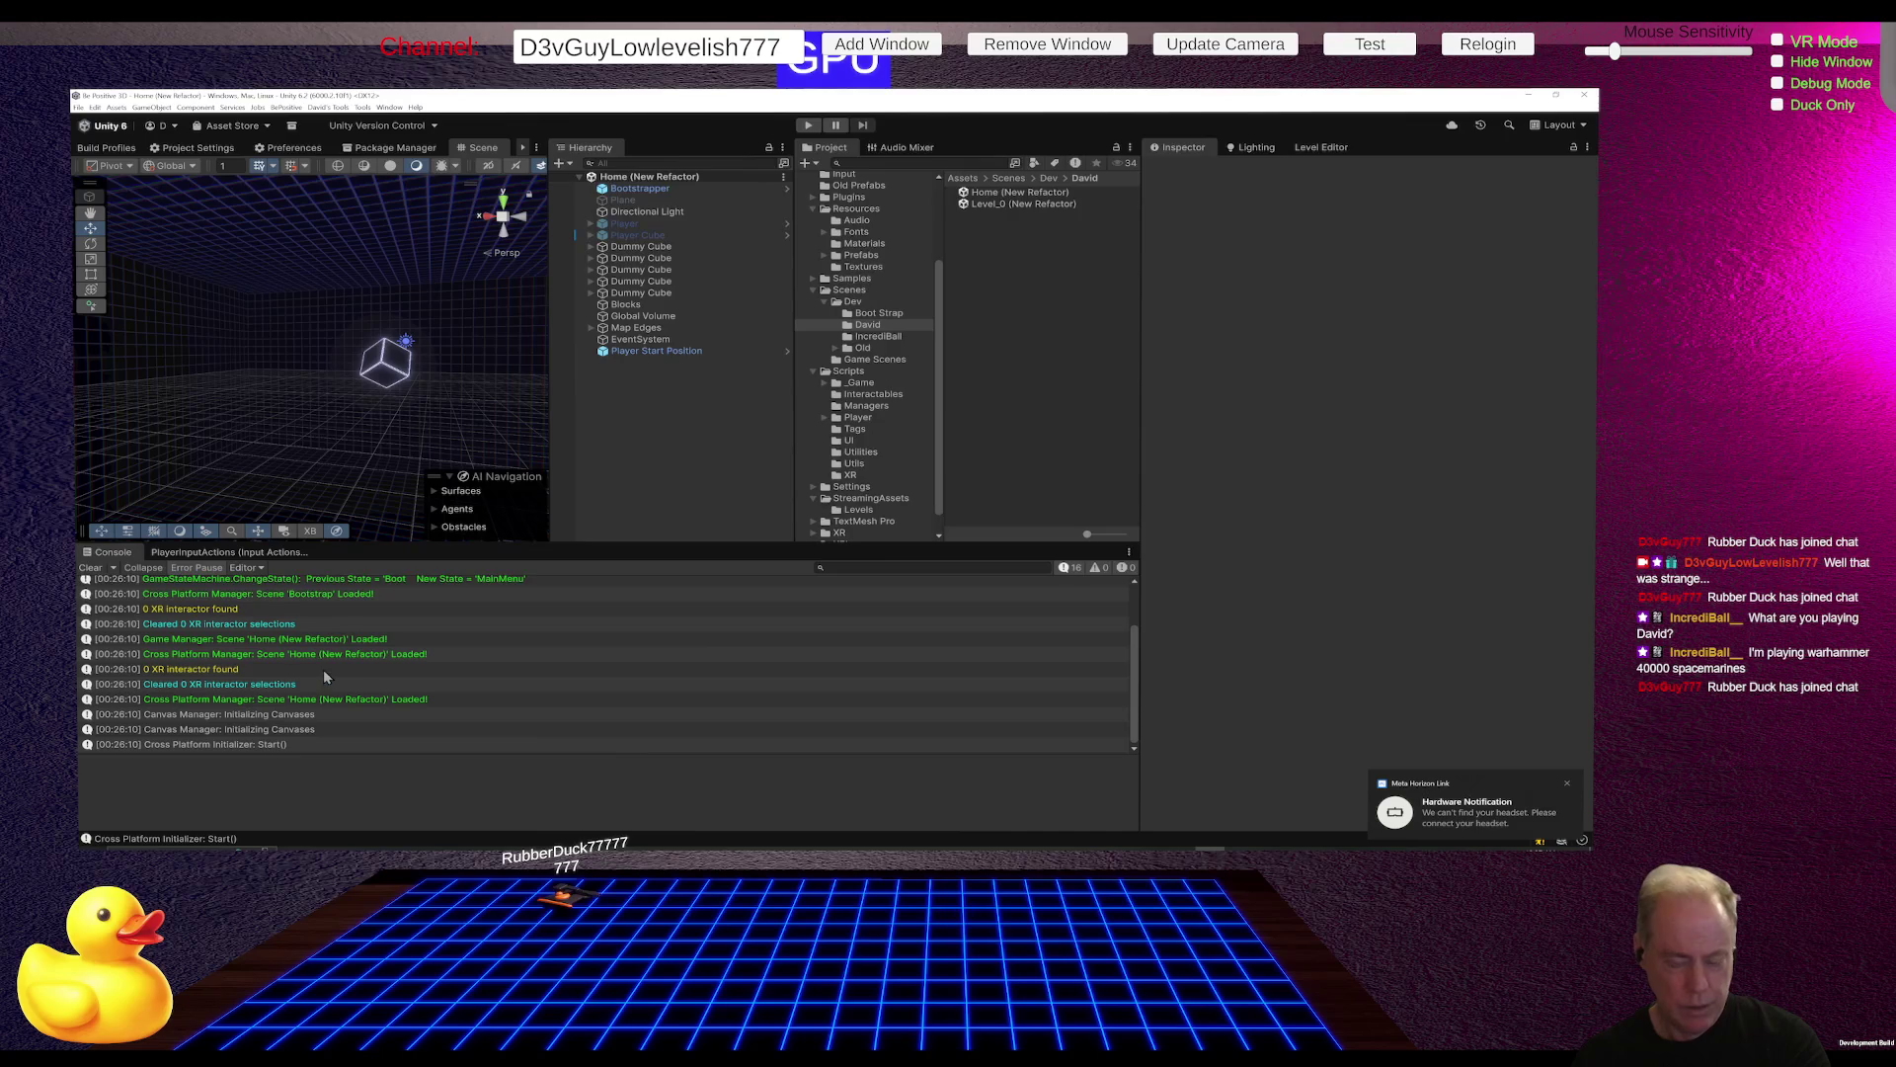
scroll(325, 677, "up", 3)
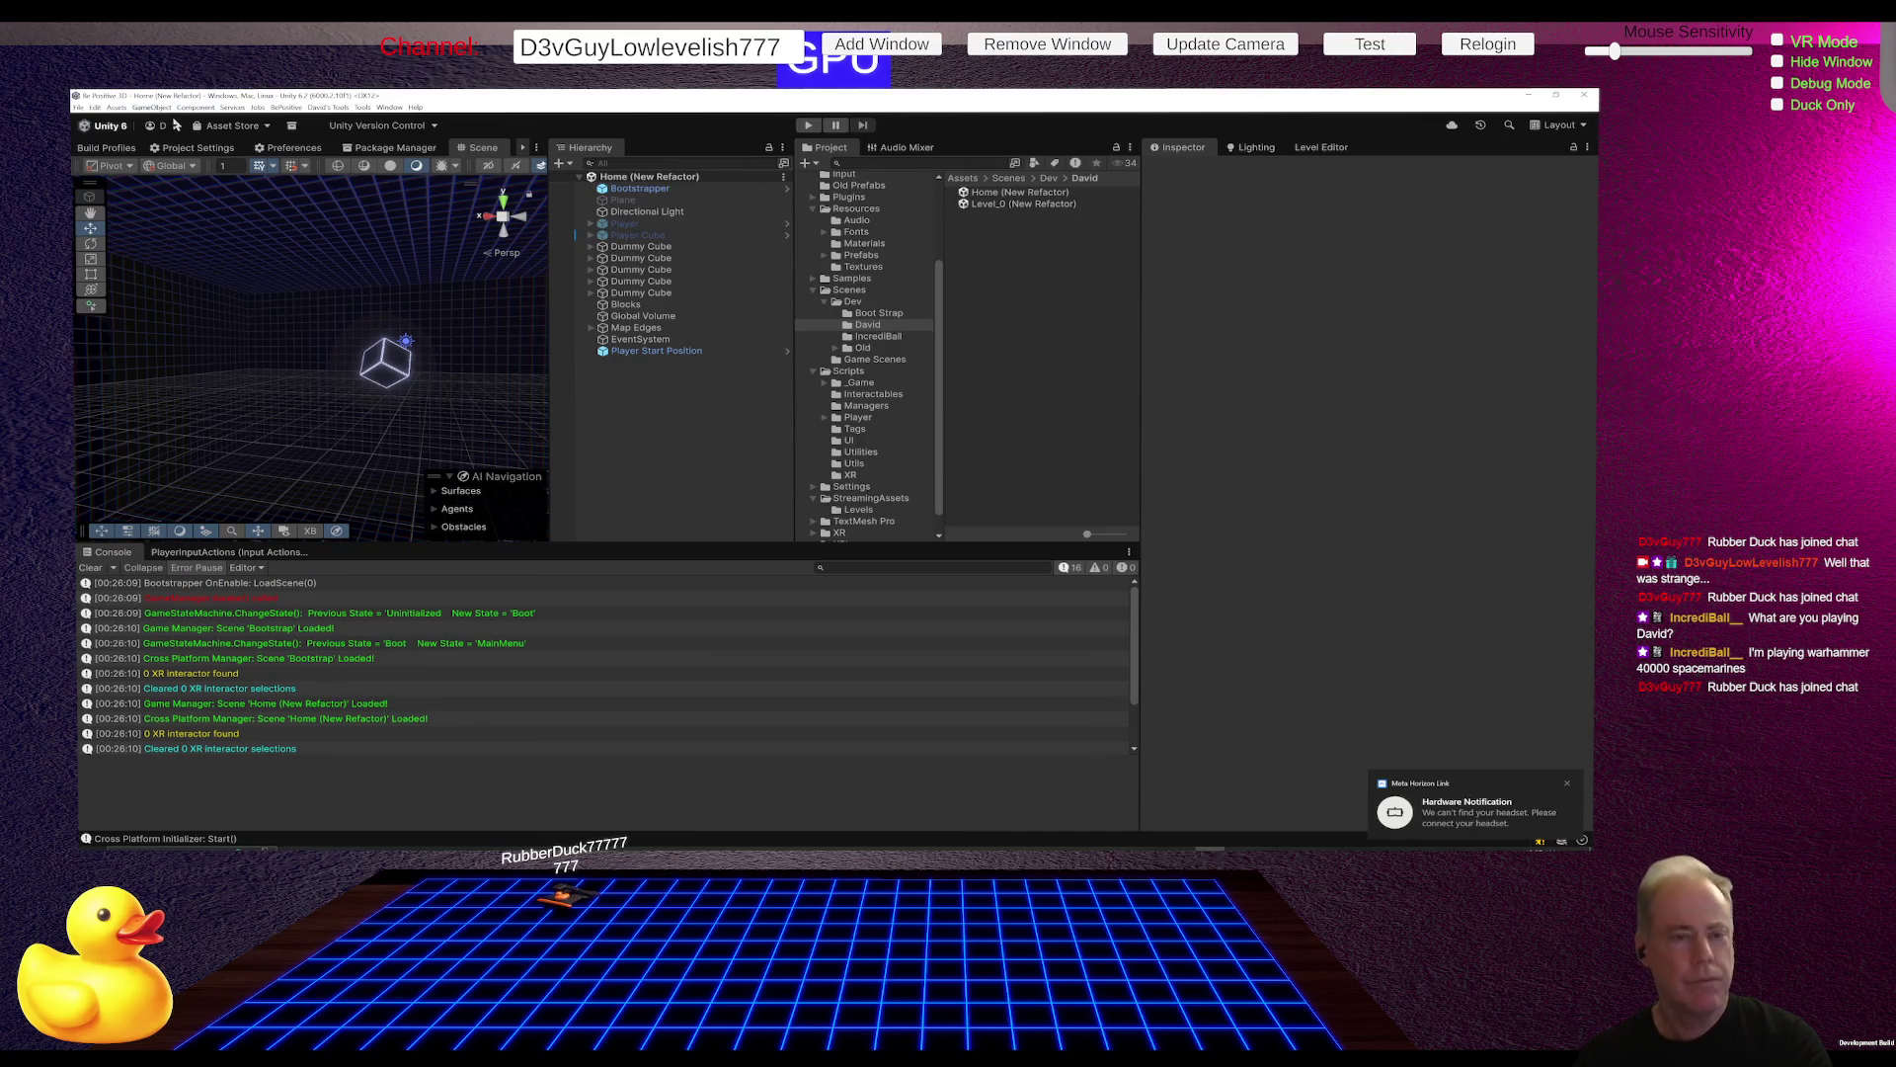
left_click(182, 151)
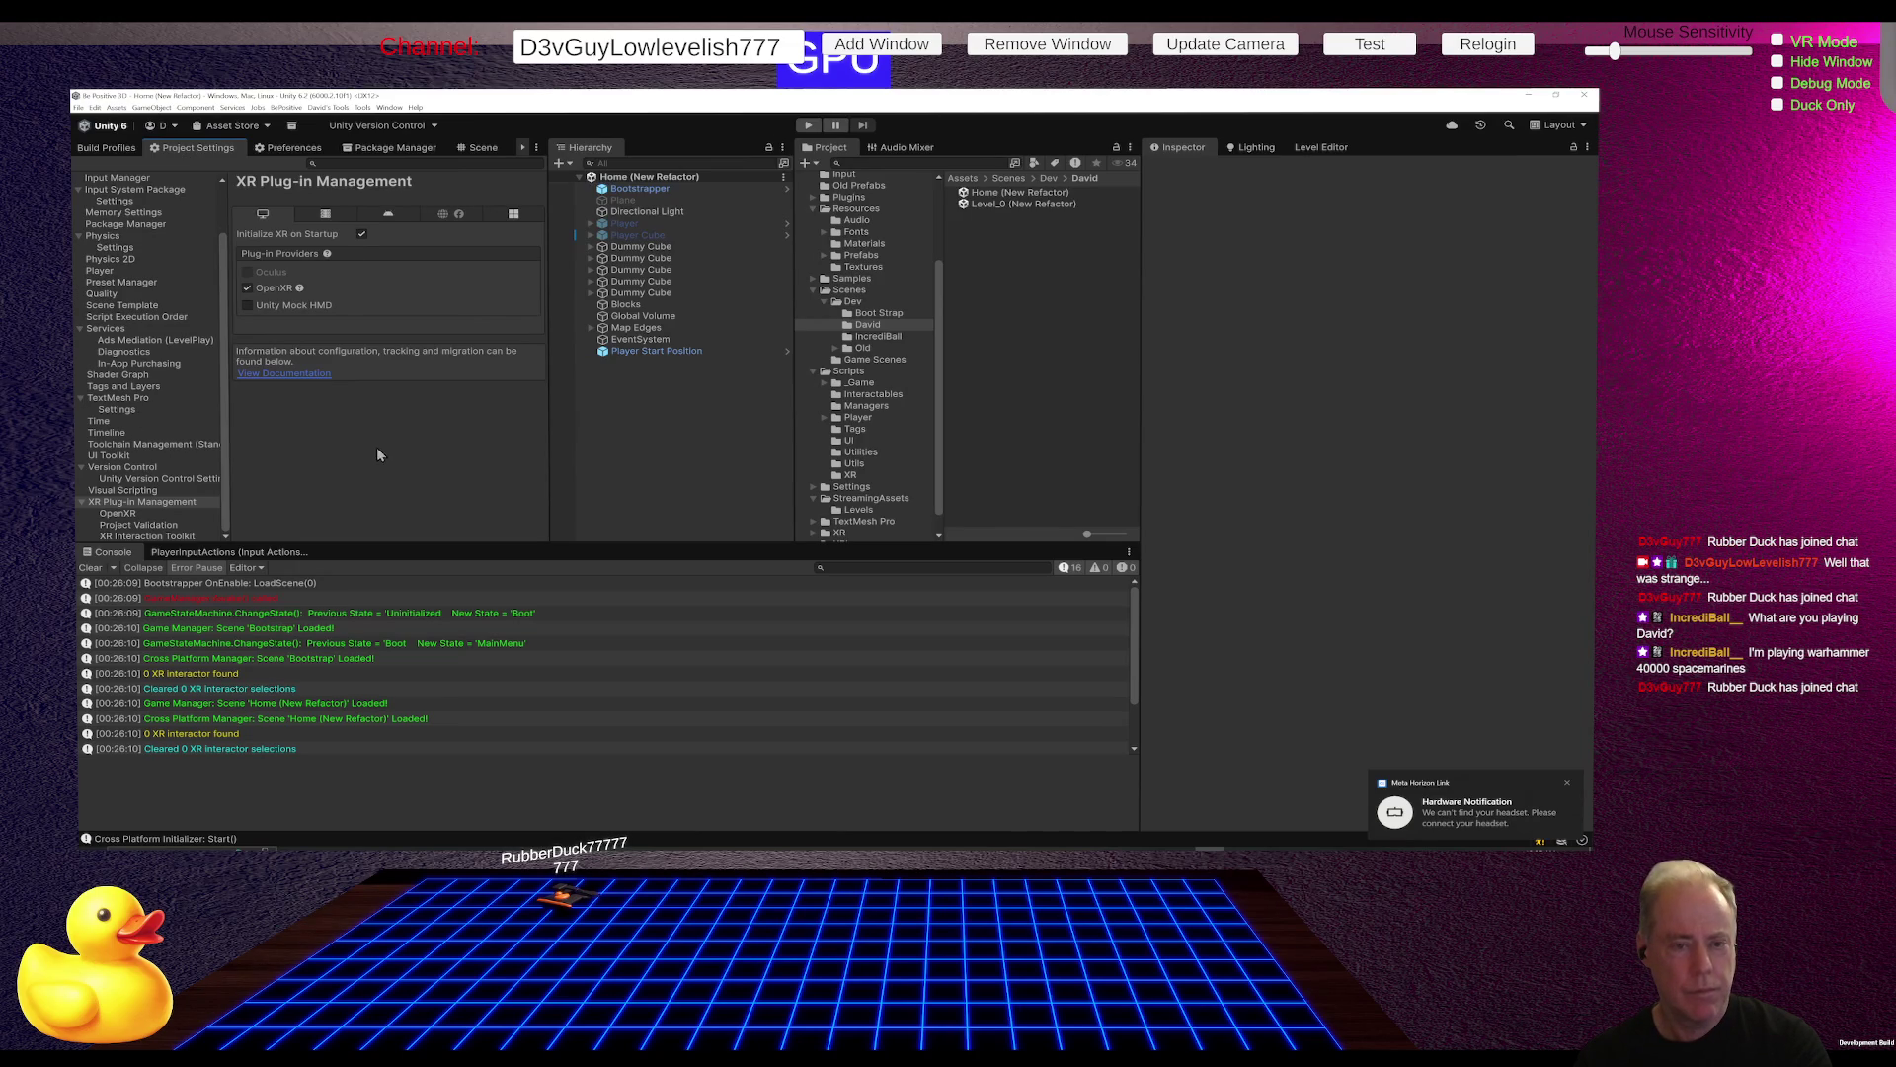
Step: Restart Play mode to the main menu, then open the Scenes/Dev/Boot Strap folder
left_click(807, 126)
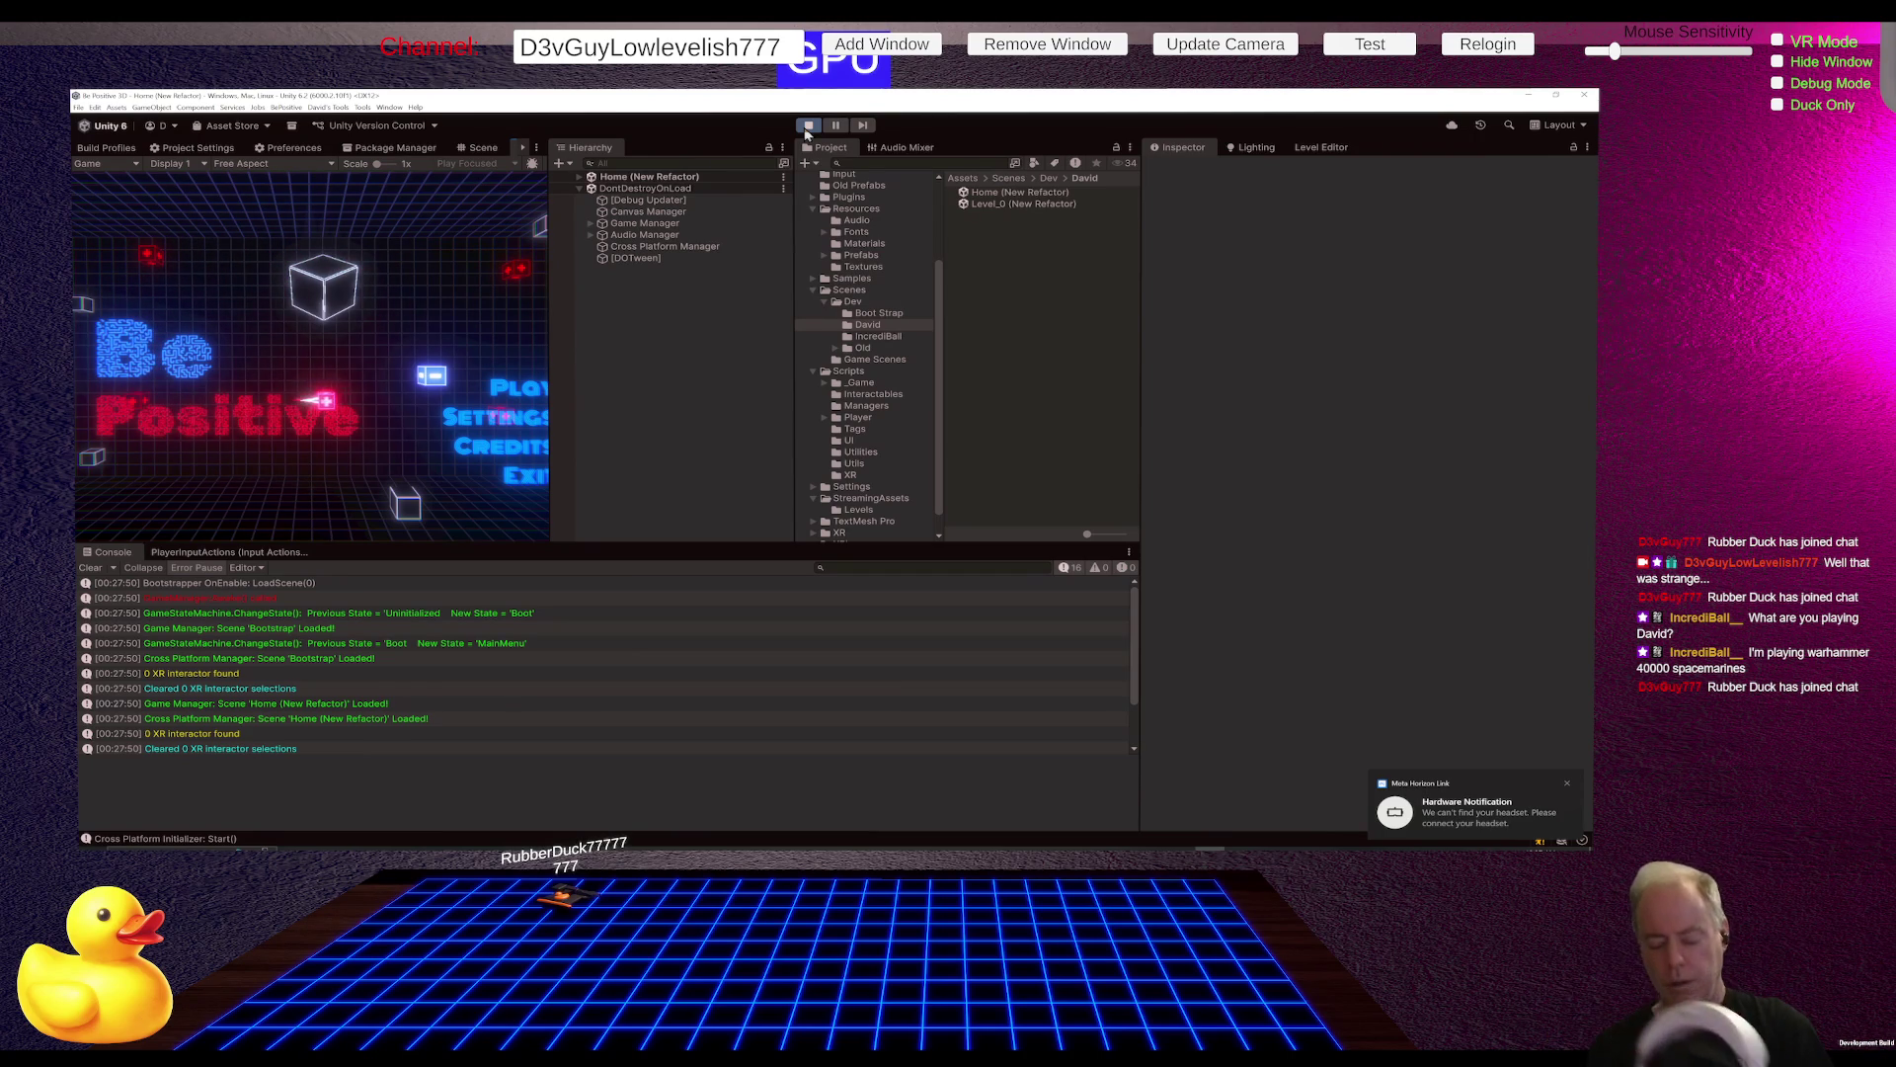
left_click(807, 128)
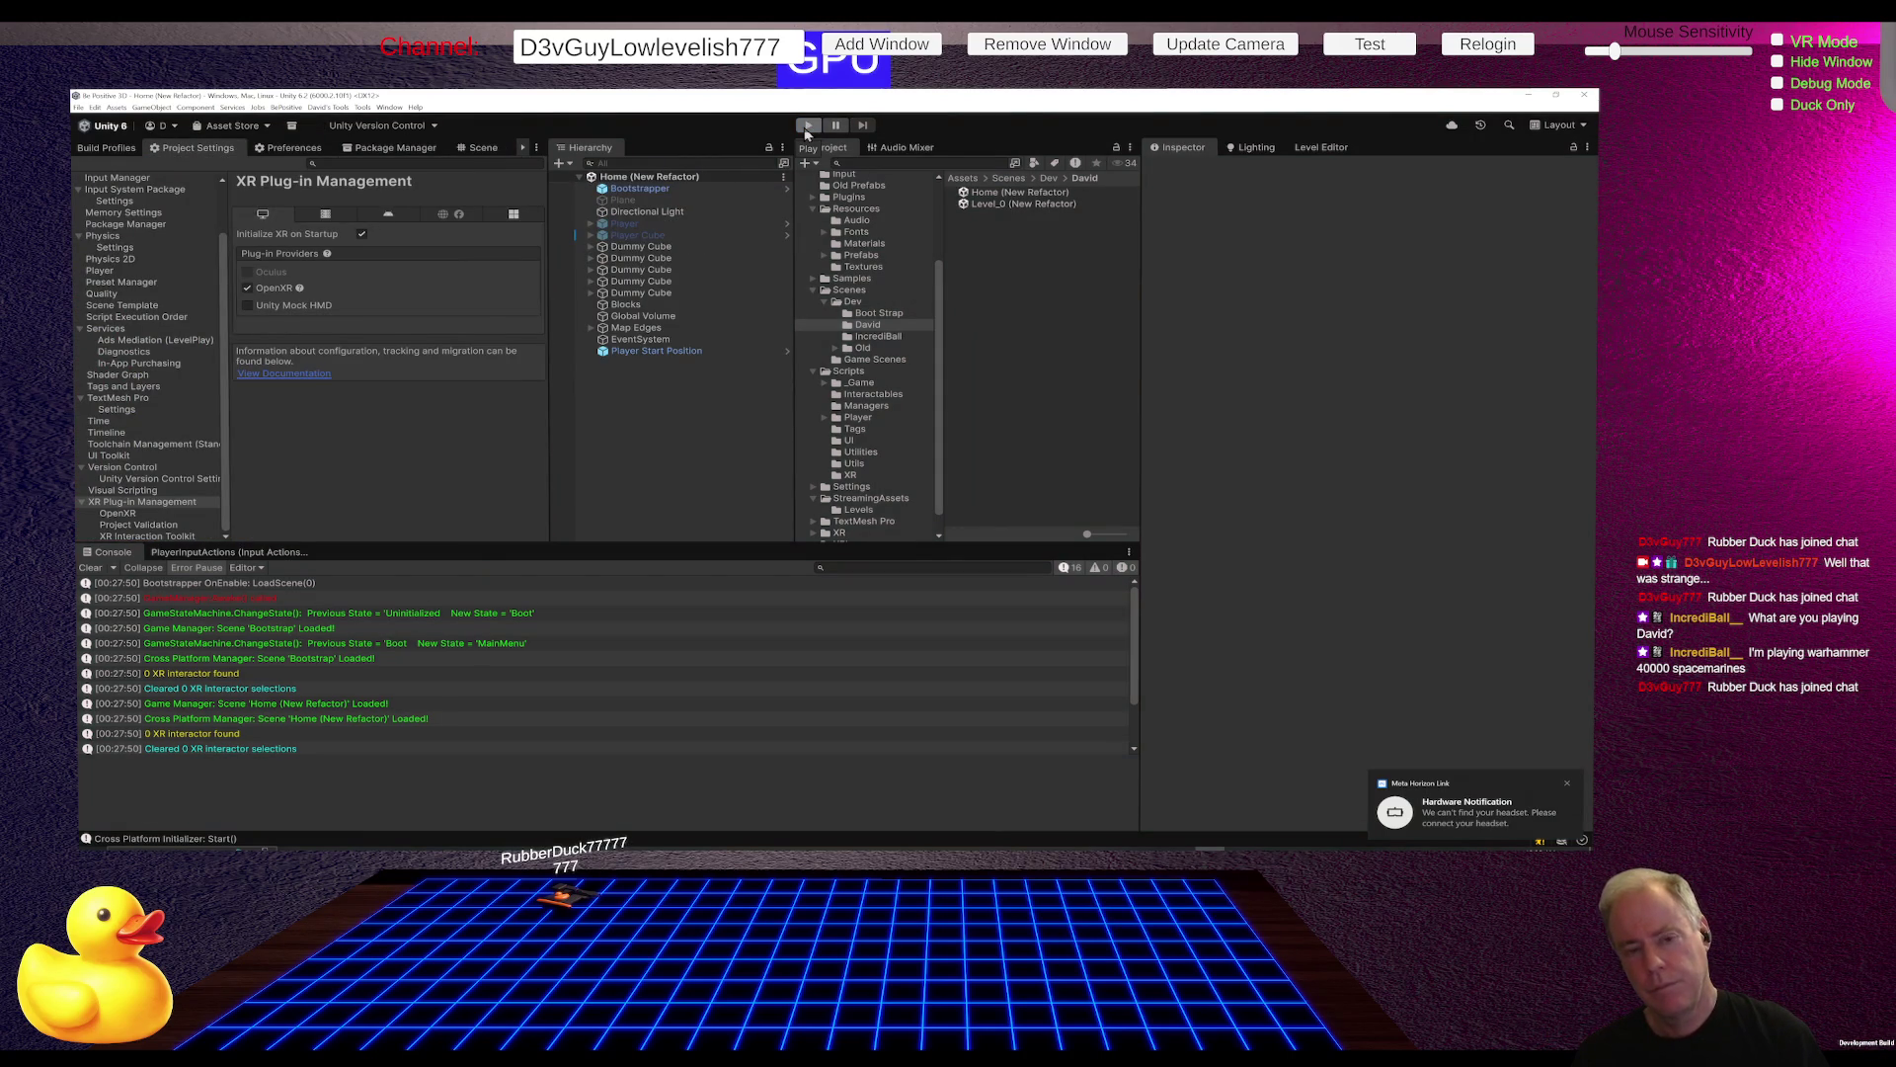
left_click(807, 128)
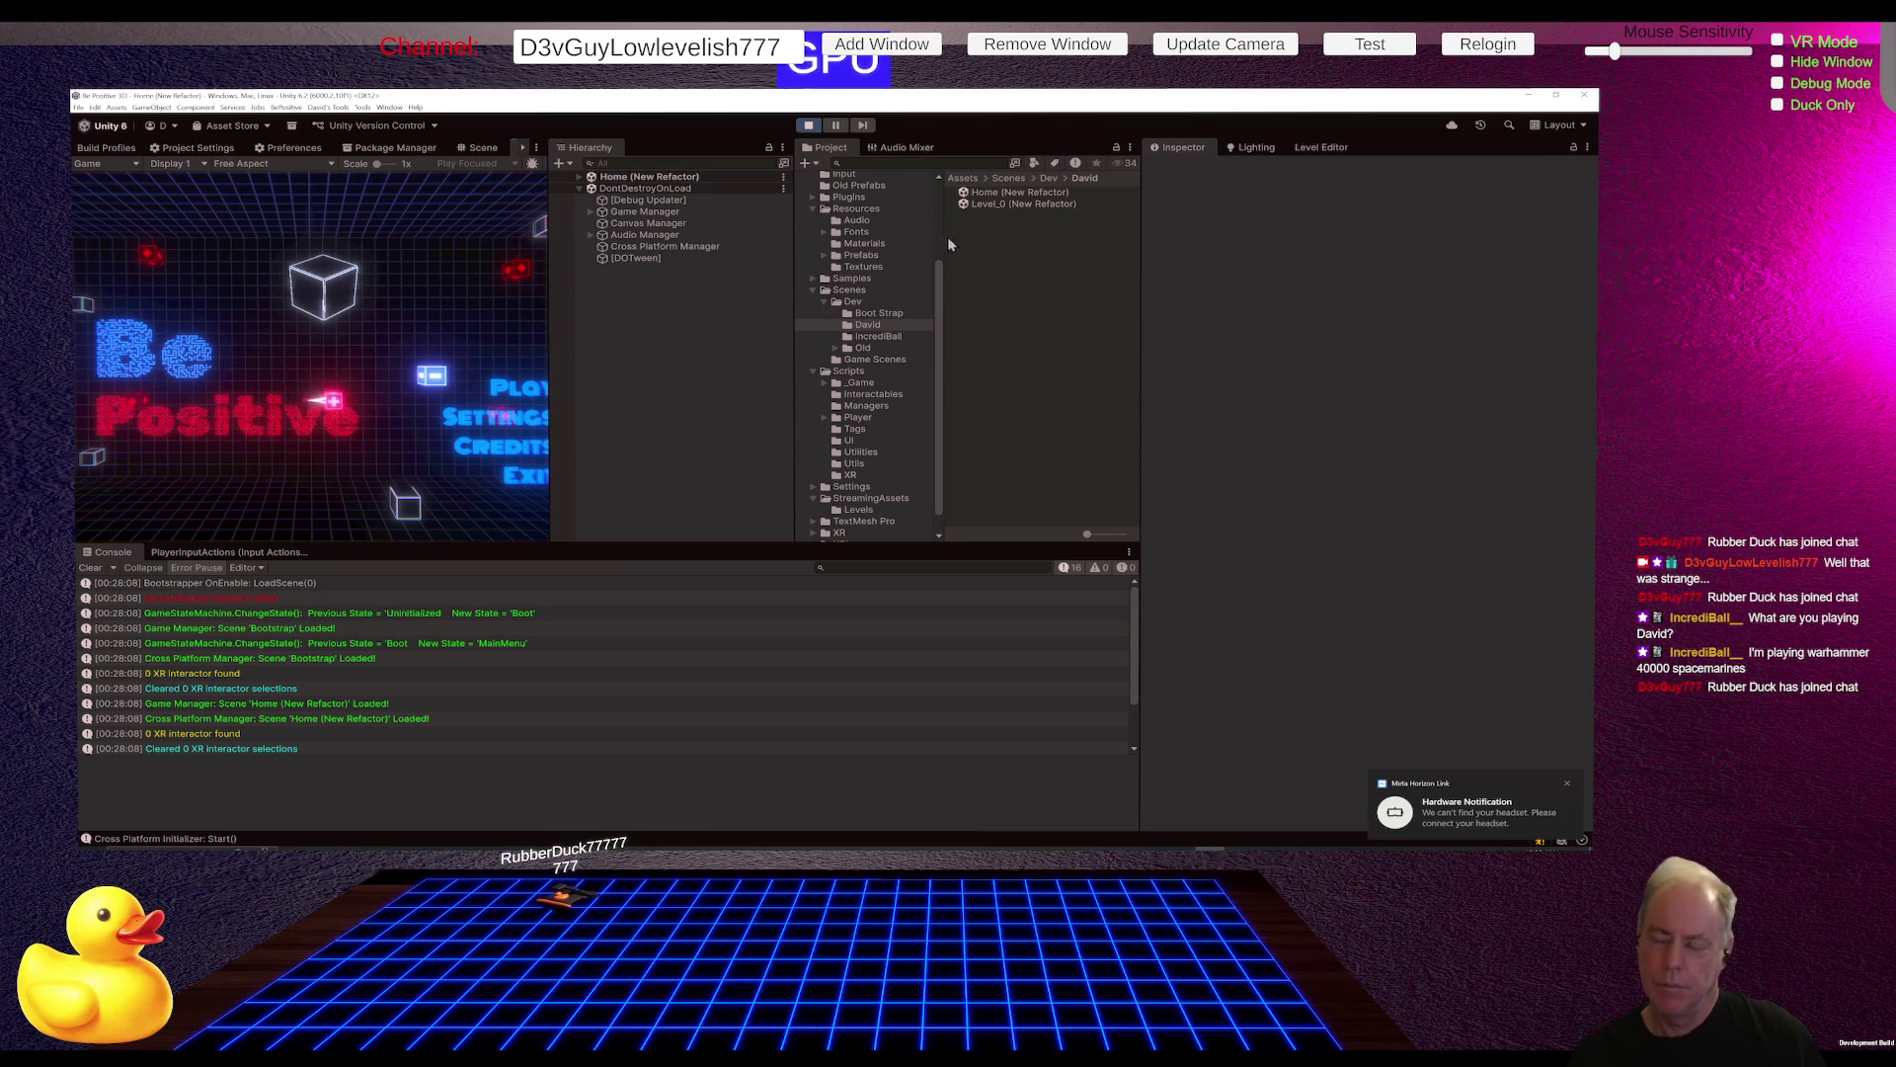
left_click(873, 314)
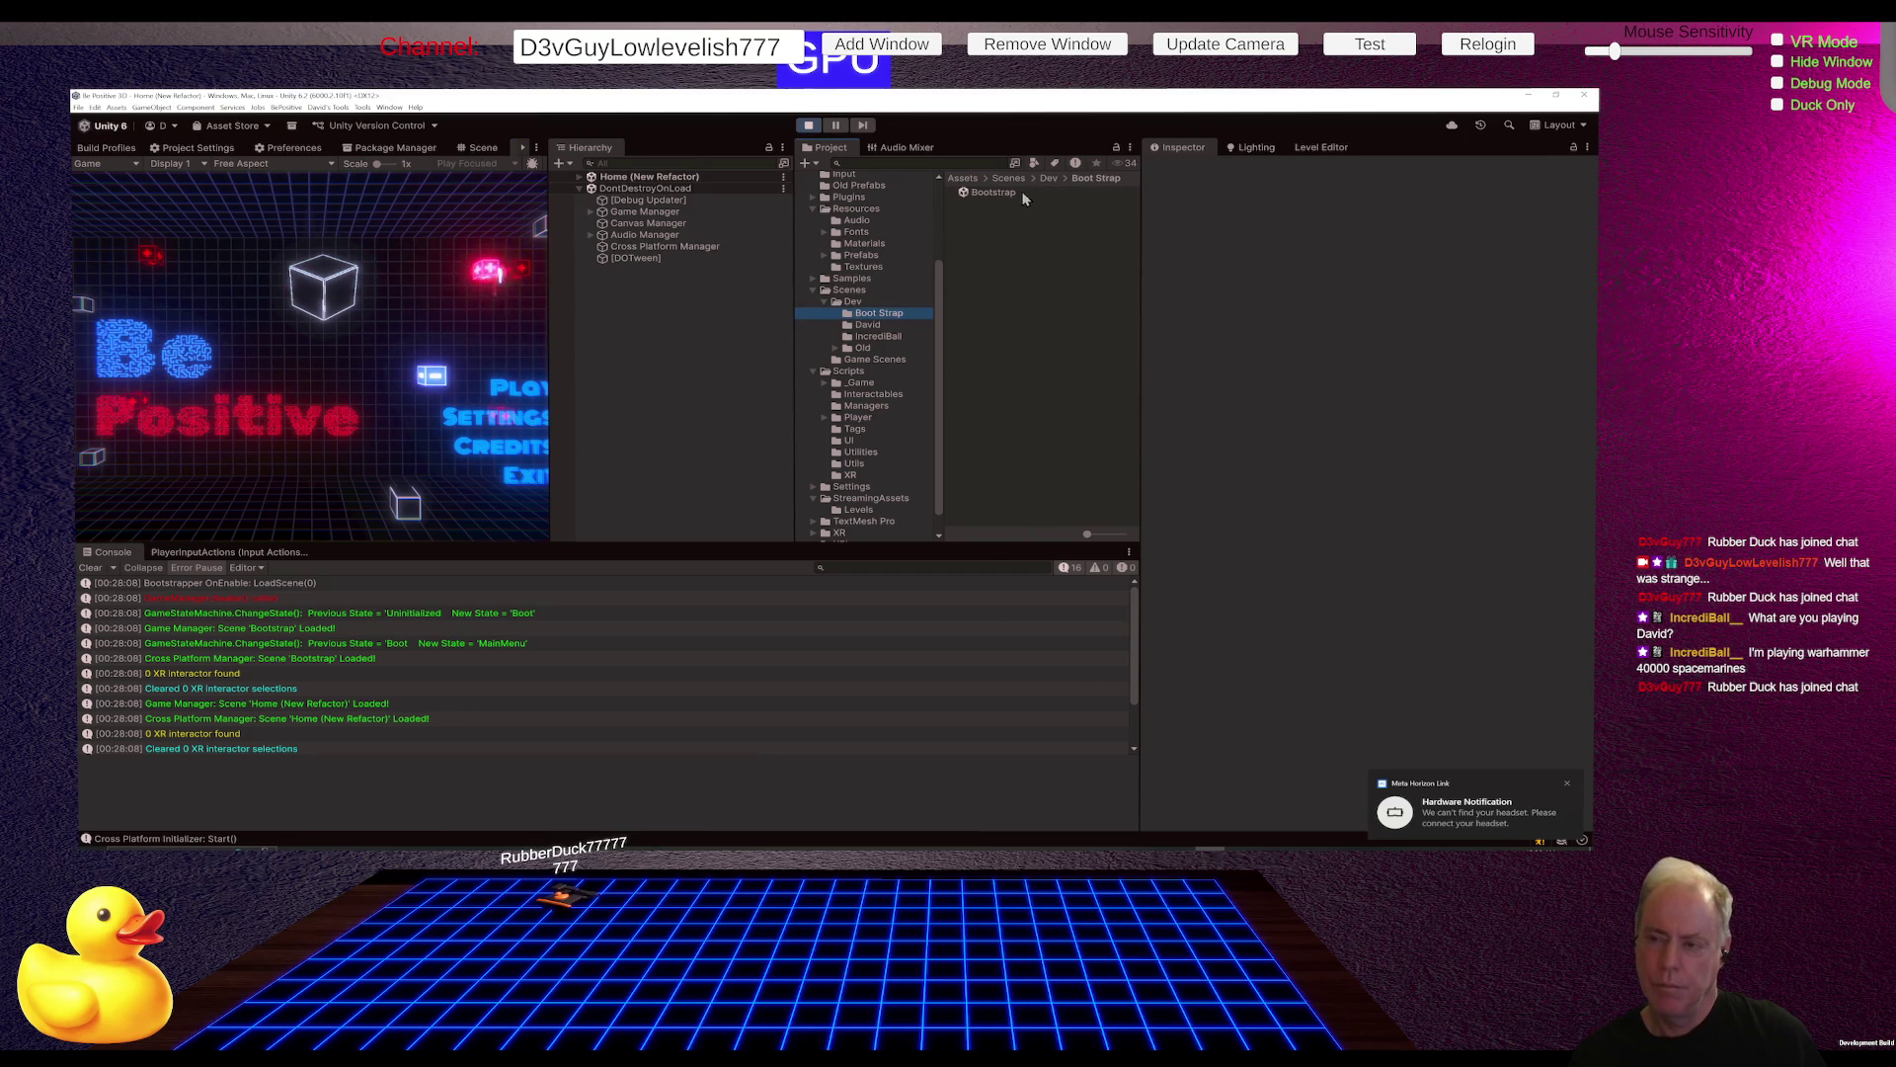
Step: Open and play the Bootstrap scene, widen the Game view, enter Level_0, then pause
double_click(1017, 192)
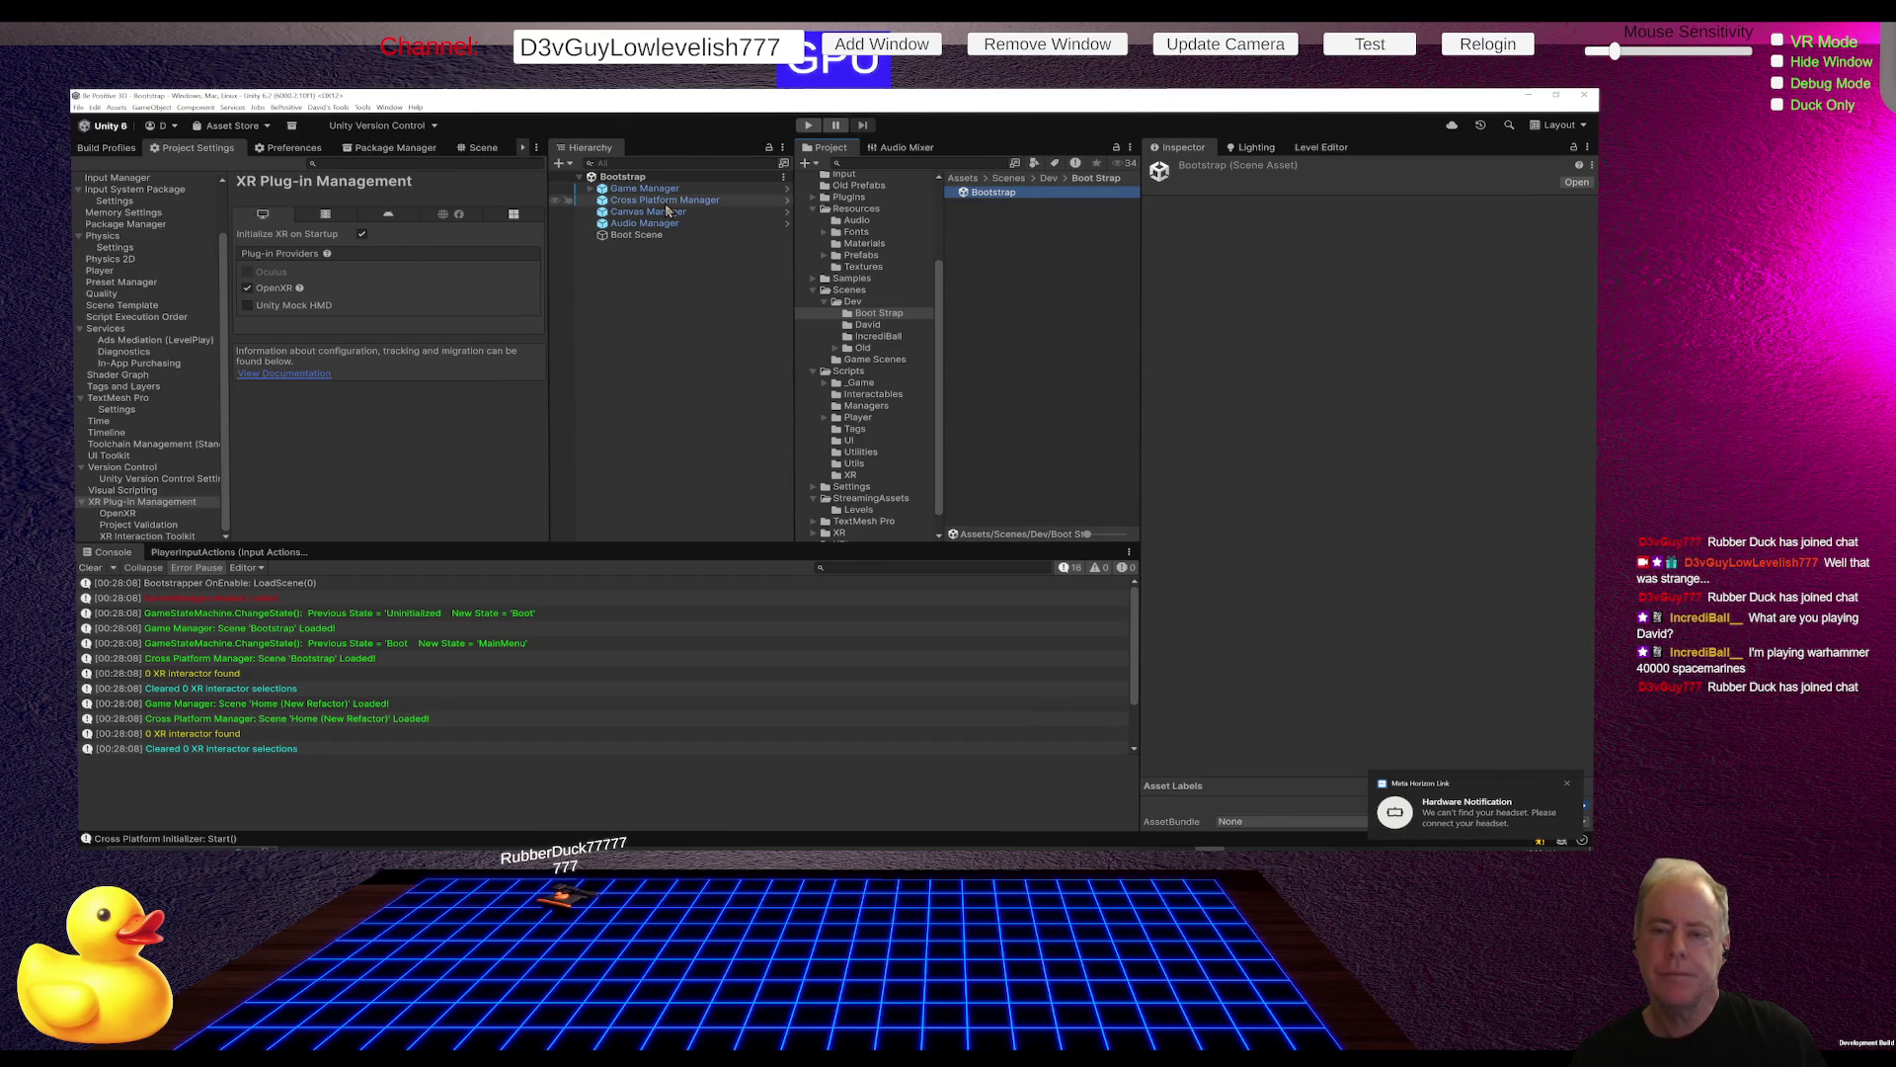
left_click(809, 125)
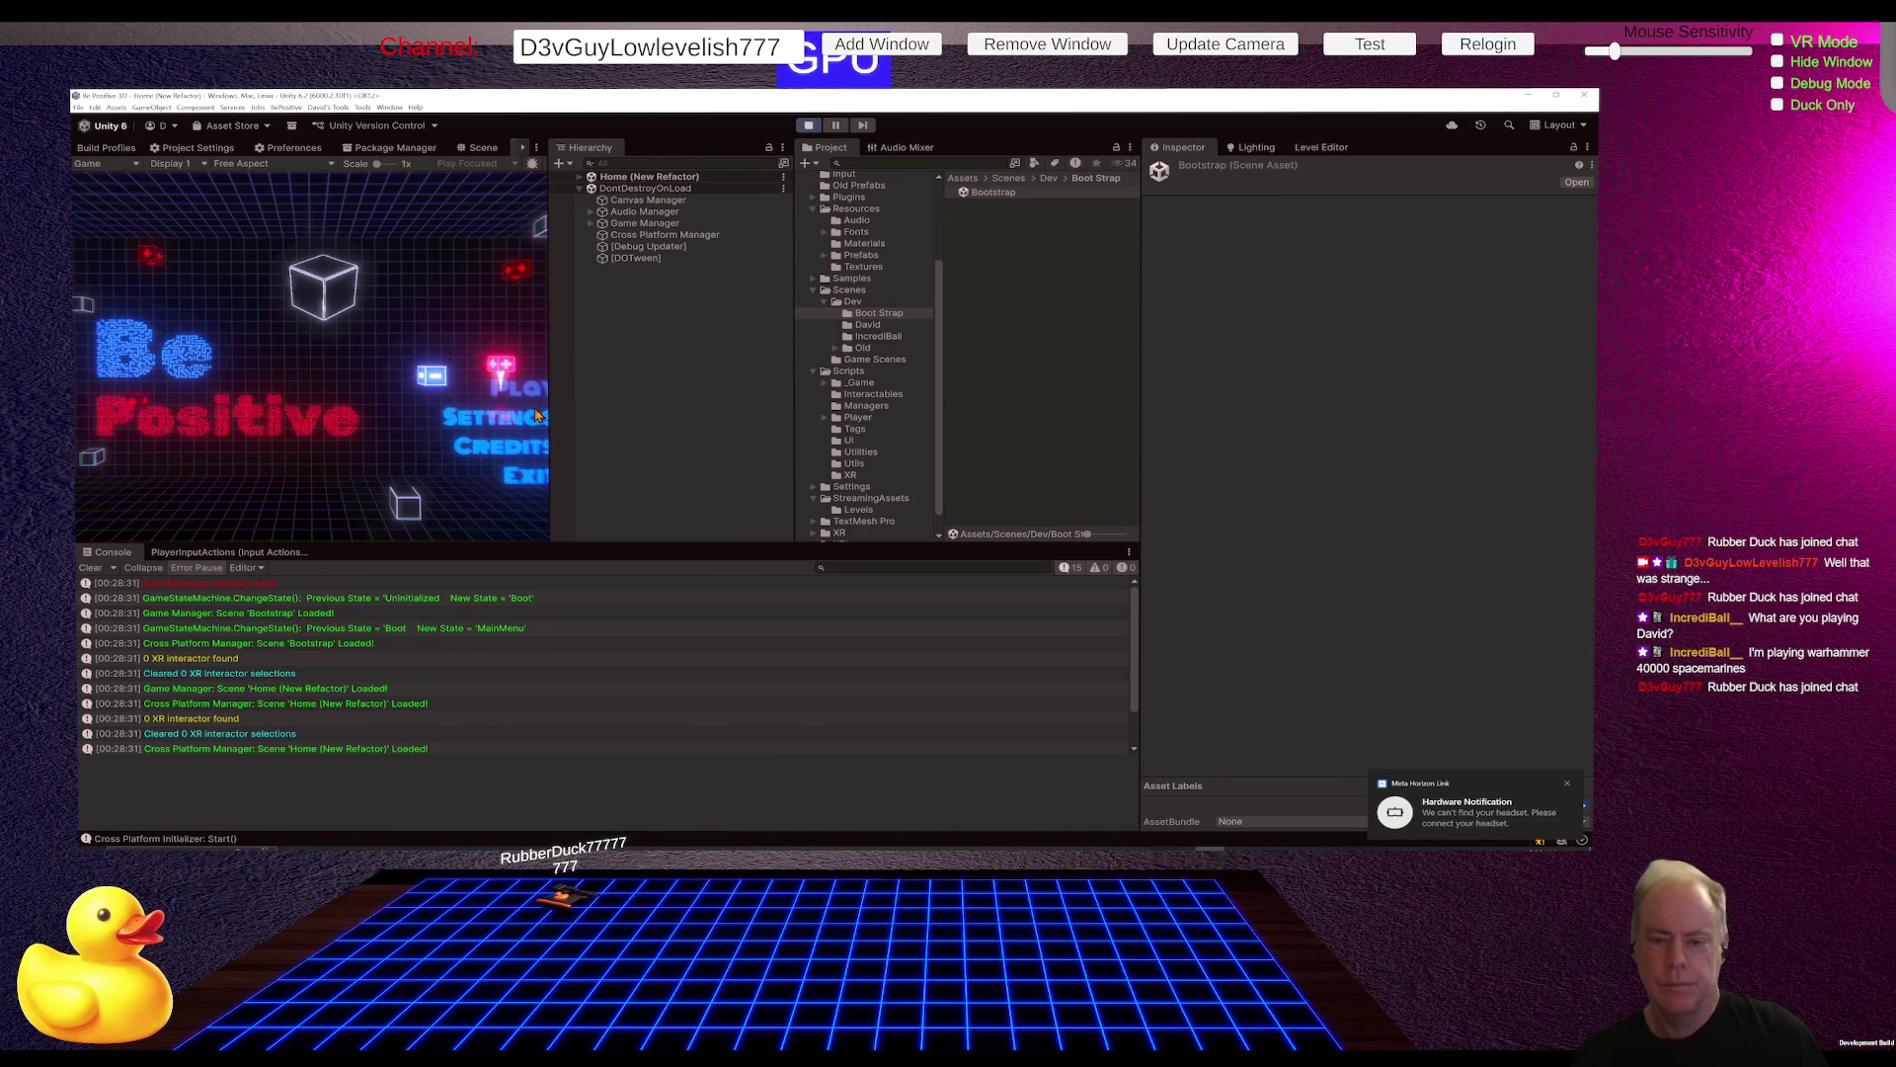
left_click_drag(550, 425, 649, 425)
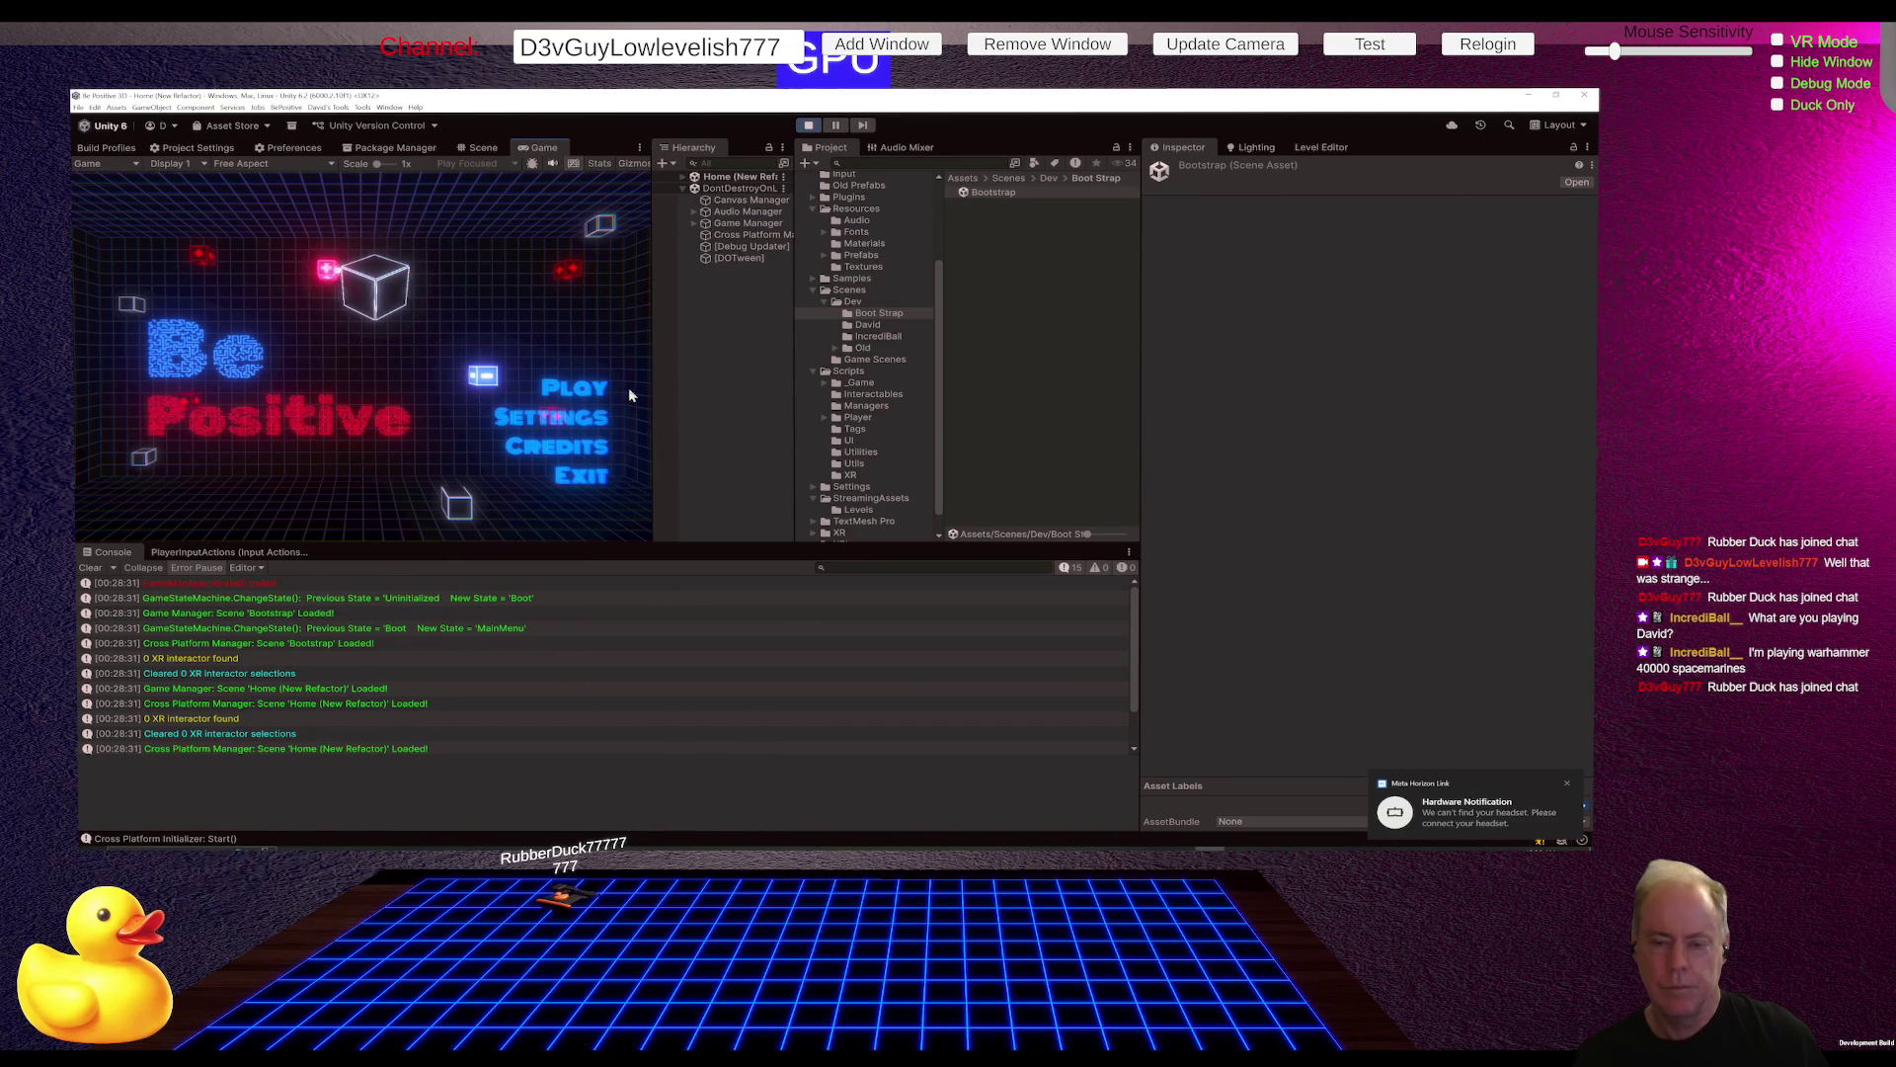
left_click(533, 385)
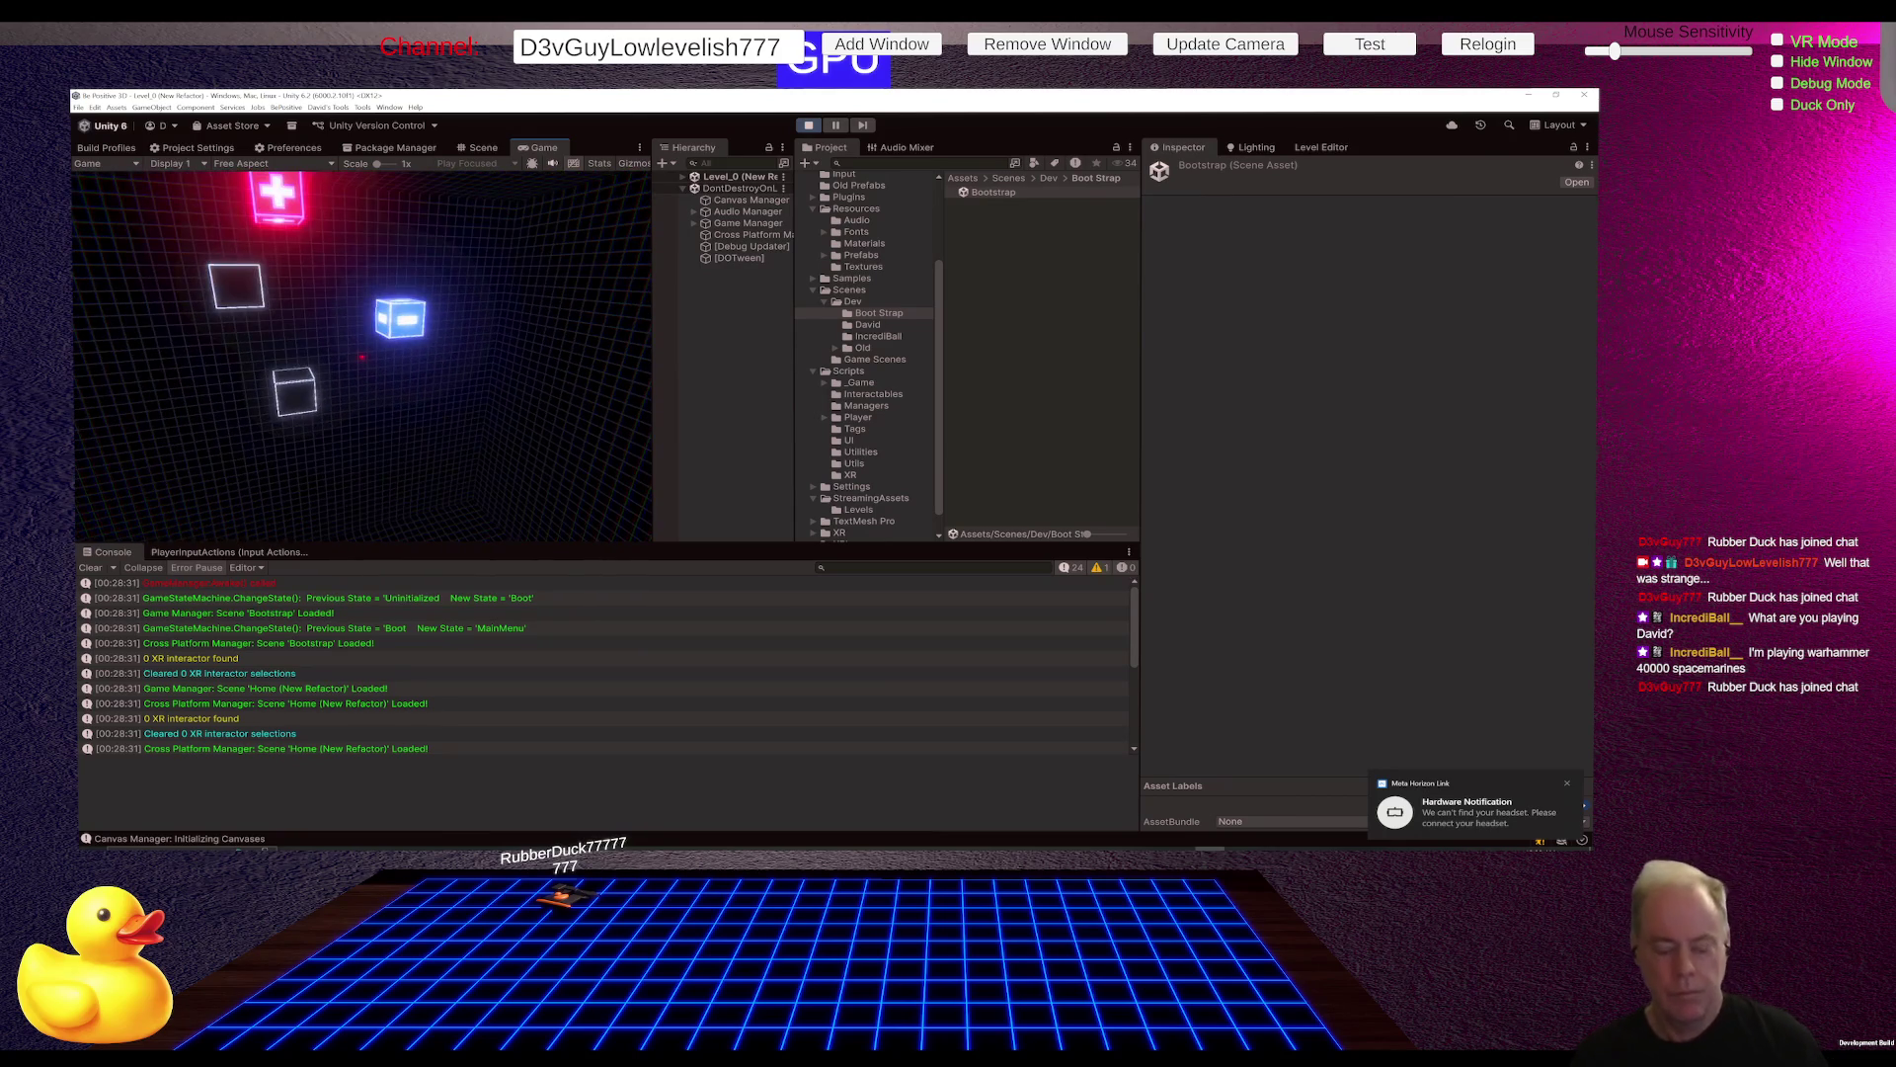
key("Escape")
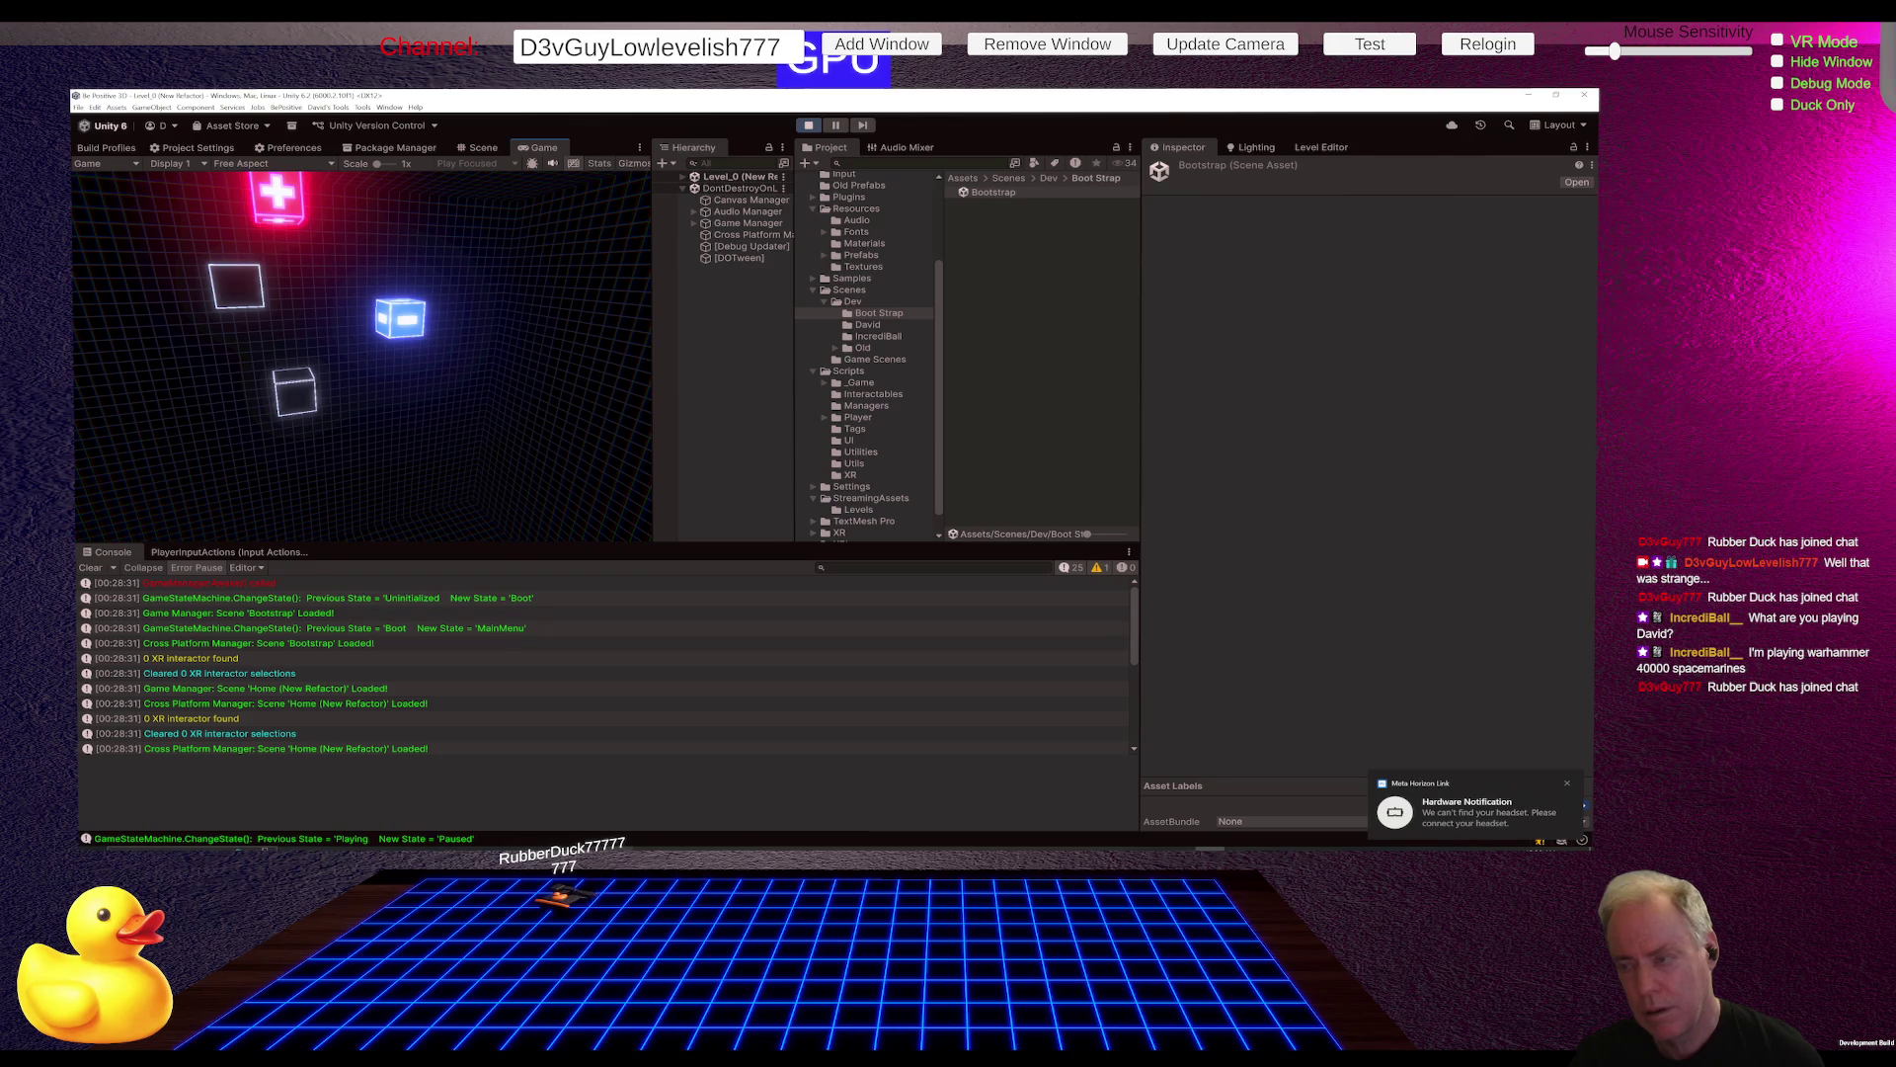
Step: Stop the game and replay it from Bootstrap so Level_0 runs again
left_click(810, 127)
left_click(810, 126)
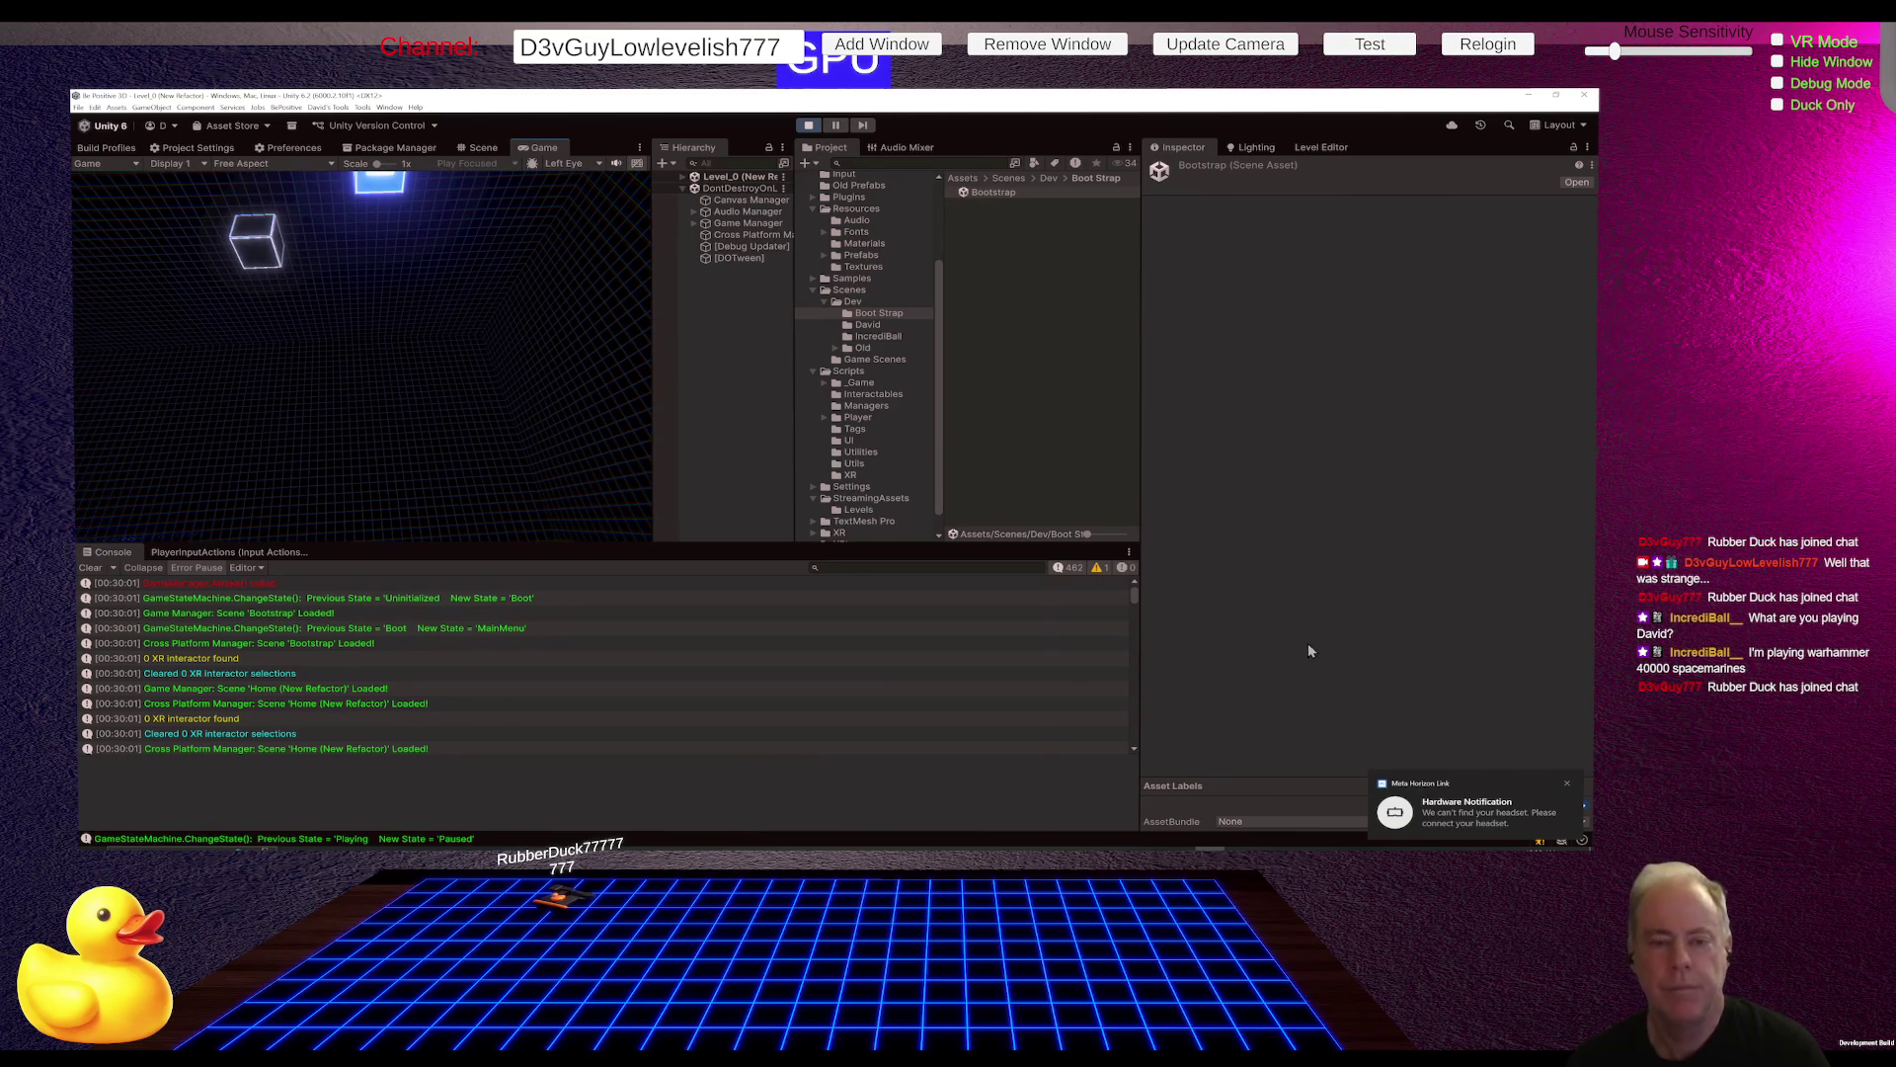
Step: Exit Play mode and show PlayerInputActions with the Player map's actions listed
left_click(807, 127)
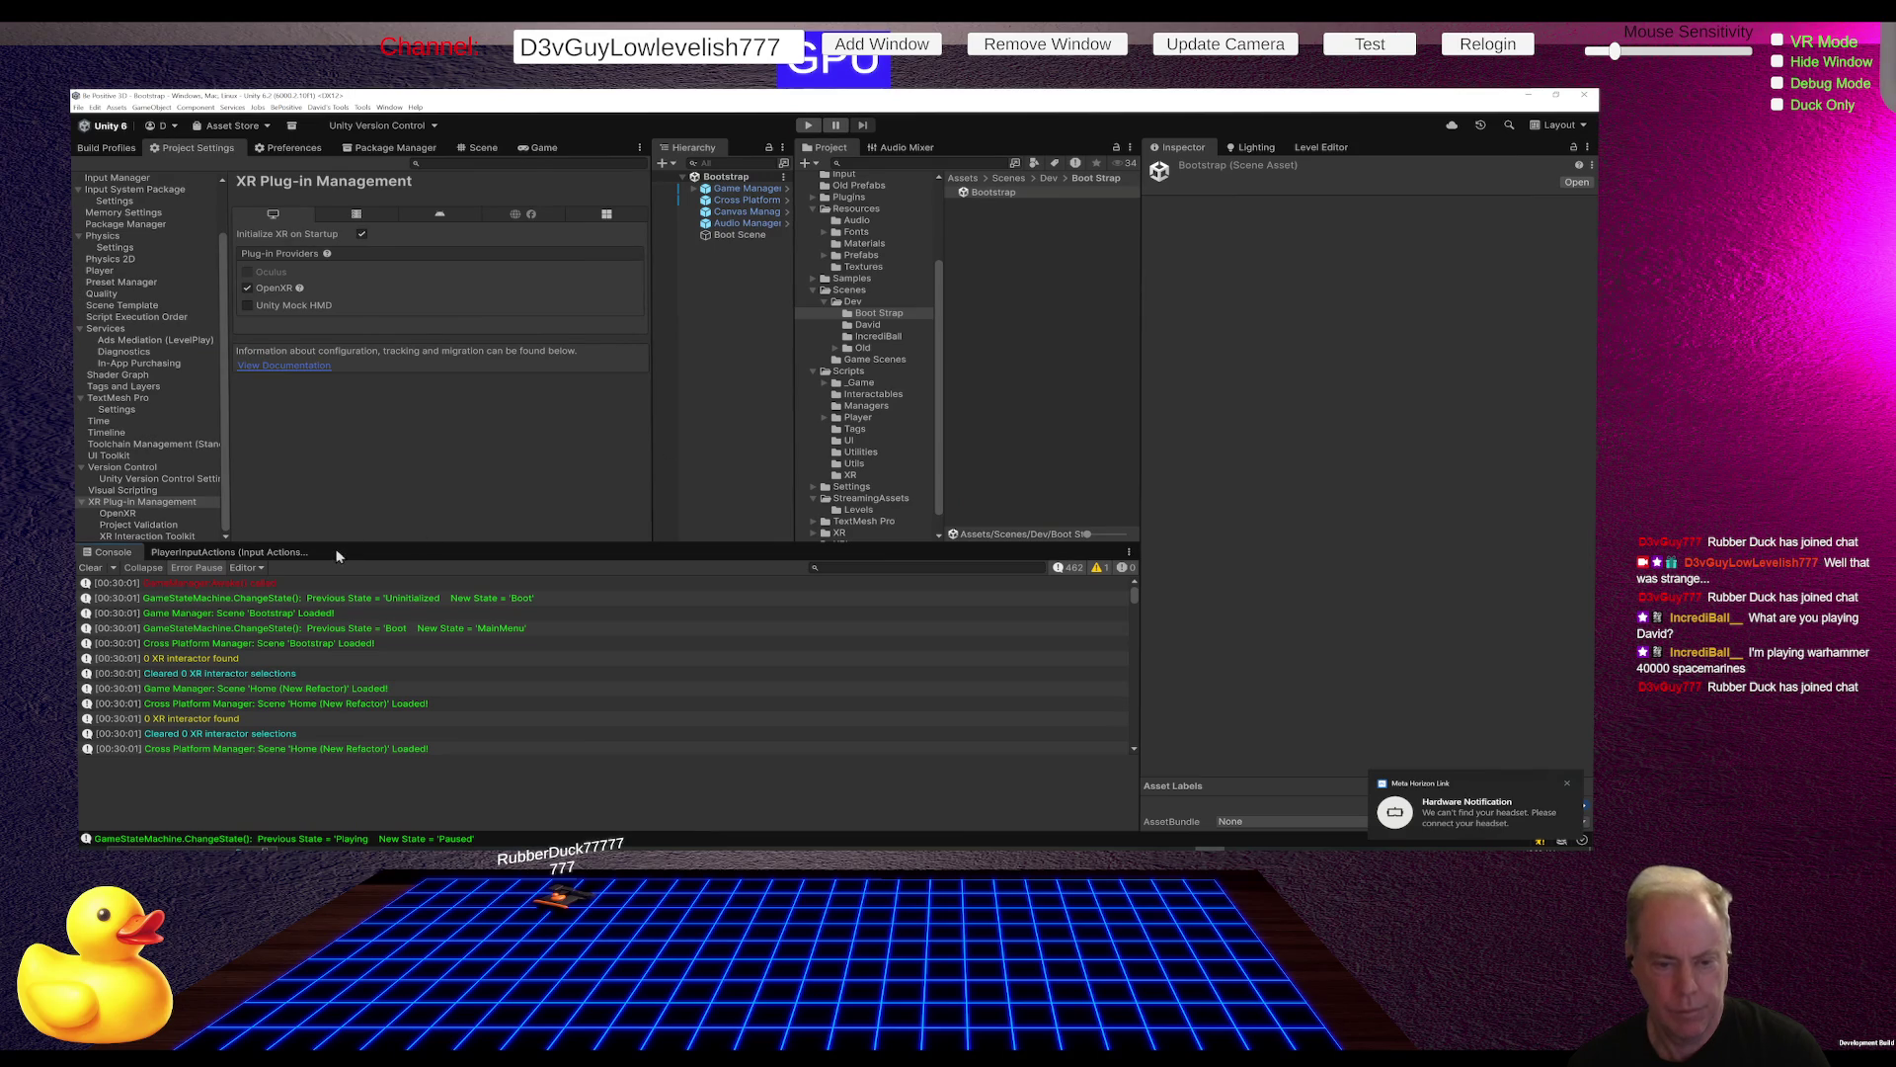
left_click(288, 553)
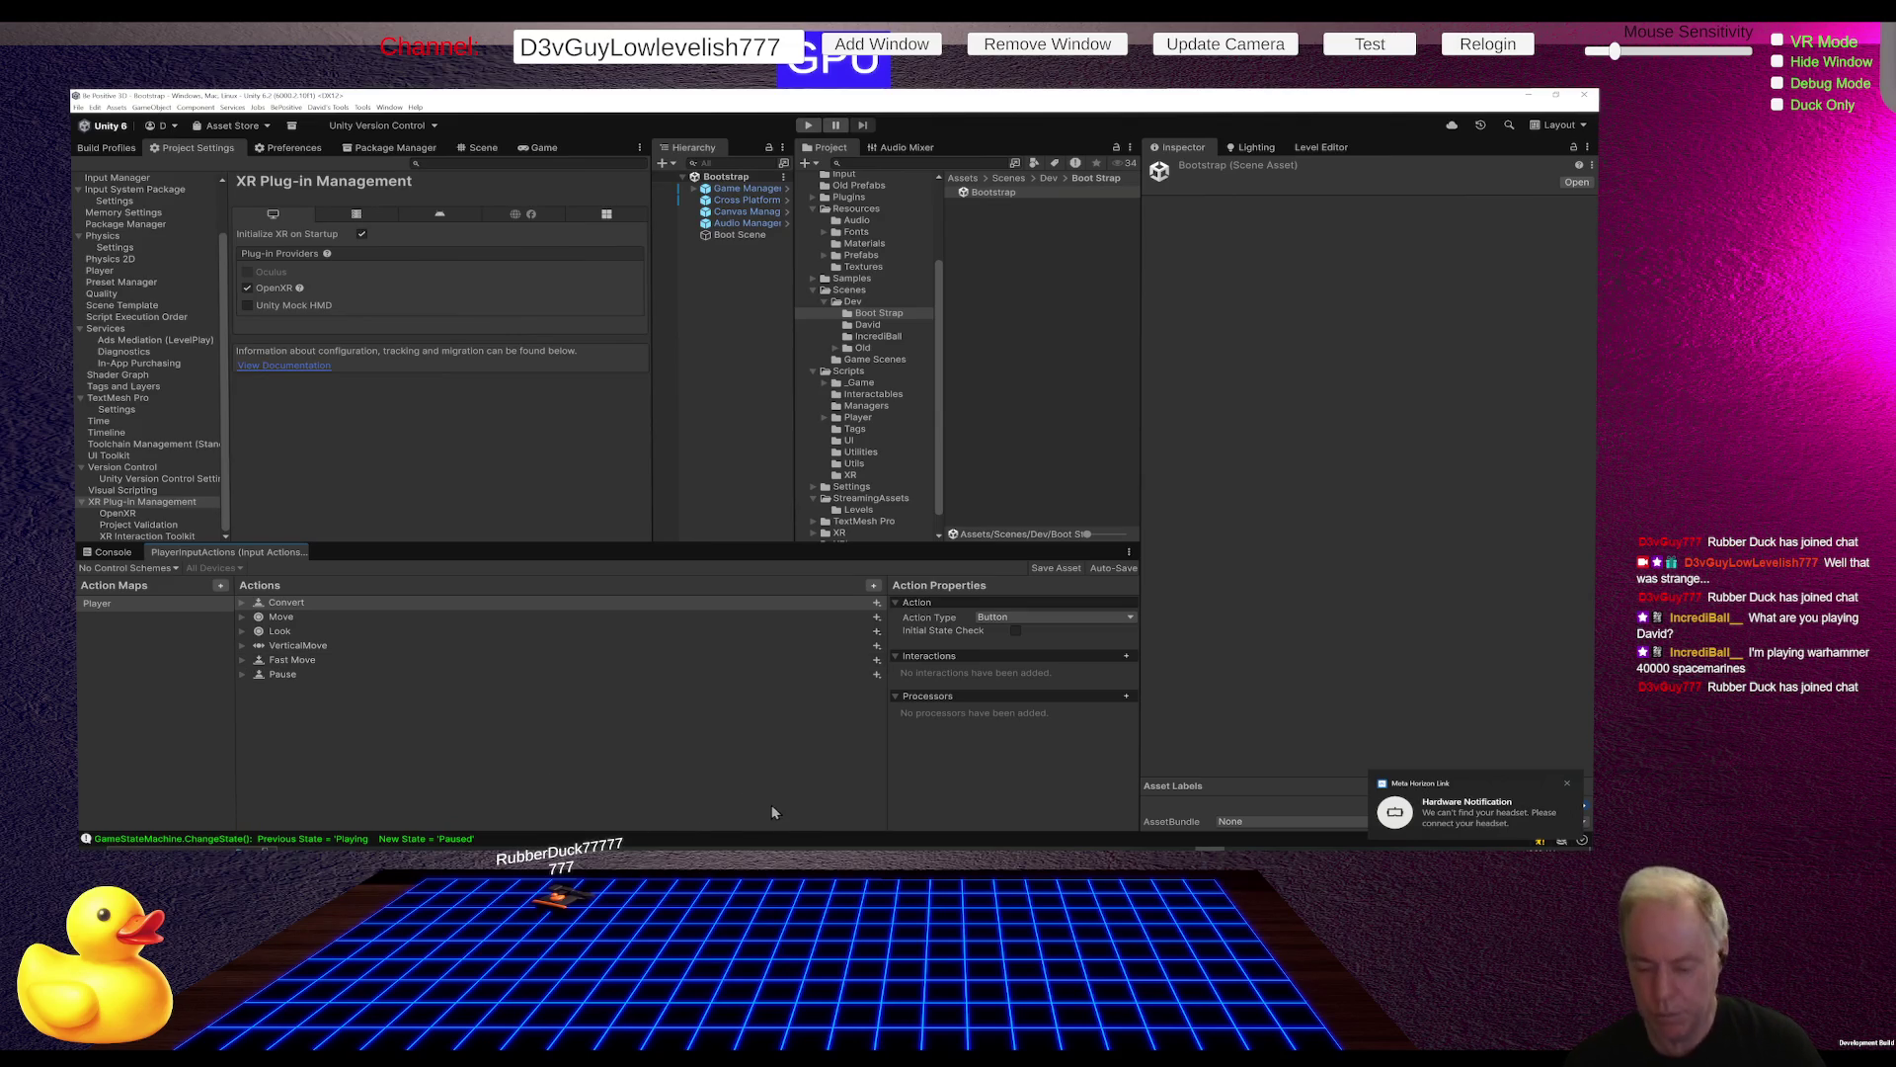
Step: Bring Sourcetree forward, showing the four unstaged changes including font SDF assets and EditorBuildSettings.asset
mouse_move(765, 840)
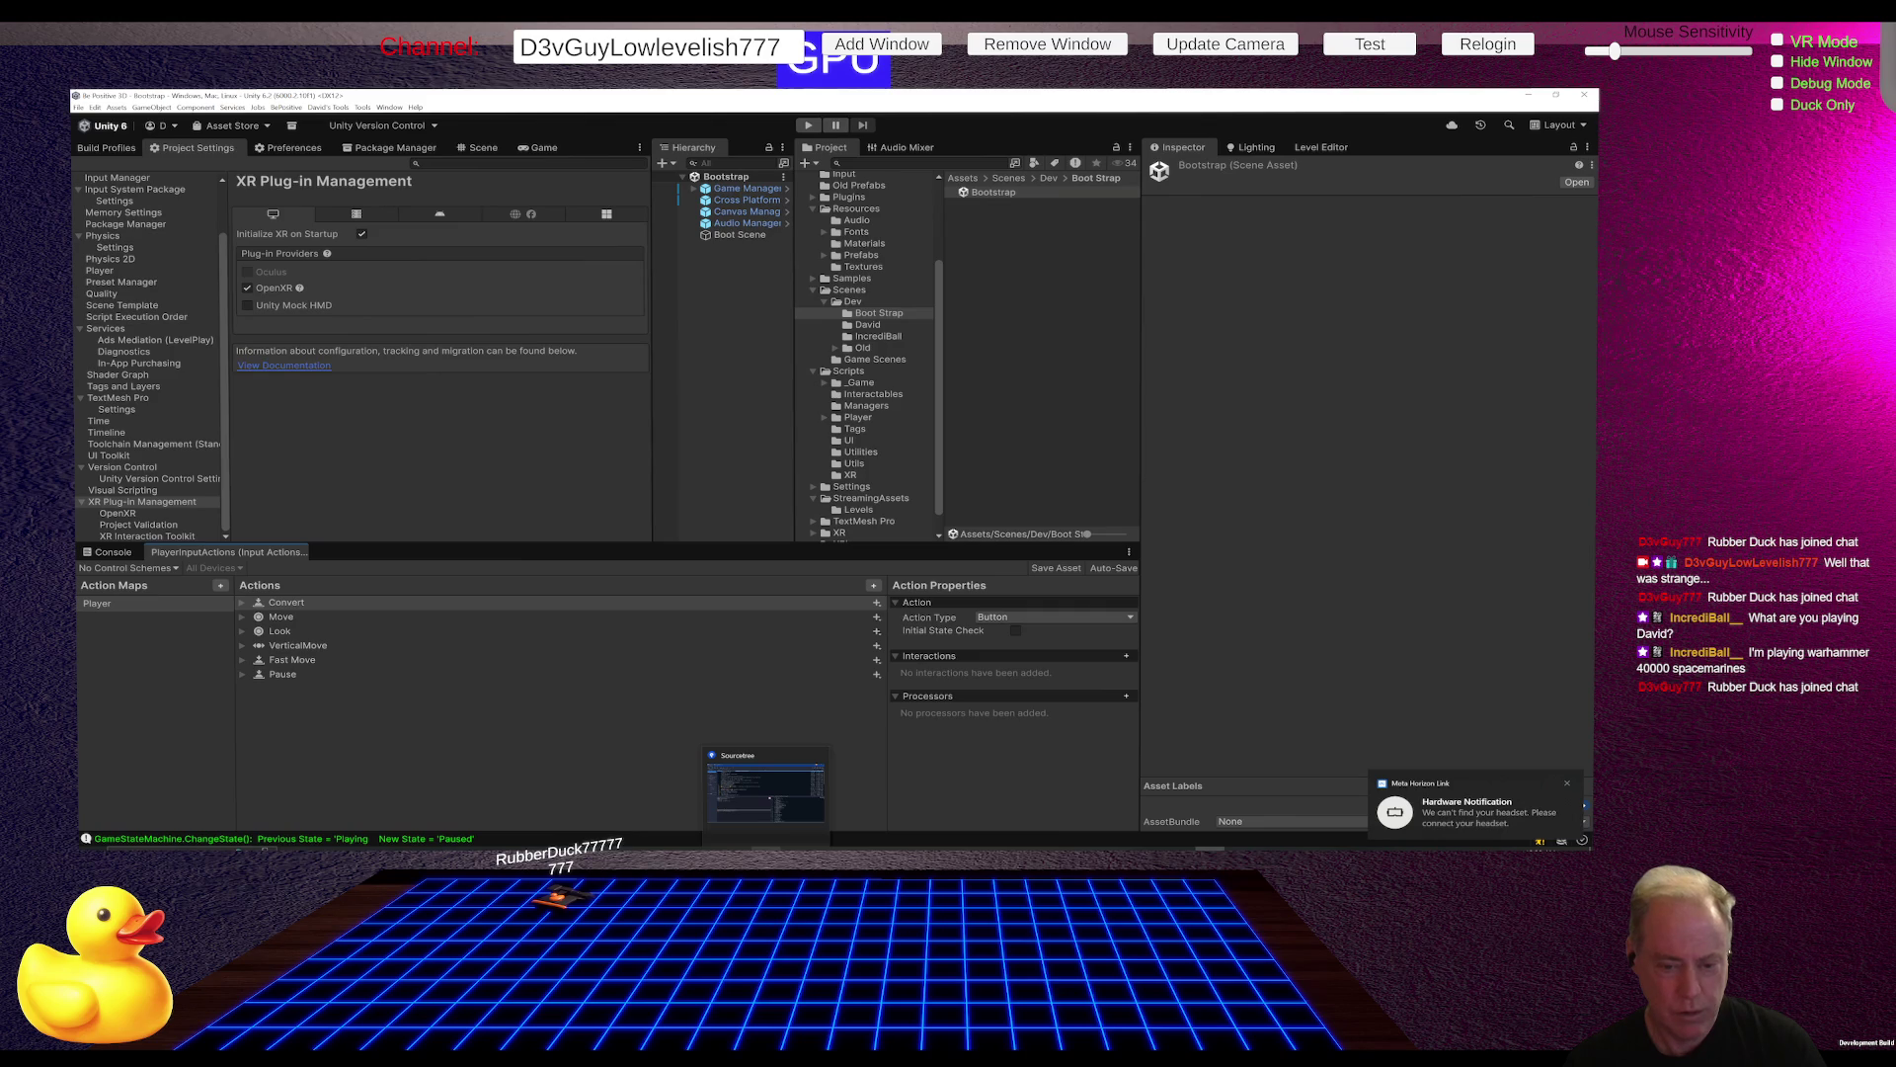
left_click(765, 791)
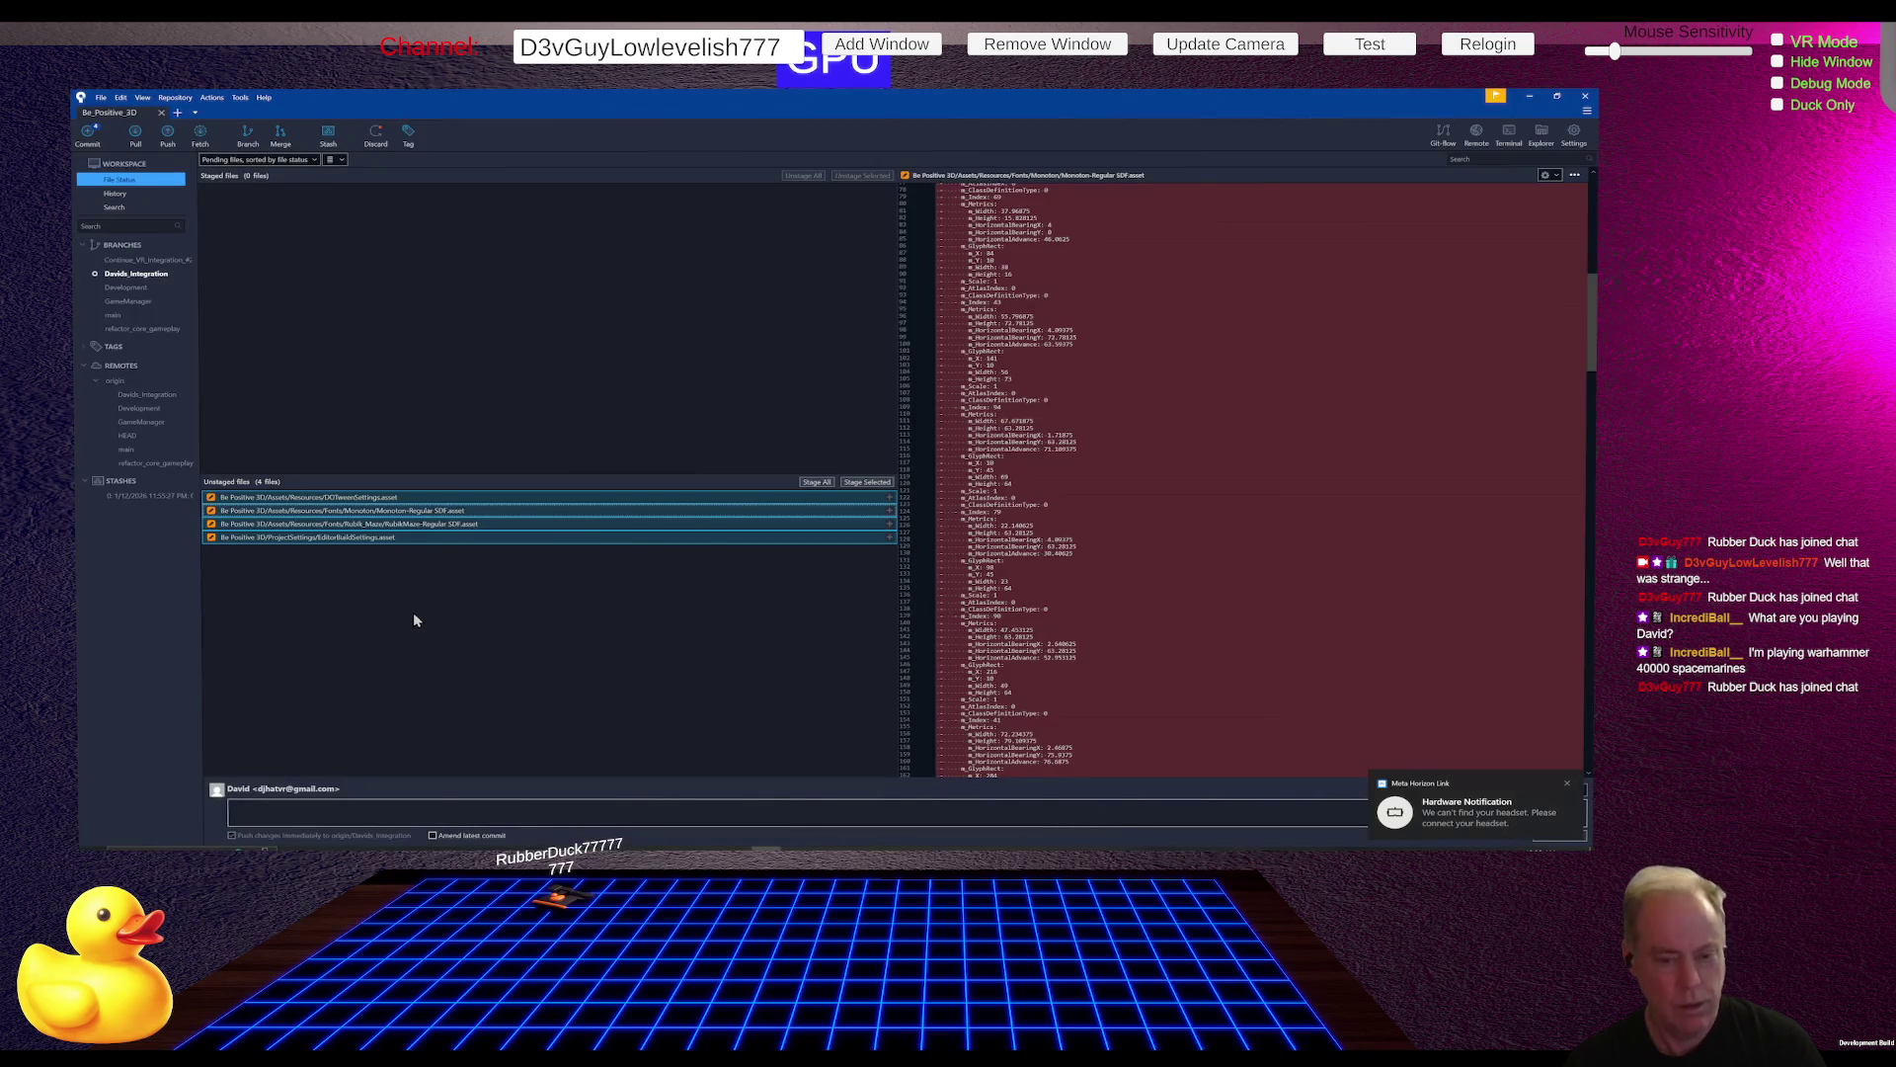
Step: Review the unstaged files, apply the saved stash, and return to the Unity Editor
right_click(402, 525)
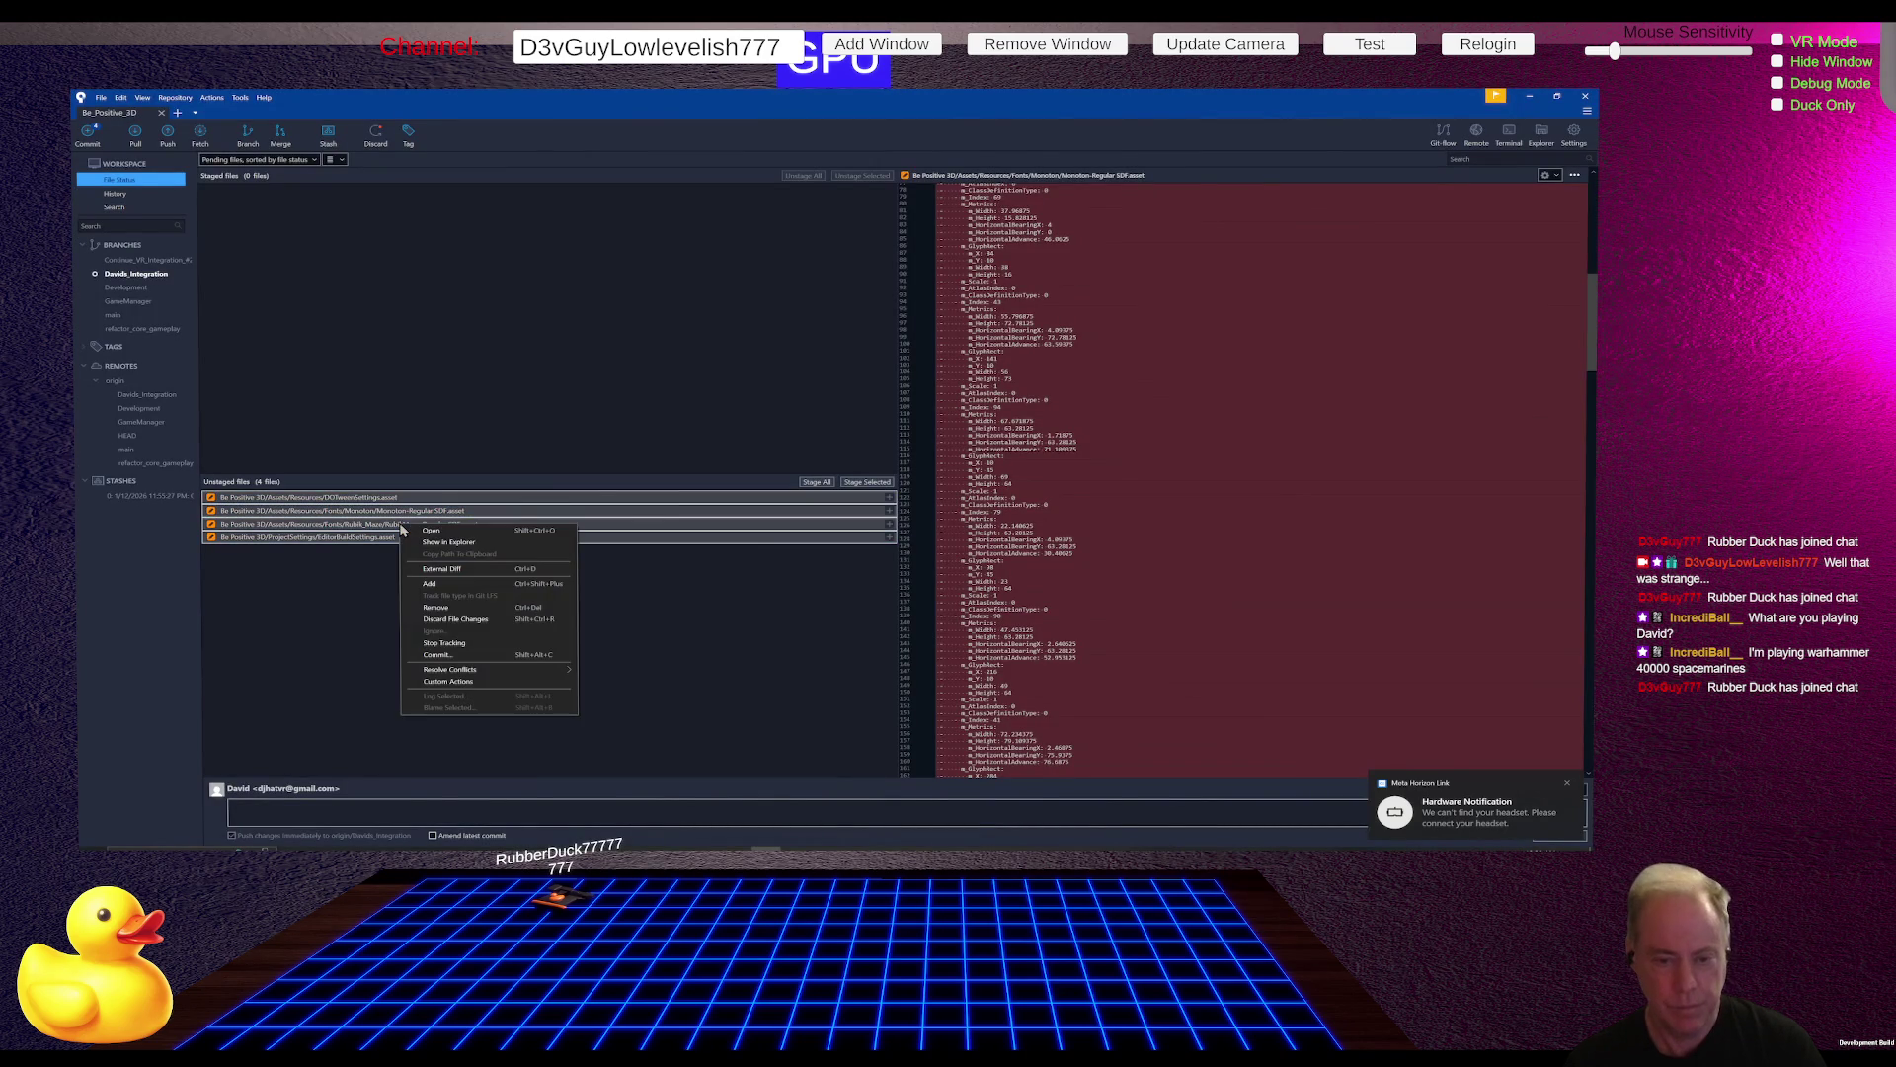
key("Escape")
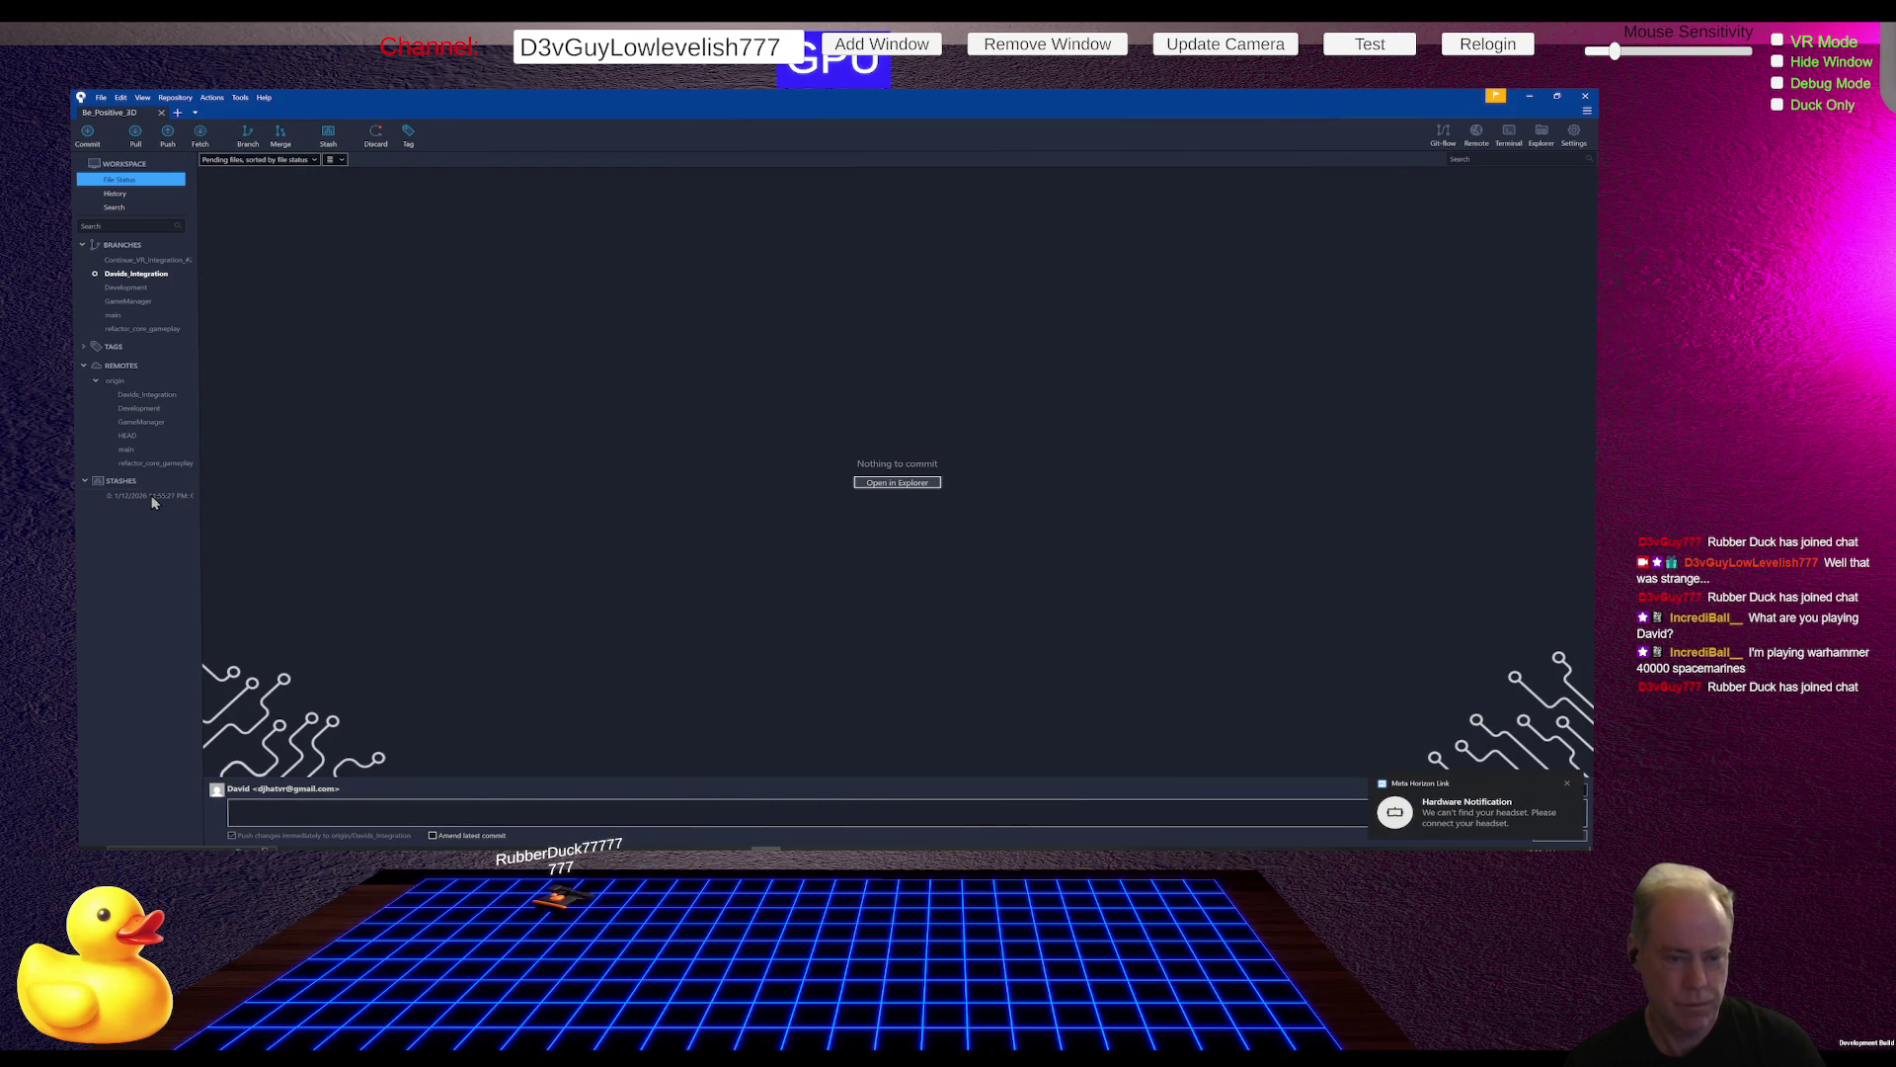
right_click(153, 502)
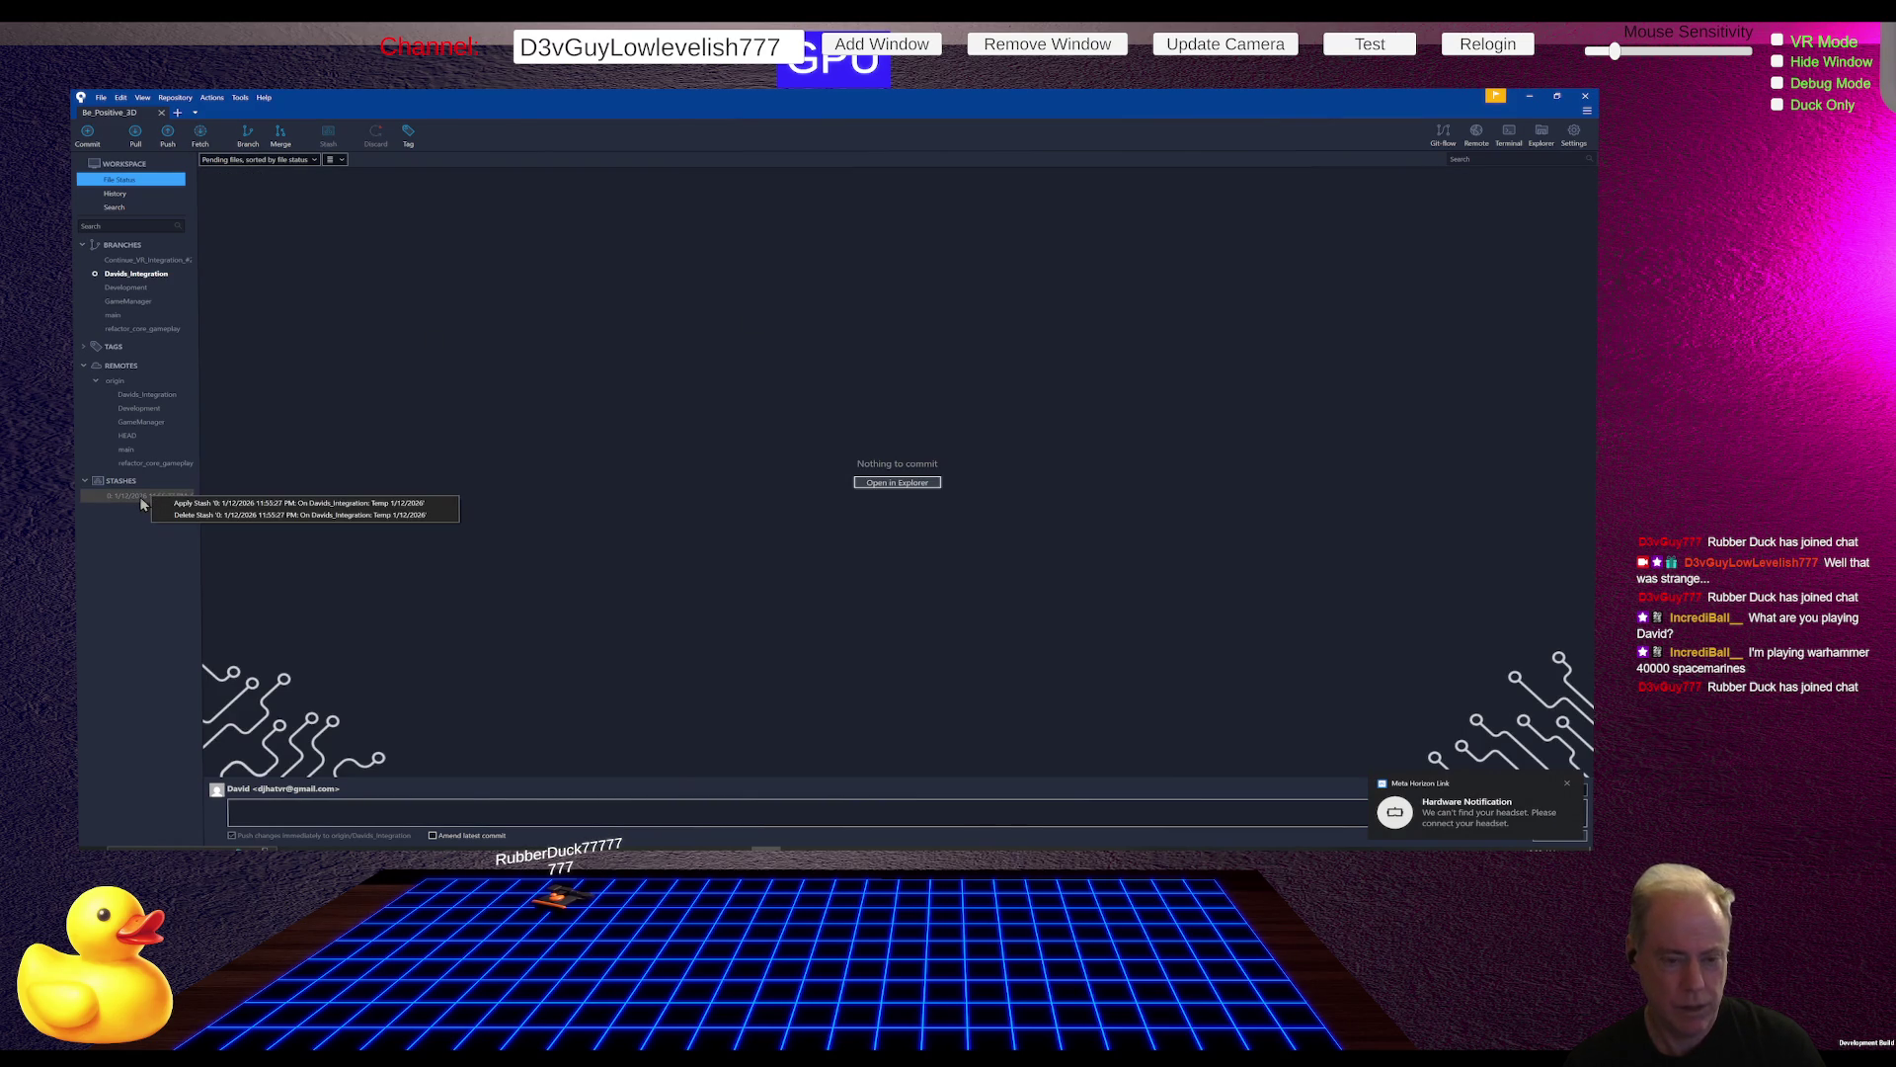
left_click(192, 508)
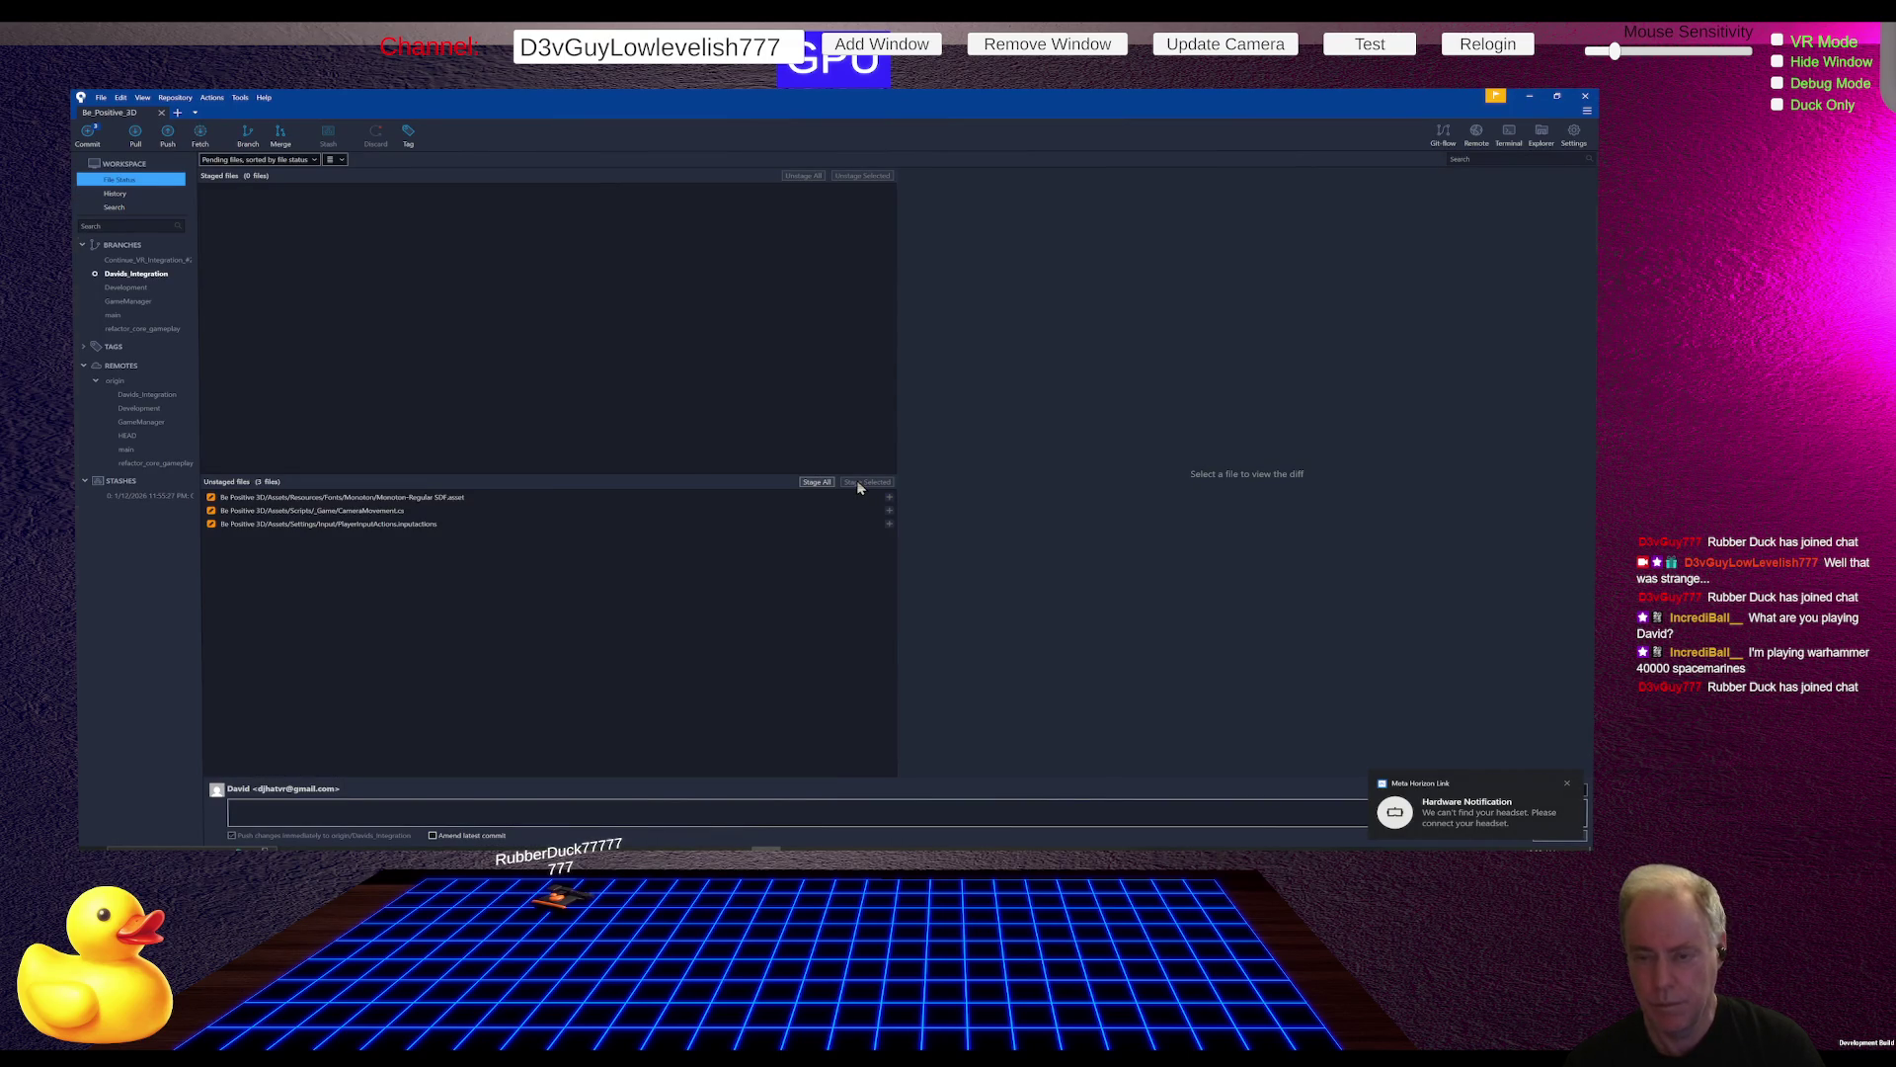
key("alt+Tab")
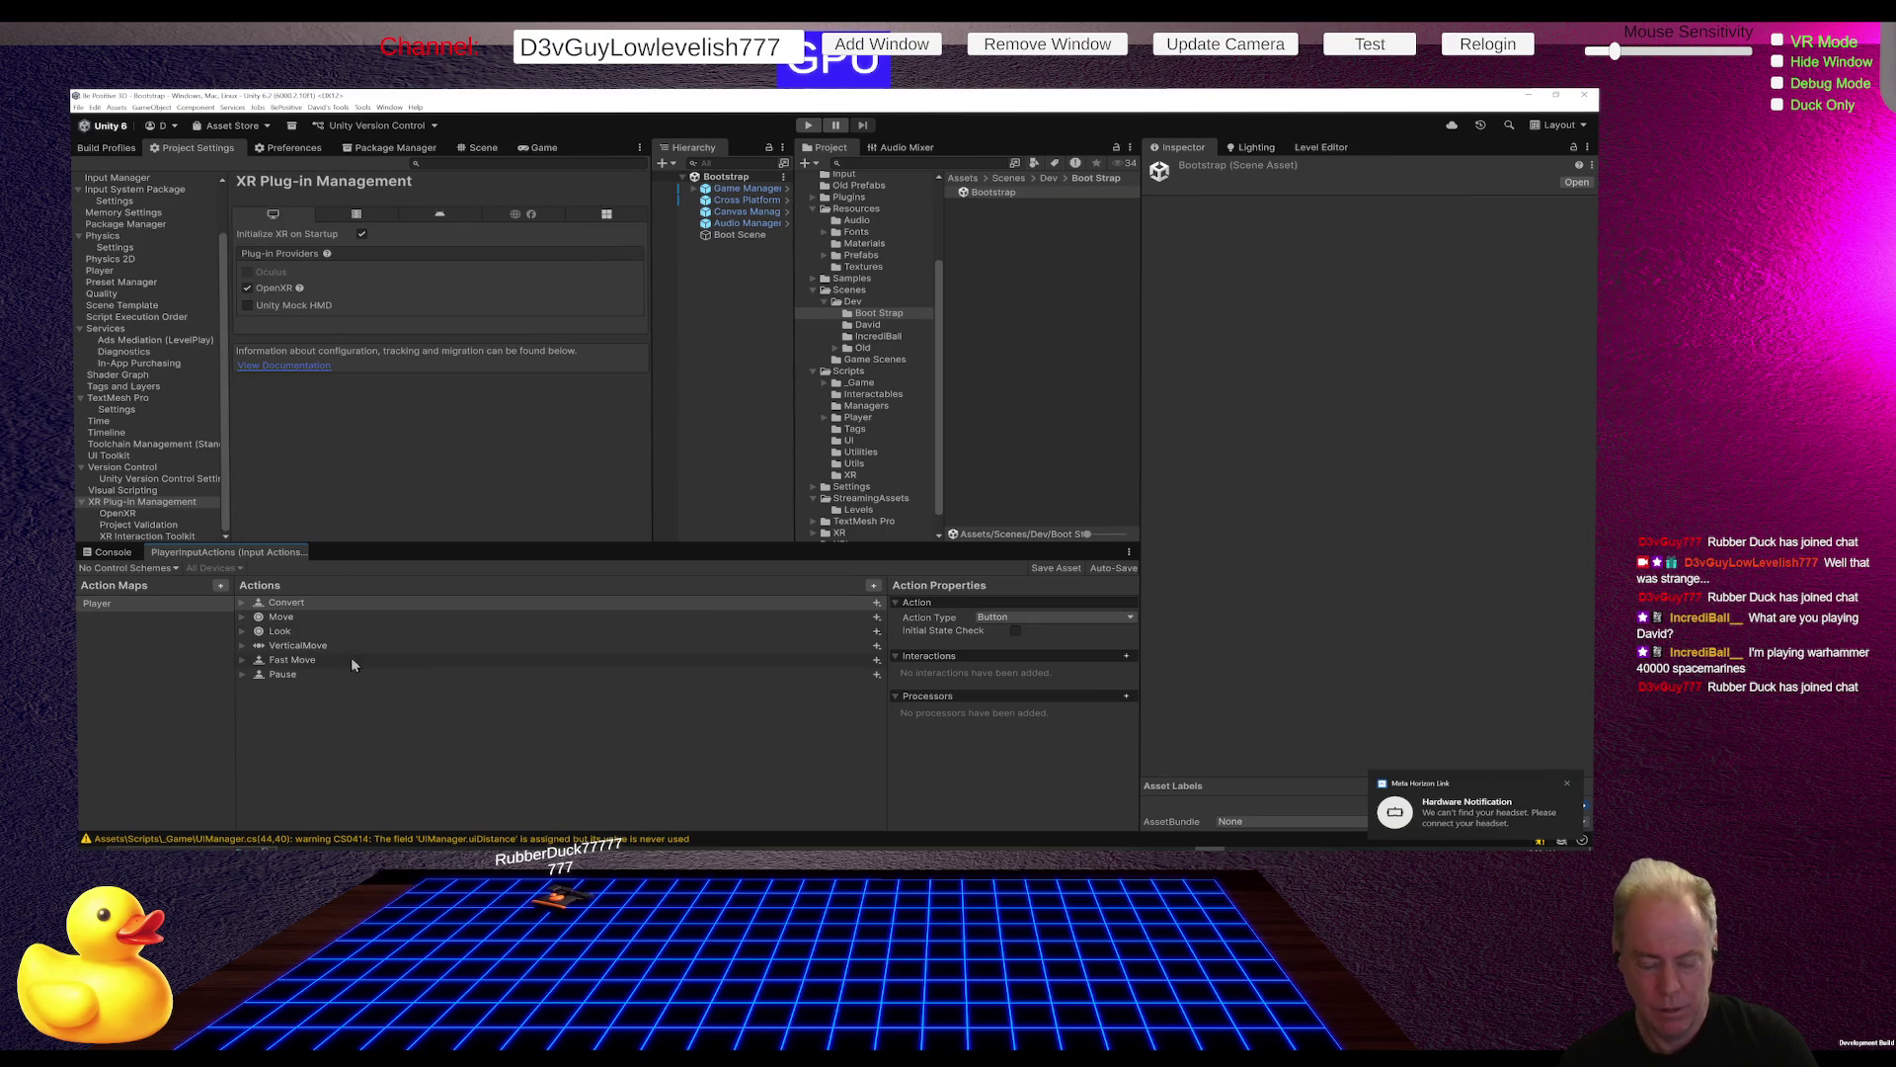
Step: Inspect Pause, Look, Convert and Fast Move properties, then list the Assets/Input folder
left_click(330, 673)
left_click(322, 631)
left_click(314, 605)
left_click(321, 659)
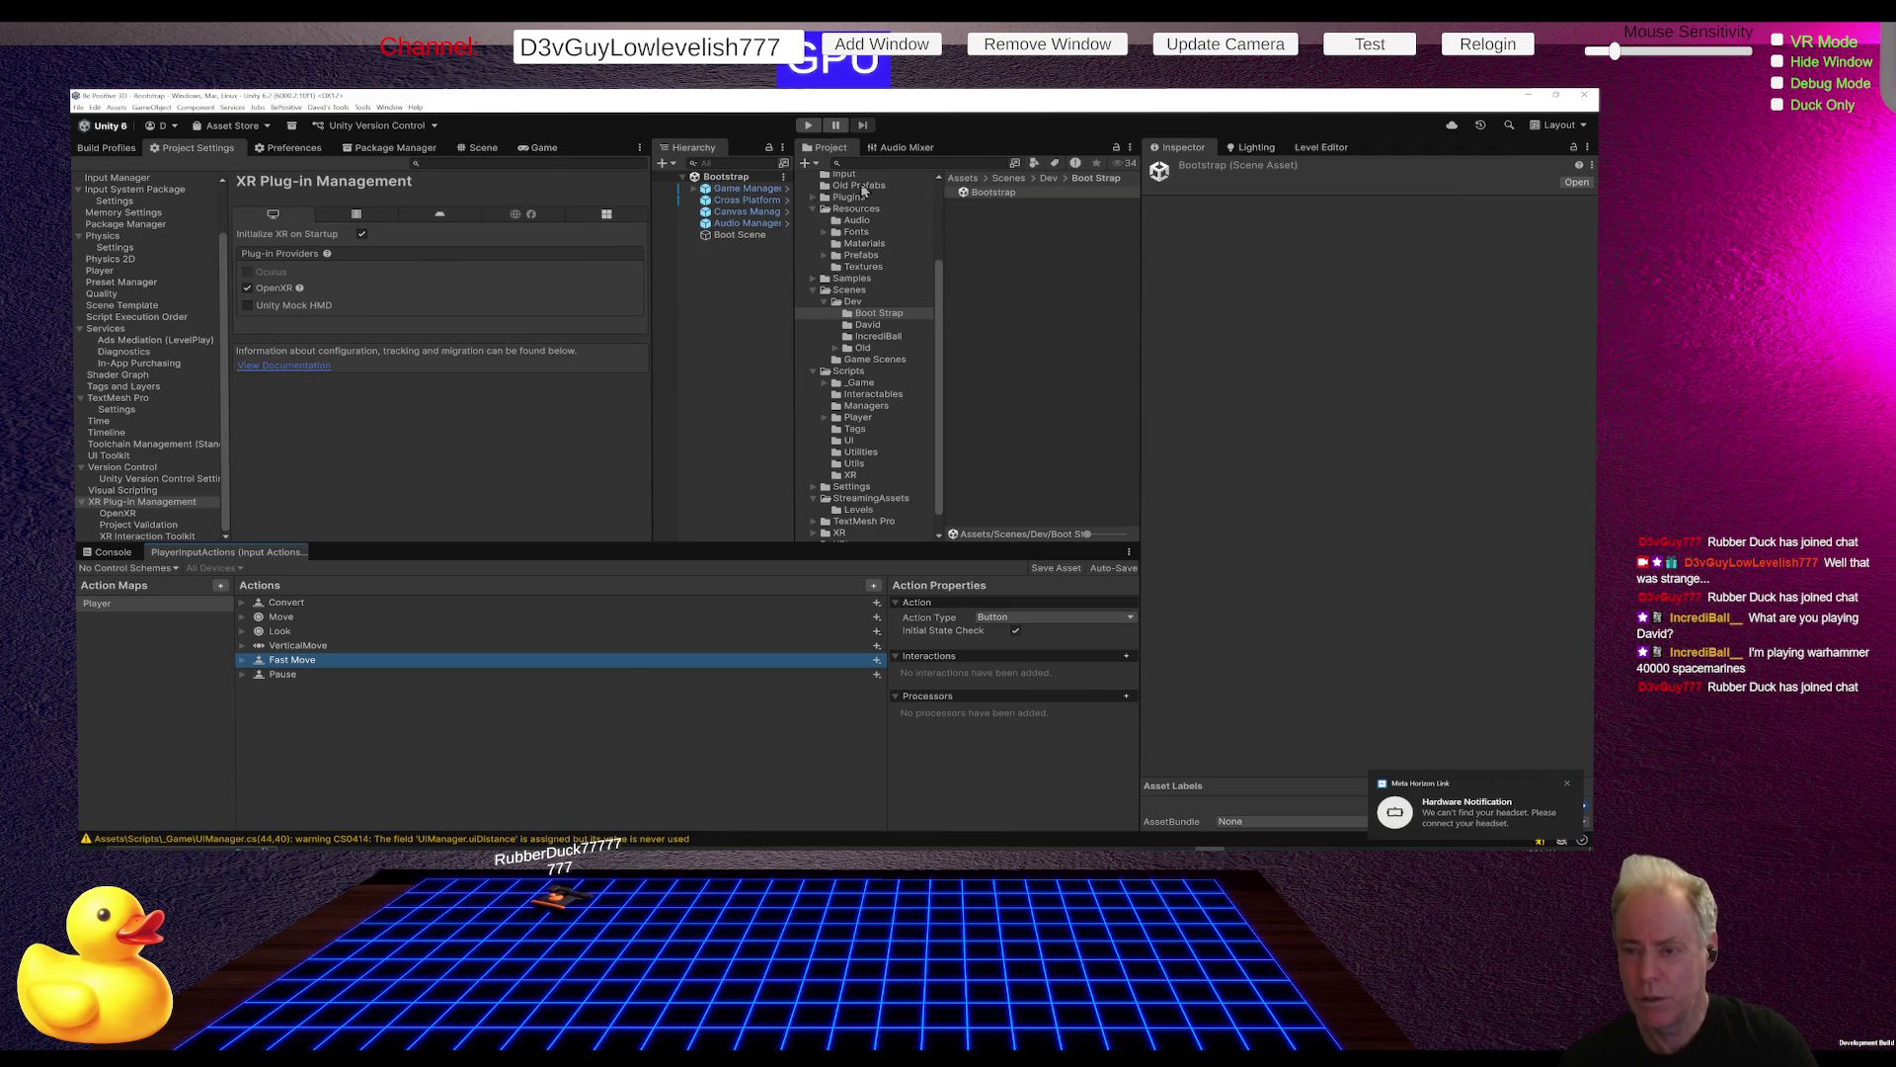
left_click(855, 177)
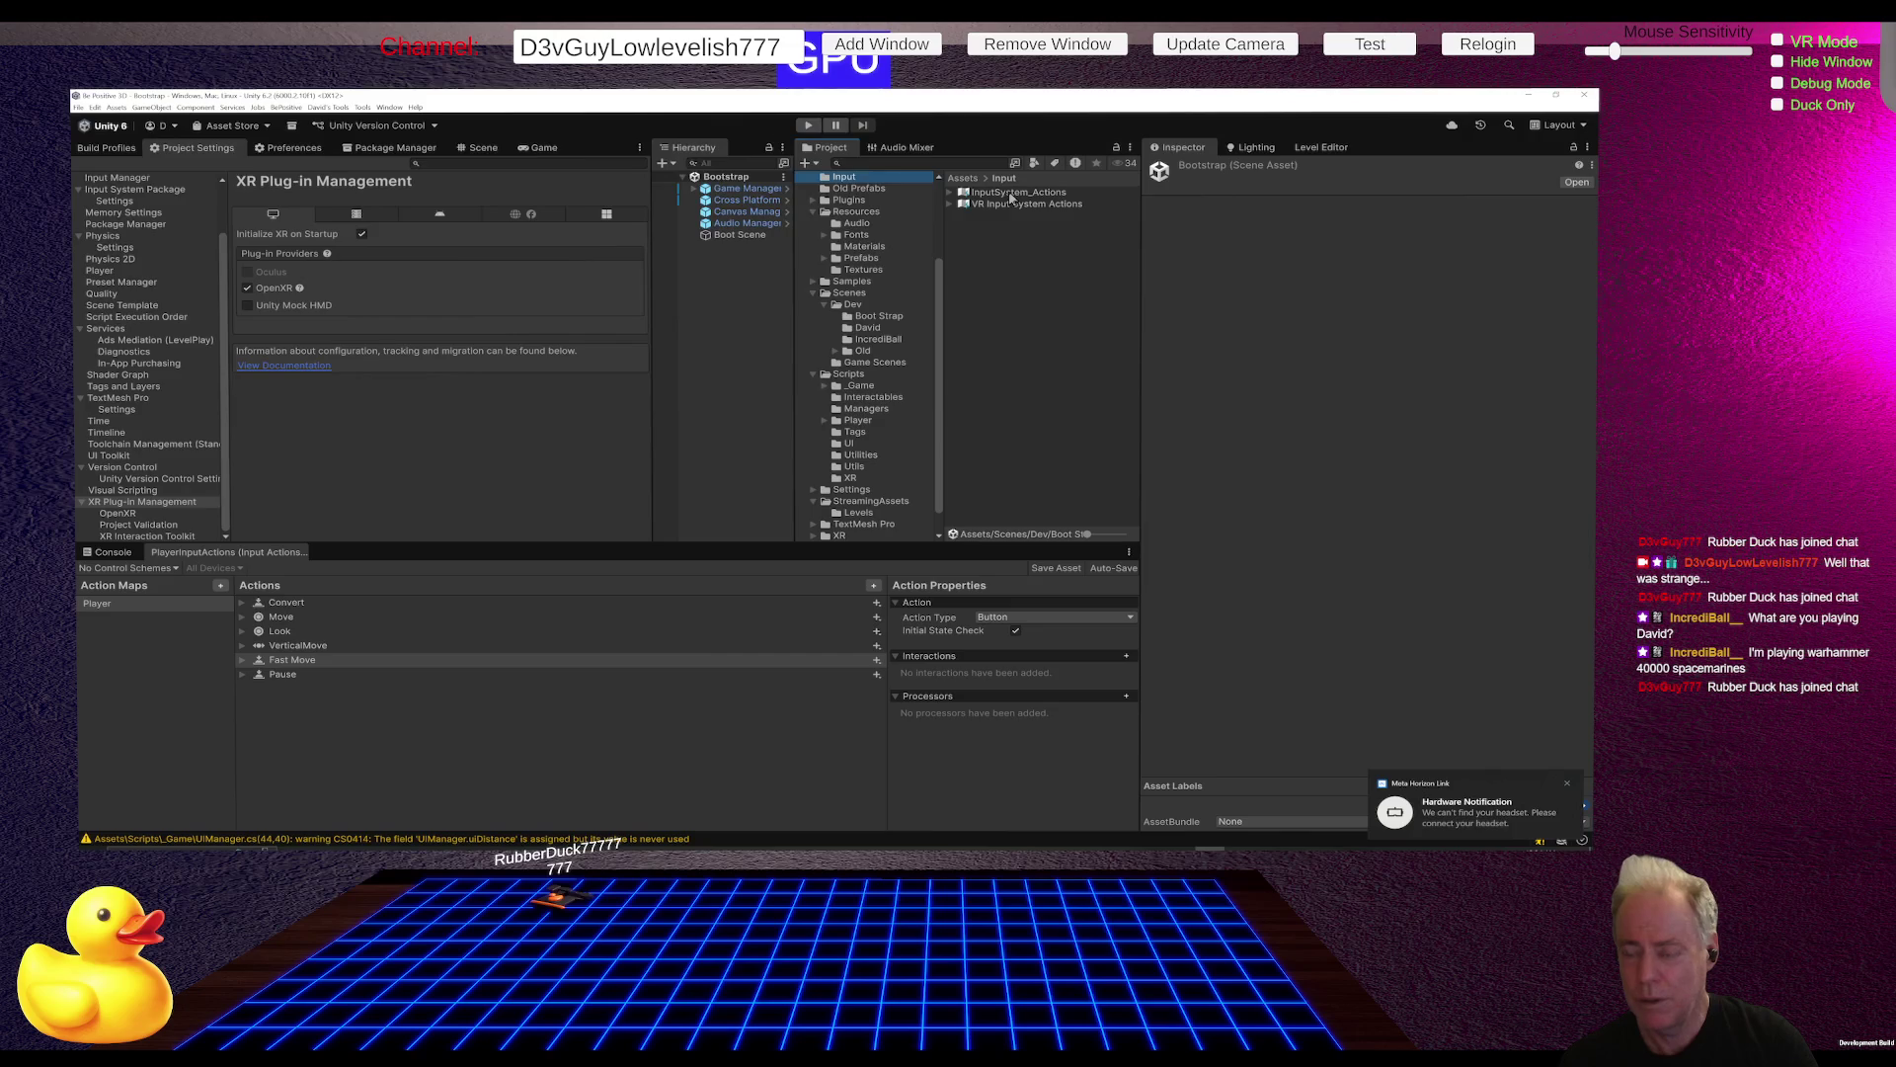
Step: Discard unsaved PlayerInputActions changes and open PlayerInputActions from Assets/Settings/Input
double_click(1010, 193)
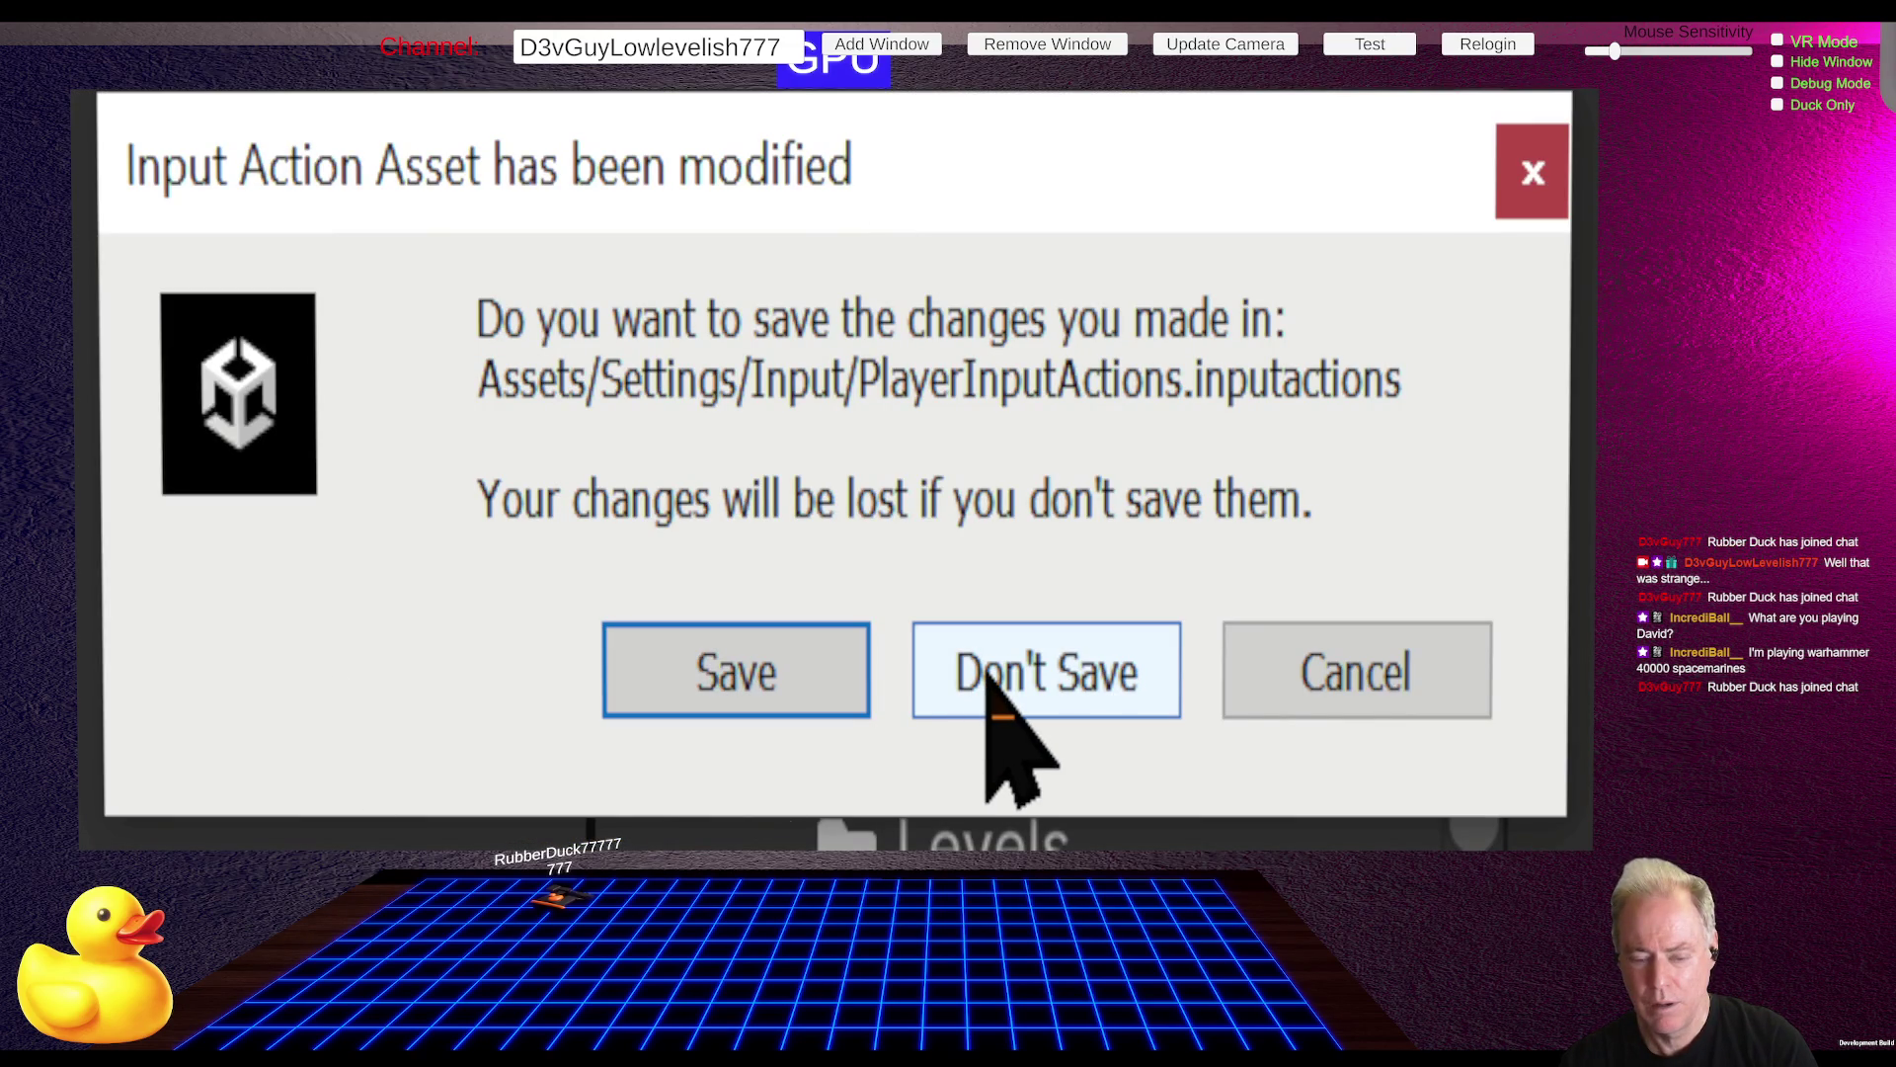
left_click(991, 696)
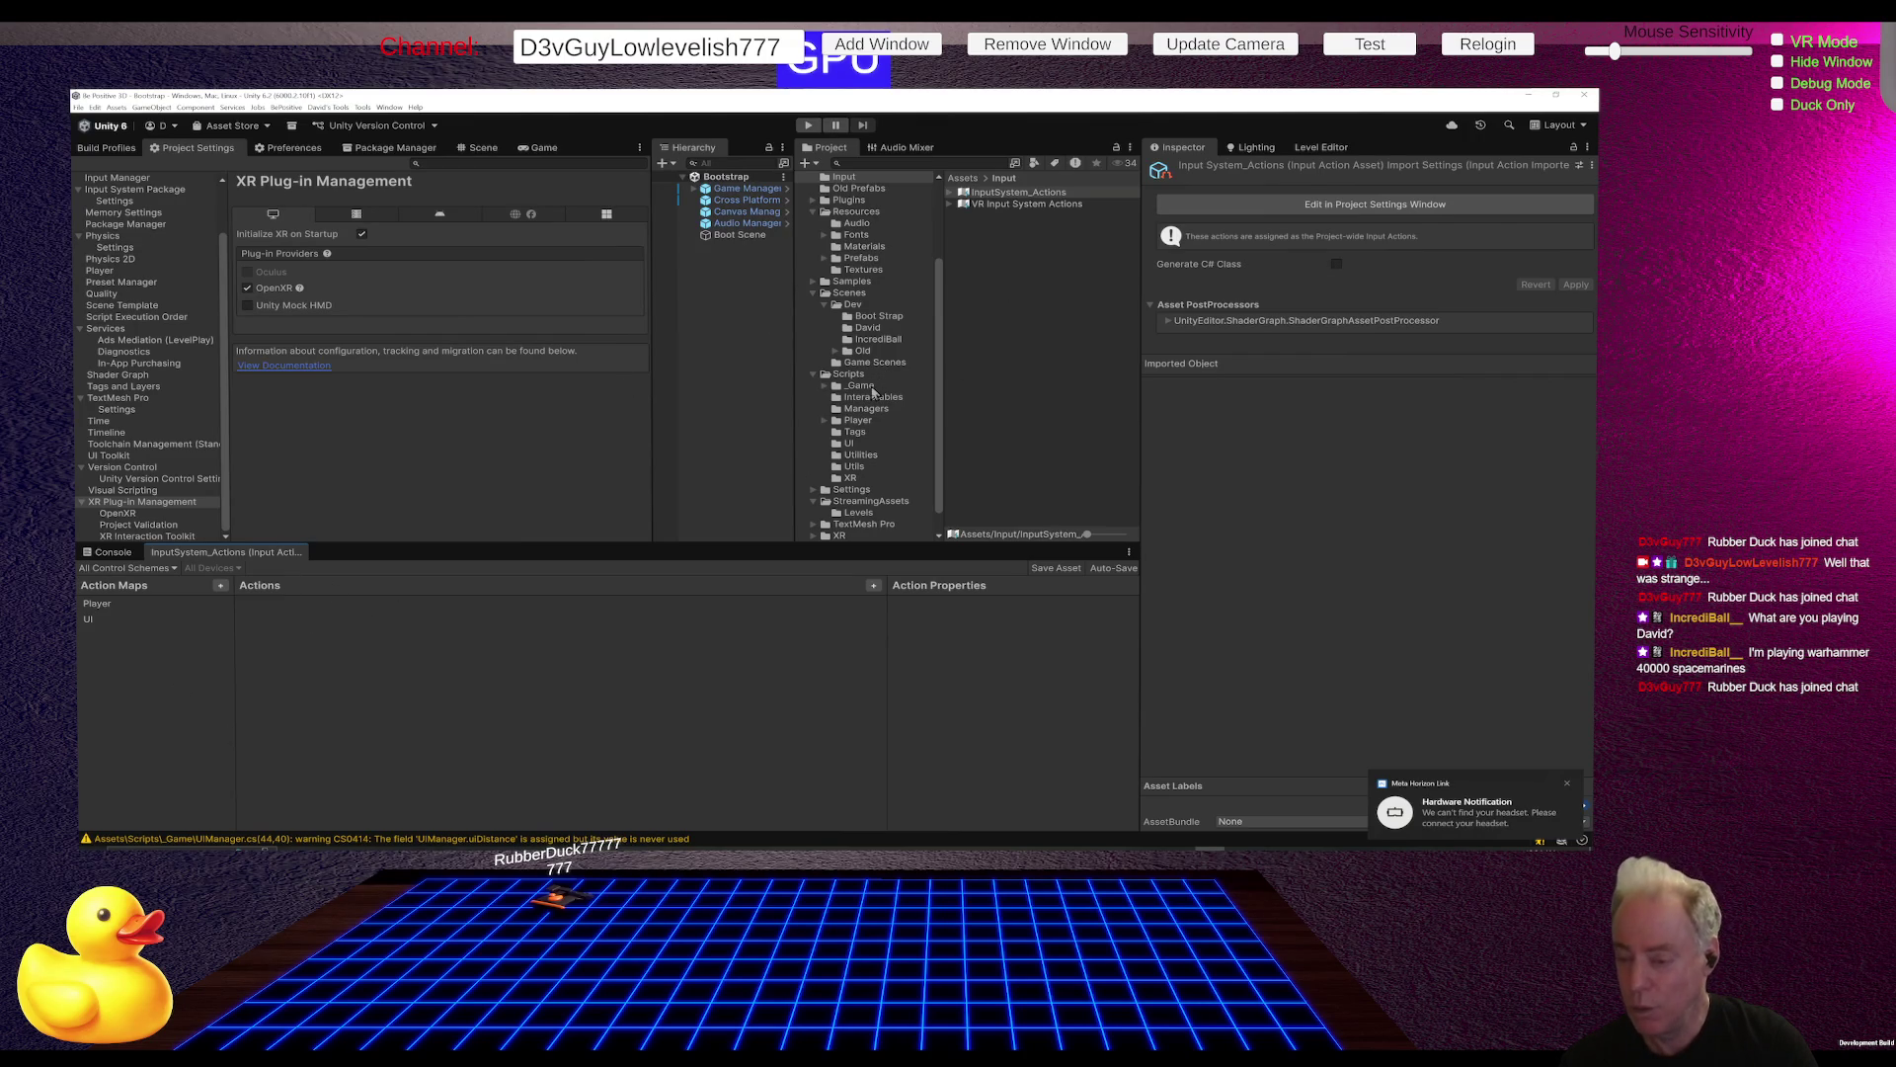
left_click(852, 490)
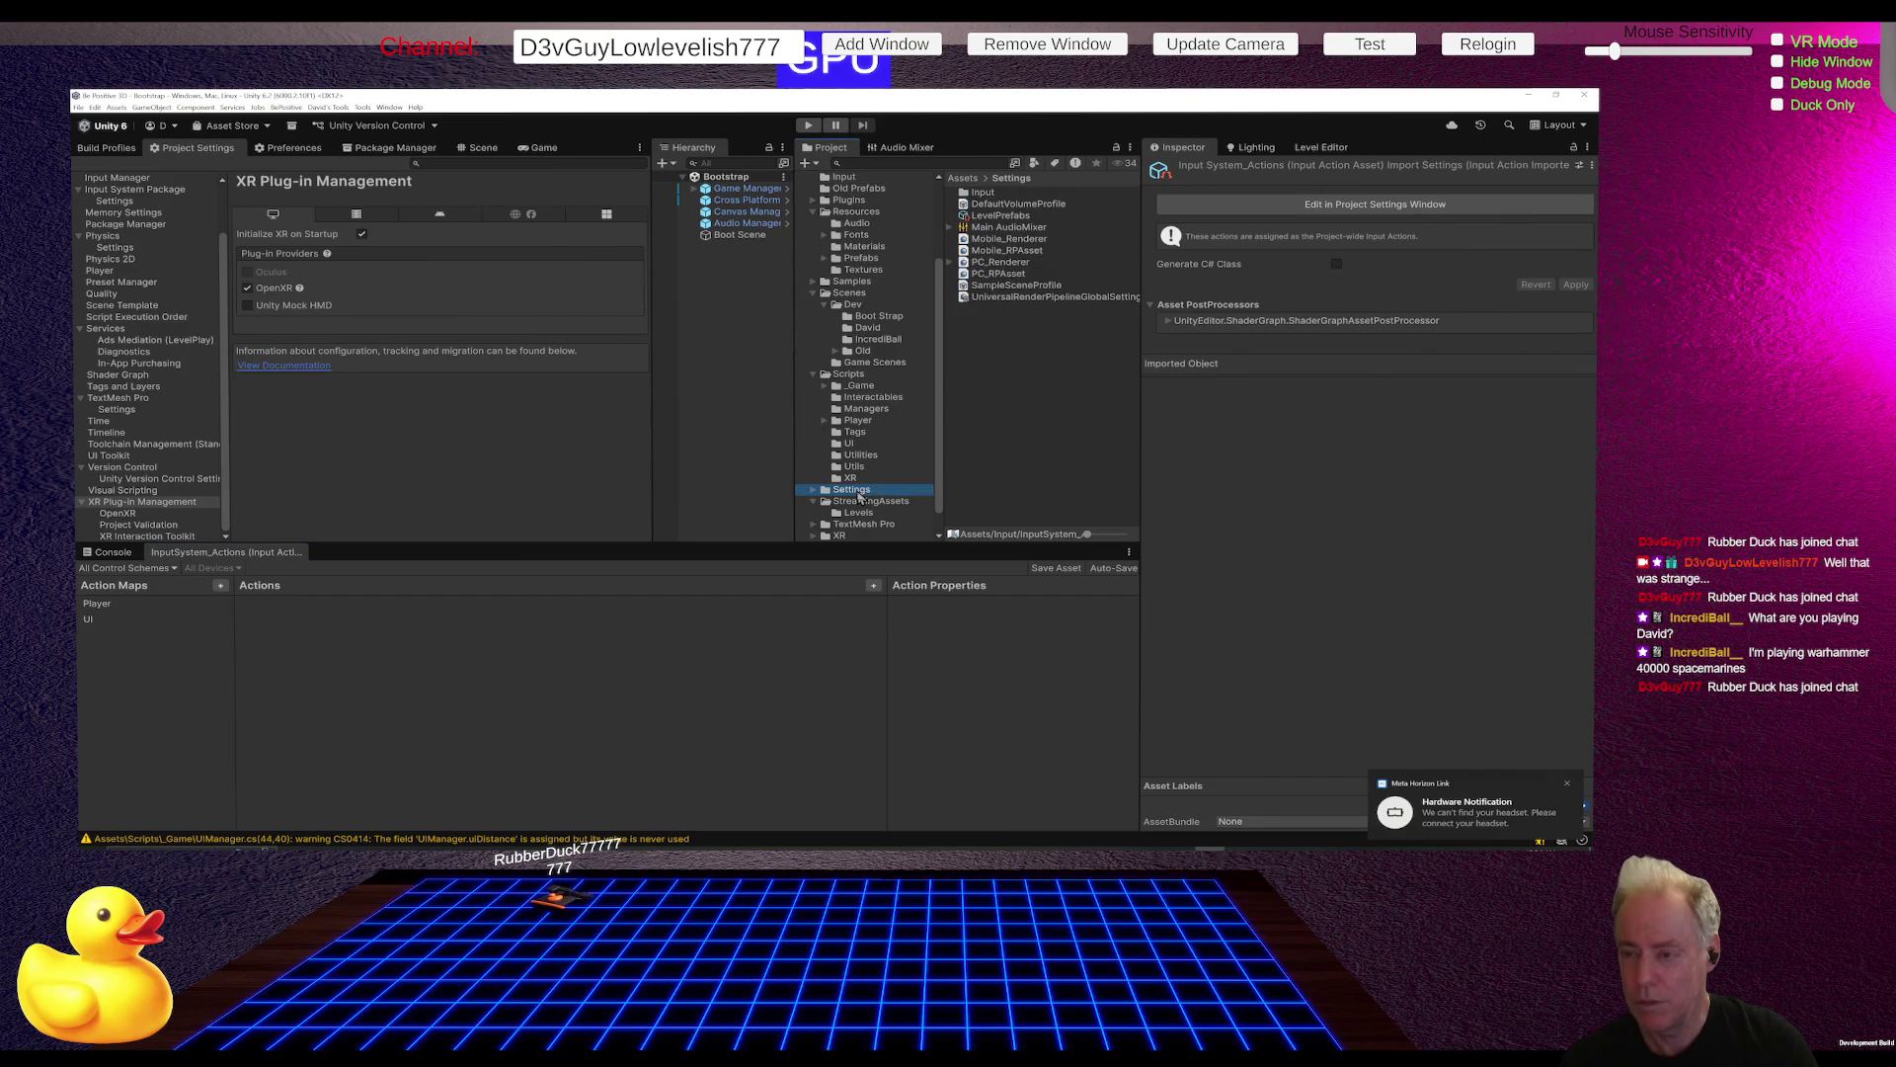
left_click(984, 193)
double_click(998, 194)
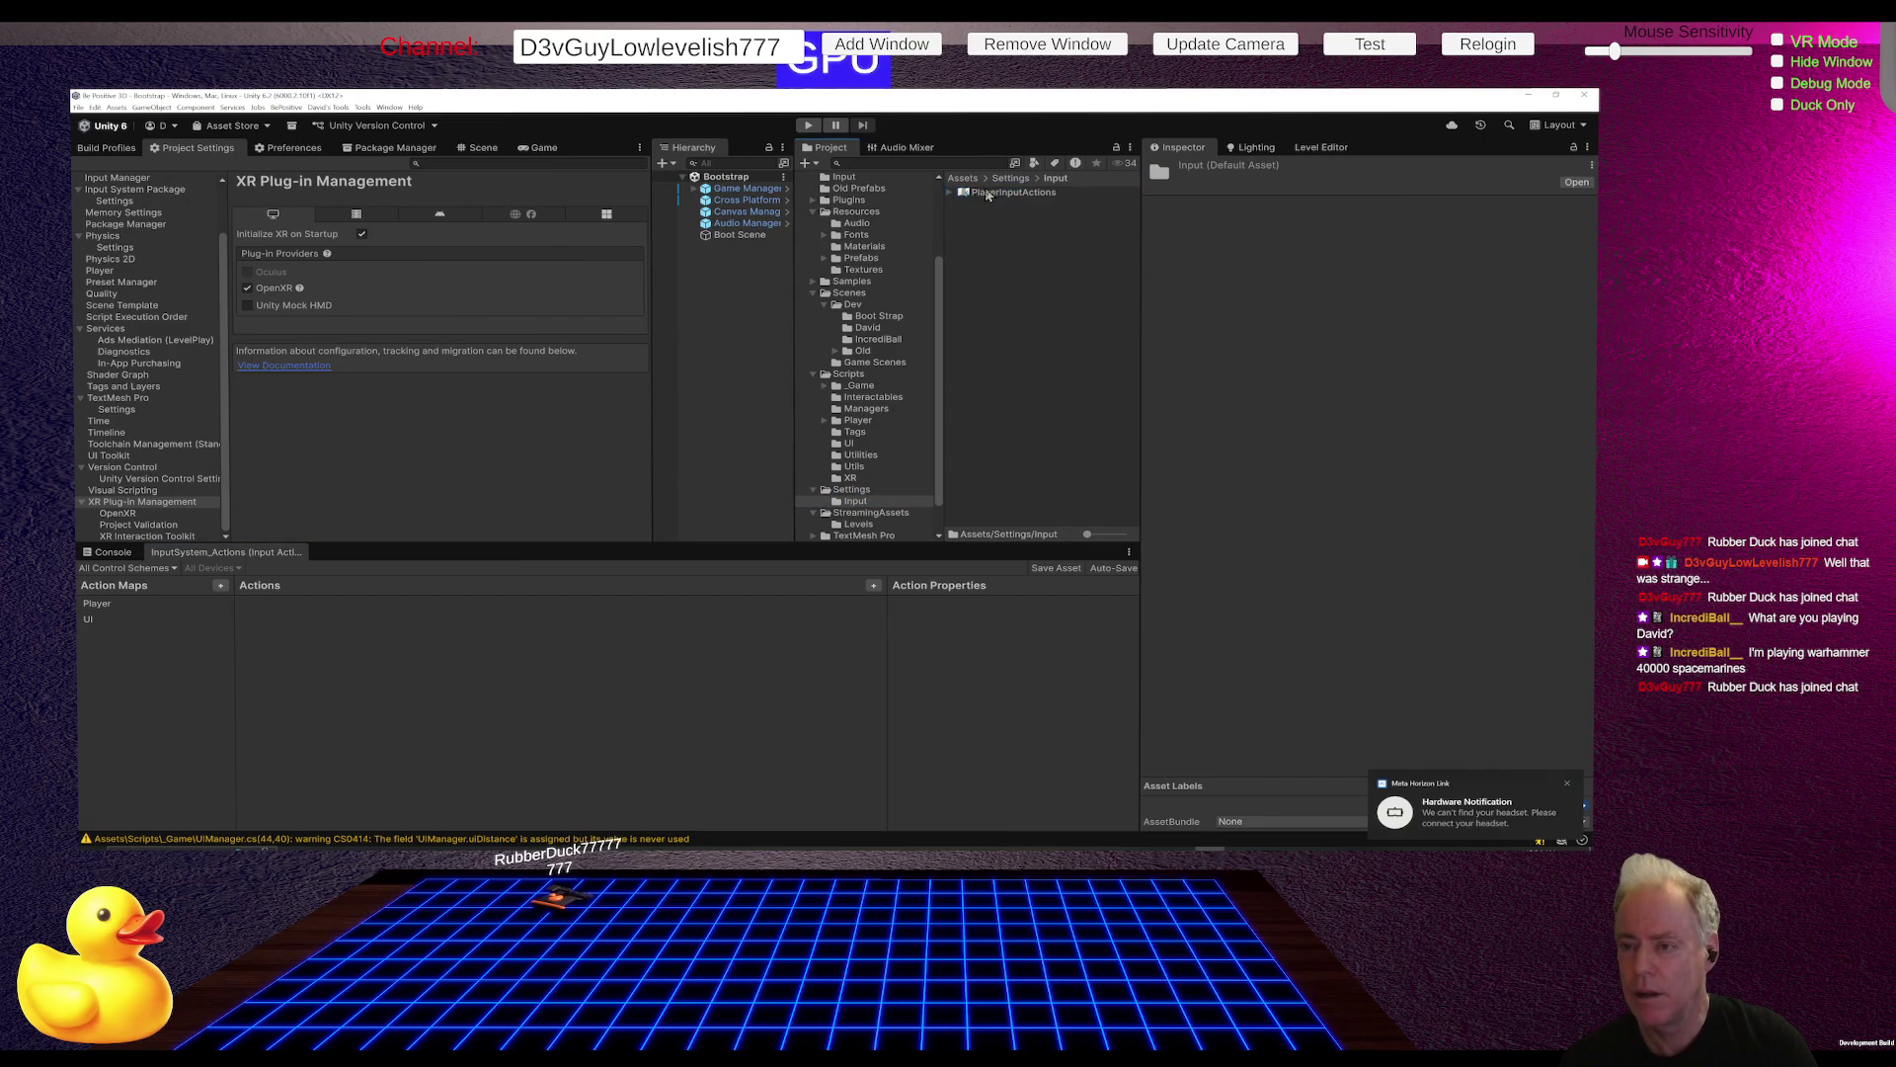
left_click(999, 194)
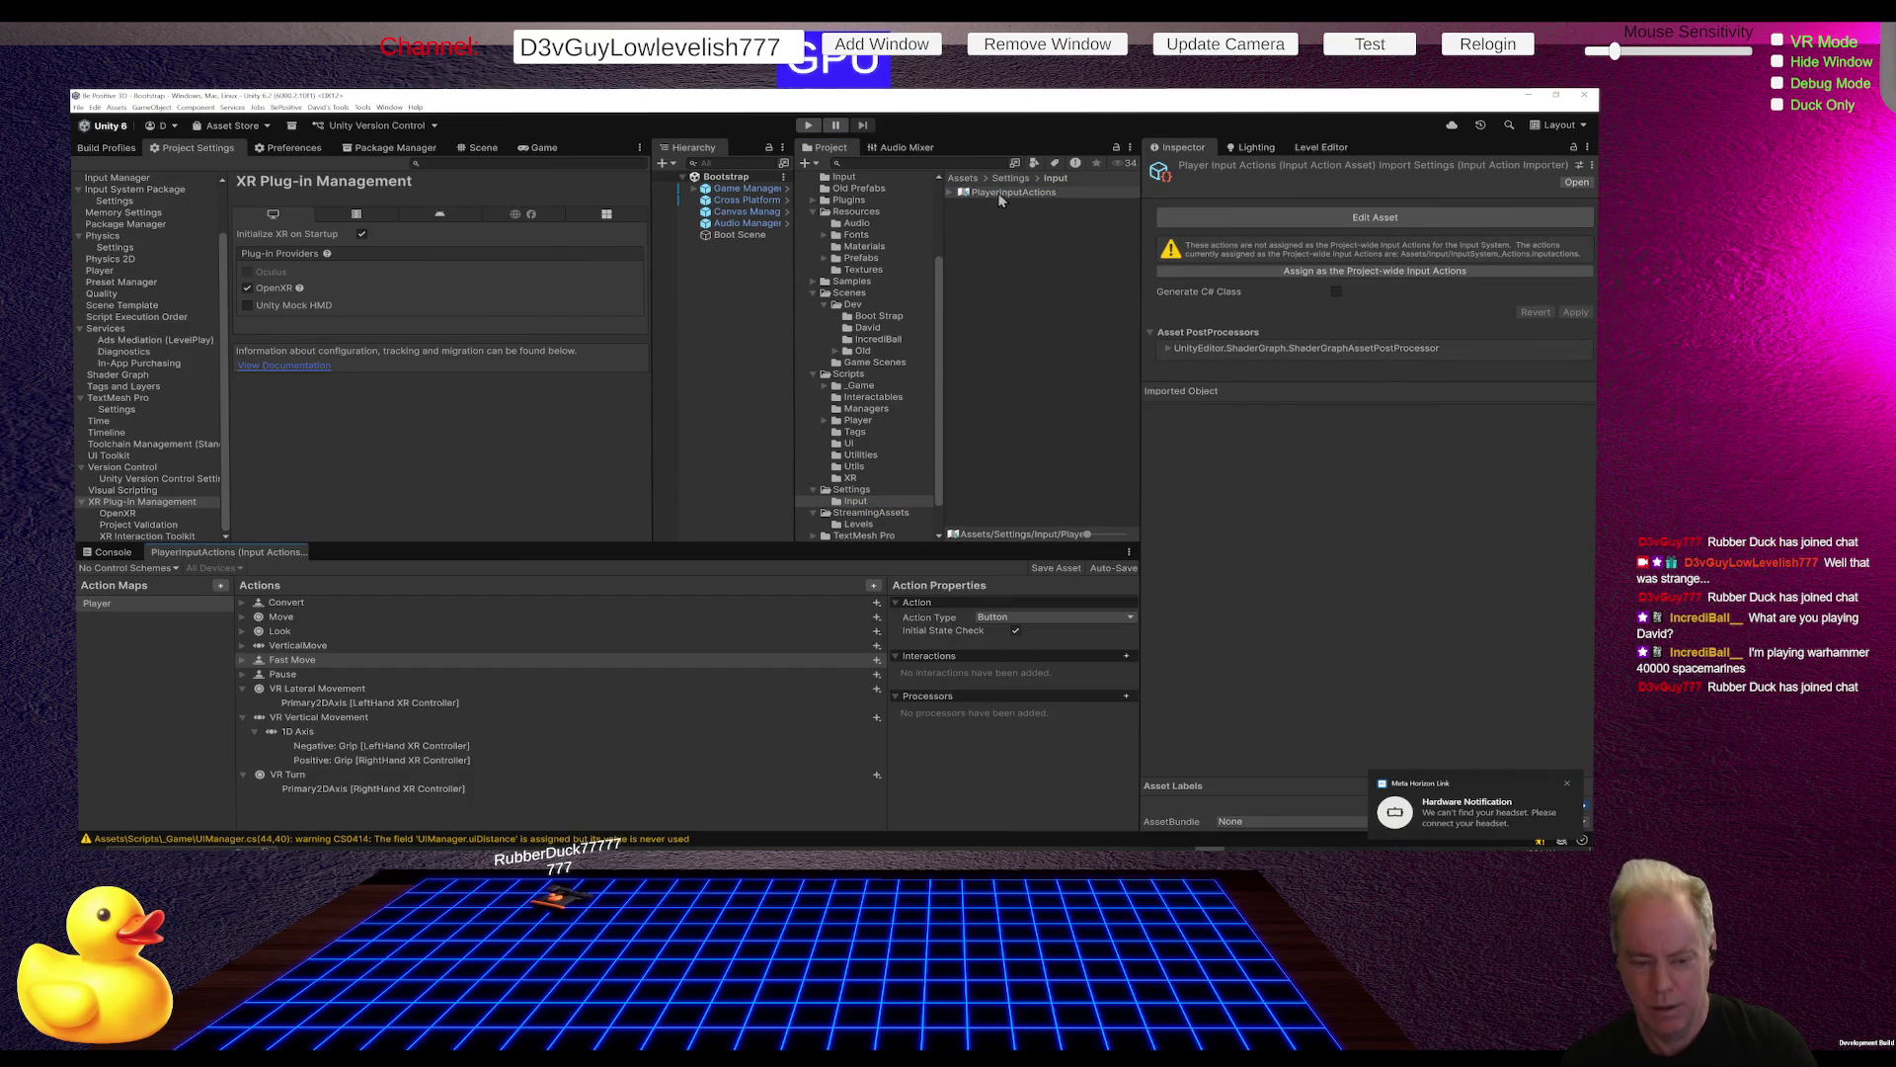
Step: Collapse the VR Lateral Movement, VR Vertical Movement and VR Turn actions
left_click(244, 690)
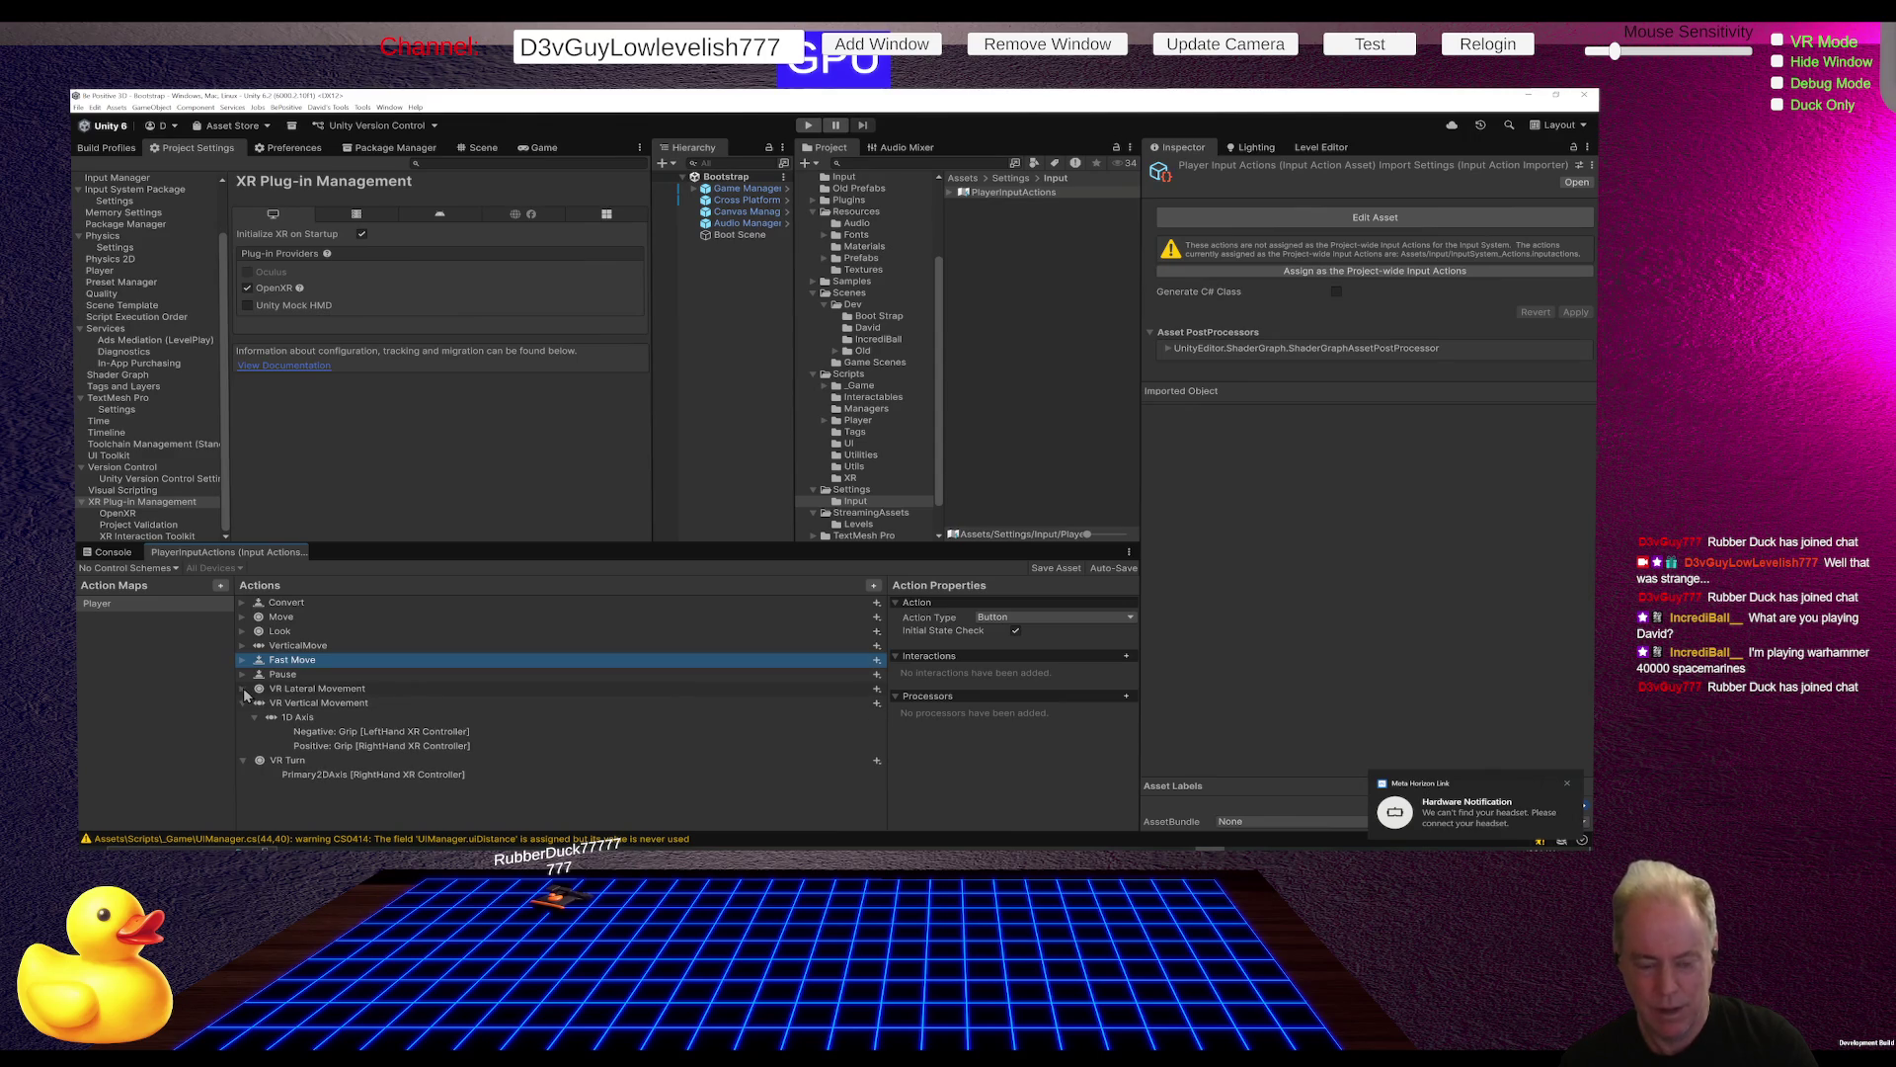
left_click(244, 703)
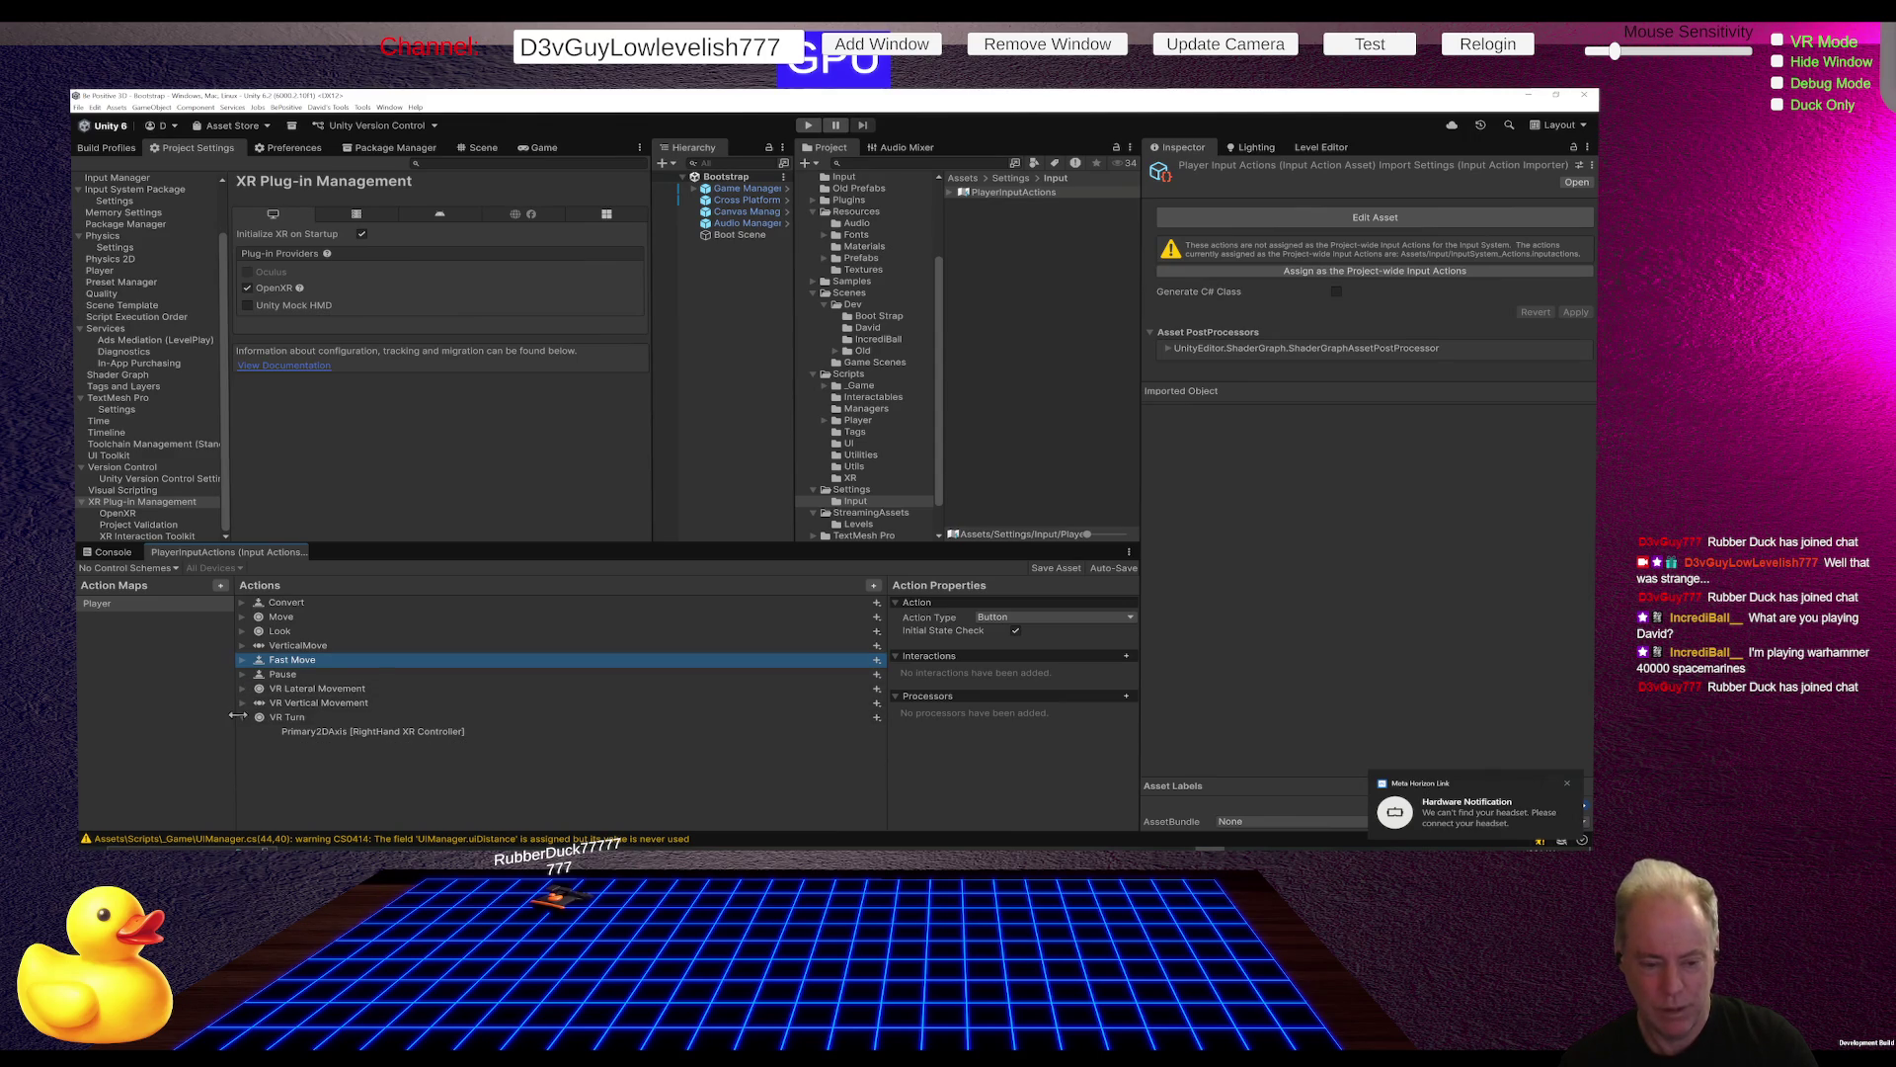
left_click(243, 719)
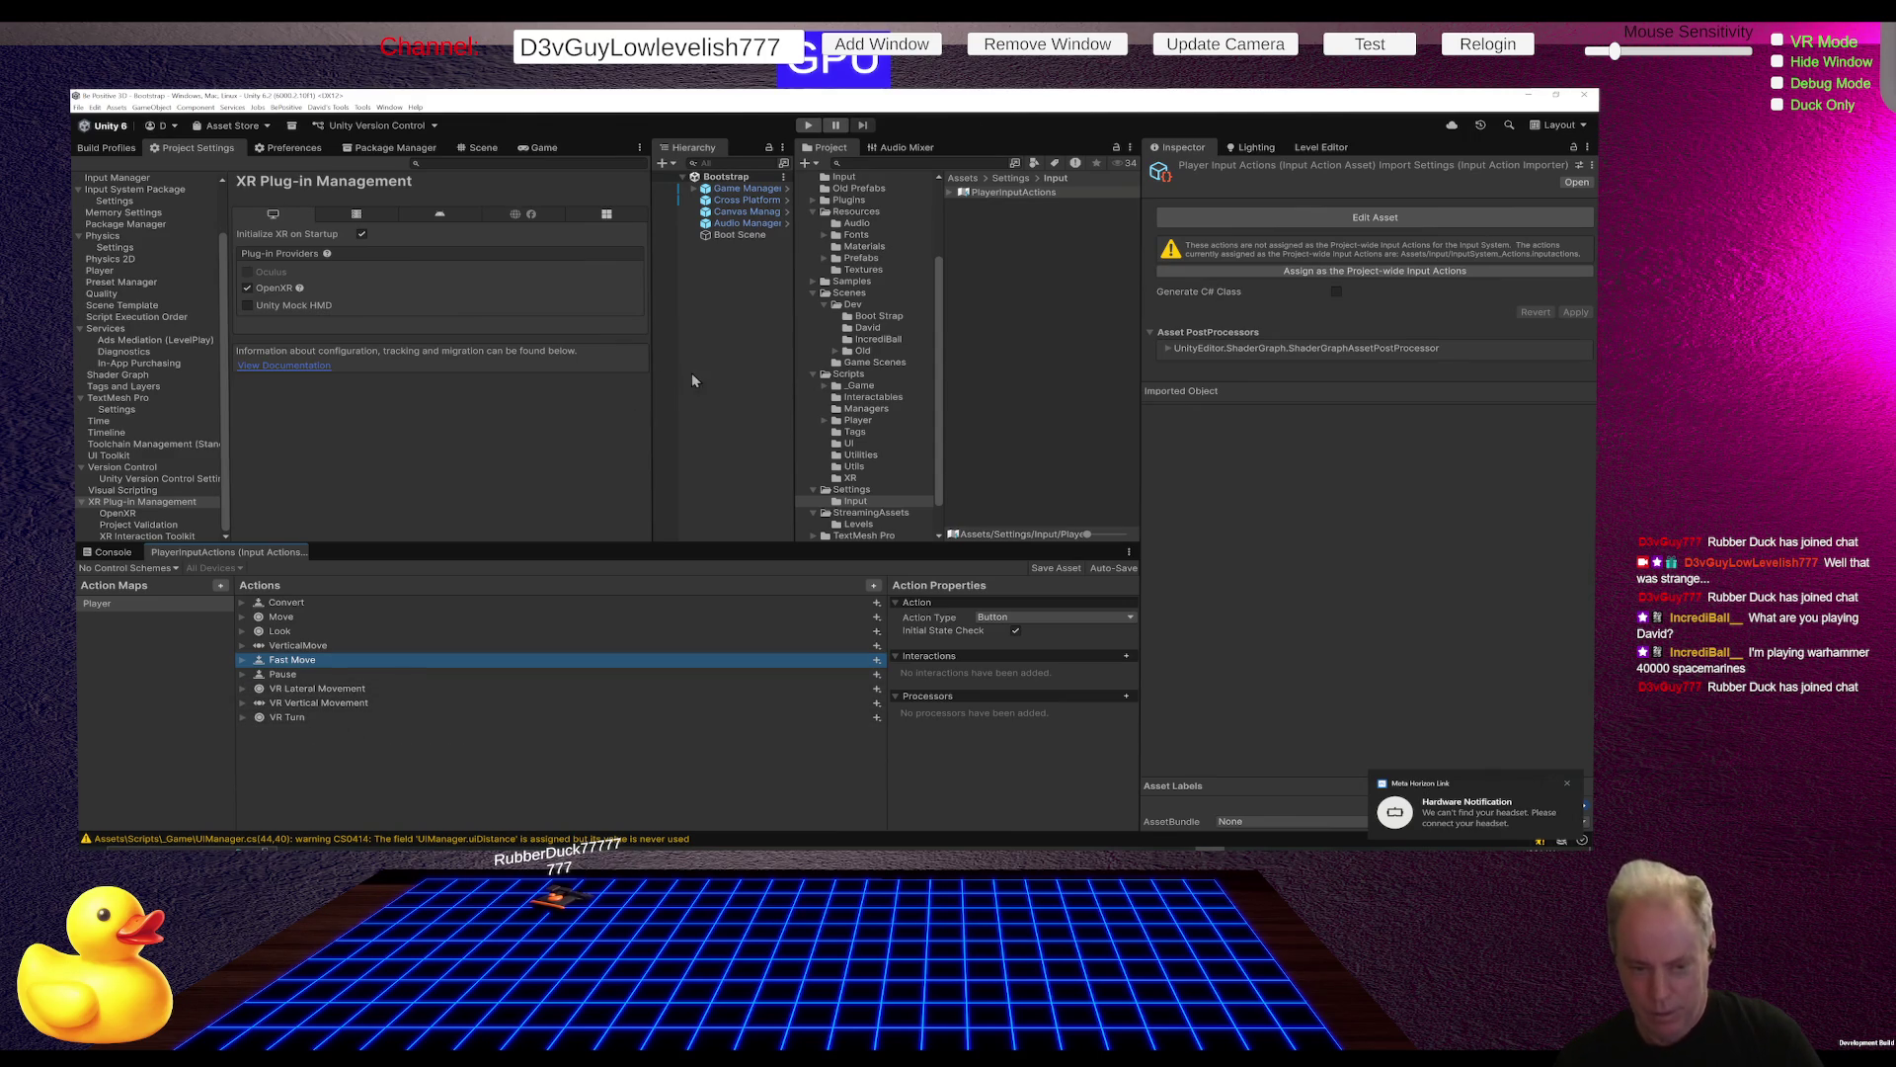
Step: Start Play mode, then move to the browser playing the Twitch stream
left_click(807, 128)
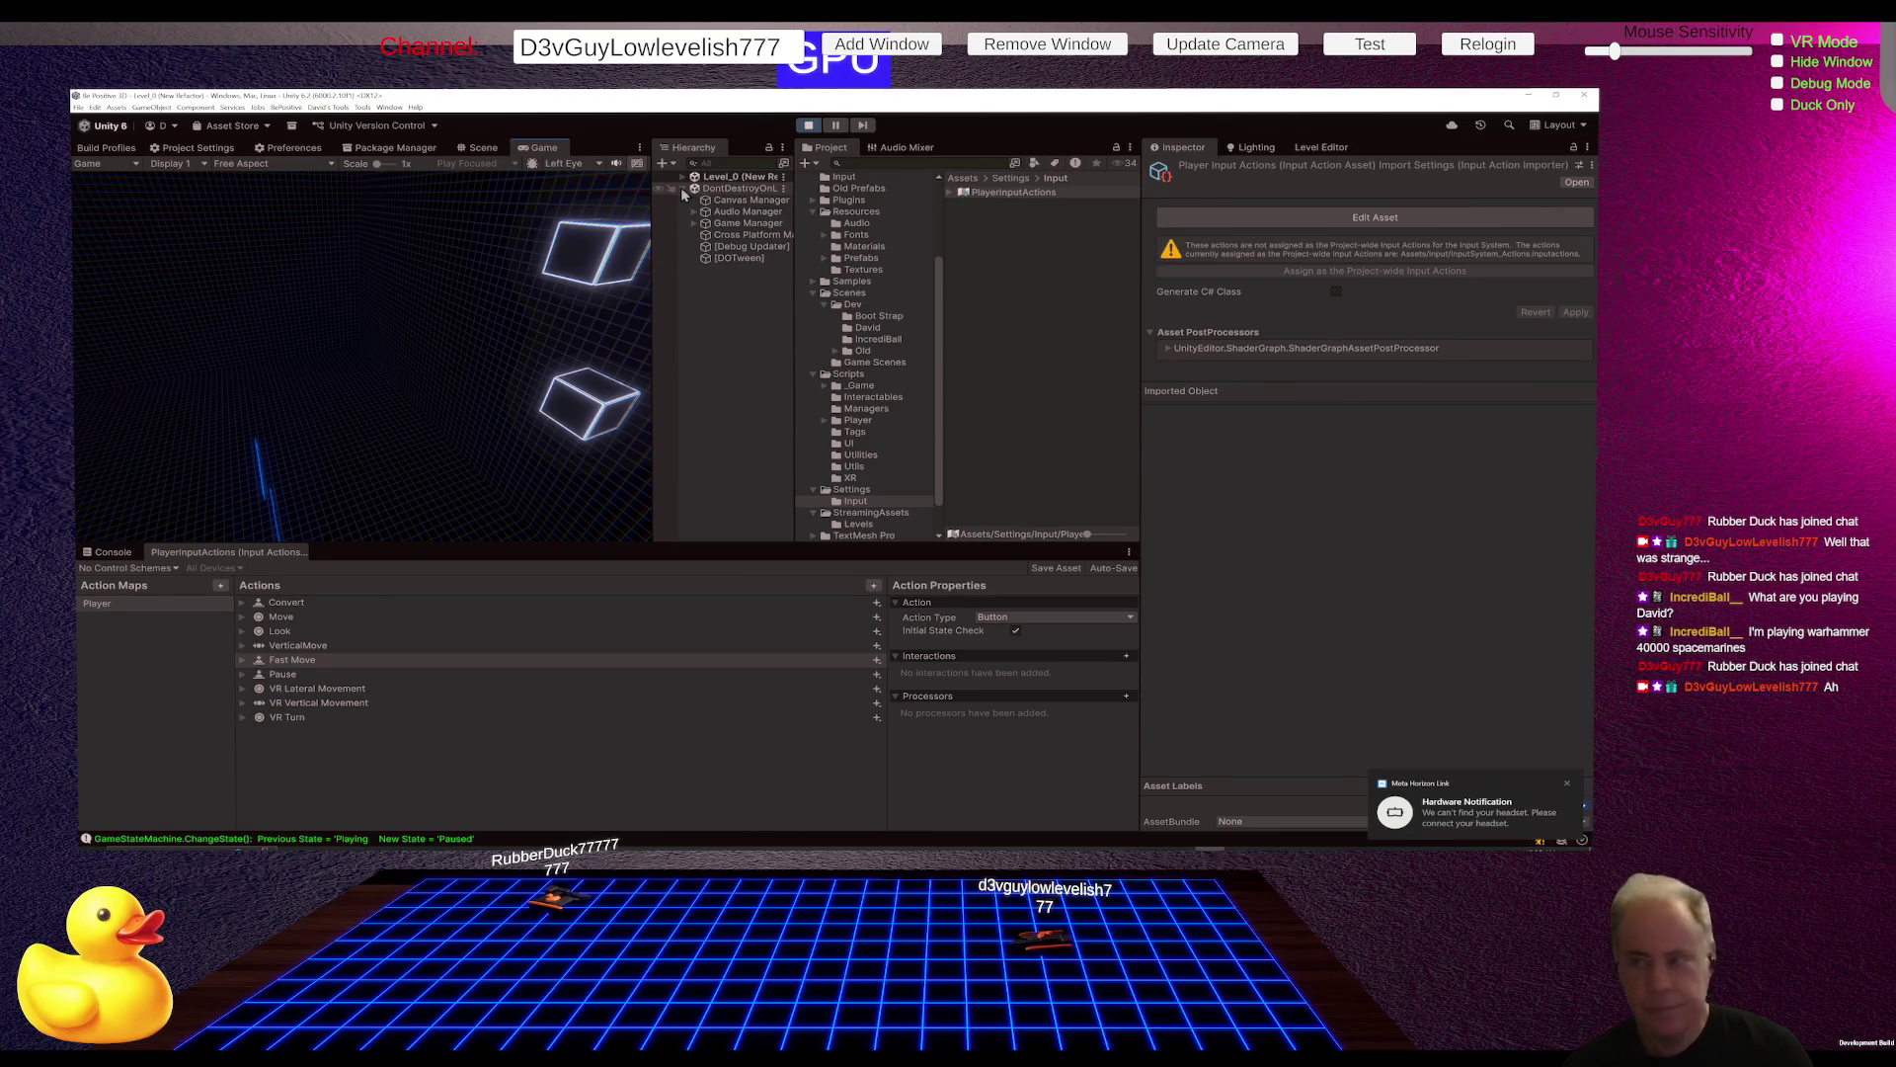
key("alt+Tab")
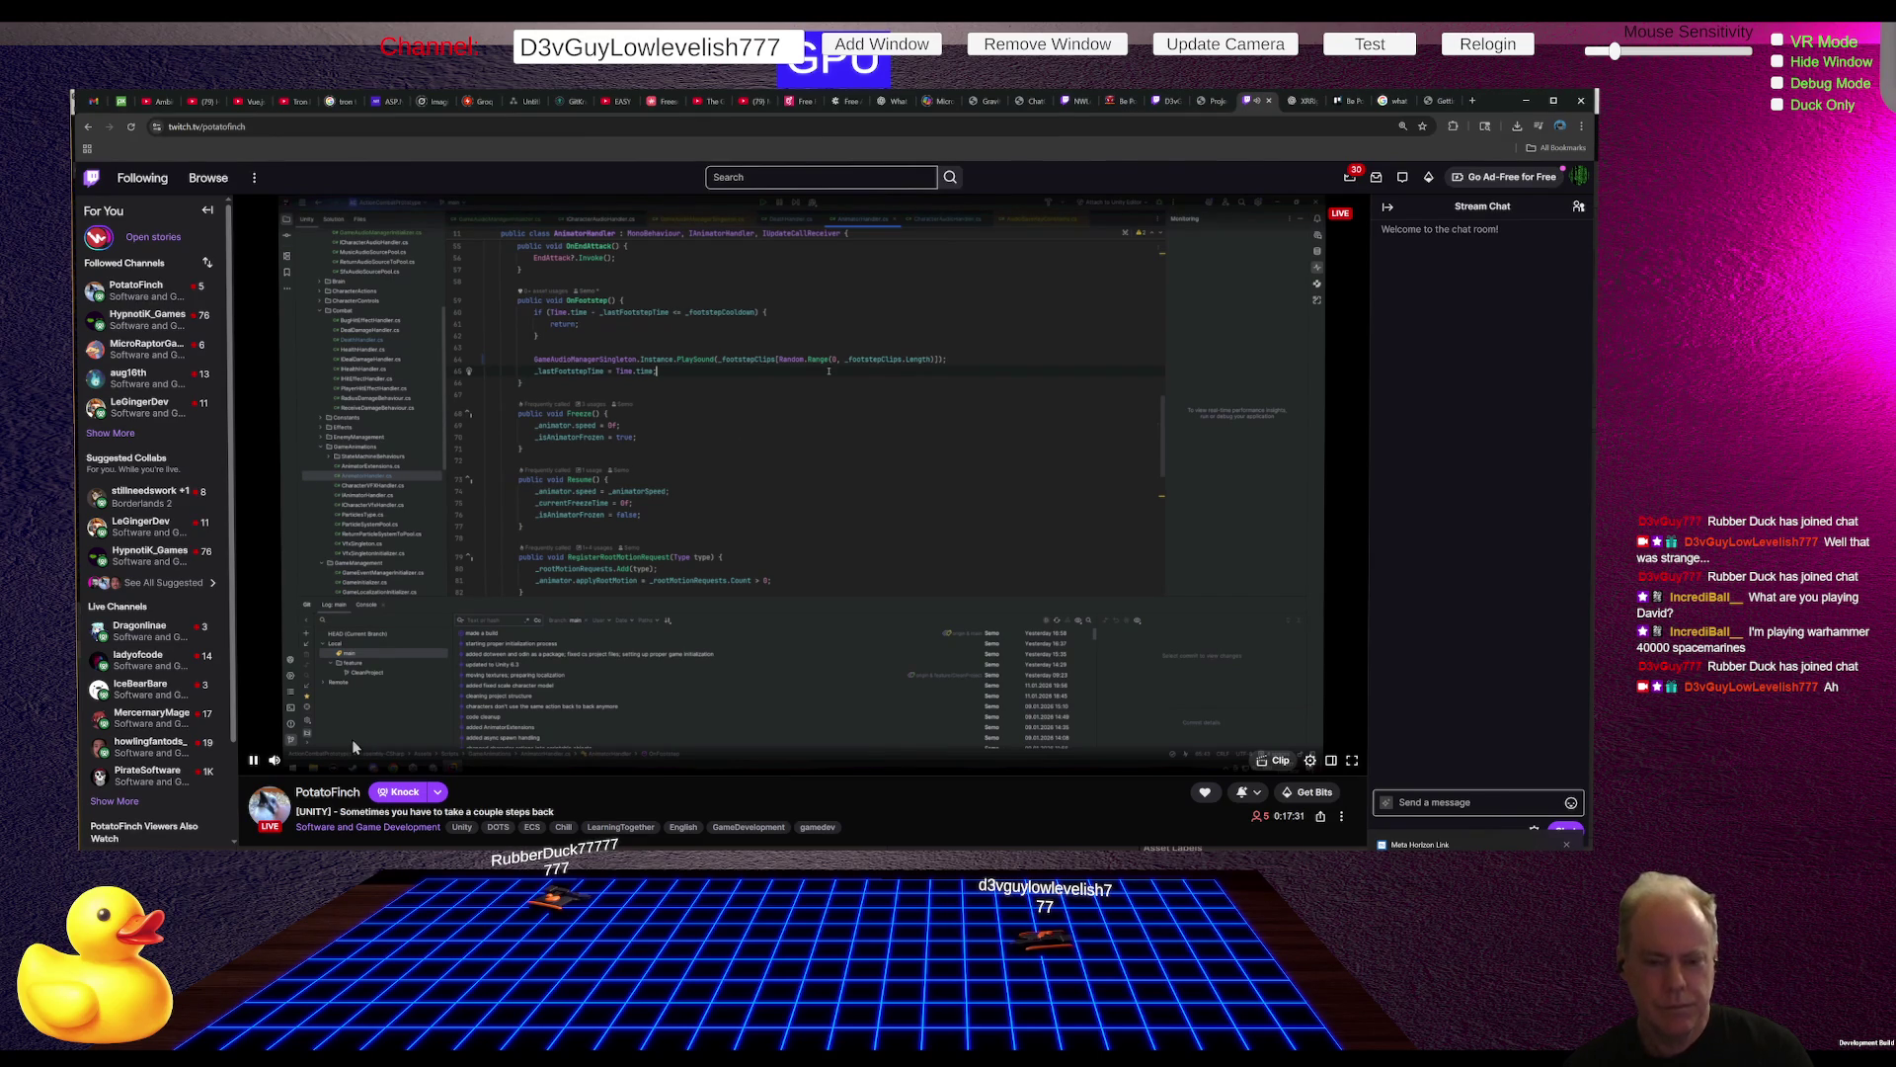
Step: Set the Twitch stream's volume to about 29%, then go back to Unity
left_click(296, 760)
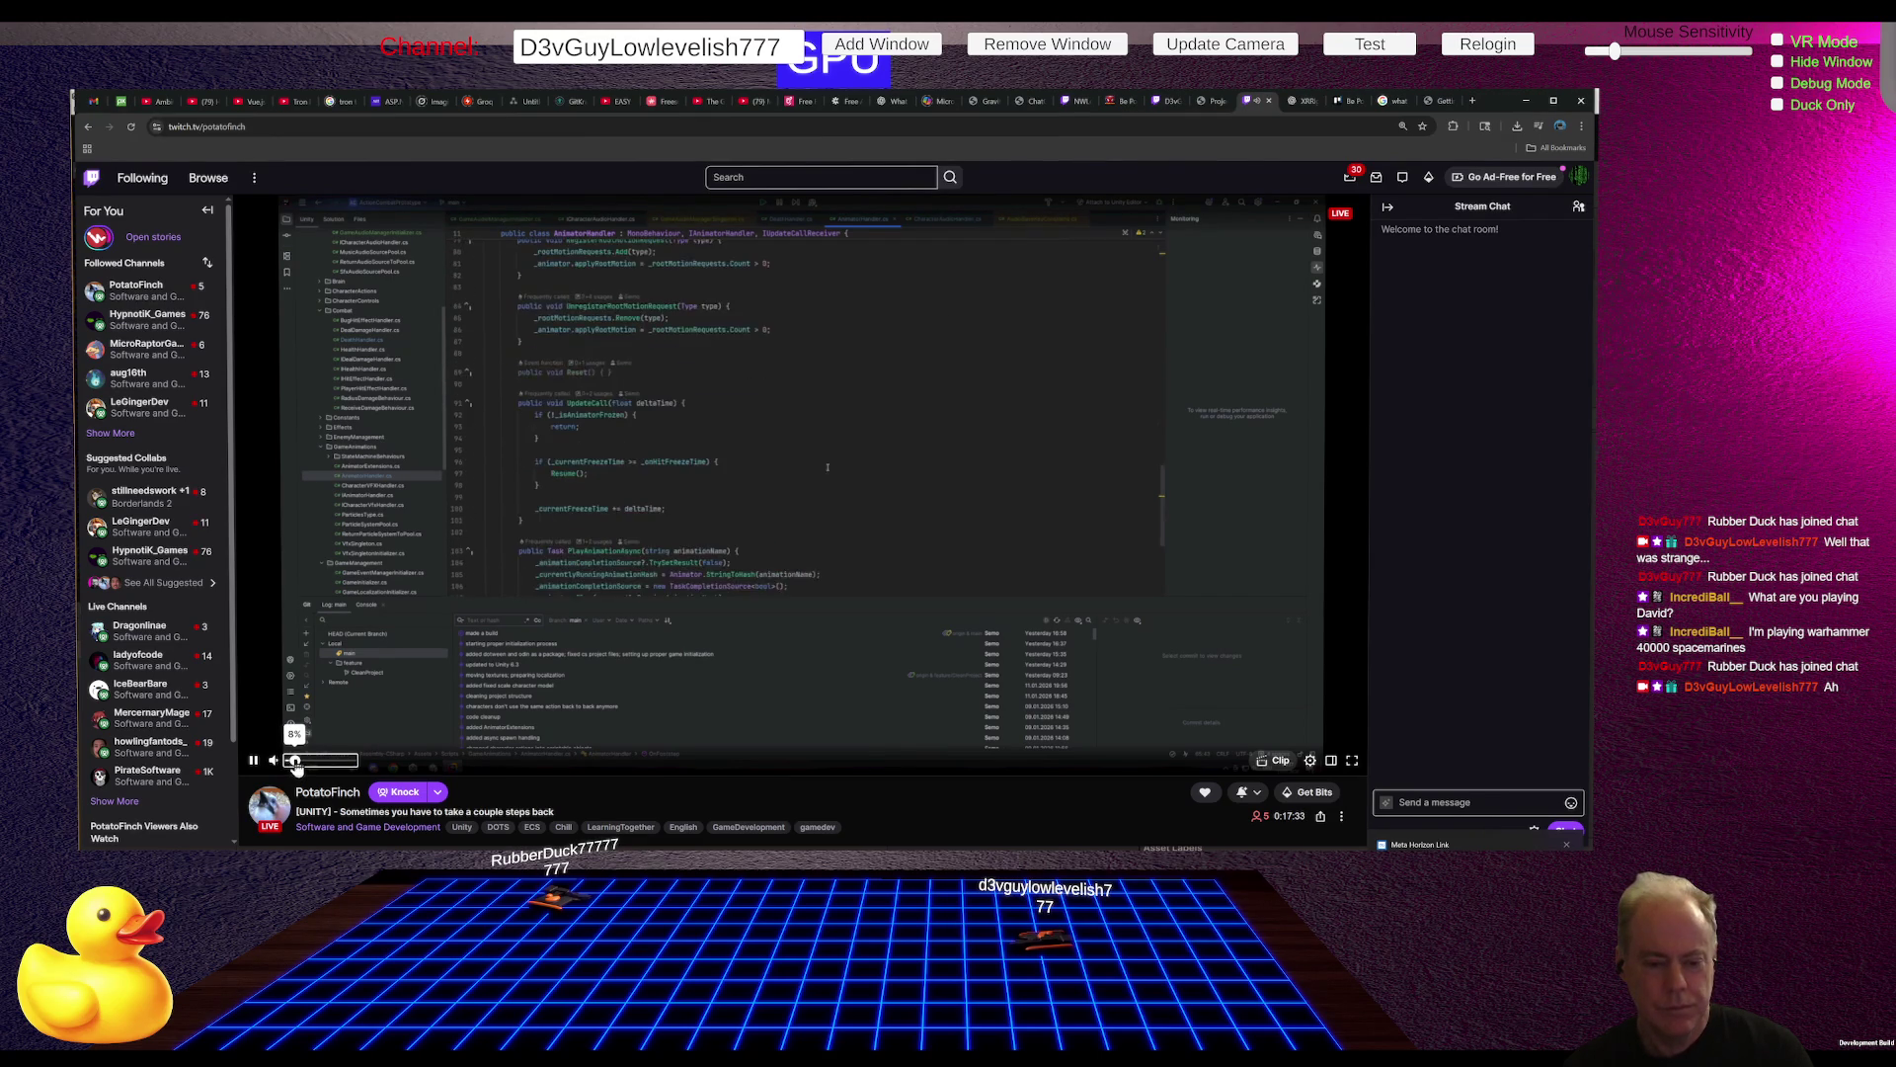
left_click_drag(295, 762, 349, 766)
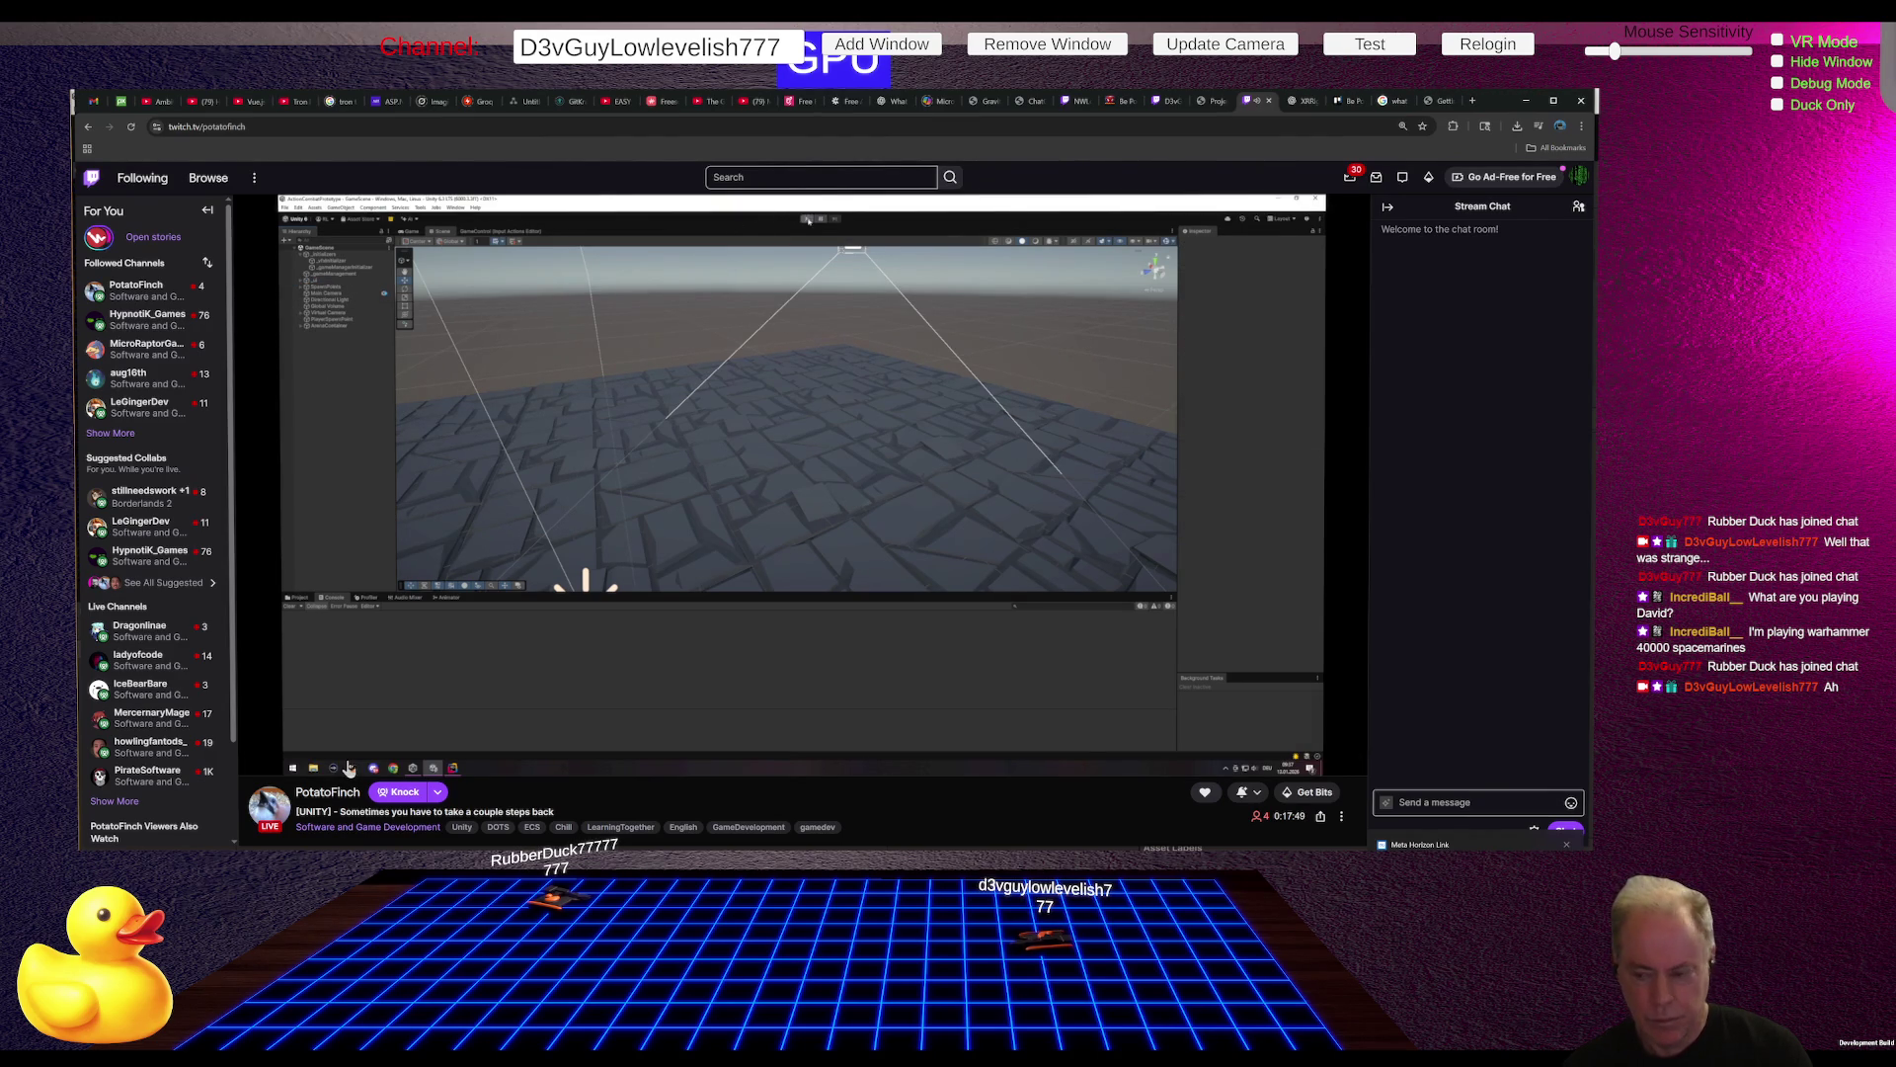
mouse_move(349, 769)
left_click_drag(350, 769, 352, 770)
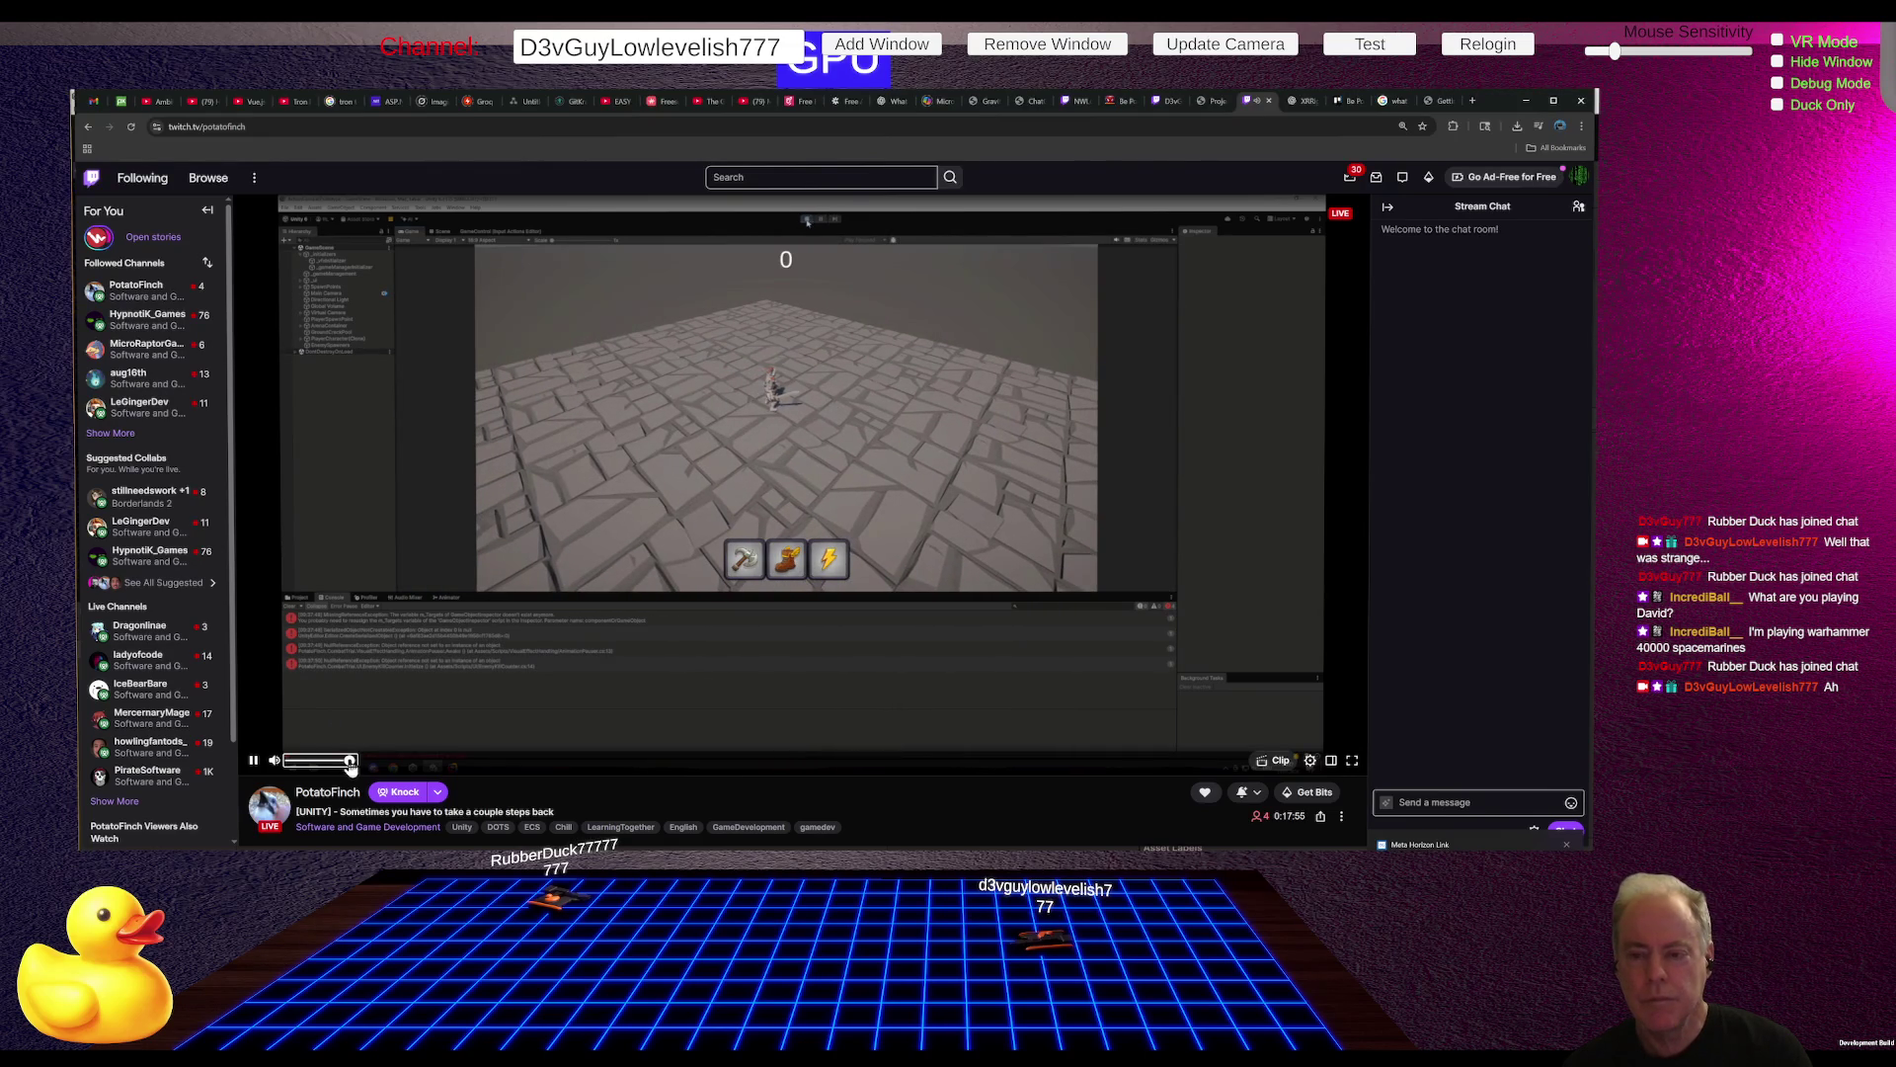
left_click_drag(351, 769, 292, 761)
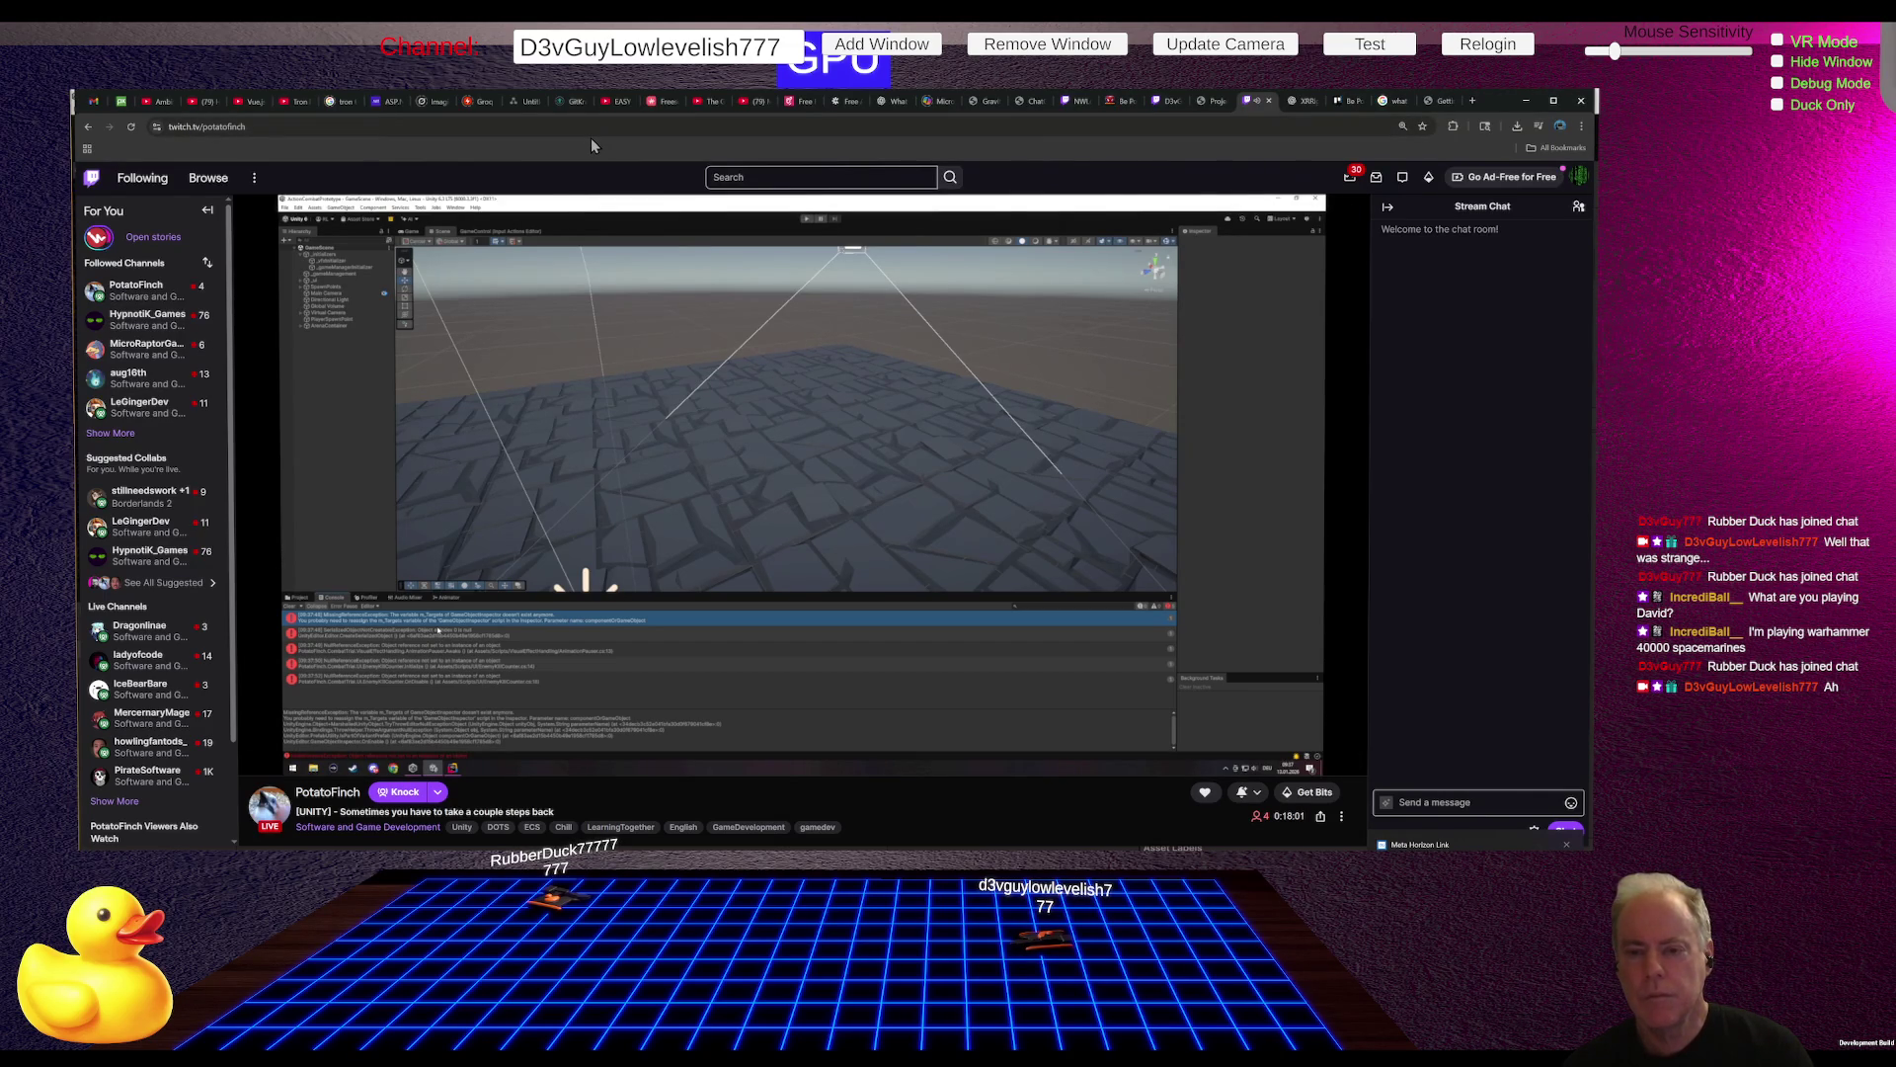
key("alt+Tab")
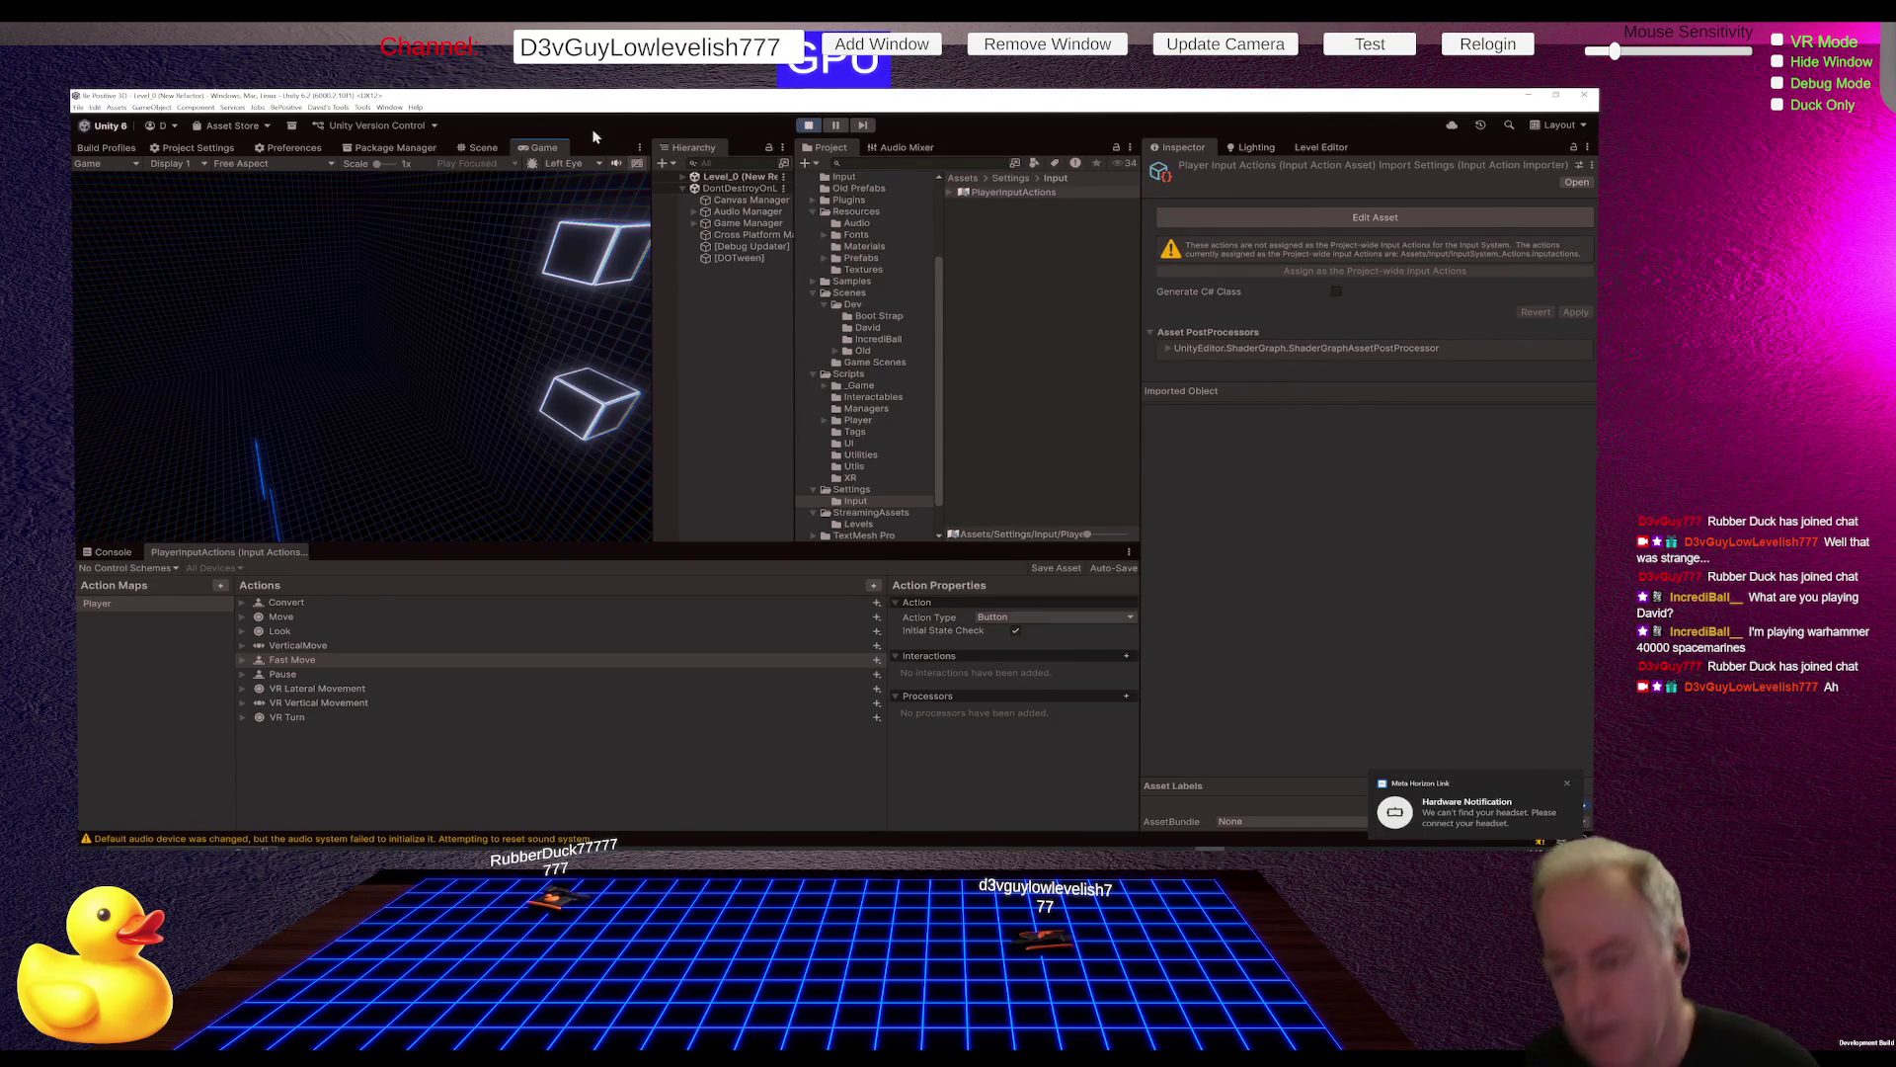
Step: Keep VR Turn as a Value action, switch its control type to Axis, check its binding, then stop the game
left_click(878, 663)
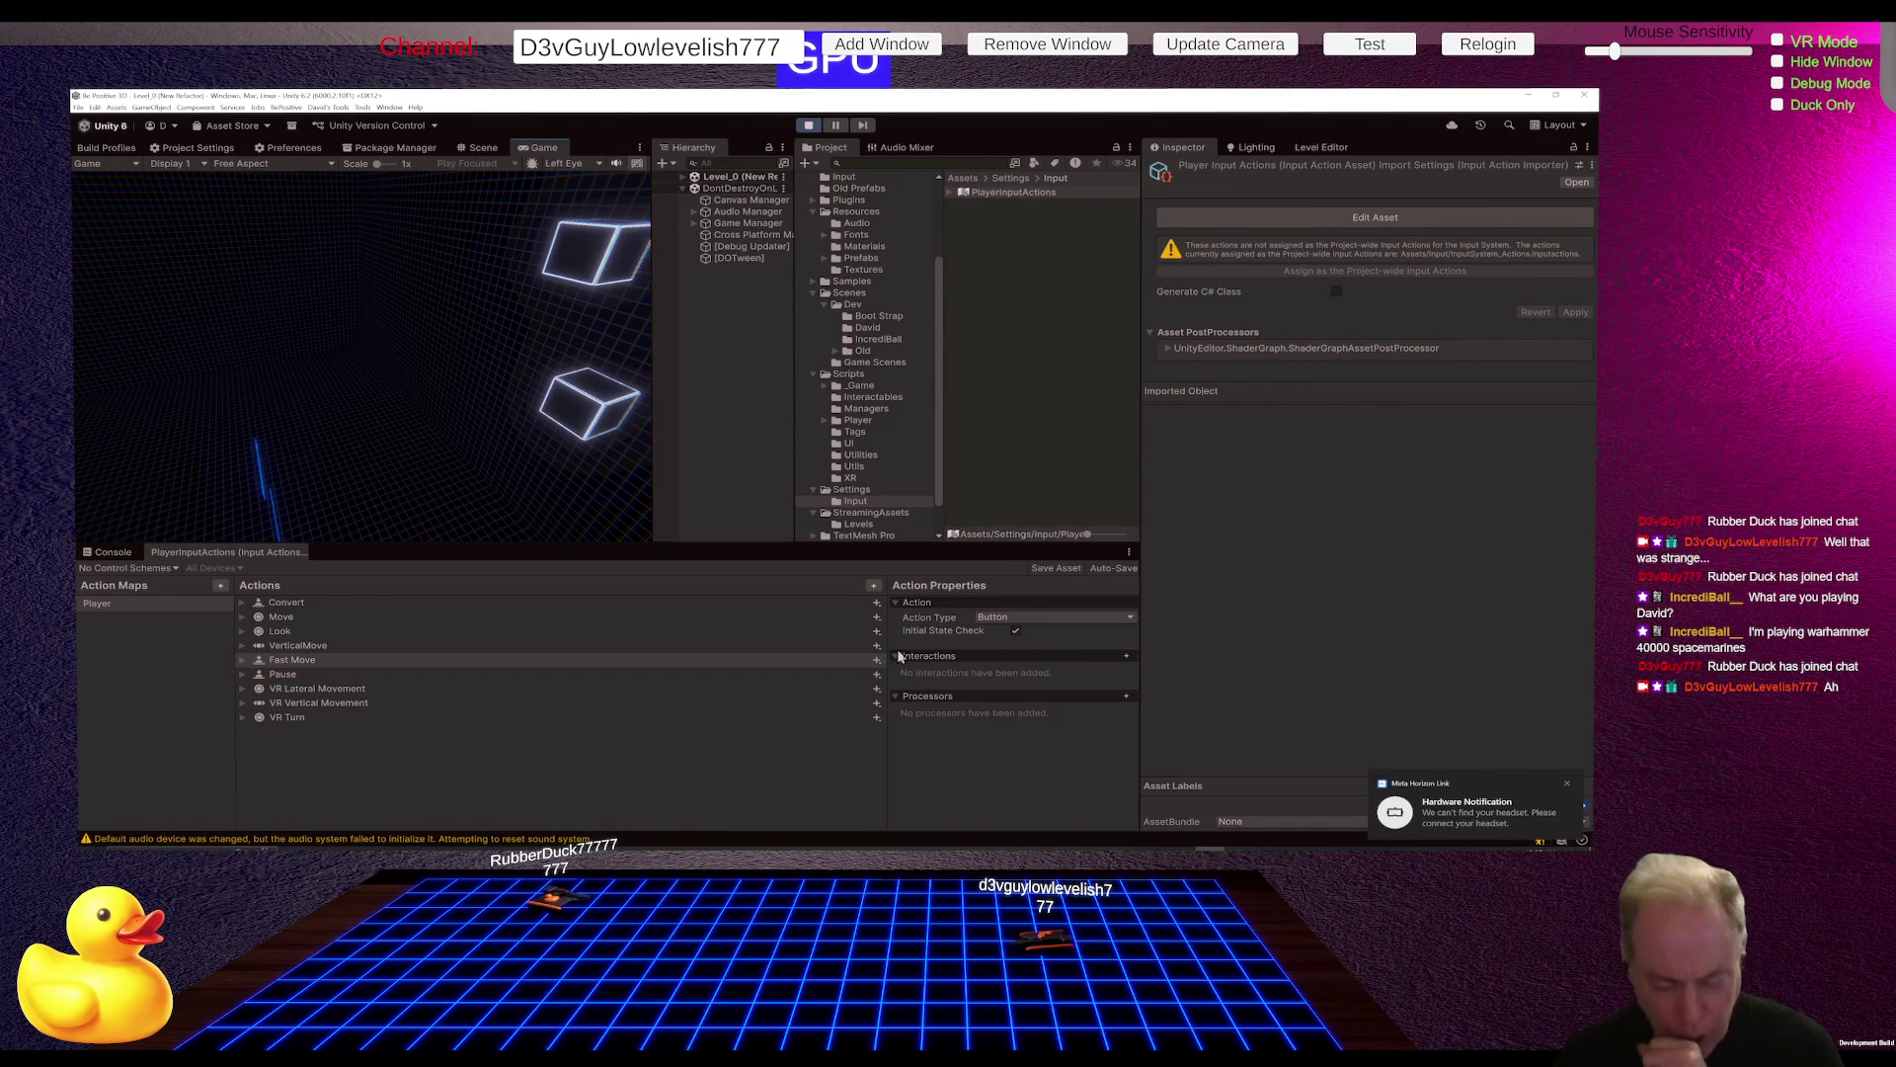
left_click(315, 719)
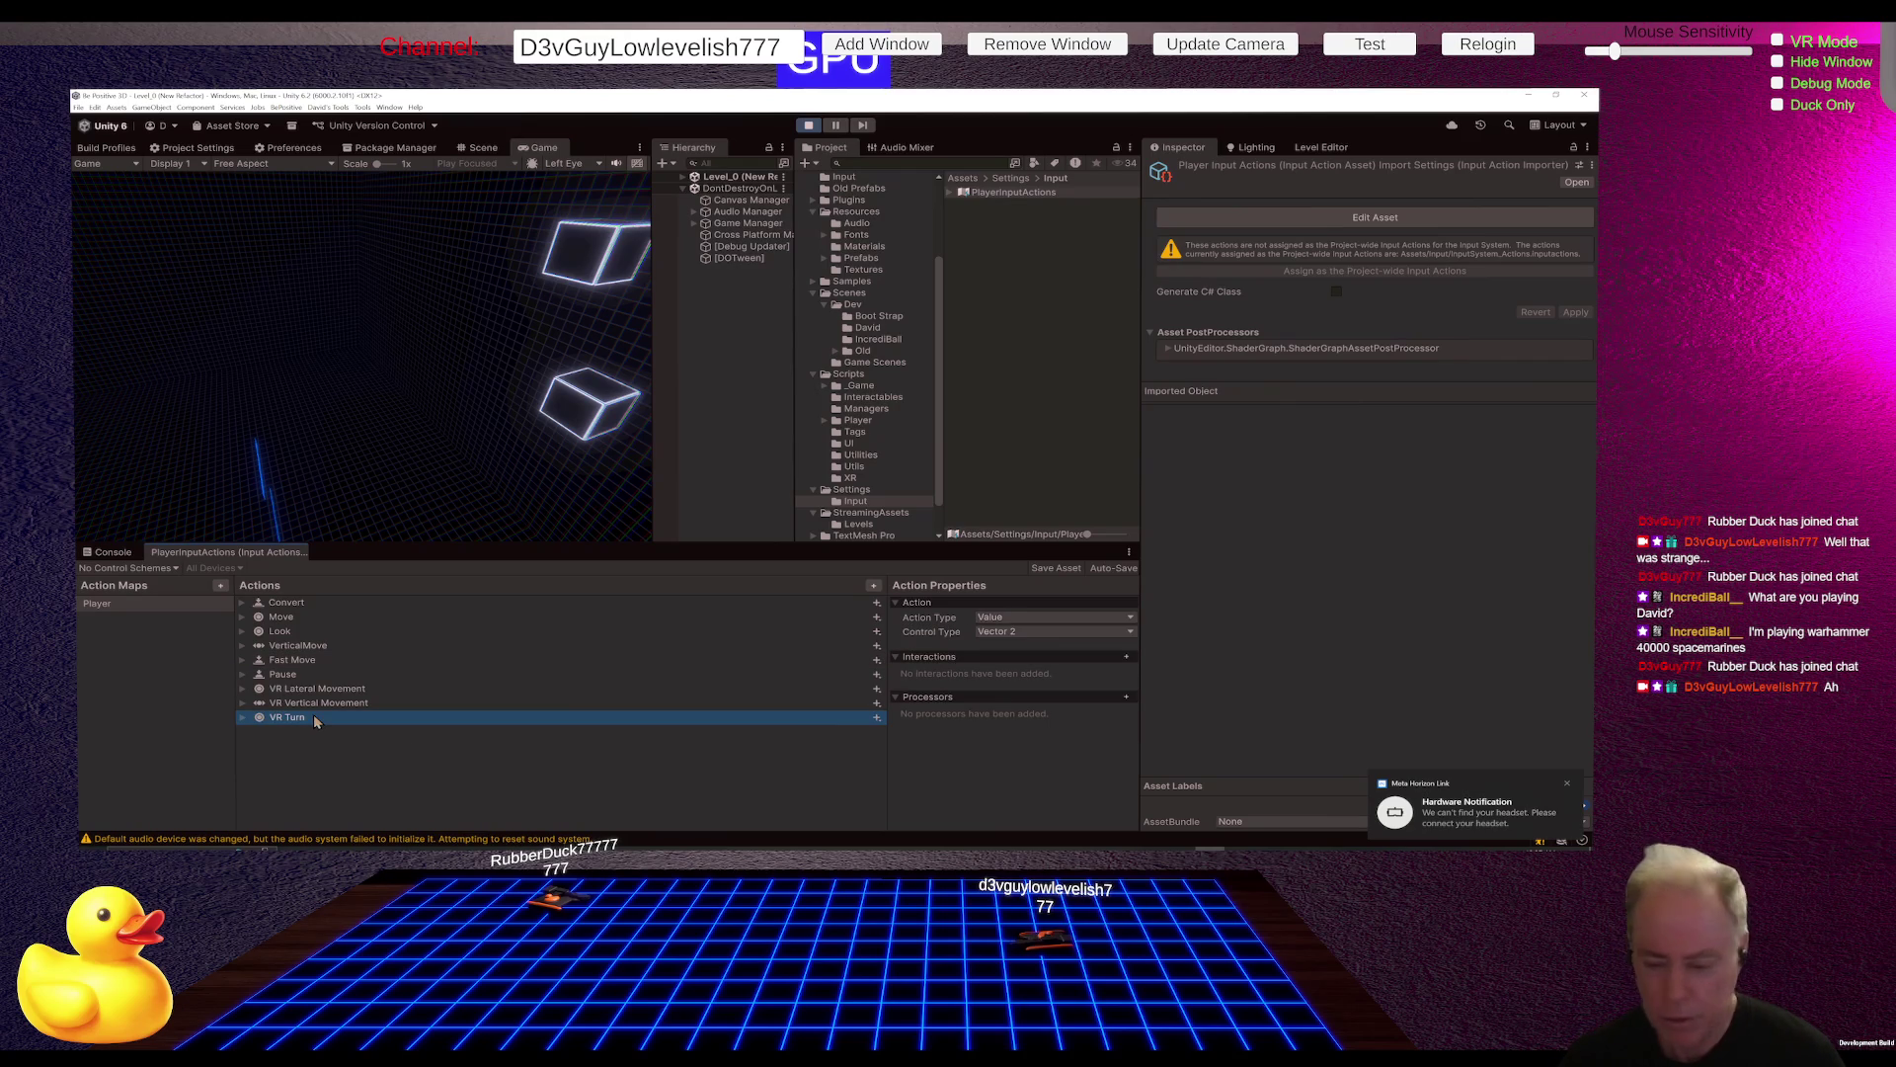
left_click(1021, 618)
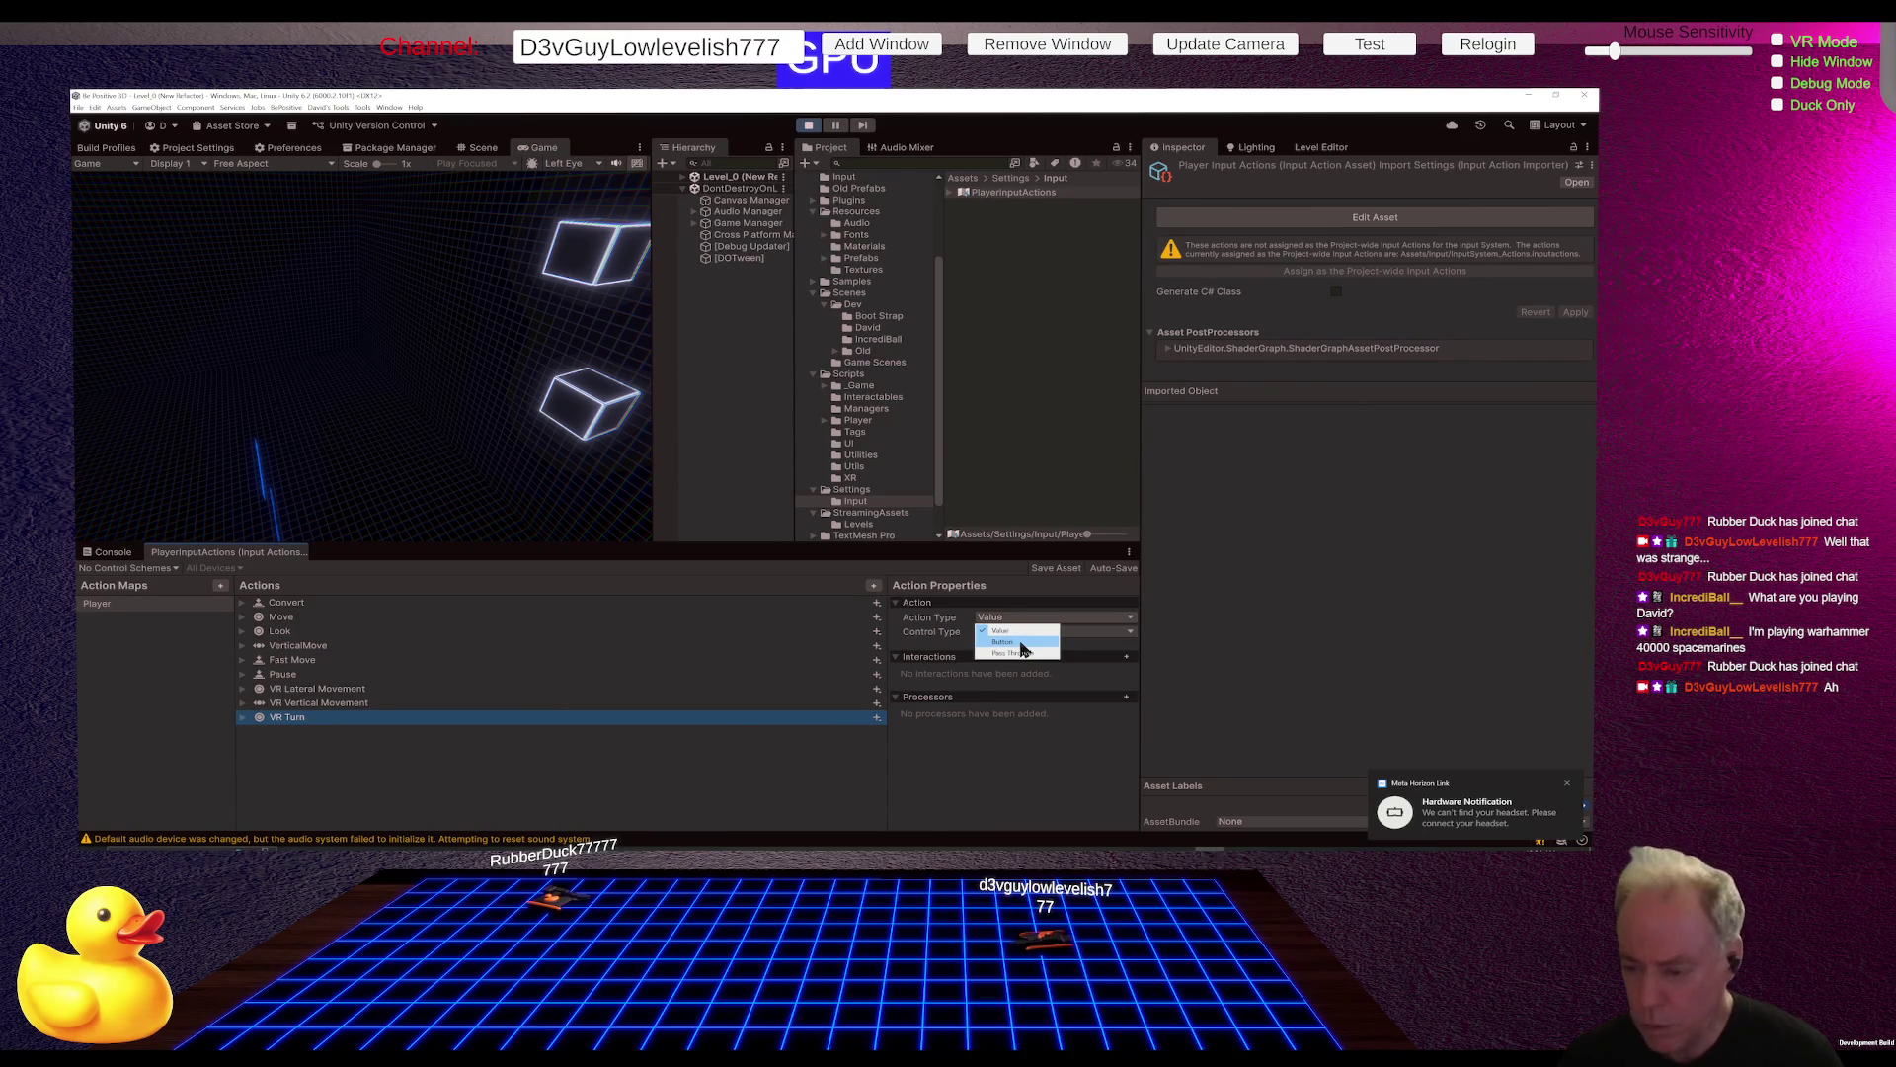
left_click(984, 762)
left_click(1045, 637)
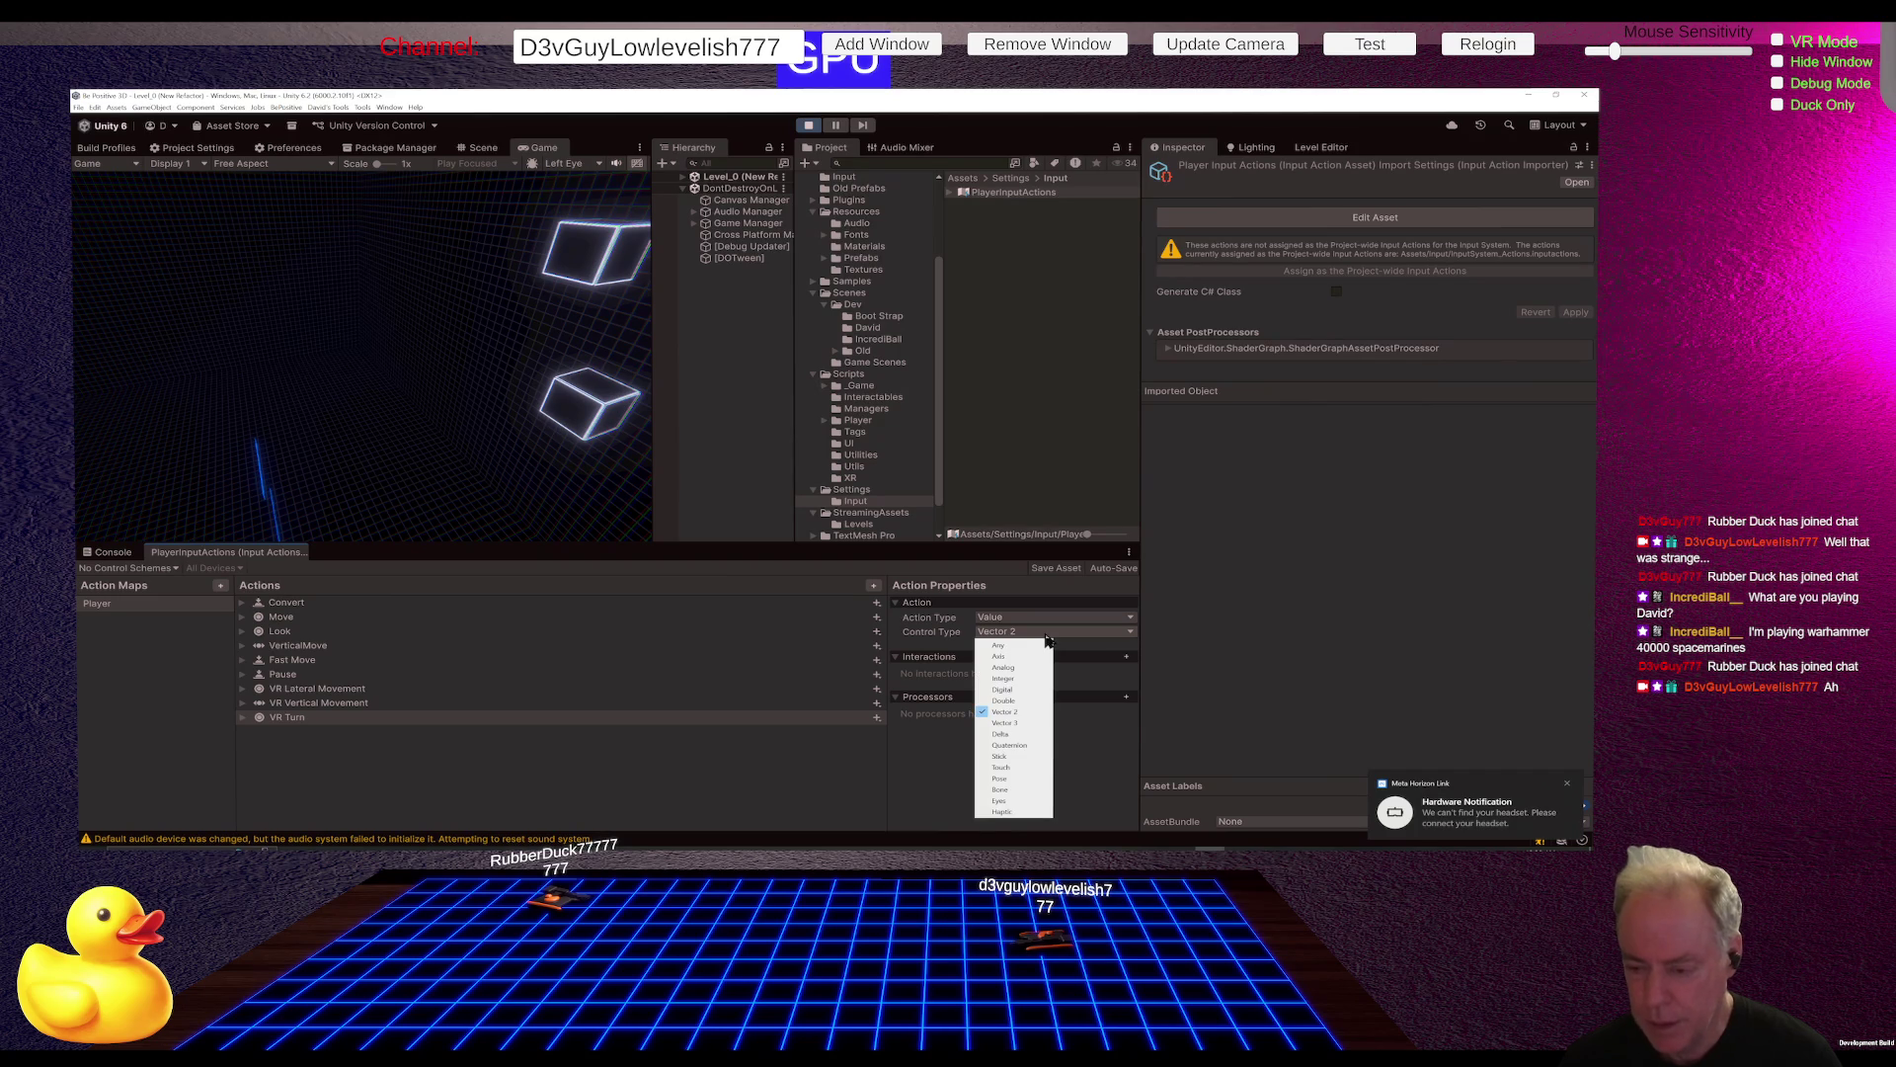
left_click(1018, 657)
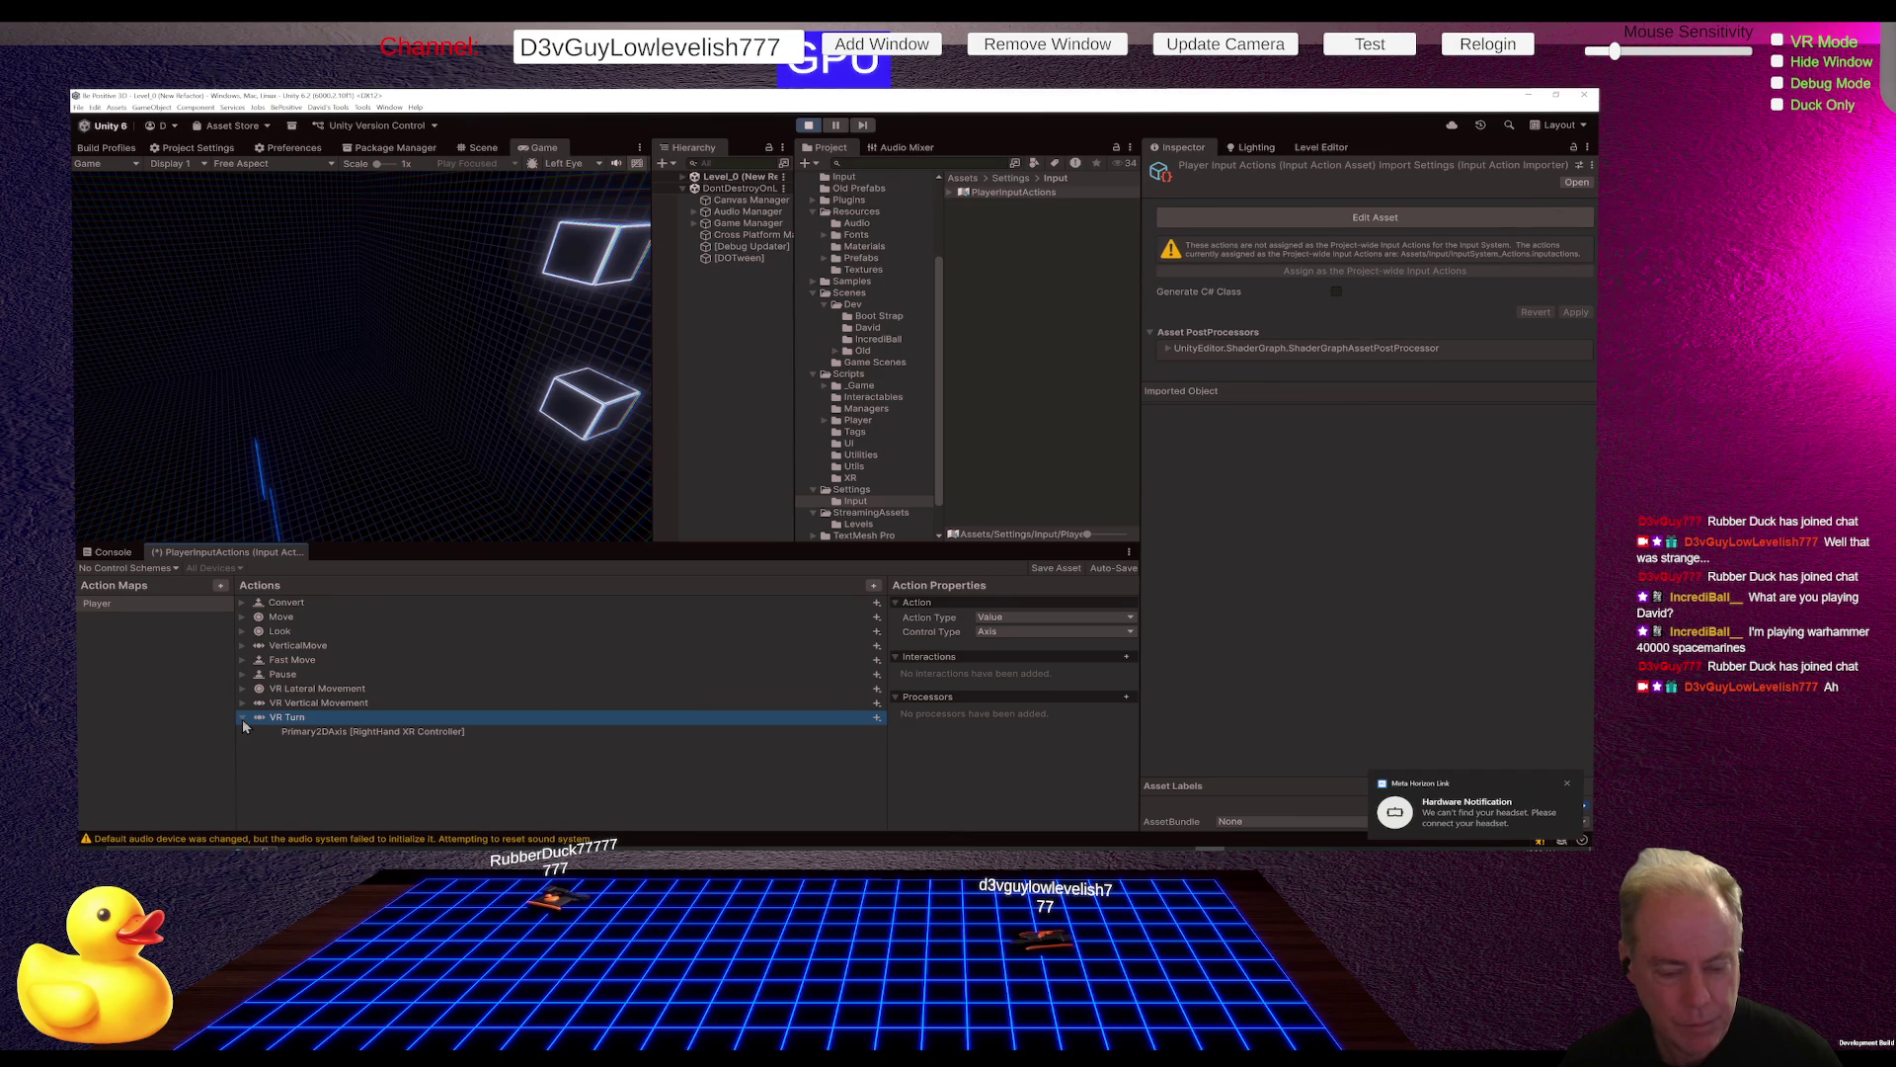
left_click(344, 739)
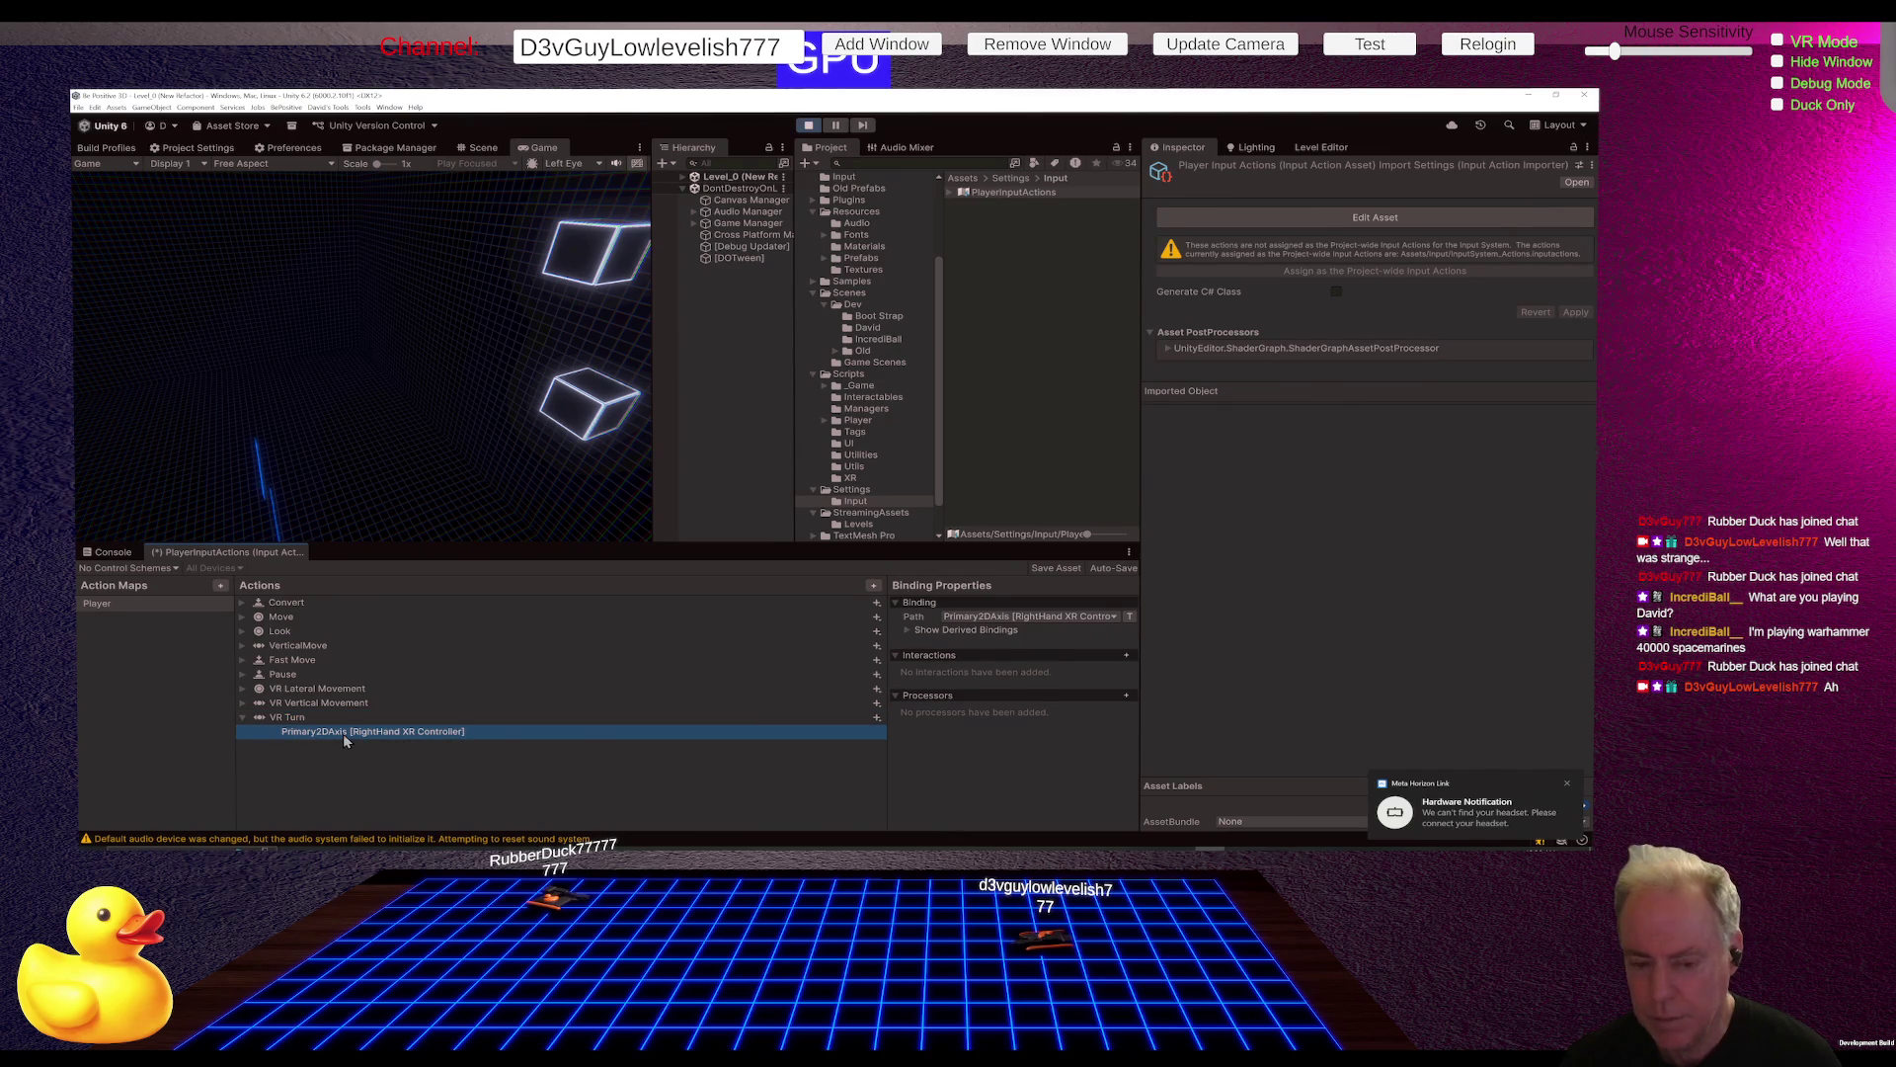
left_click(808, 125)
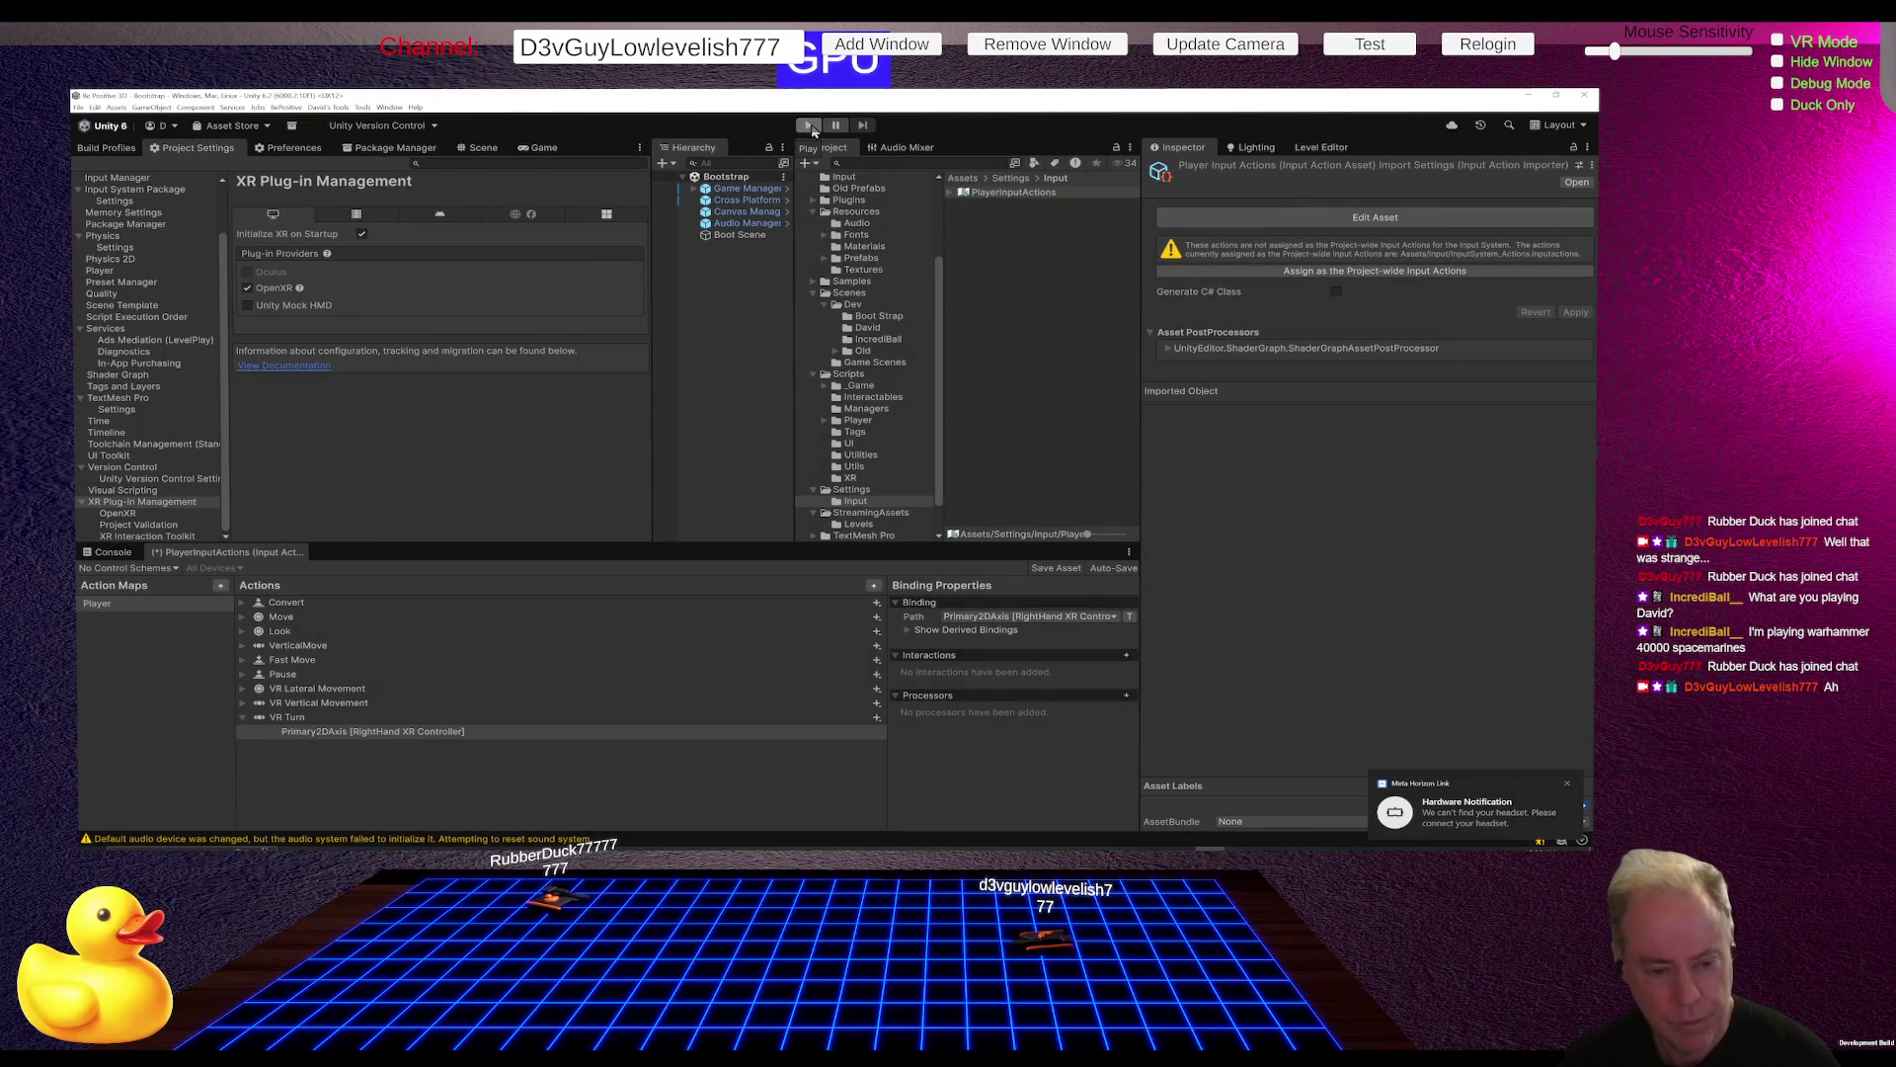
Step: Save the PlayerInputActions asset with Ctrl+S, then start and stop a test run
key("ctrl+s")
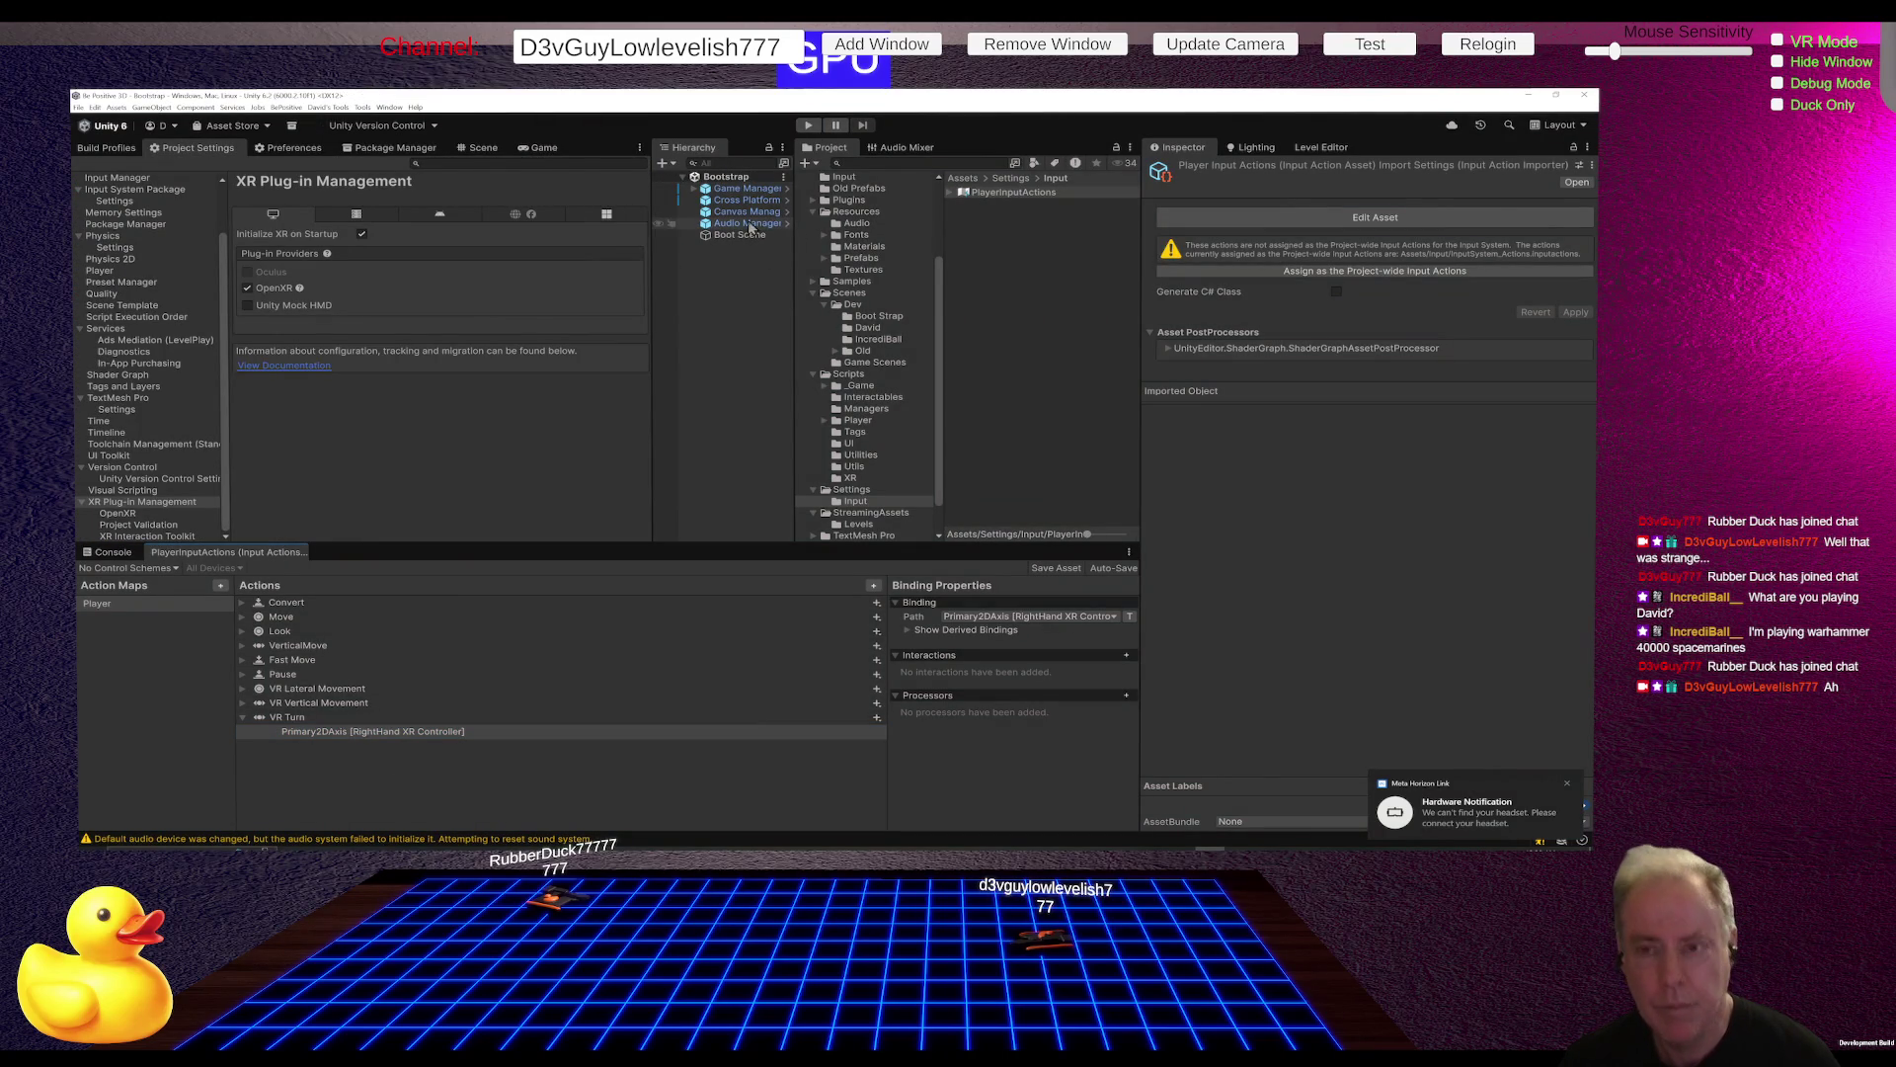
left_click(810, 127)
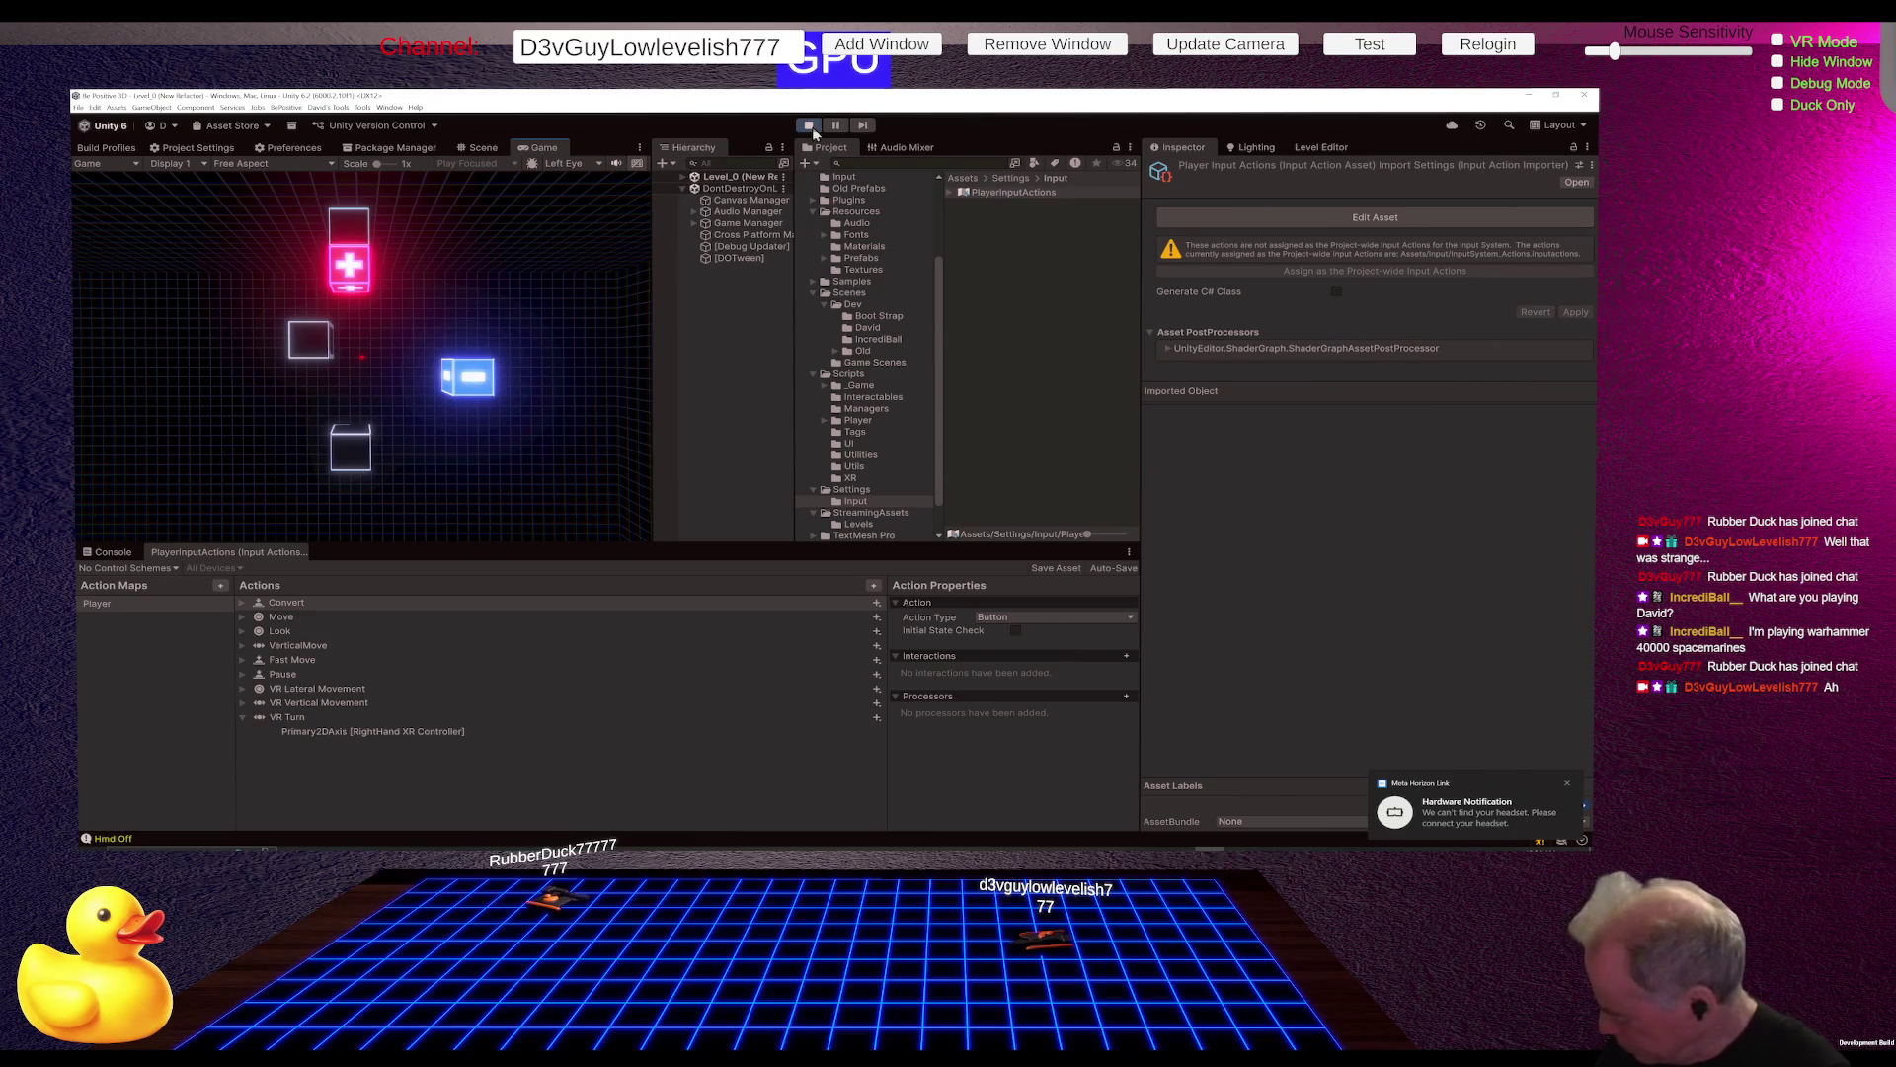
left_click(810, 126)
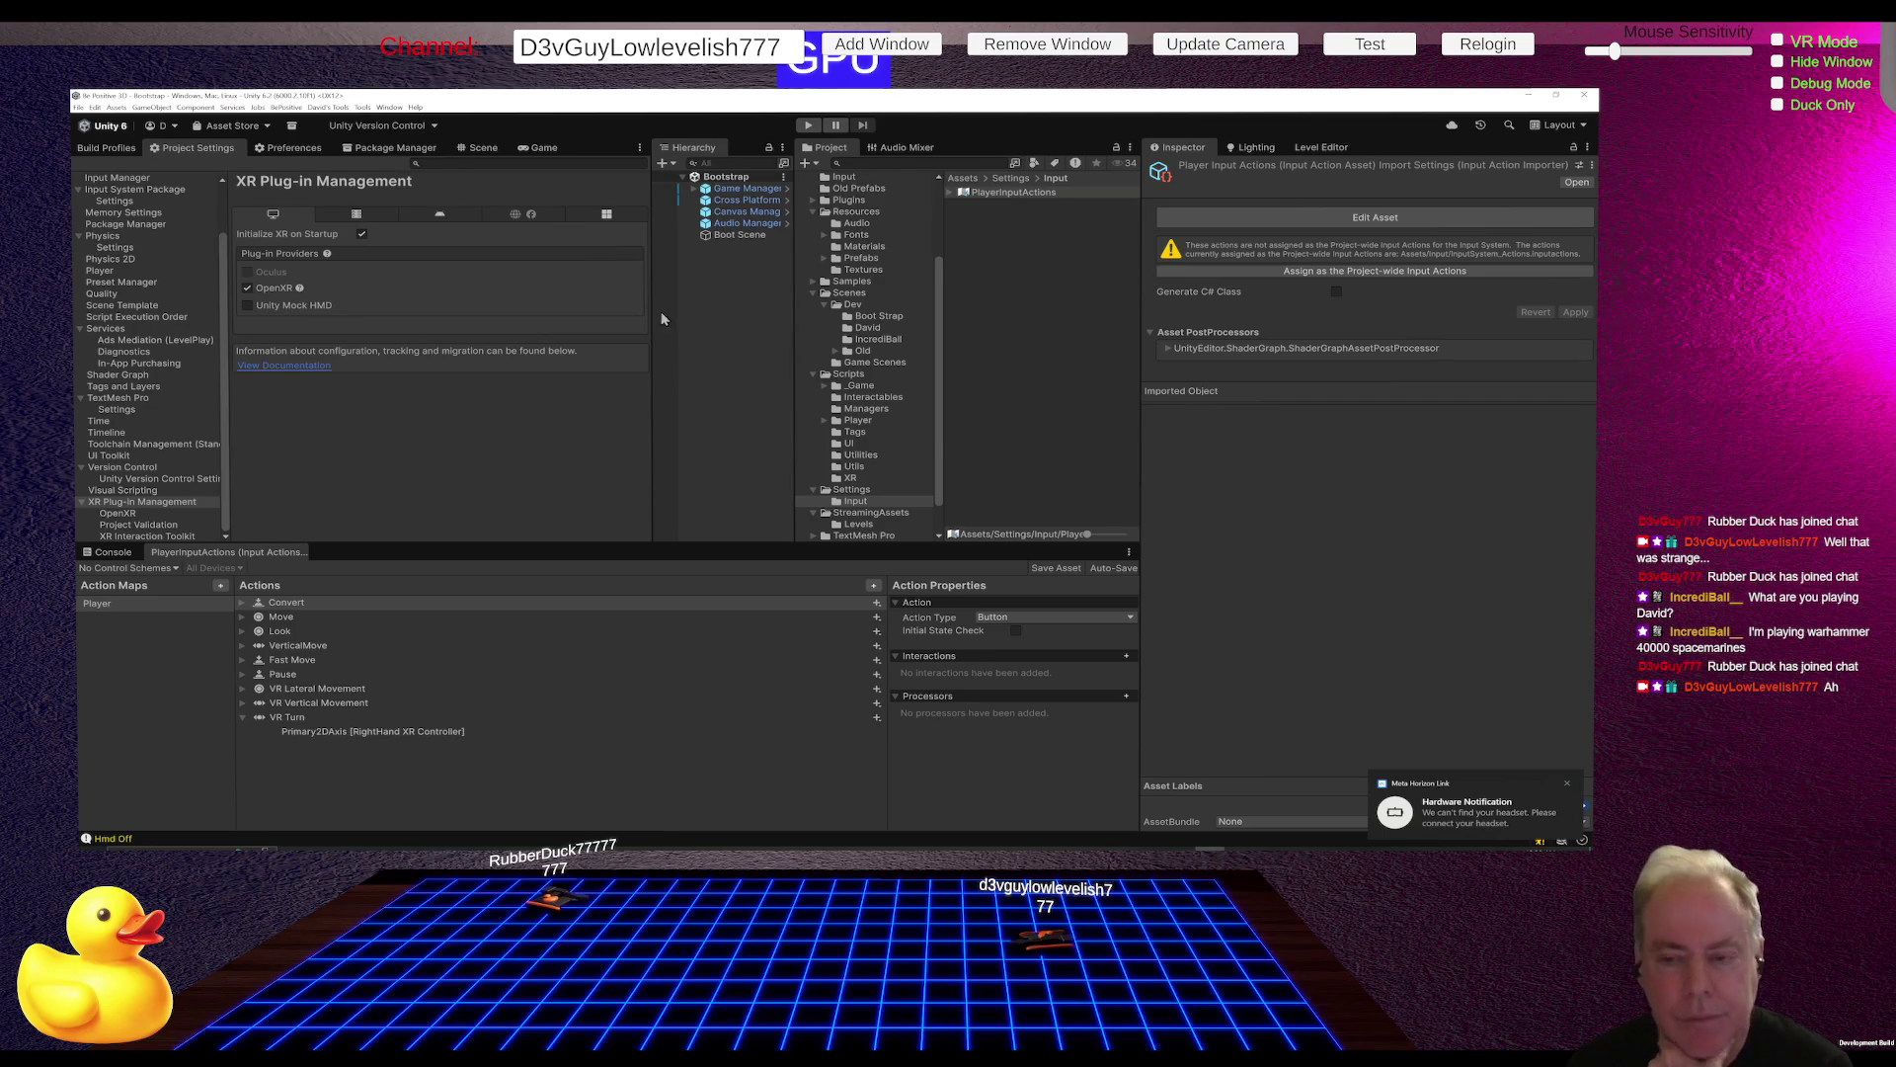
Step: Expand Game Manager and Aim Manager in the Hierarchy and select XR Origin (XR Rig)
left_click(694, 190)
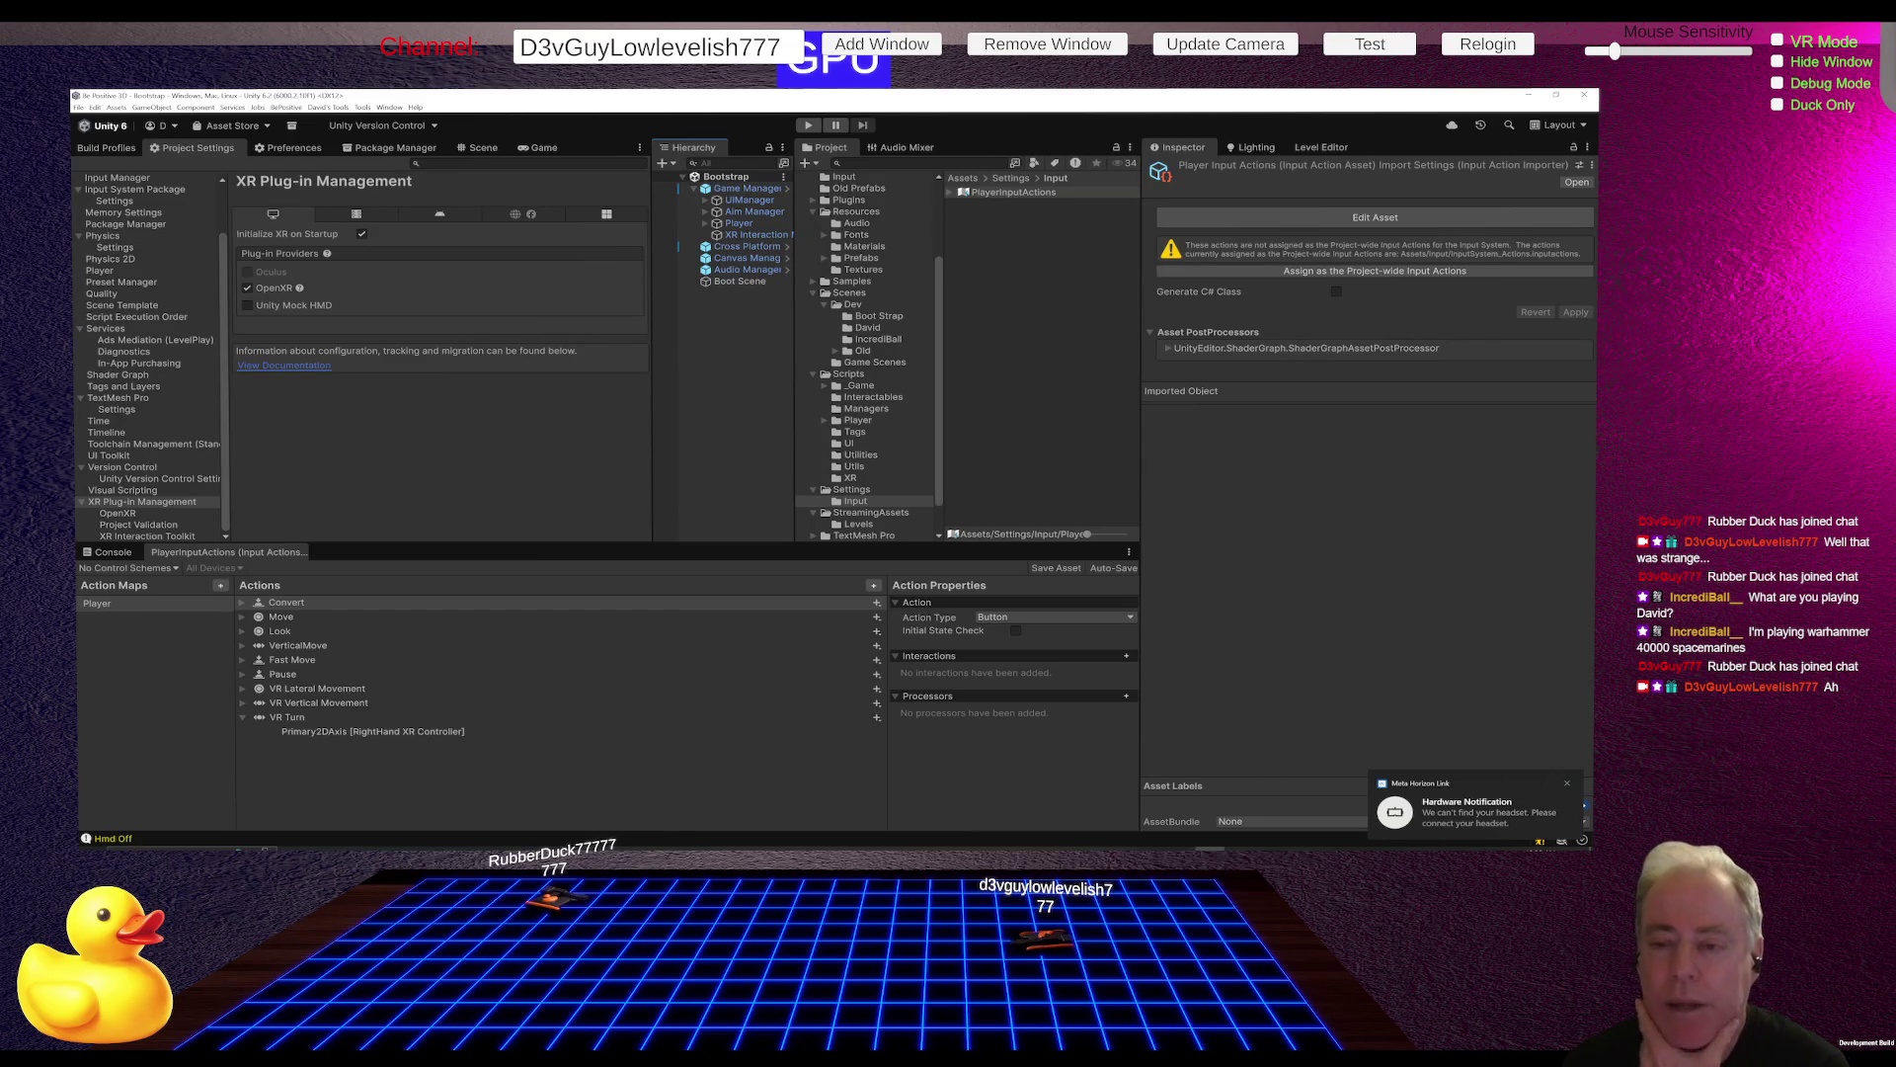
left_click(724, 237)
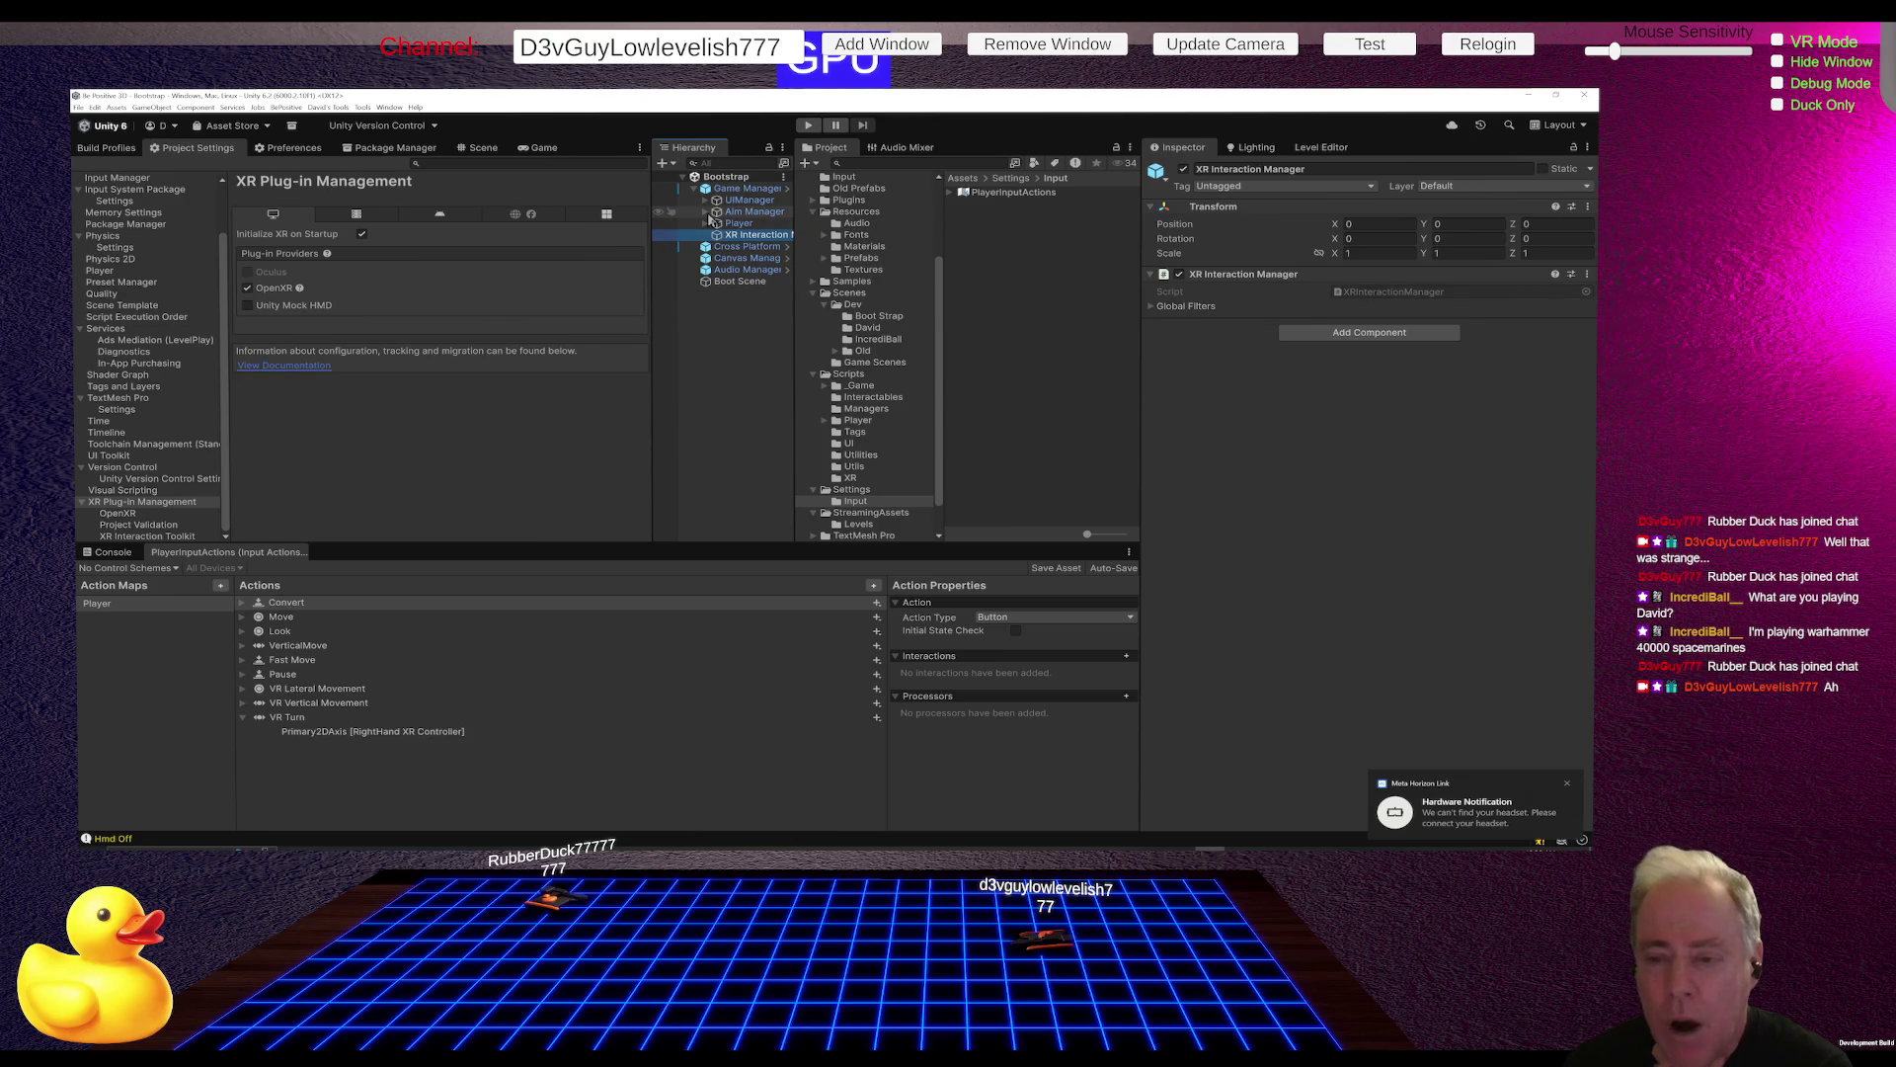
left_click_drag(649, 345, 625, 316)
left_click(725, 213)
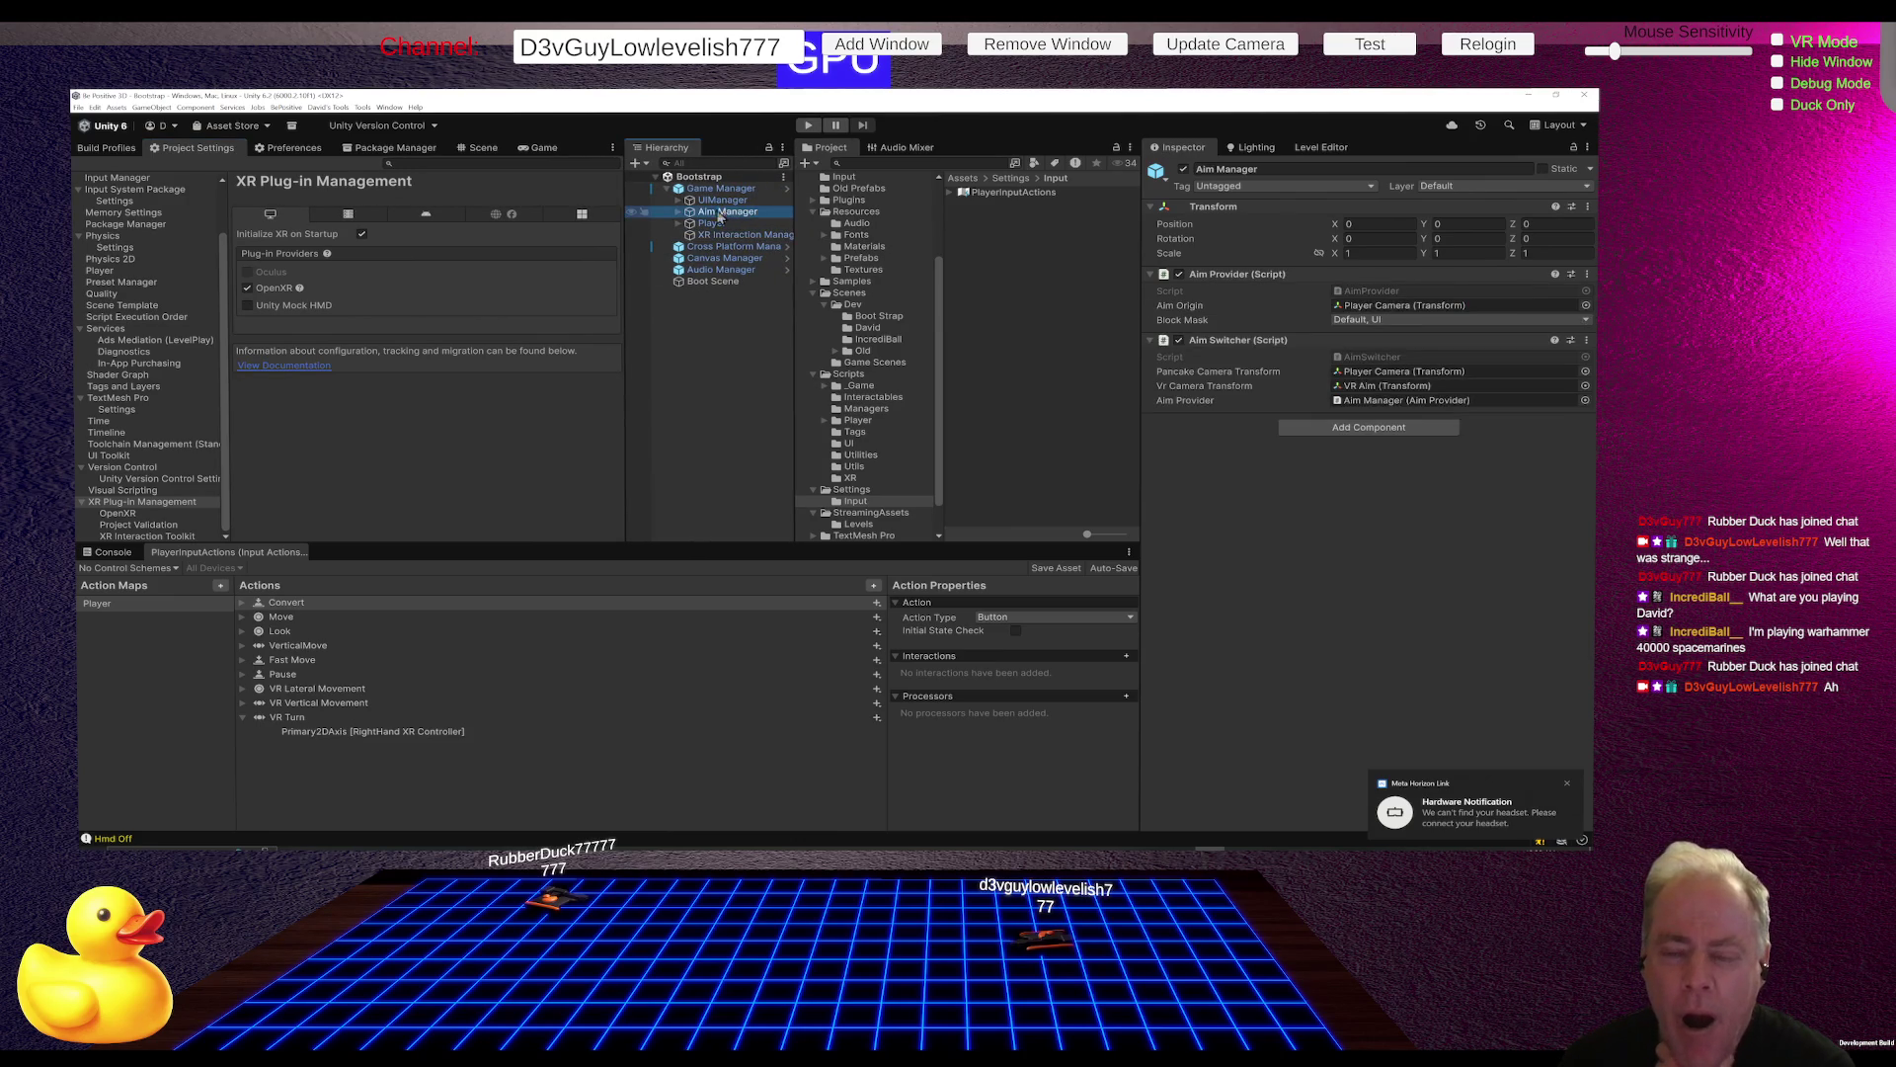
left_click(679, 212)
left_click(746, 223)
scroll(1368, 520, "down", 5)
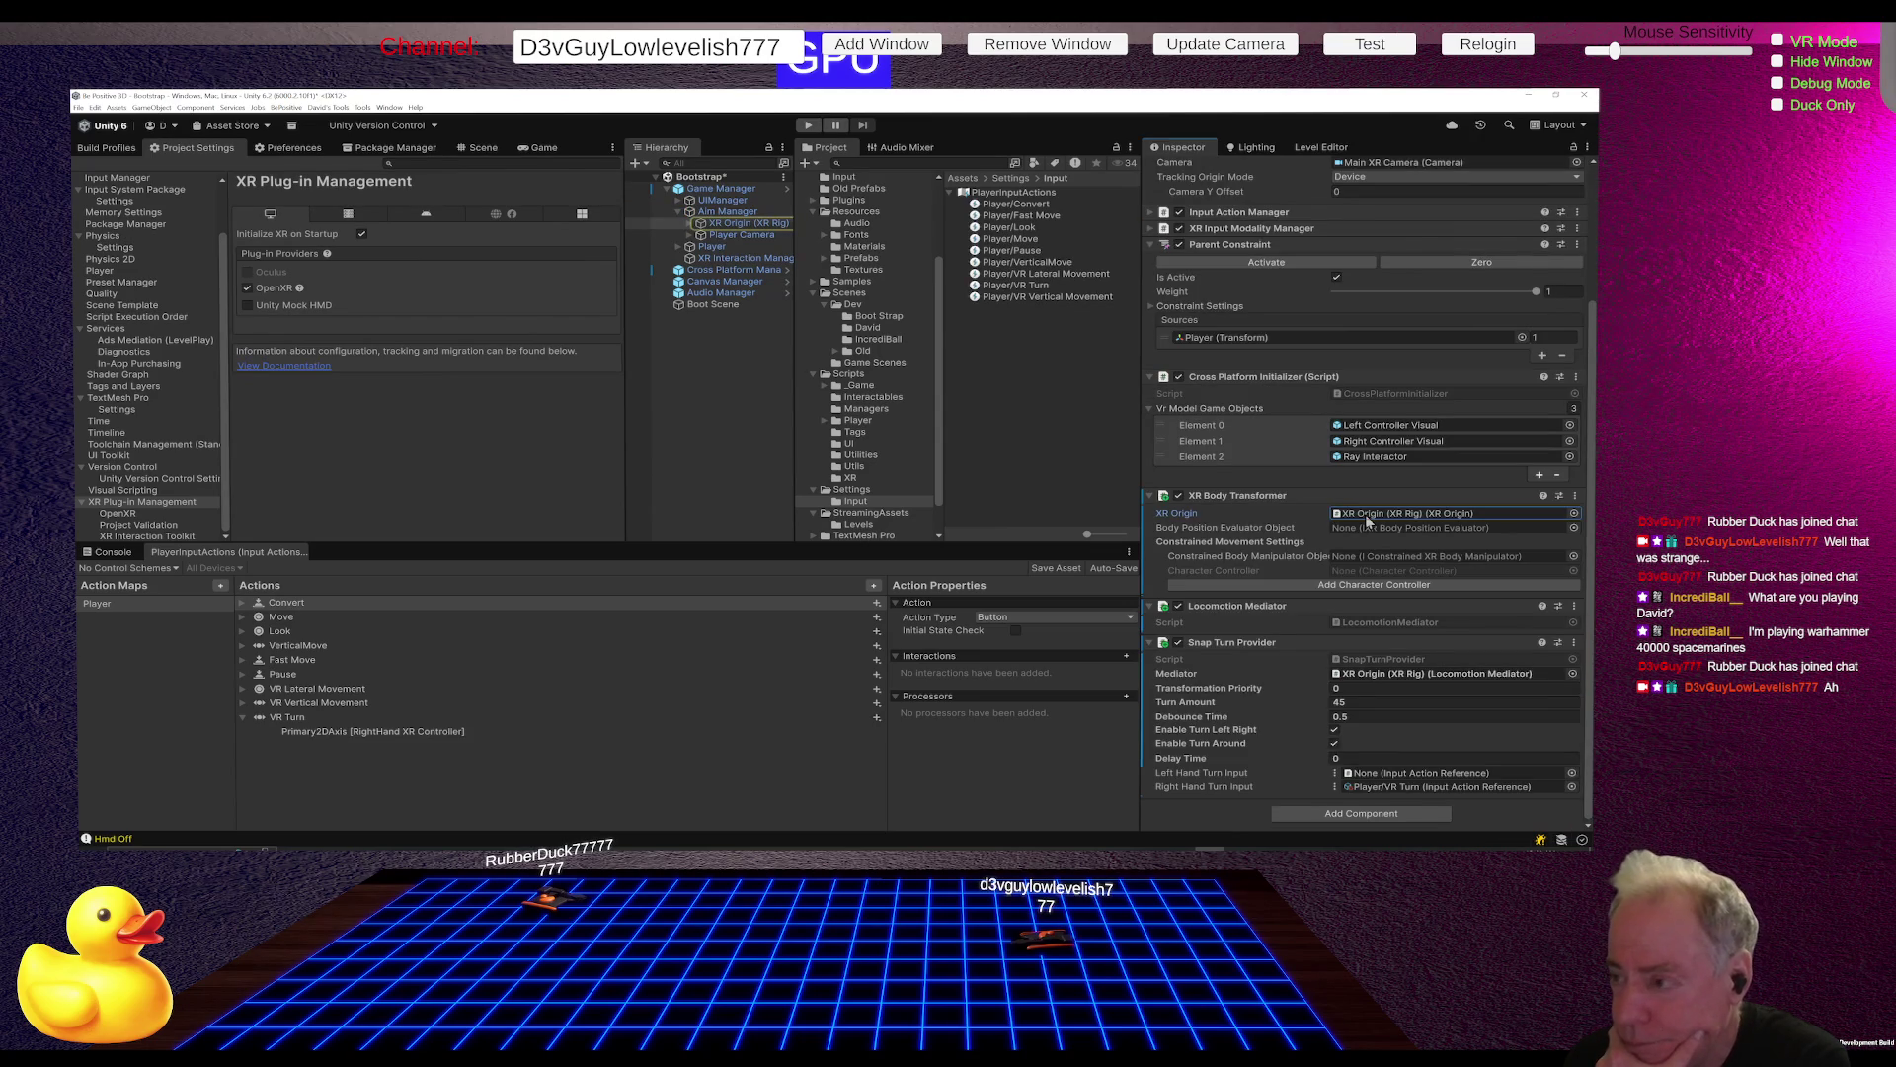
scroll(1368, 520, "up", 4)
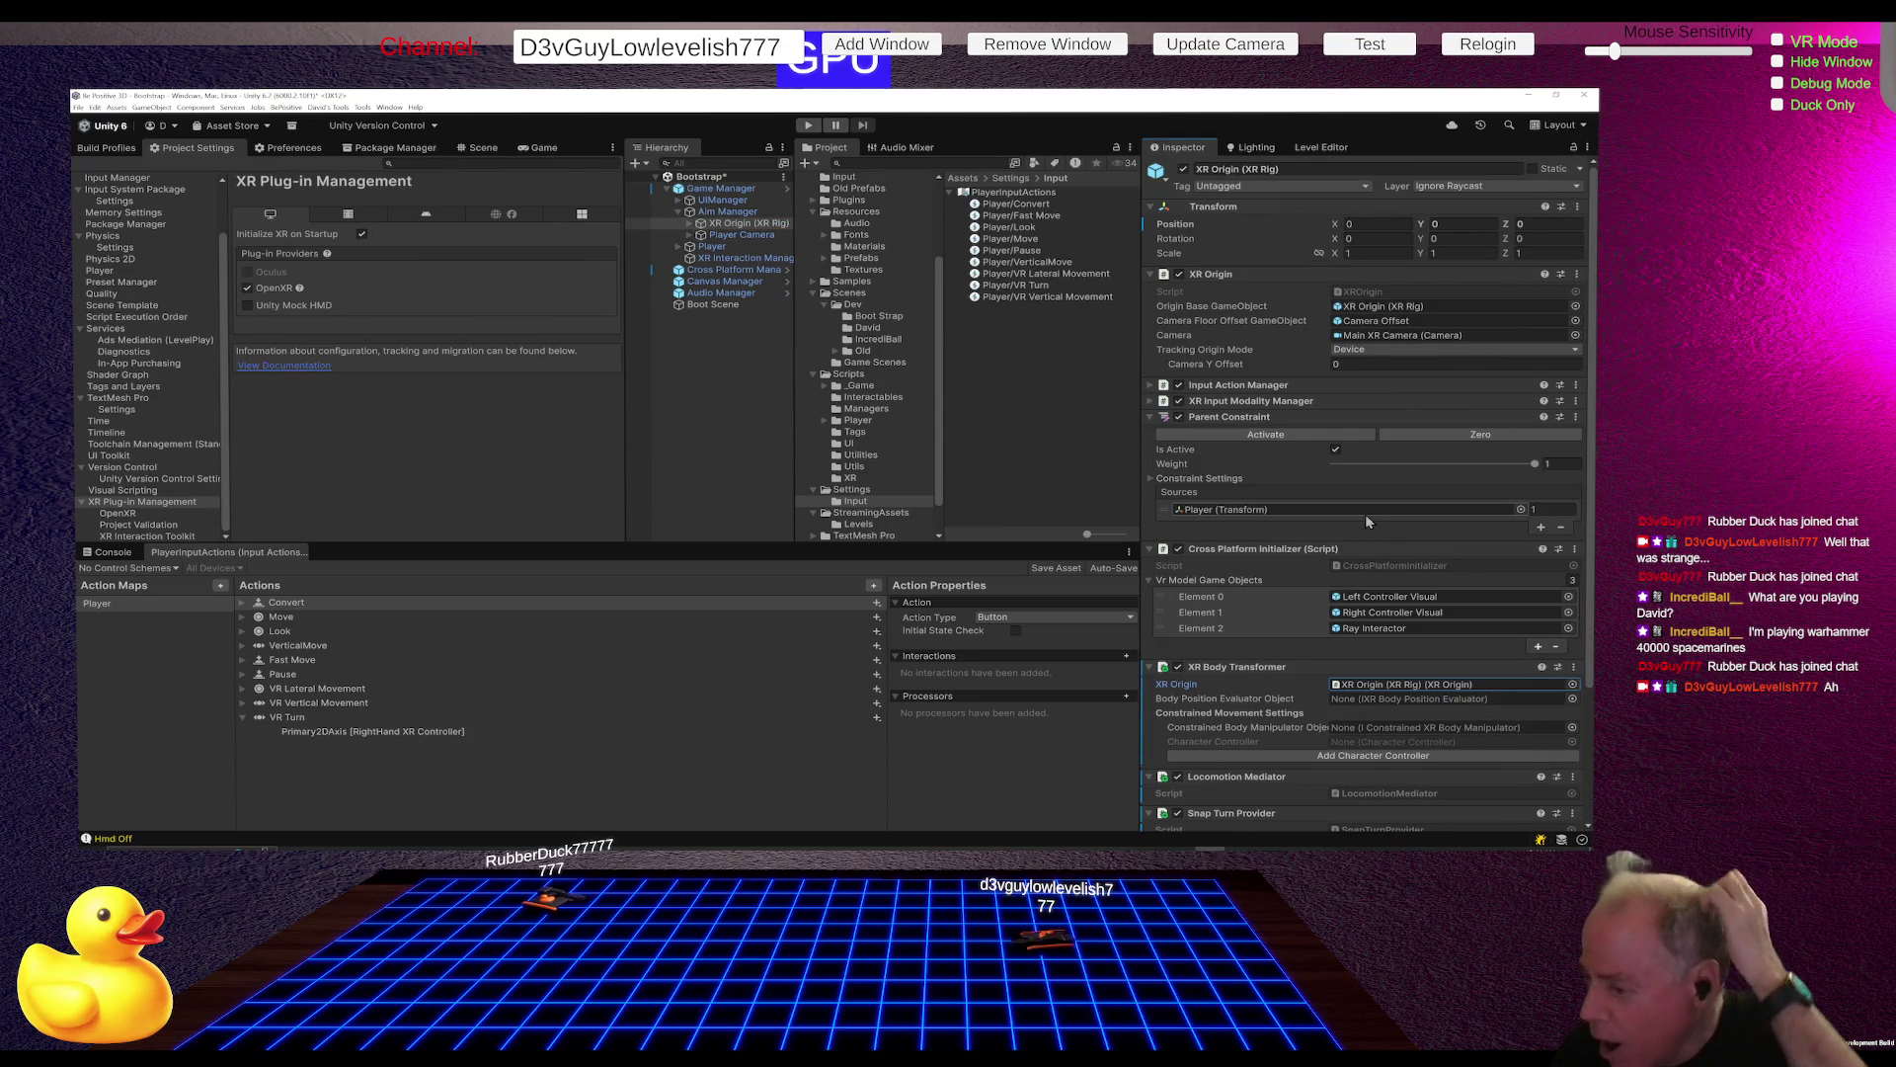
Step: Enter Play mode to show the main menu with Play, Settings, Credits and Exit
left_click(809, 127)
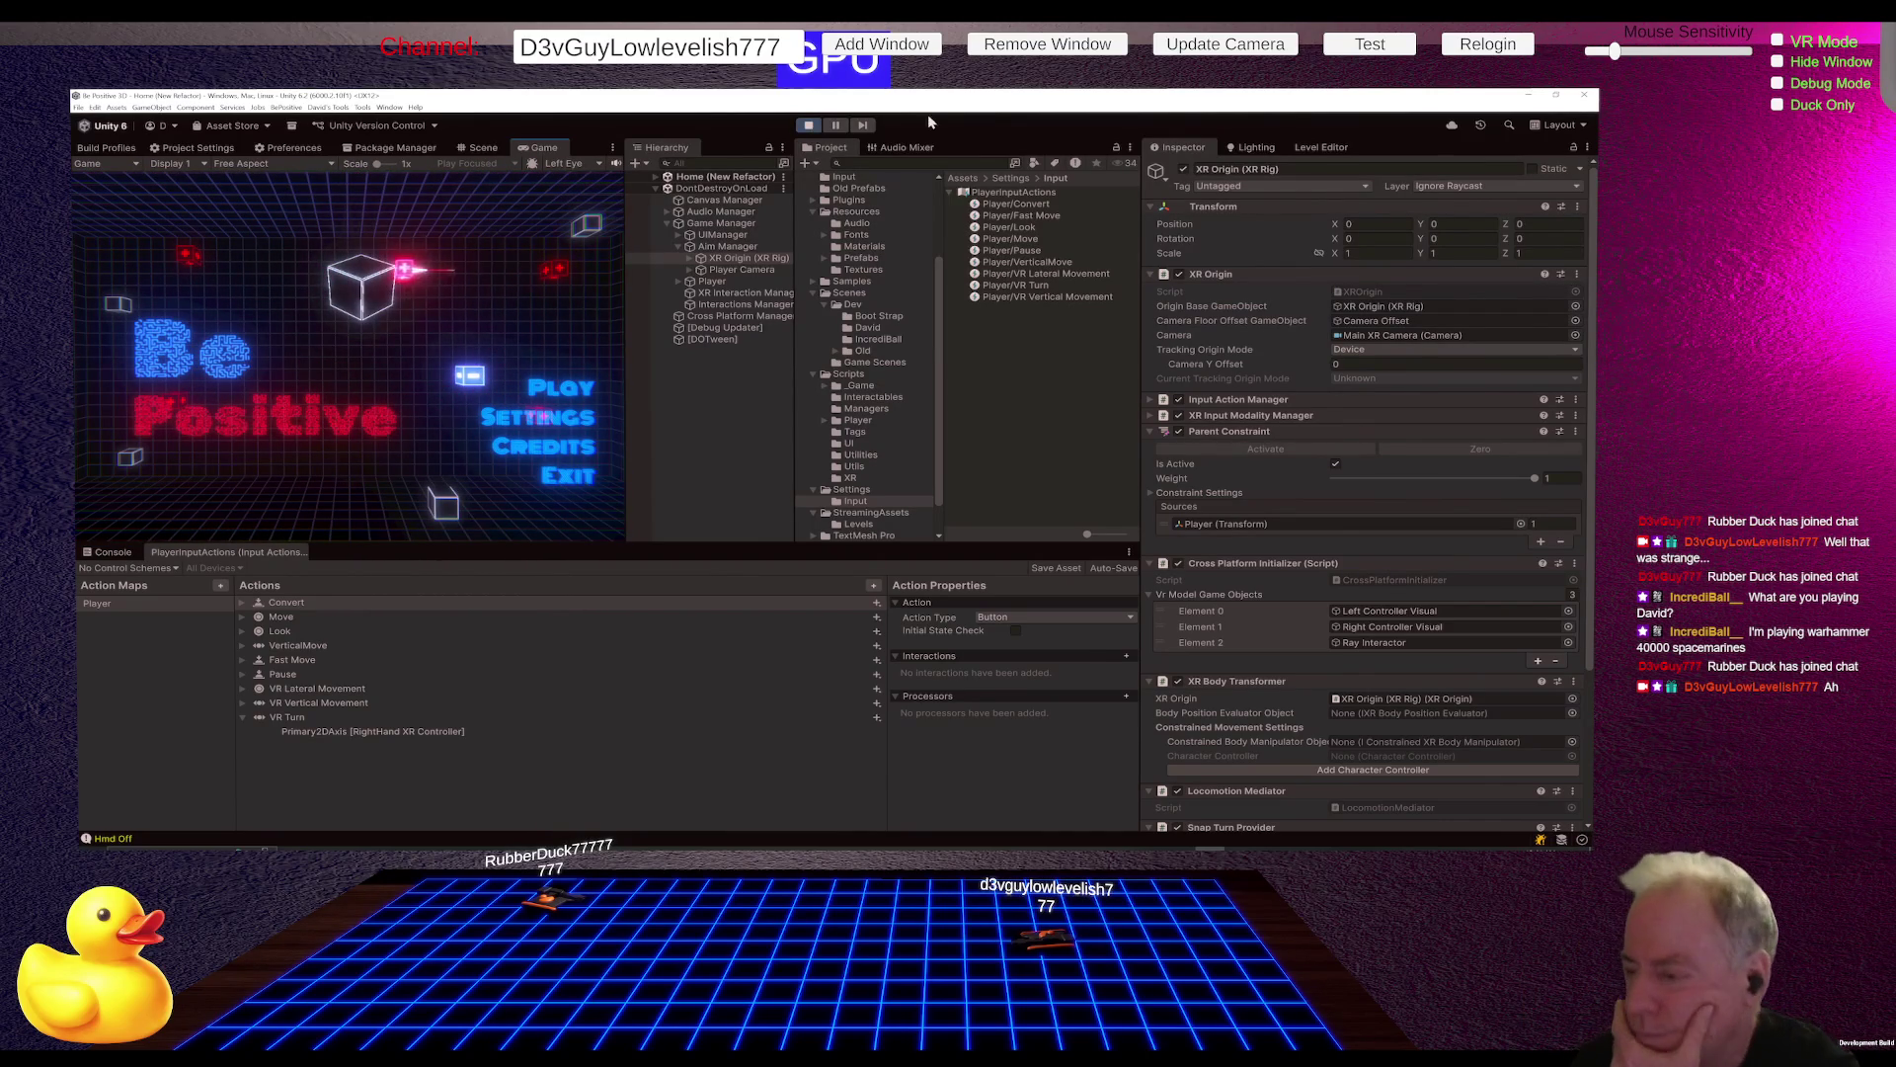
Step: Expand the Parent Constraint settings, drag Rotation Y, and scroll down to the Snap Turn Provider
left_click(1154, 493)
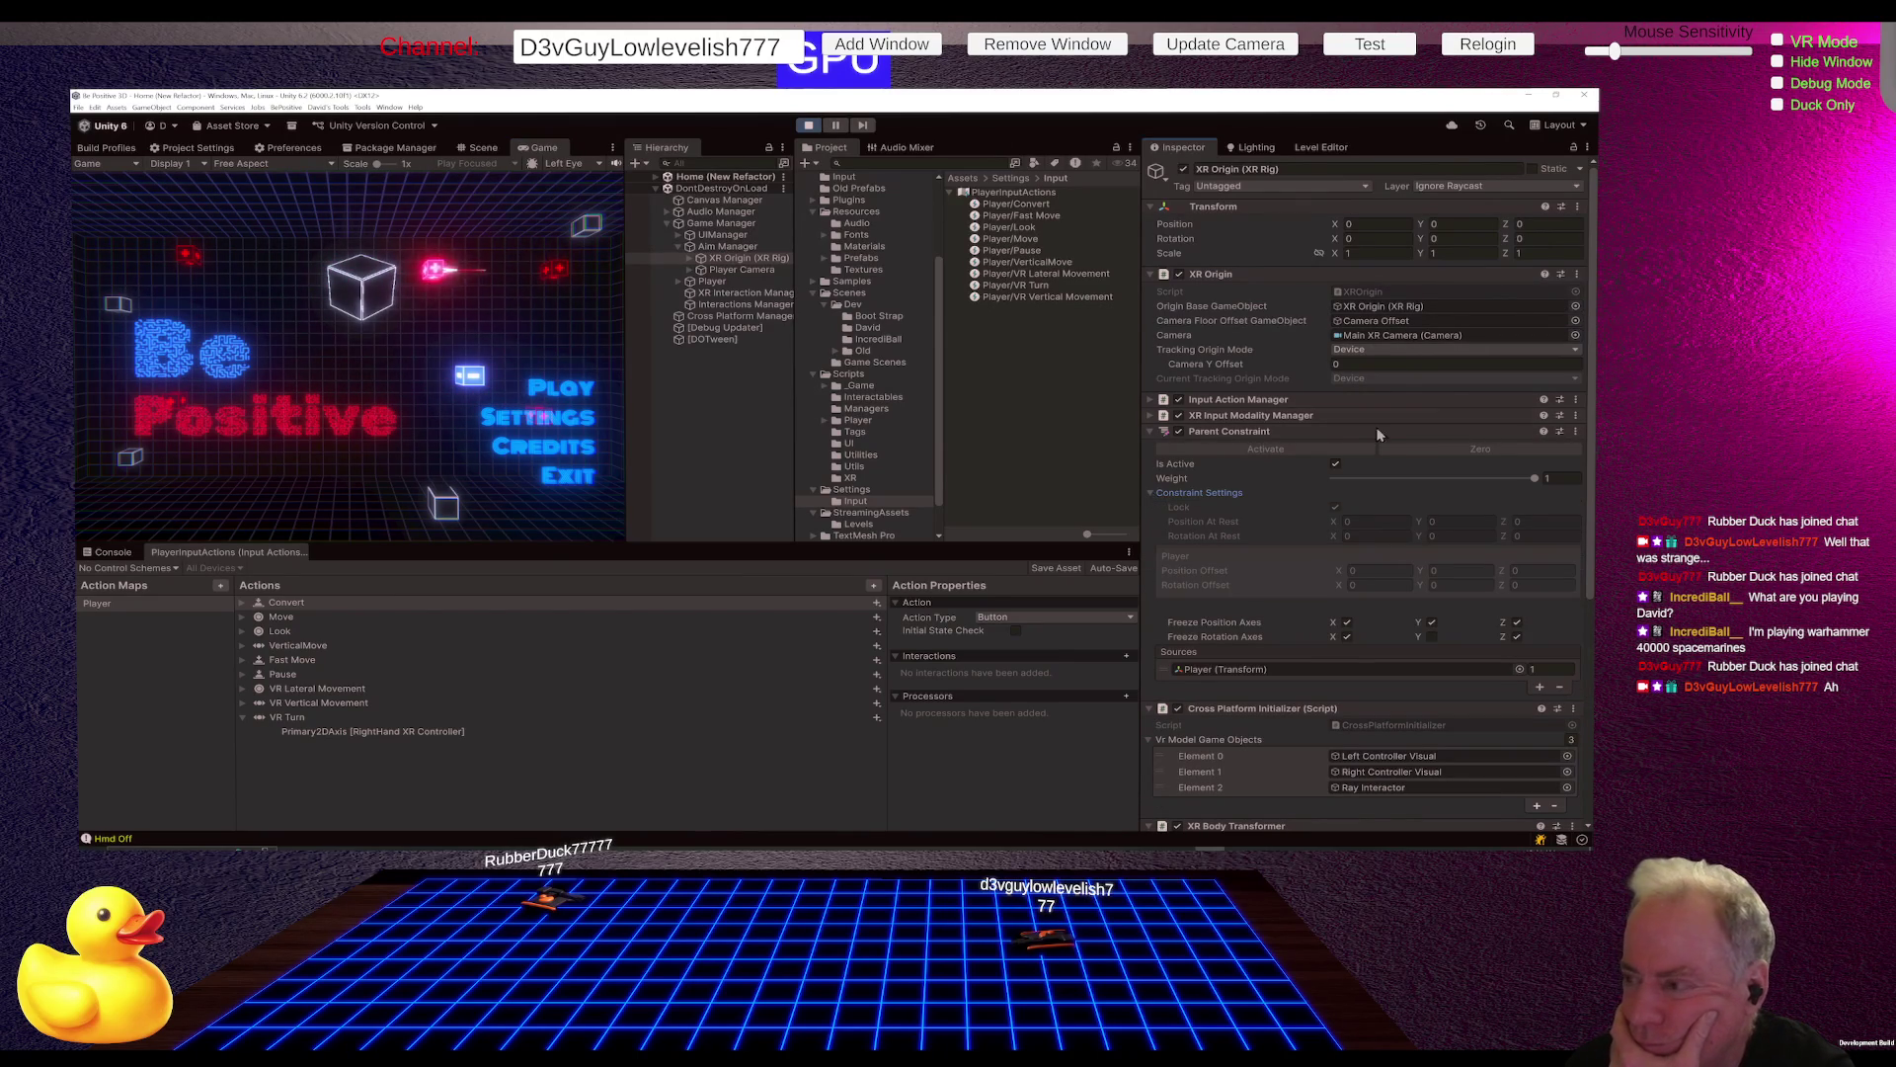
left_click_drag(1417, 238, 1549, 239)
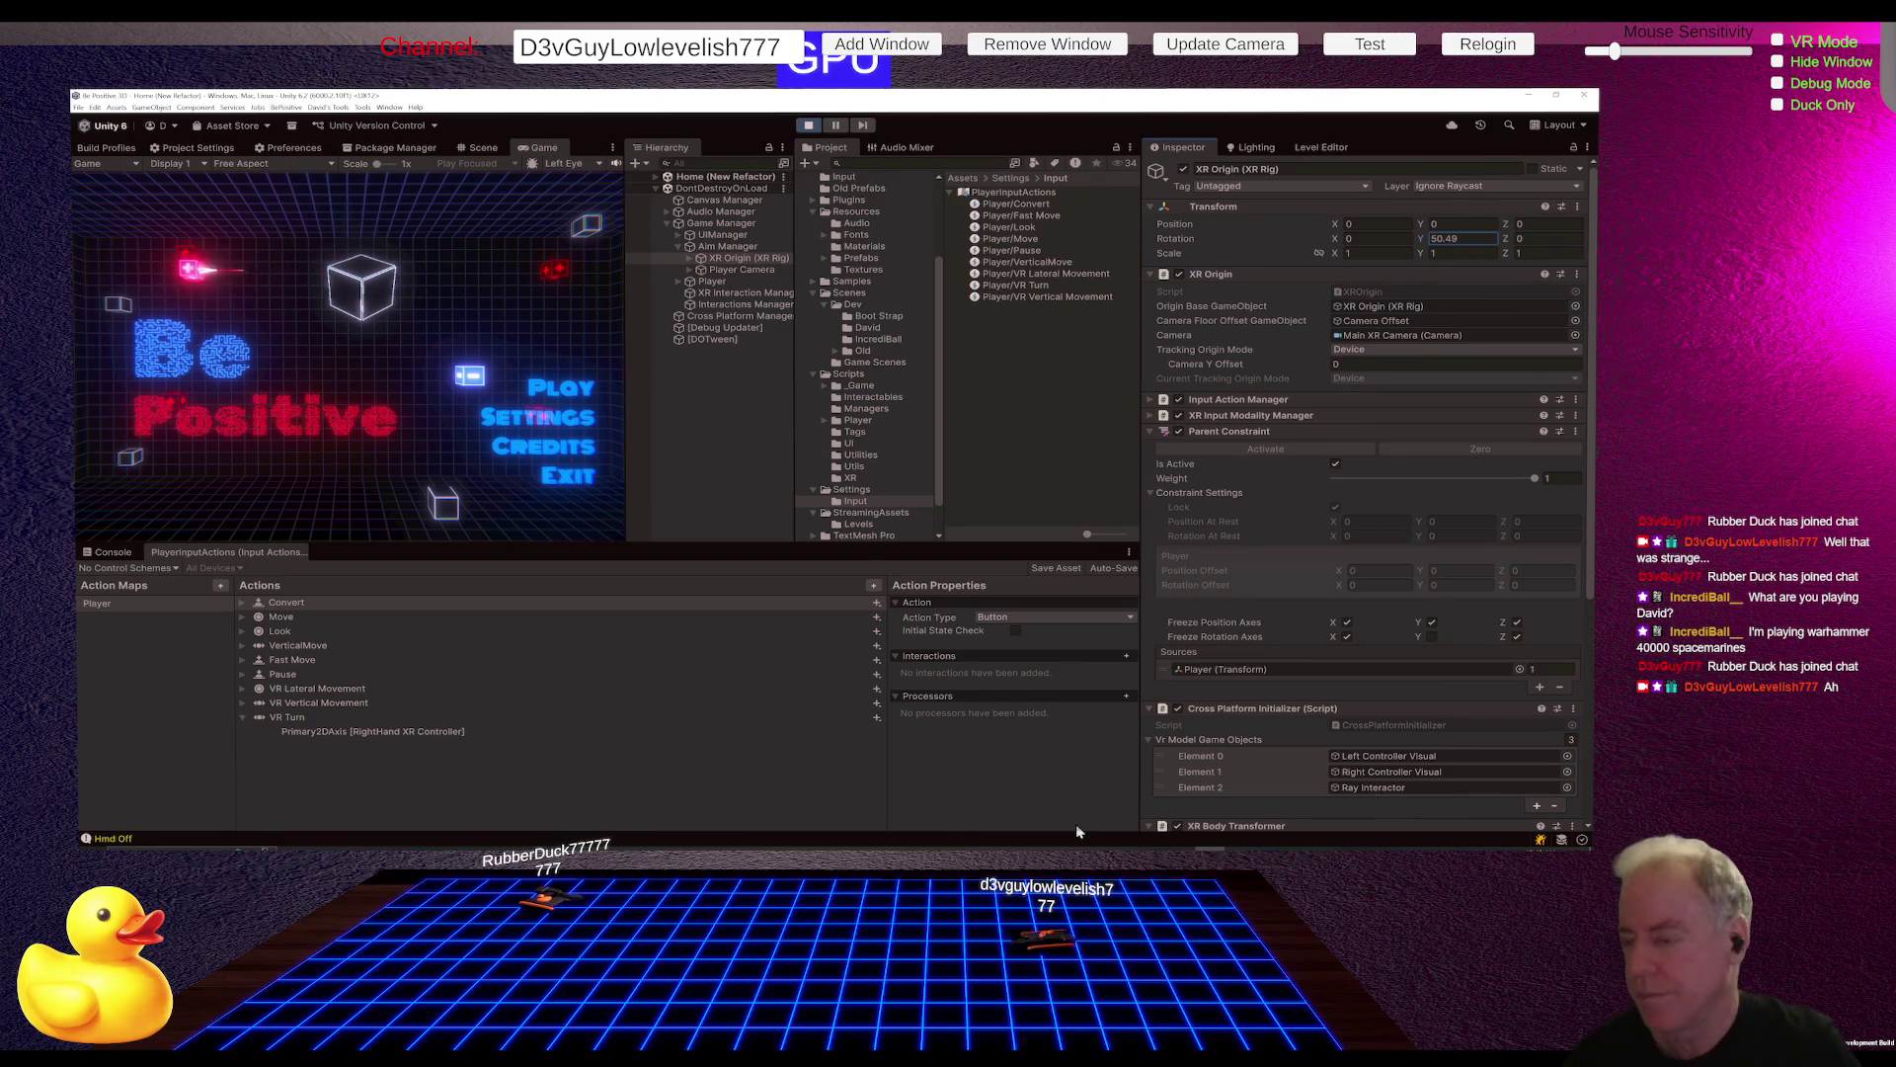
scroll(1332, 587, "down", 1)
scroll(1333, 586, "down", 6)
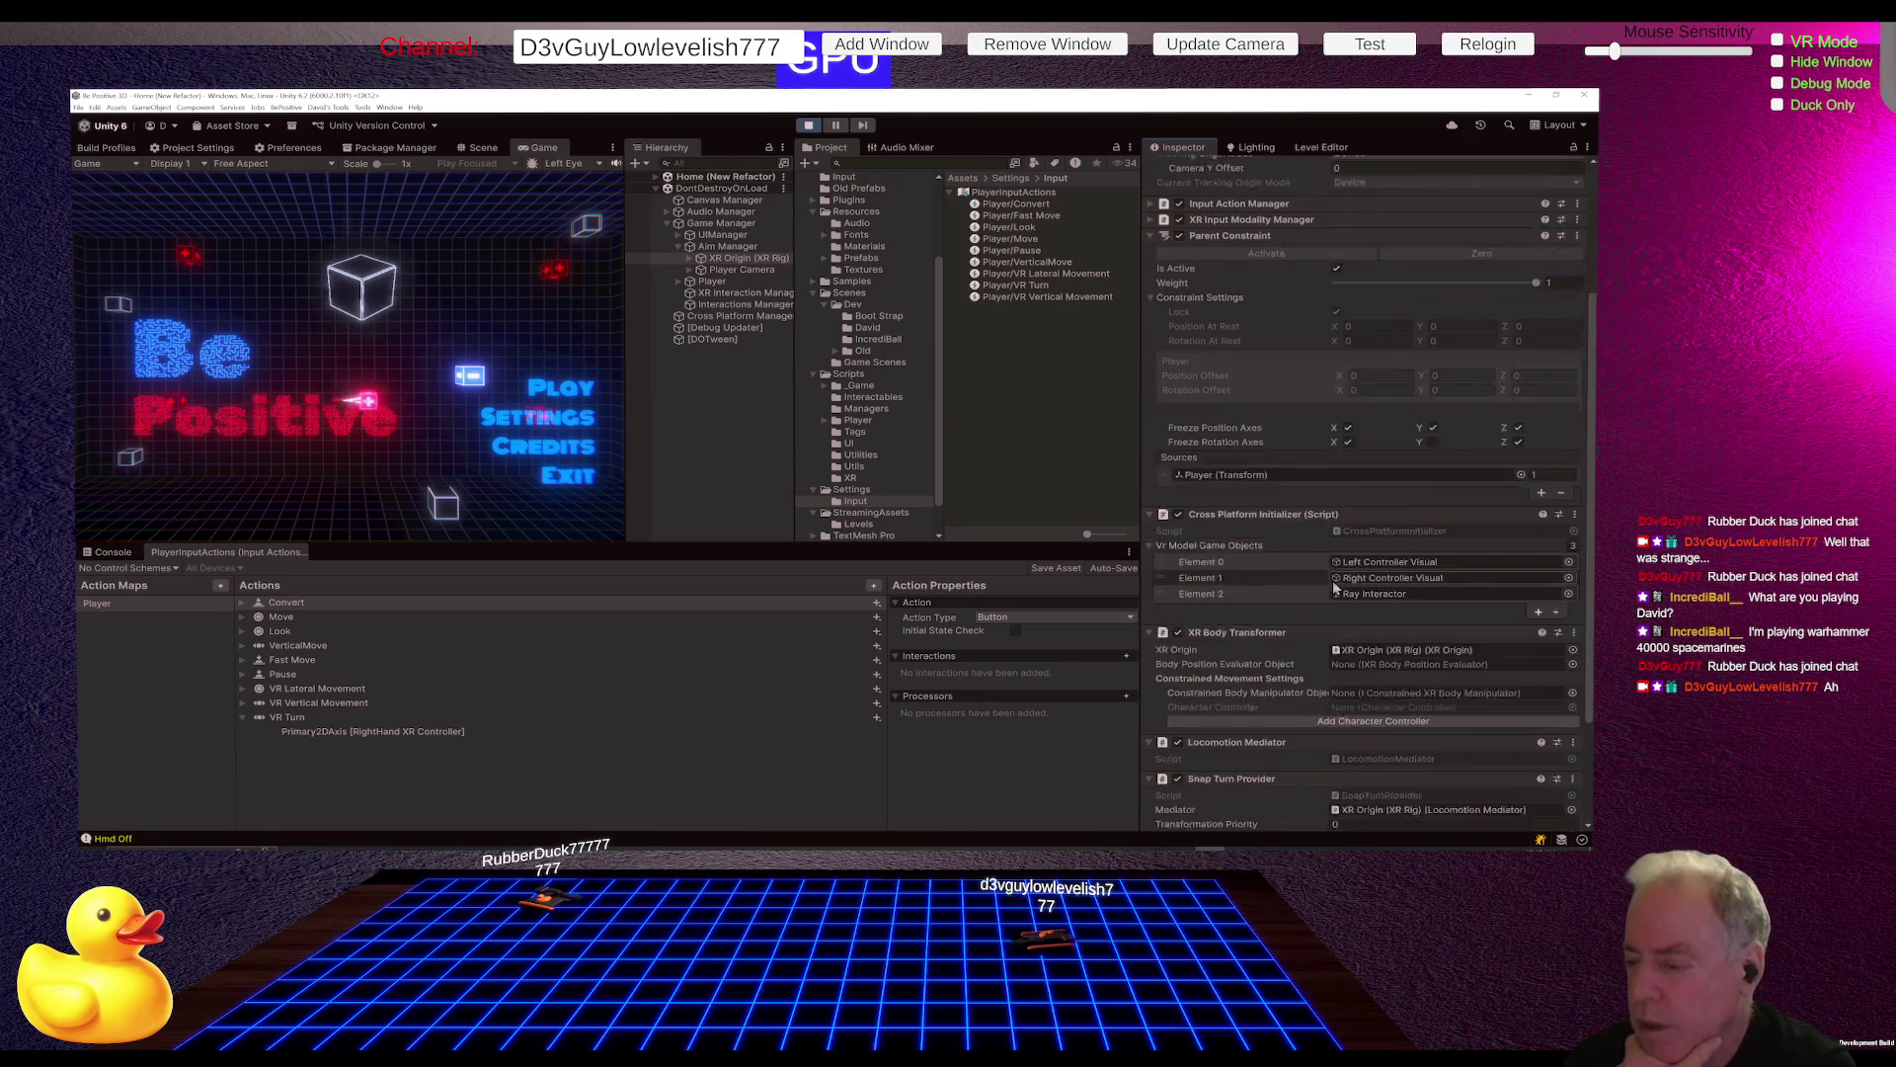
scroll(1295, 532, "down", 1)
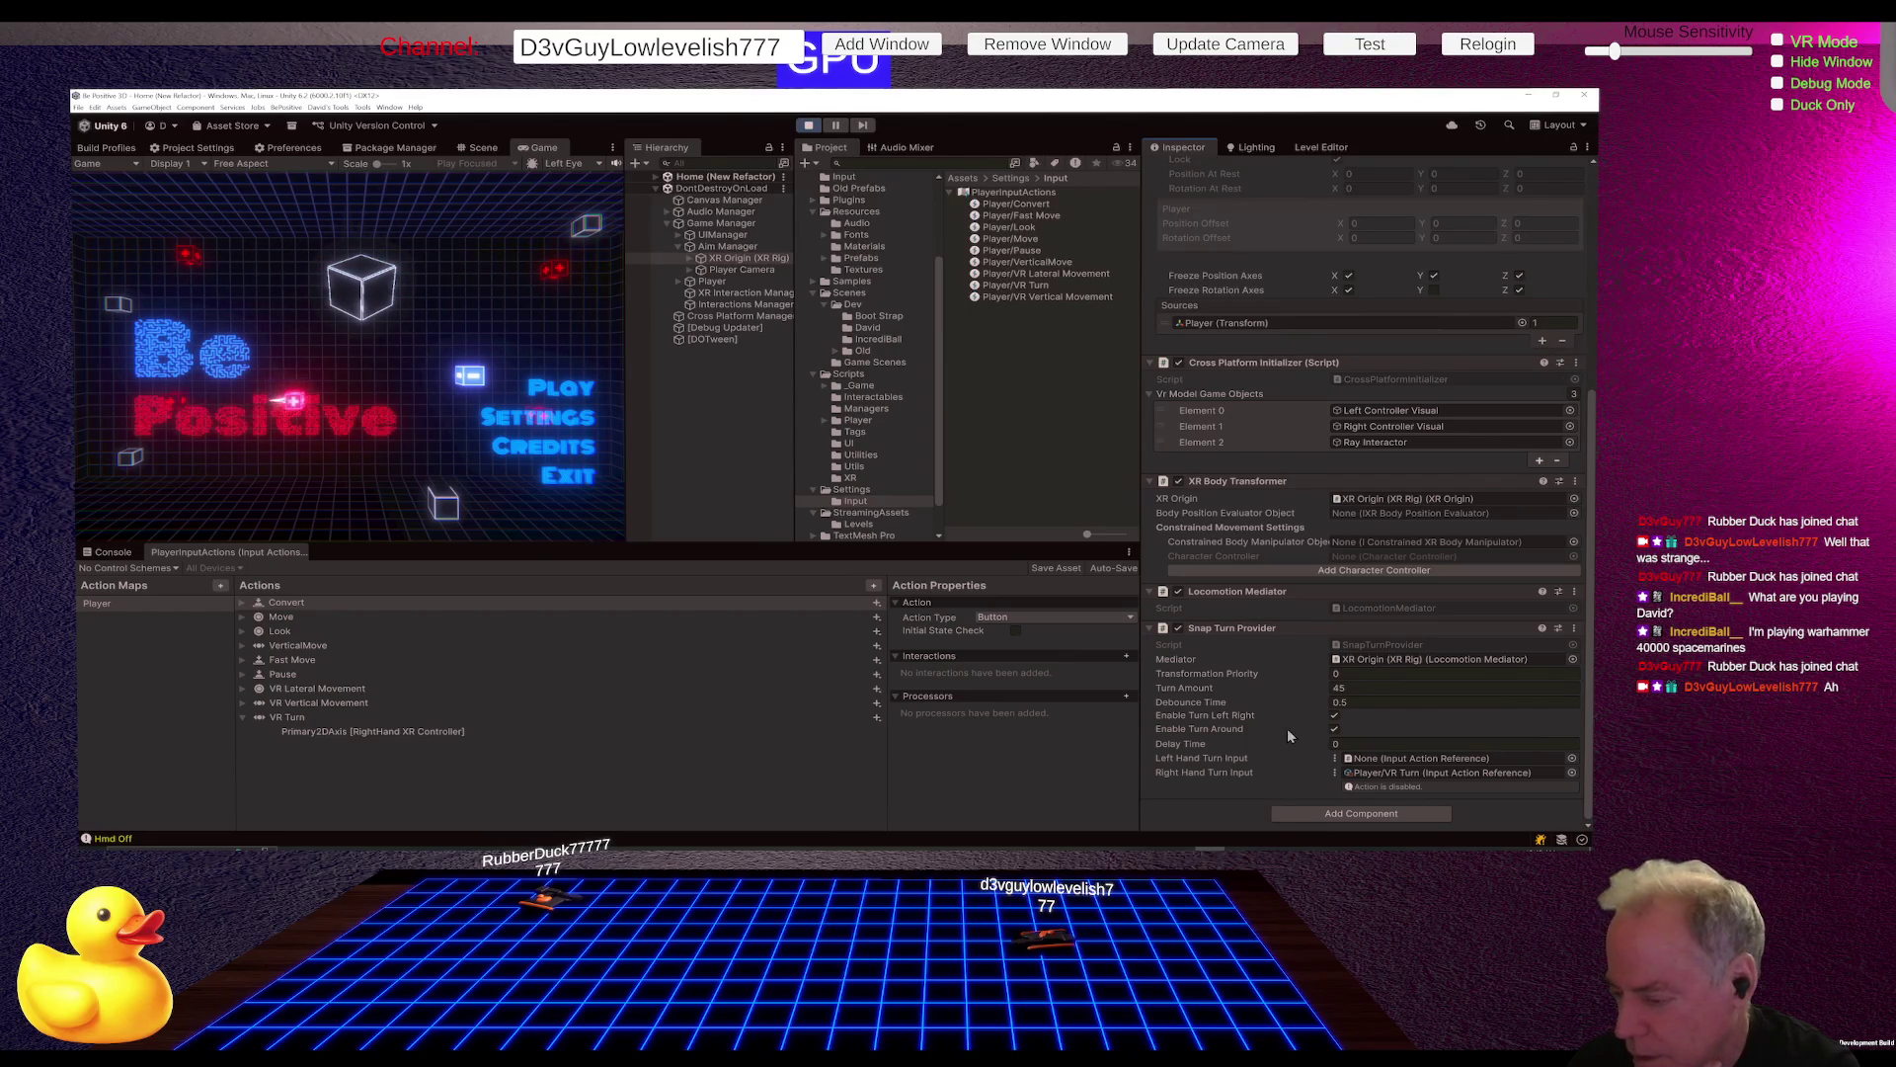
Step: Trace Right Hand Turn Input to Player/VR Turn's Primary2DAxis binding, then switch to the browser
left_click(1335, 730)
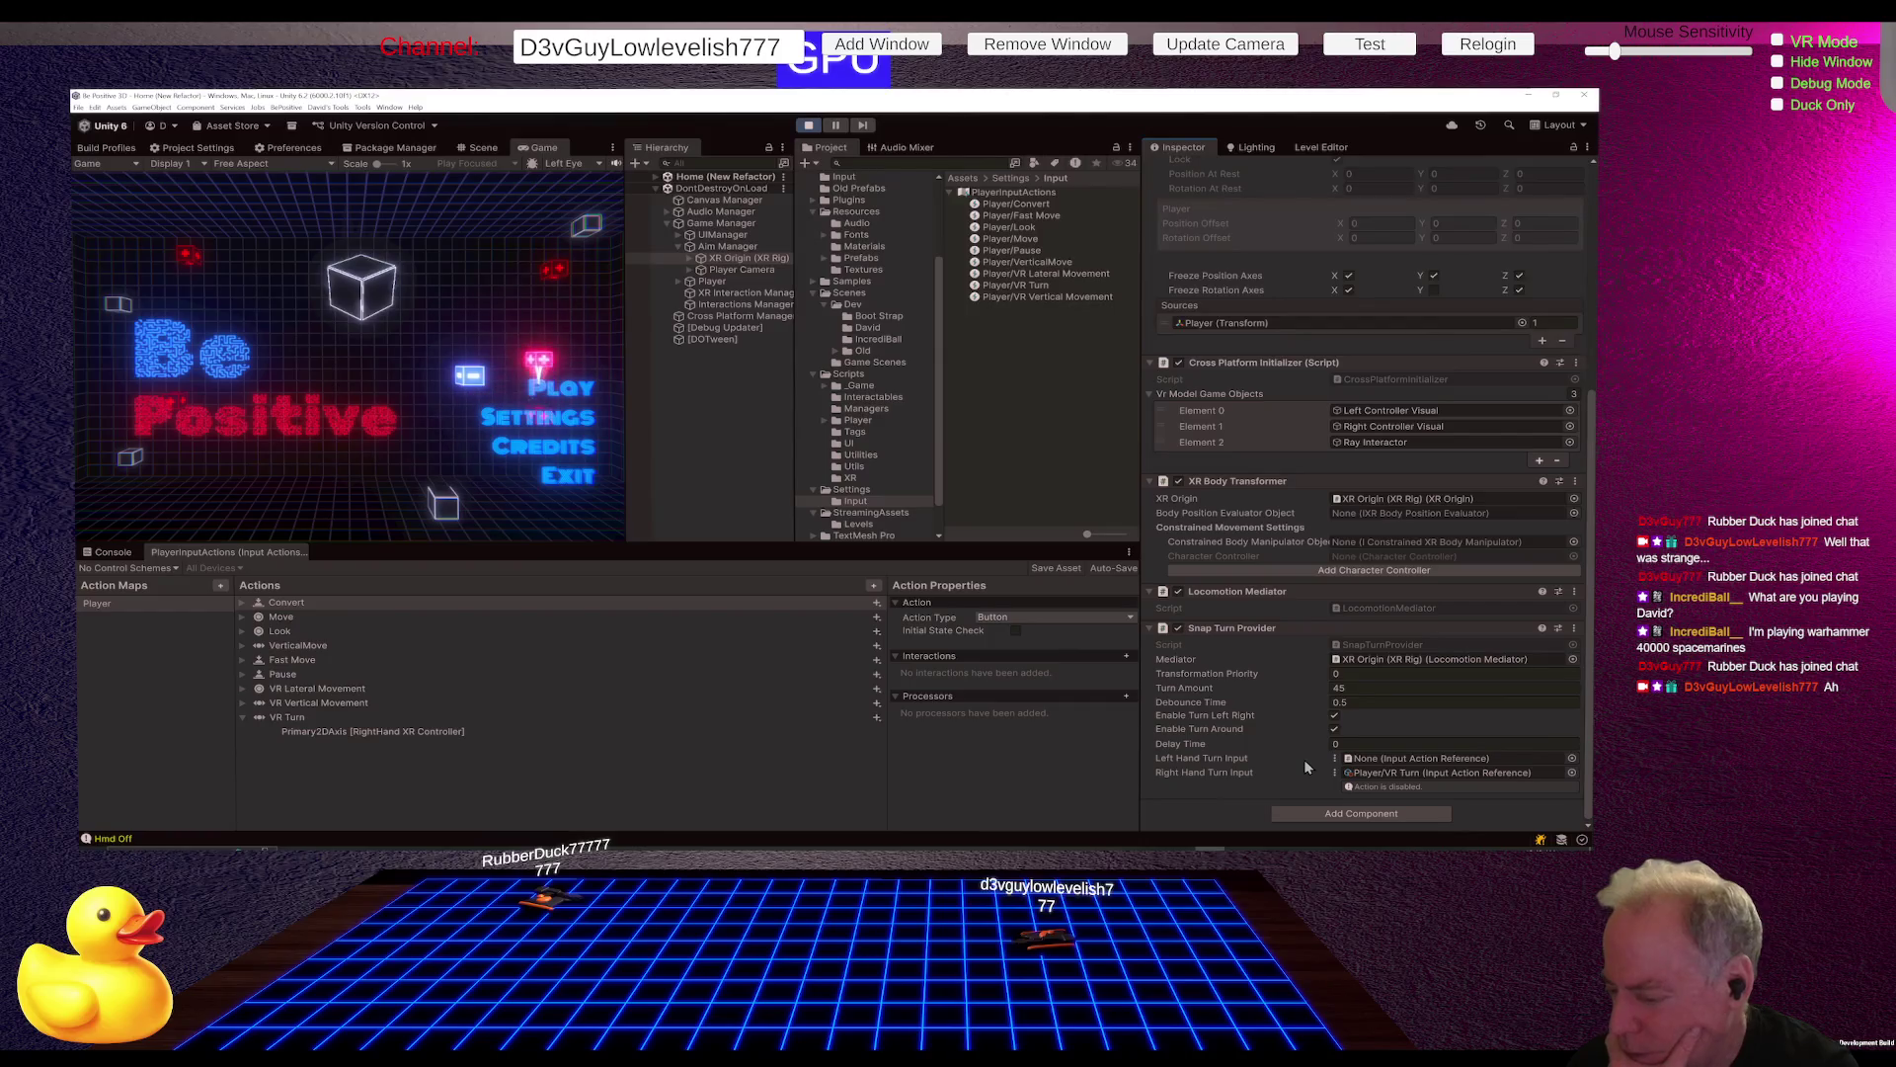
left_click(1434, 774)
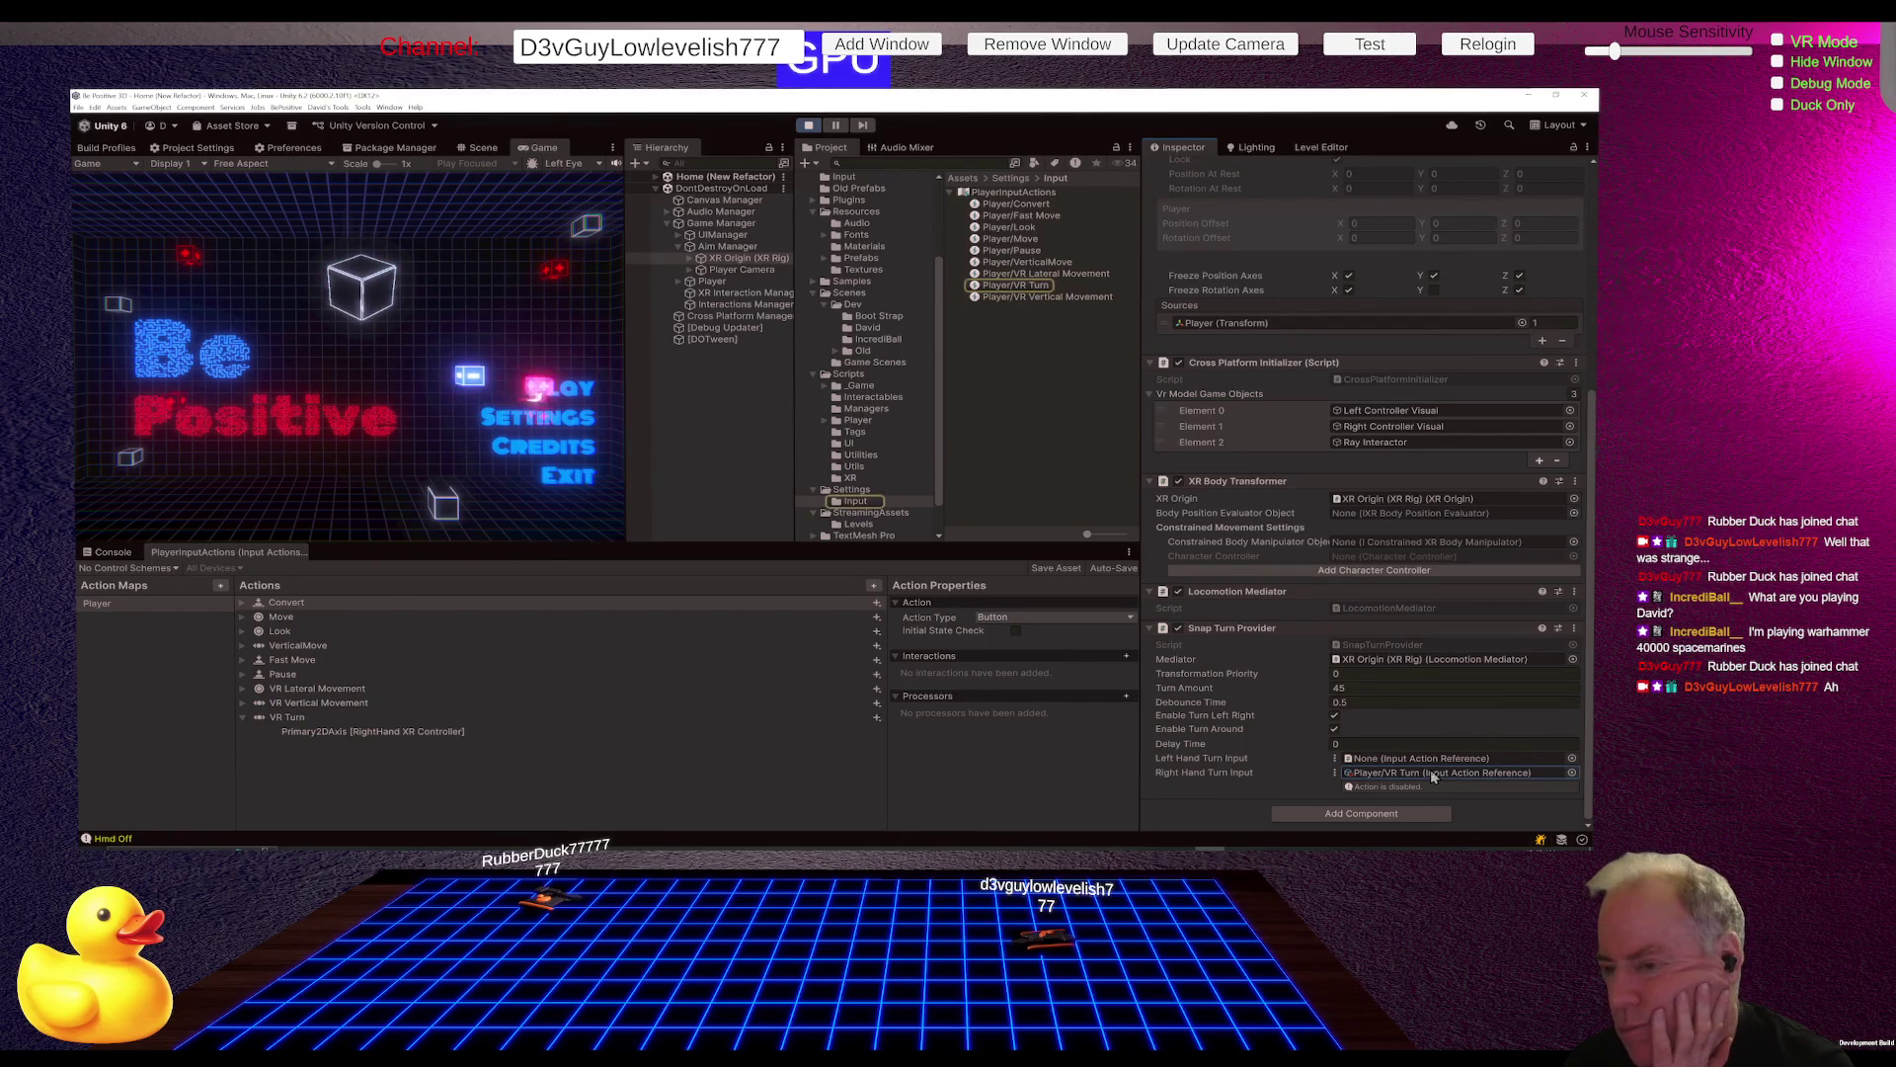
left_click(1021, 287)
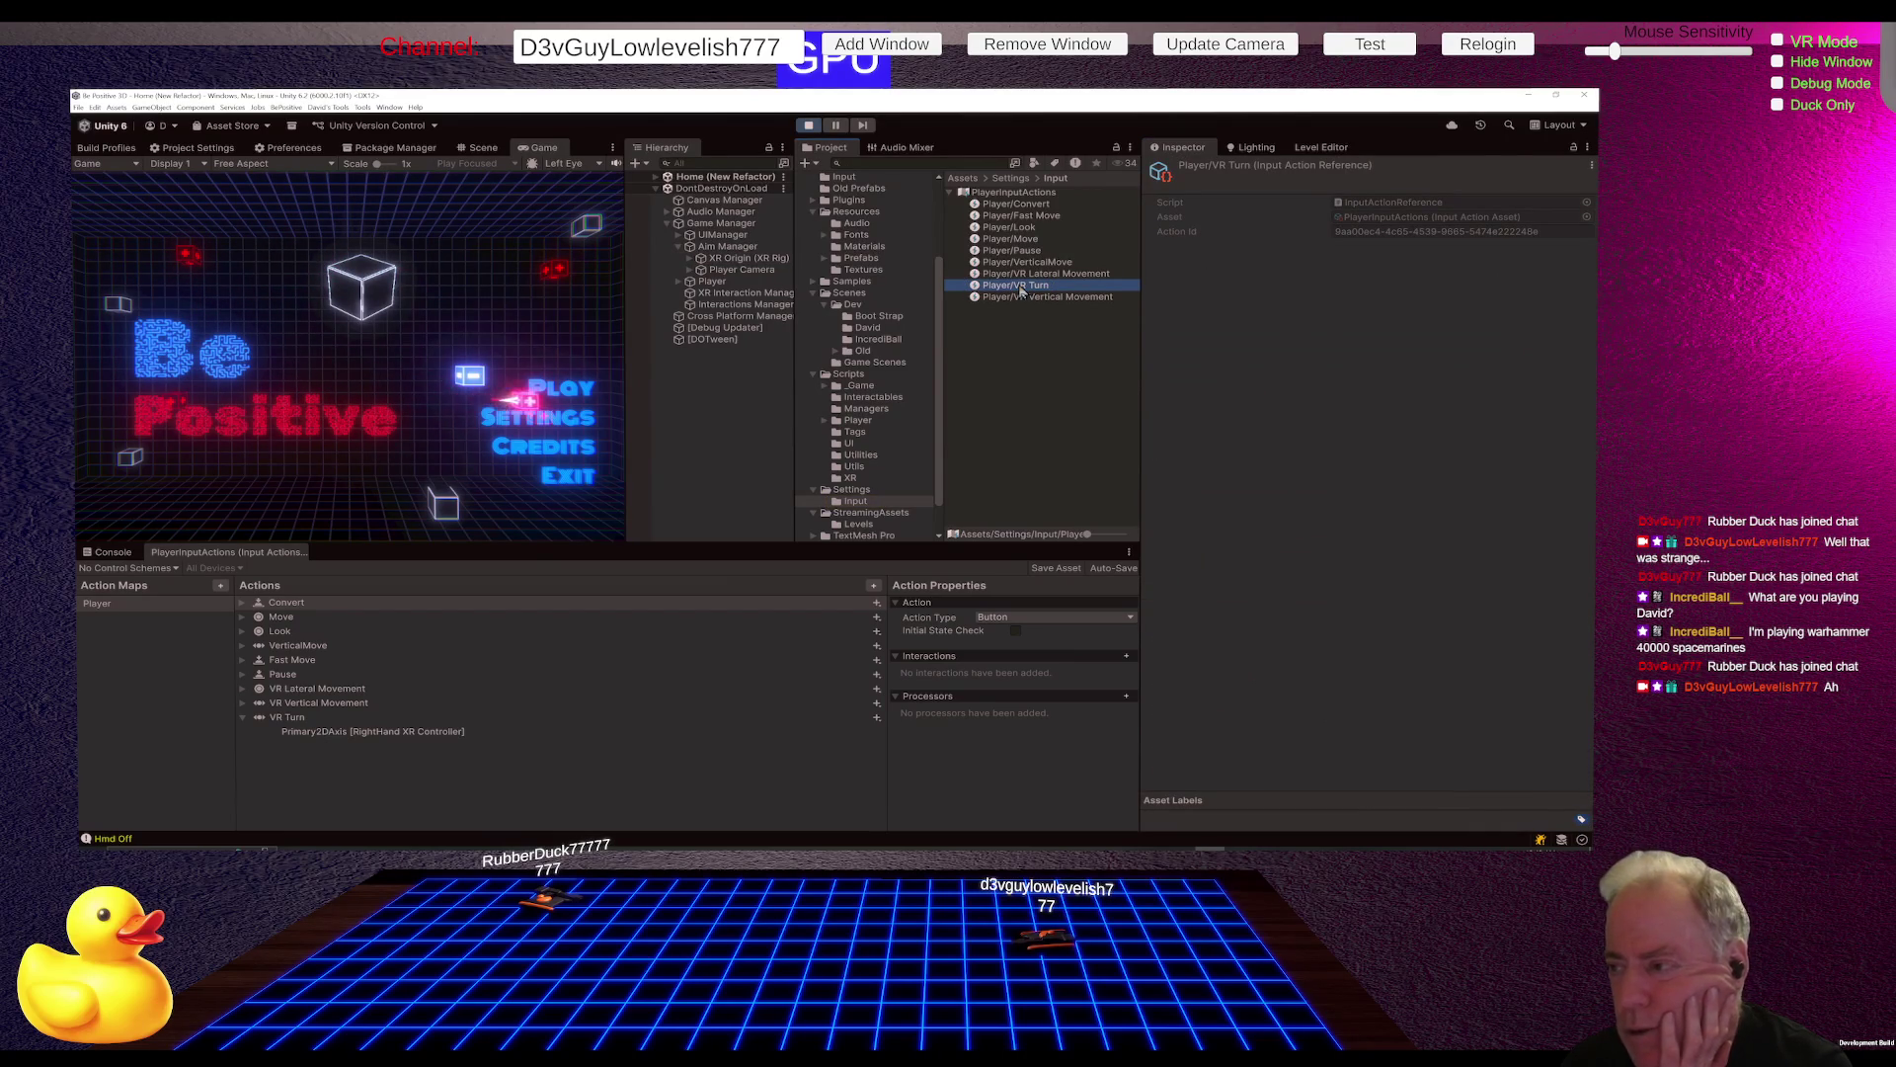
left_click(339, 733)
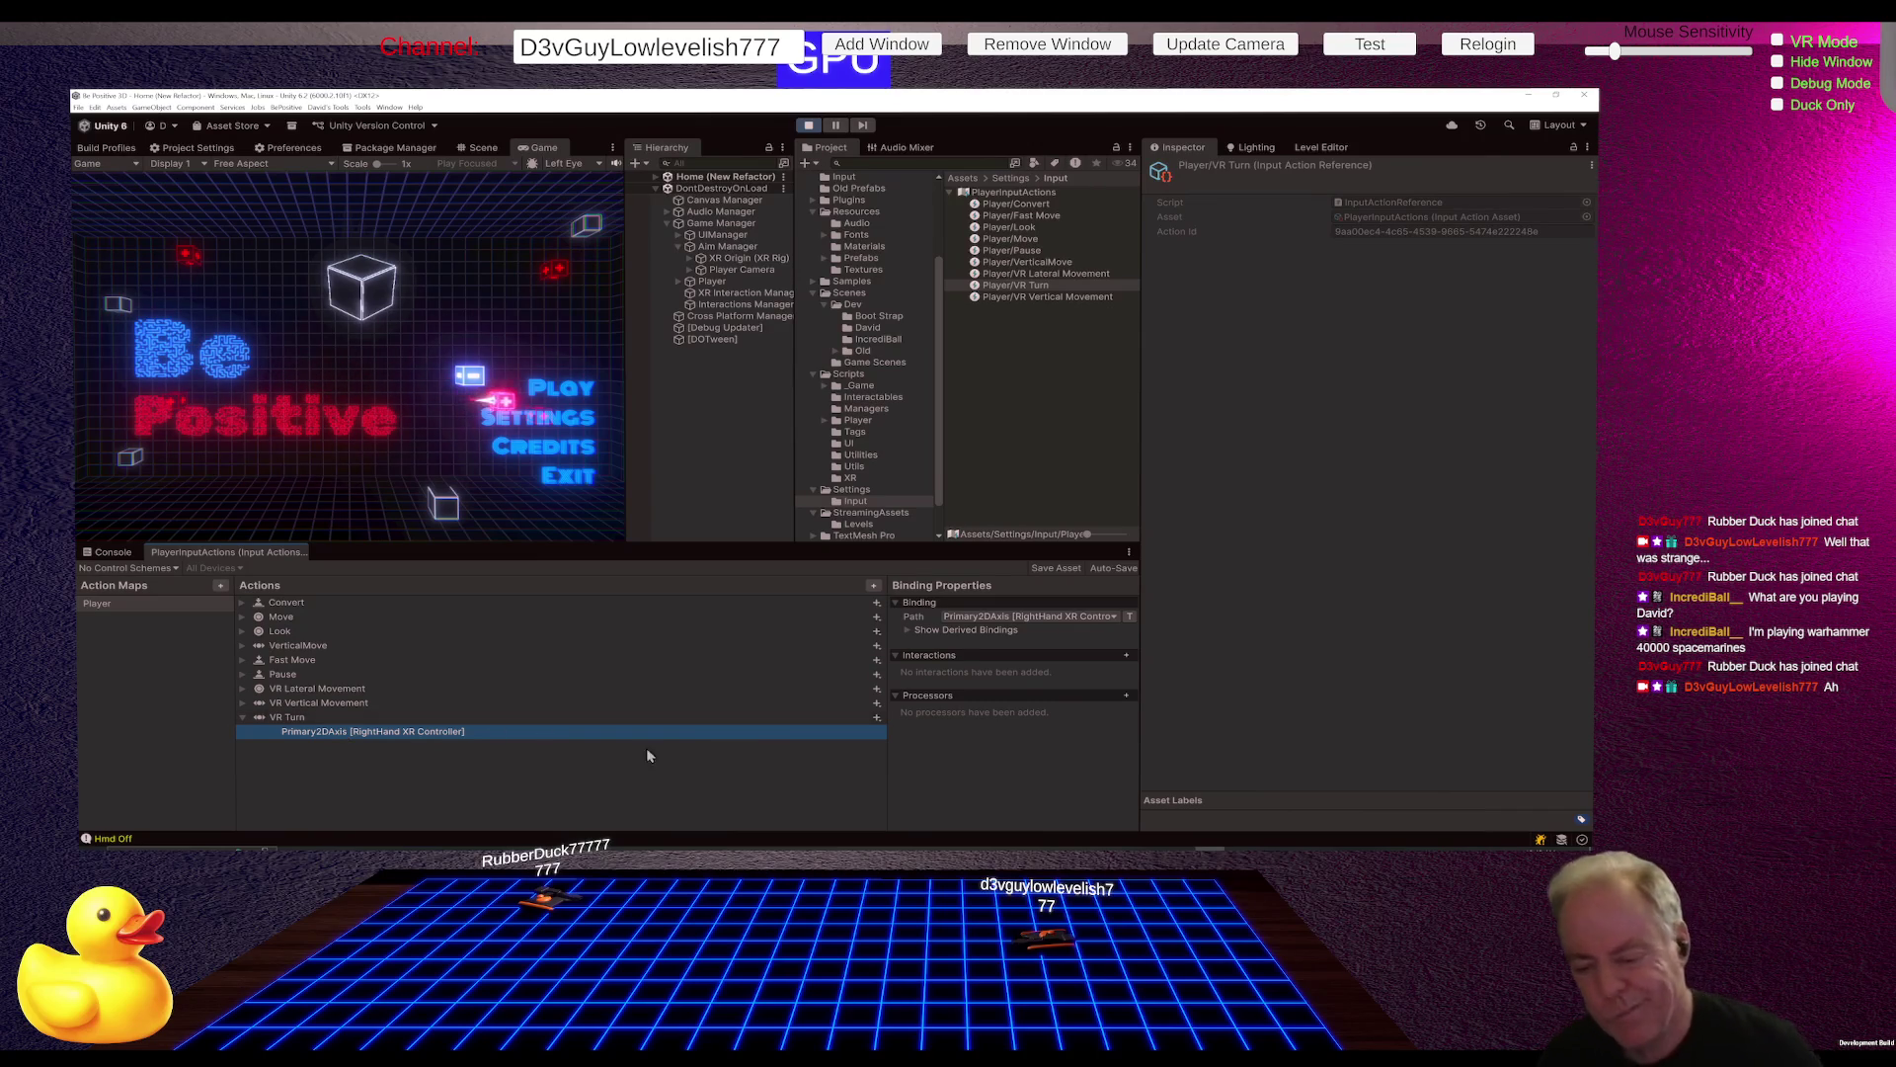
key("alt+Tab")
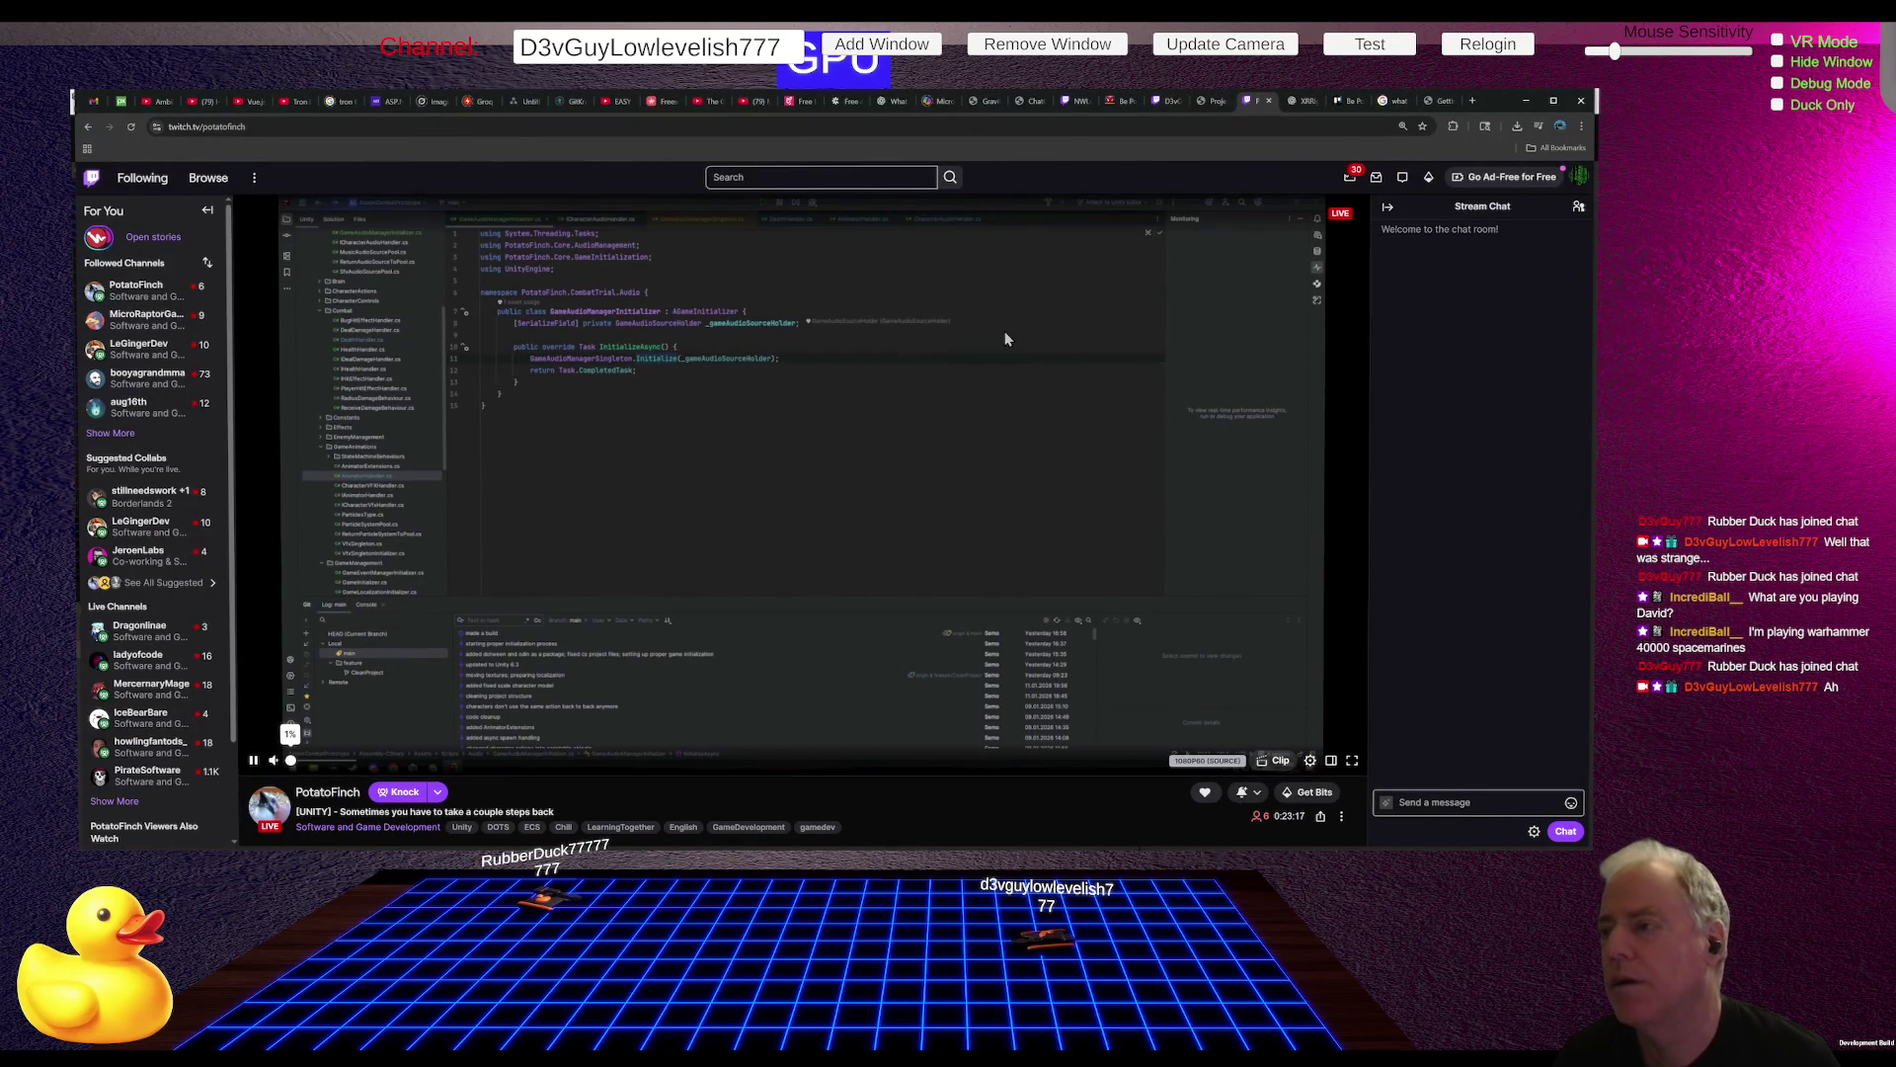
Step: In a new ChatGPT chat, ask 'How do I setup Snap Turn'
left_click(1302, 101)
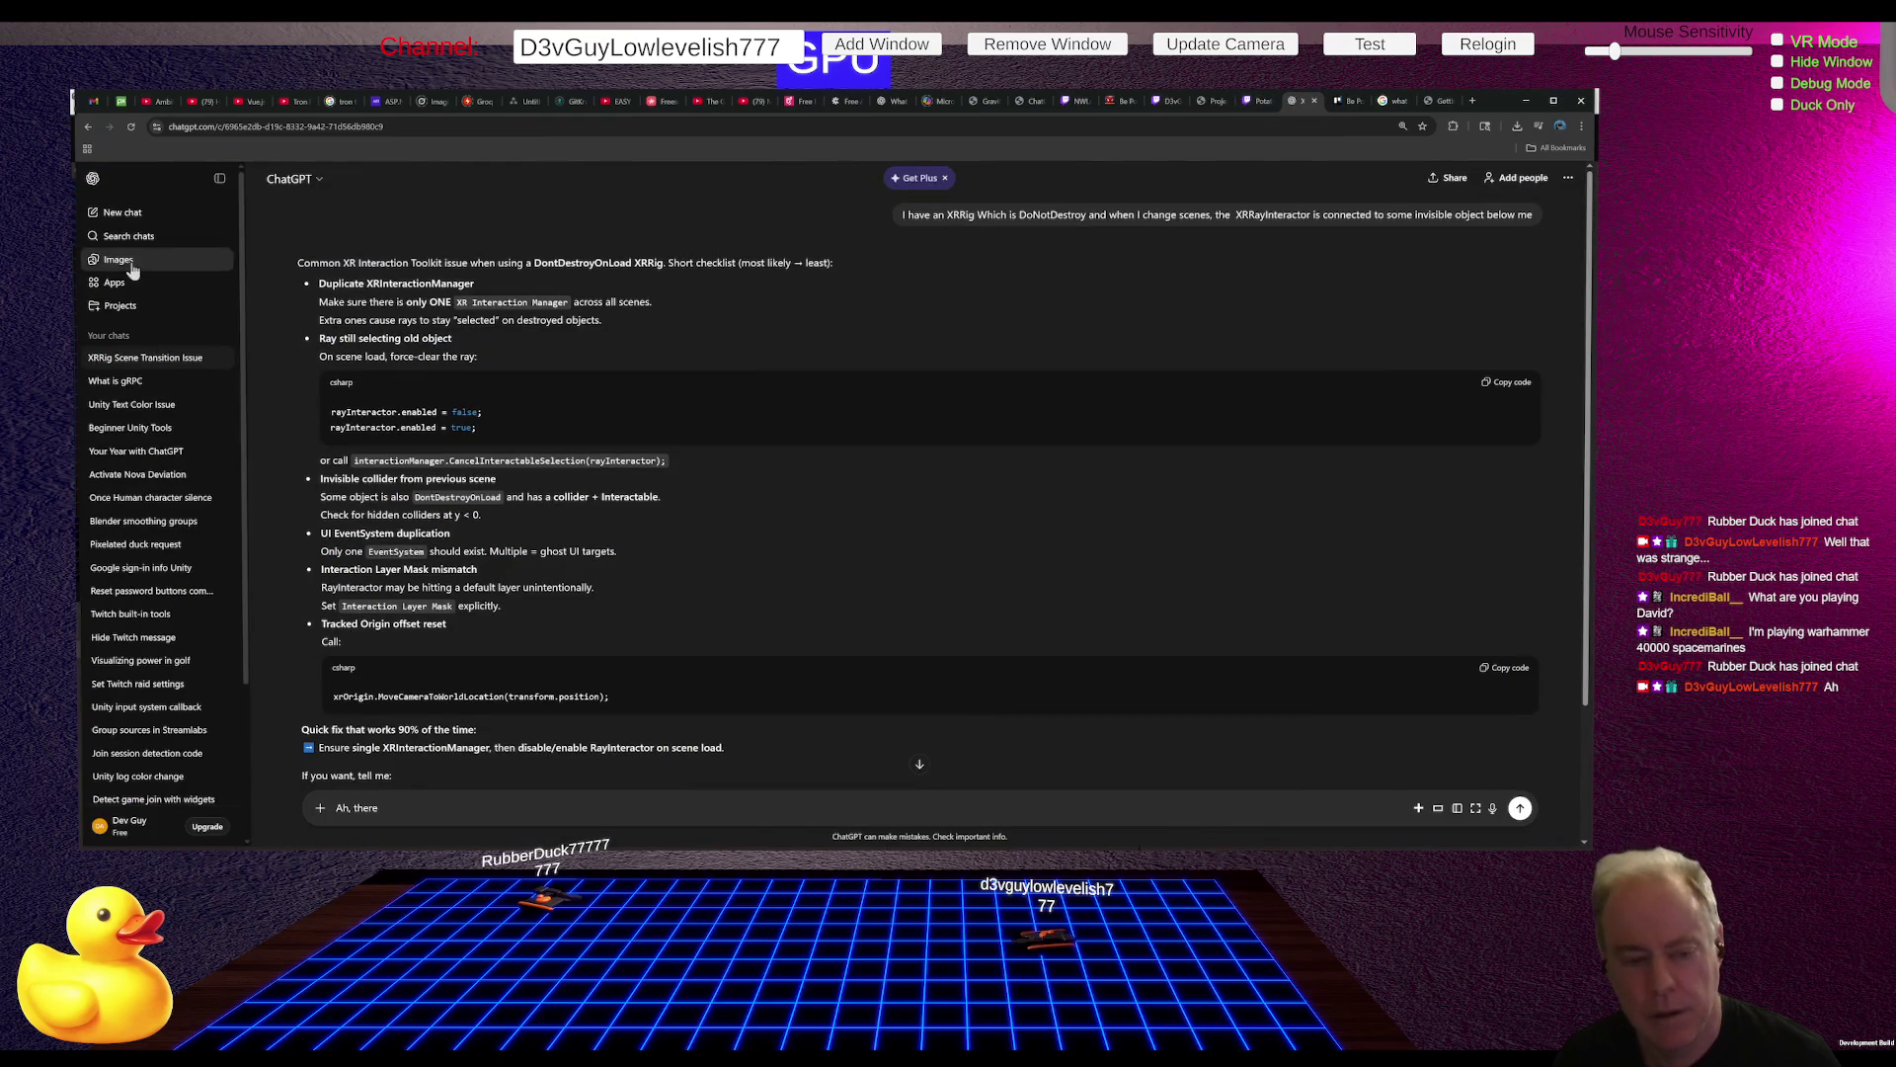
left_click(127, 214)
type("How do I setup")
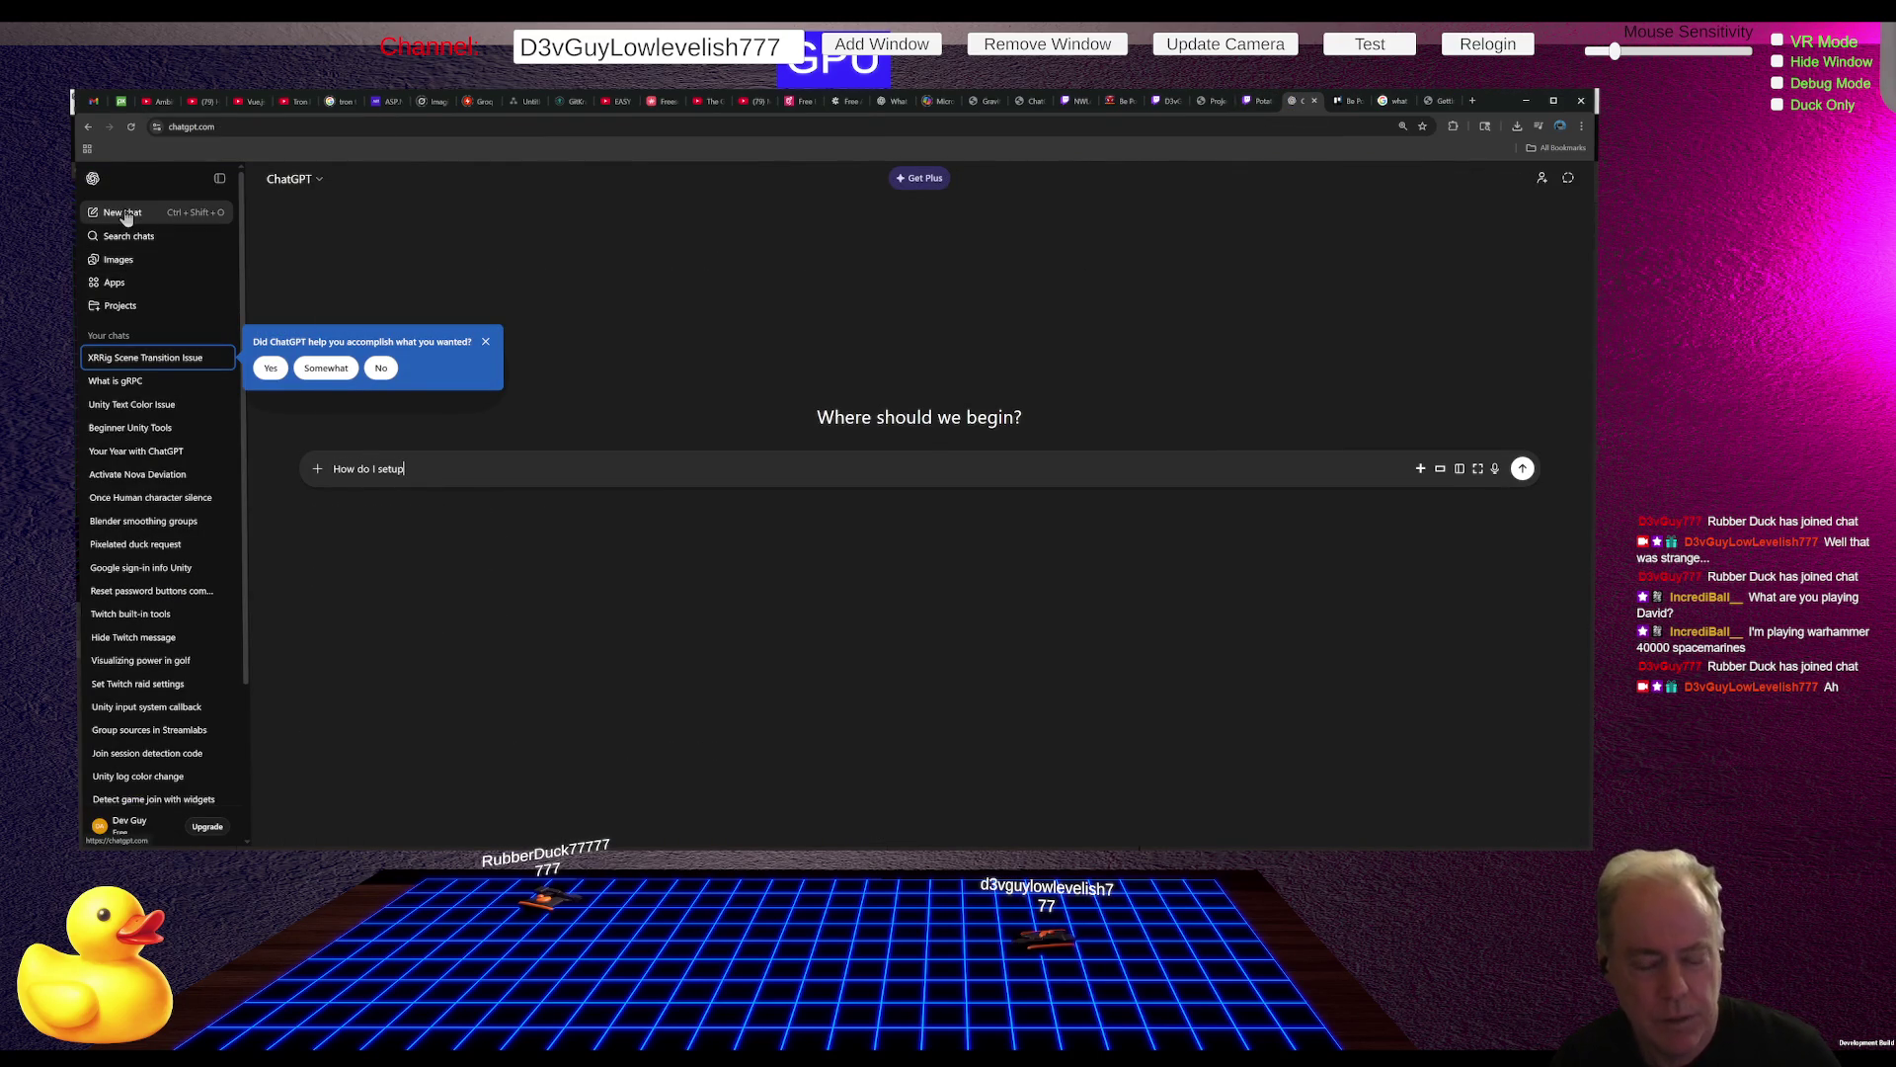
type("Snap")
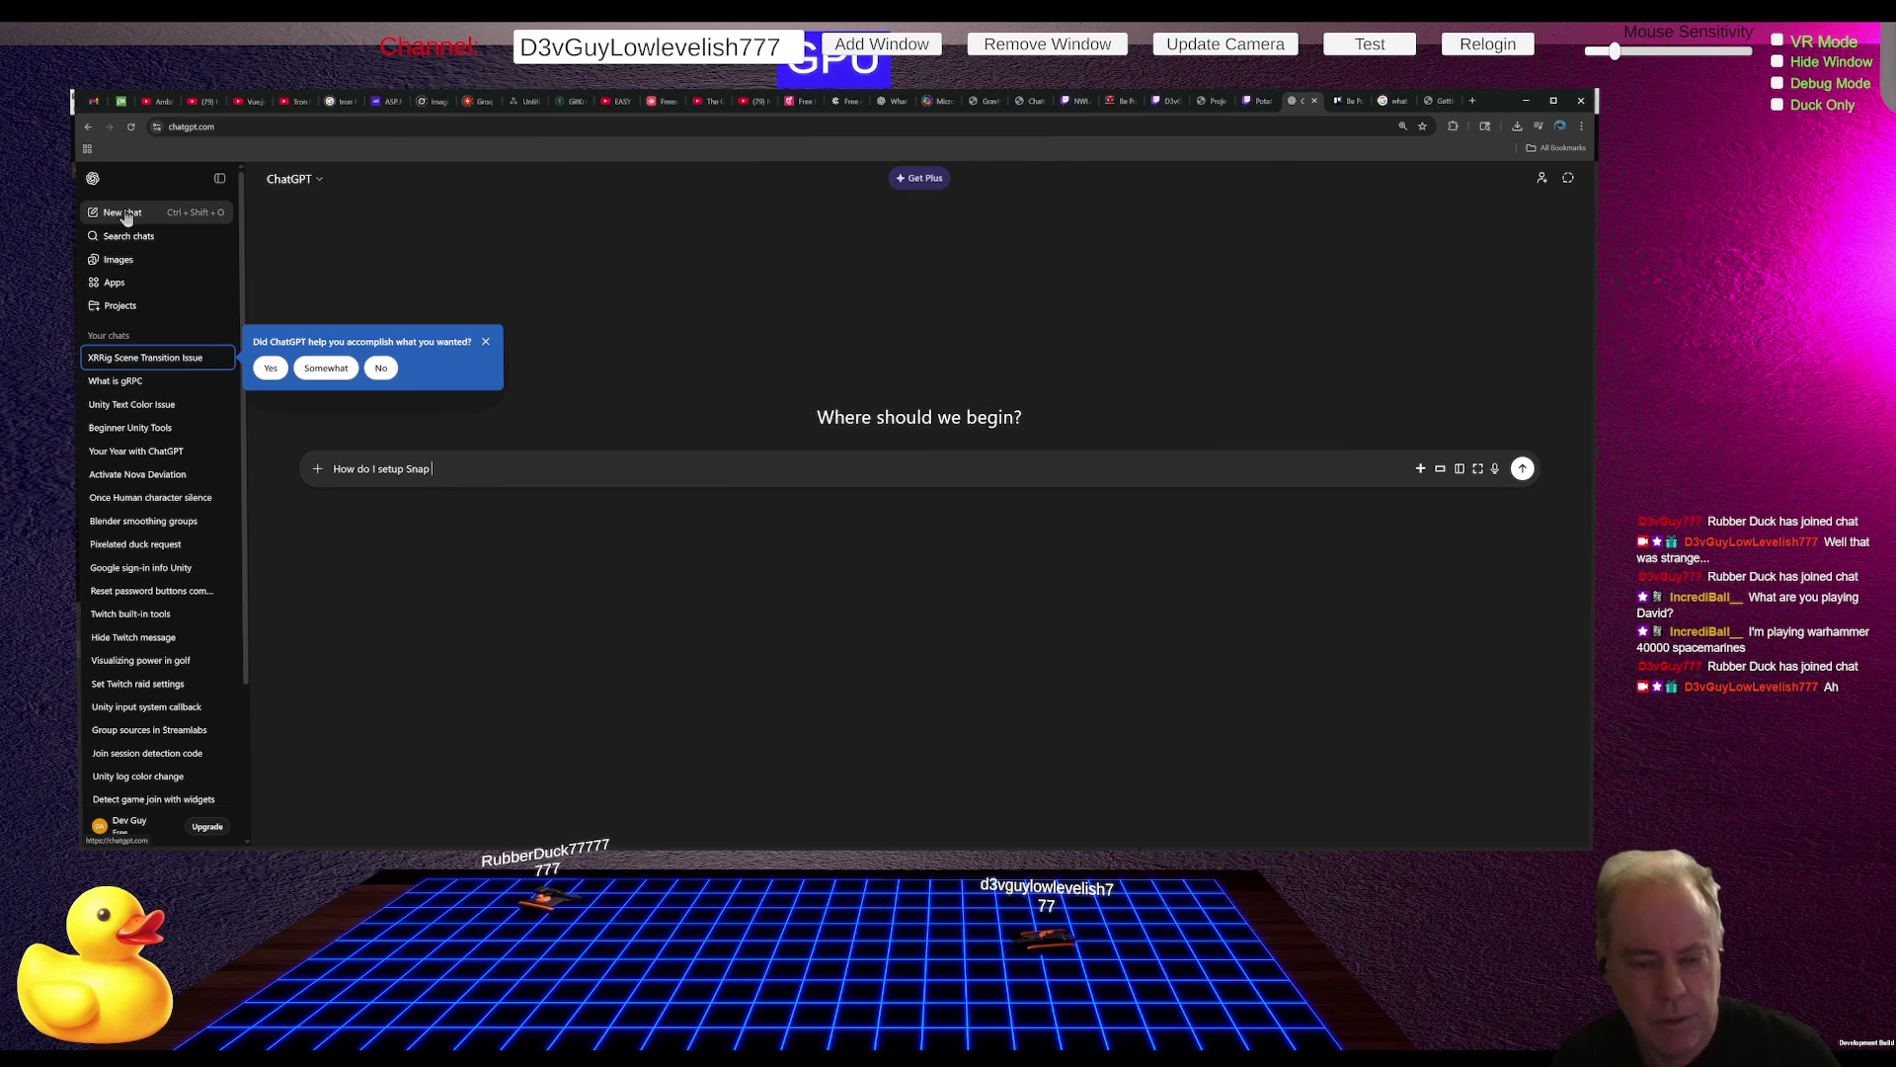
type("Turn")
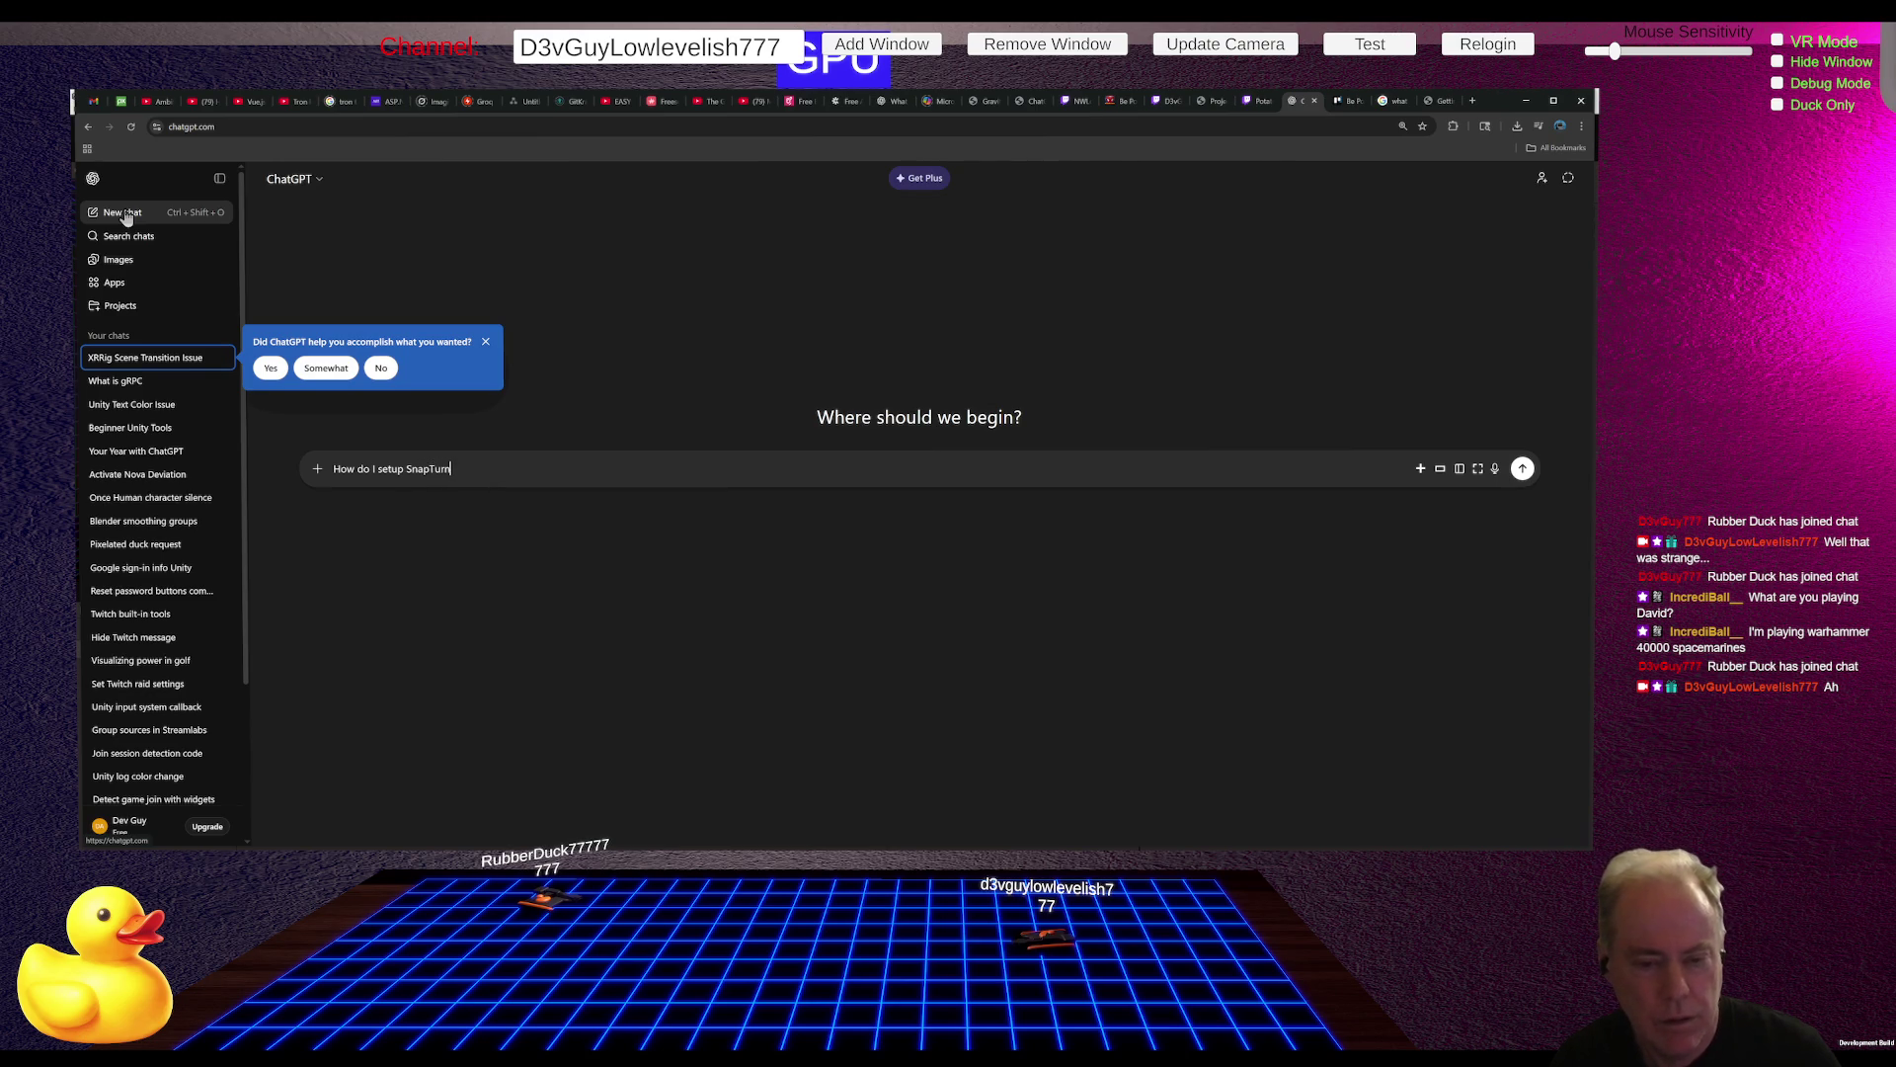
key("Left")
key("Left")
key("Left")
key("Return")
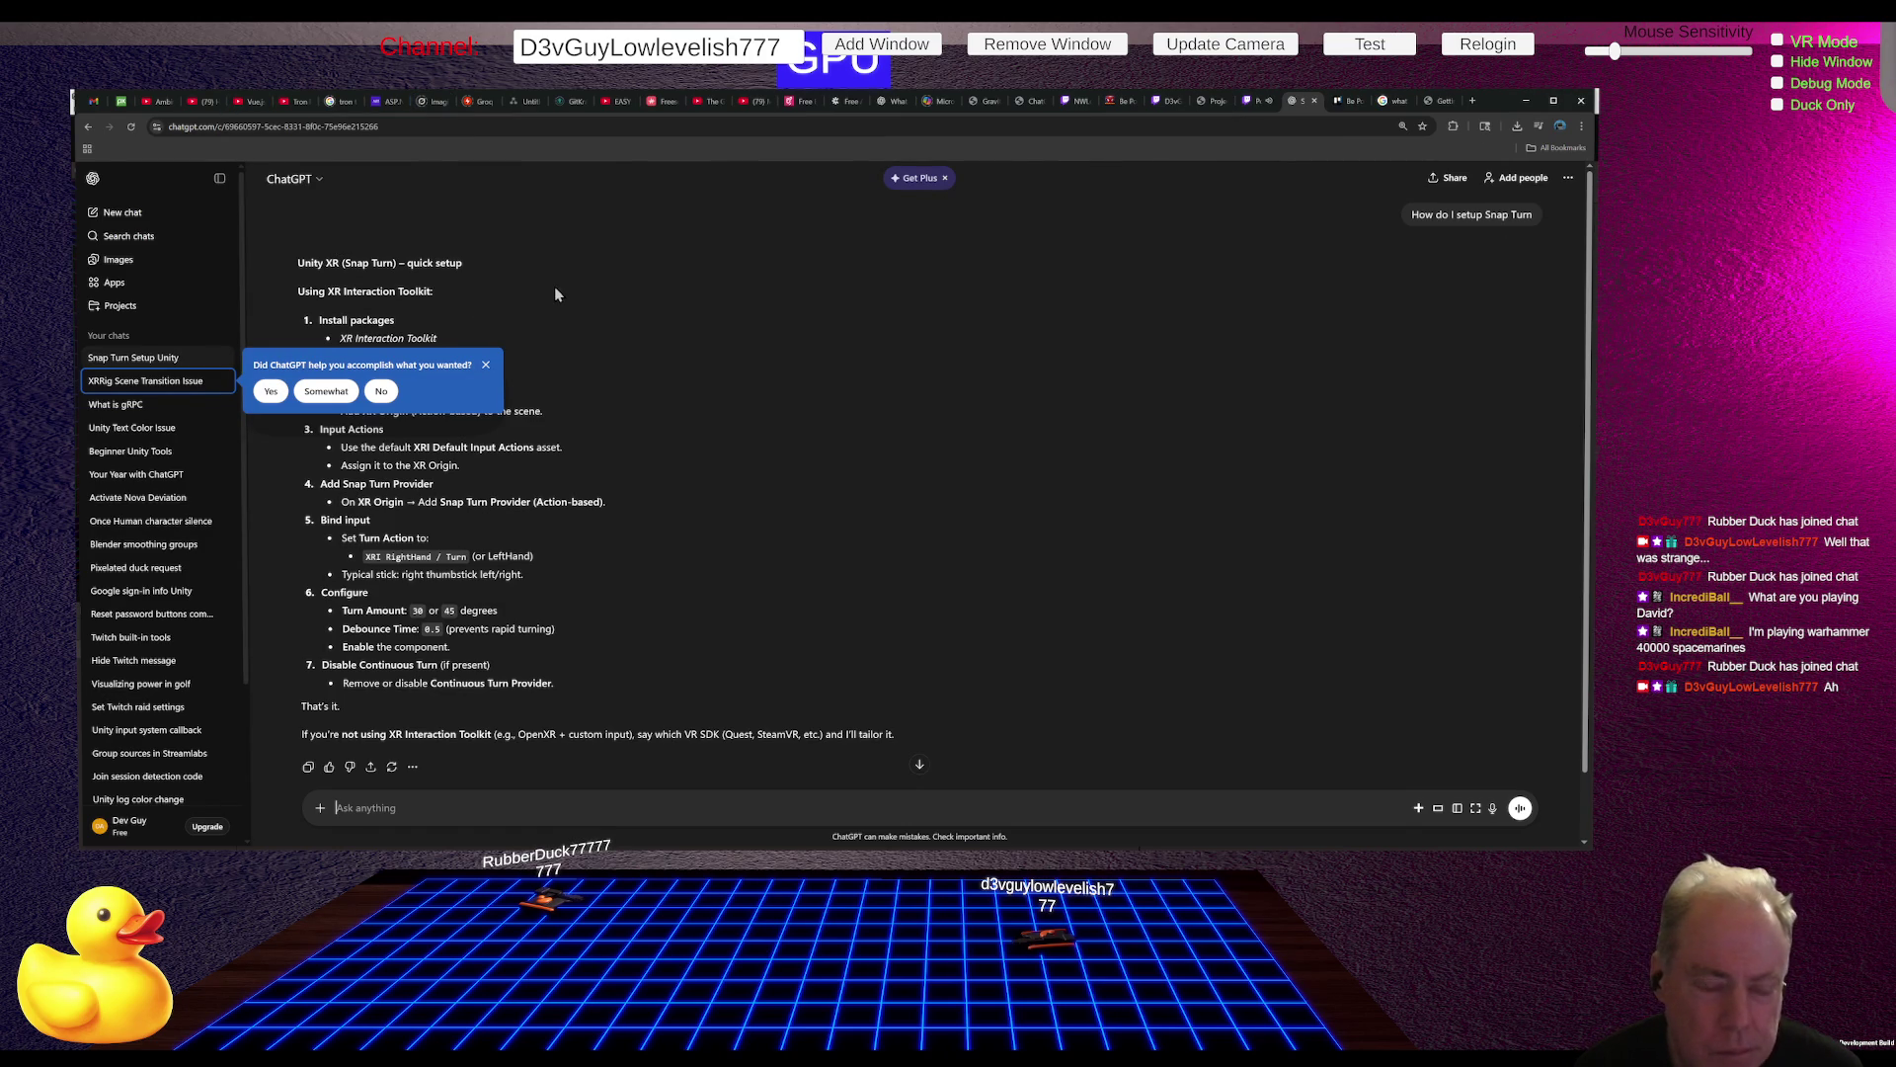
Step: Answer Yes to the 'Did ChatGPT help you' feedback popup
left_click(270, 392)
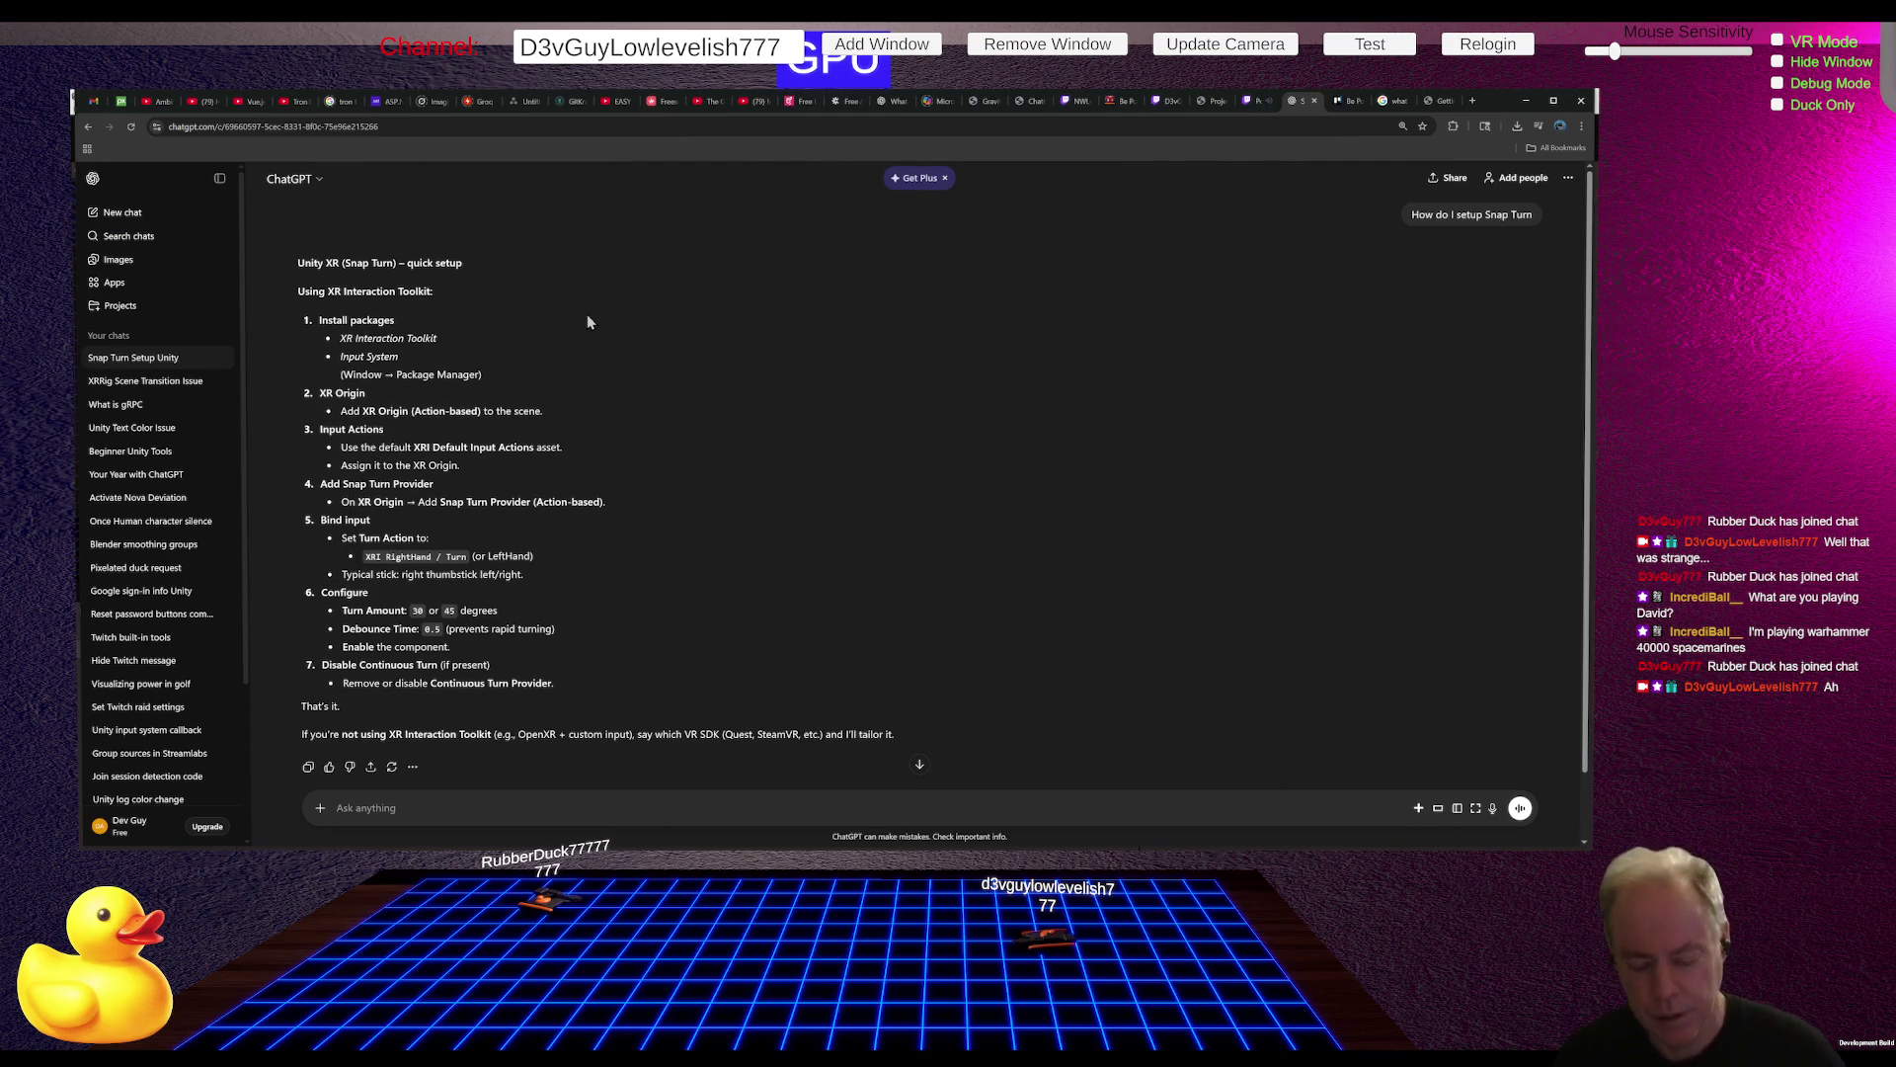
Step: Tell ChatGPT 'It's not working', read the troubleshooting reply, then return to Unity
left_click(386, 796)
type("It's not working")
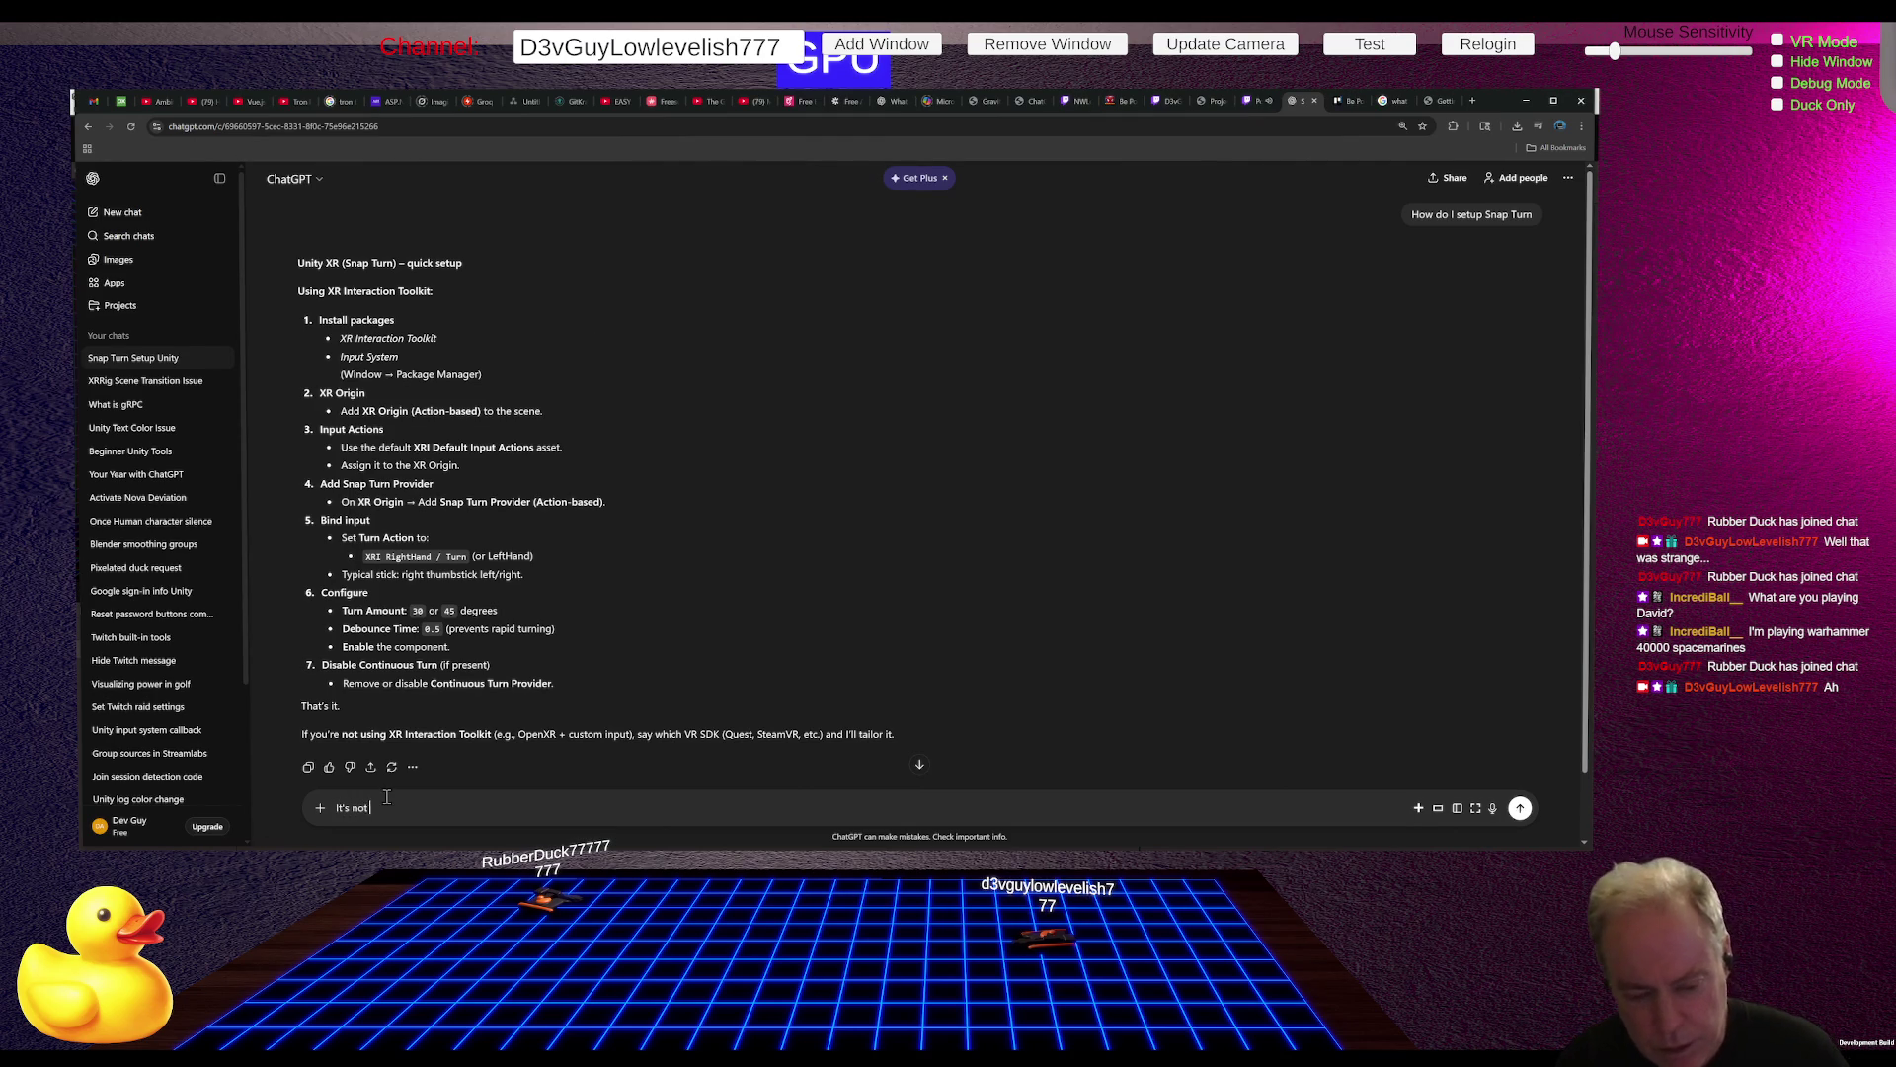
key("Return")
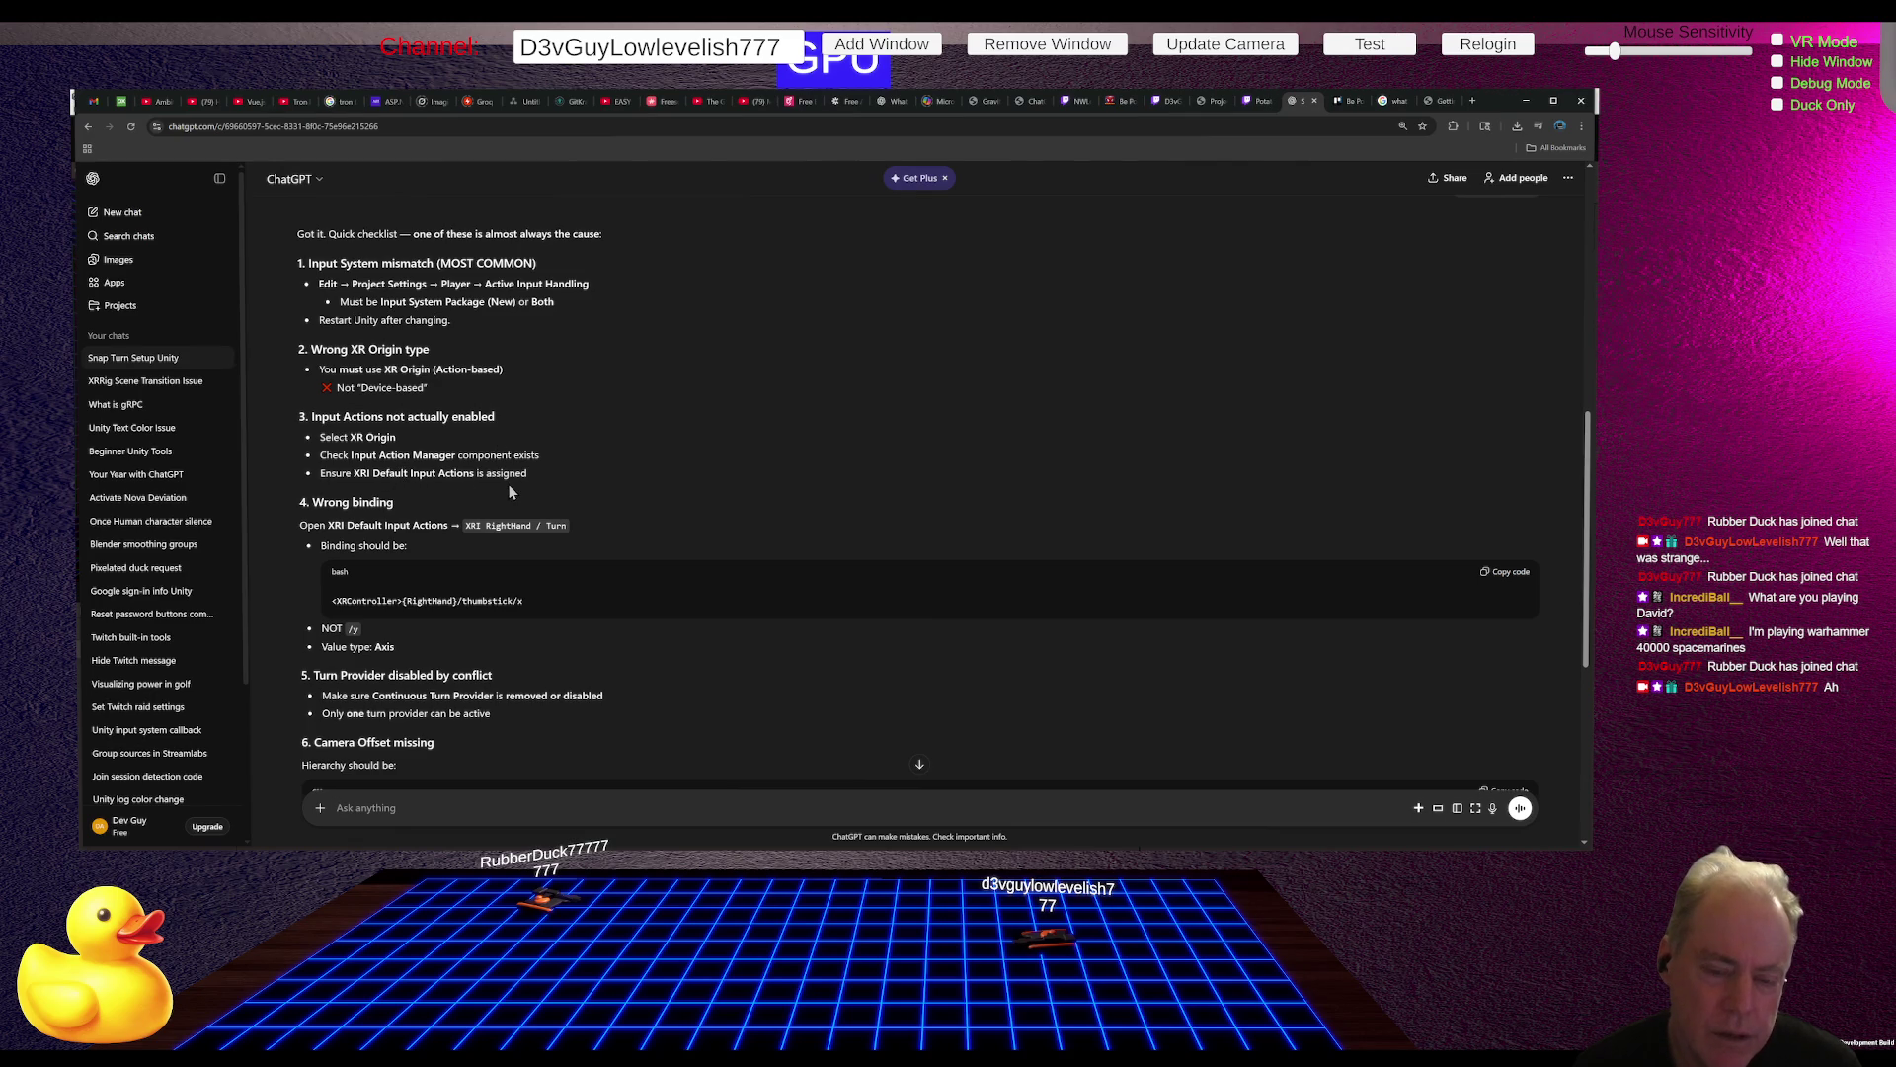
scroll(592, 464, "down", 1)
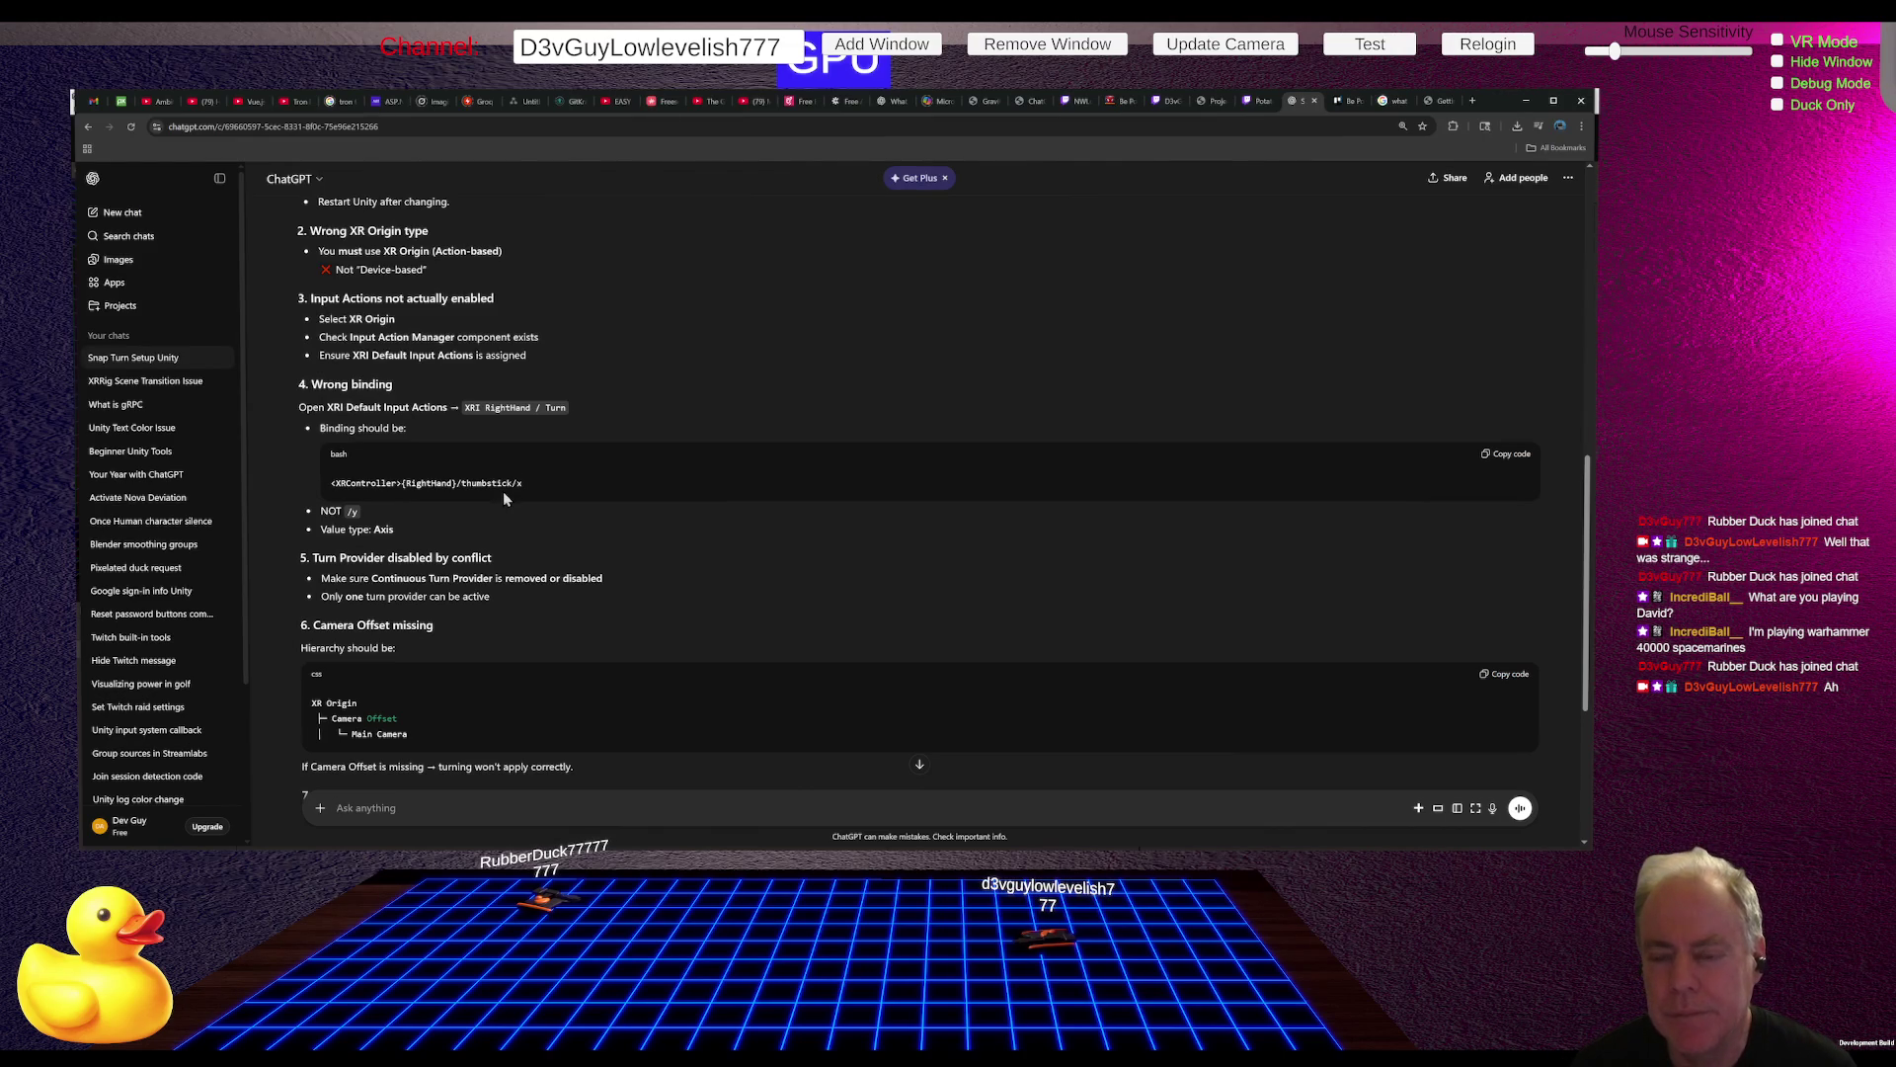
key("alt+Tab")
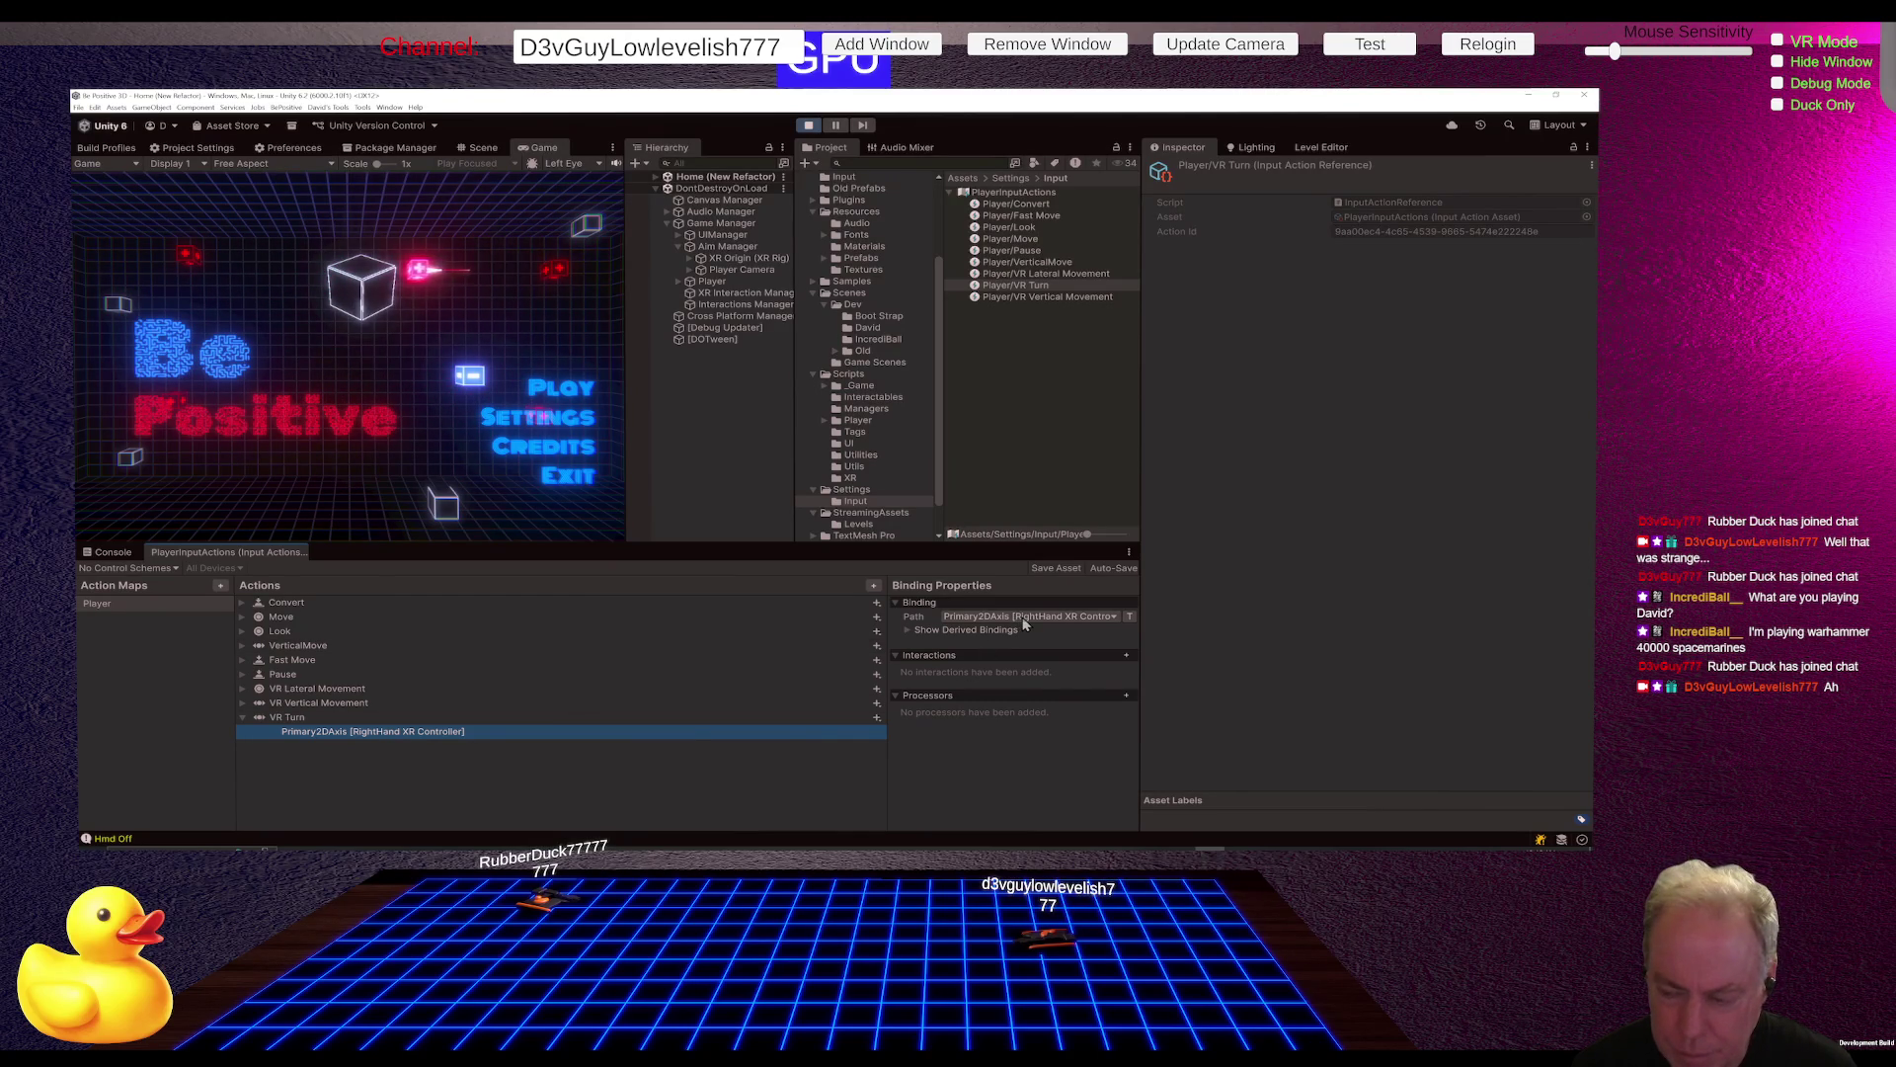
Step: Widen the binding properties panel and open the control picker for the VR Turn binding path
left_click(885, 672)
mouse_move(885, 672)
left_mouse_down()
mouse_move(758, 673)
mouse_move(802, 678)
left_mouse_up()
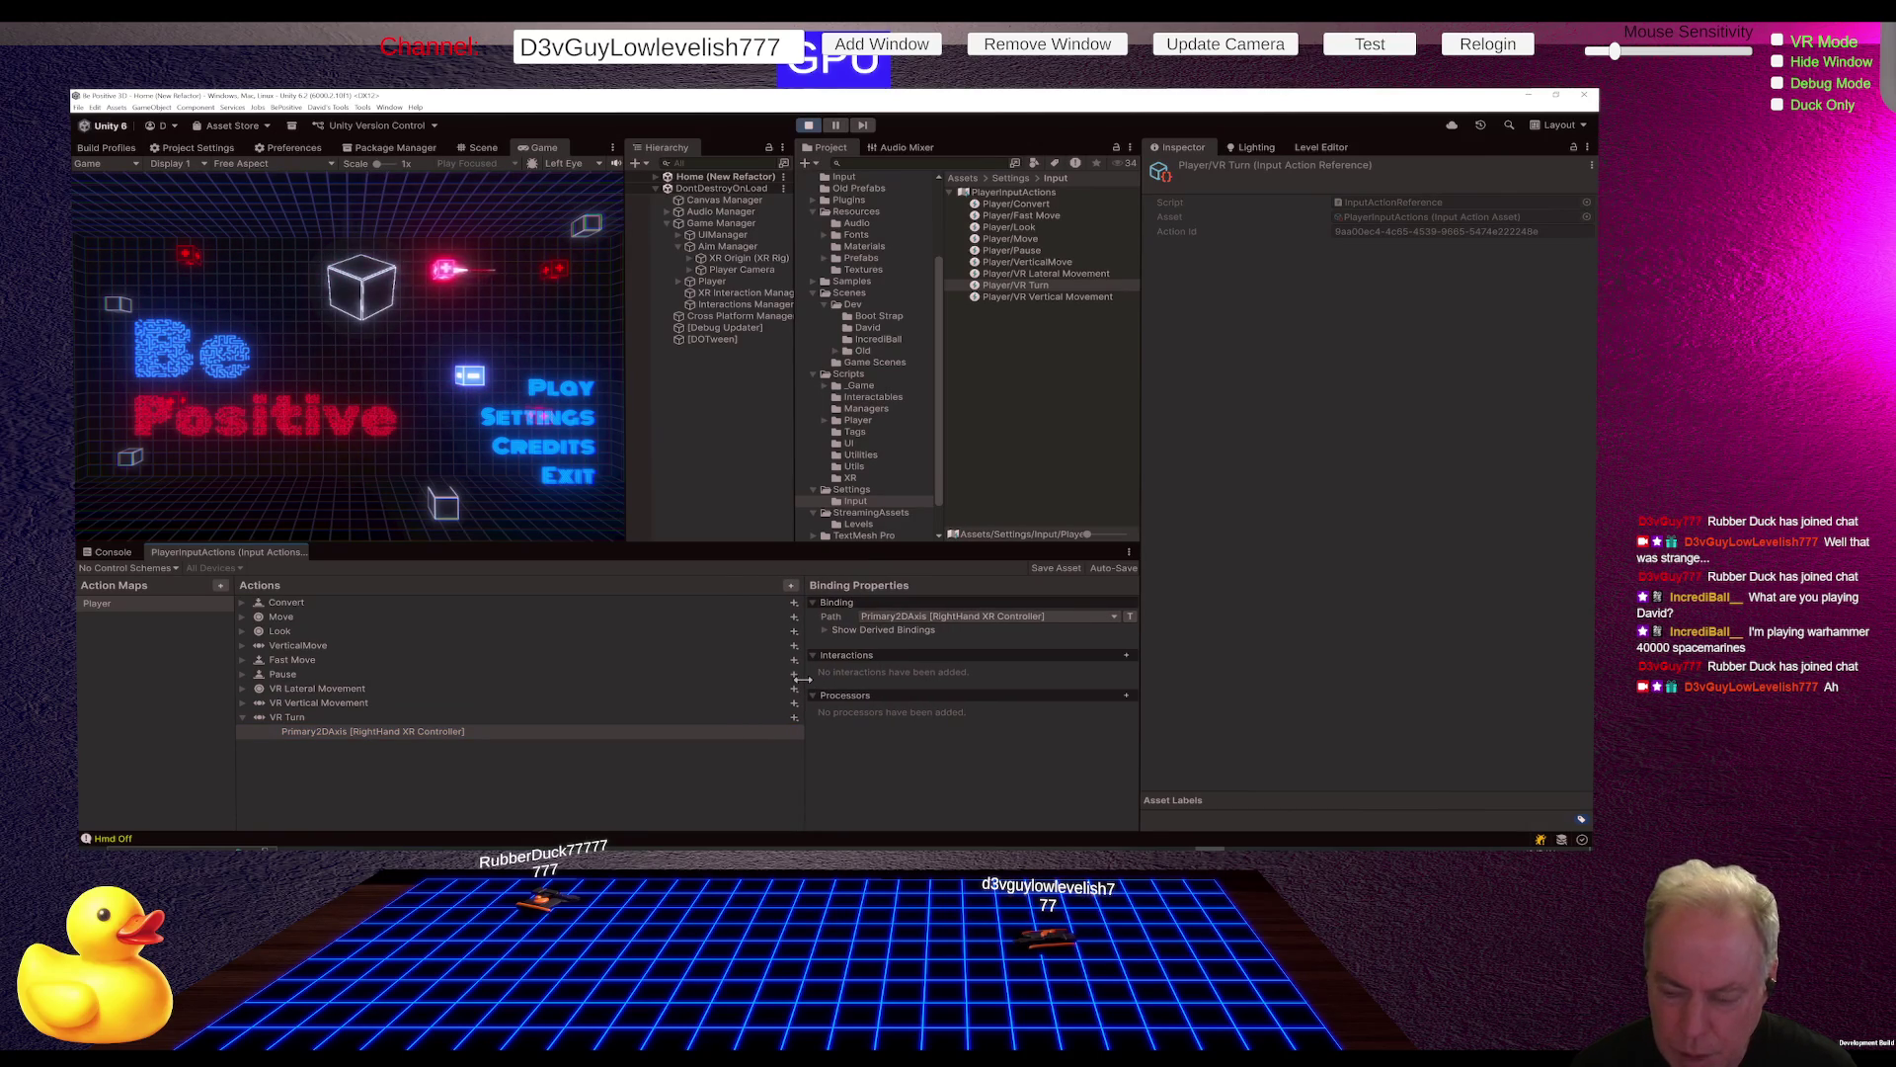
left_click(1111, 618)
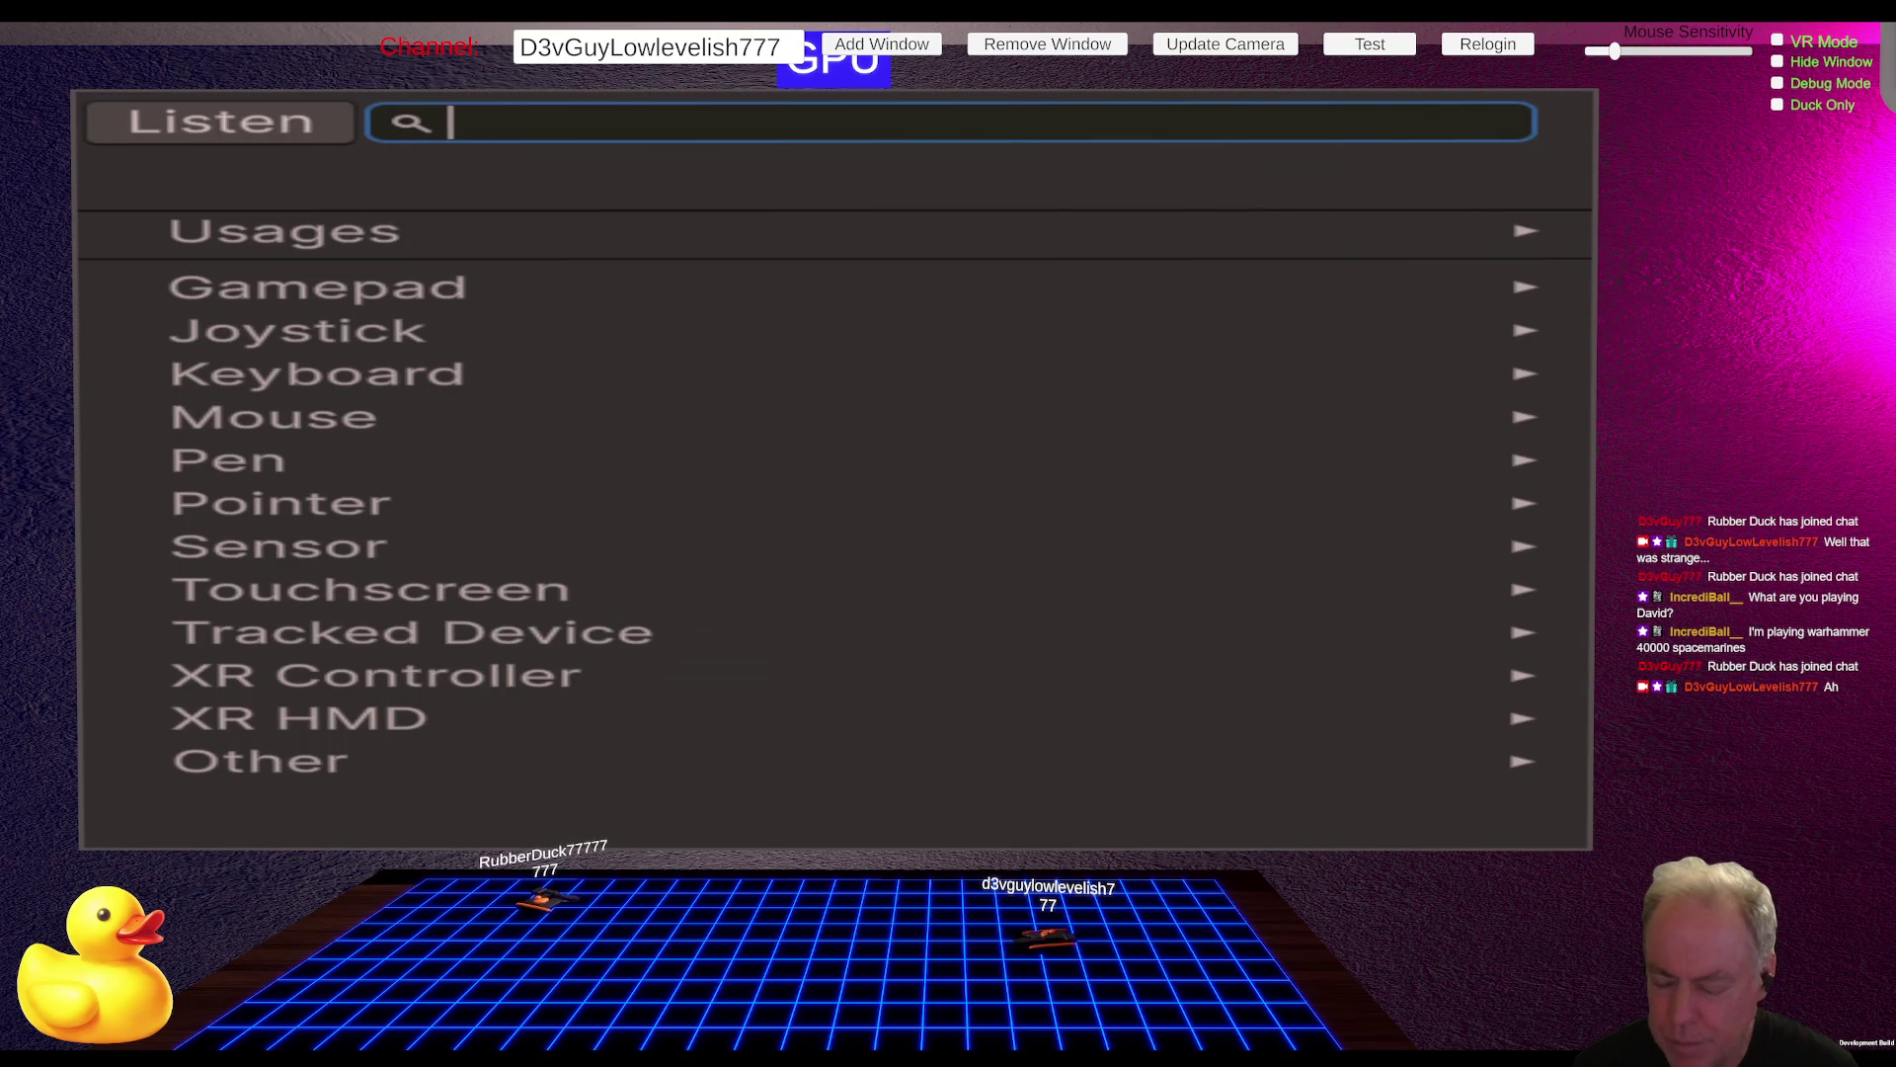
left_click(506, 231)
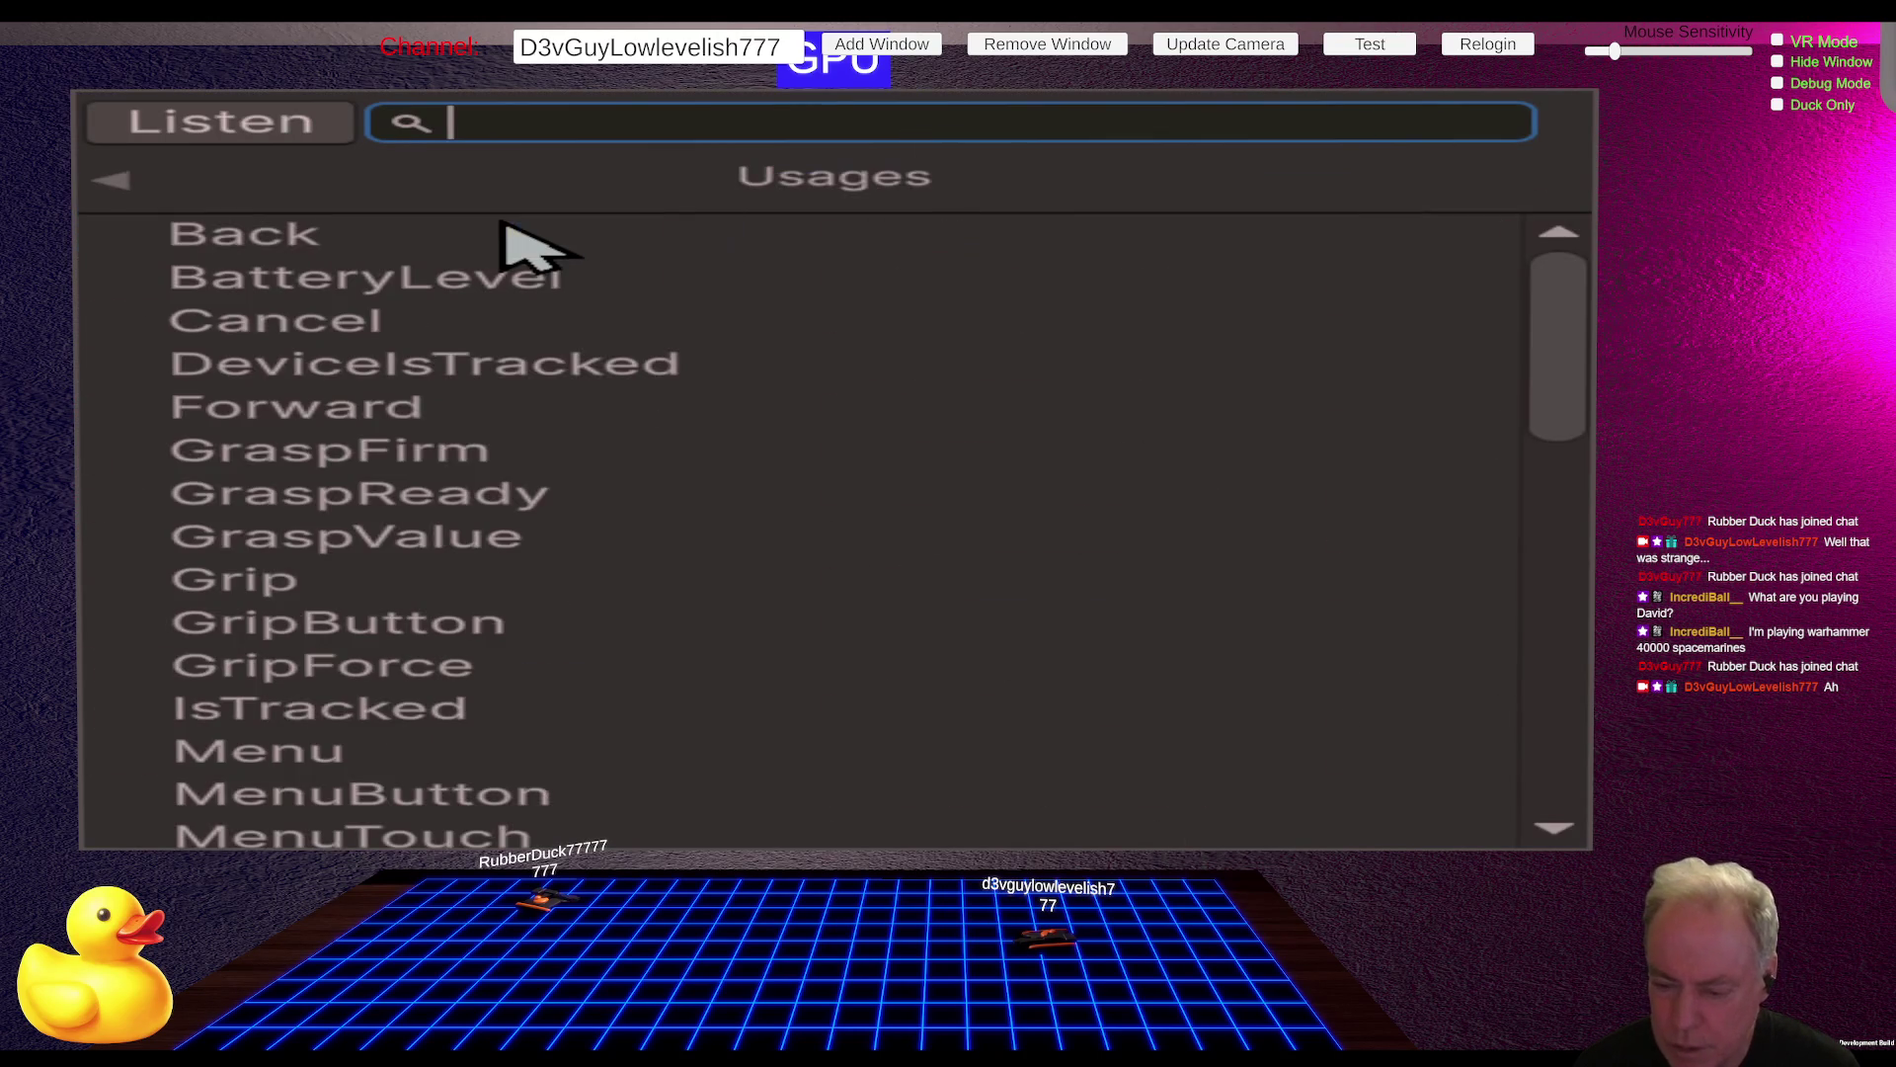
left_click(118, 183)
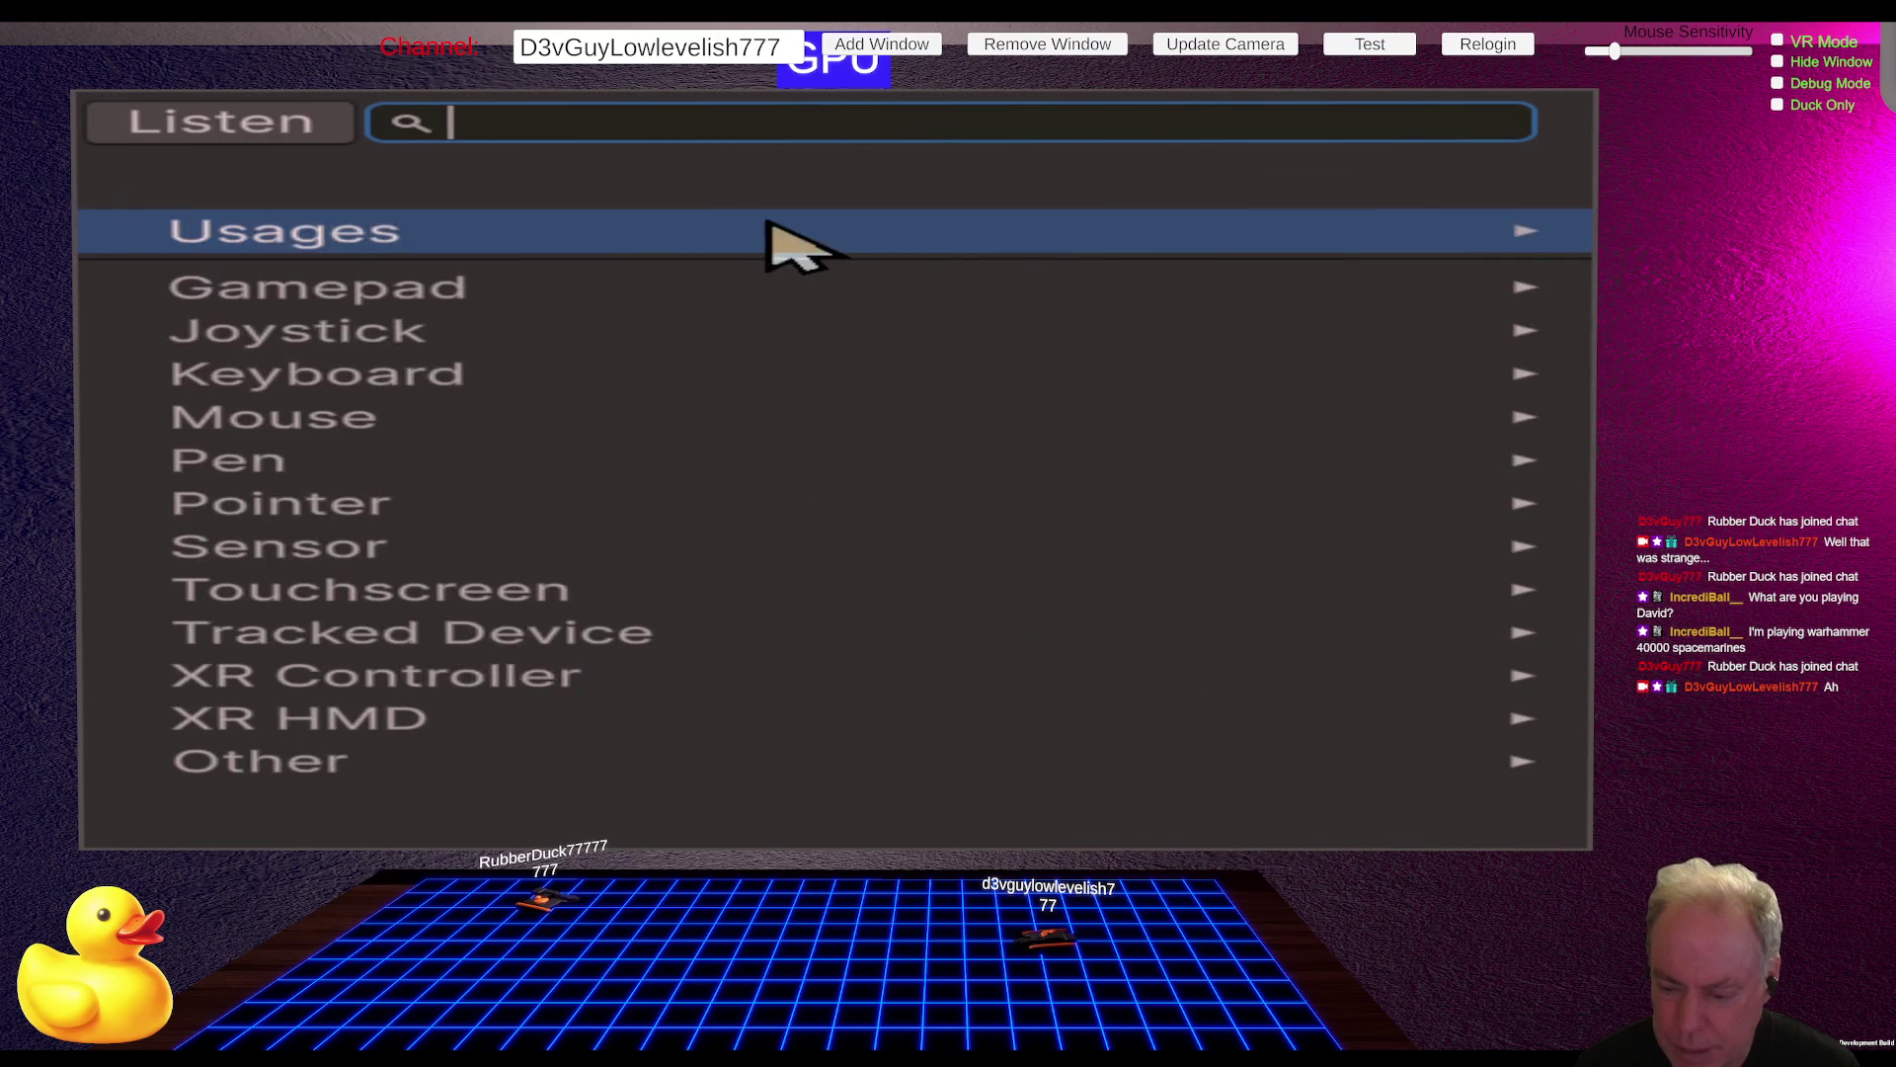
Step: Browse the right-hand XR Controller usages list down to SystemButton and Trigger
left_click(614, 681)
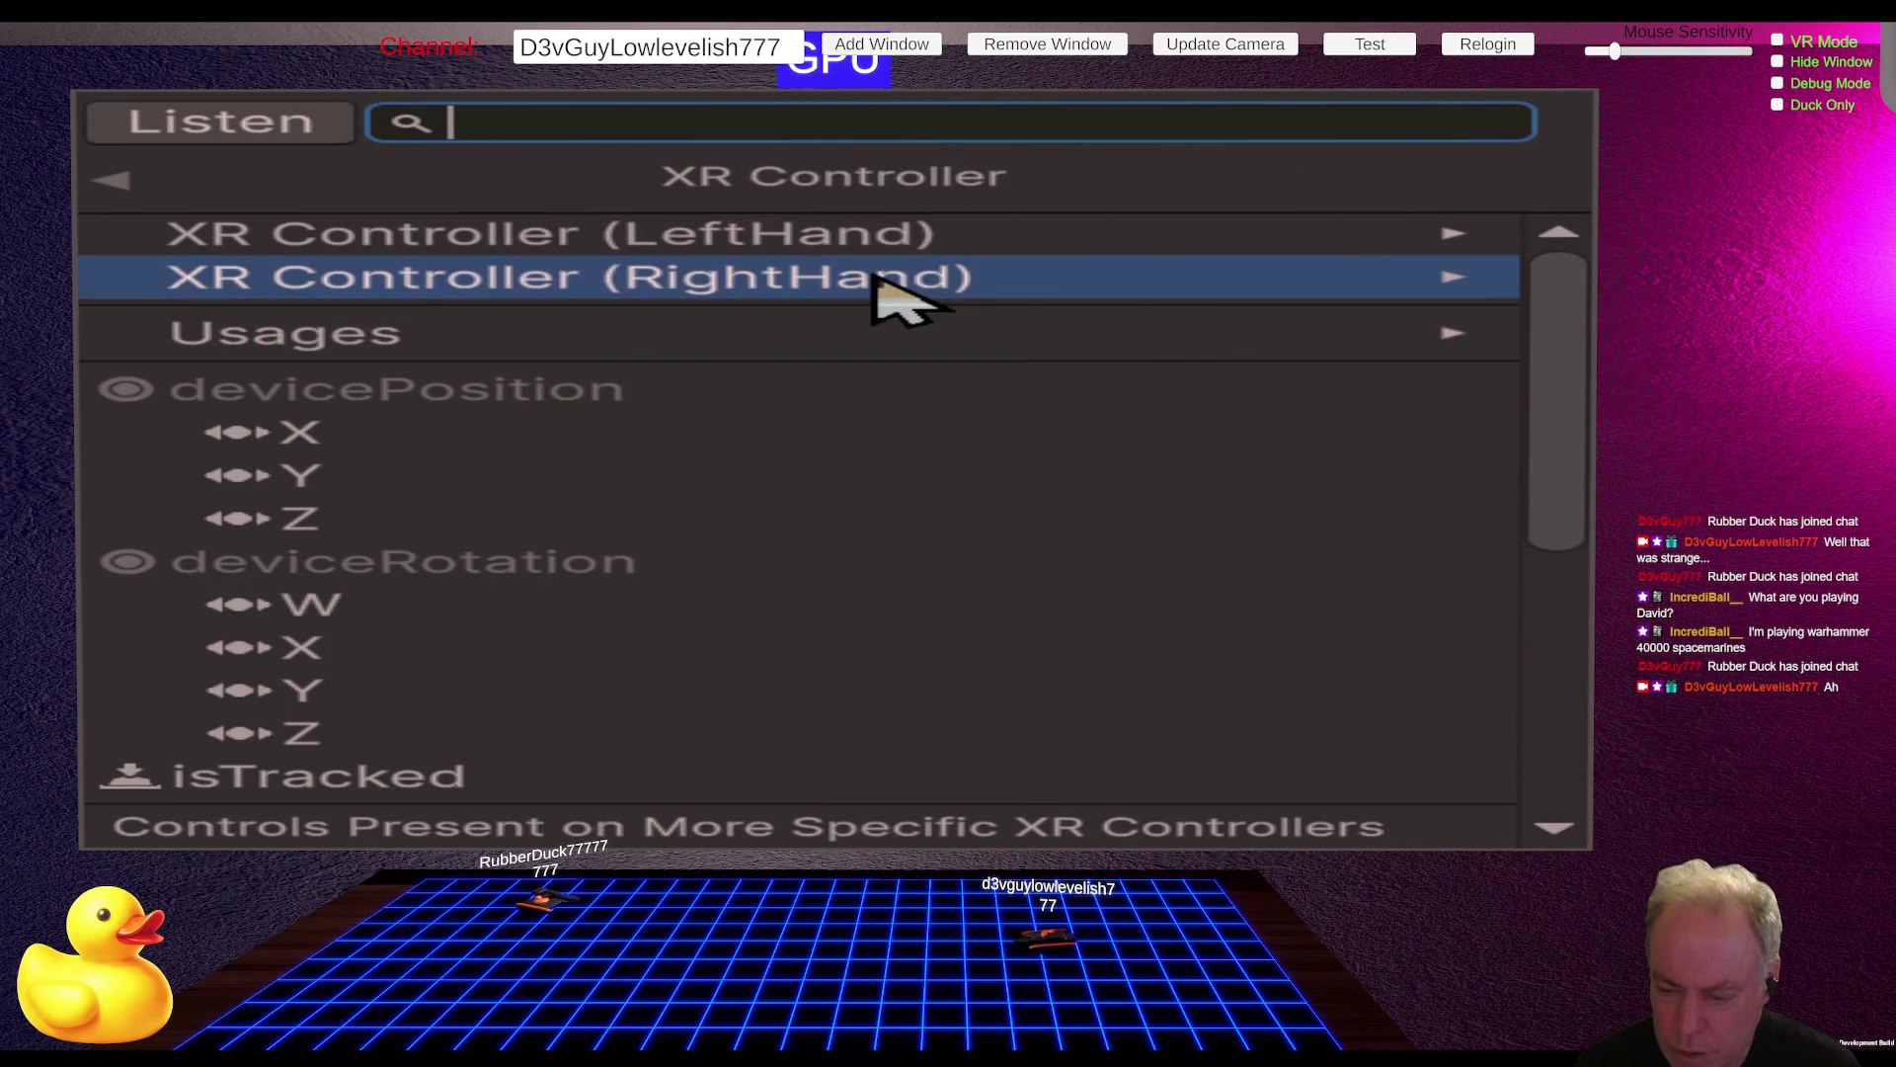
left_click(922, 282)
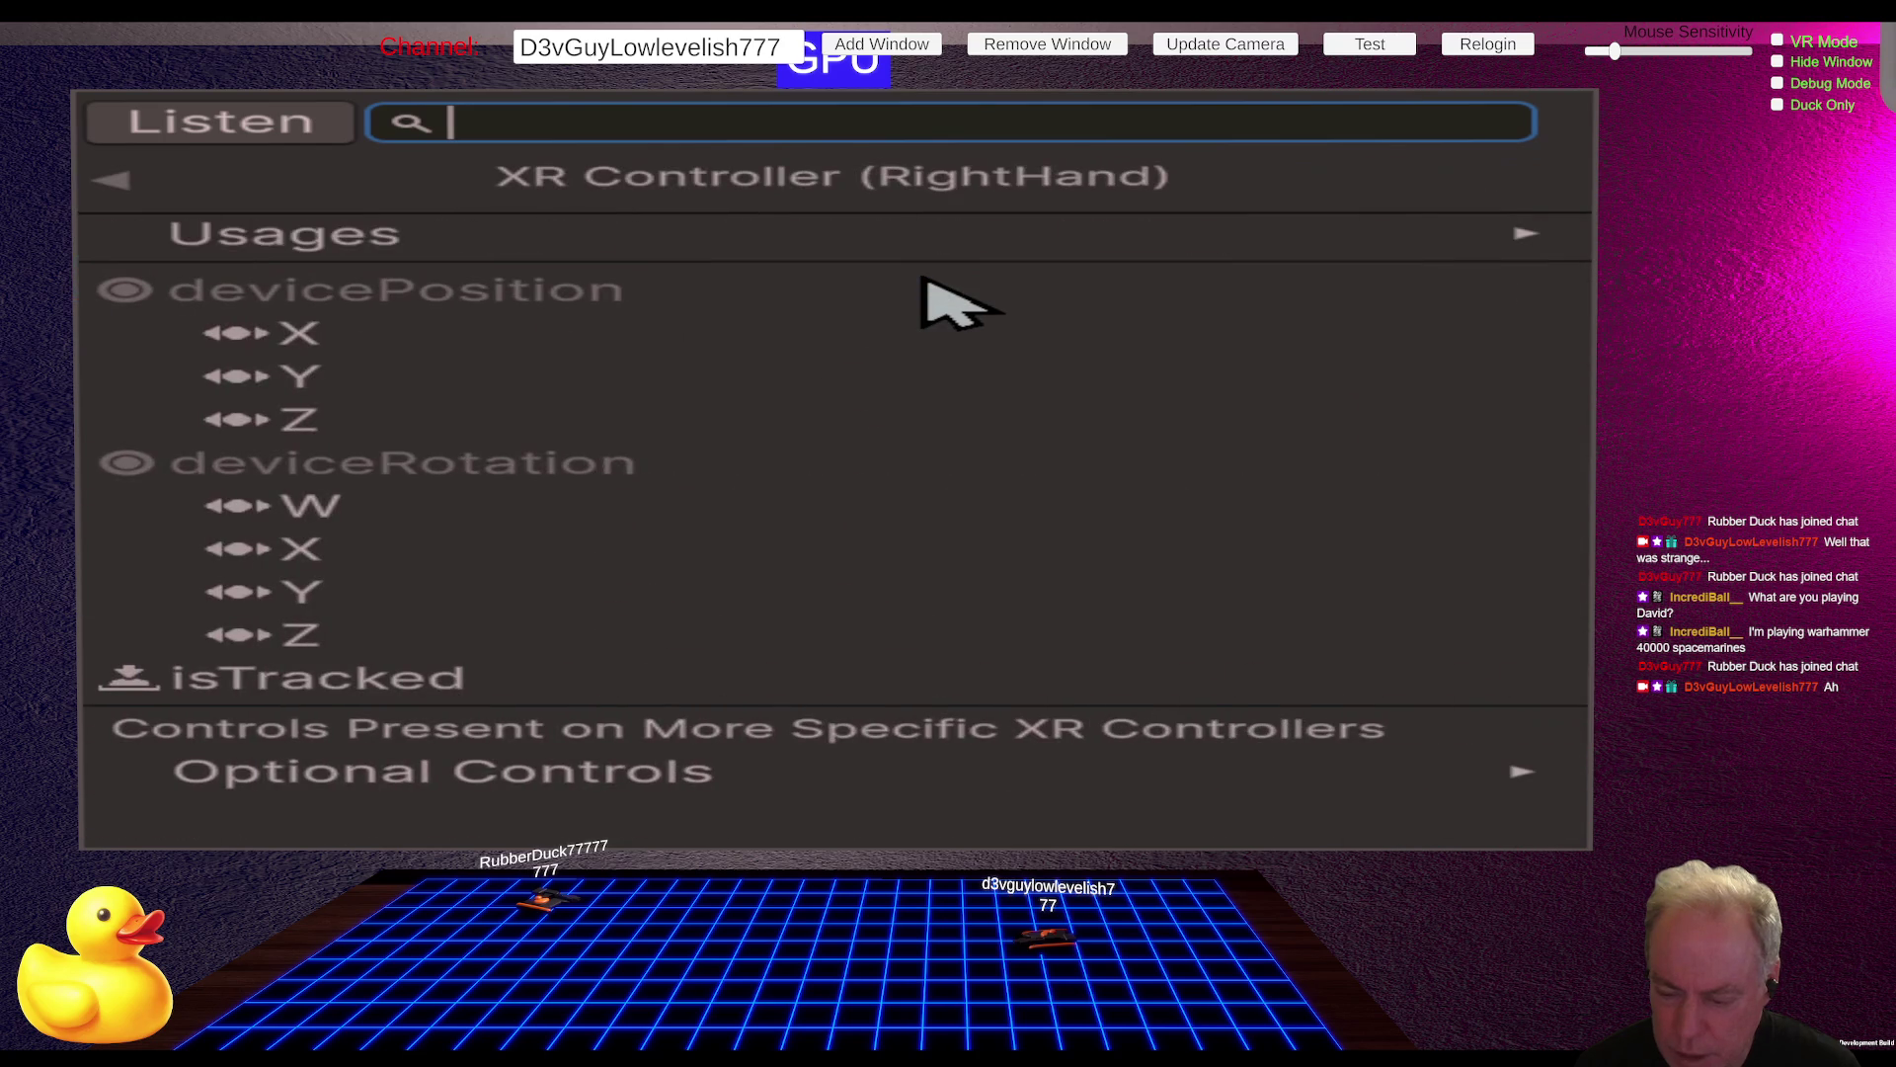
left_click(635, 246)
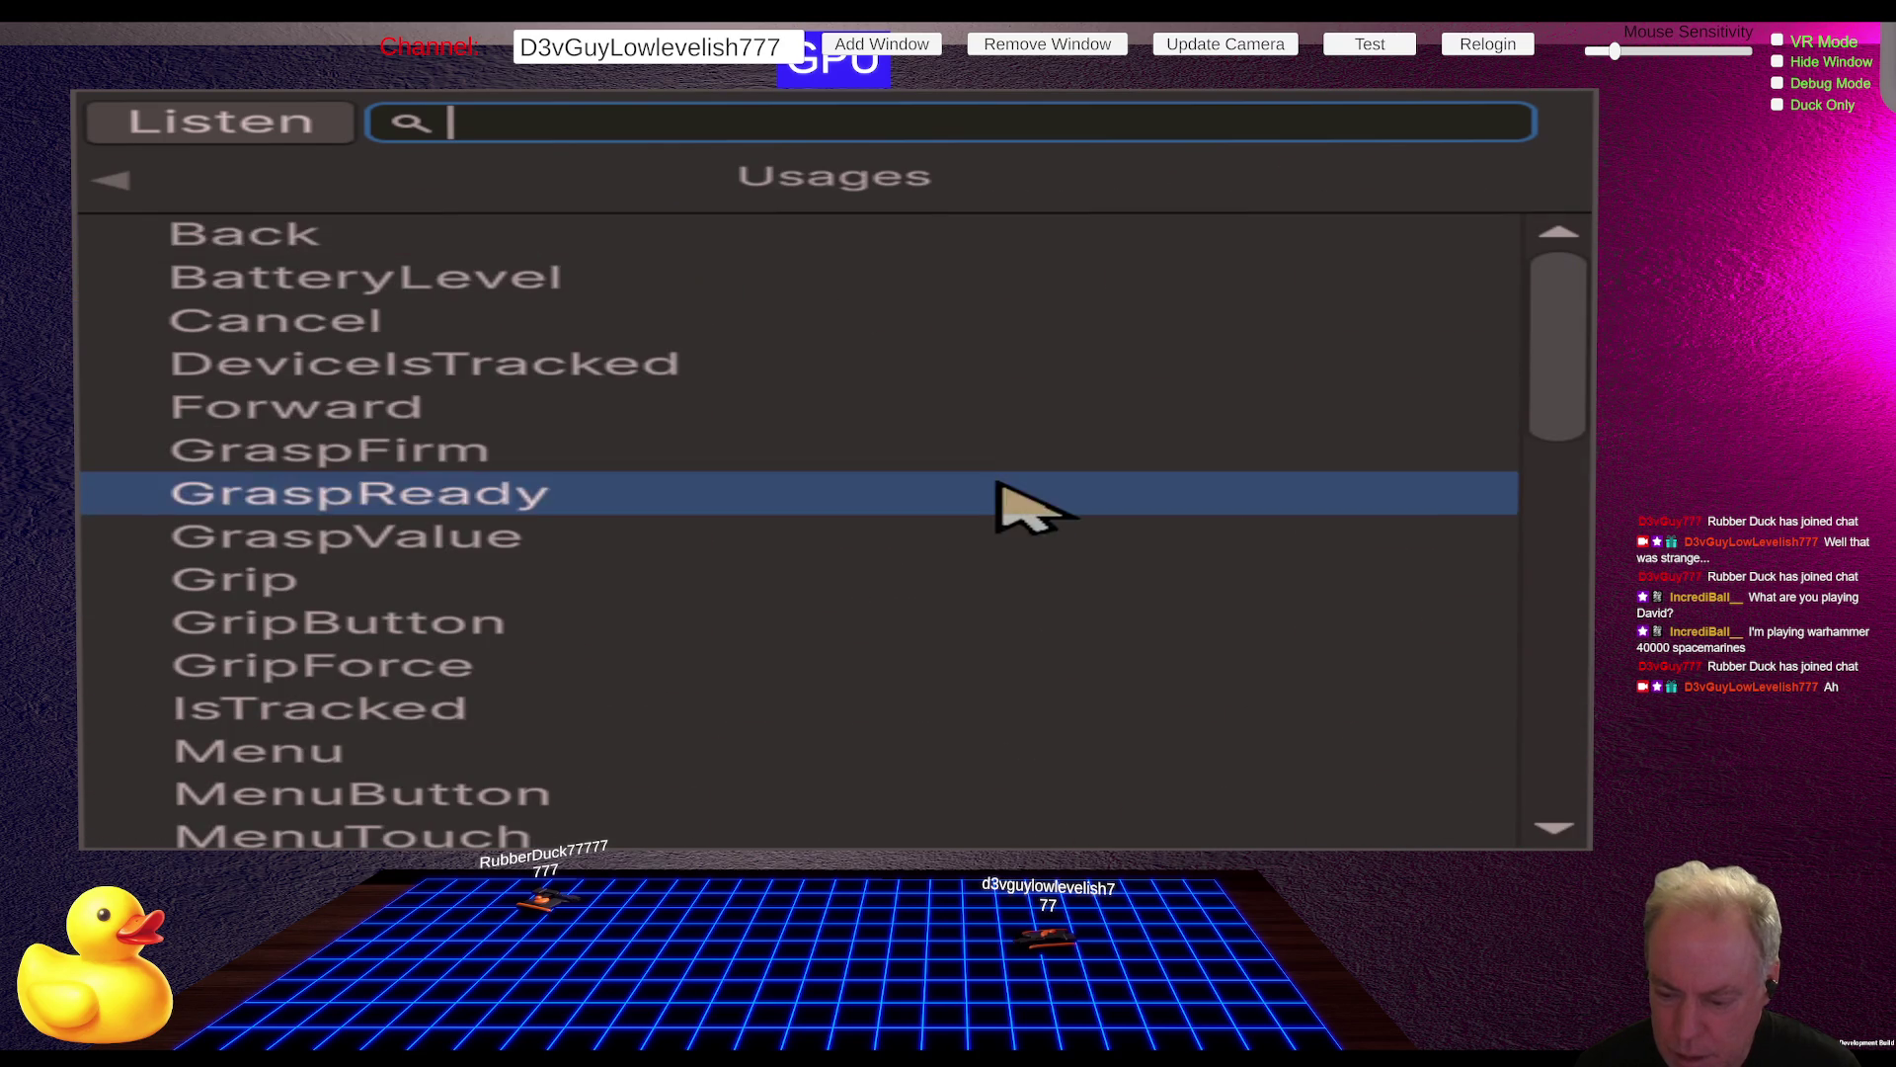
scroll(997, 487, "down", 5)
scroll(1027, 489, "down", 5)
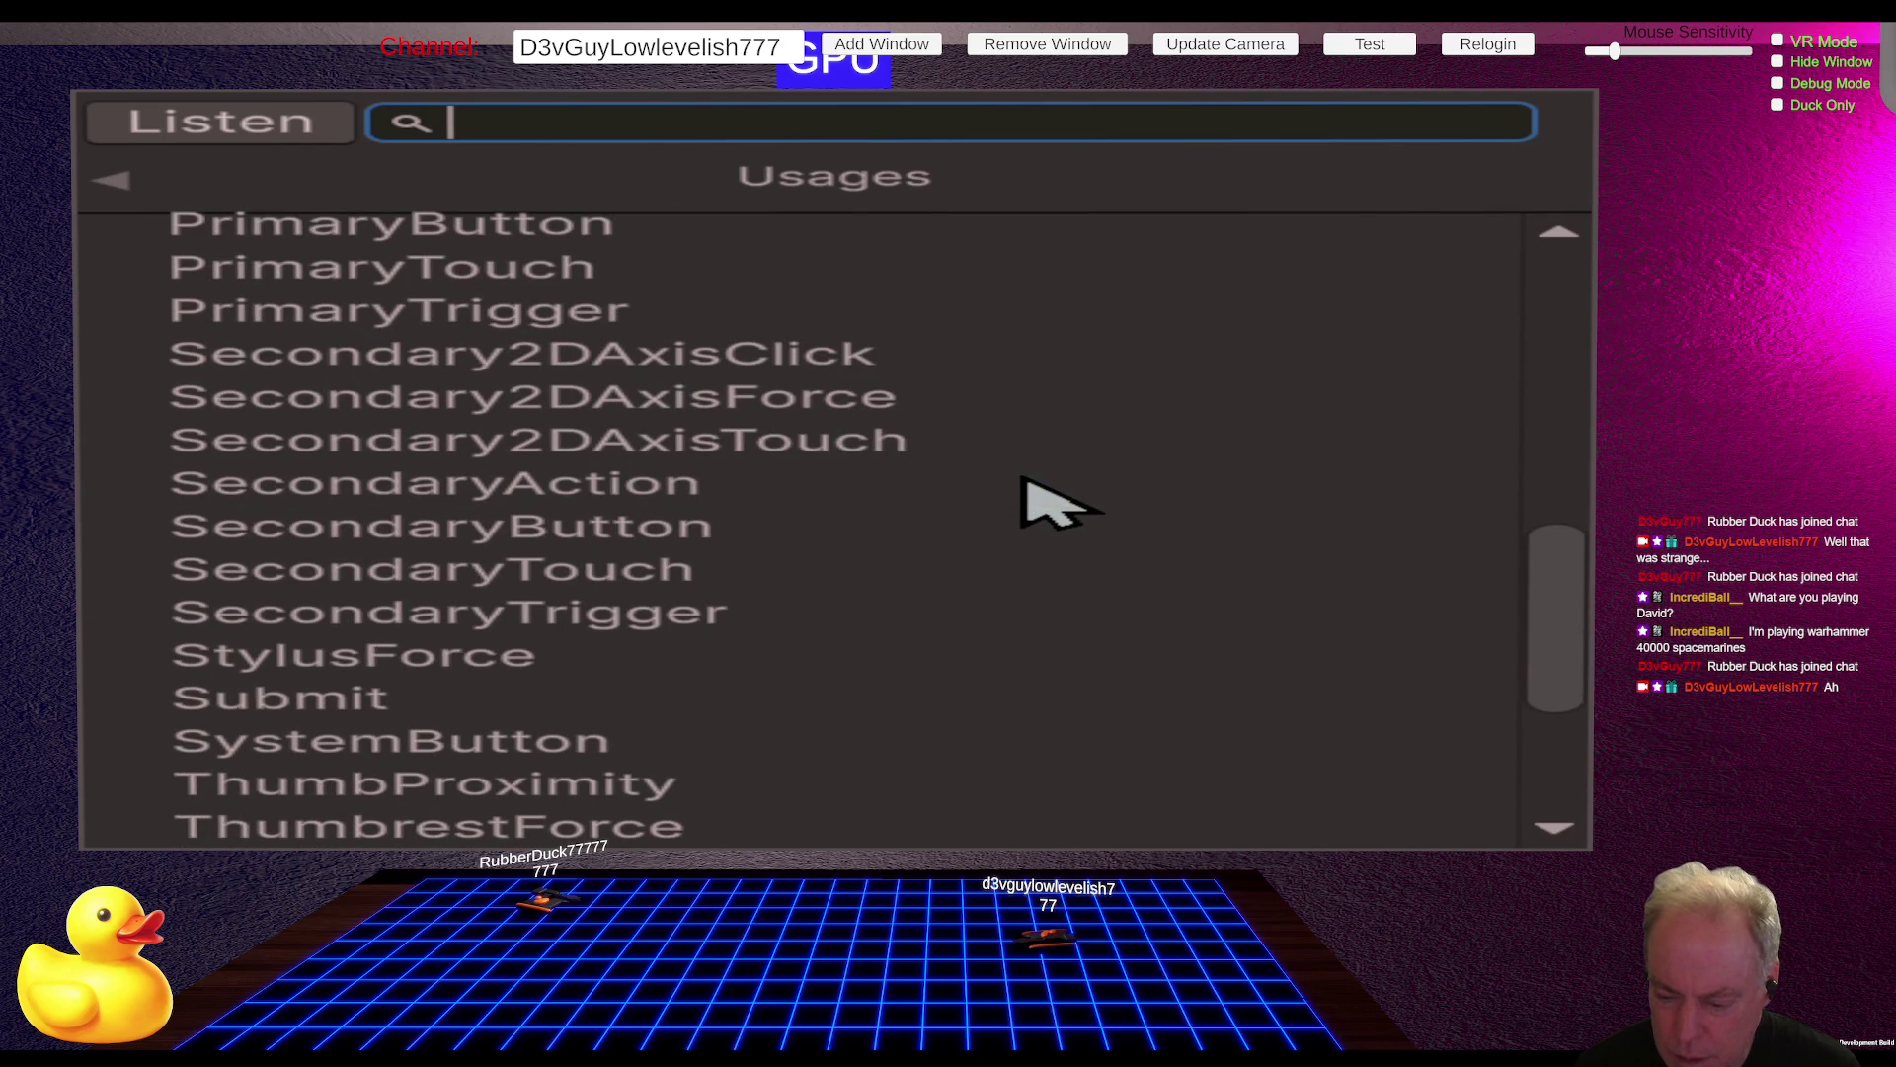
scroll(867, 626, "down", 1)
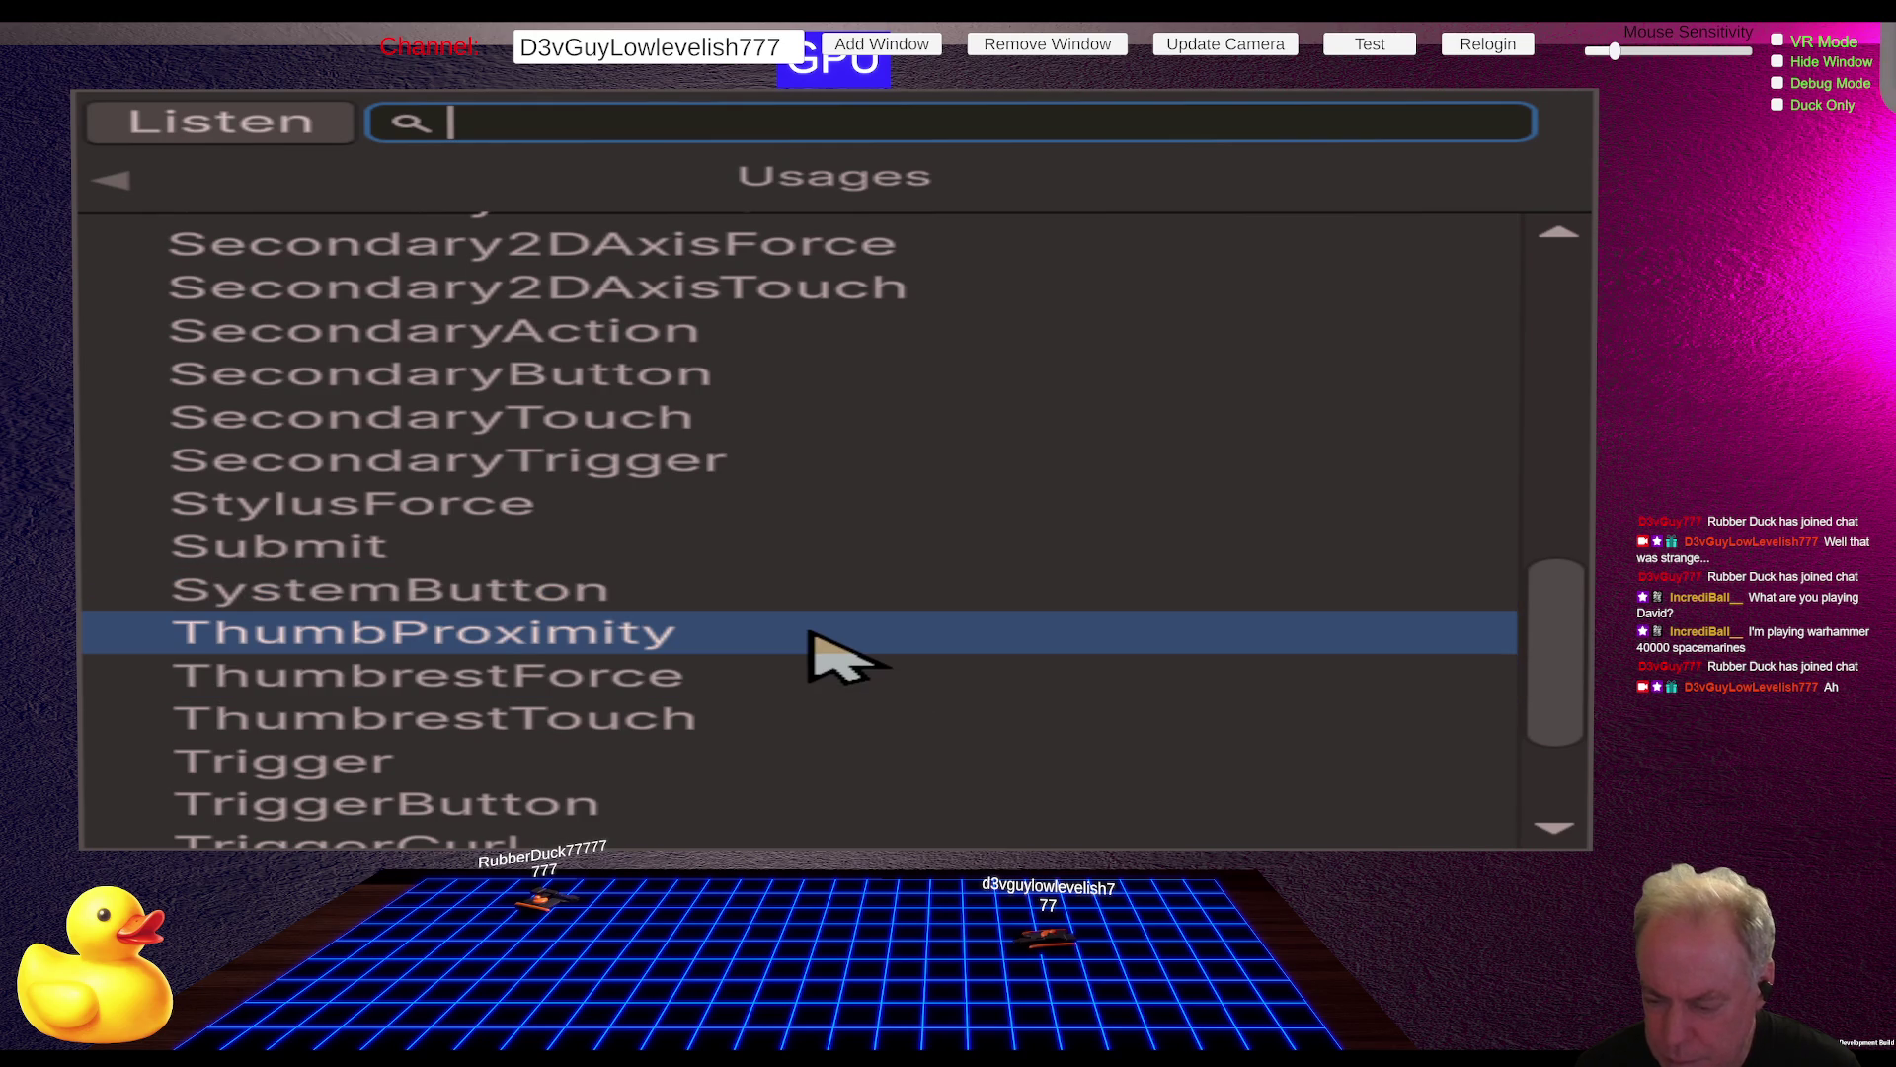
scroll(928, 632, "down", 3)
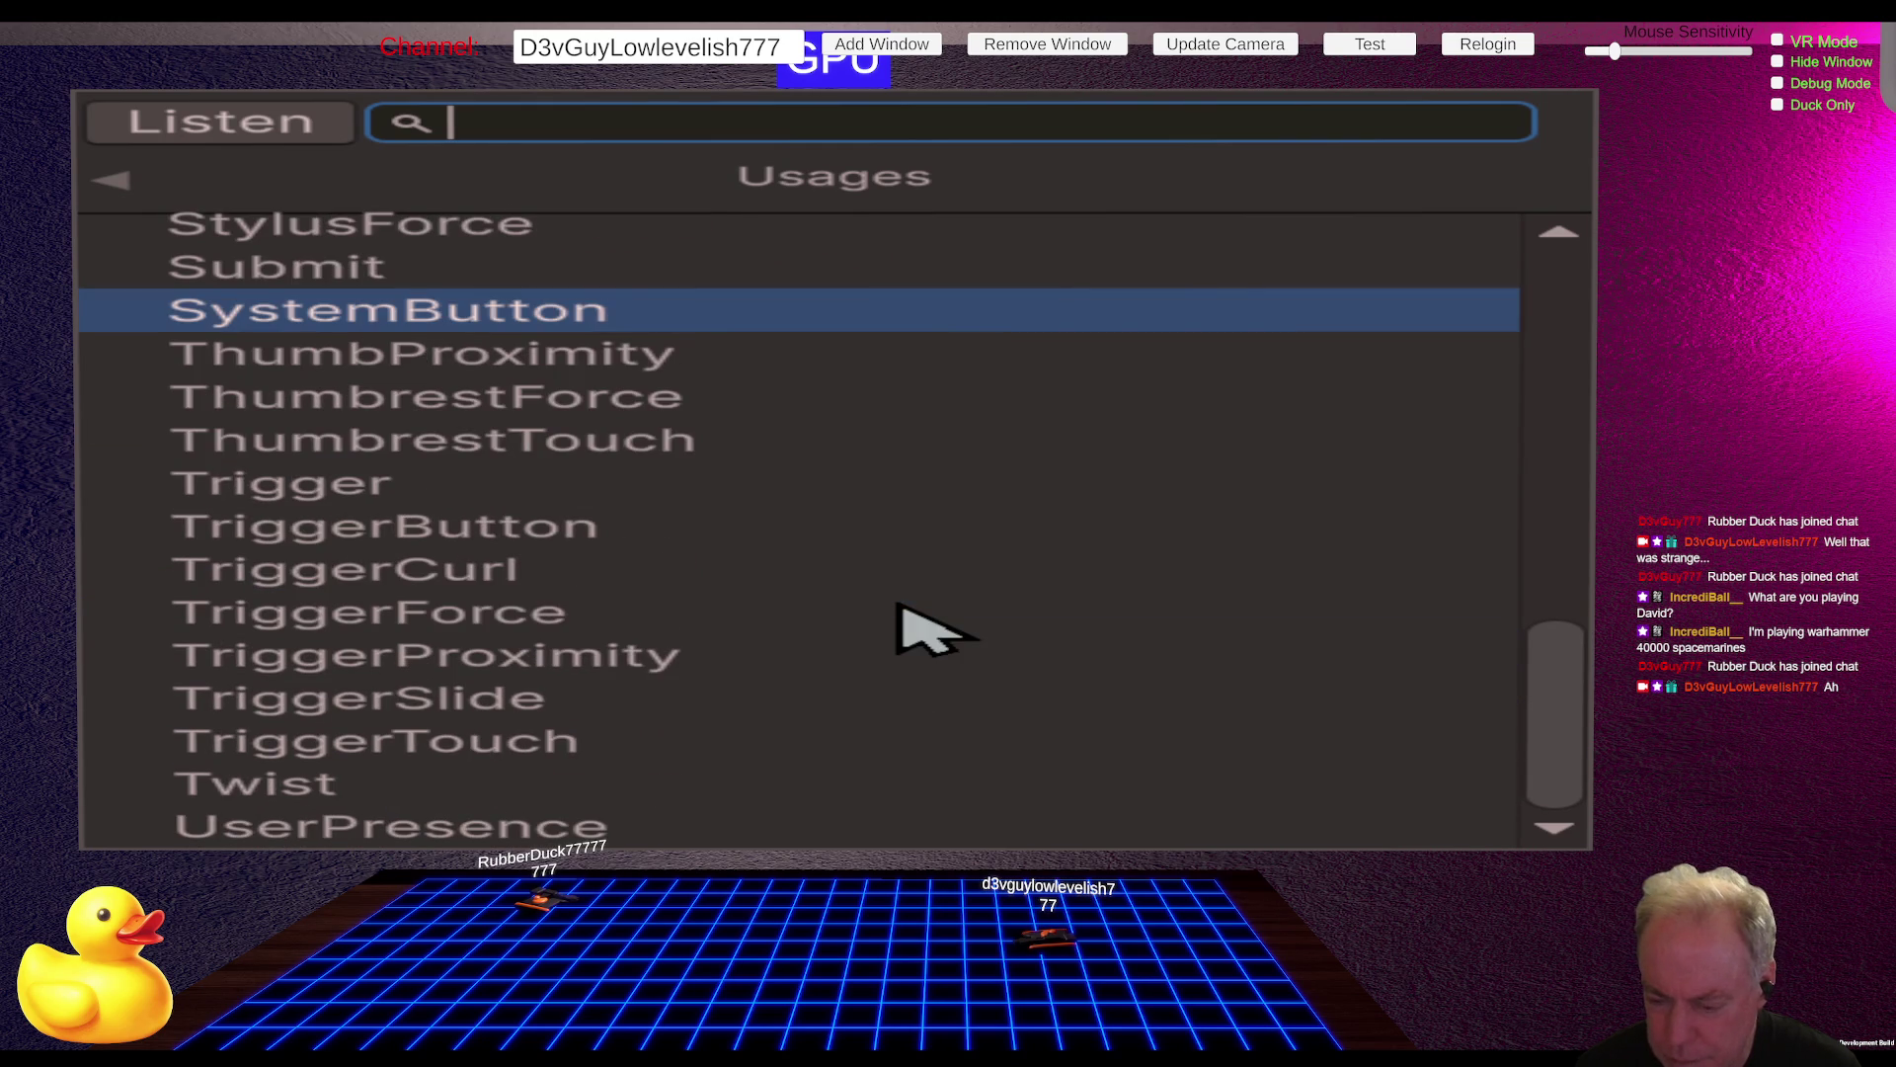
key("alt+Tab")
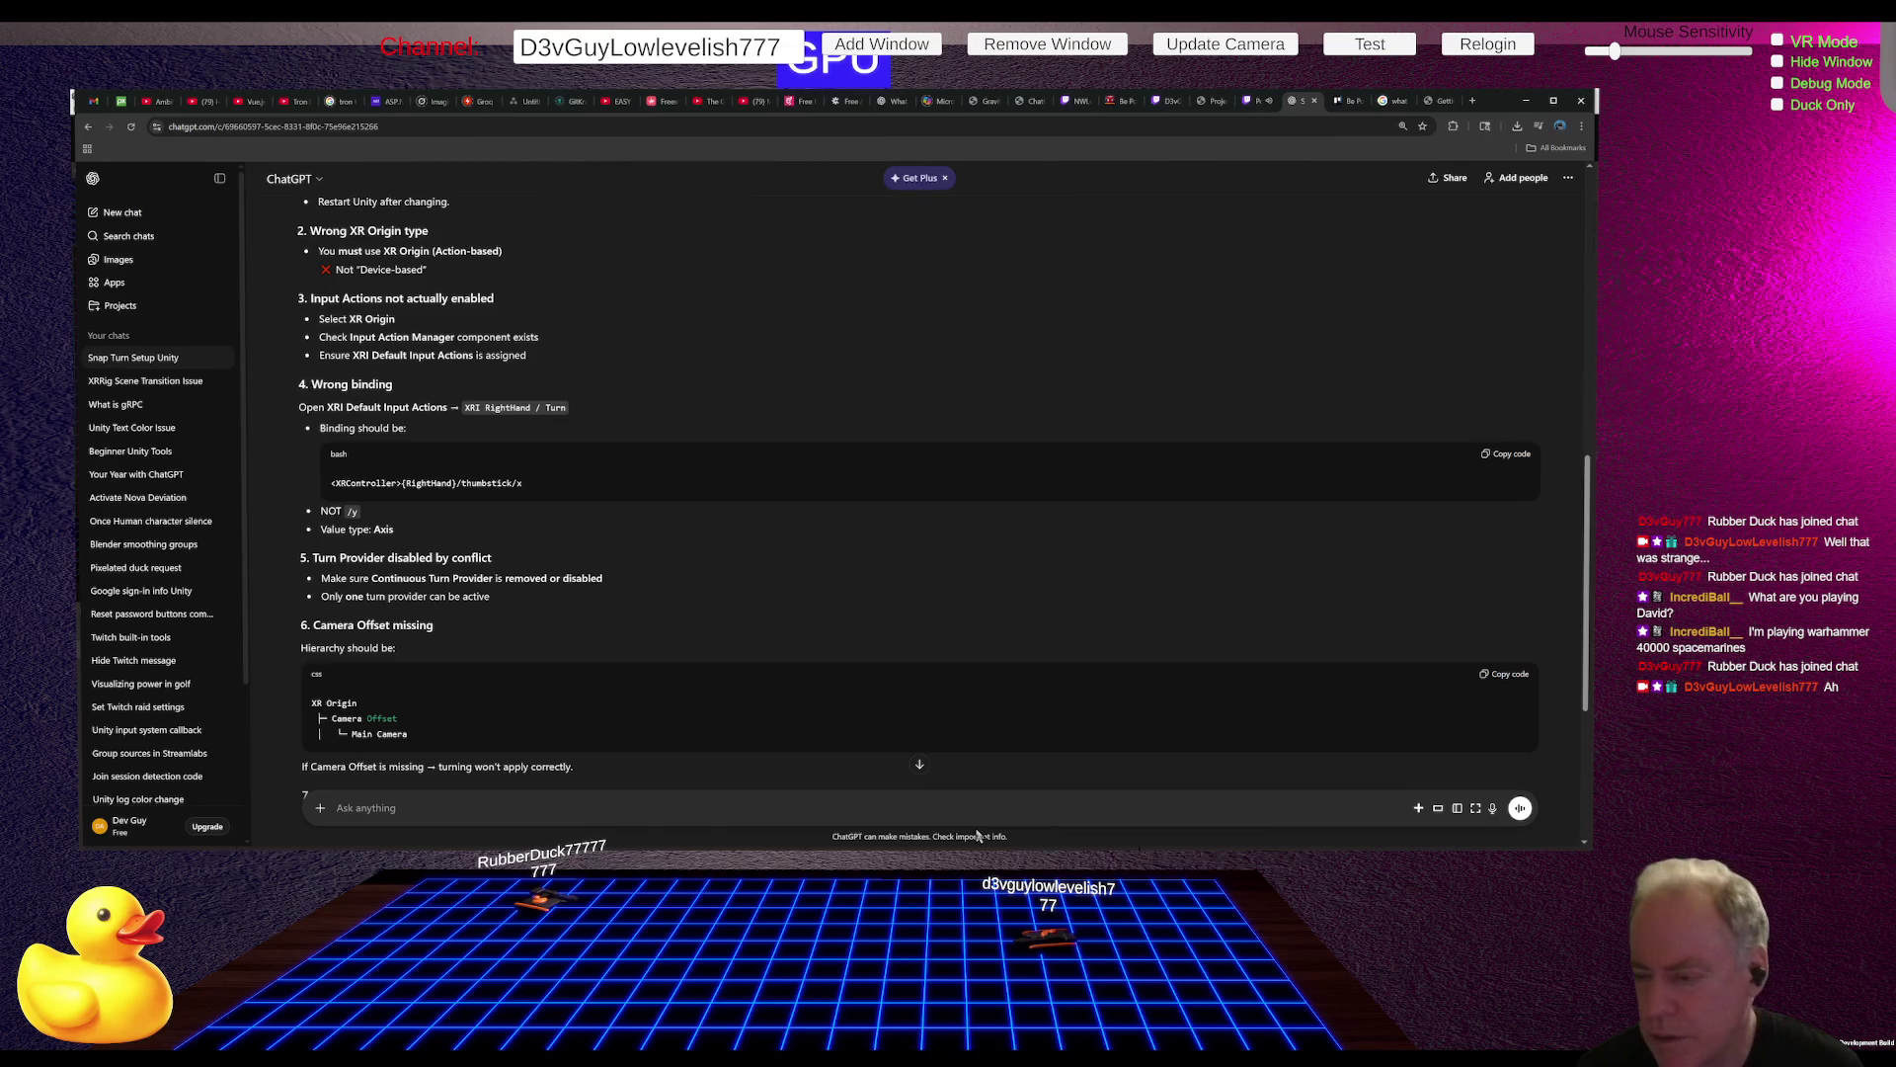
Step: Return to Unity's PlayerInputActions showing the VR Turn Primary2DAxis [RightHand XR Controller] binding
key("alt+Tab")
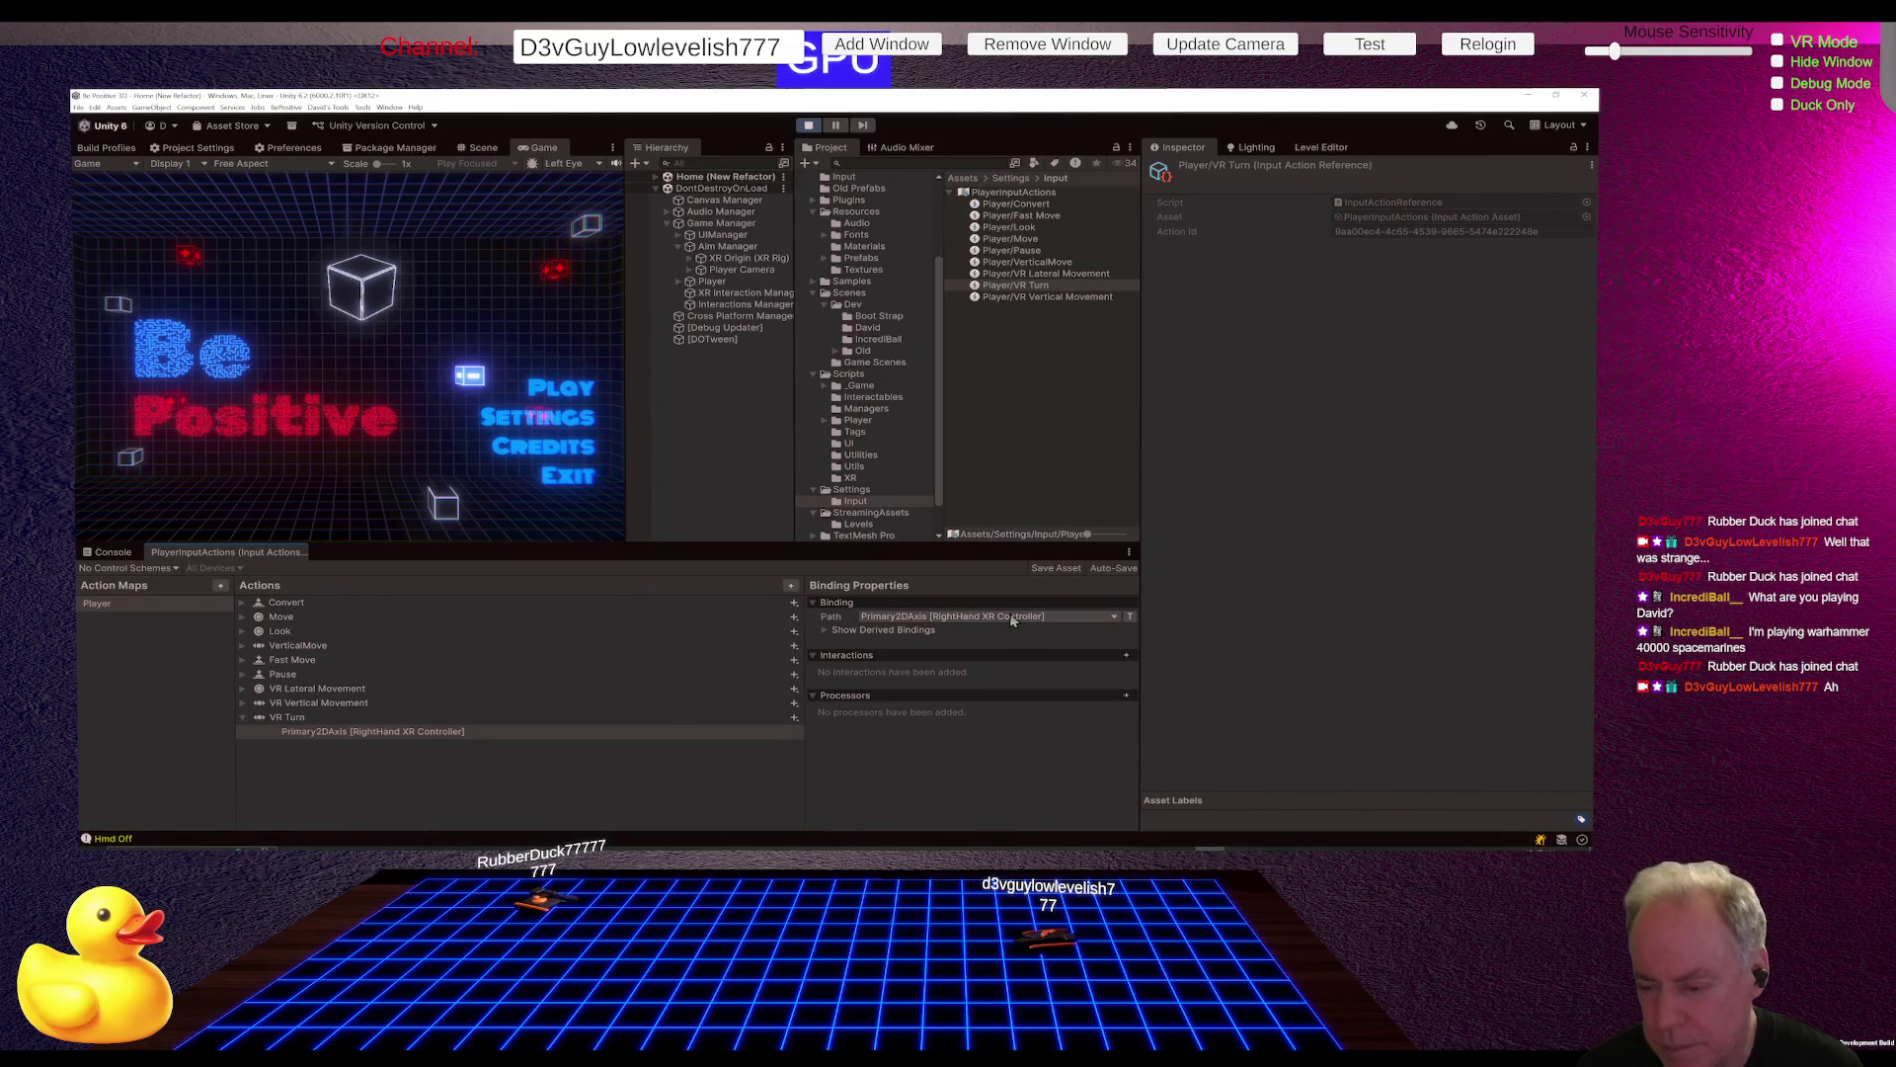
Step: Look through the VR Turn binding's control picker and leave the binding unchanged
left_click(1017, 617)
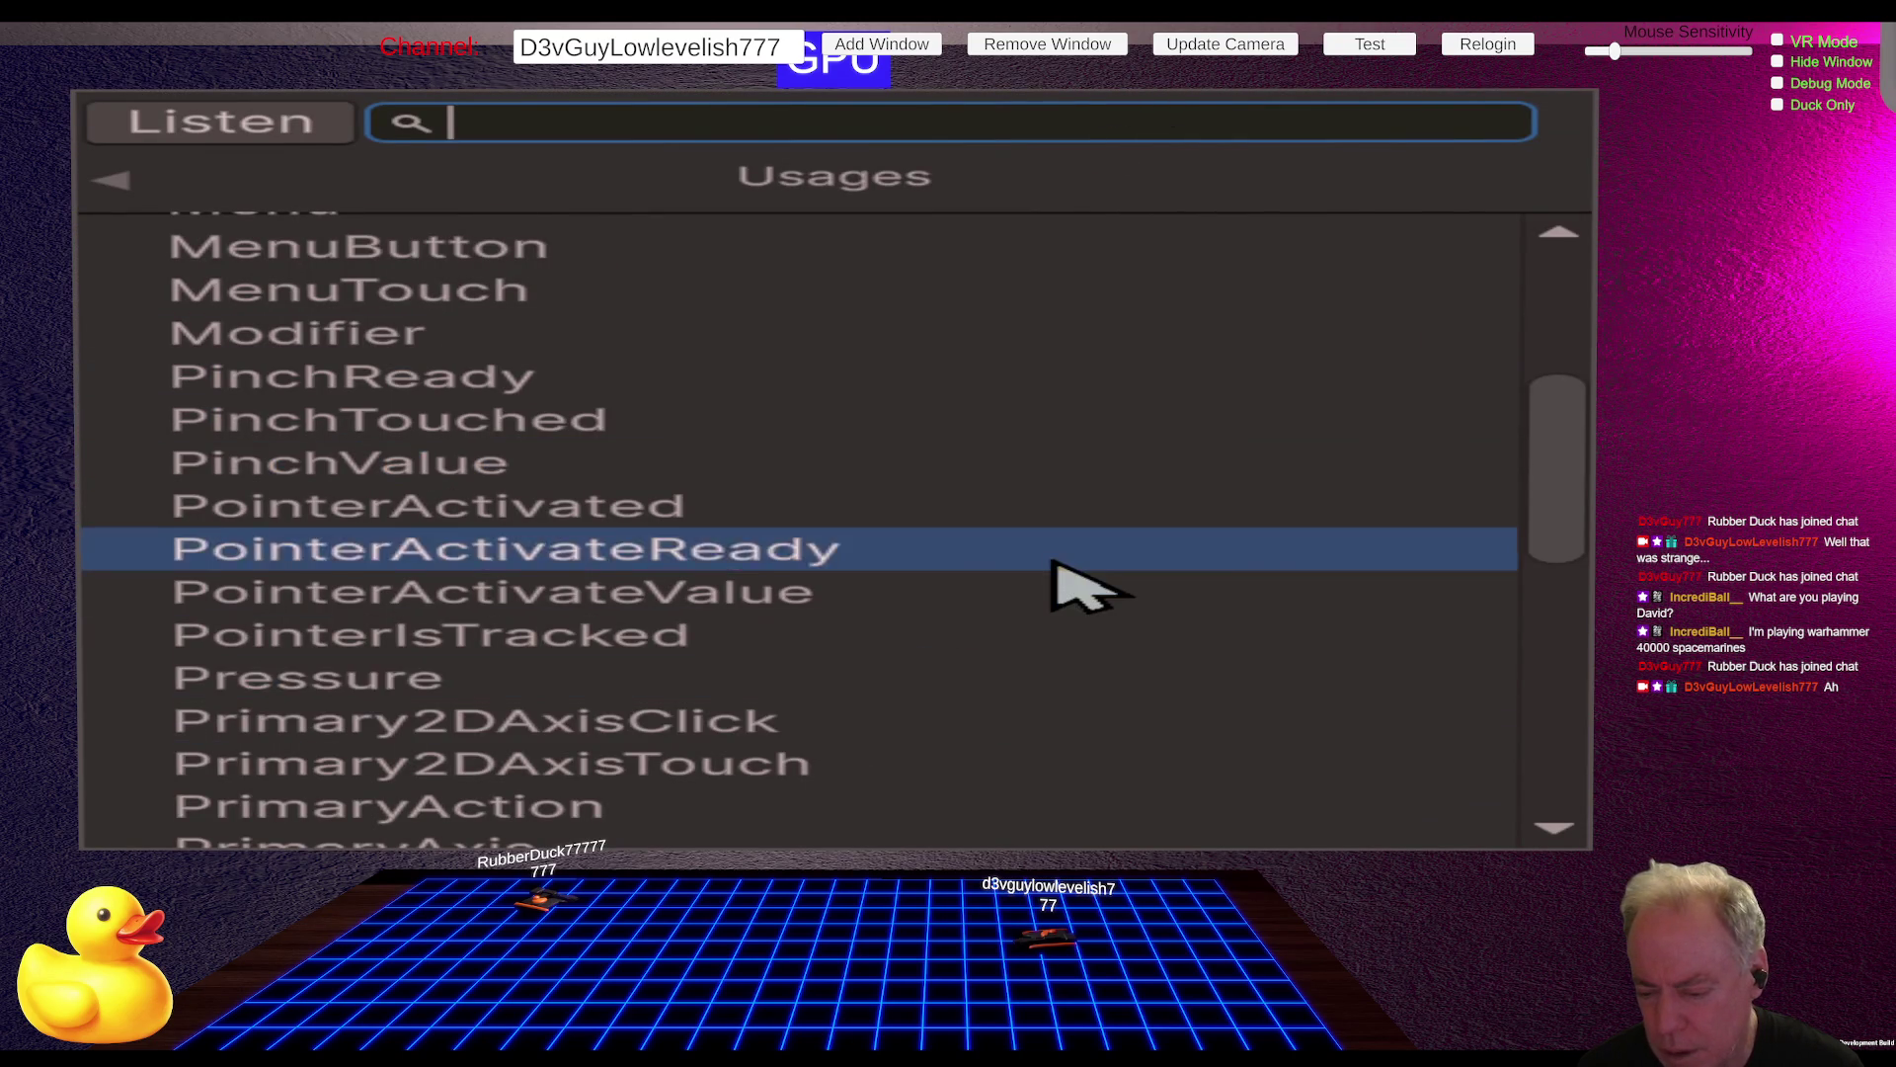
scroll(1055, 567, "down", 3)
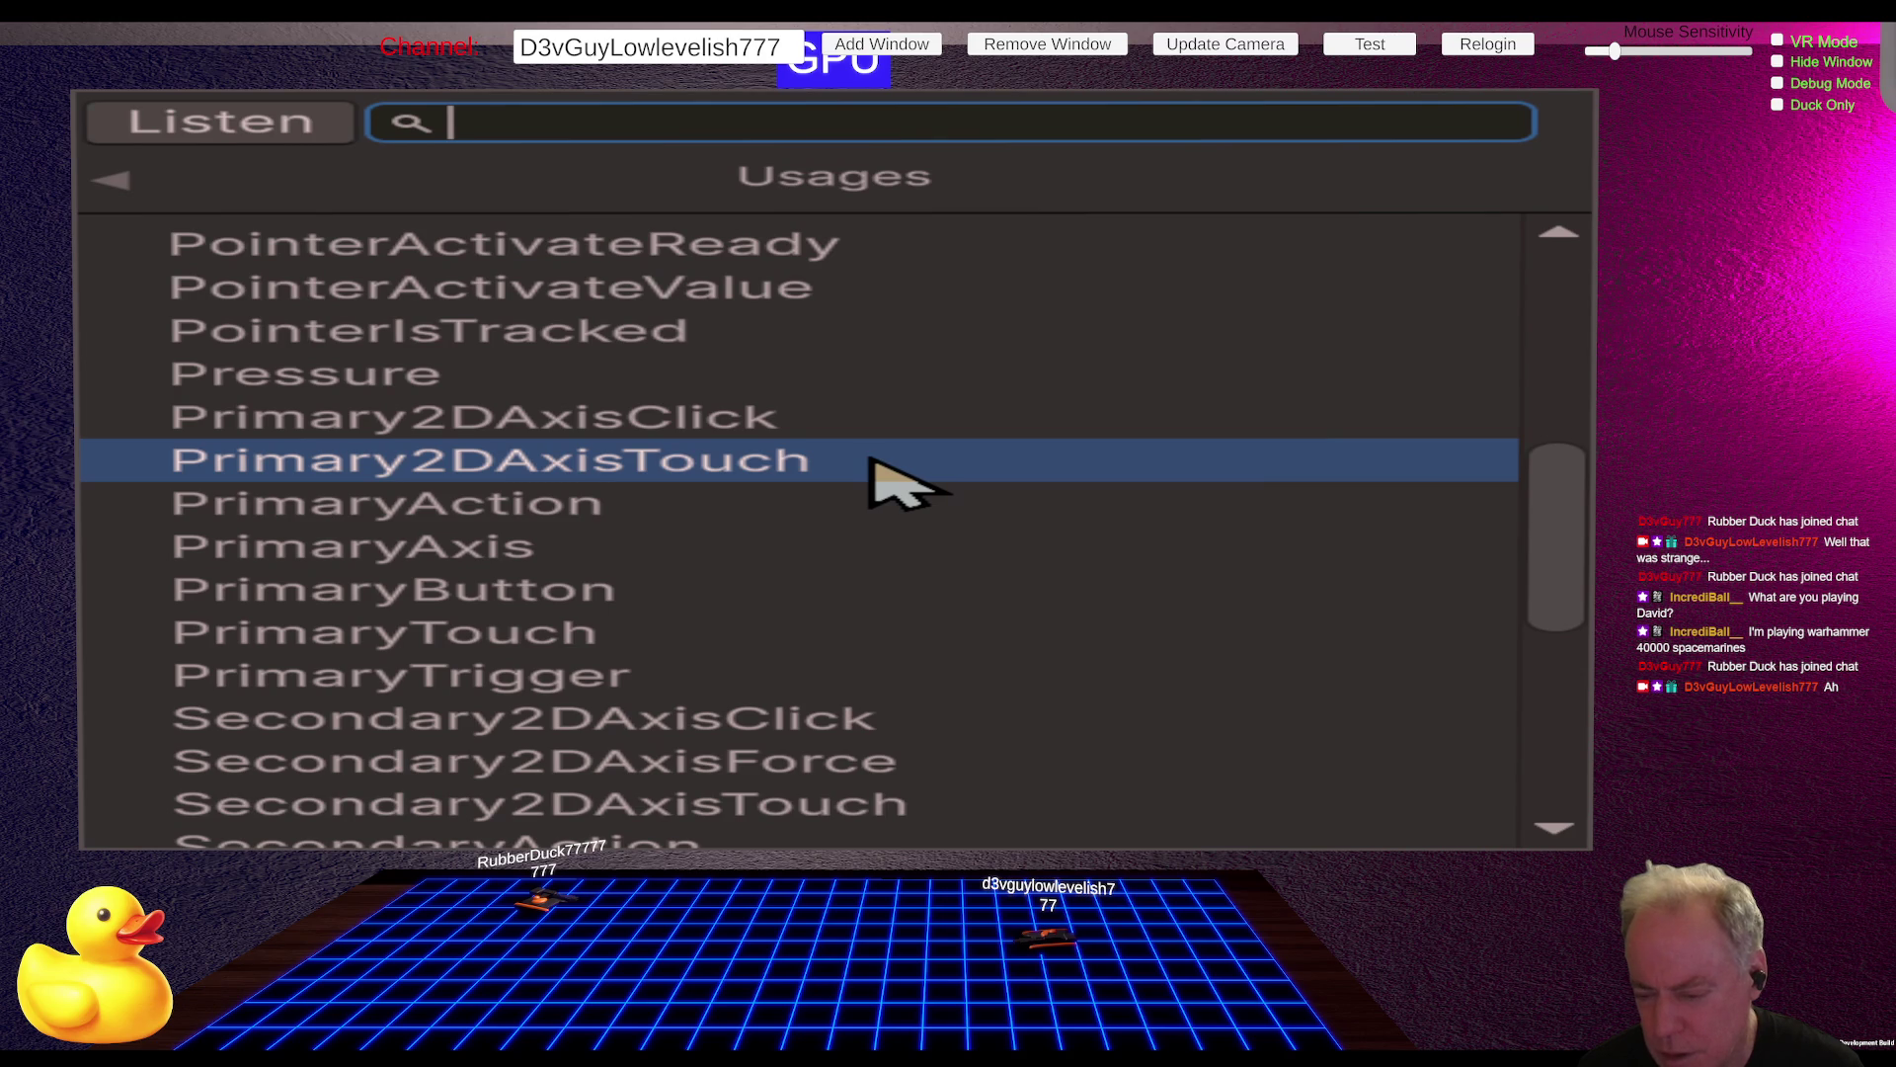
key("Escape")
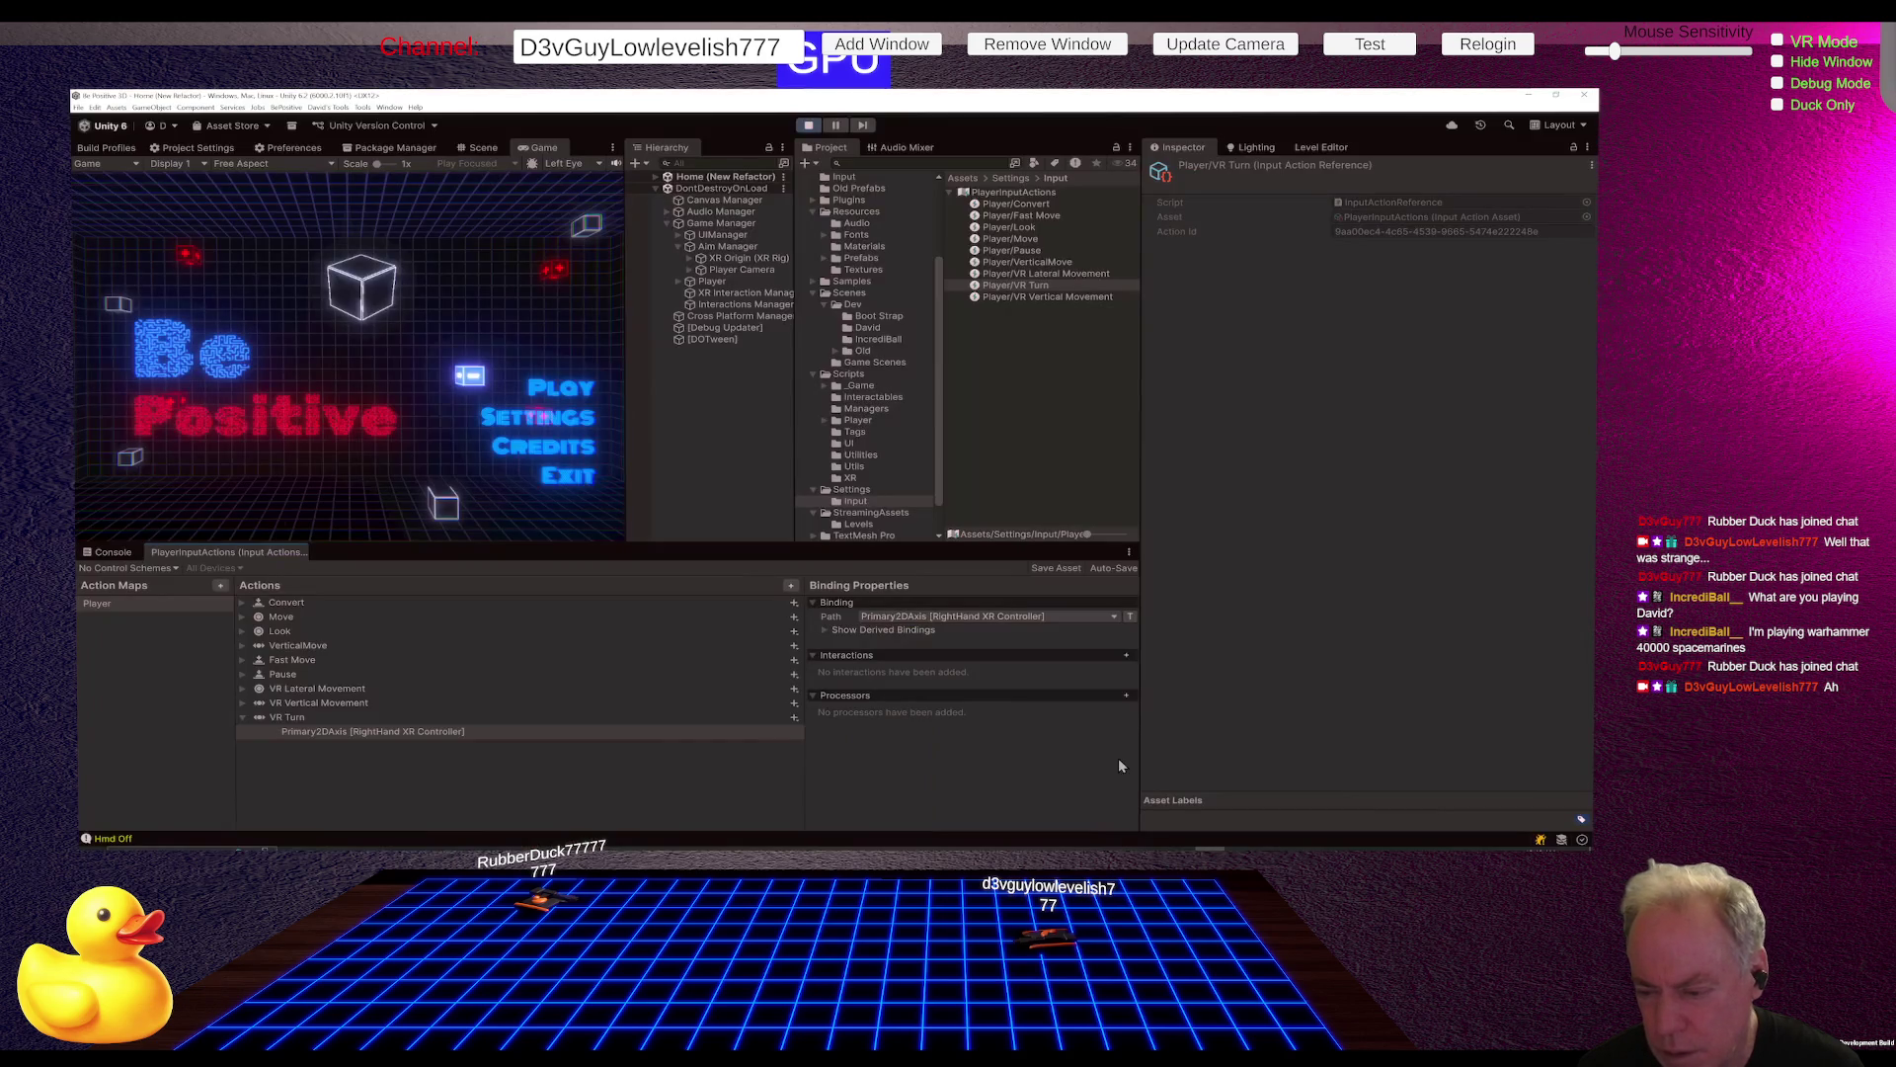
Step: Select VR Turn's Primary2DAxis binding and expand Show Derived Bindings to list controllers like Oculus Touch thumbstick
left_click(419, 717)
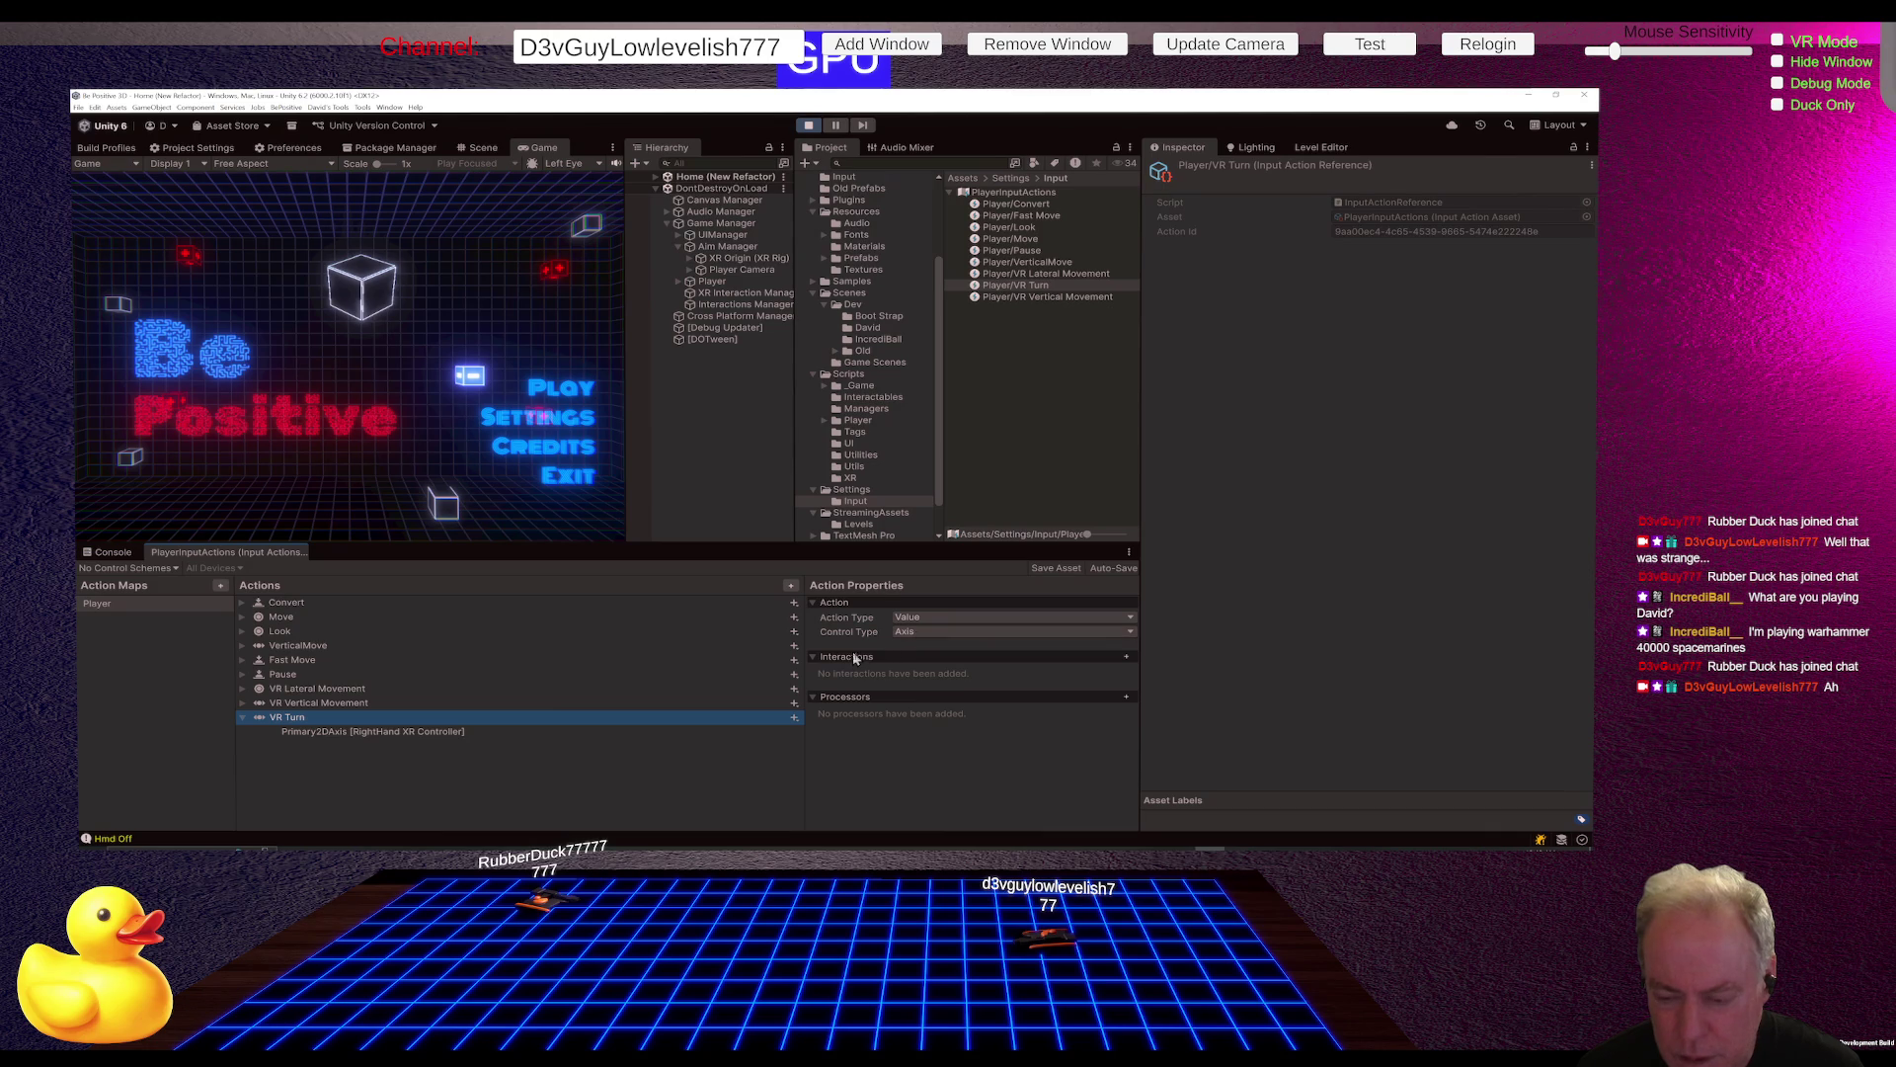
left_click(424, 733)
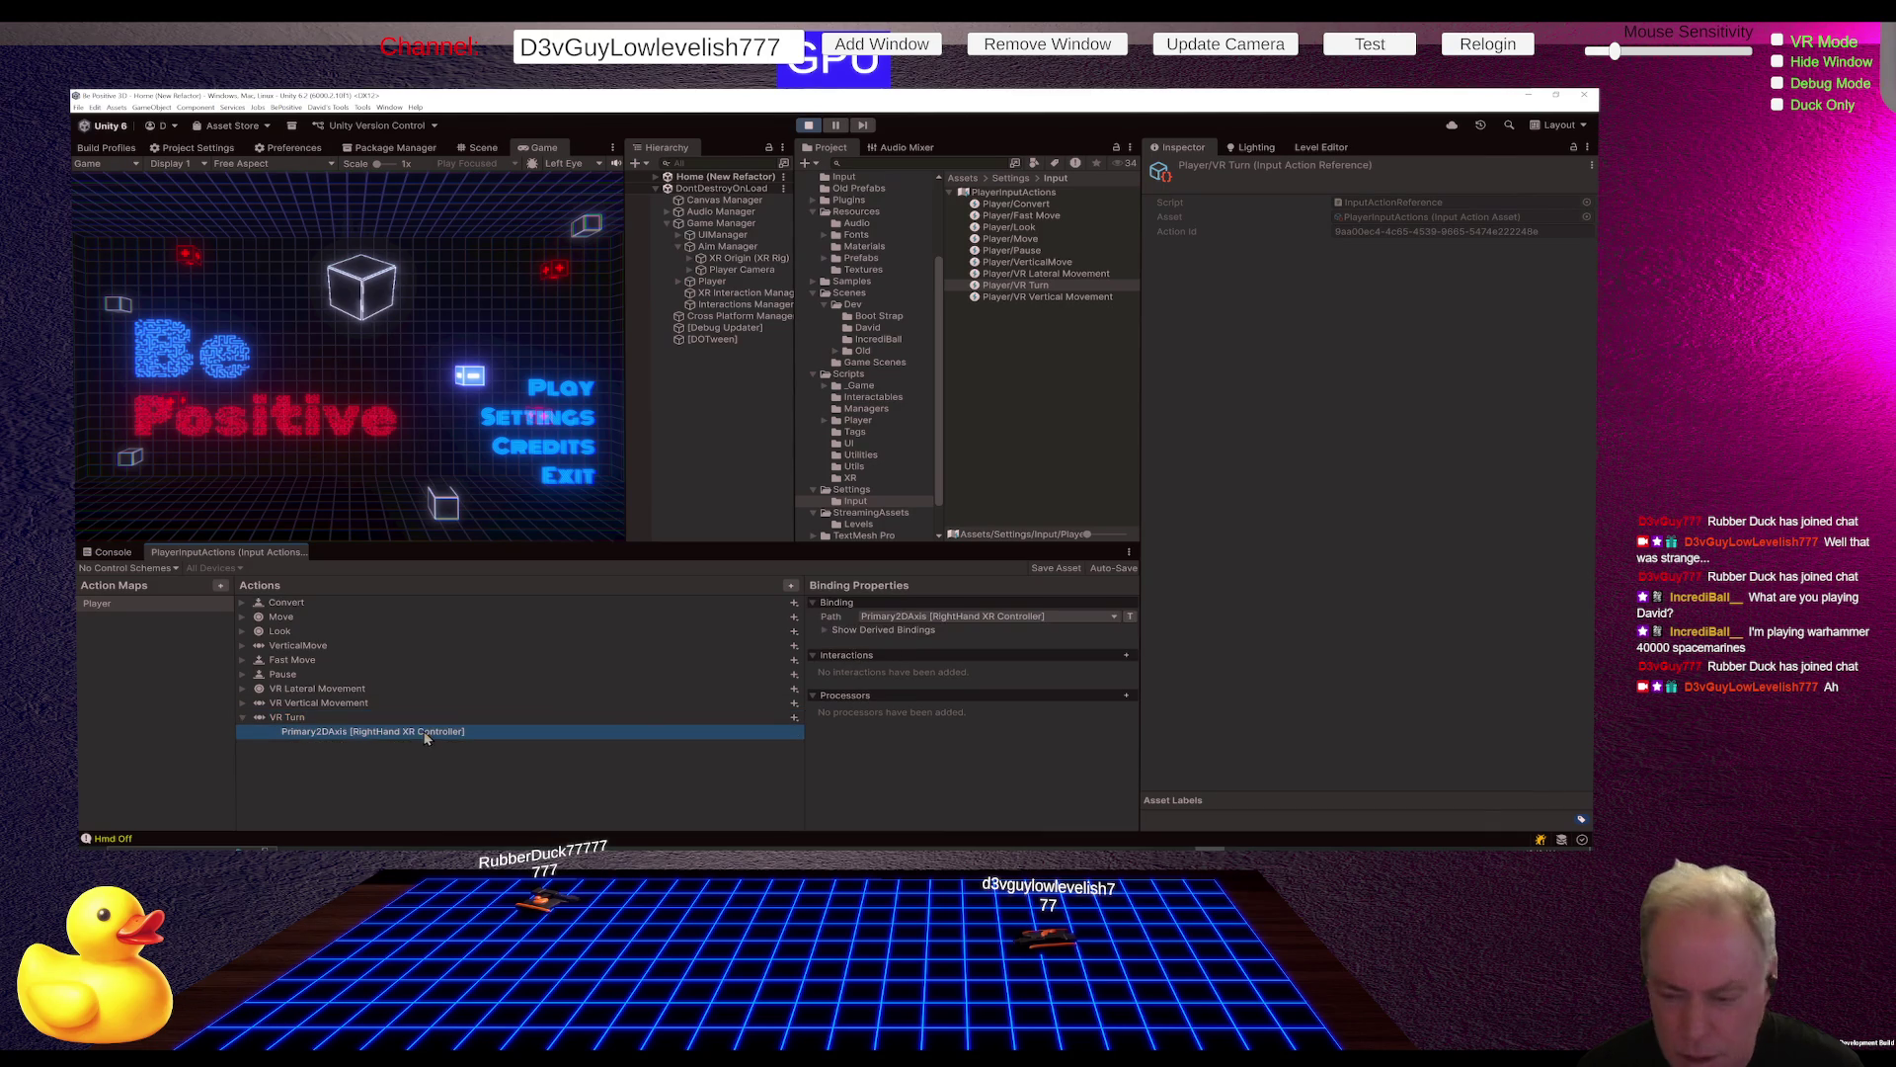
left_click(861, 633)
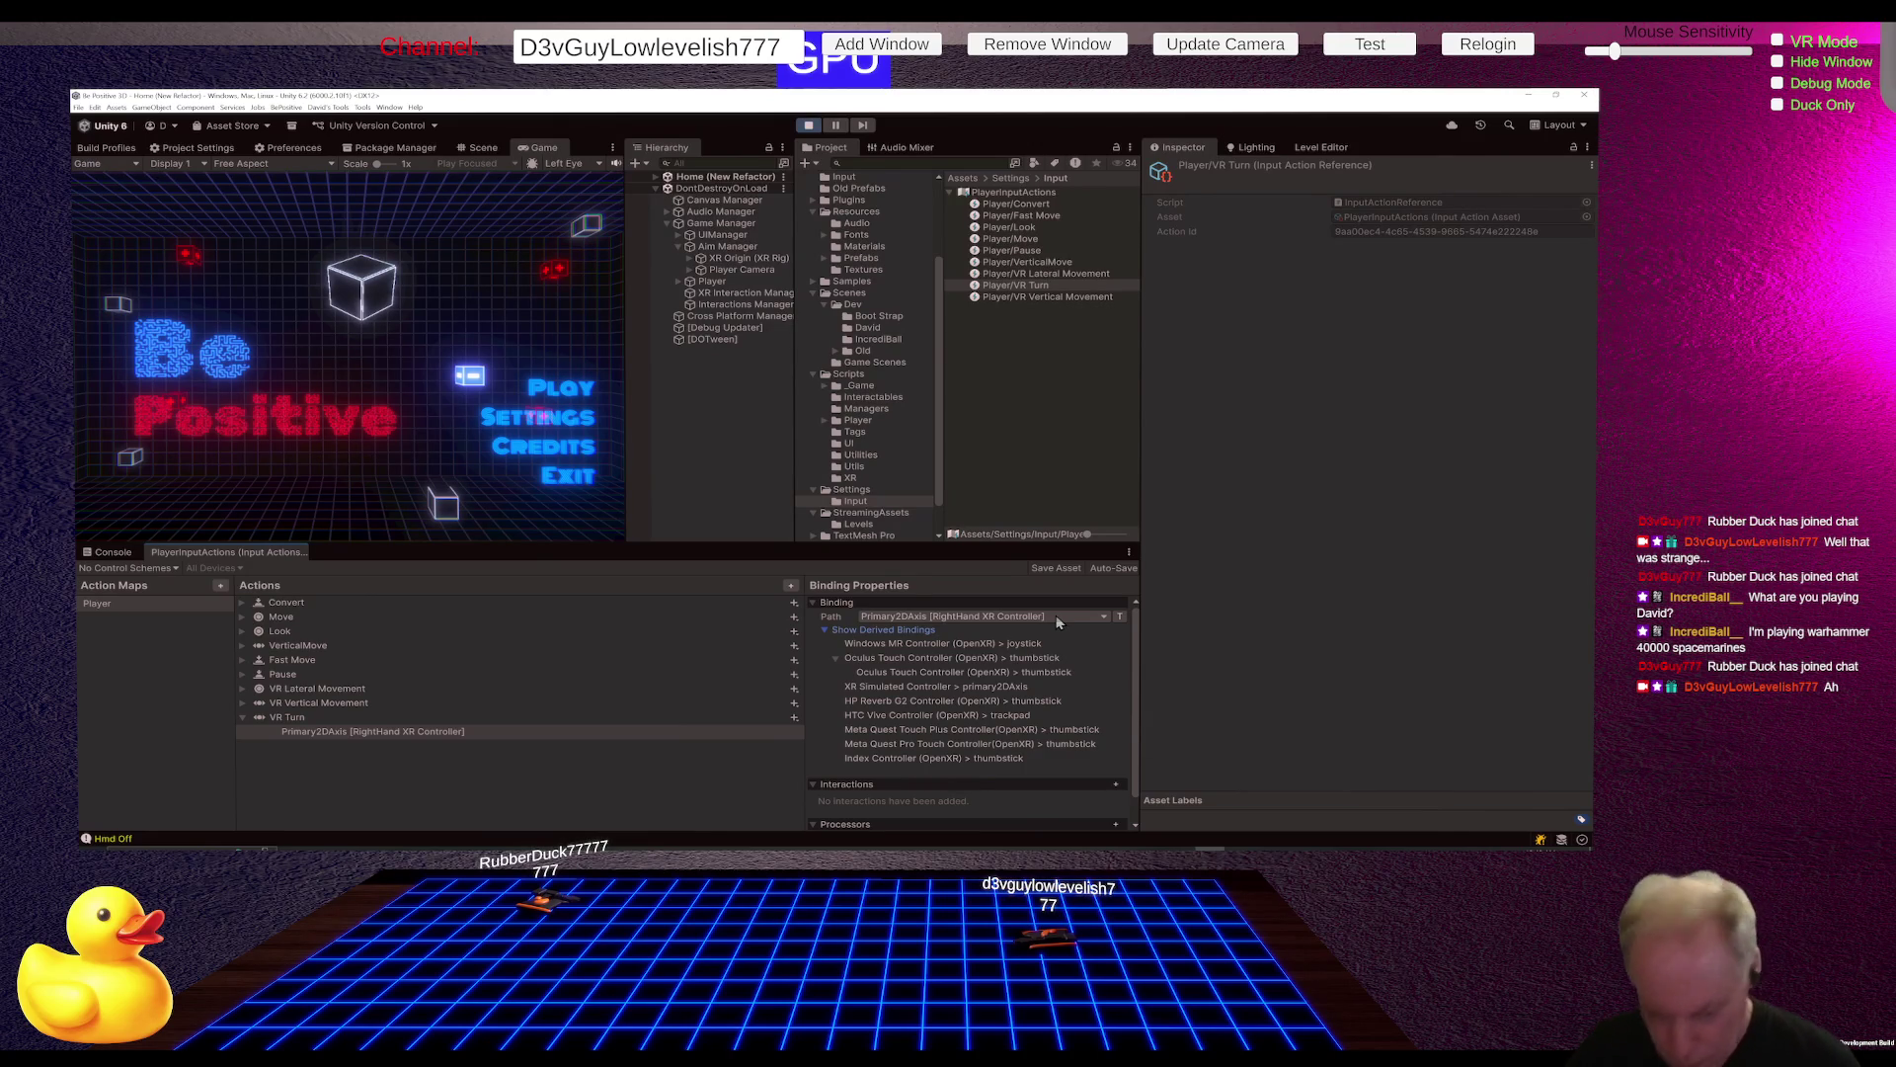
scroll(1057, 622, "down", 1)
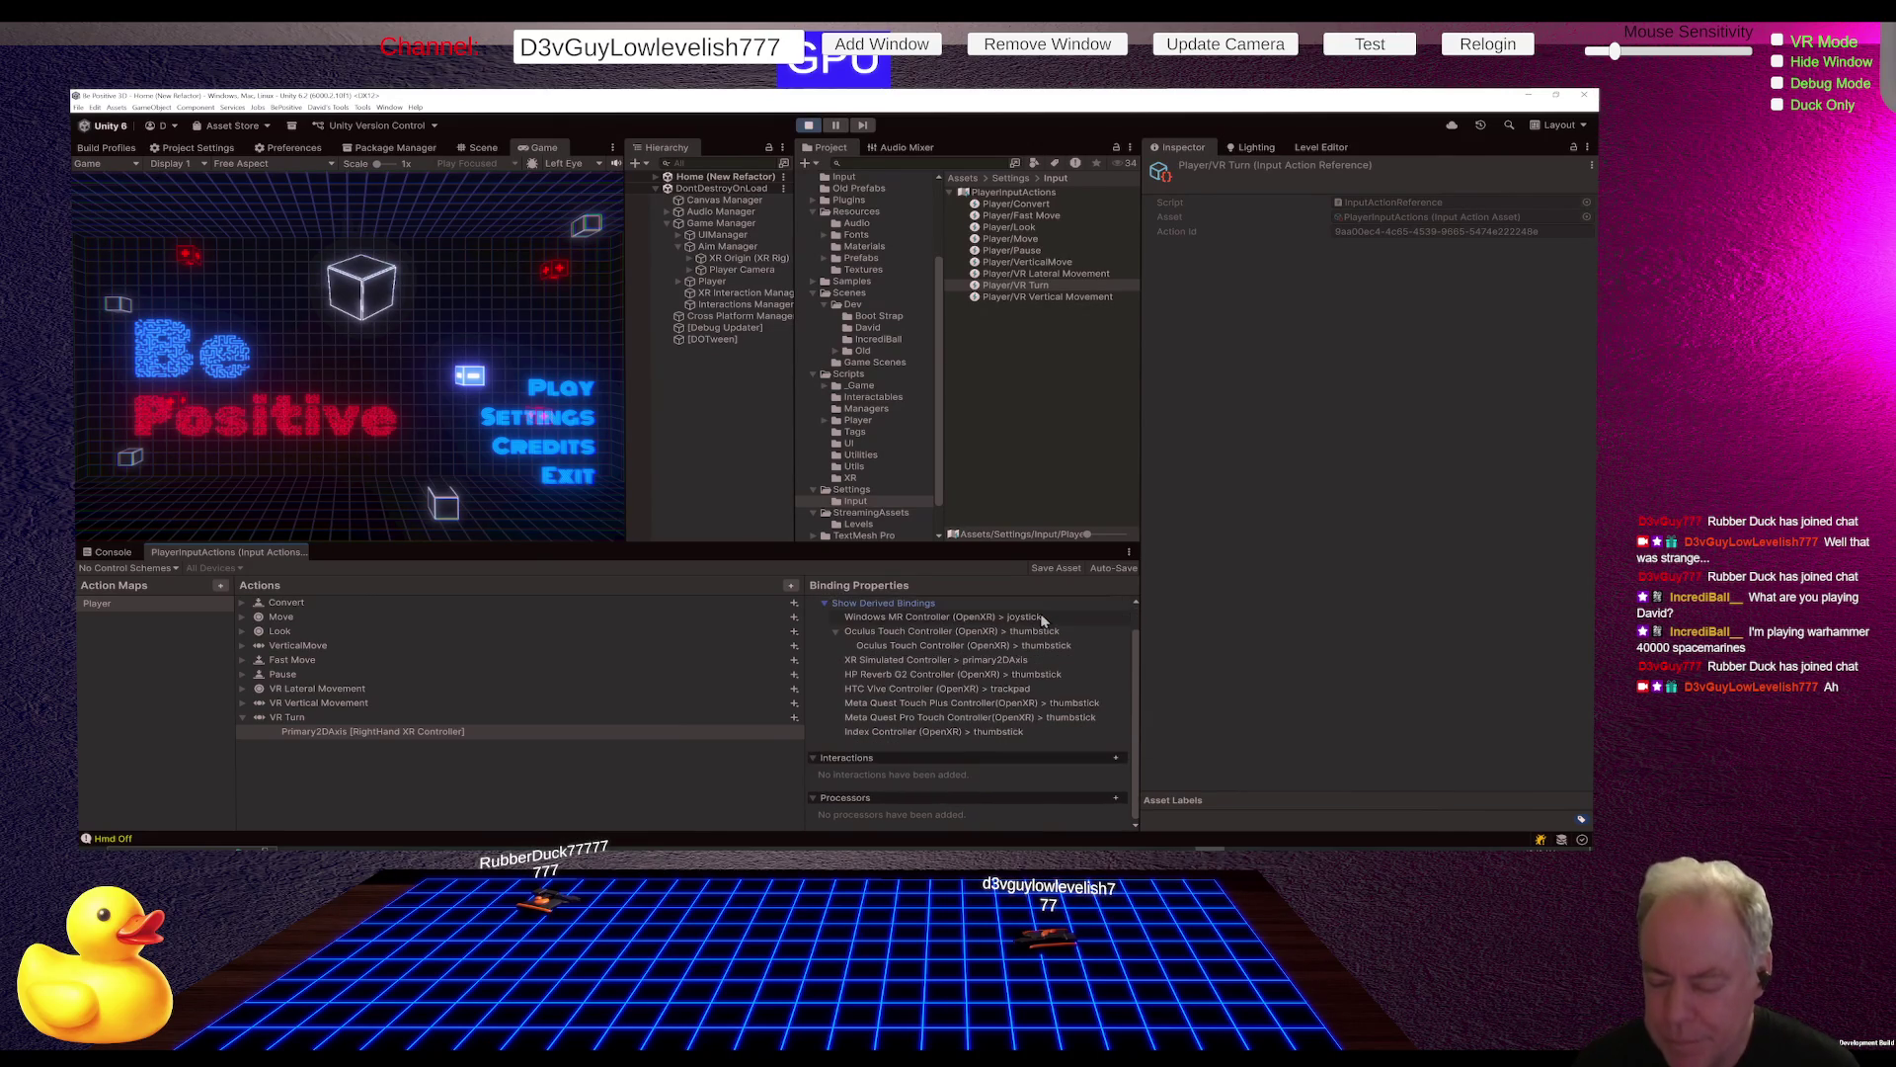
key("alt+Tab")
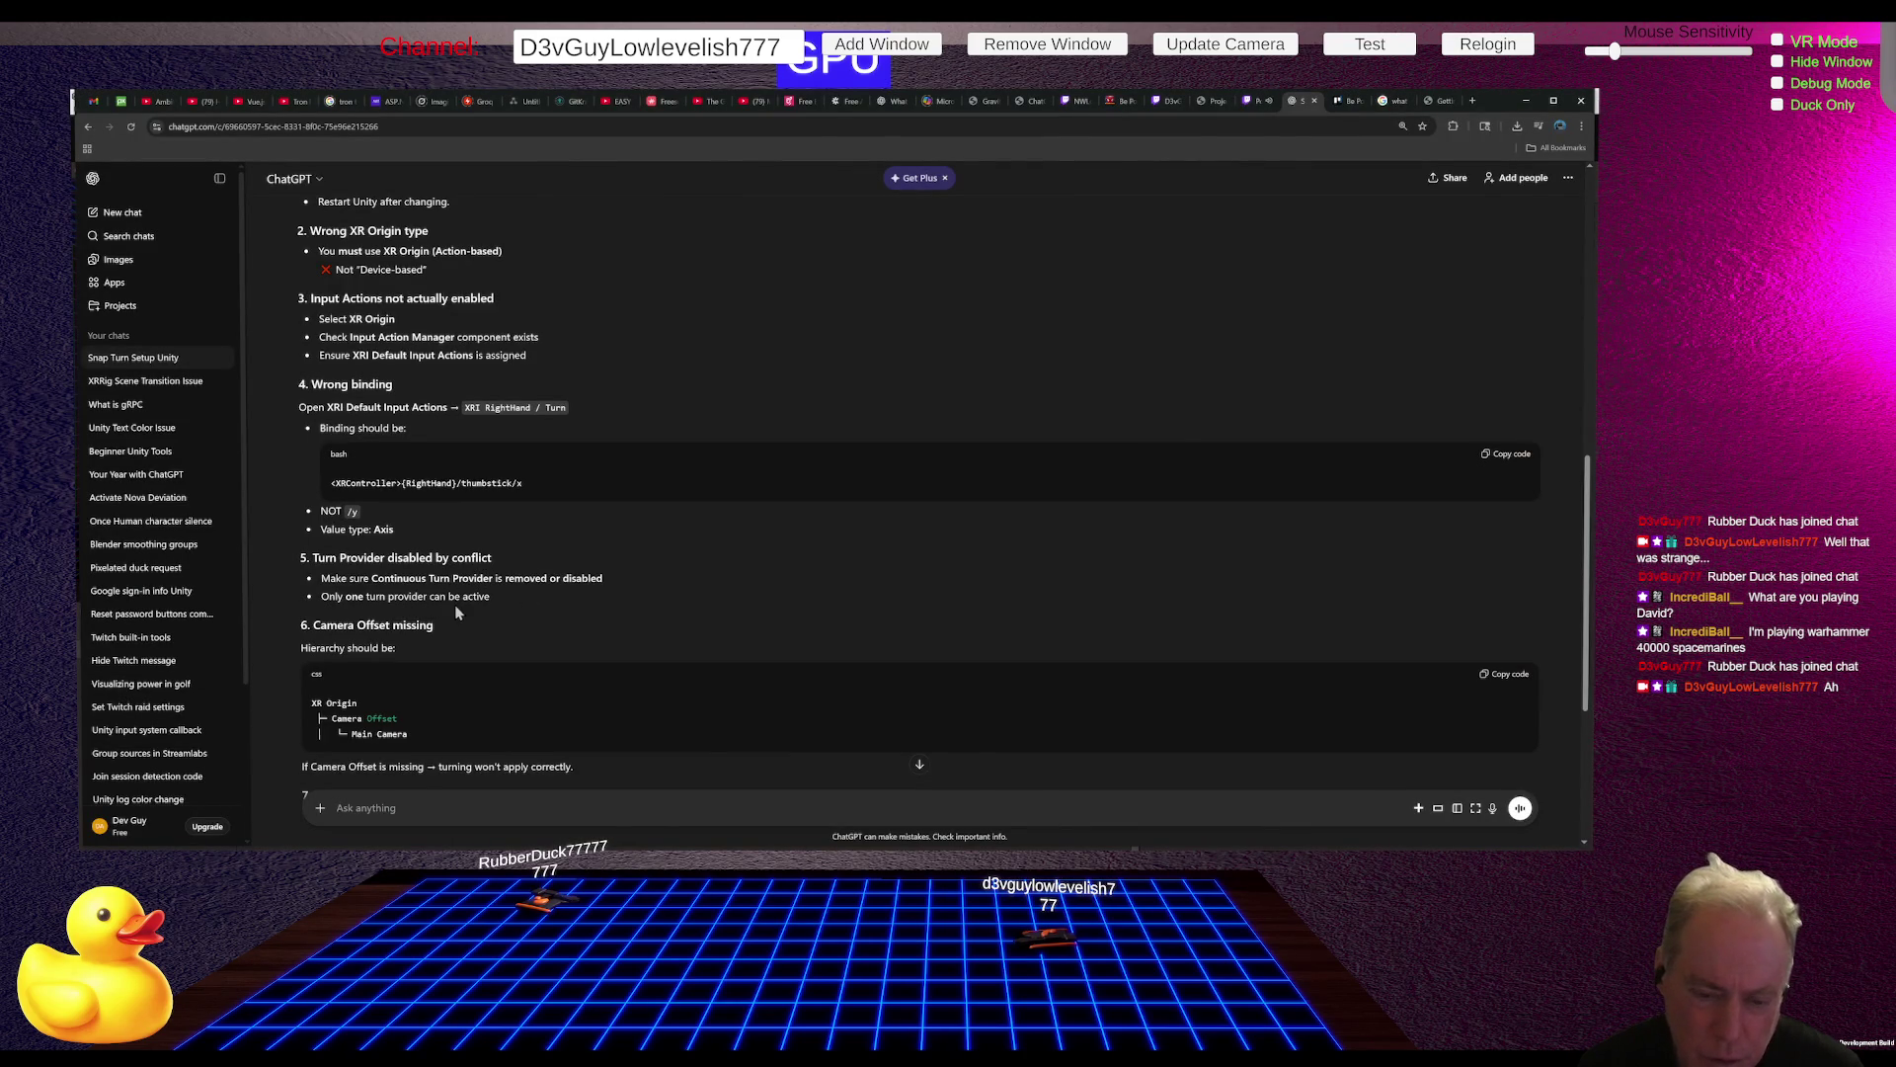
Step: Scroll ChatGPT's reply to section 7's live input test and the 'If it still fails' questions
scroll(507, 610, "down", 1)
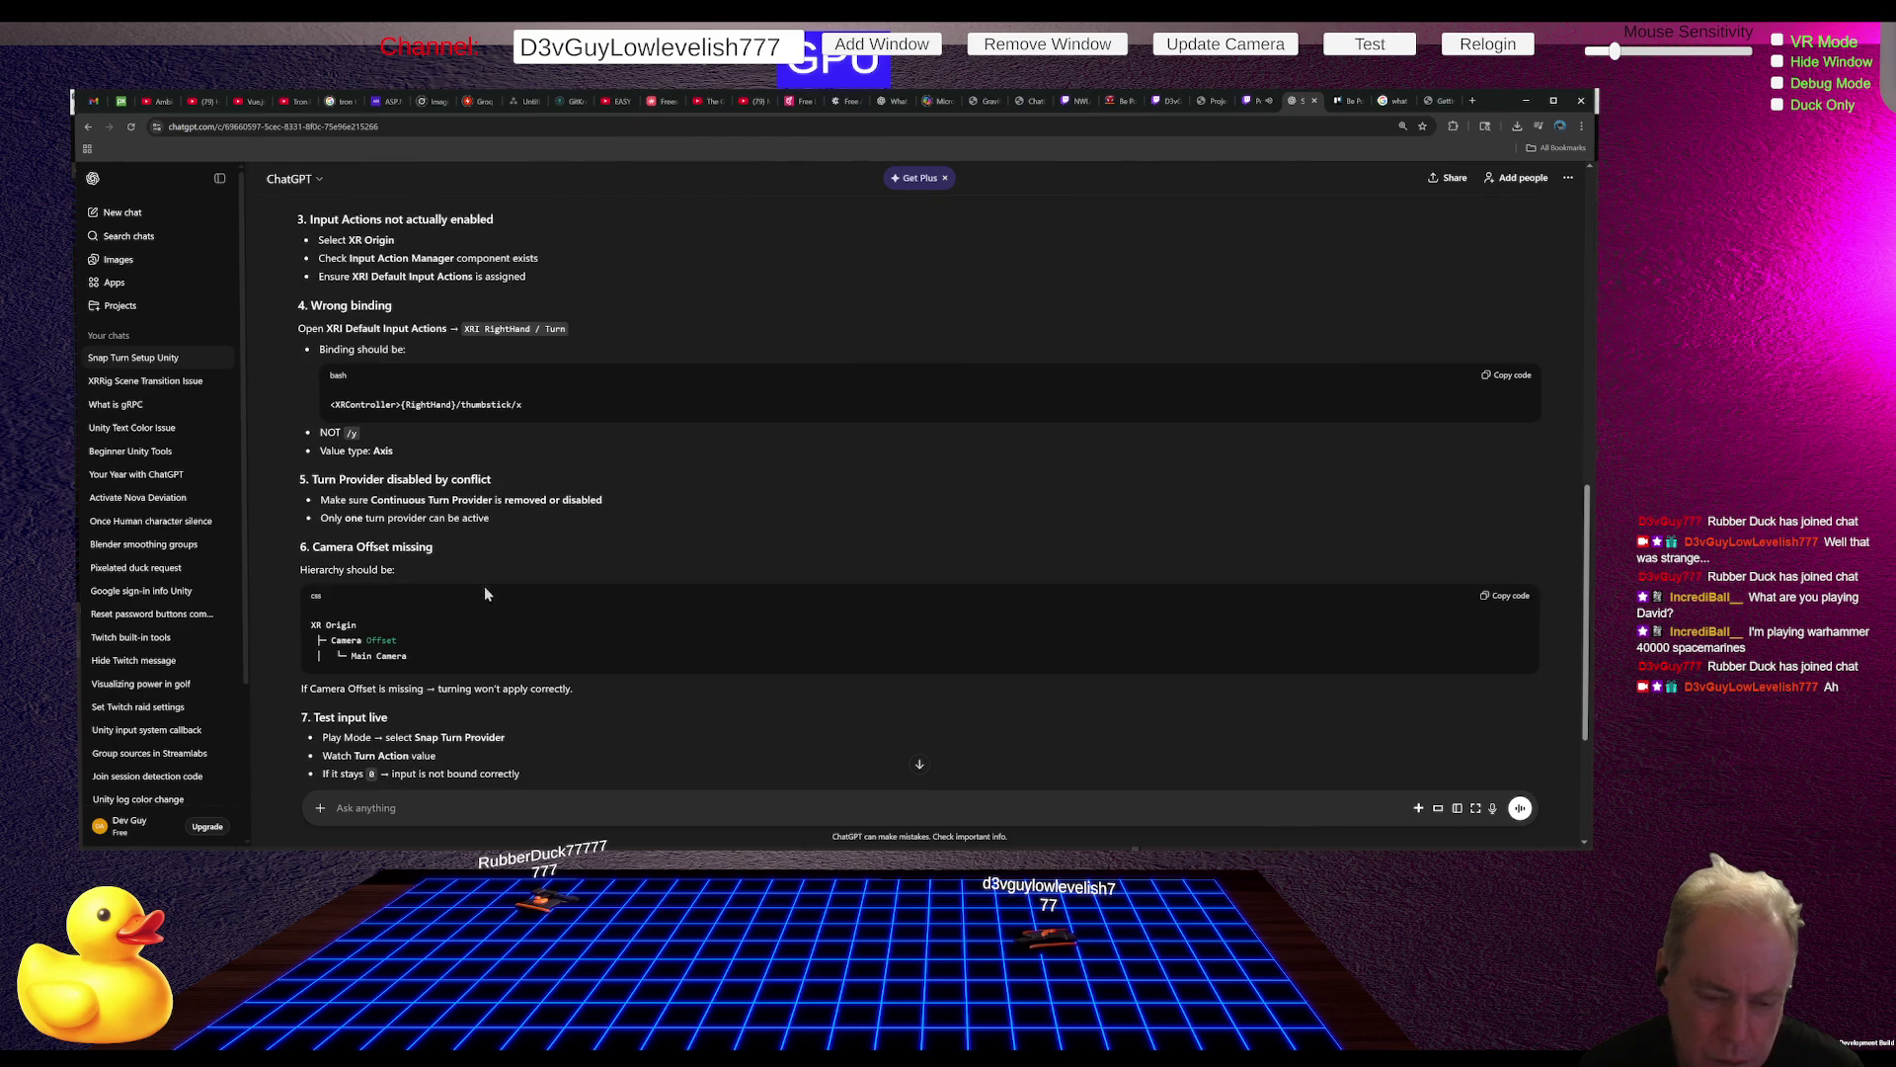
scroll(531, 625, "down", 2)
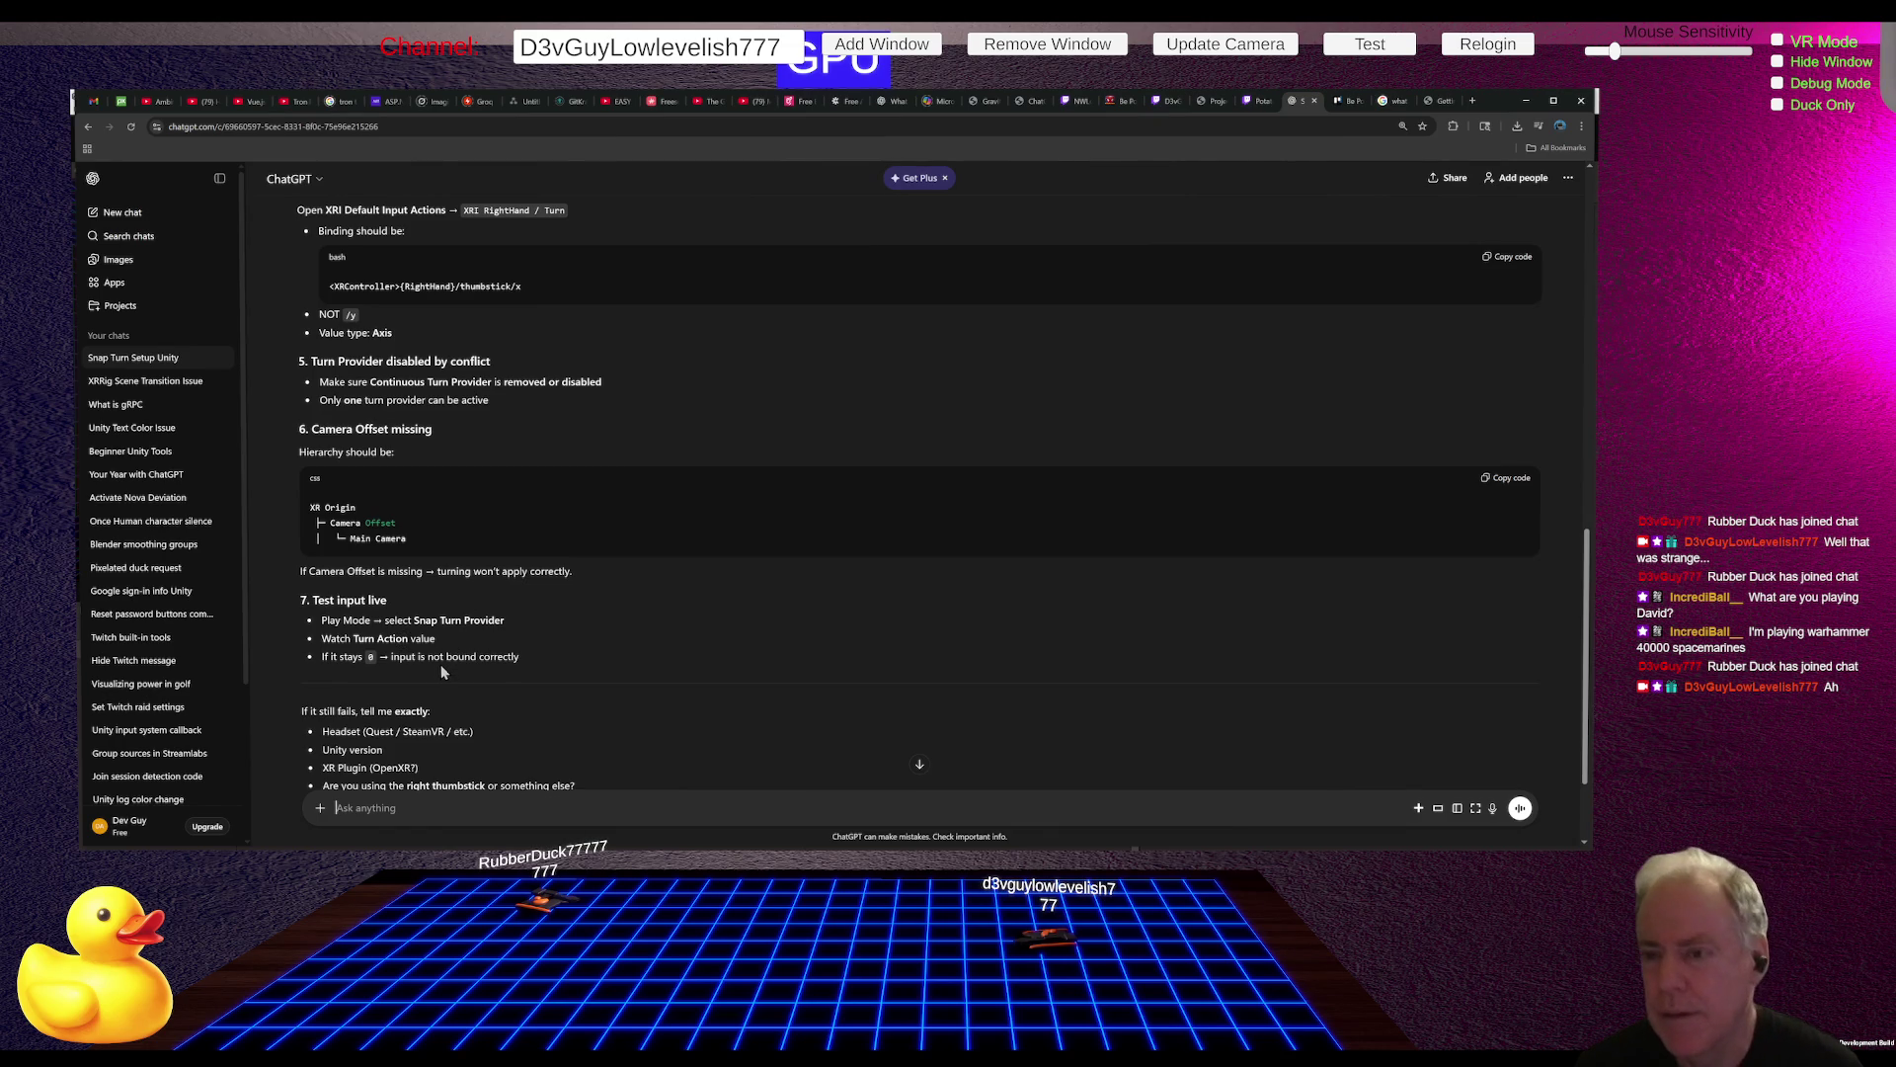
key("alt+Tab")
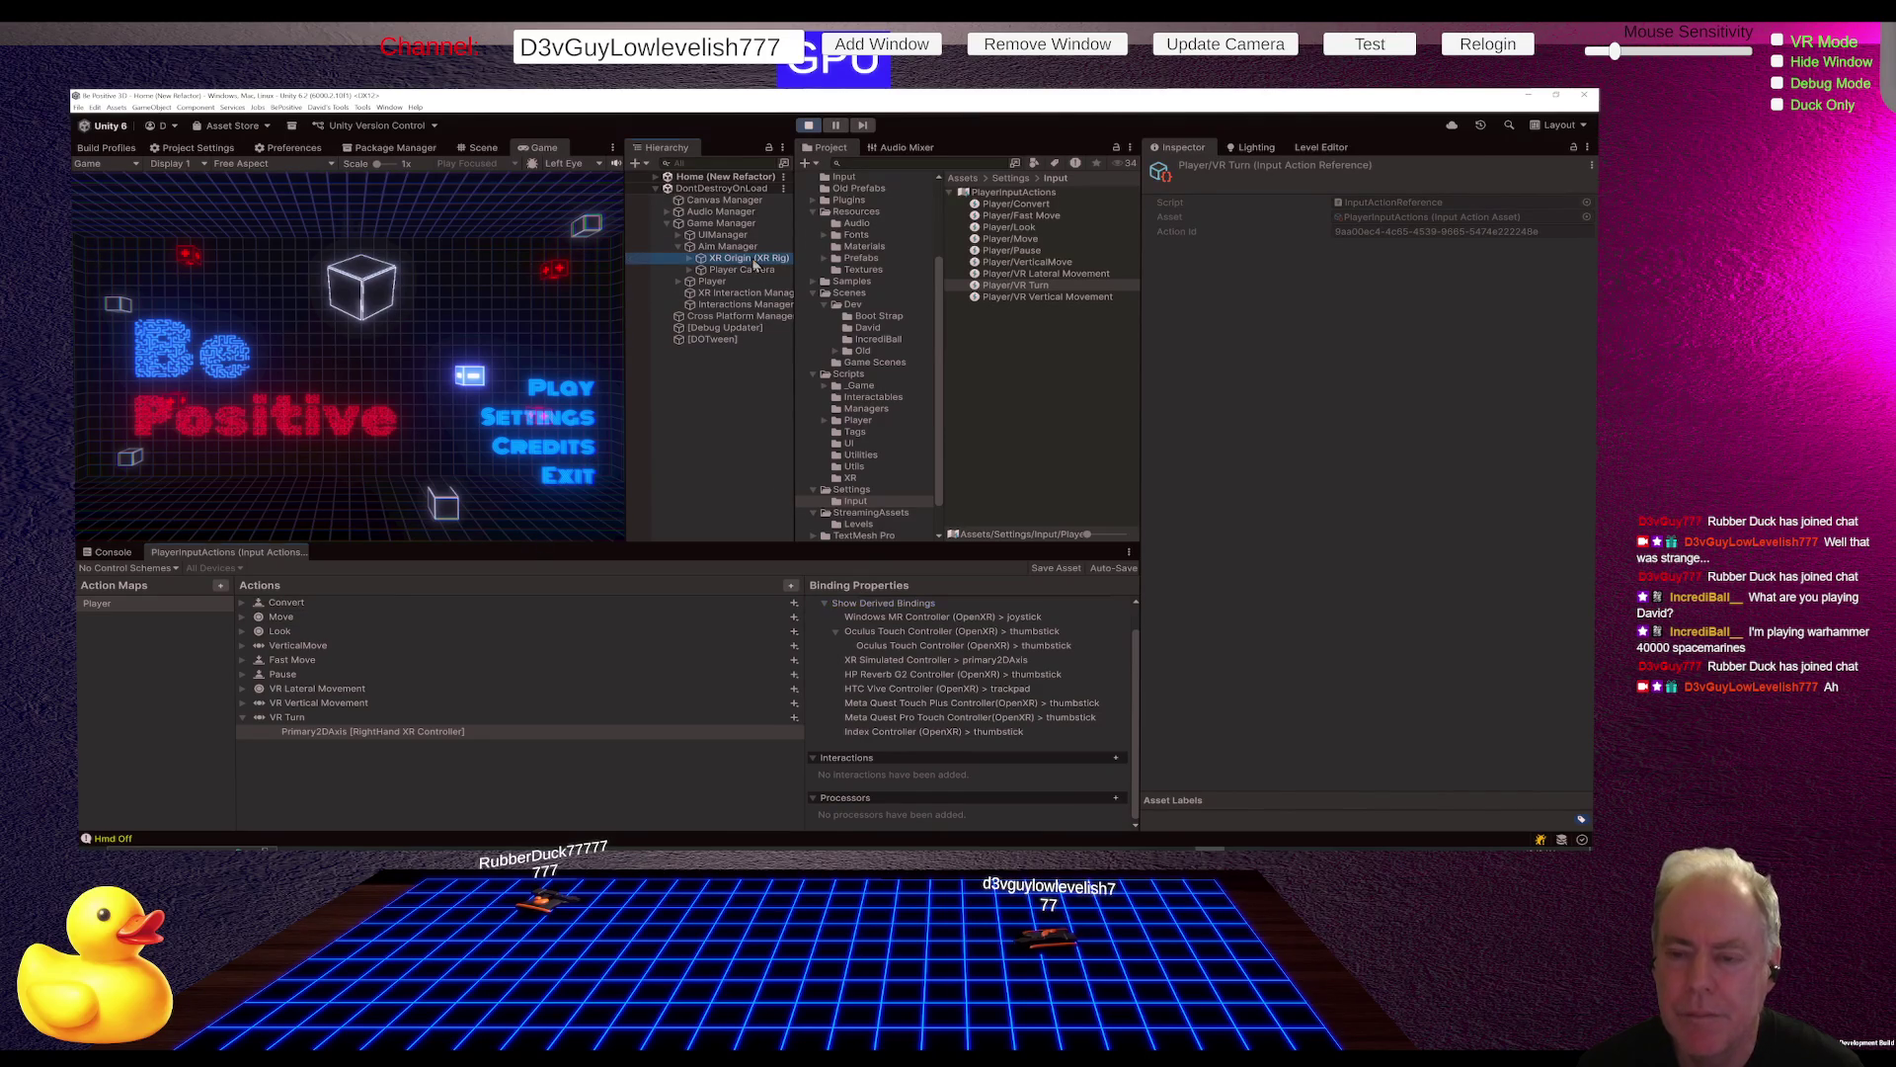
Step: Select XR Origin (XR Rig), scroll to its Snap Turn Provider, and bring up the Inspector options menu
left_click(749, 258)
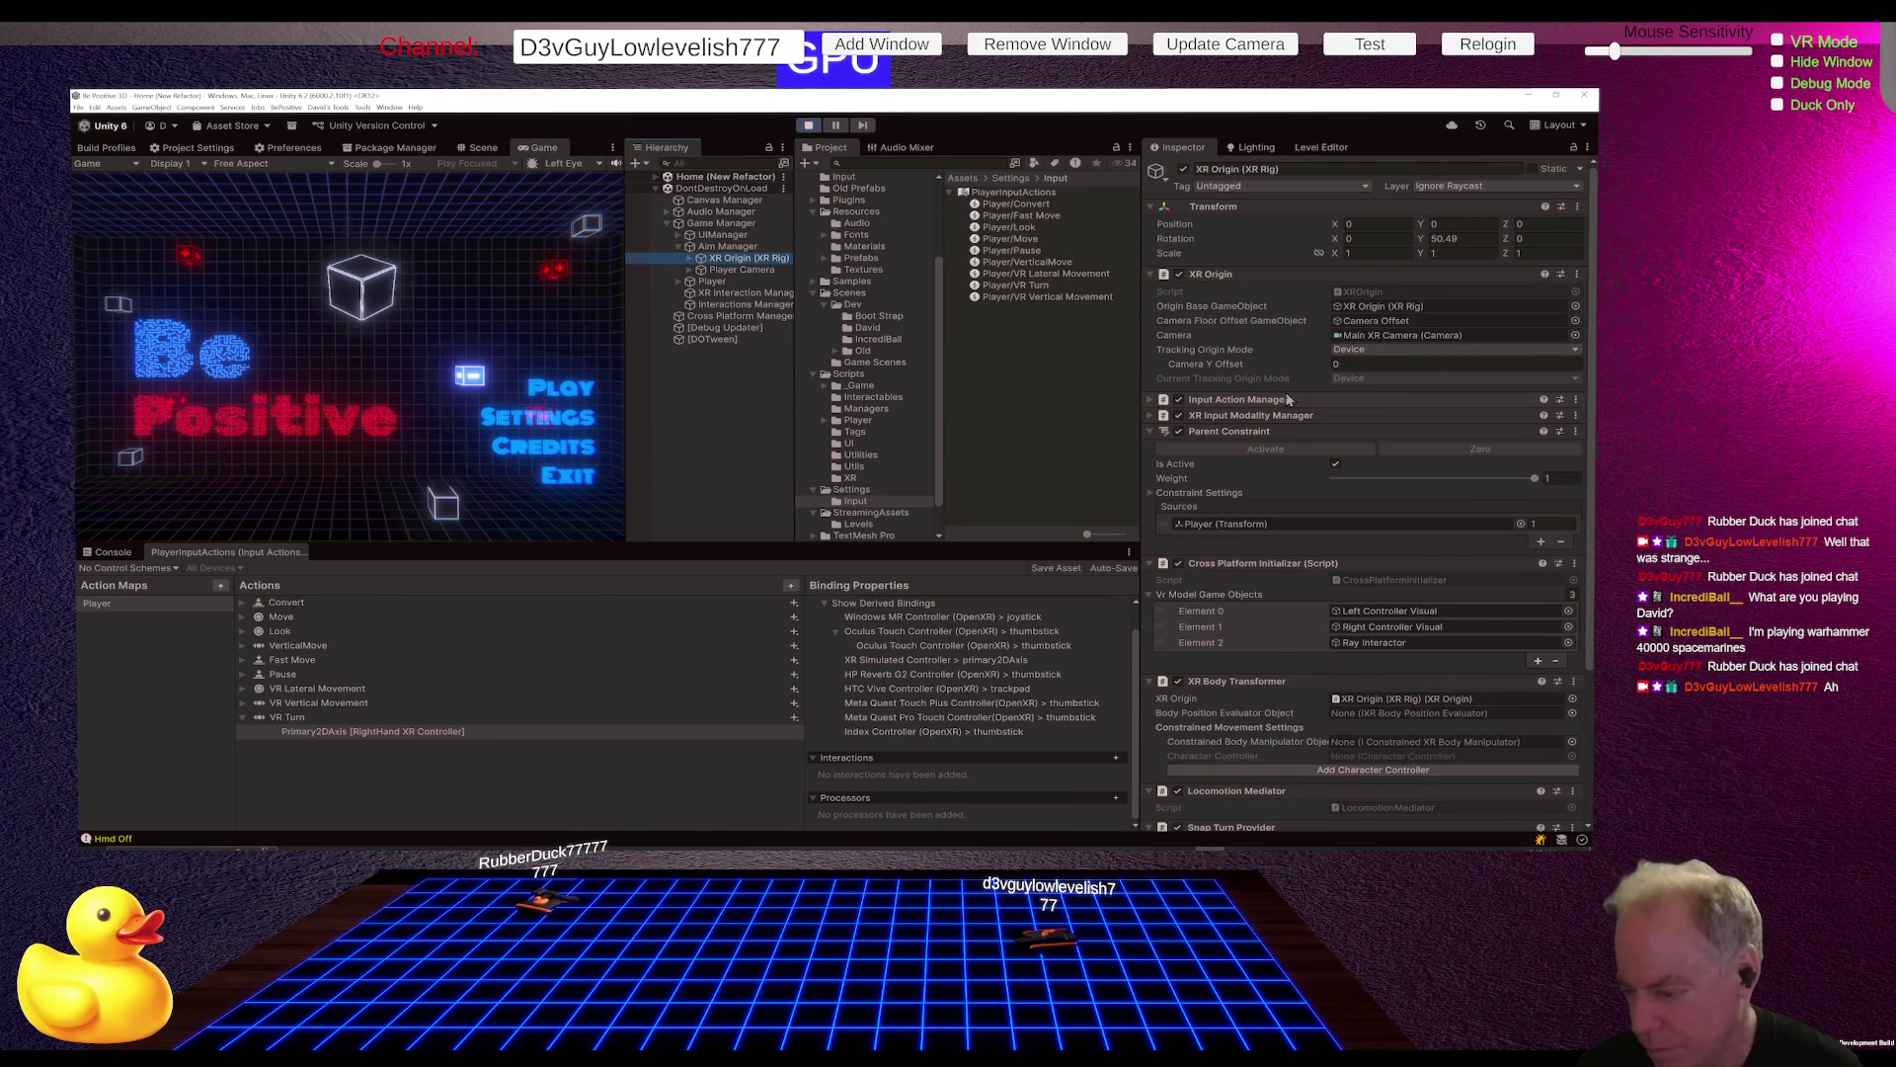
scroll(1340, 471, "down", 3)
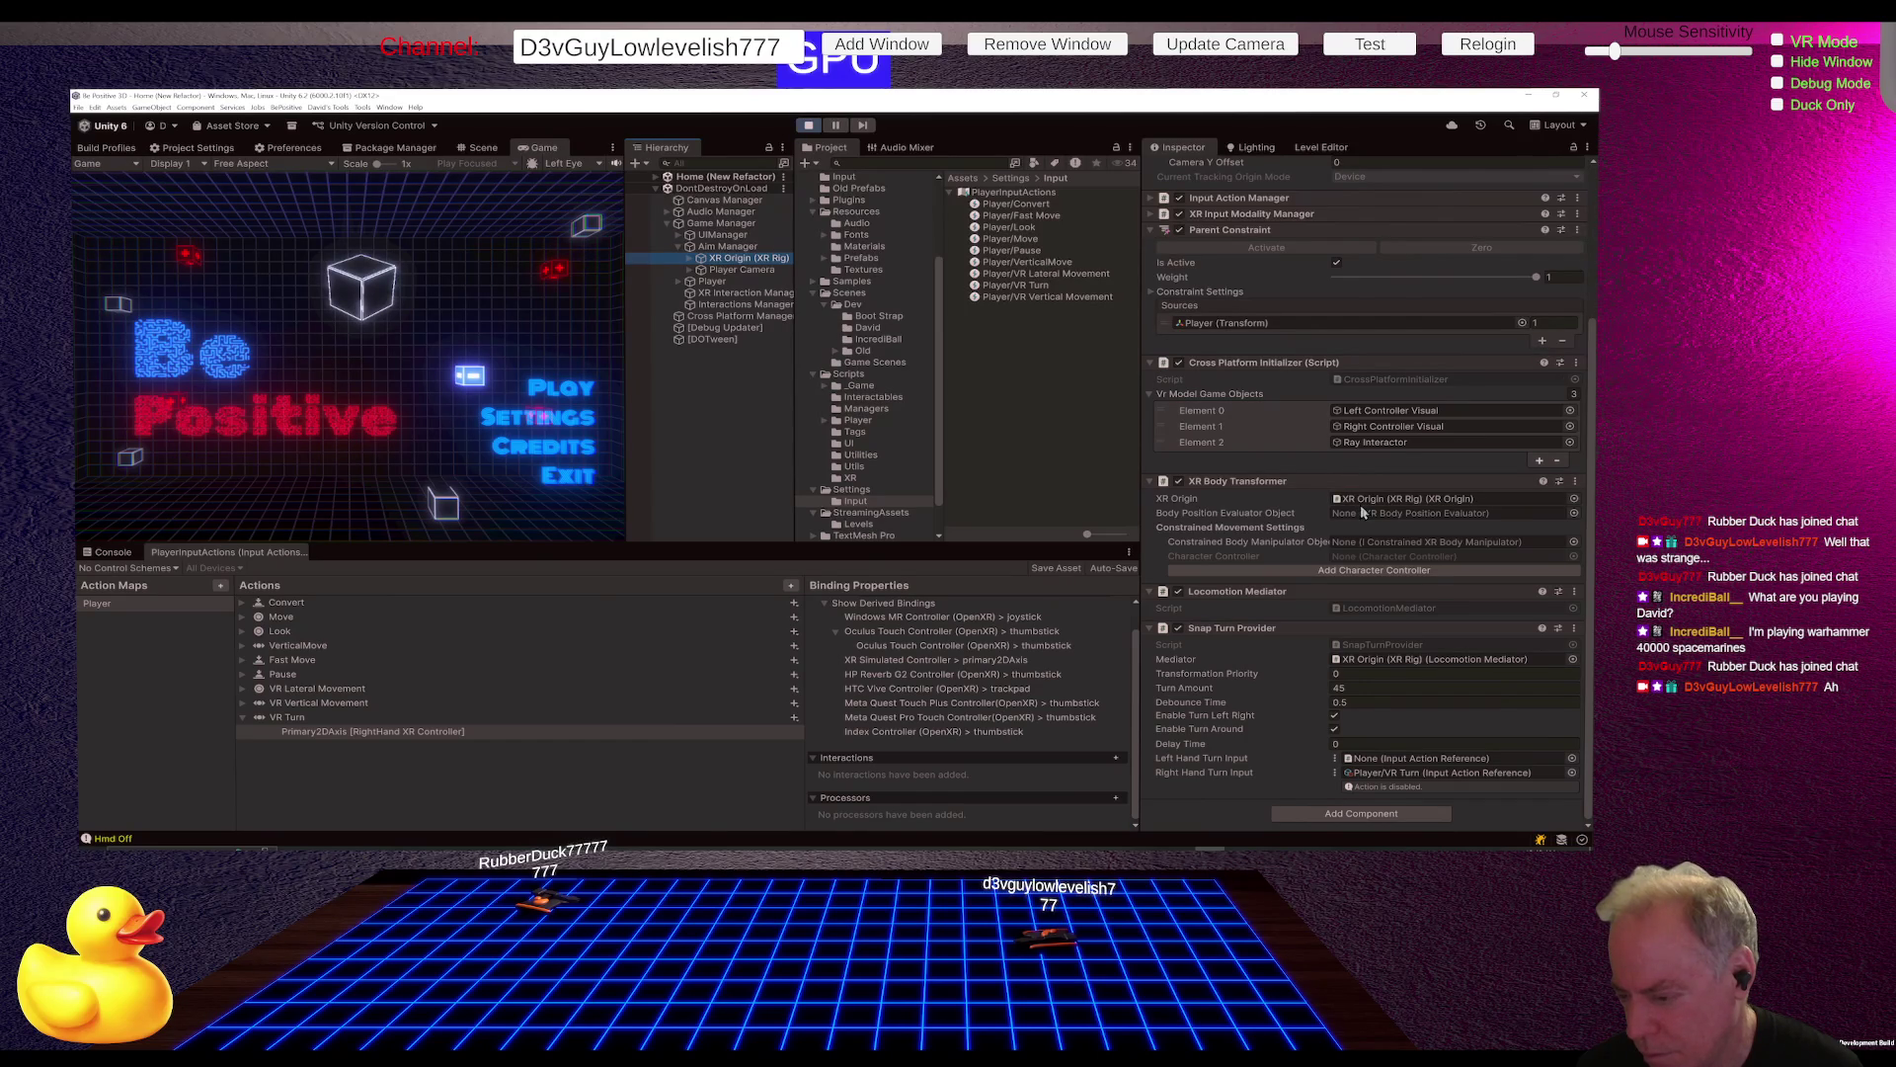
key("alt+Tab")
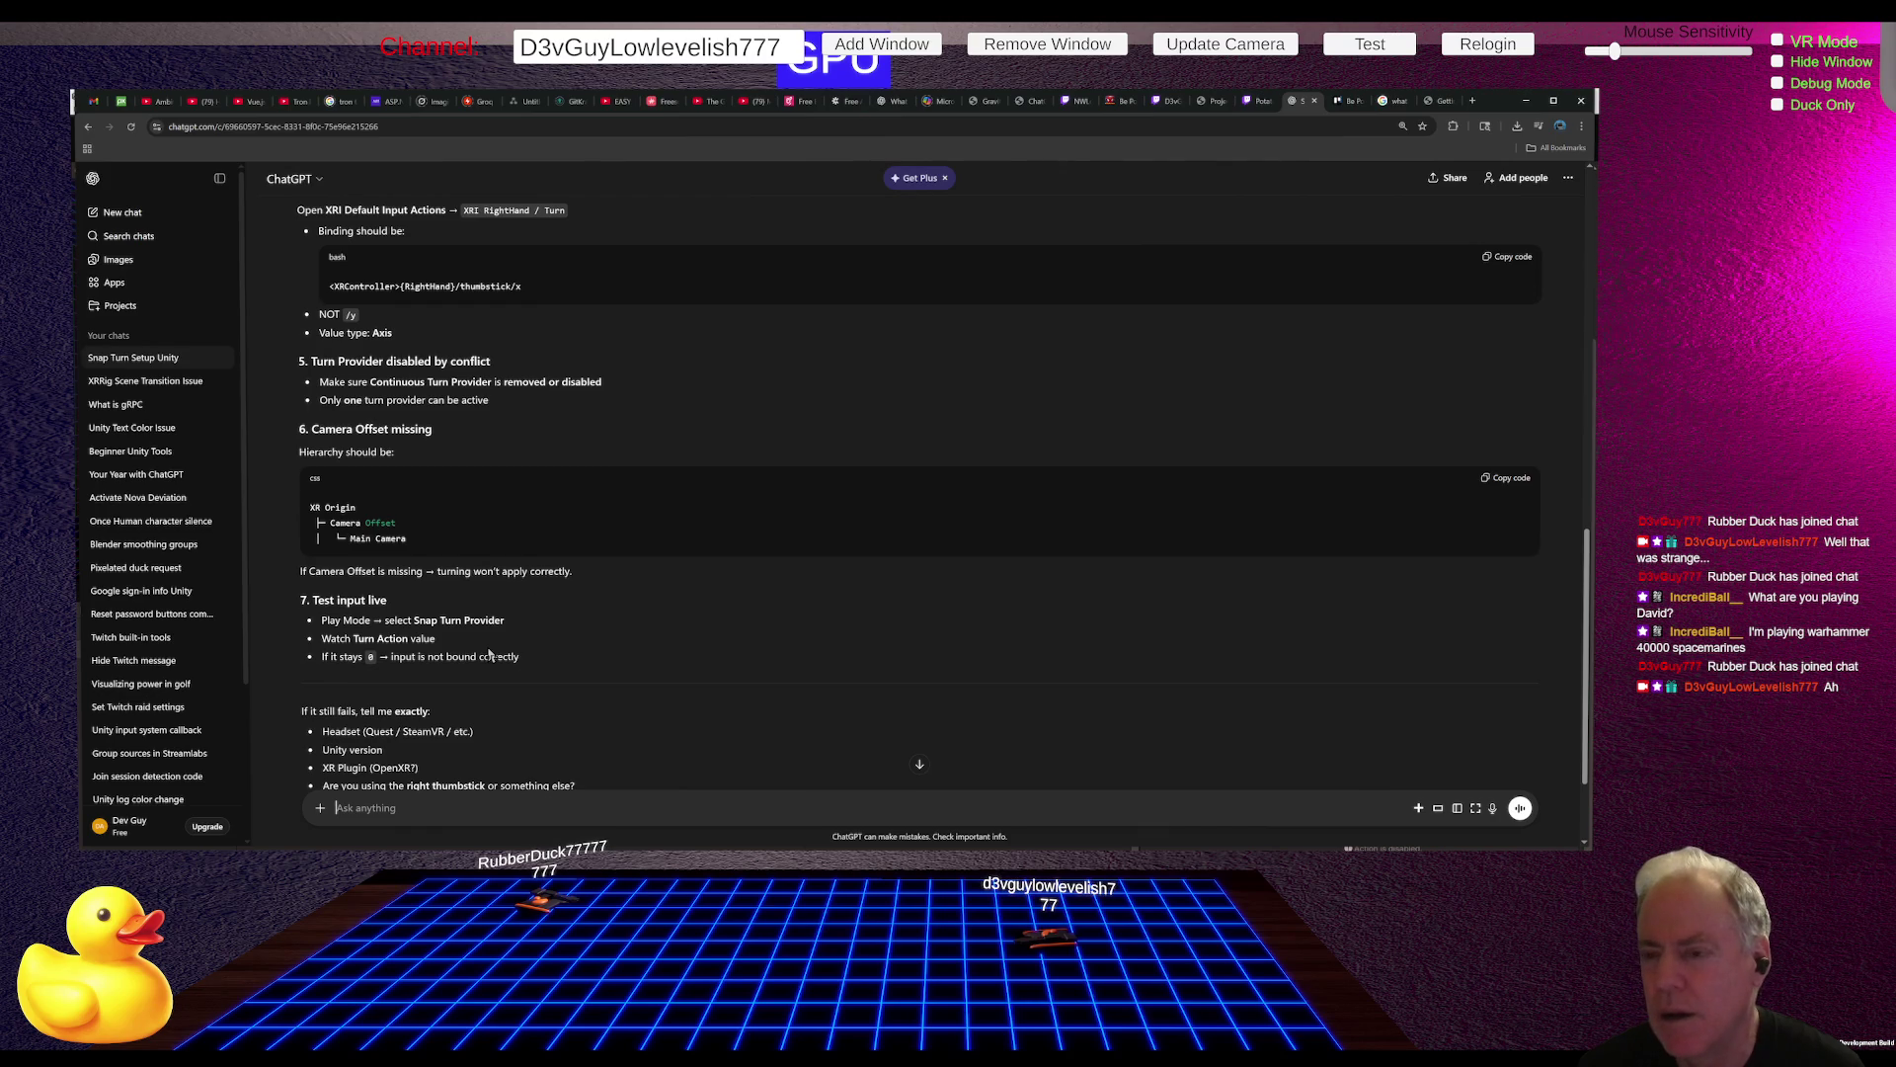
key("alt+Tab")
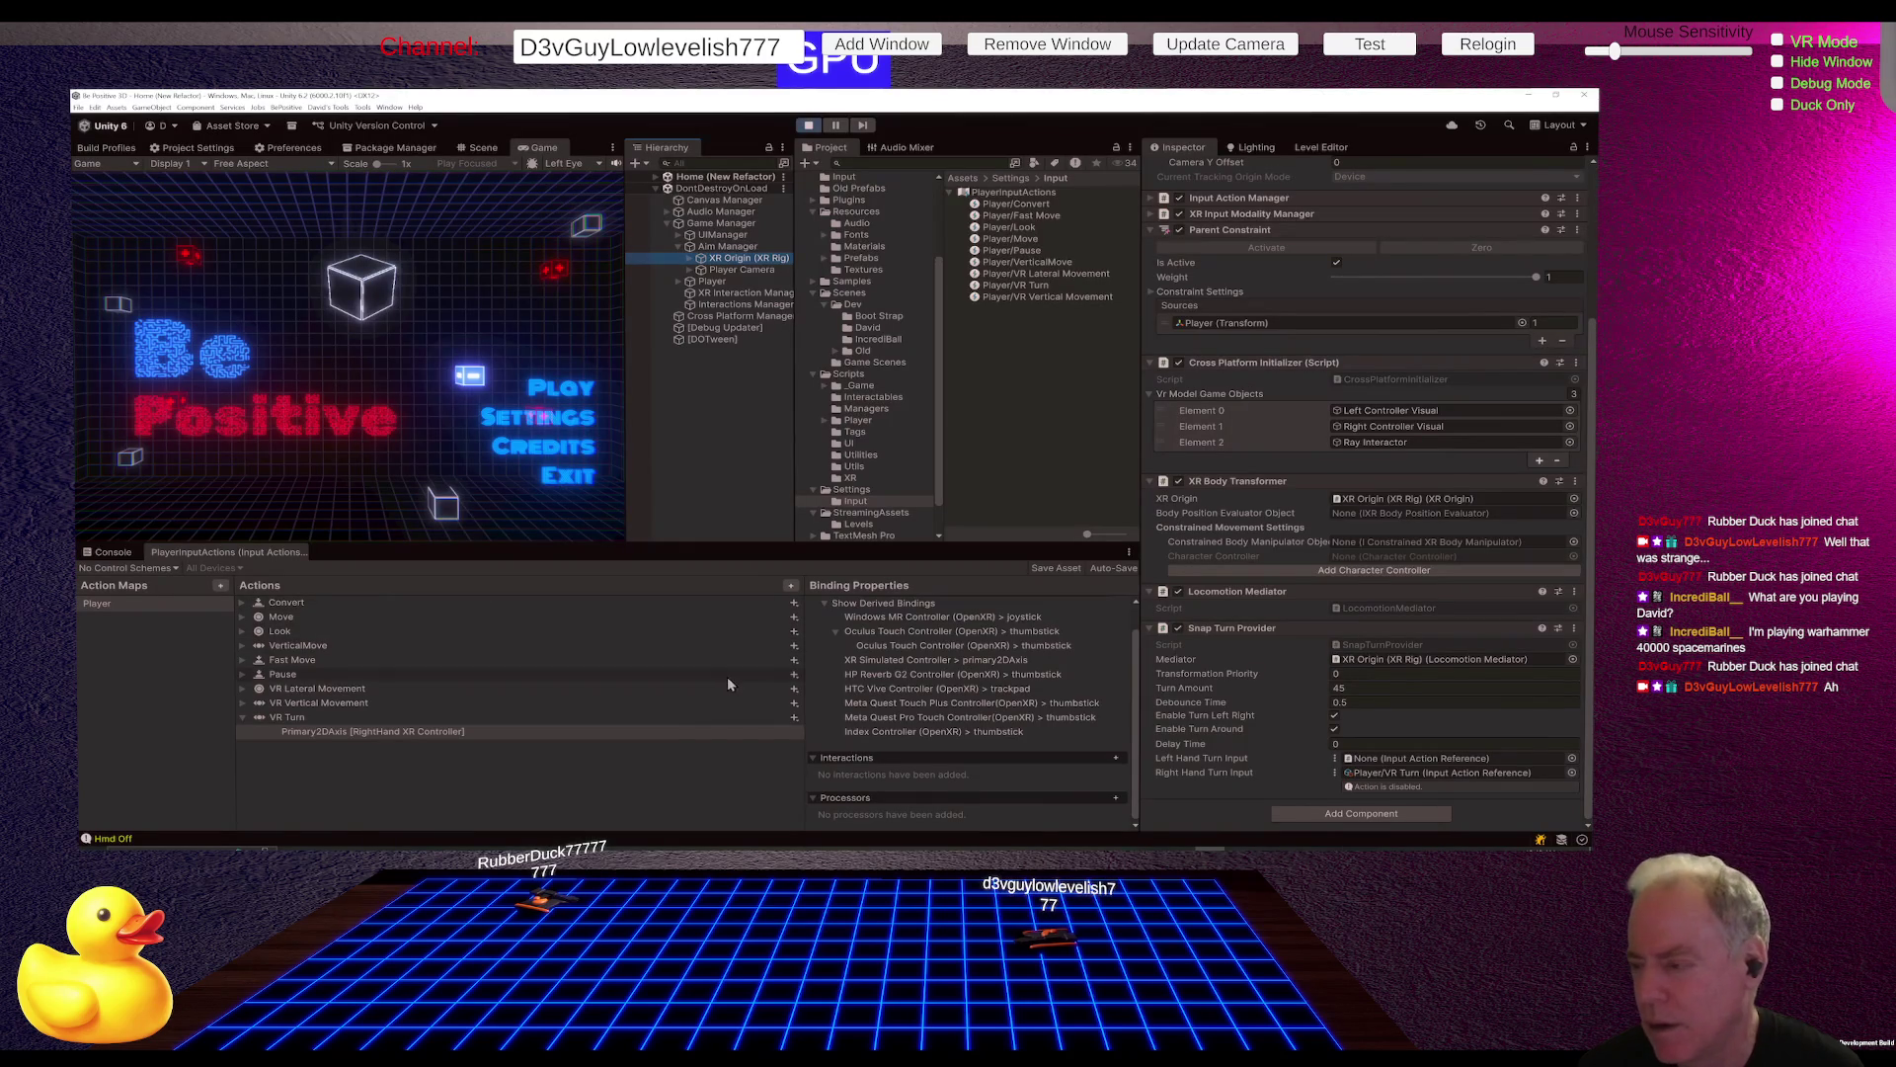
left_click(1588, 149)
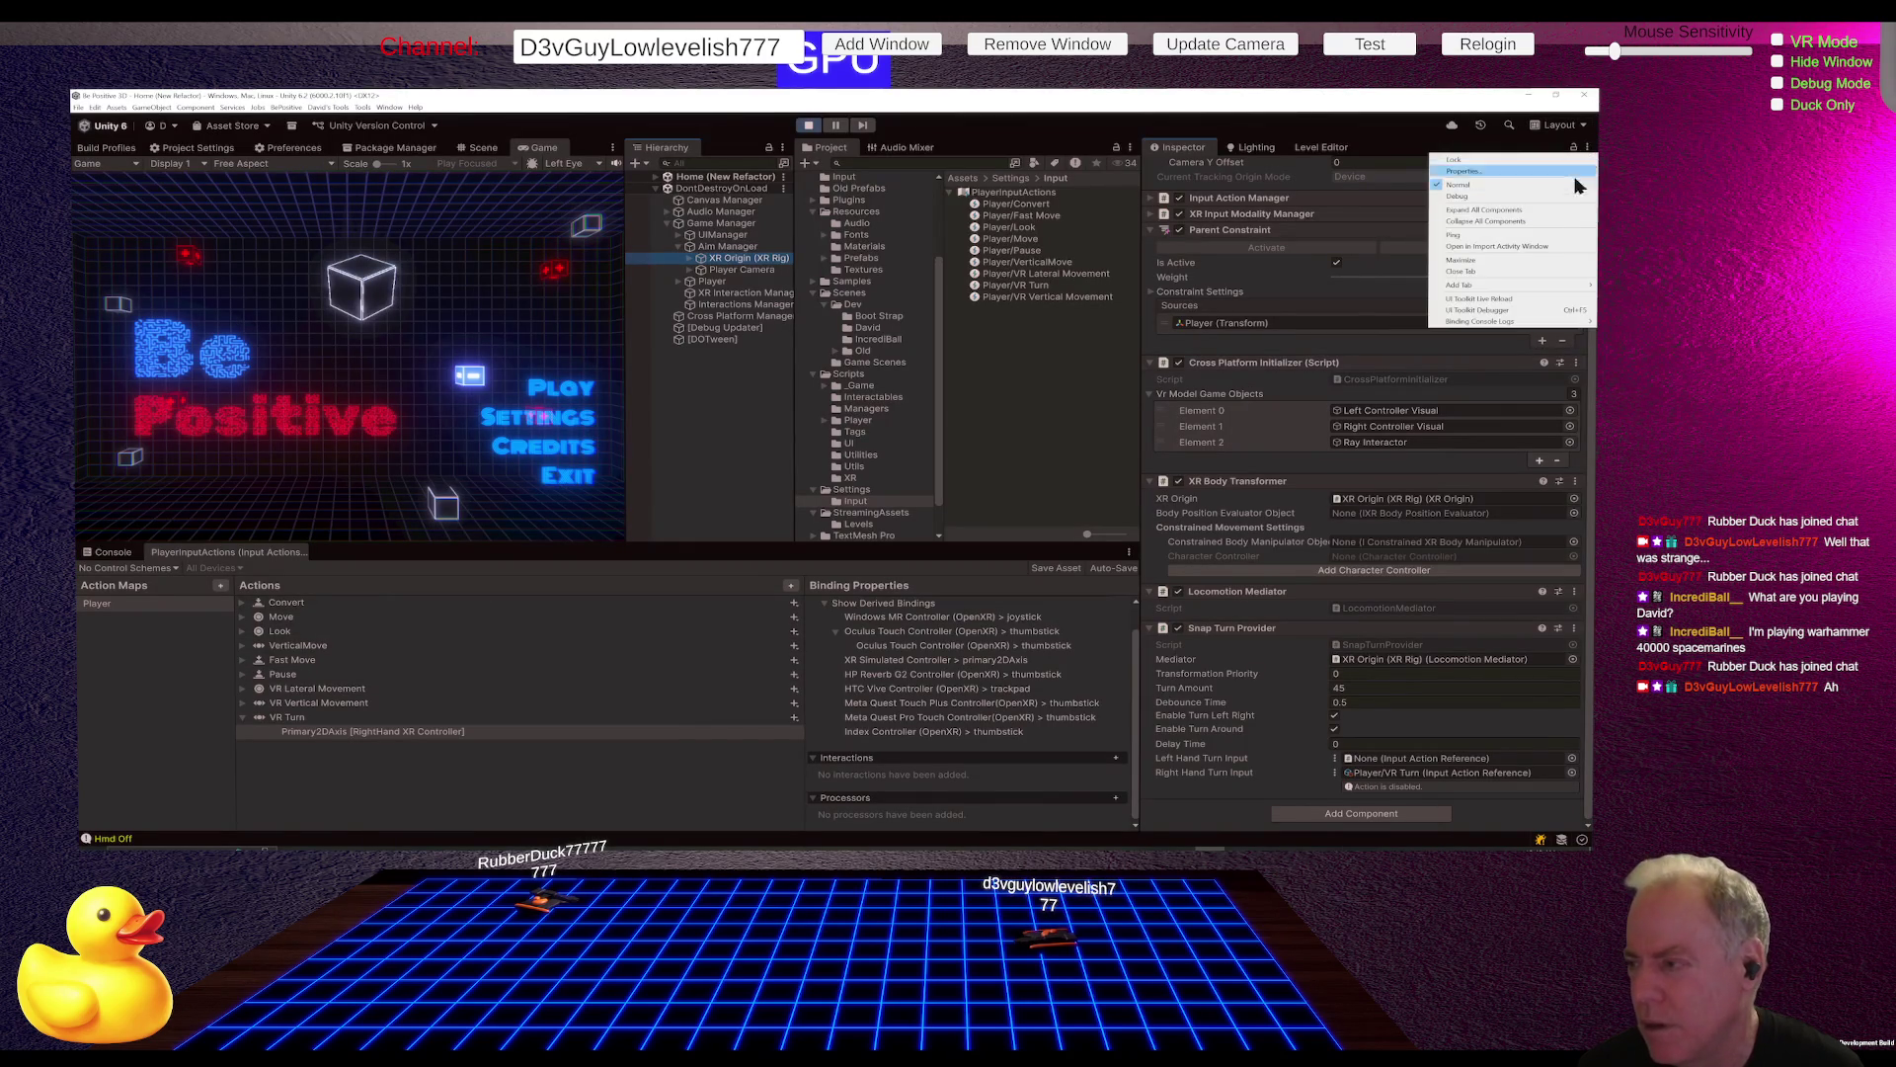
Step: Switch the Inspector to Debug mode and show Snap Turn Provider's internal field names with Alt
left_click(1494, 199)
scroll(1377, 518, "down", 5)
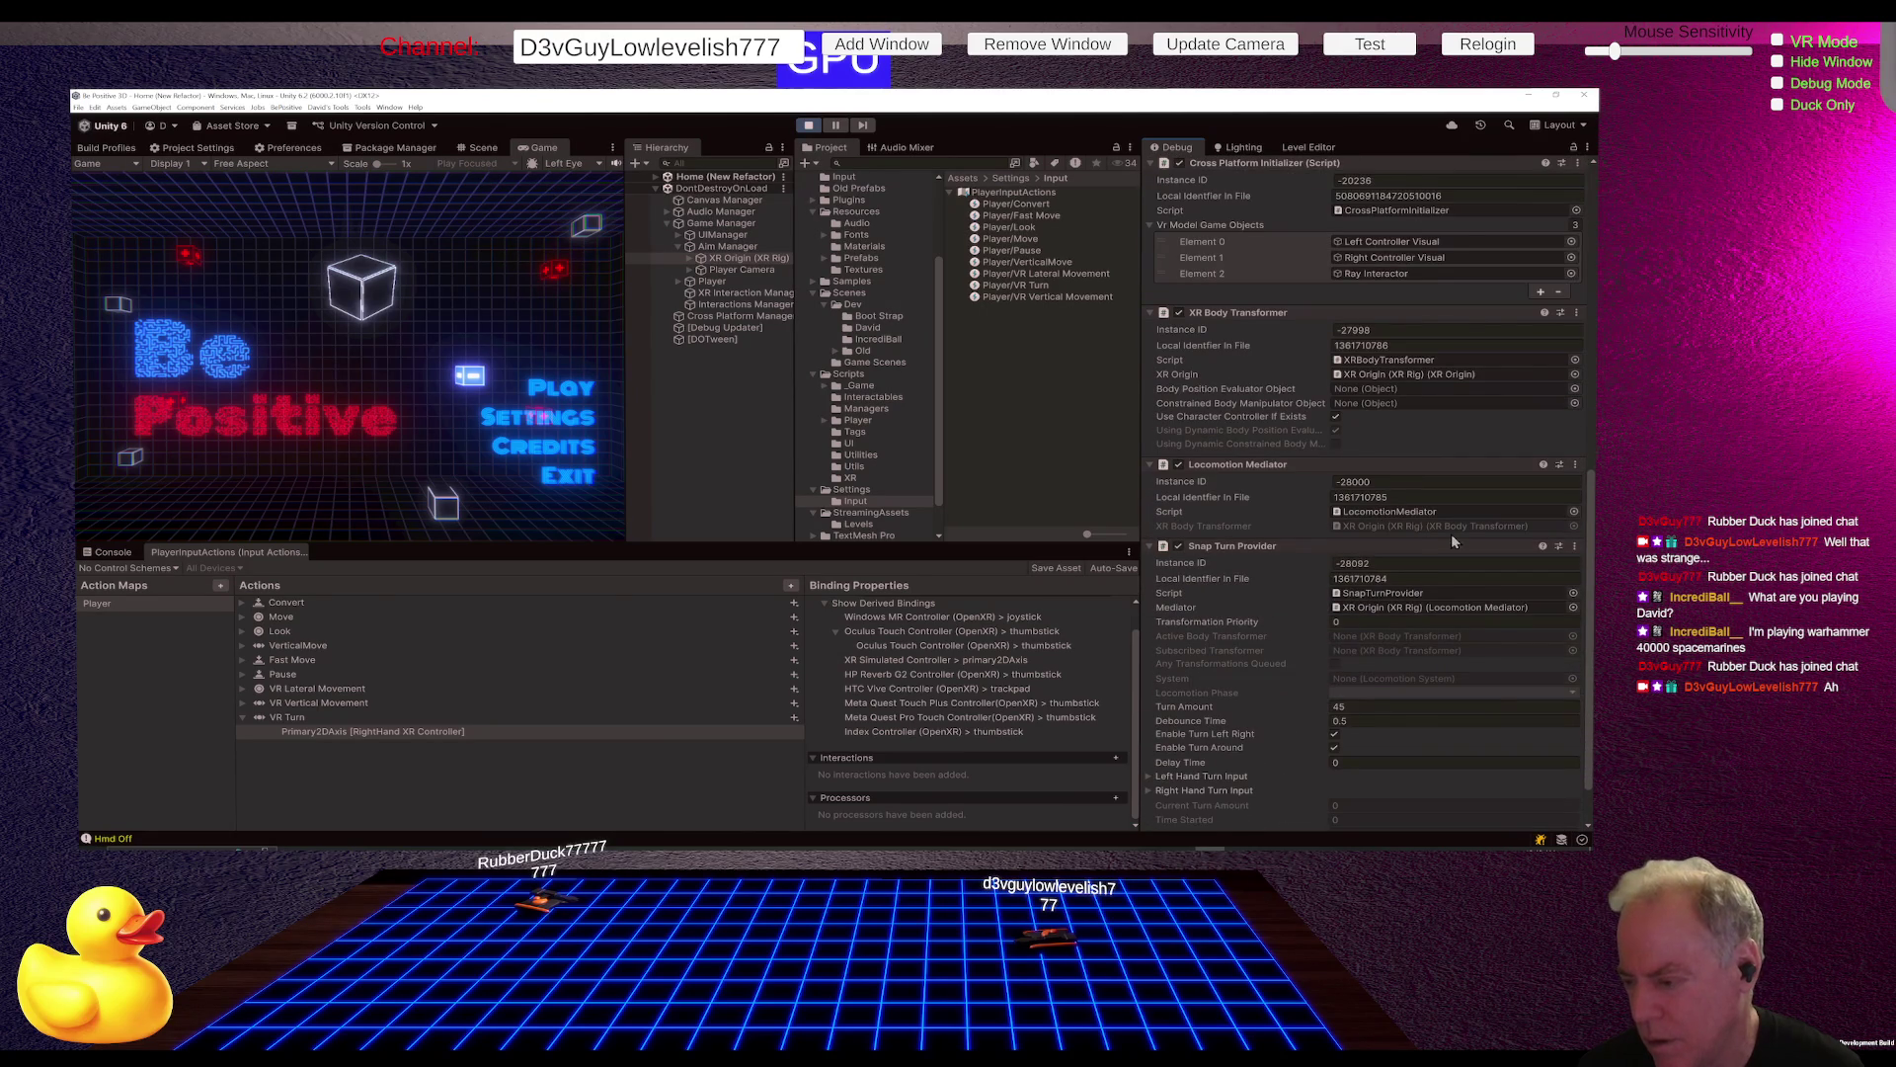
scroll(1450, 533, "down", 1)
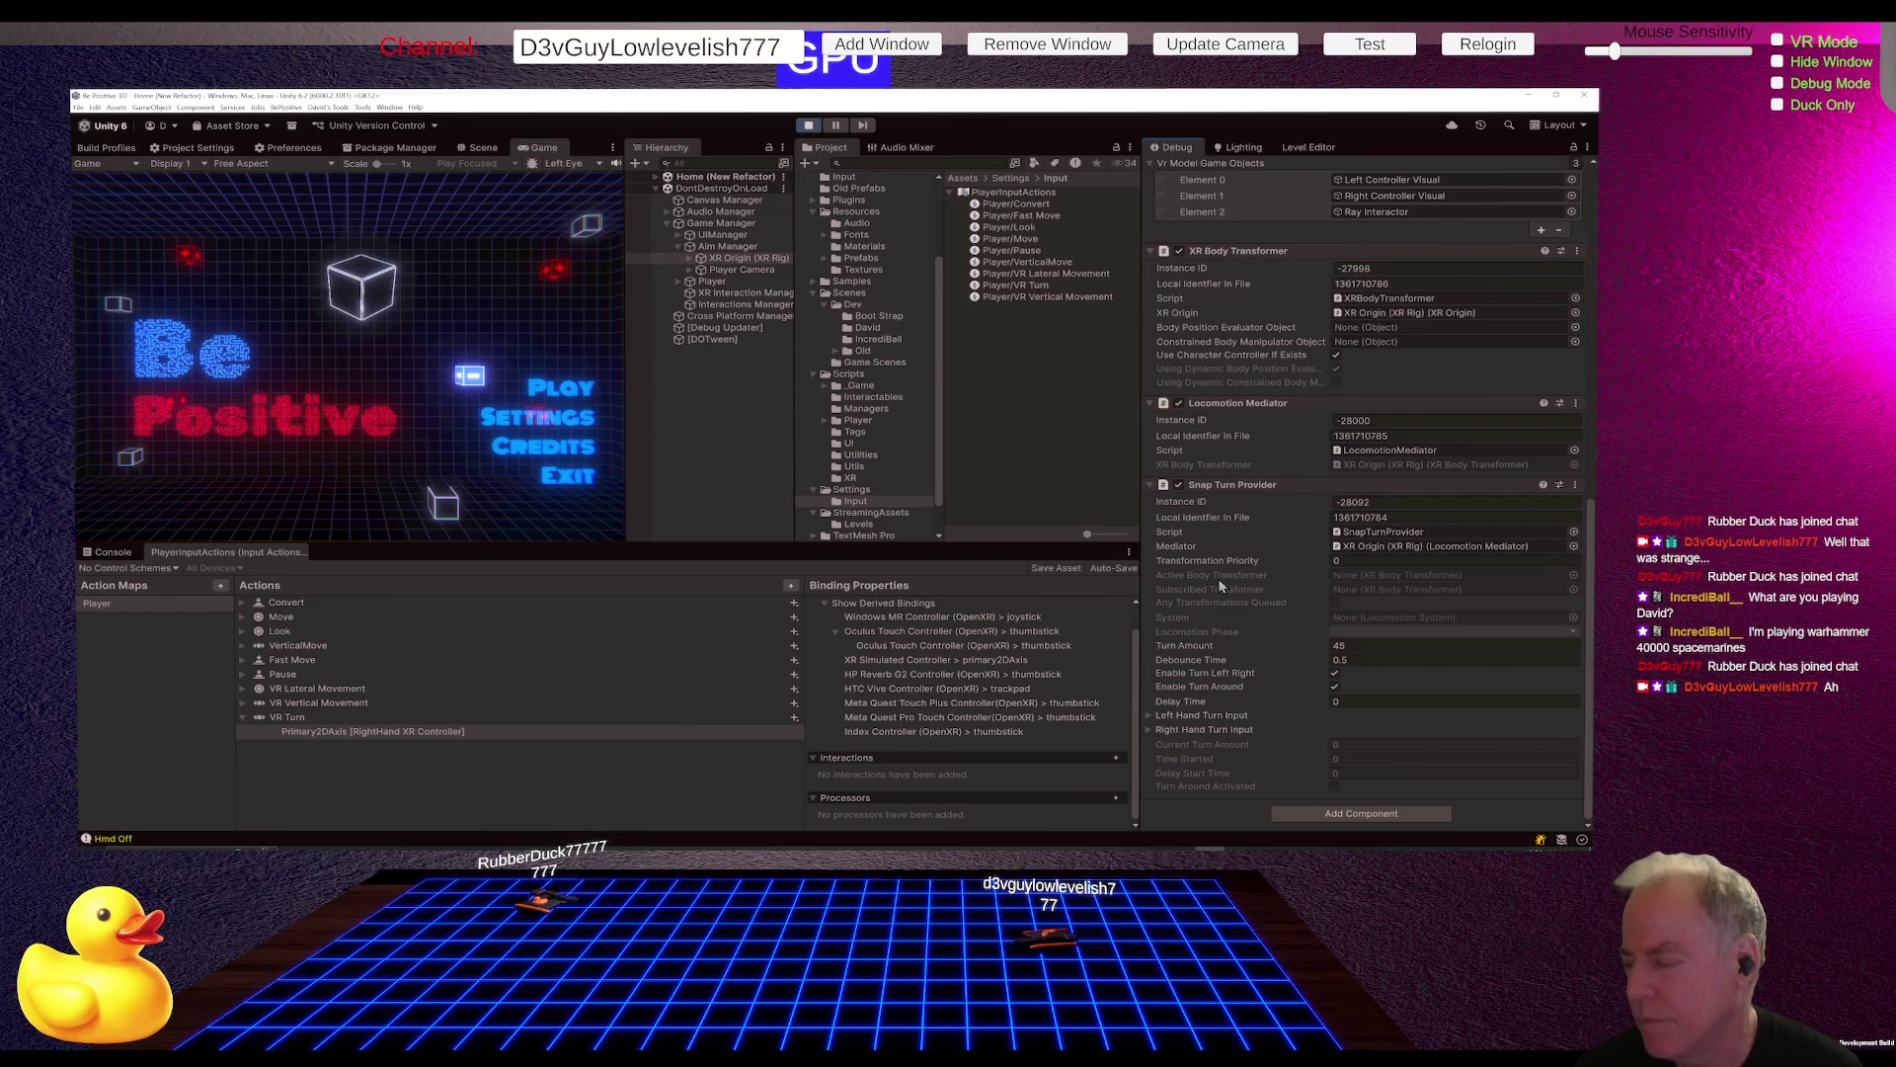
key("alt")
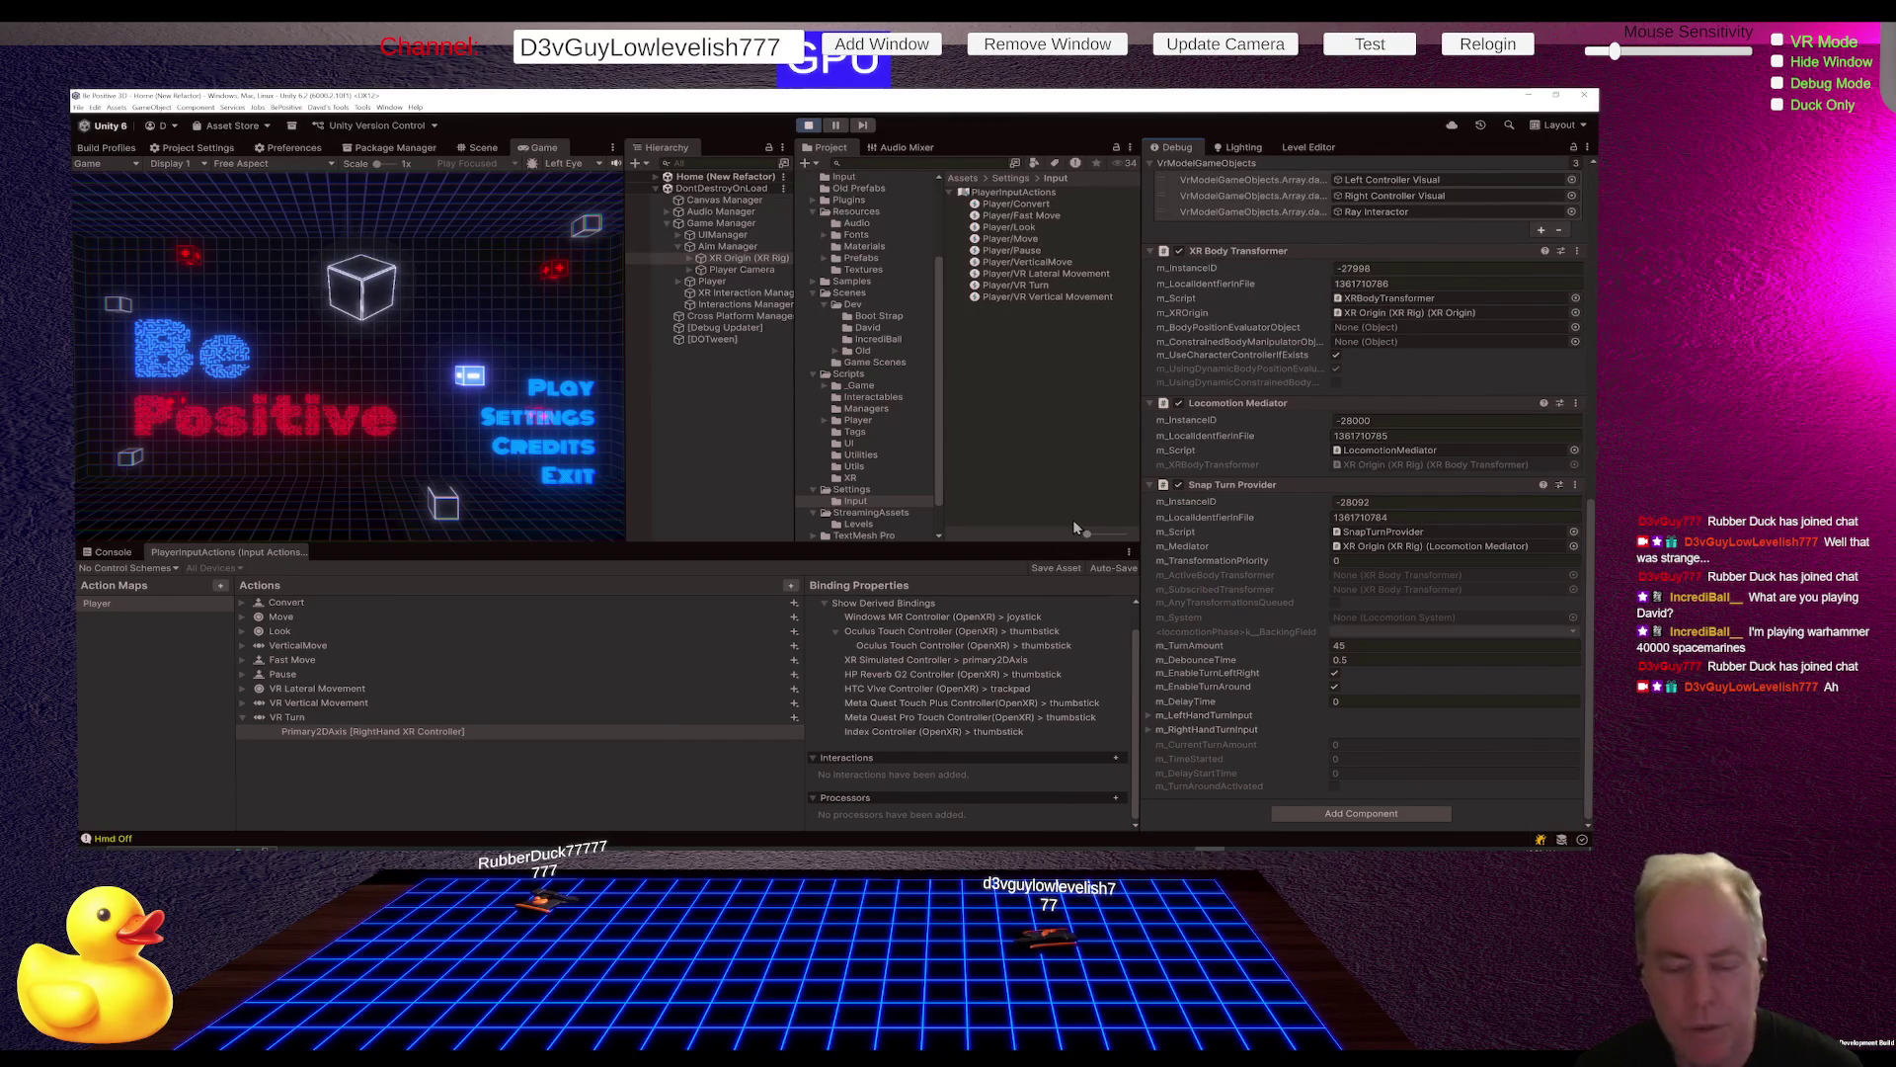
key("alt+Tab")
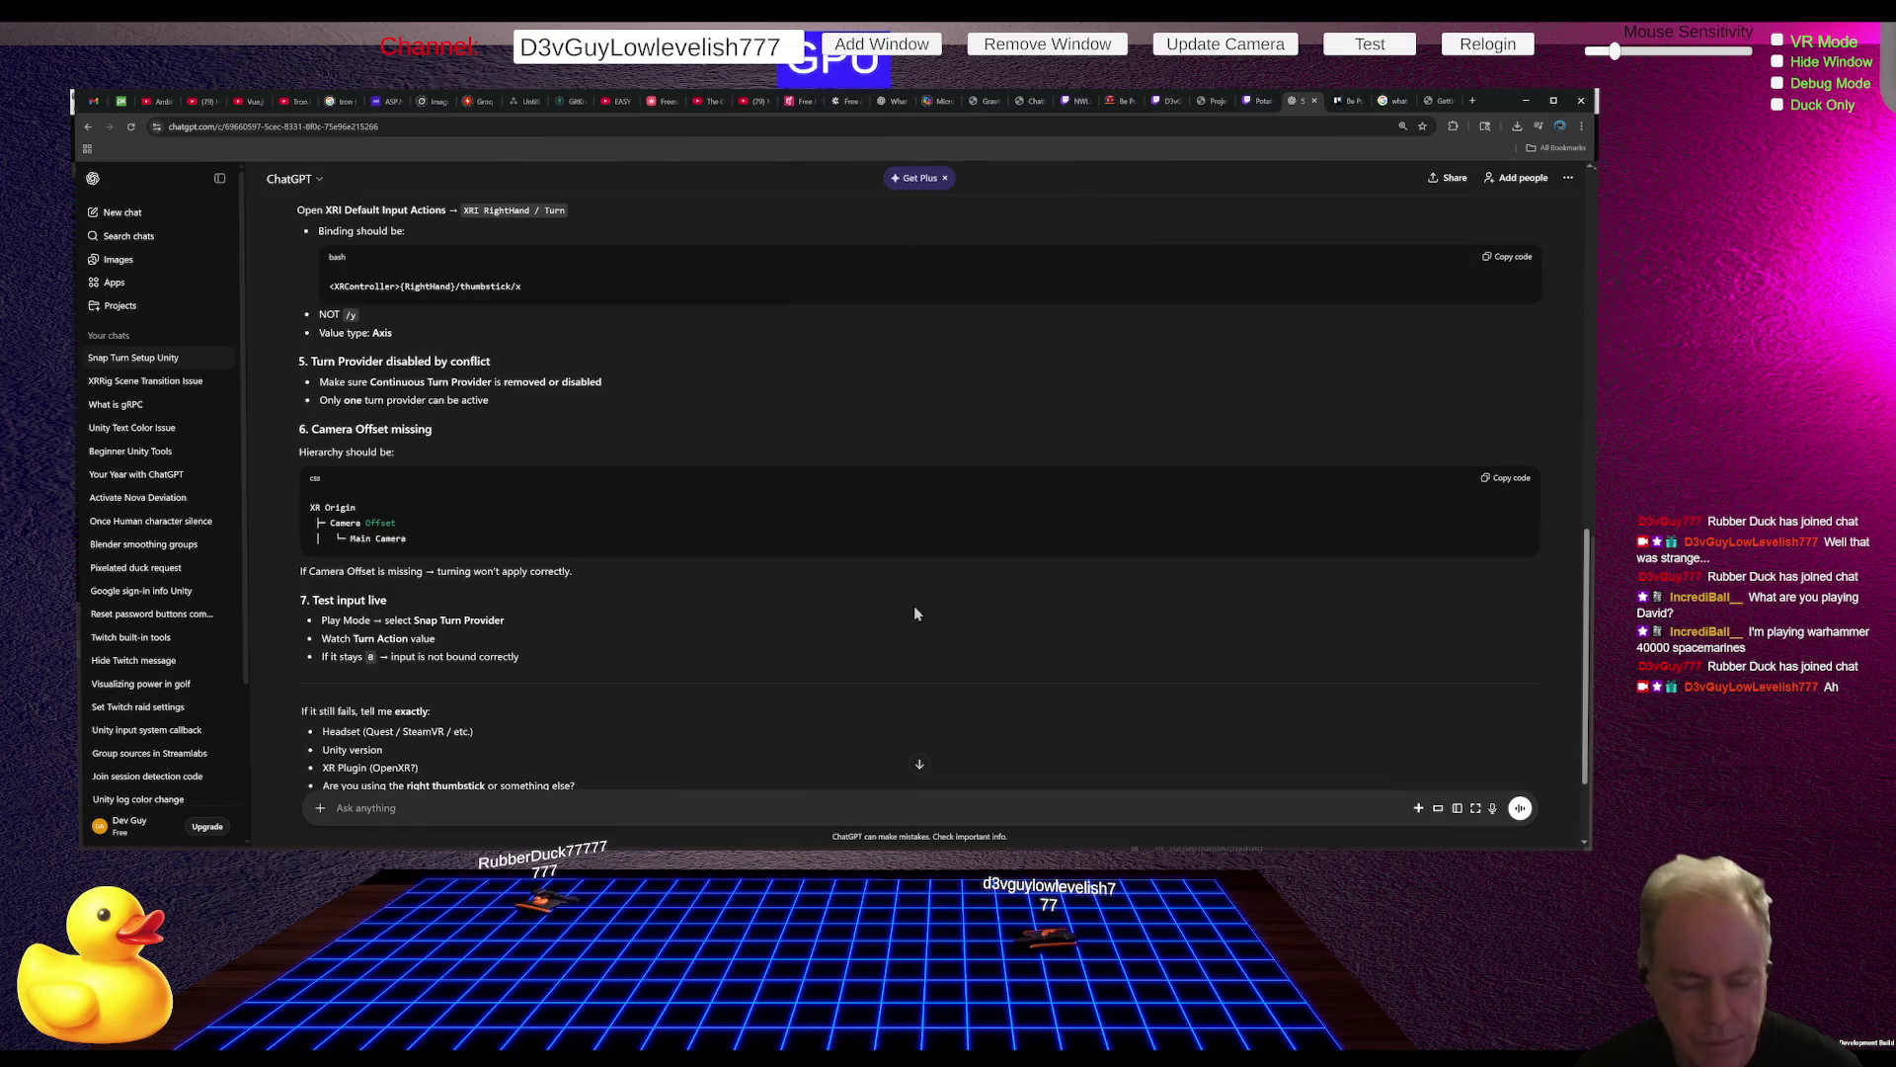
Step: Ask ChatGPT how to test input live, sending 'How does Livinpve'
scroll(915, 606, "down", 1)
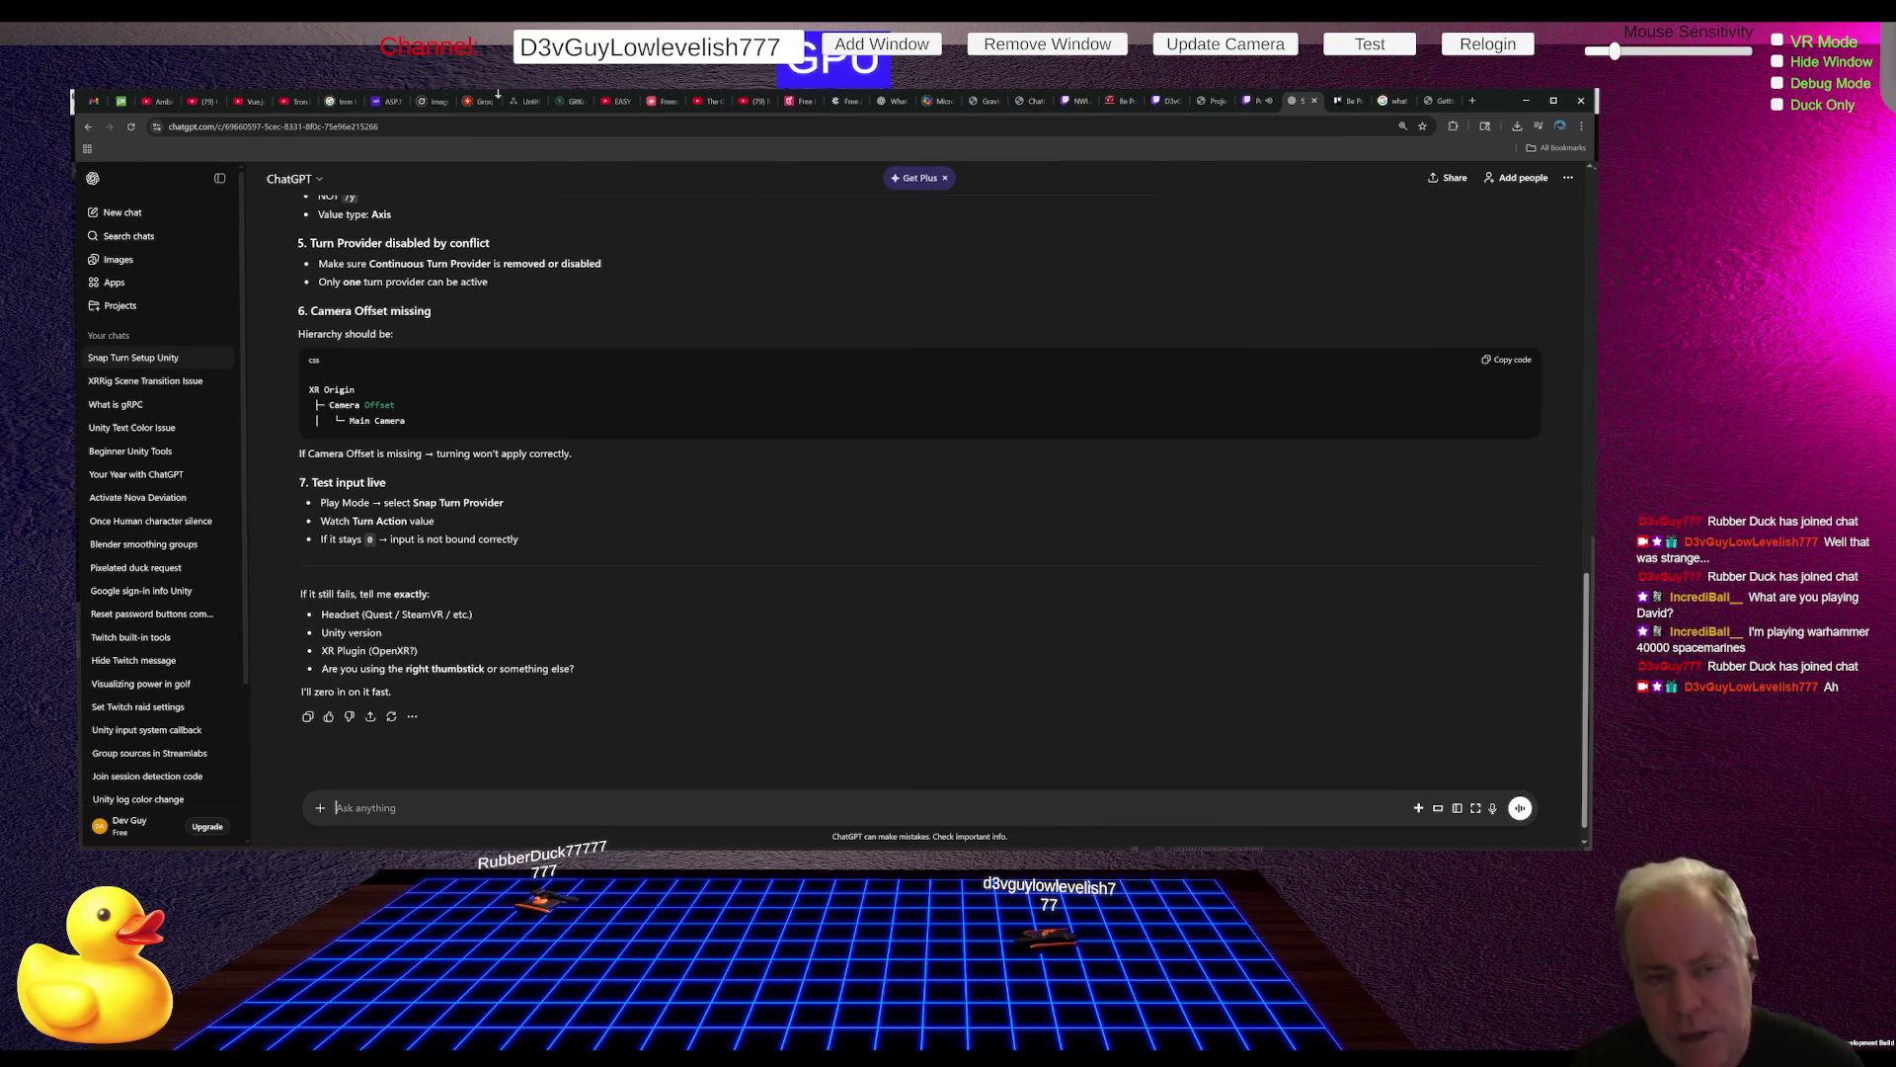
left_click(320, 182)
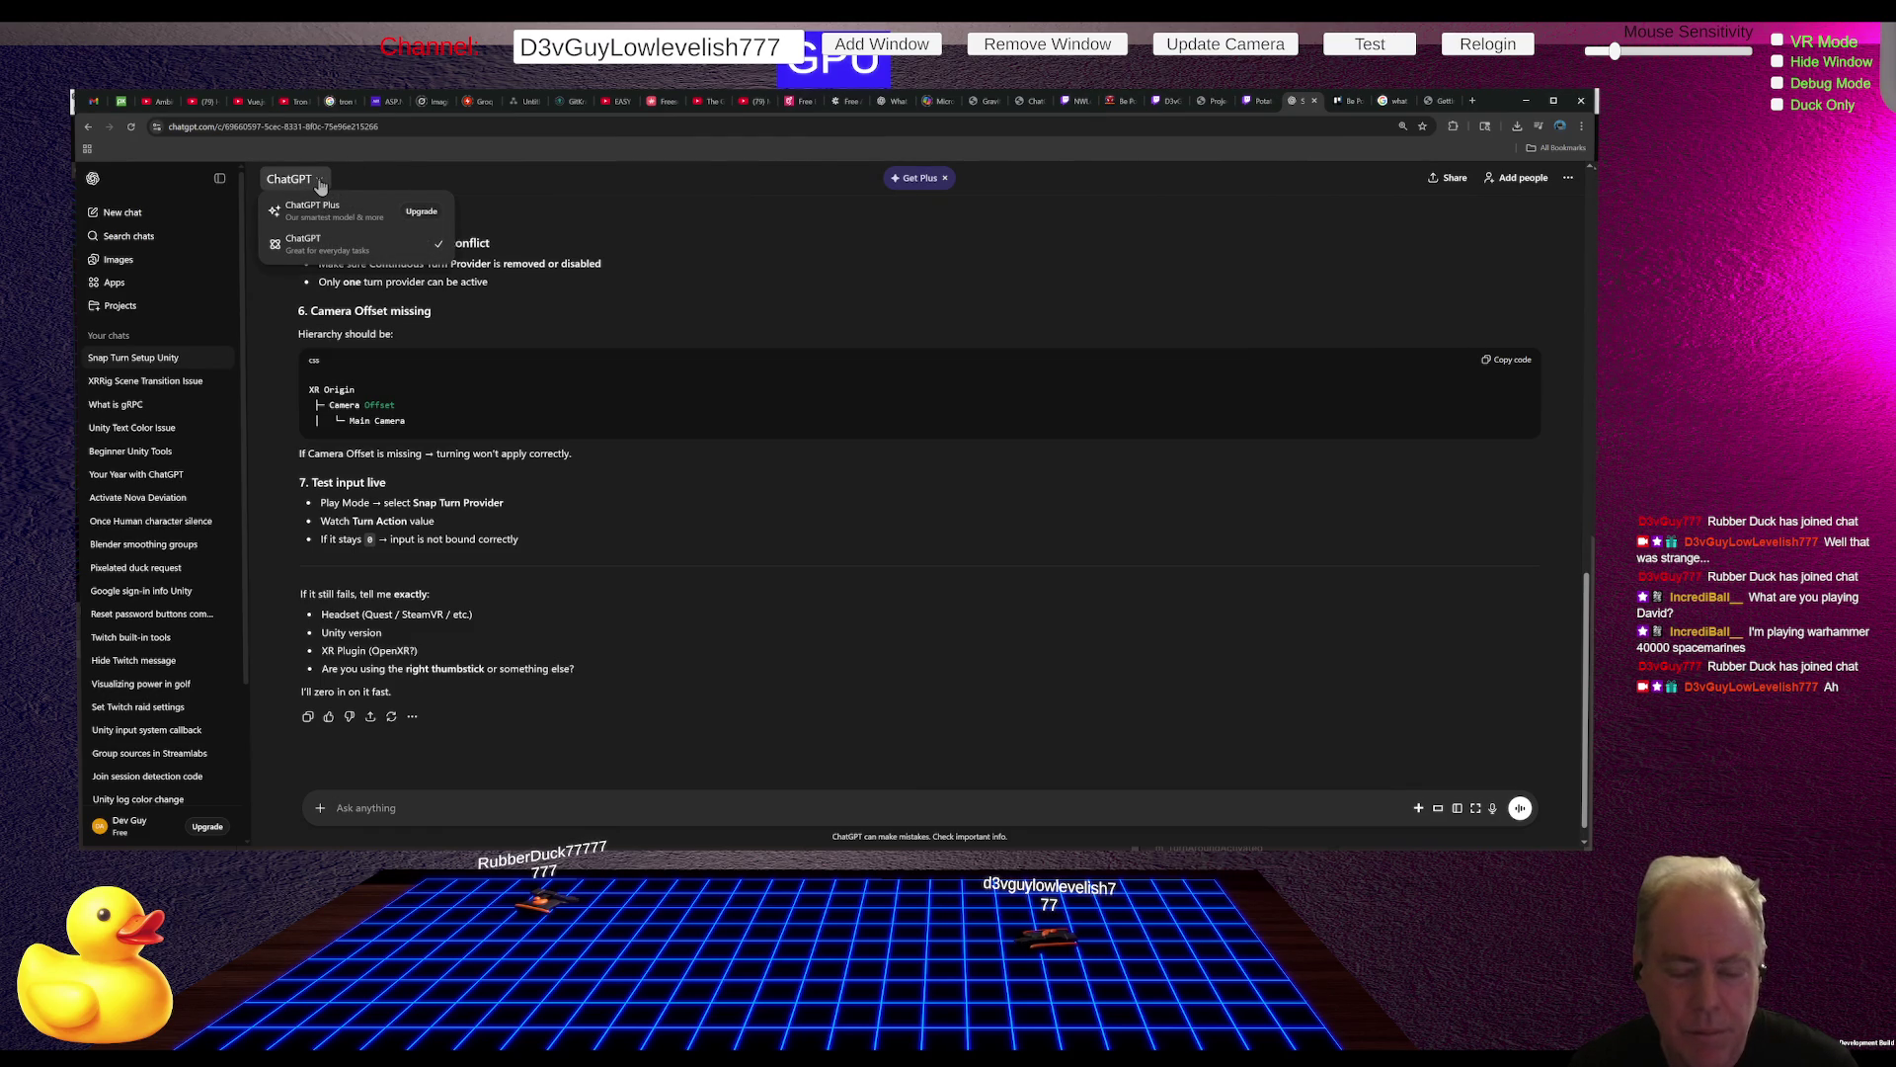
left_click(436, 798)
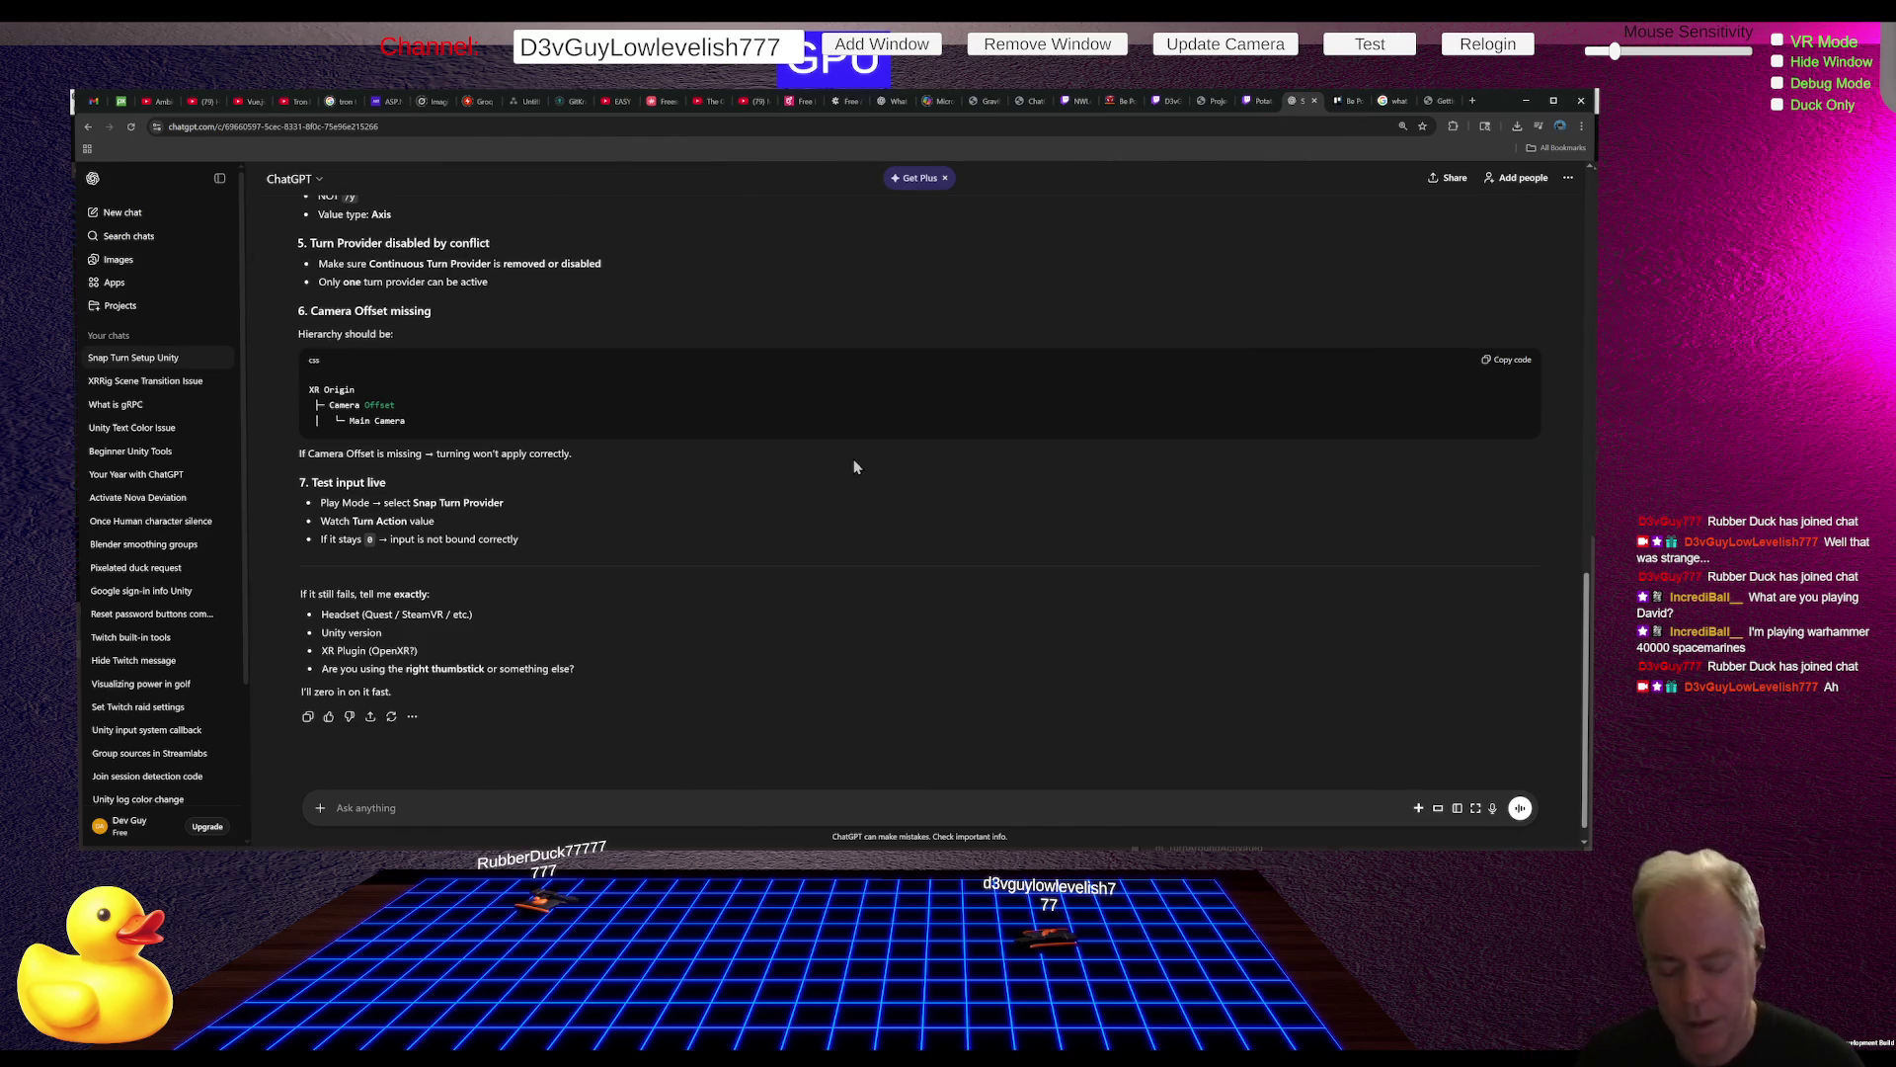
type("How to")
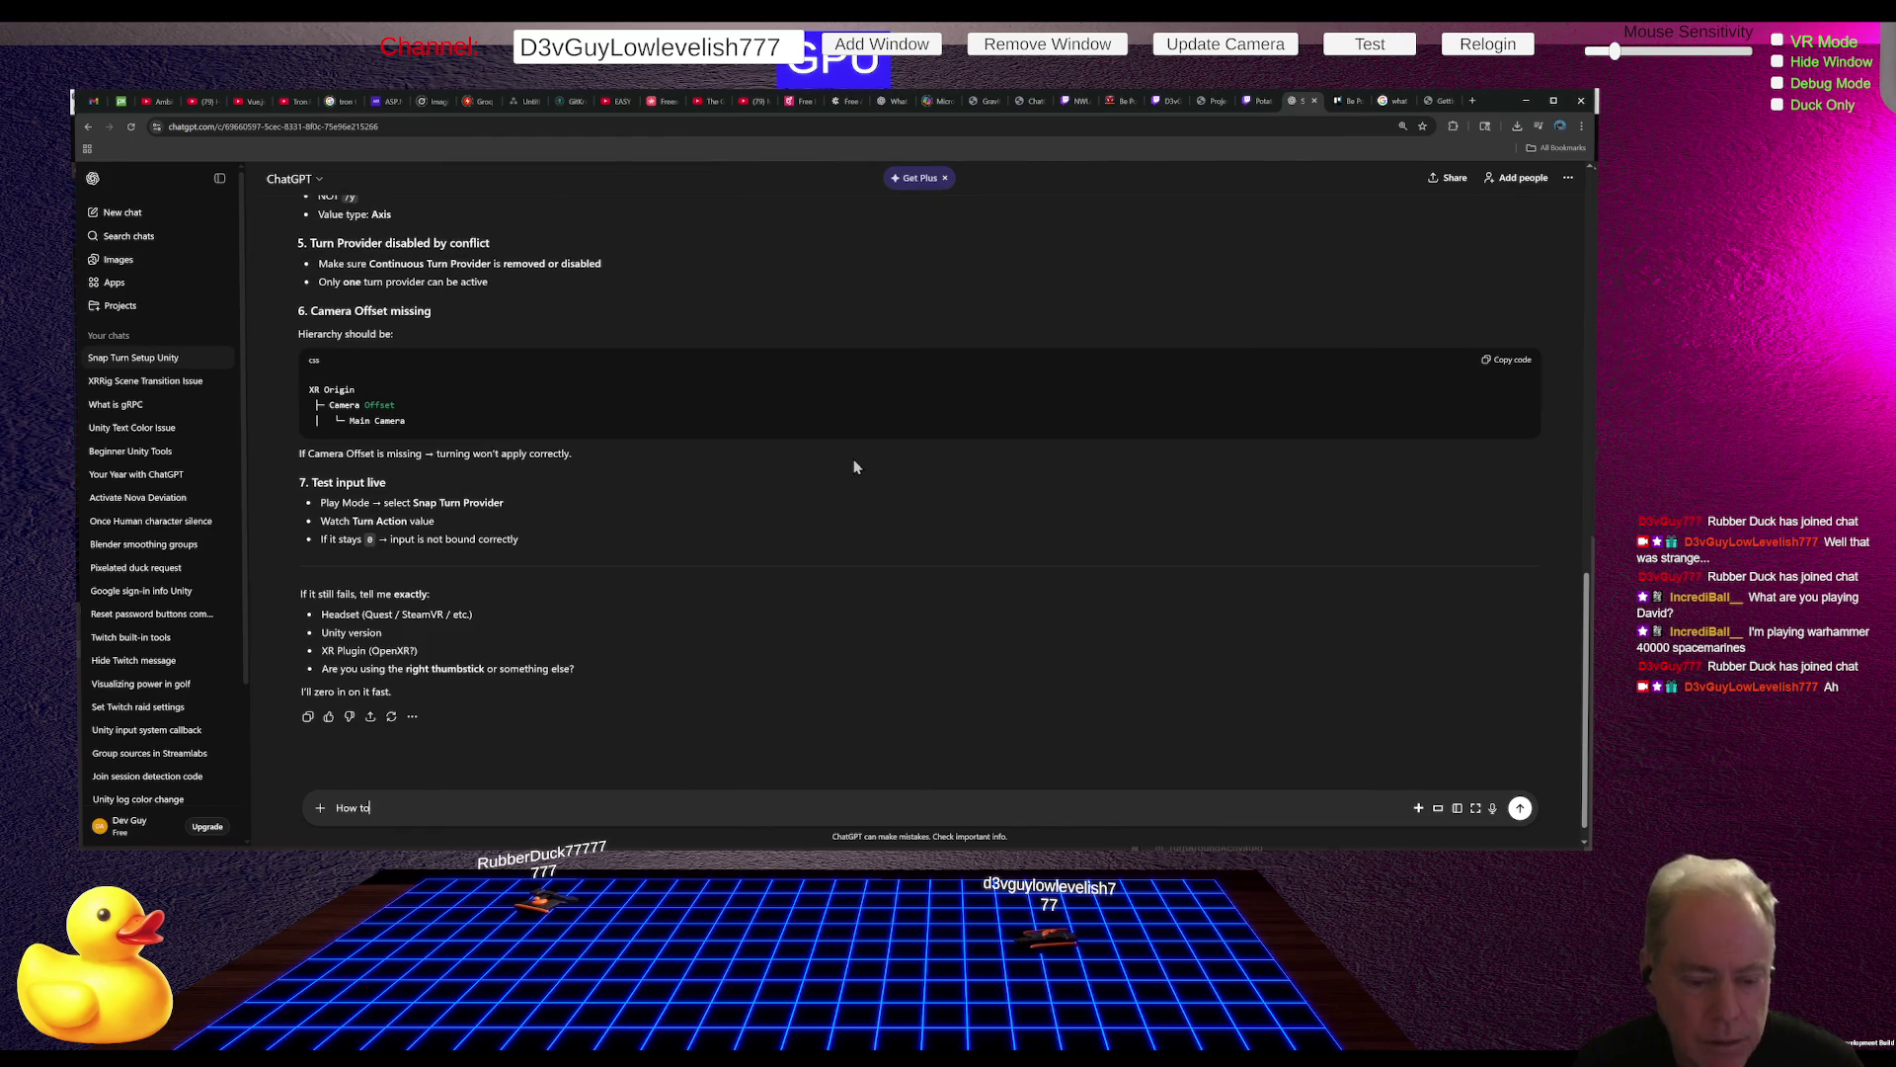
key("BackSpace")
key("BackSpace")
type("do I")
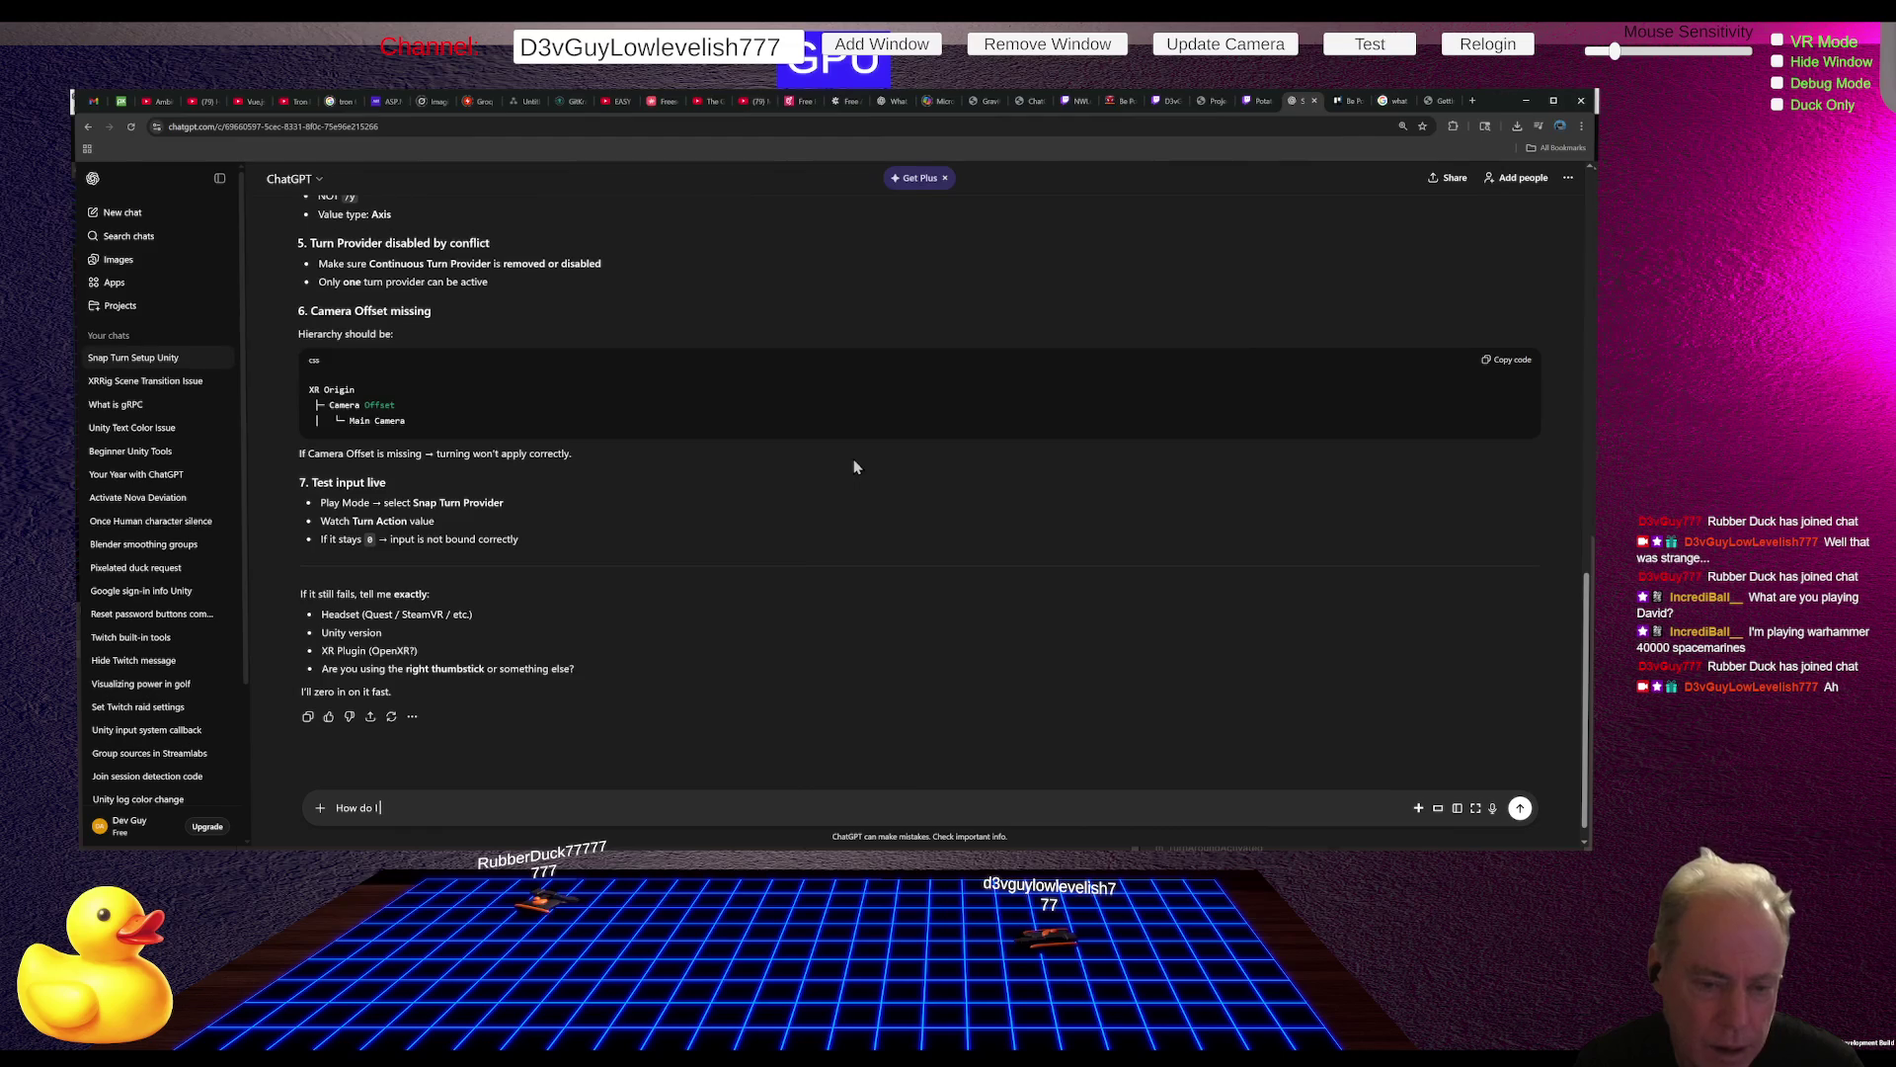
type(" Tes")
type(" Liv")
type("input li")
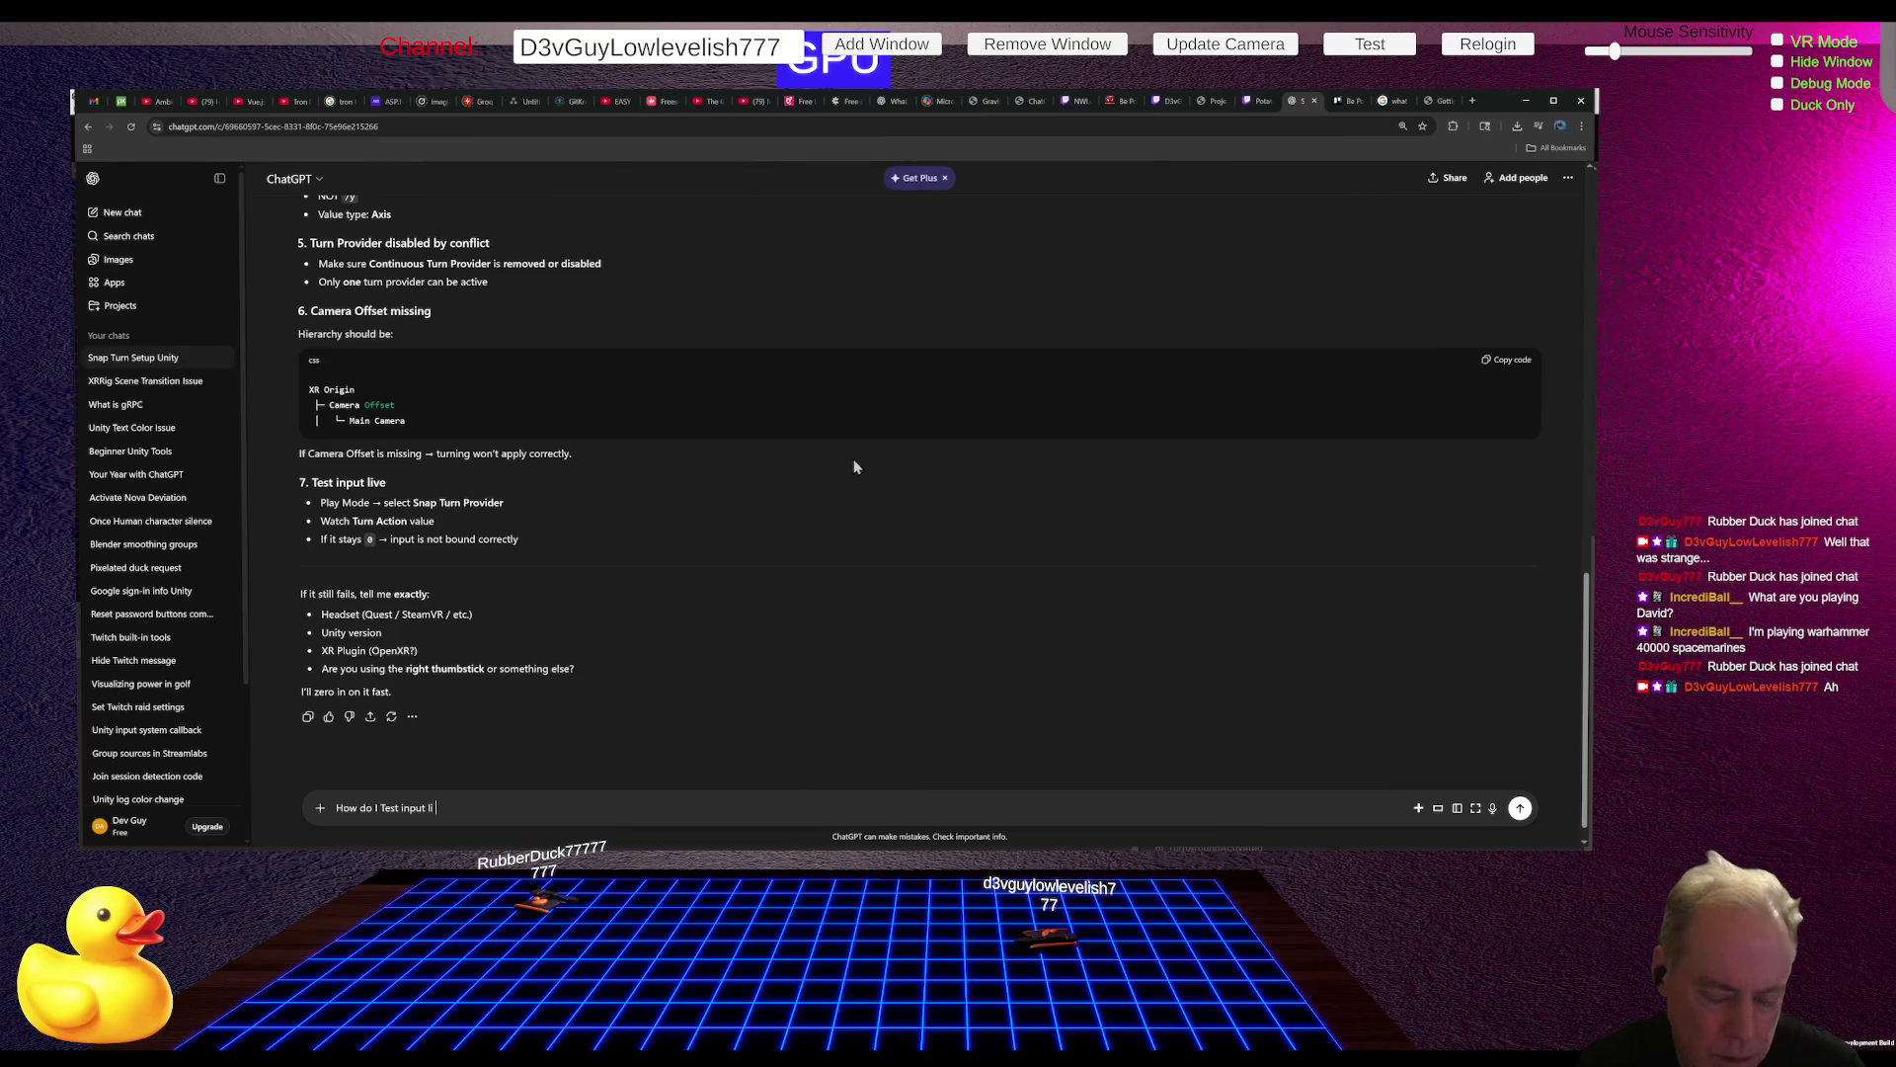
type("ve")
key("Return")
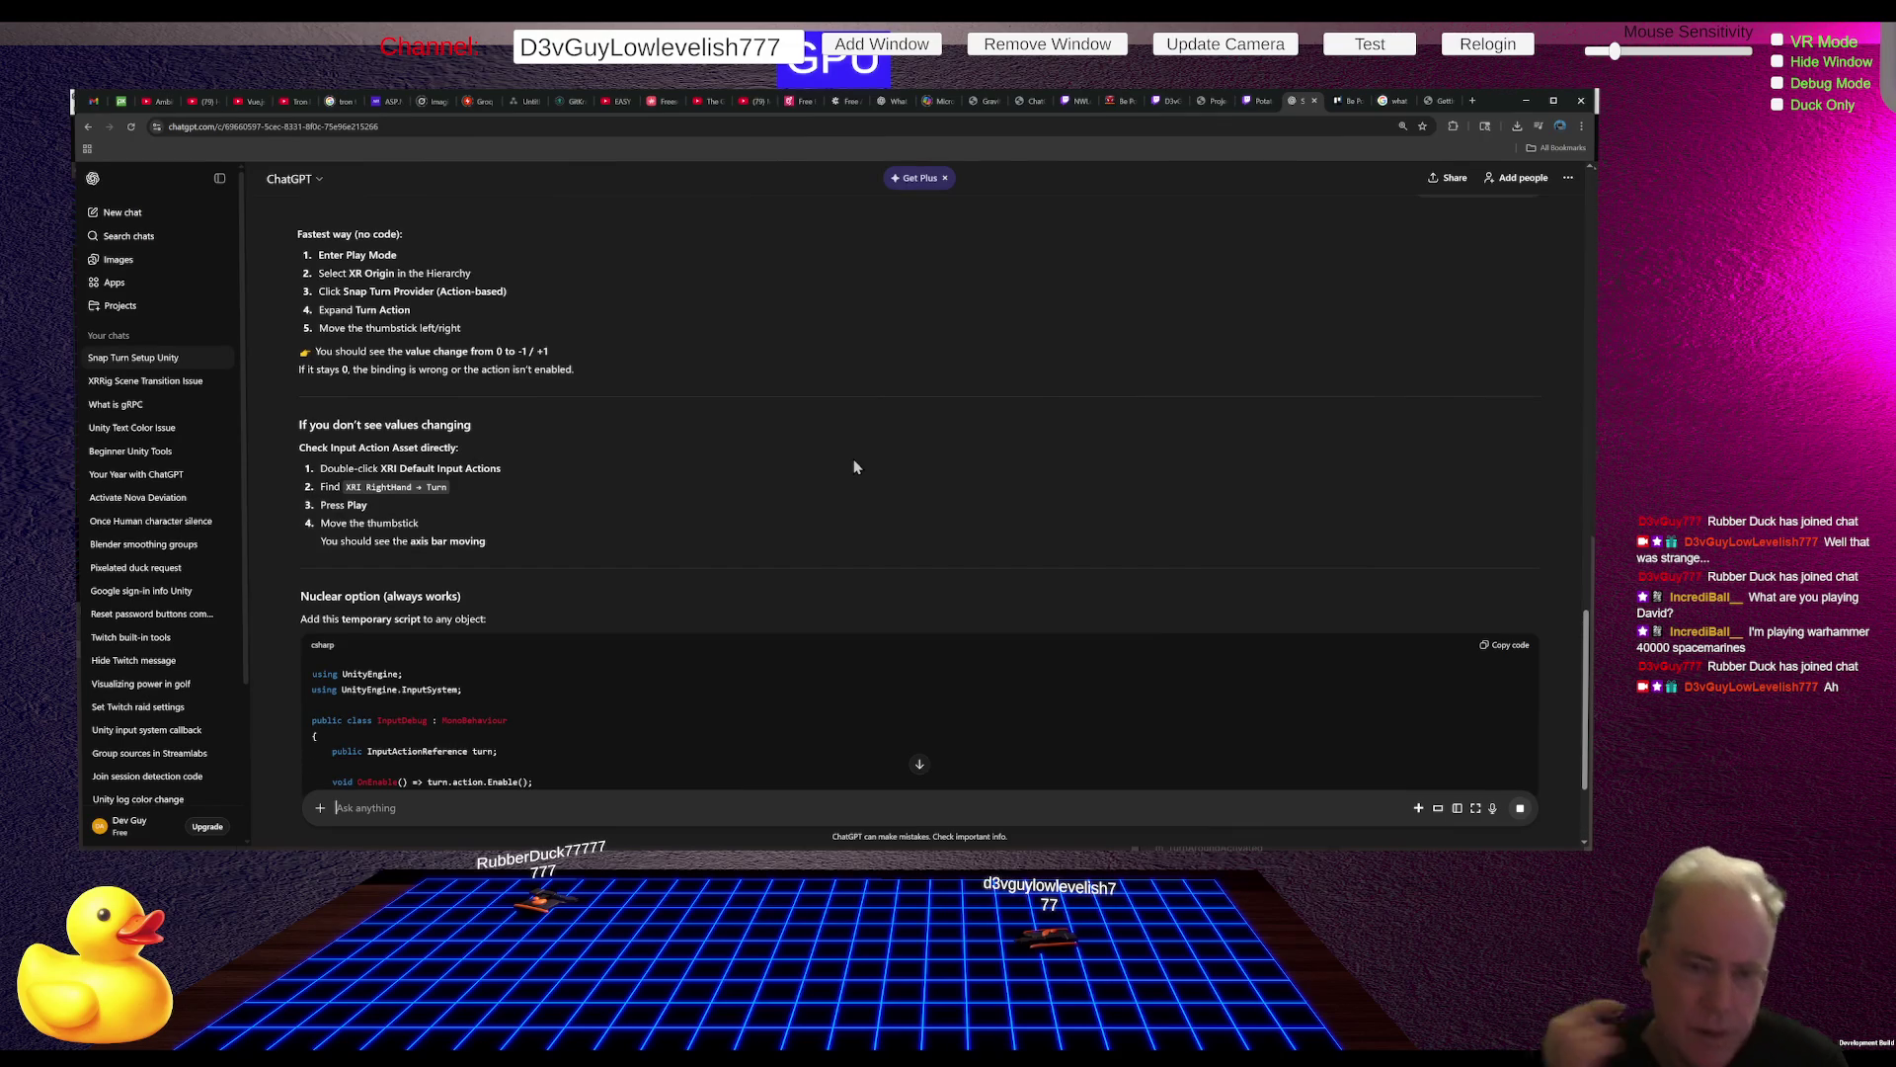
key("alt+Tab")
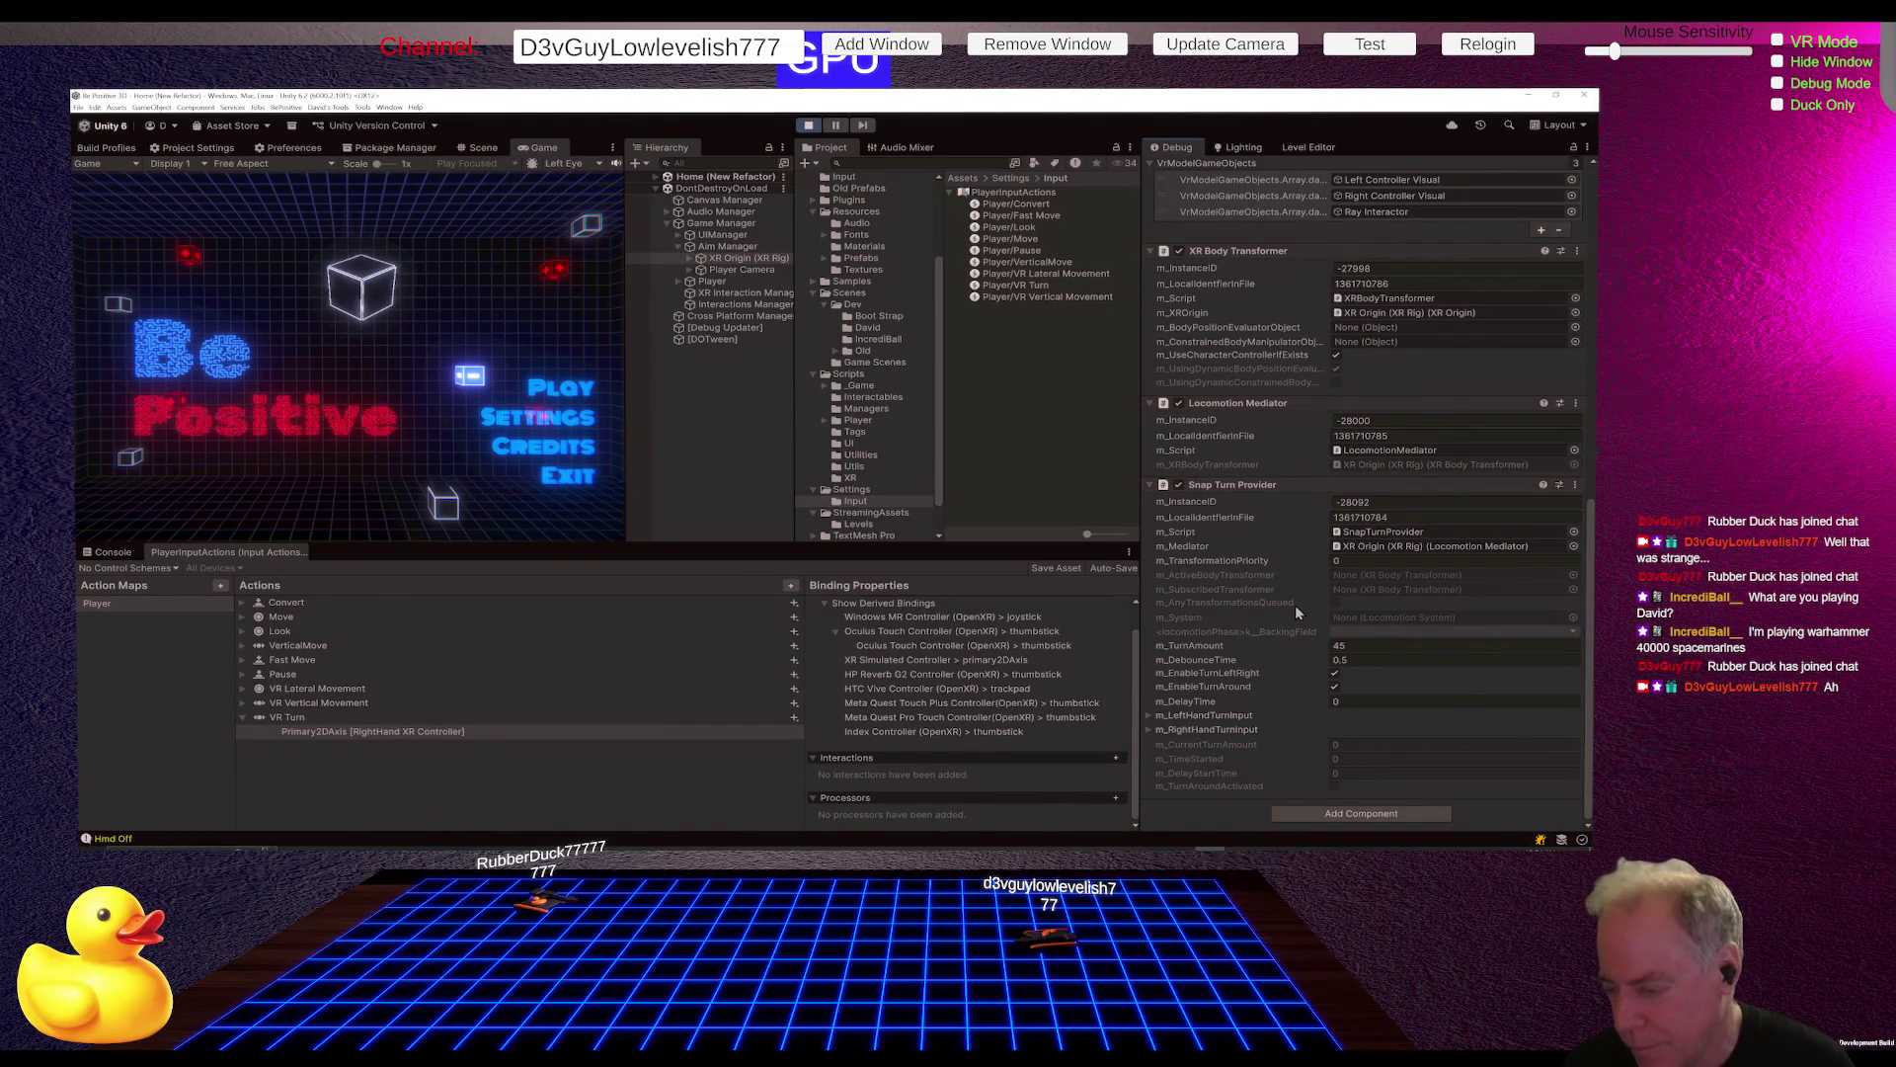
Step: Switch the Inspector back to Normal and keep Right Hand Turn Input as an Input Action Reference
left_click(1587, 147)
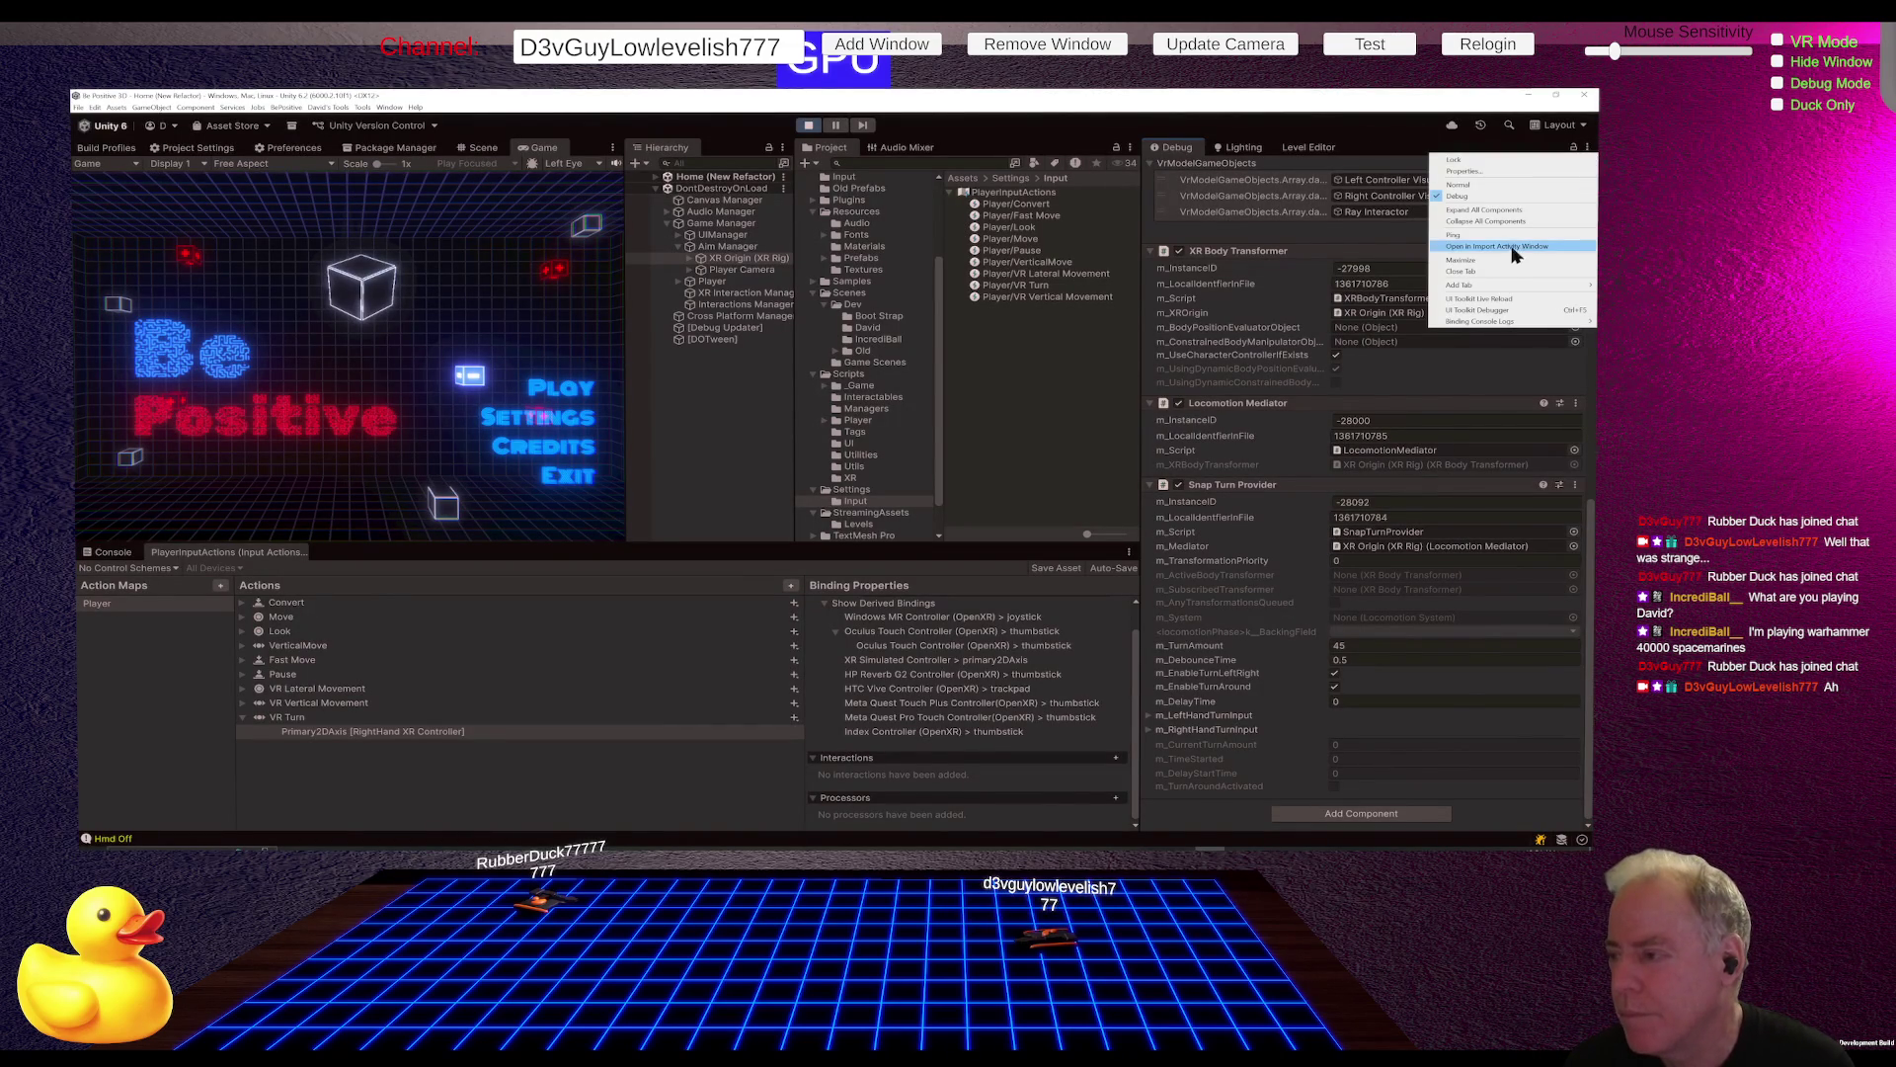
left_click(1469, 186)
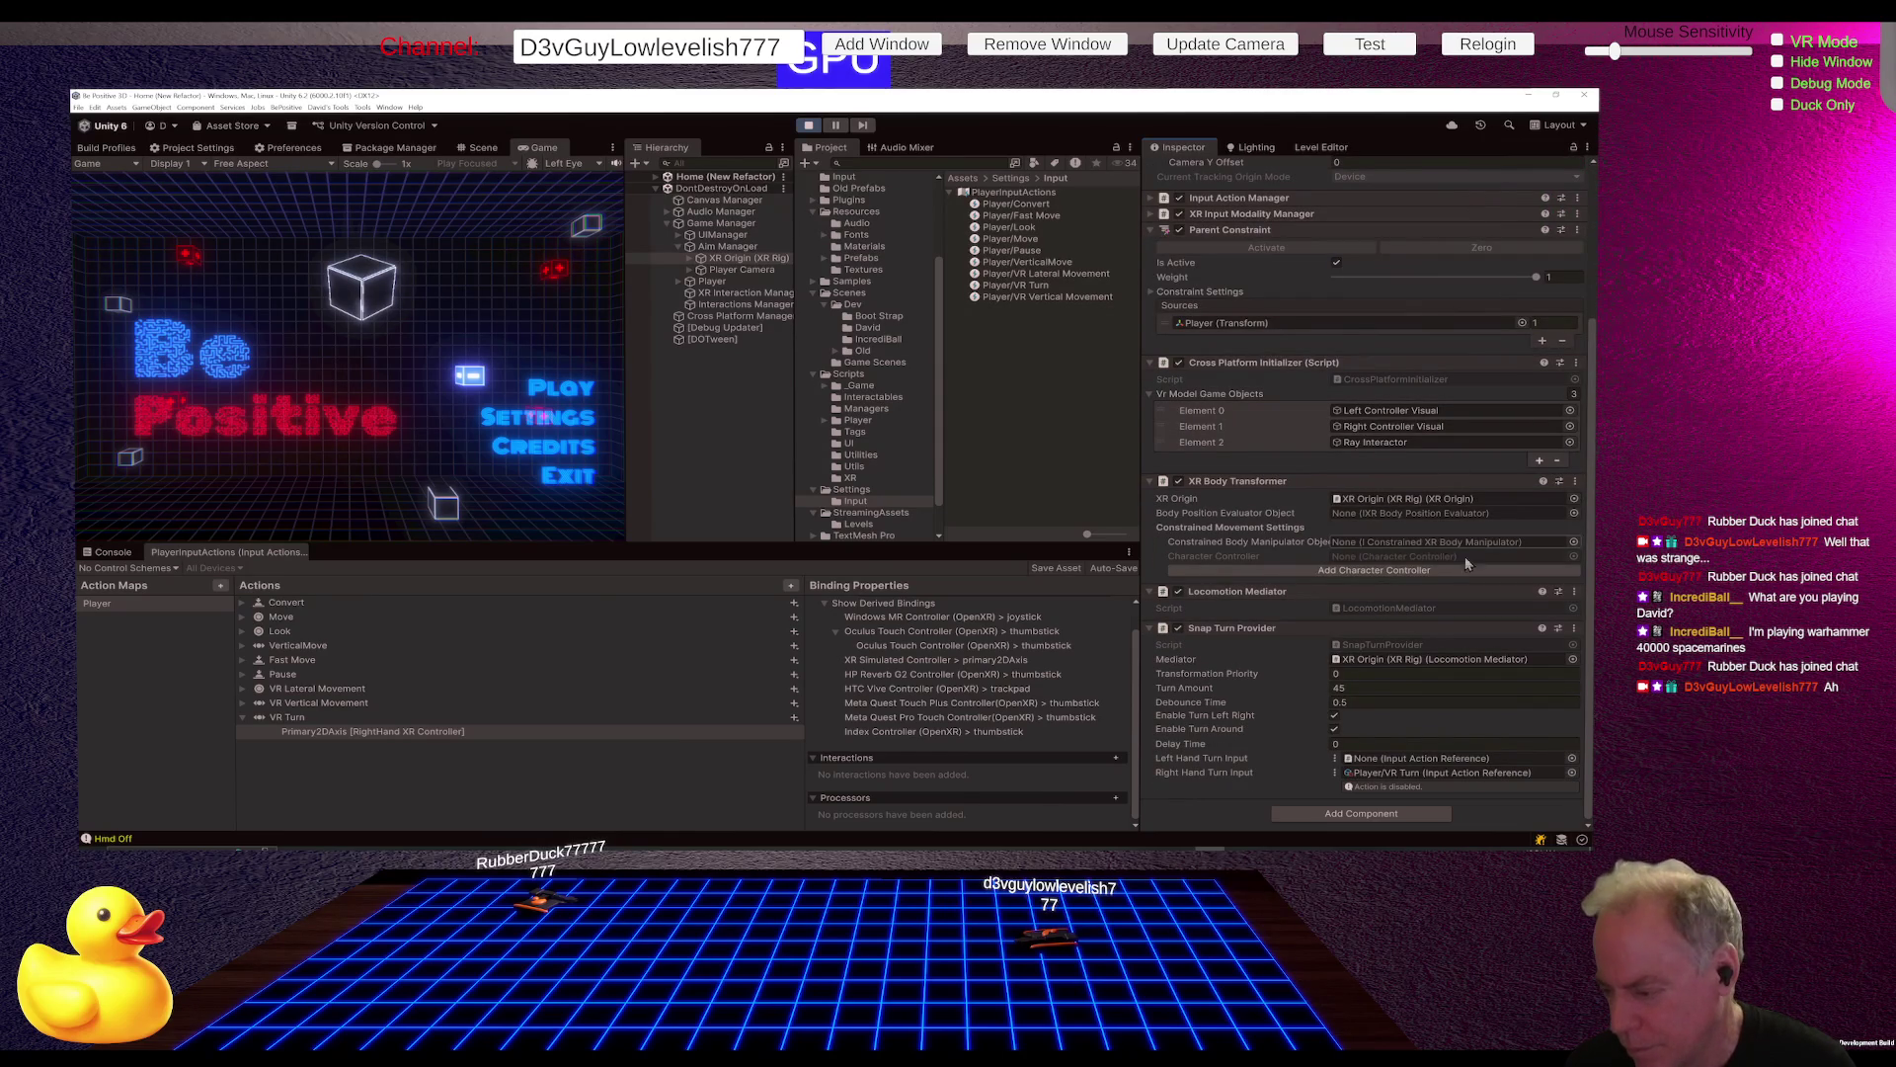
left_click(1336, 773)
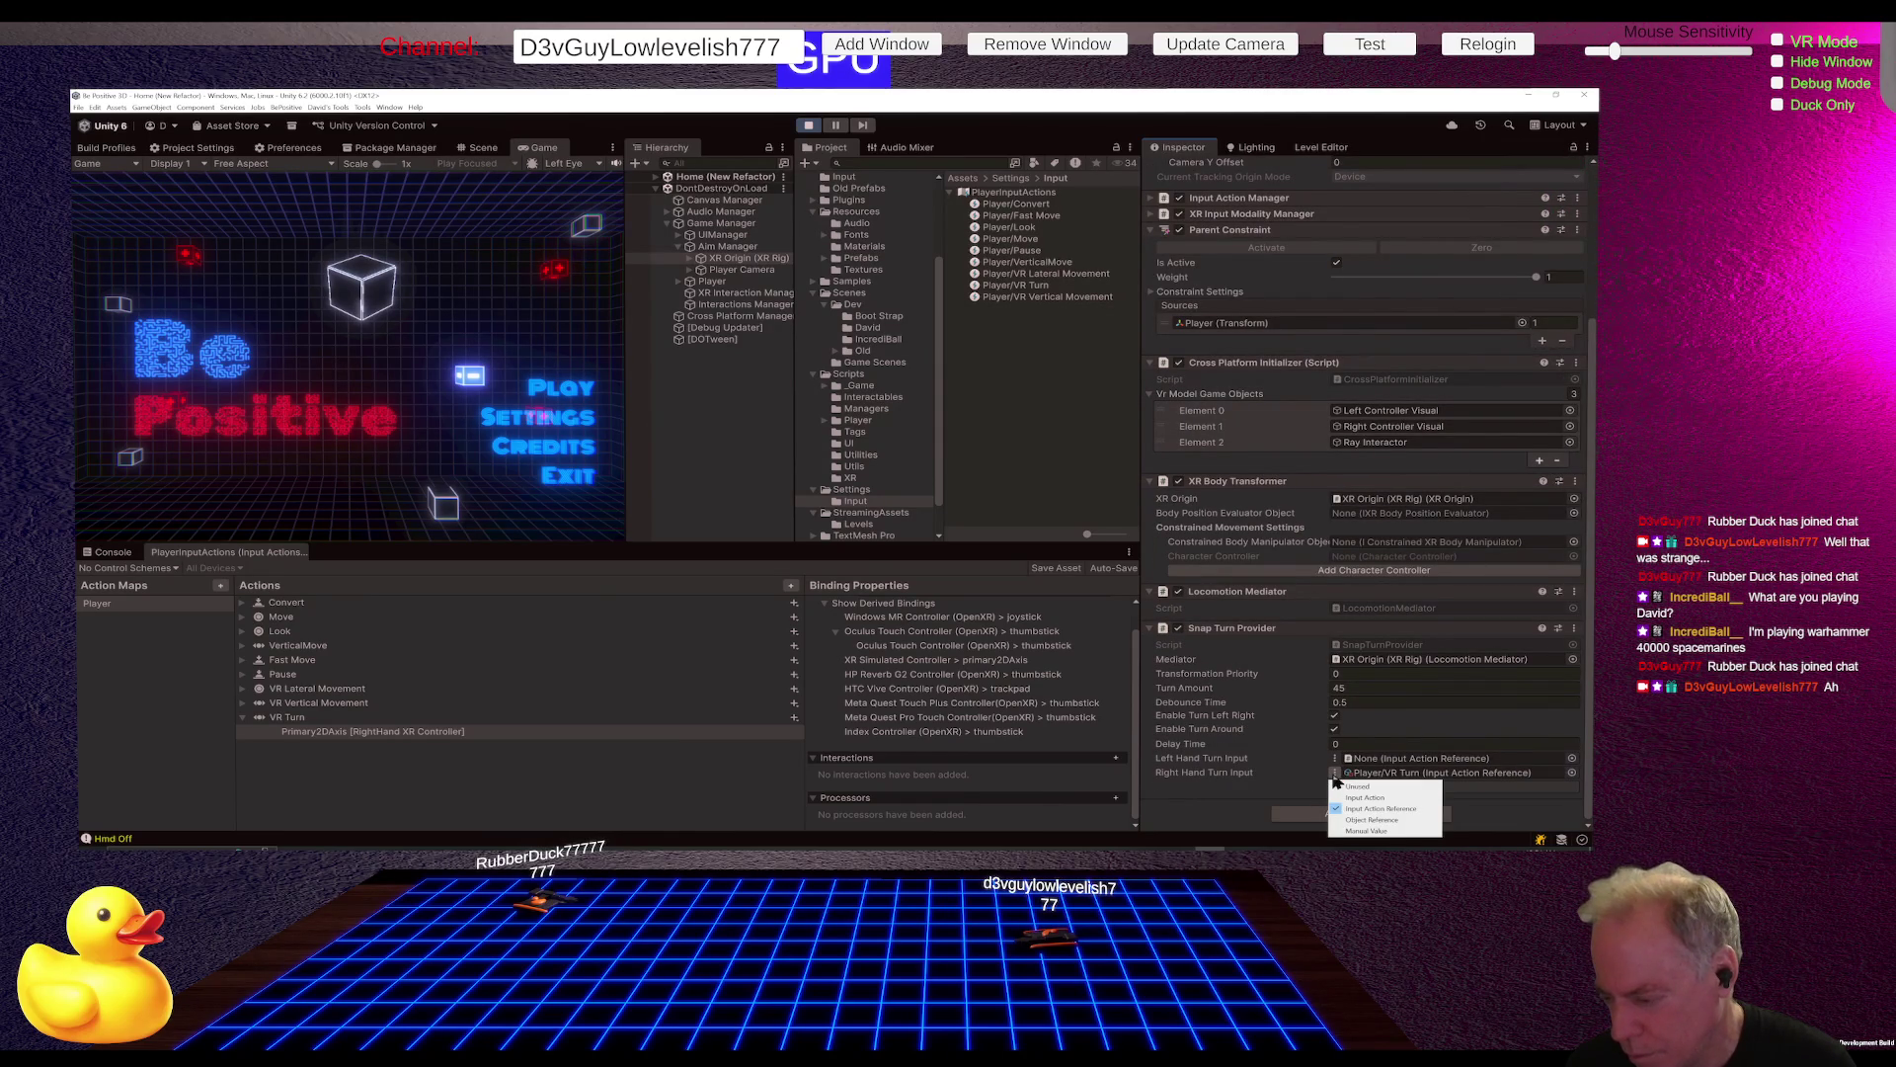
left_click(1518, 775)
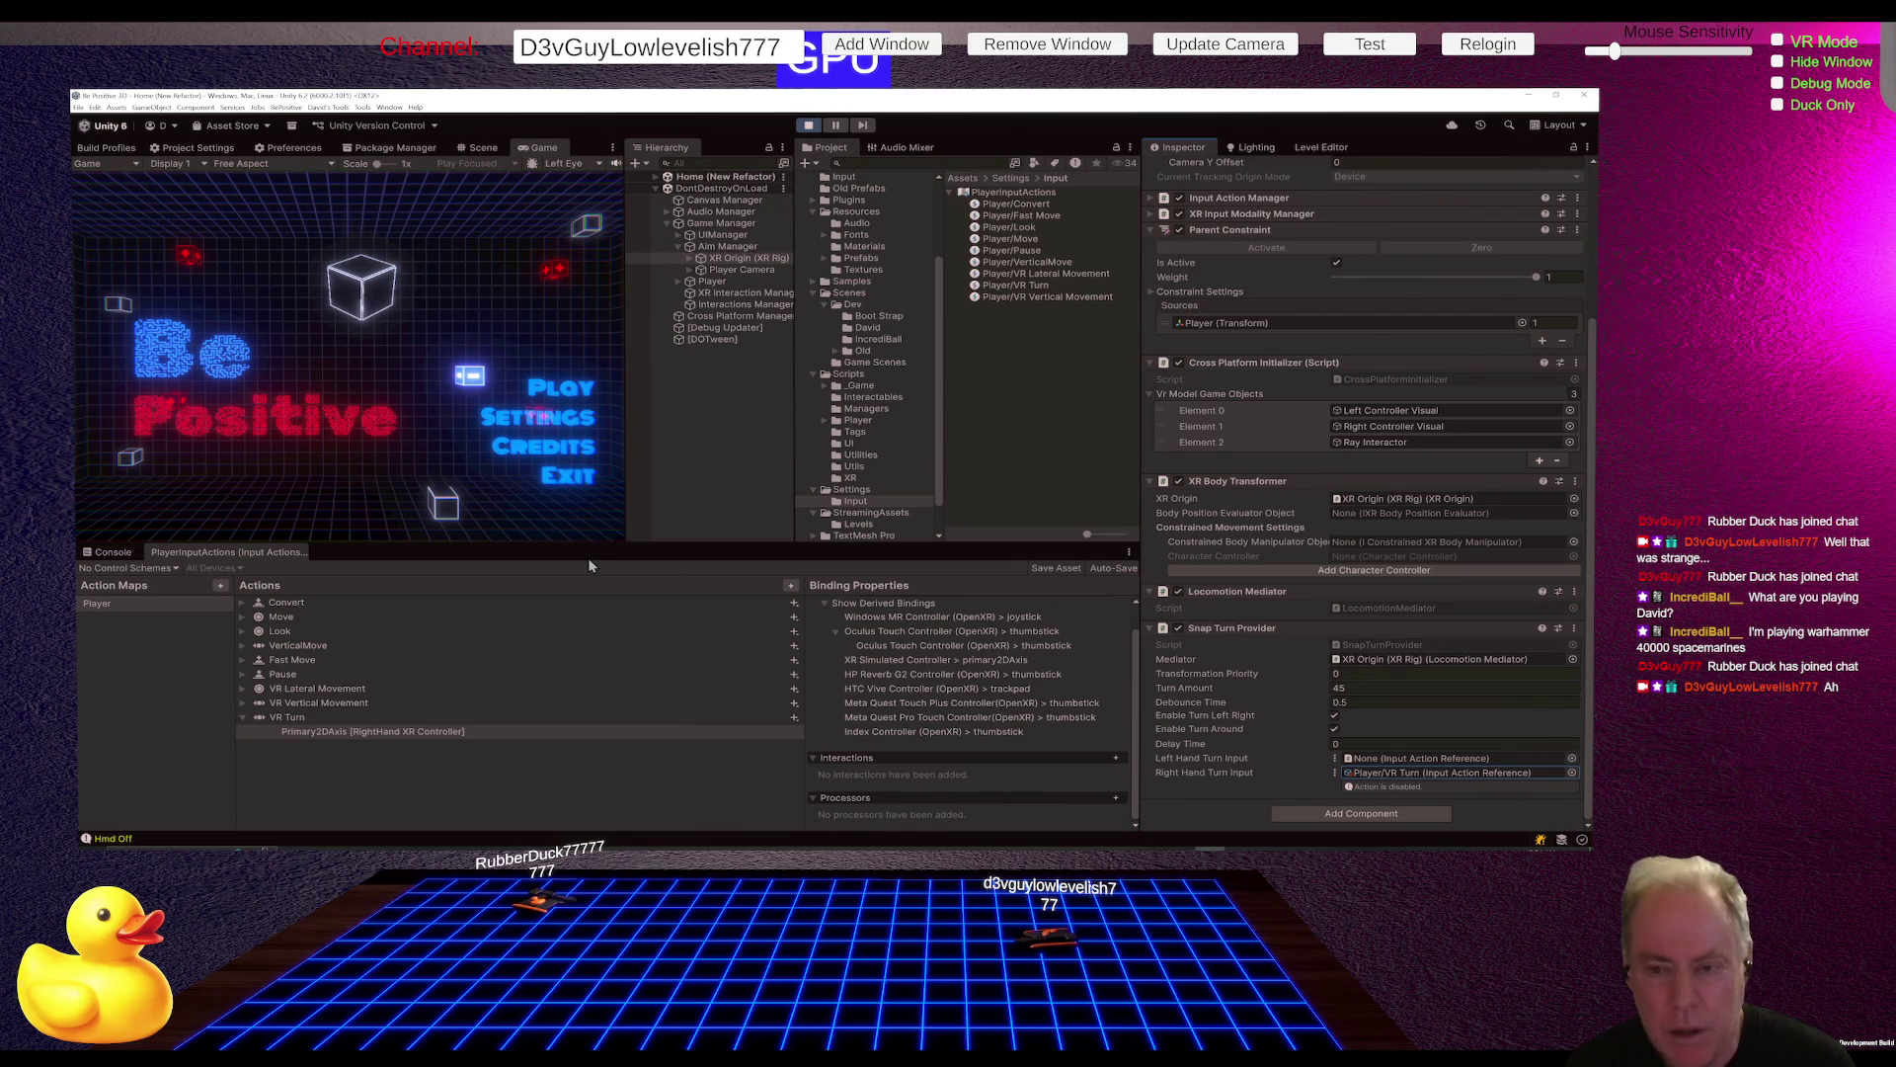
key("alt+Tab")
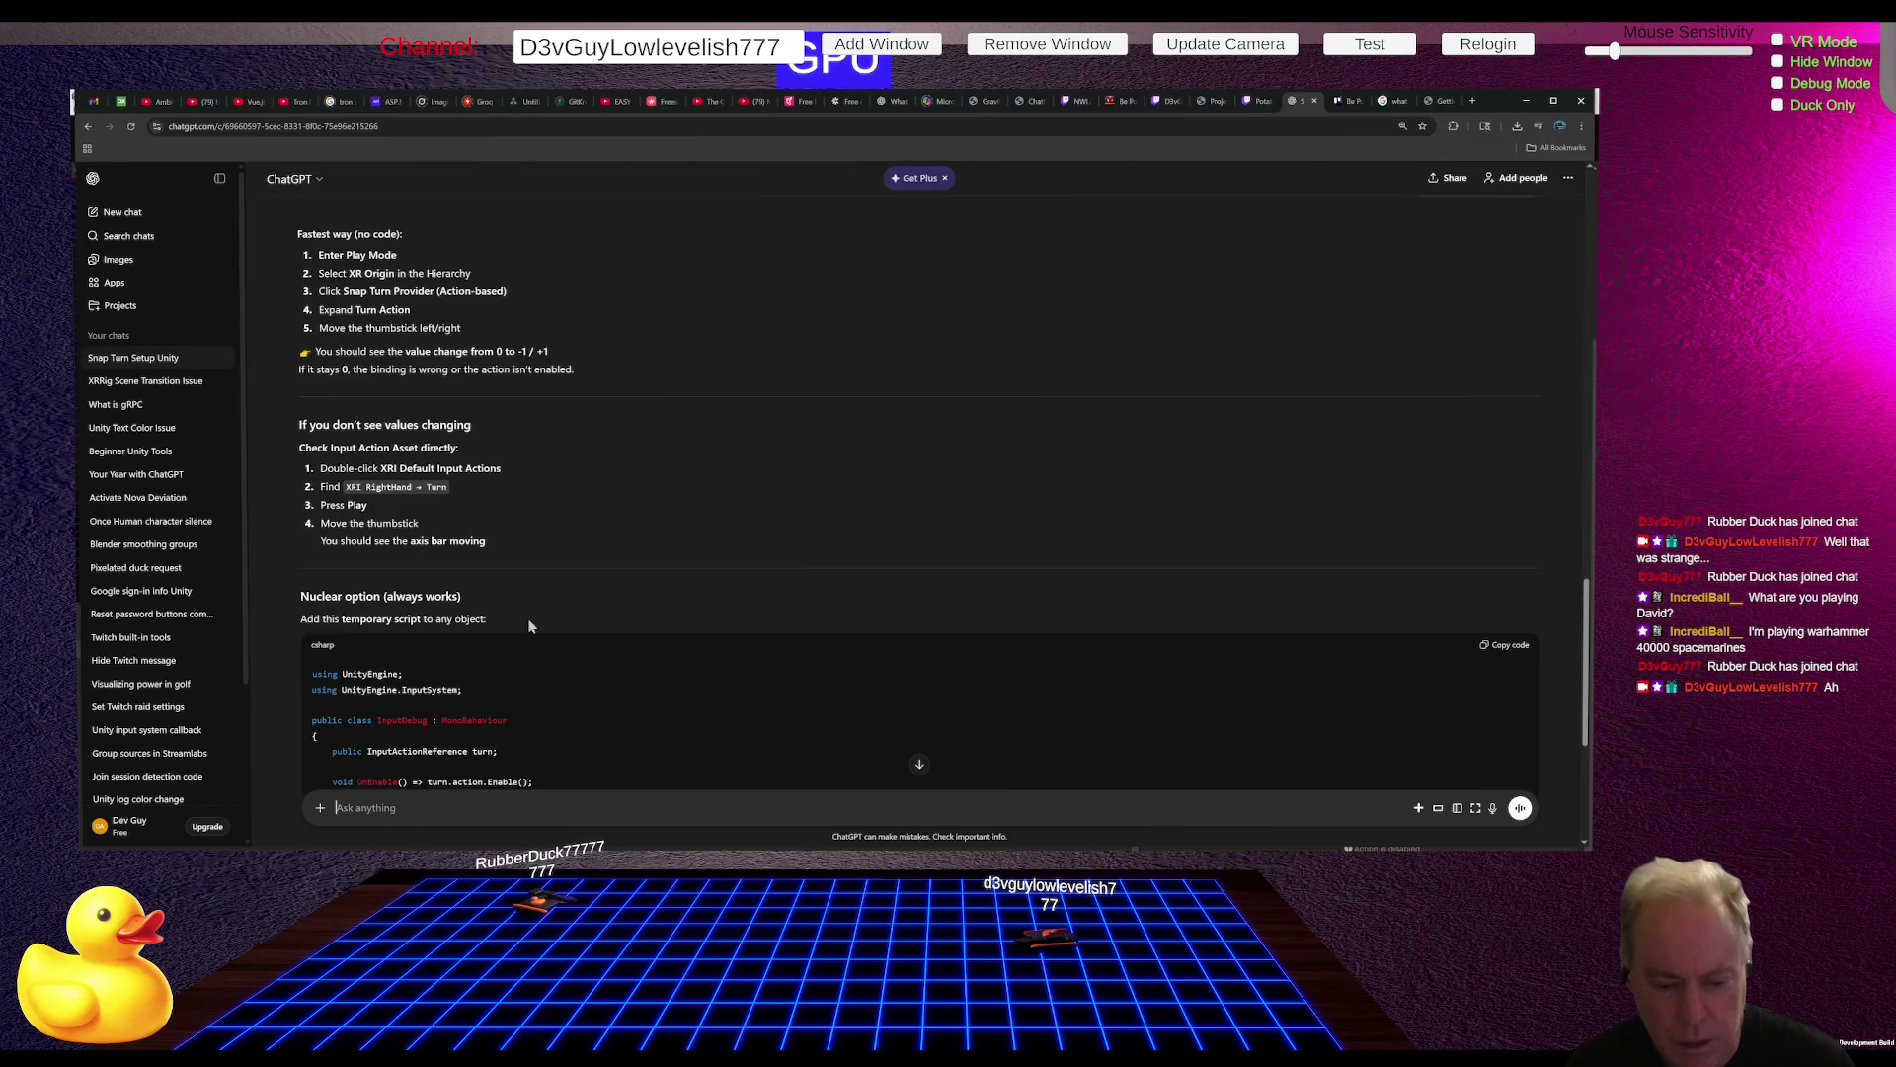
Step: Send ChatGPT the note 'Notw saysAction is disabled' about the turn input
scroll(405, 704, "down", 4)
type("Notw")
type(" says")
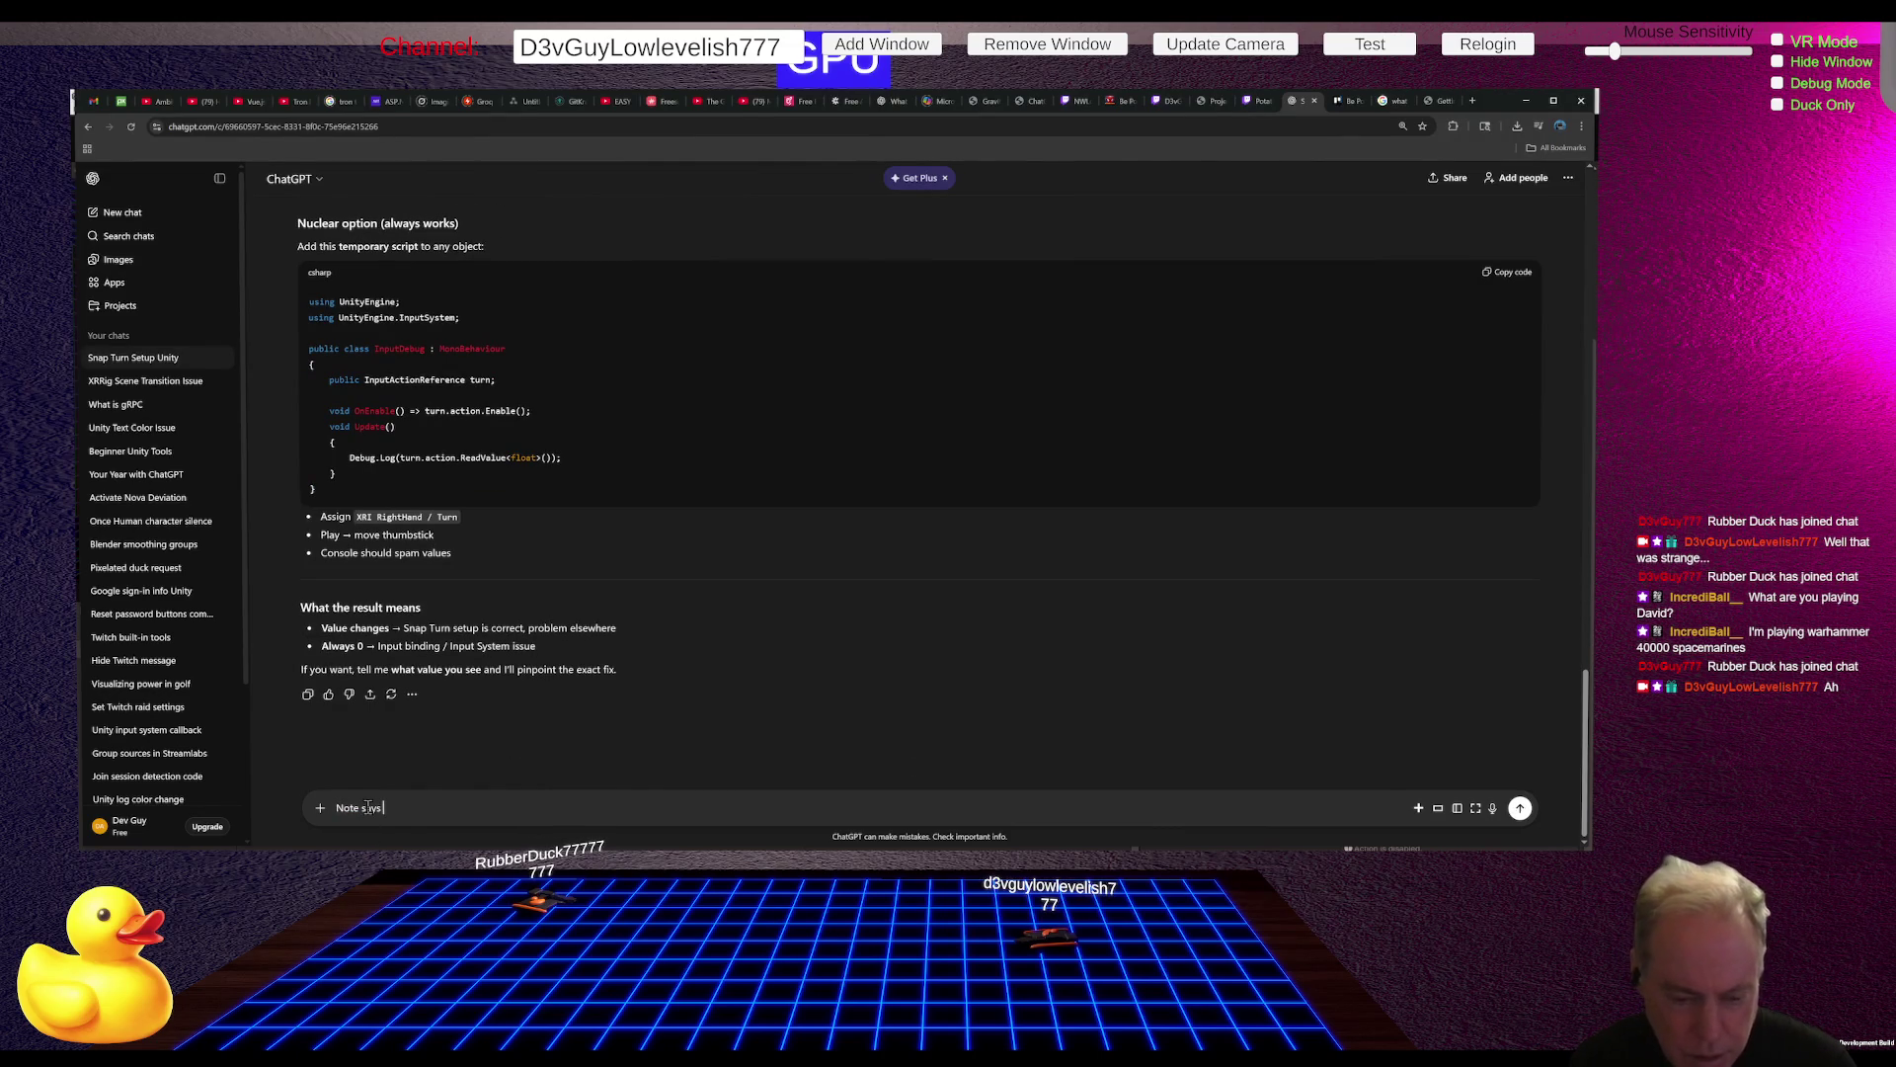
type("A")
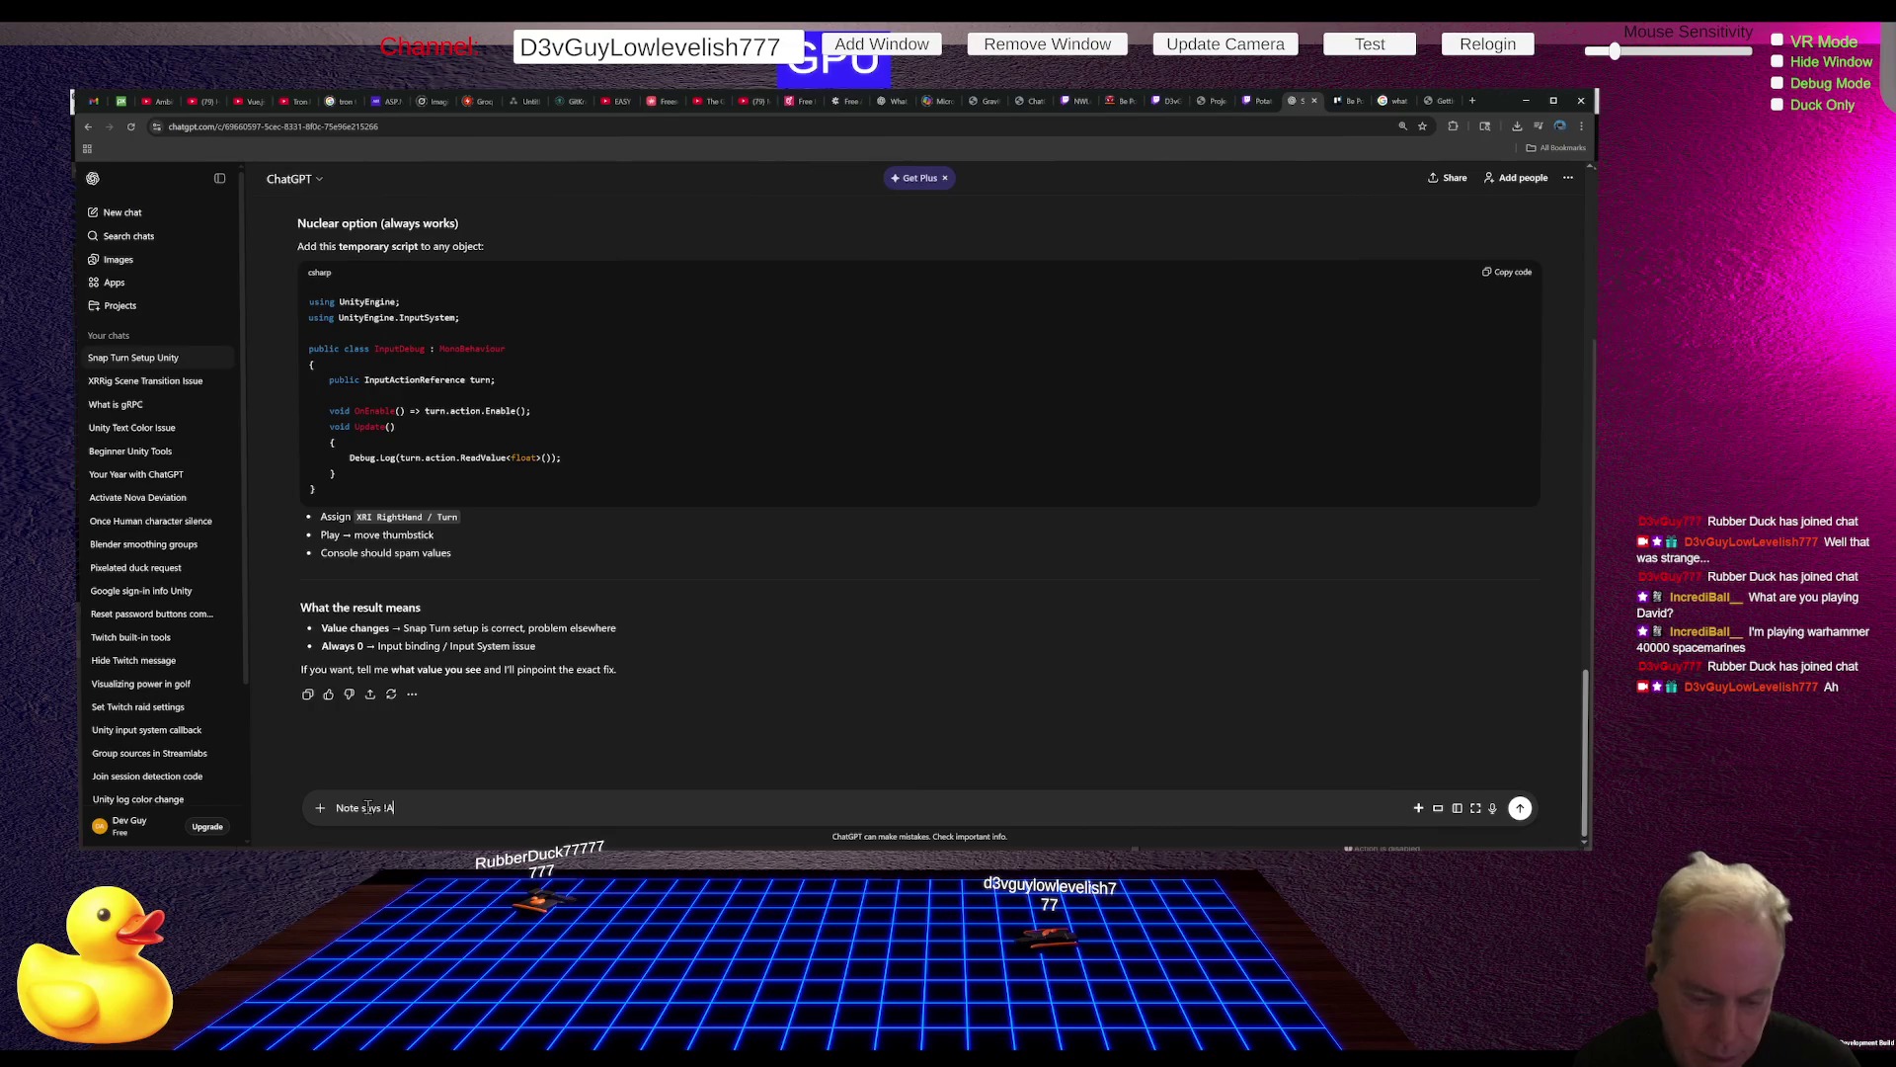
type("ction is ")
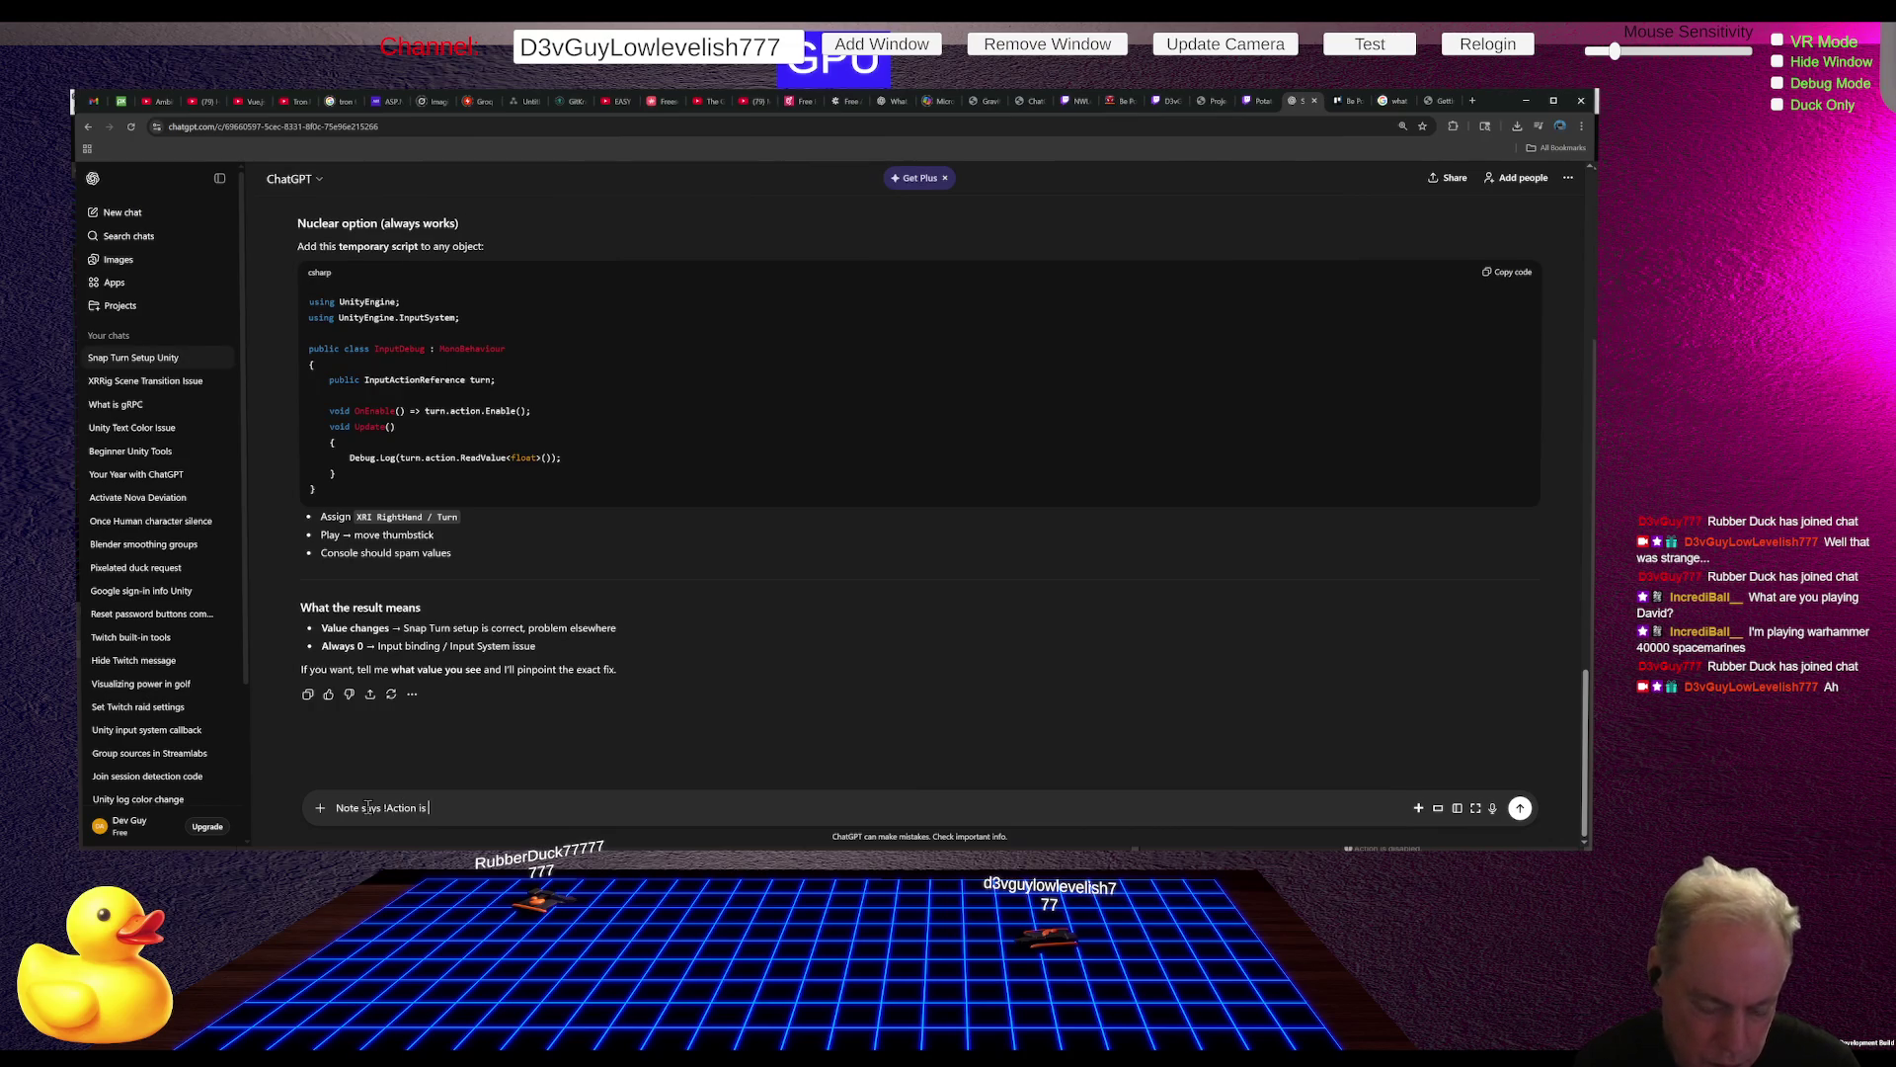
type("disabled")
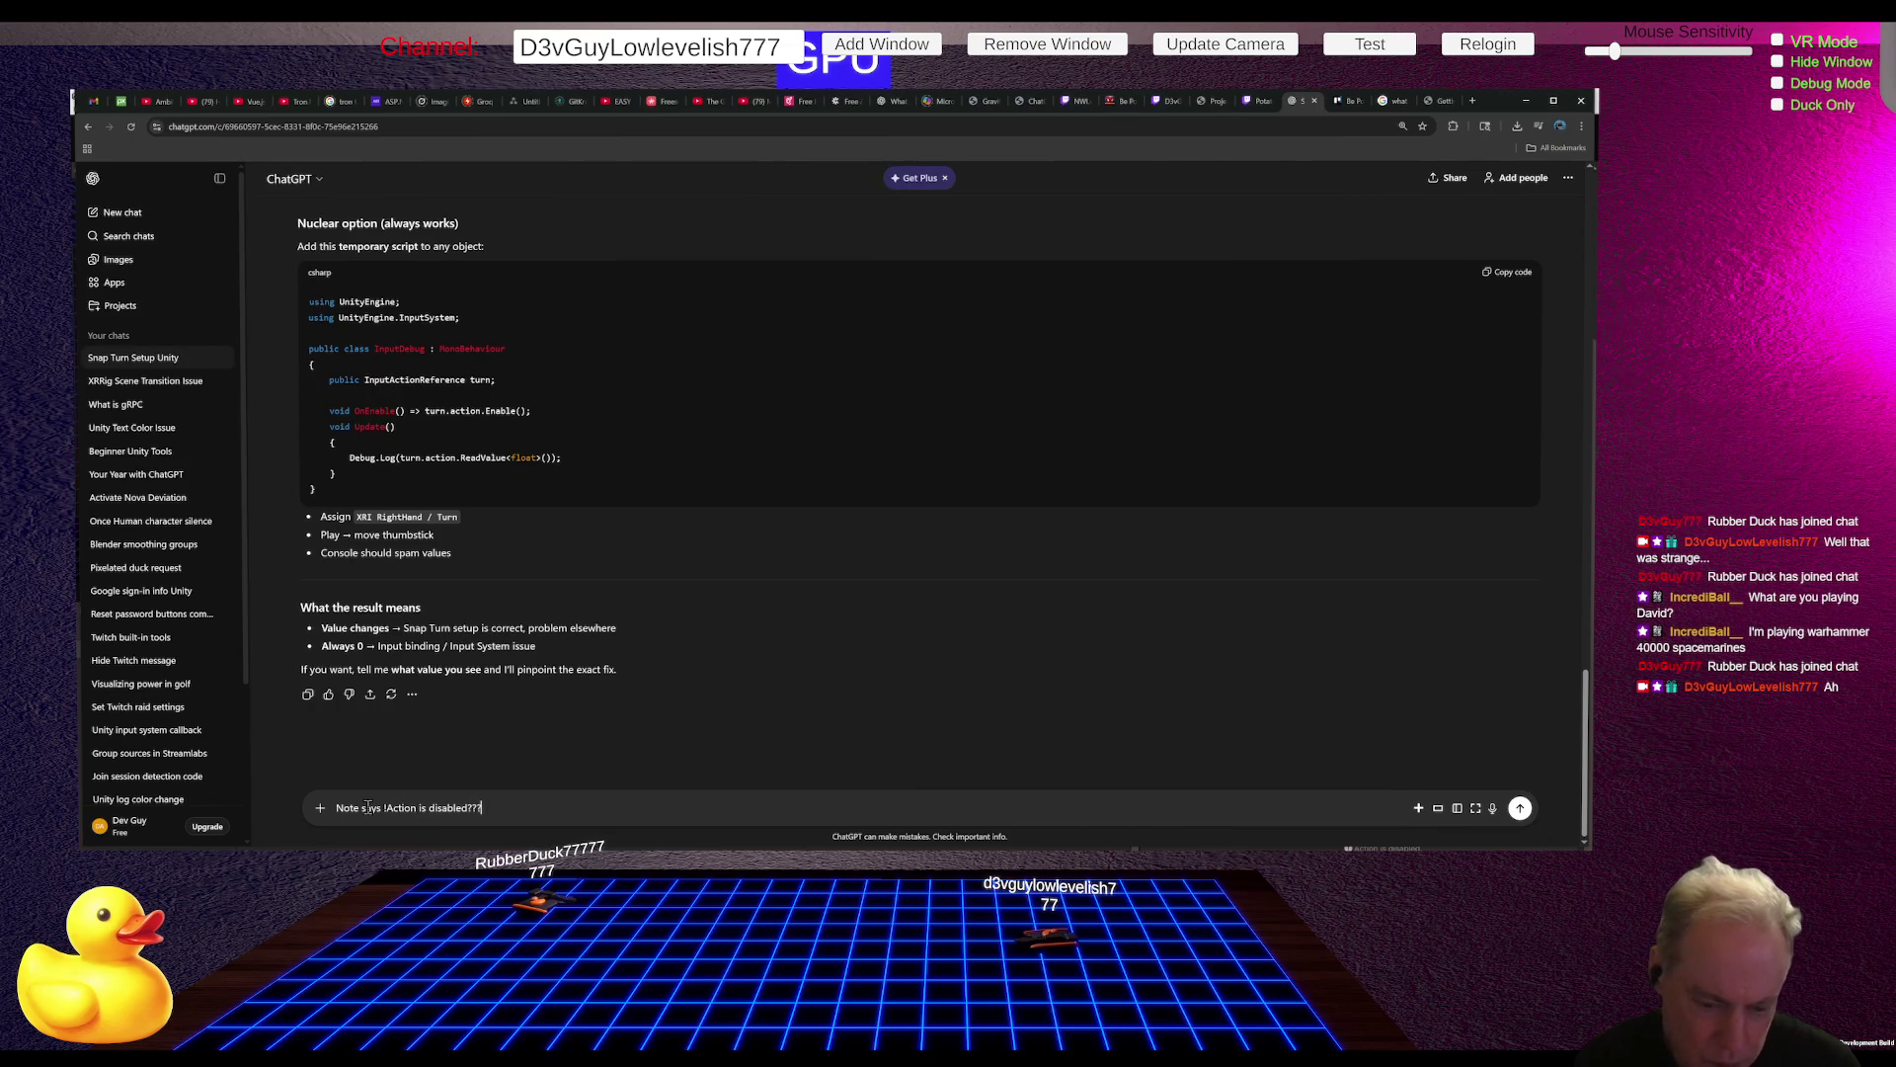
key("Return")
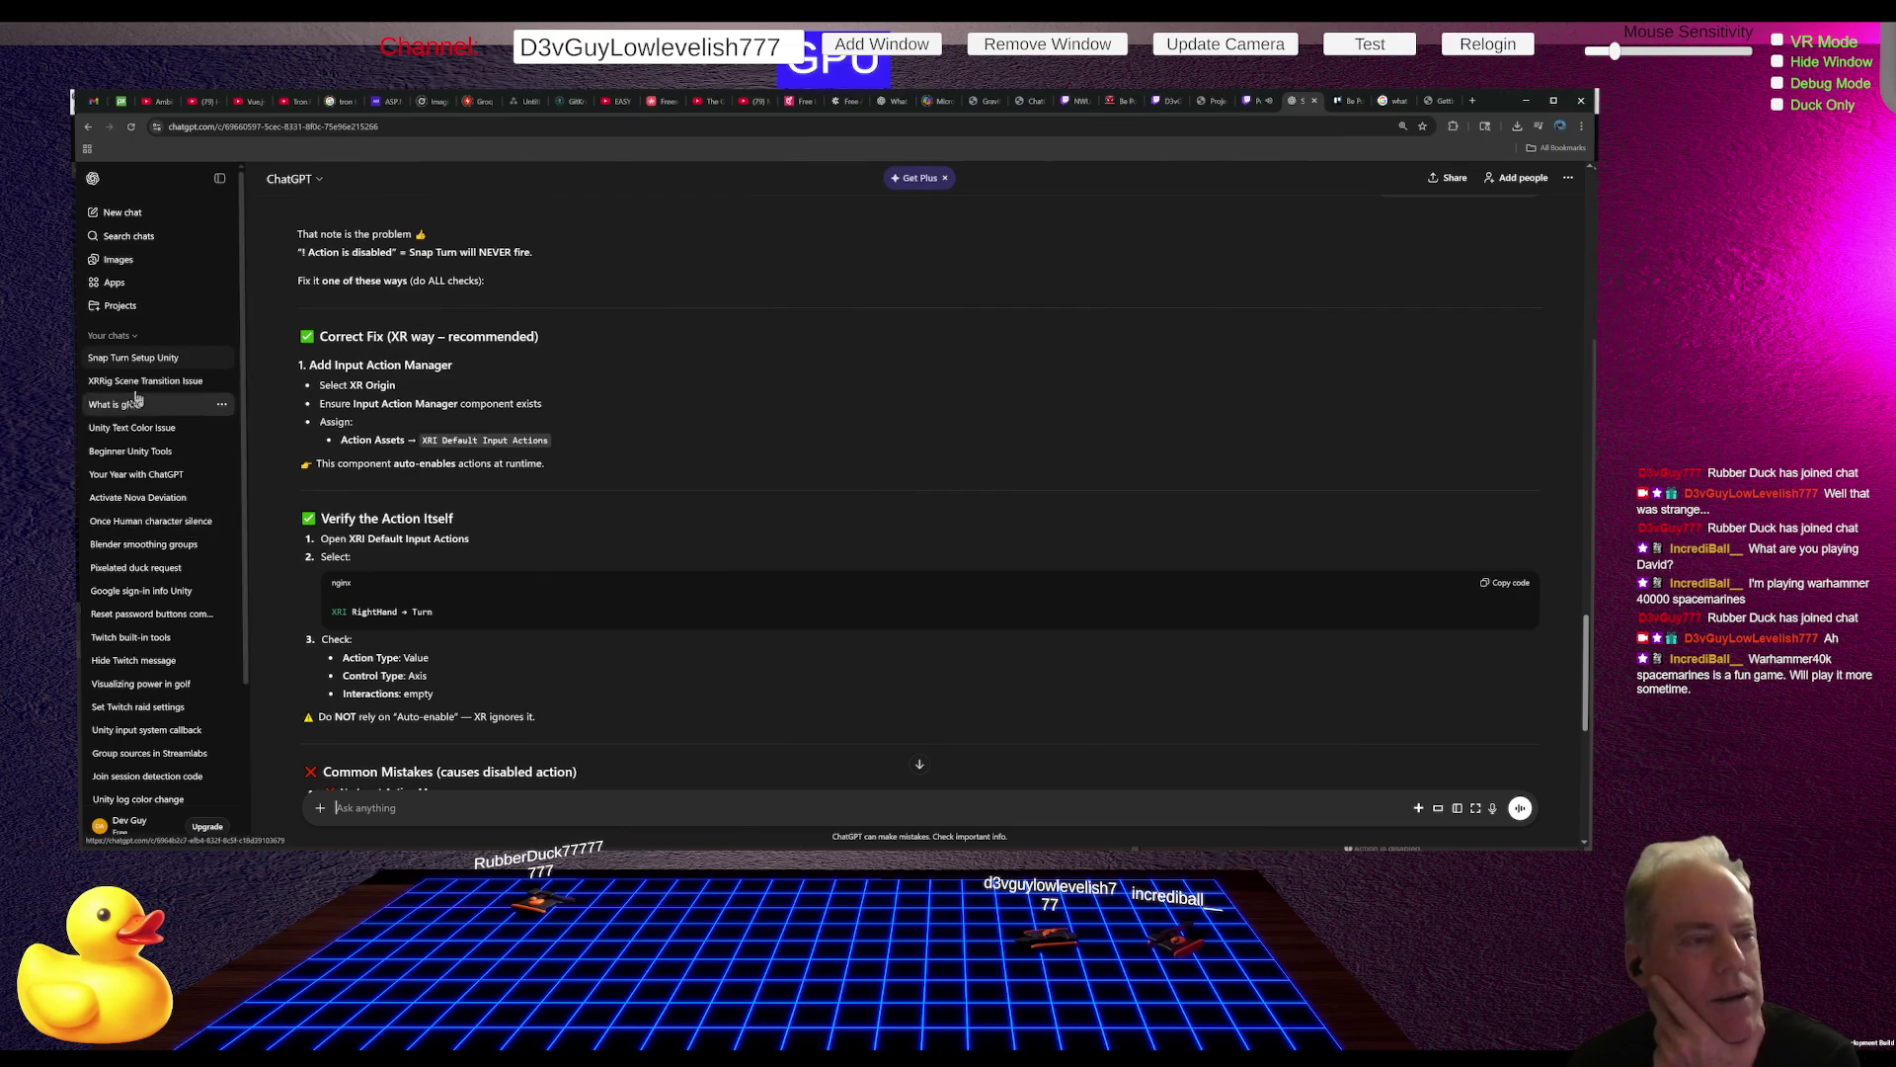
Step: Read ChatGPT's Common Mistakes, Quick Proof Test and TL;DR on the Input Action Manager fix
scroll(373, 416, "down", 2)
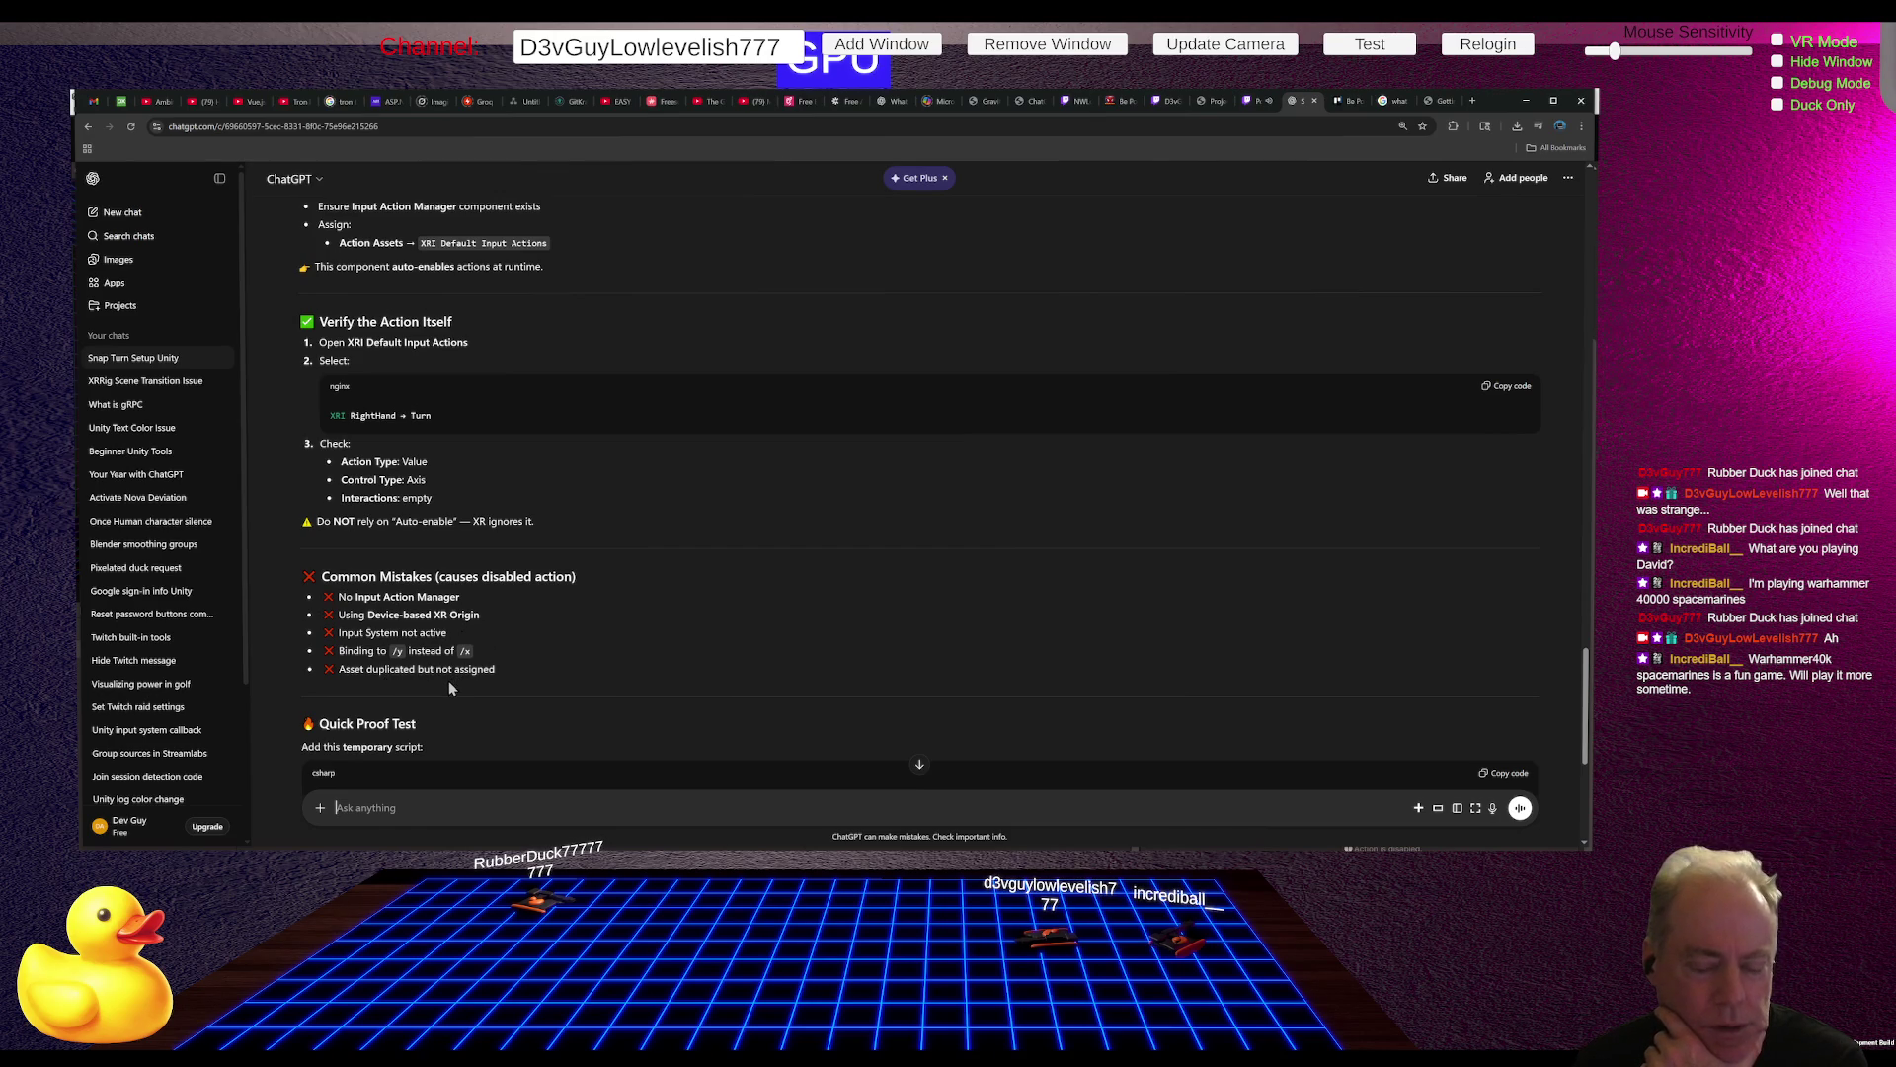
scroll(553, 622, "down", 2)
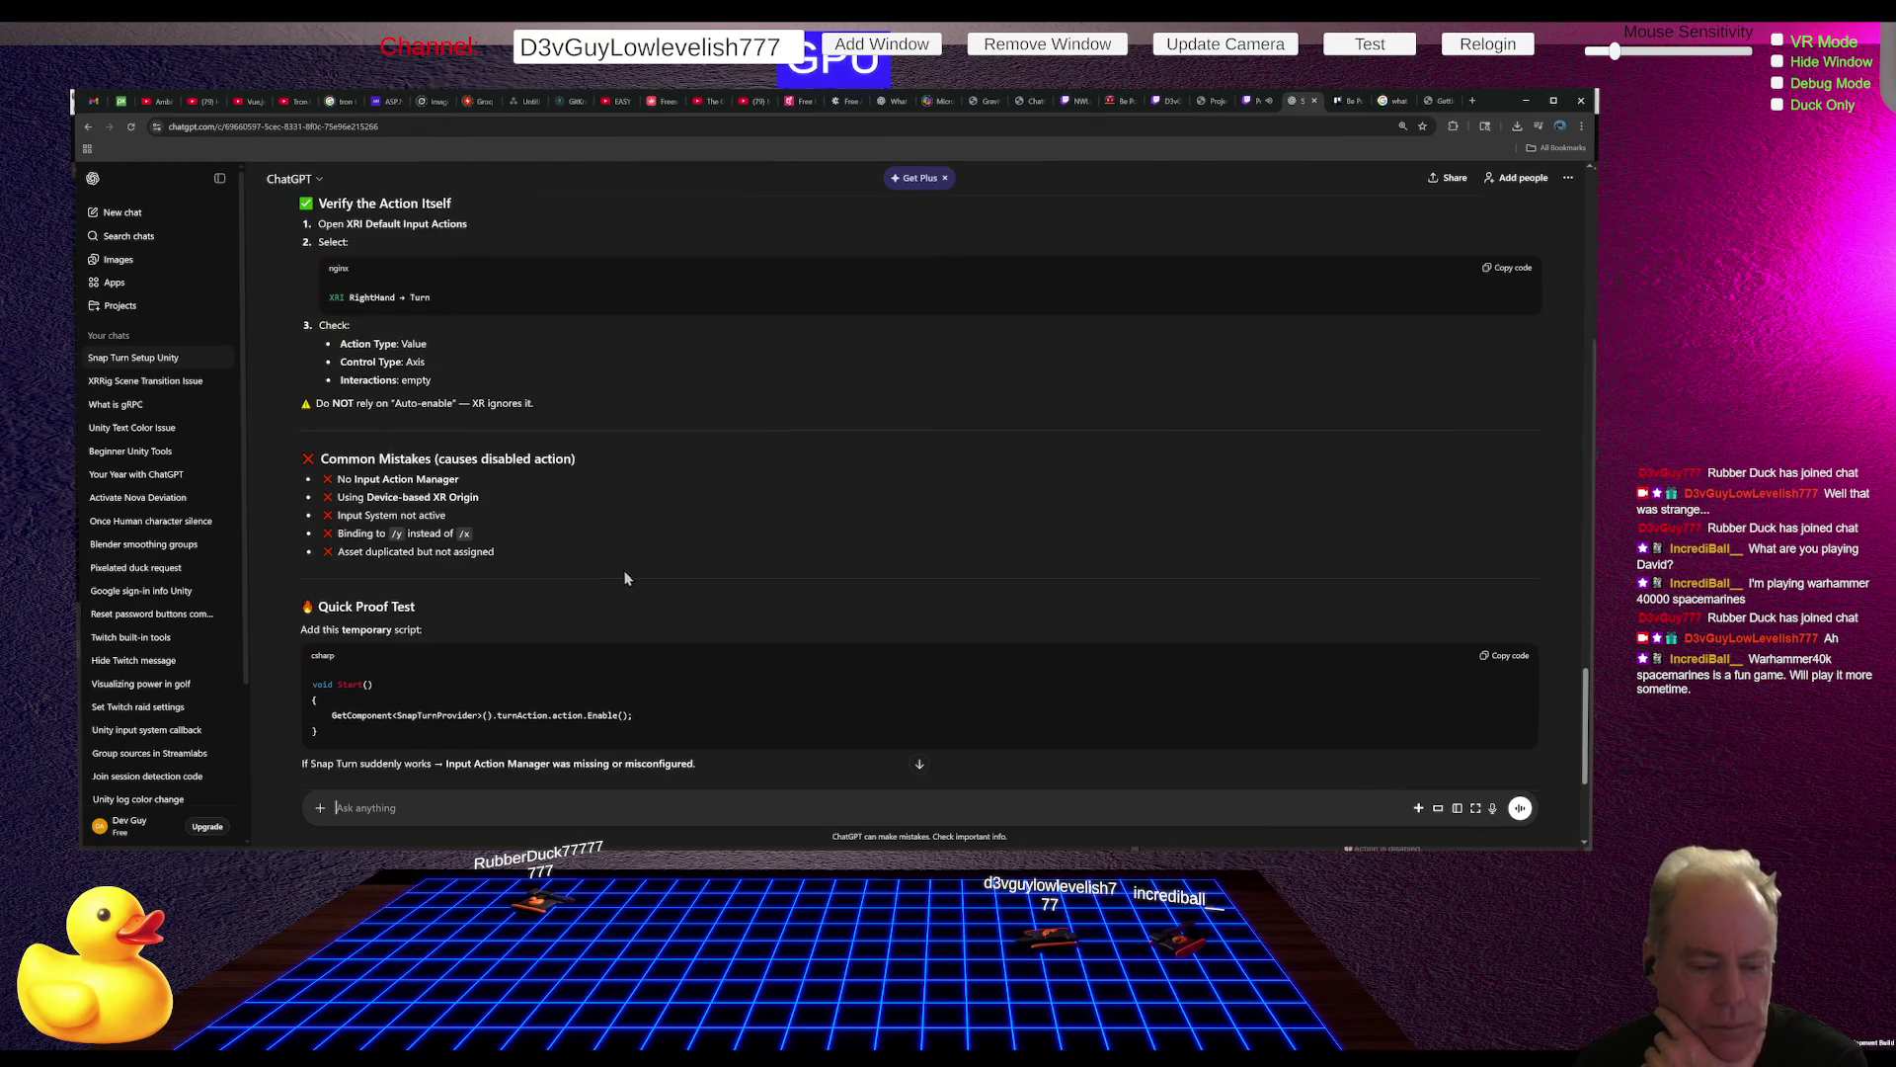
scroll(628, 578, "down", 1)
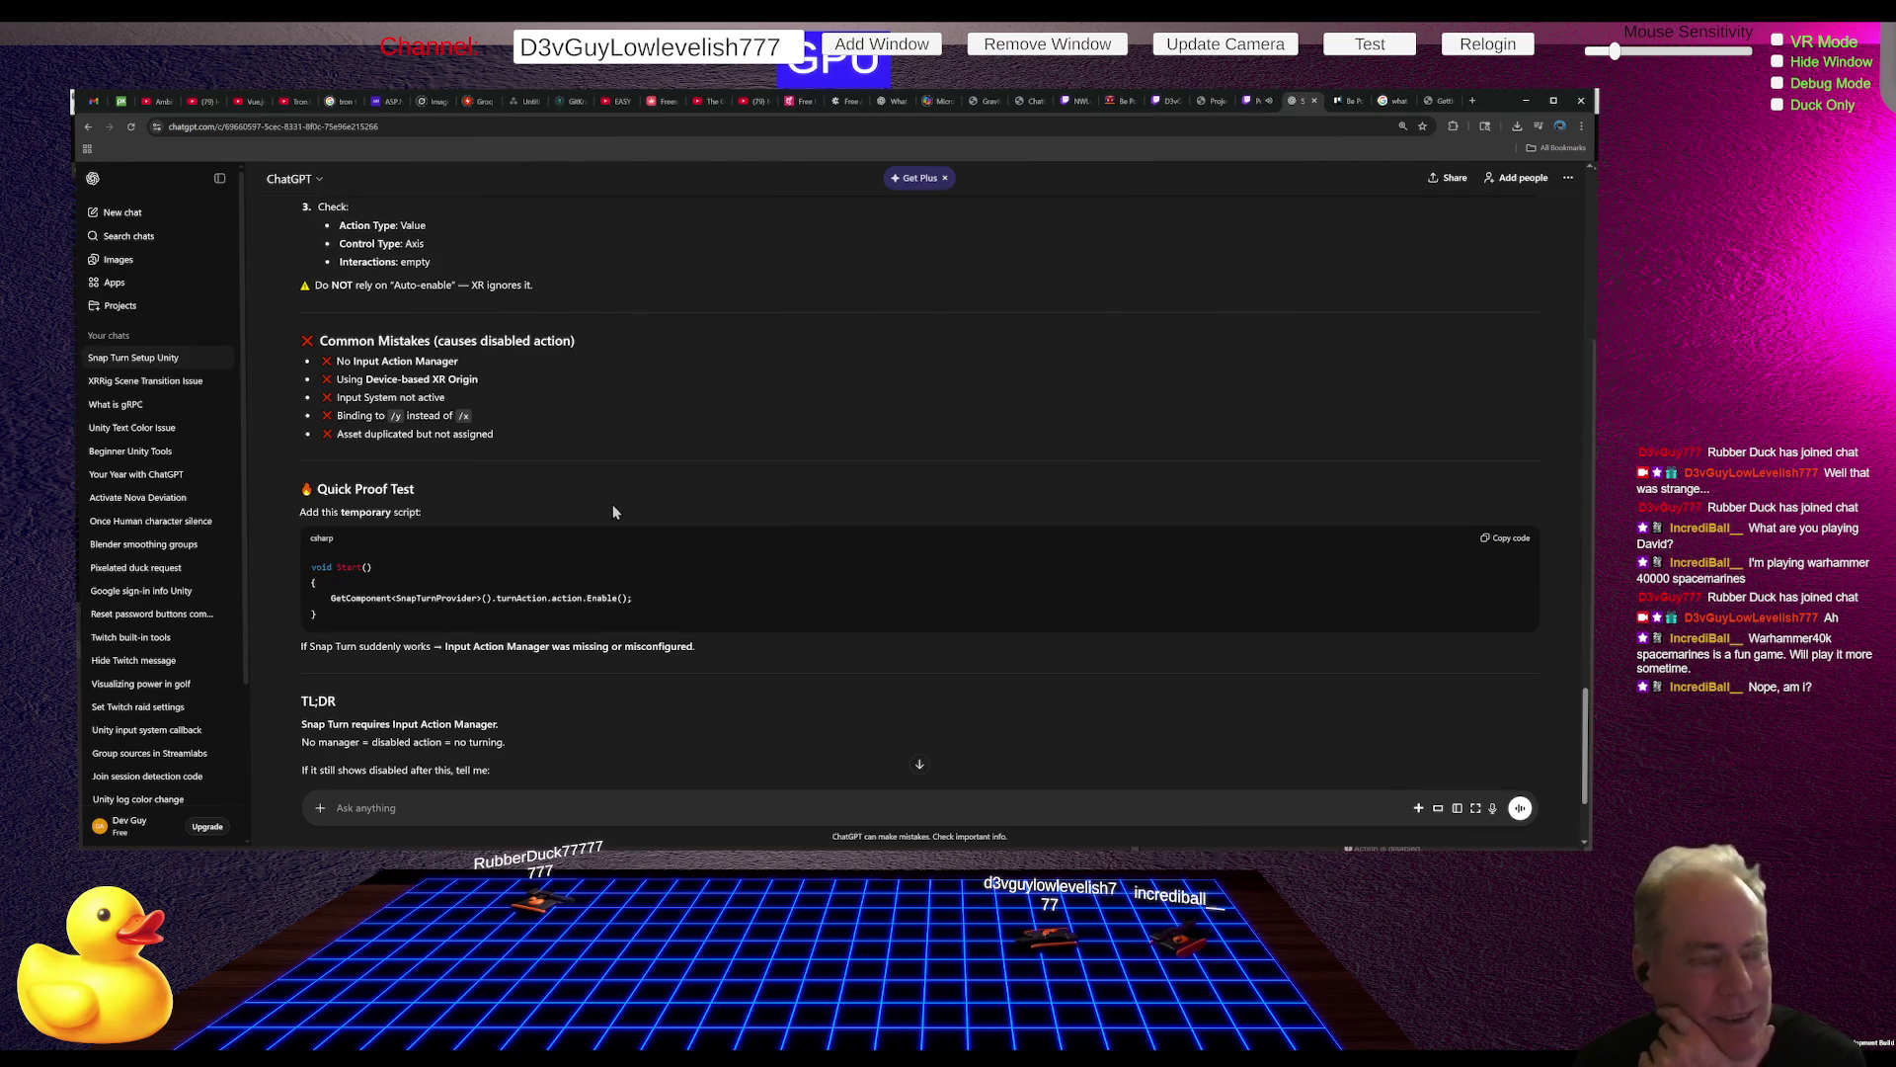
scroll(632, 513, "down", 2)
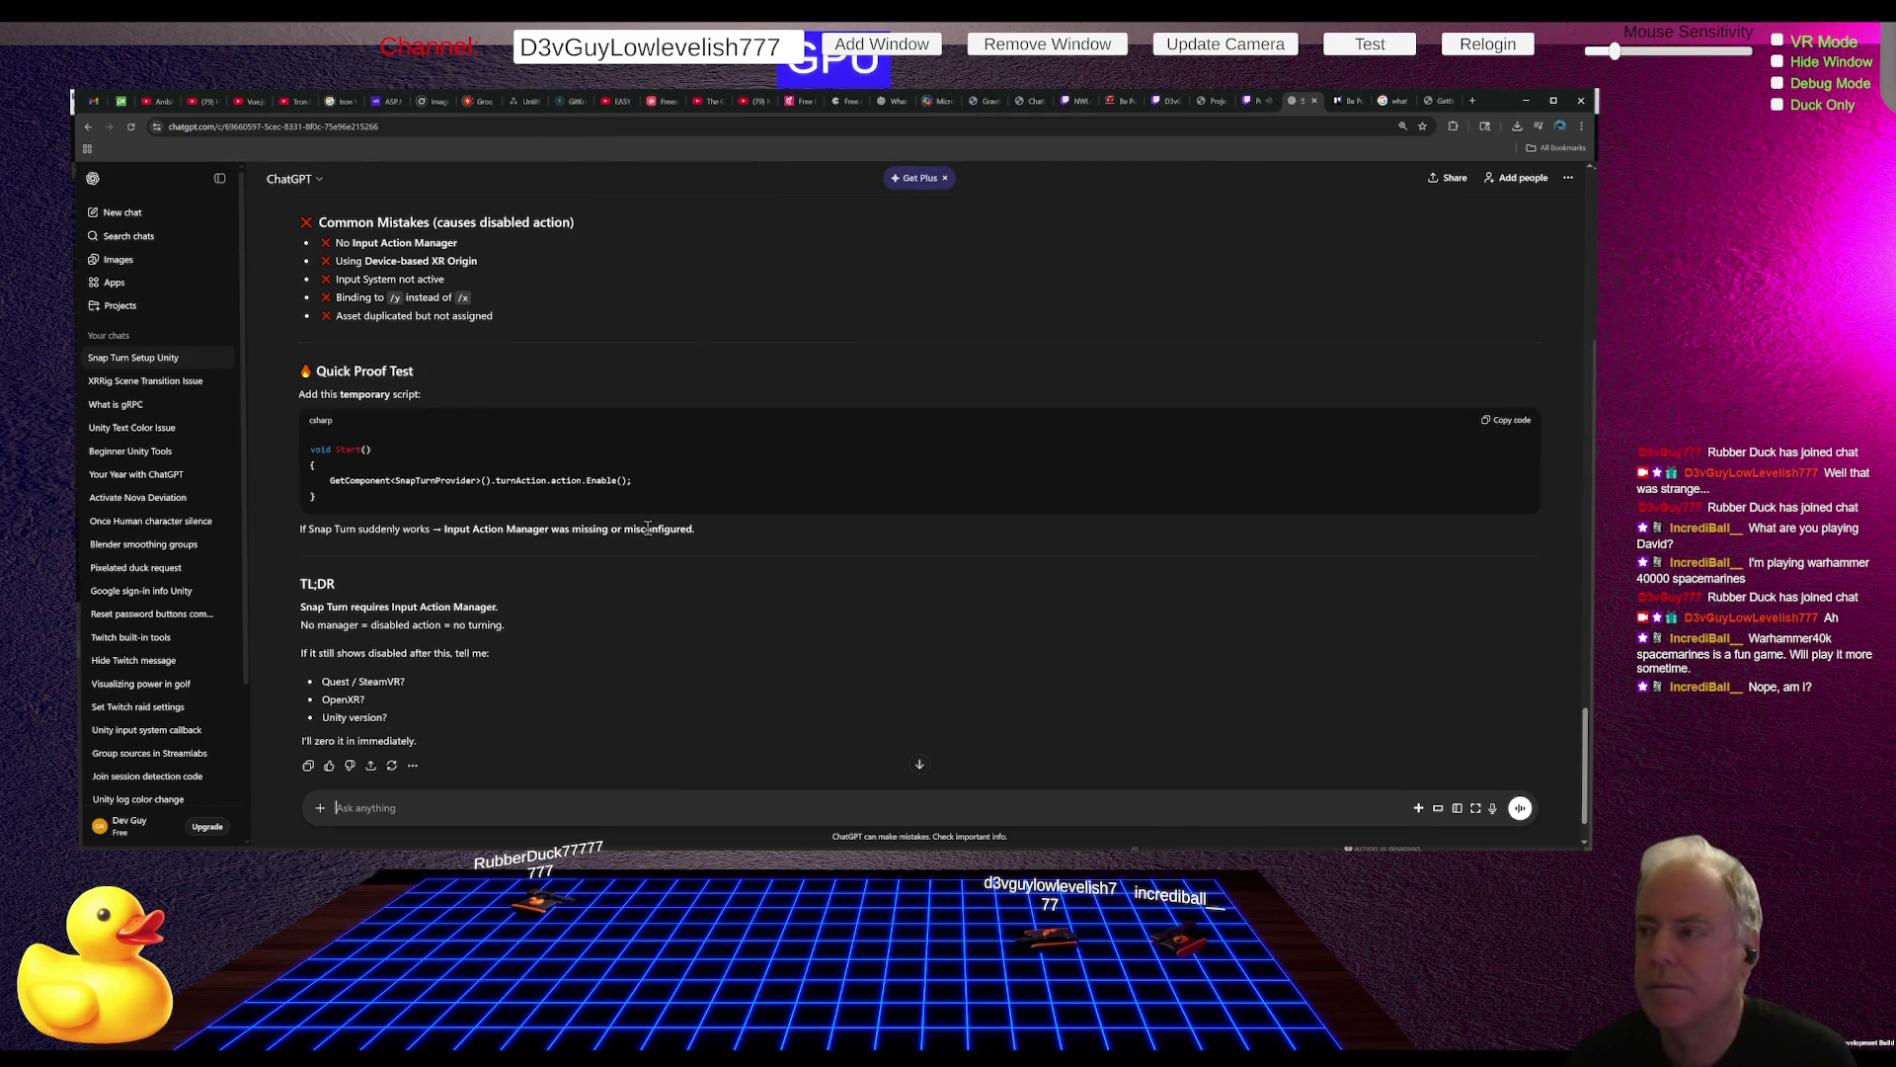
key("alt+Tab")
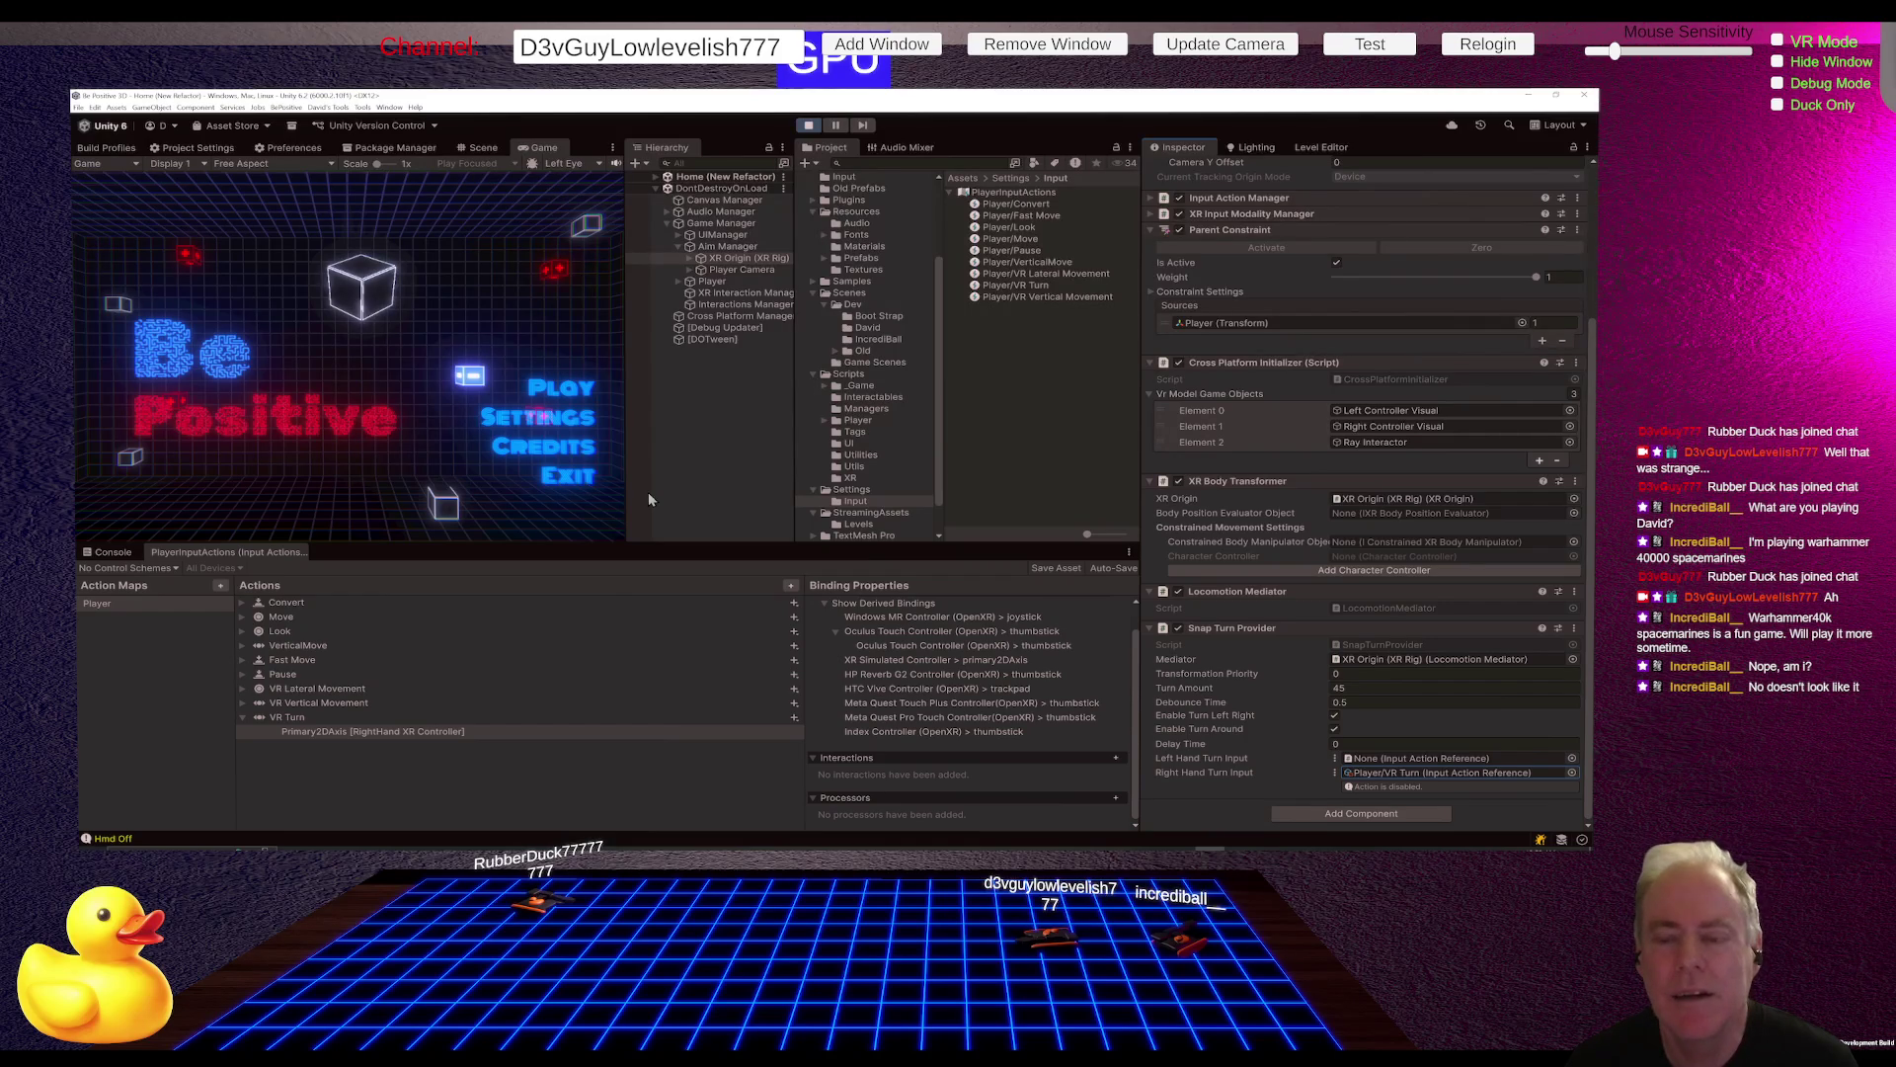
key("alt+Tab")
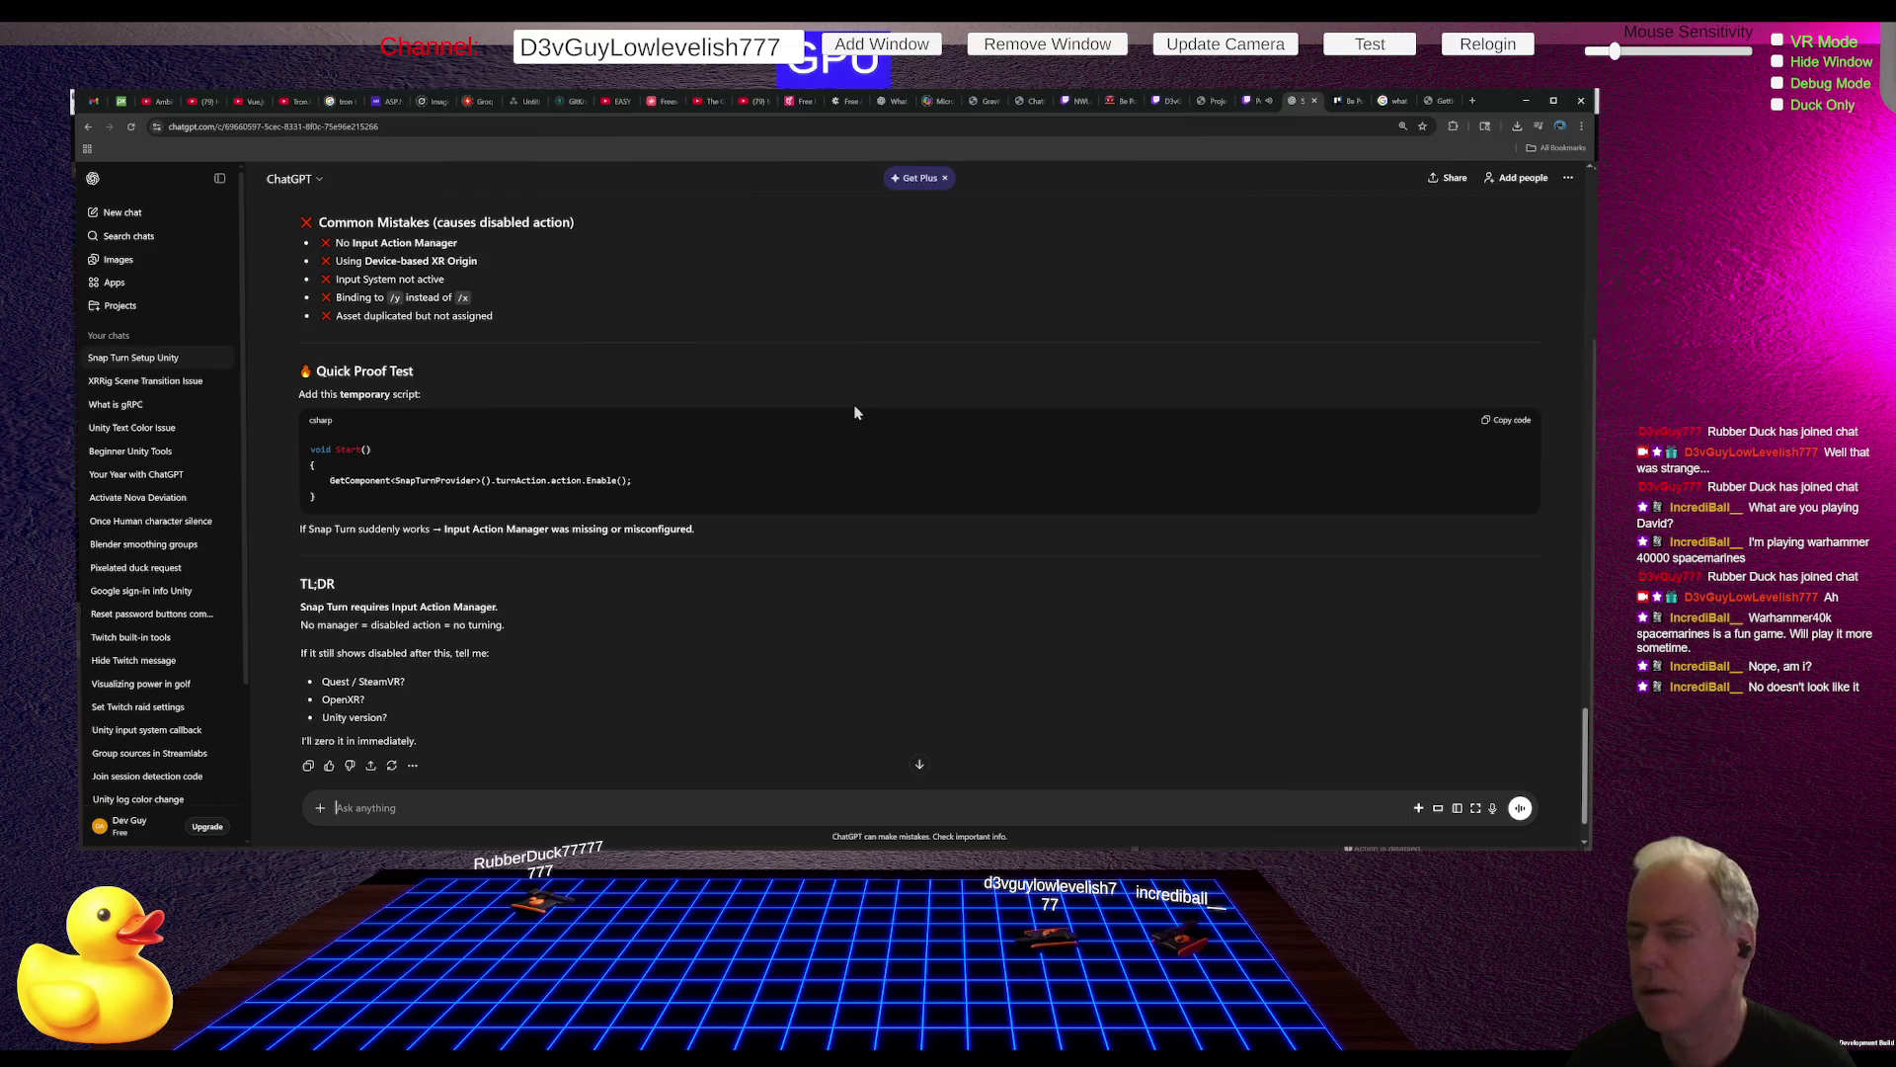
key("alt+Tab")
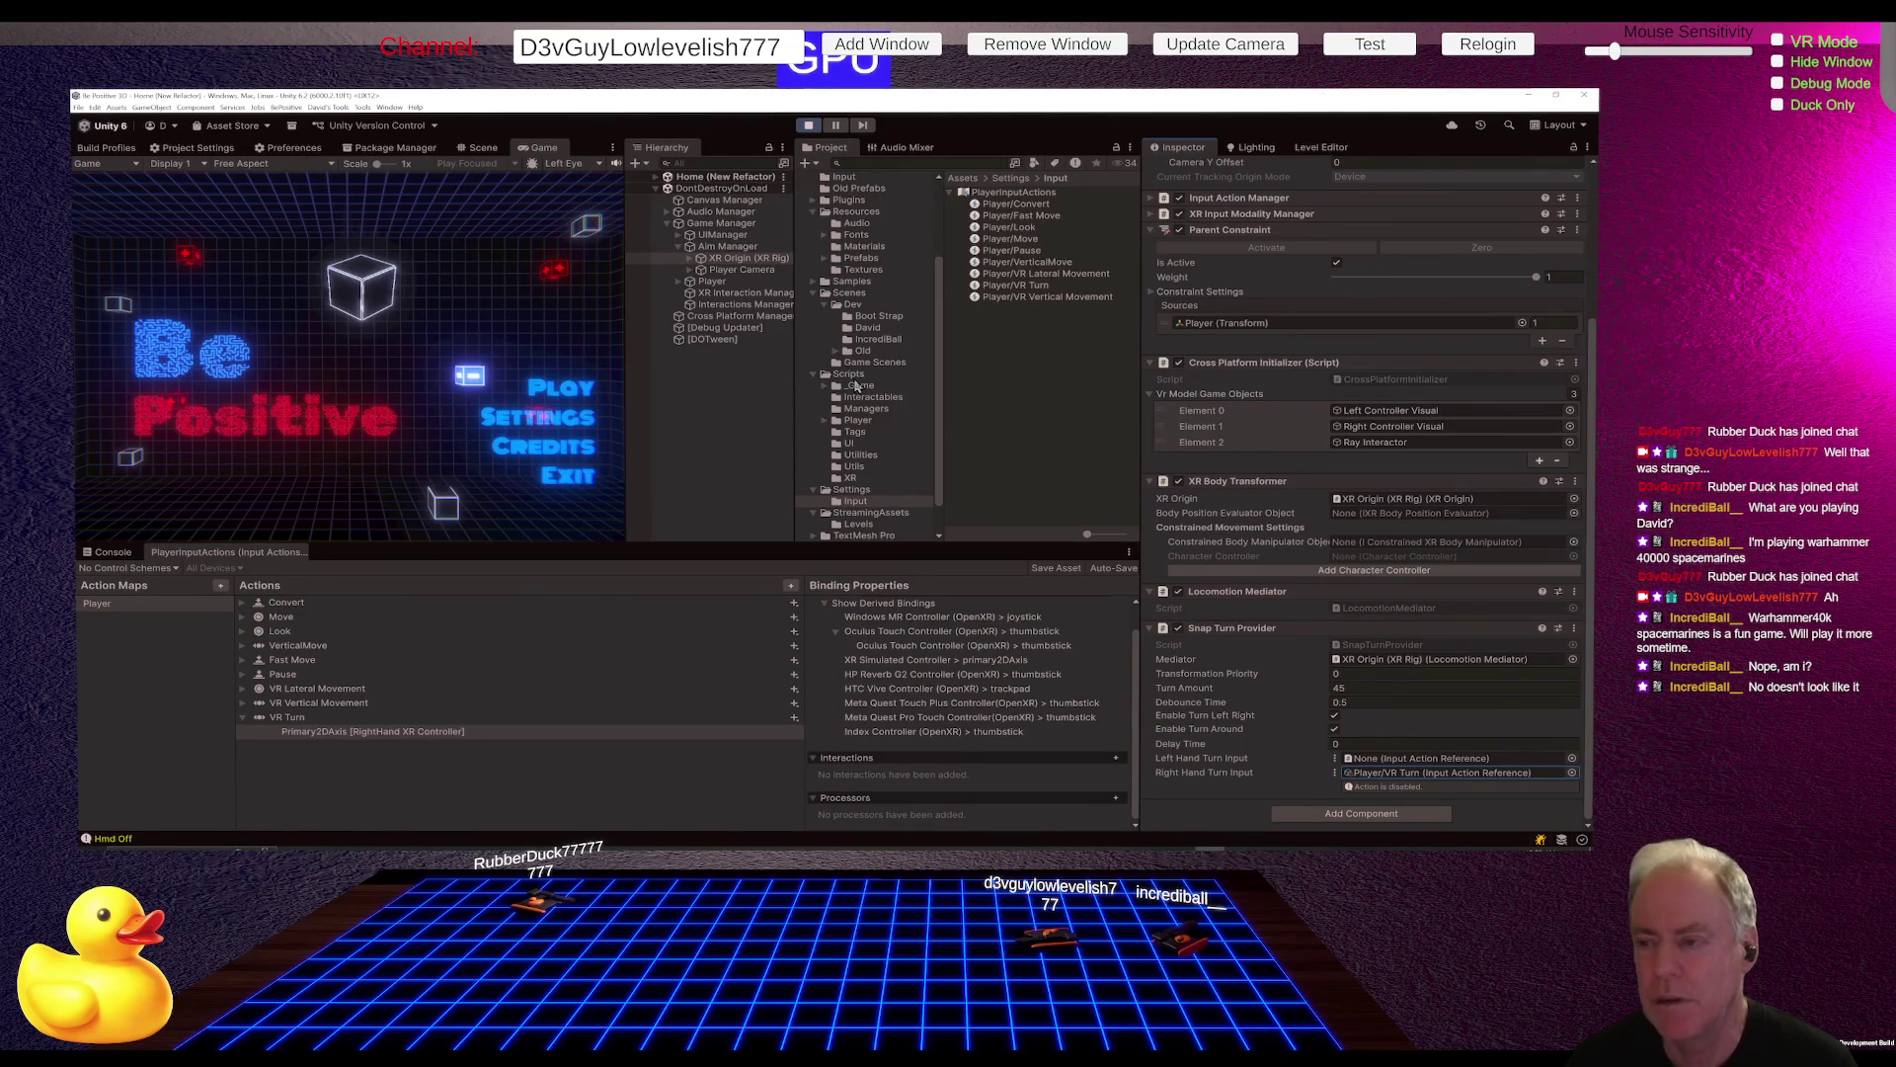
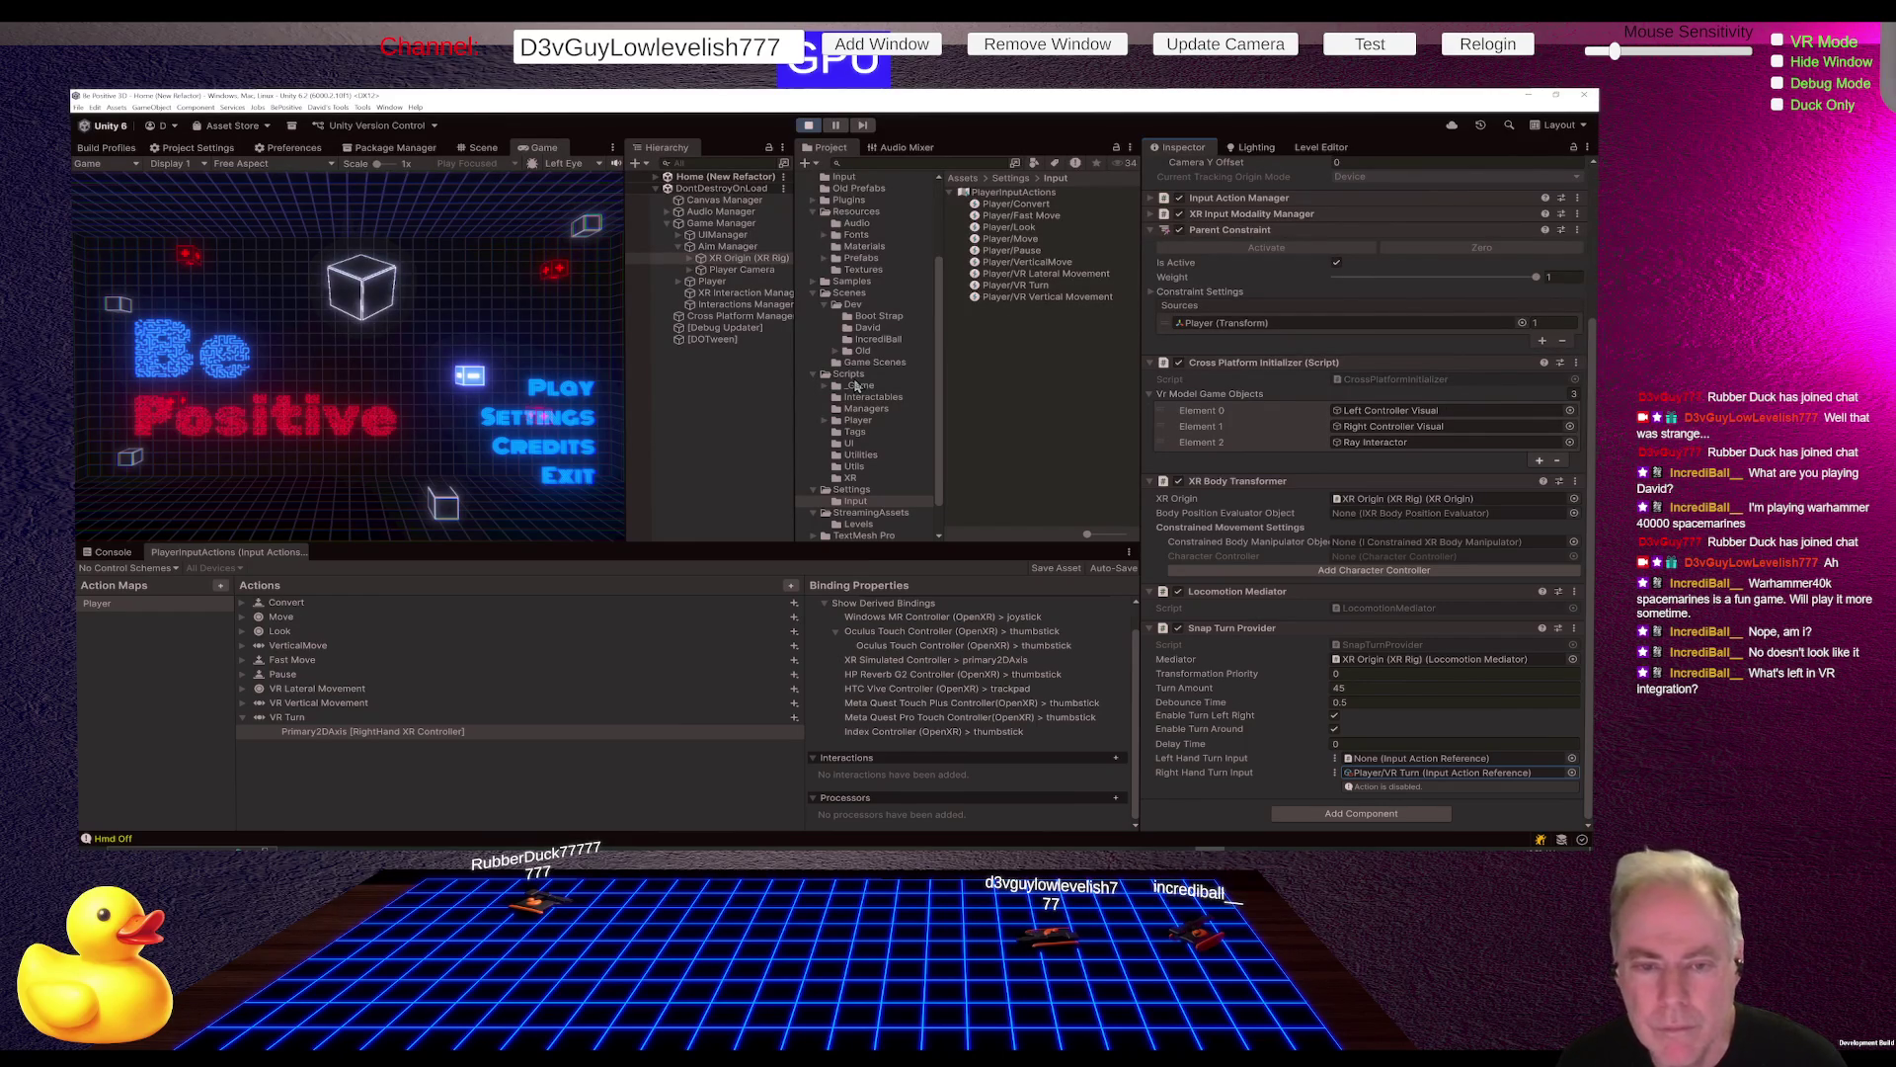
Step: Switch to the browser and open the Be Positive Trello board
key("alt+Tab")
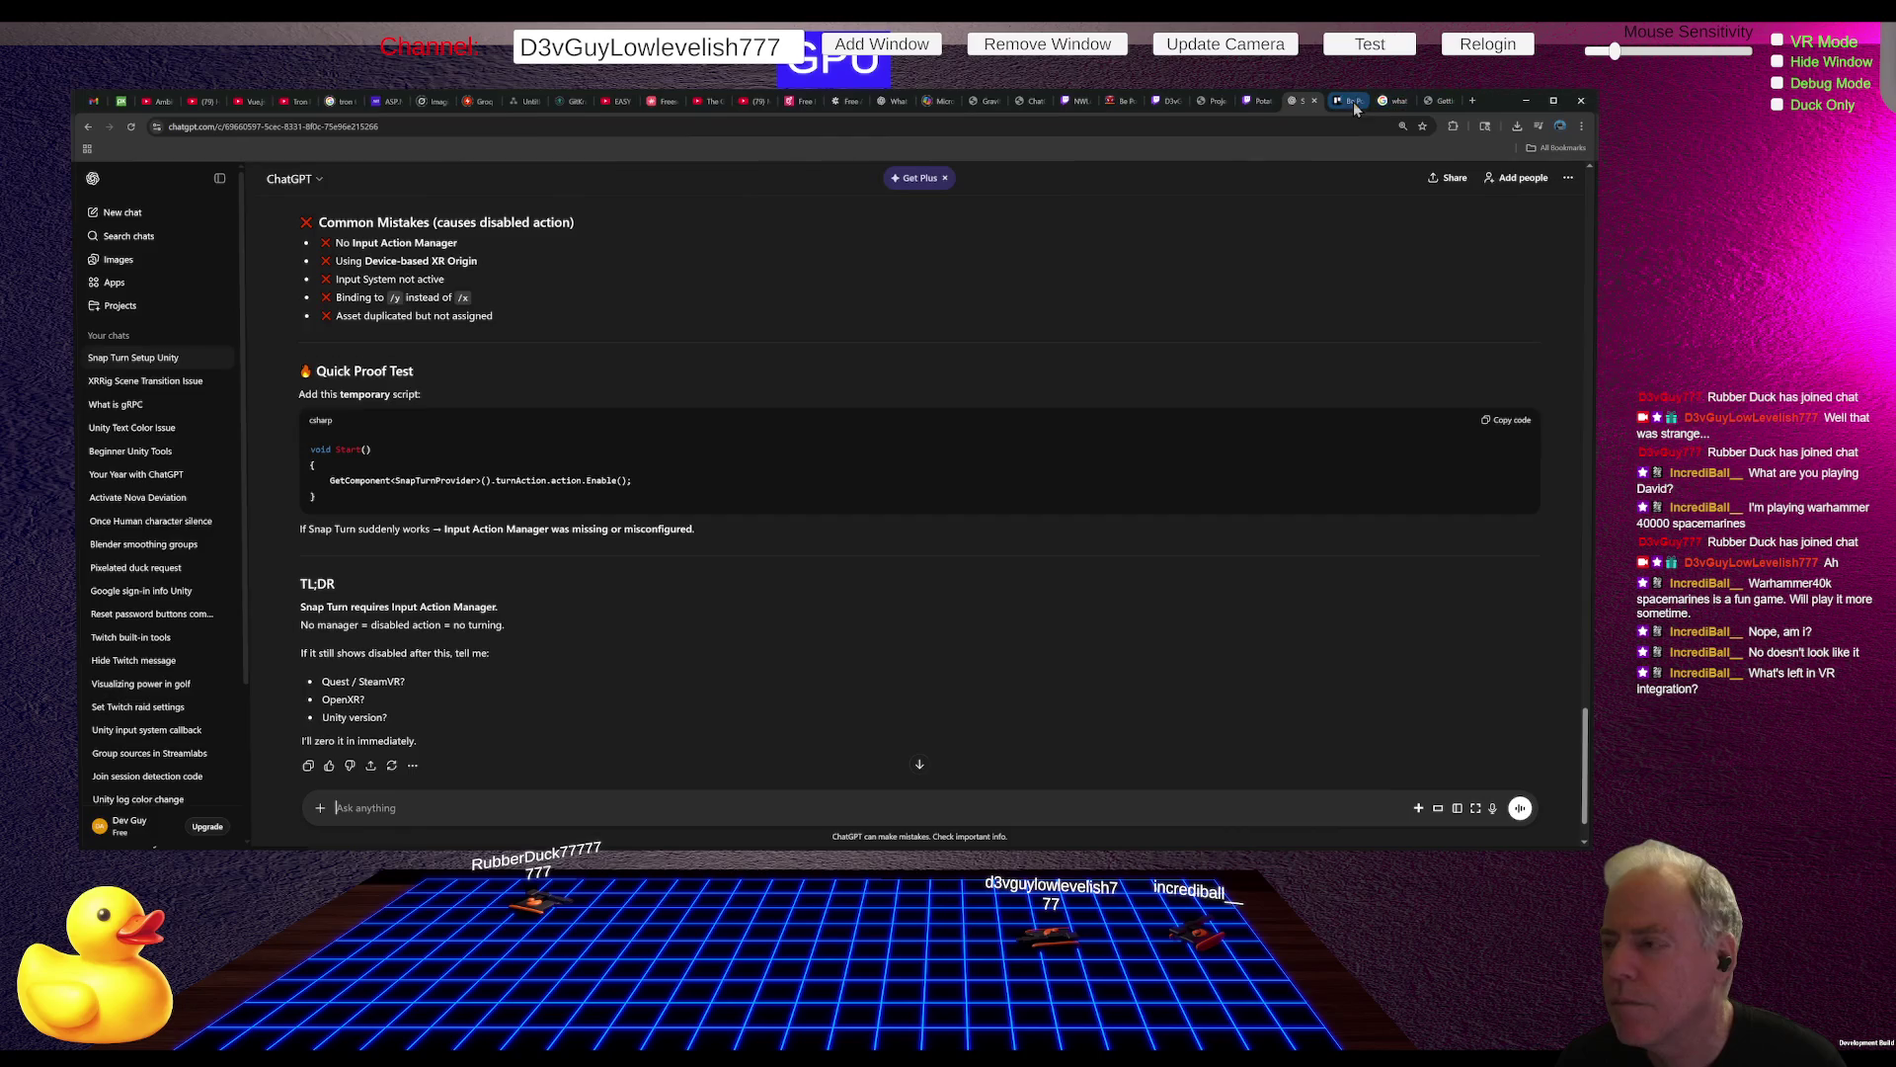
left_click(1355, 101)
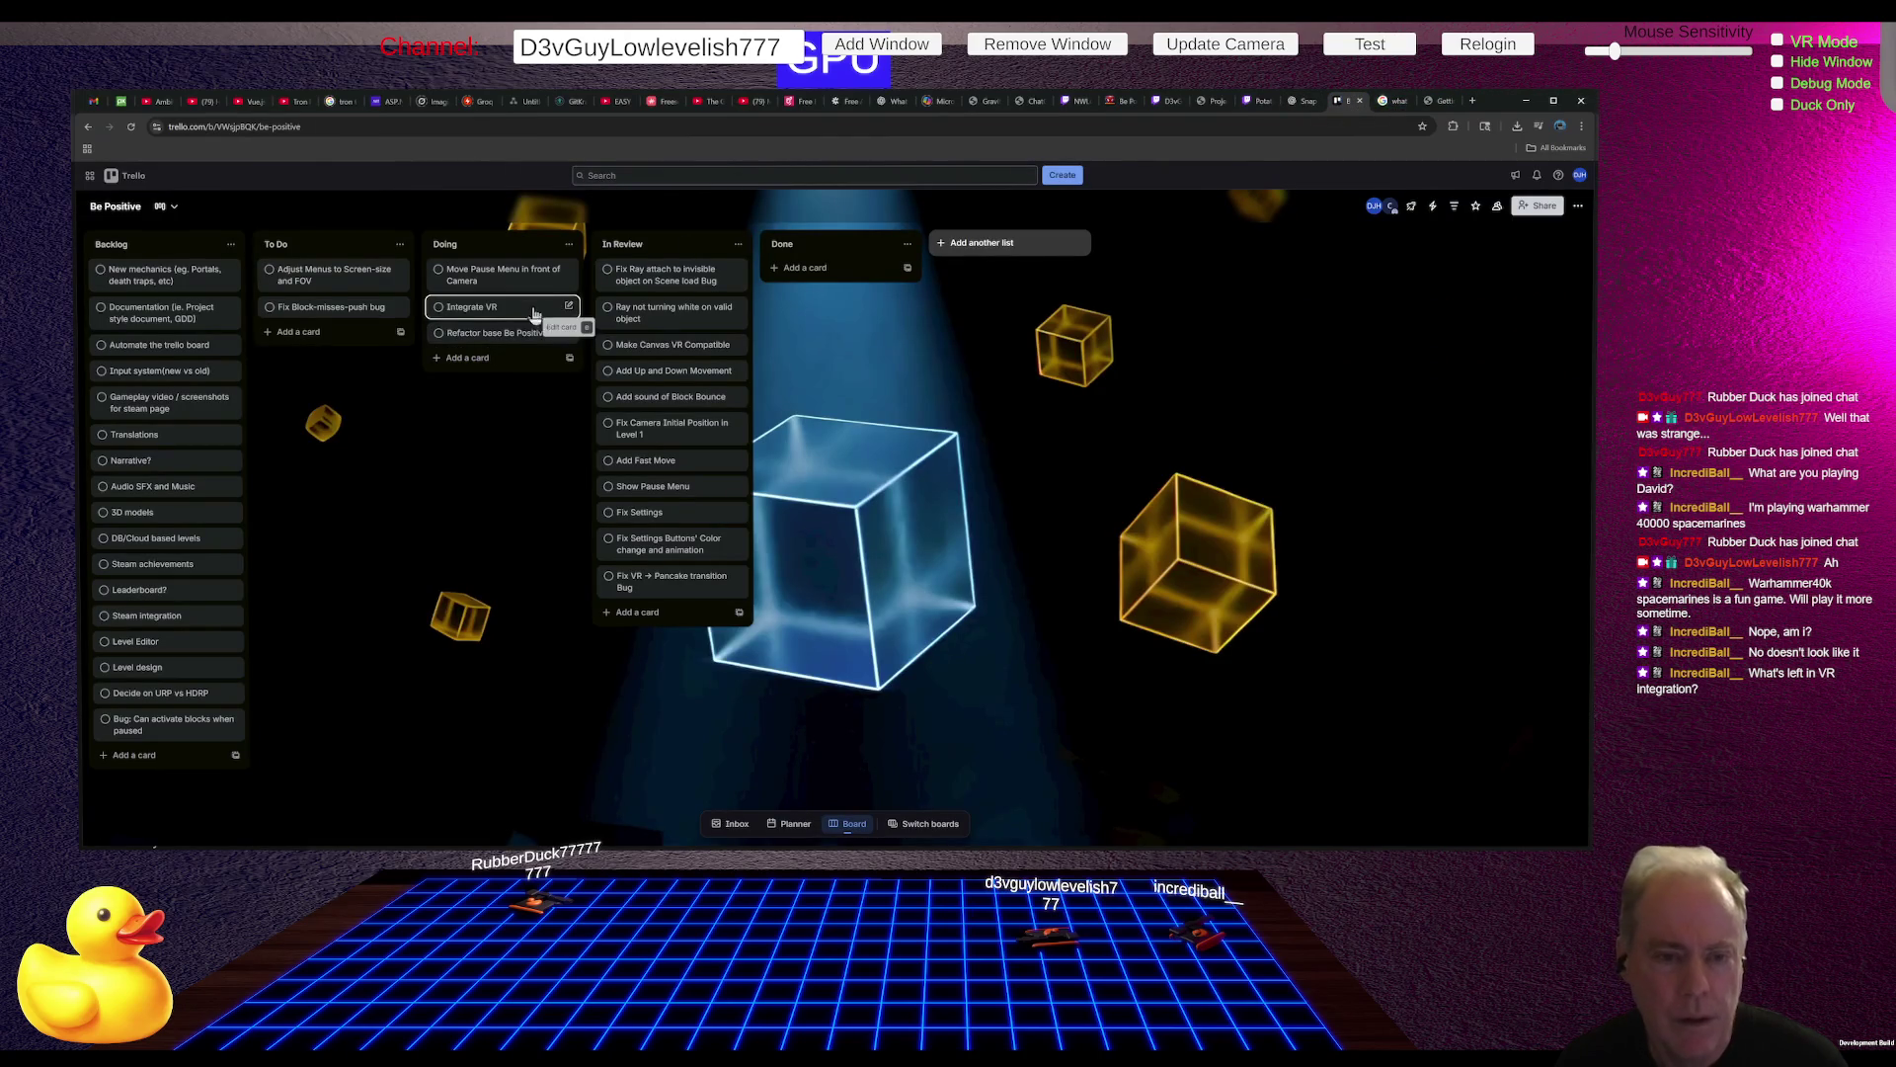
Step: Add 'Snap Turn' and 'Move in direction' cards to To Do, then drag Snap Turn into Doing
left_click(315, 330)
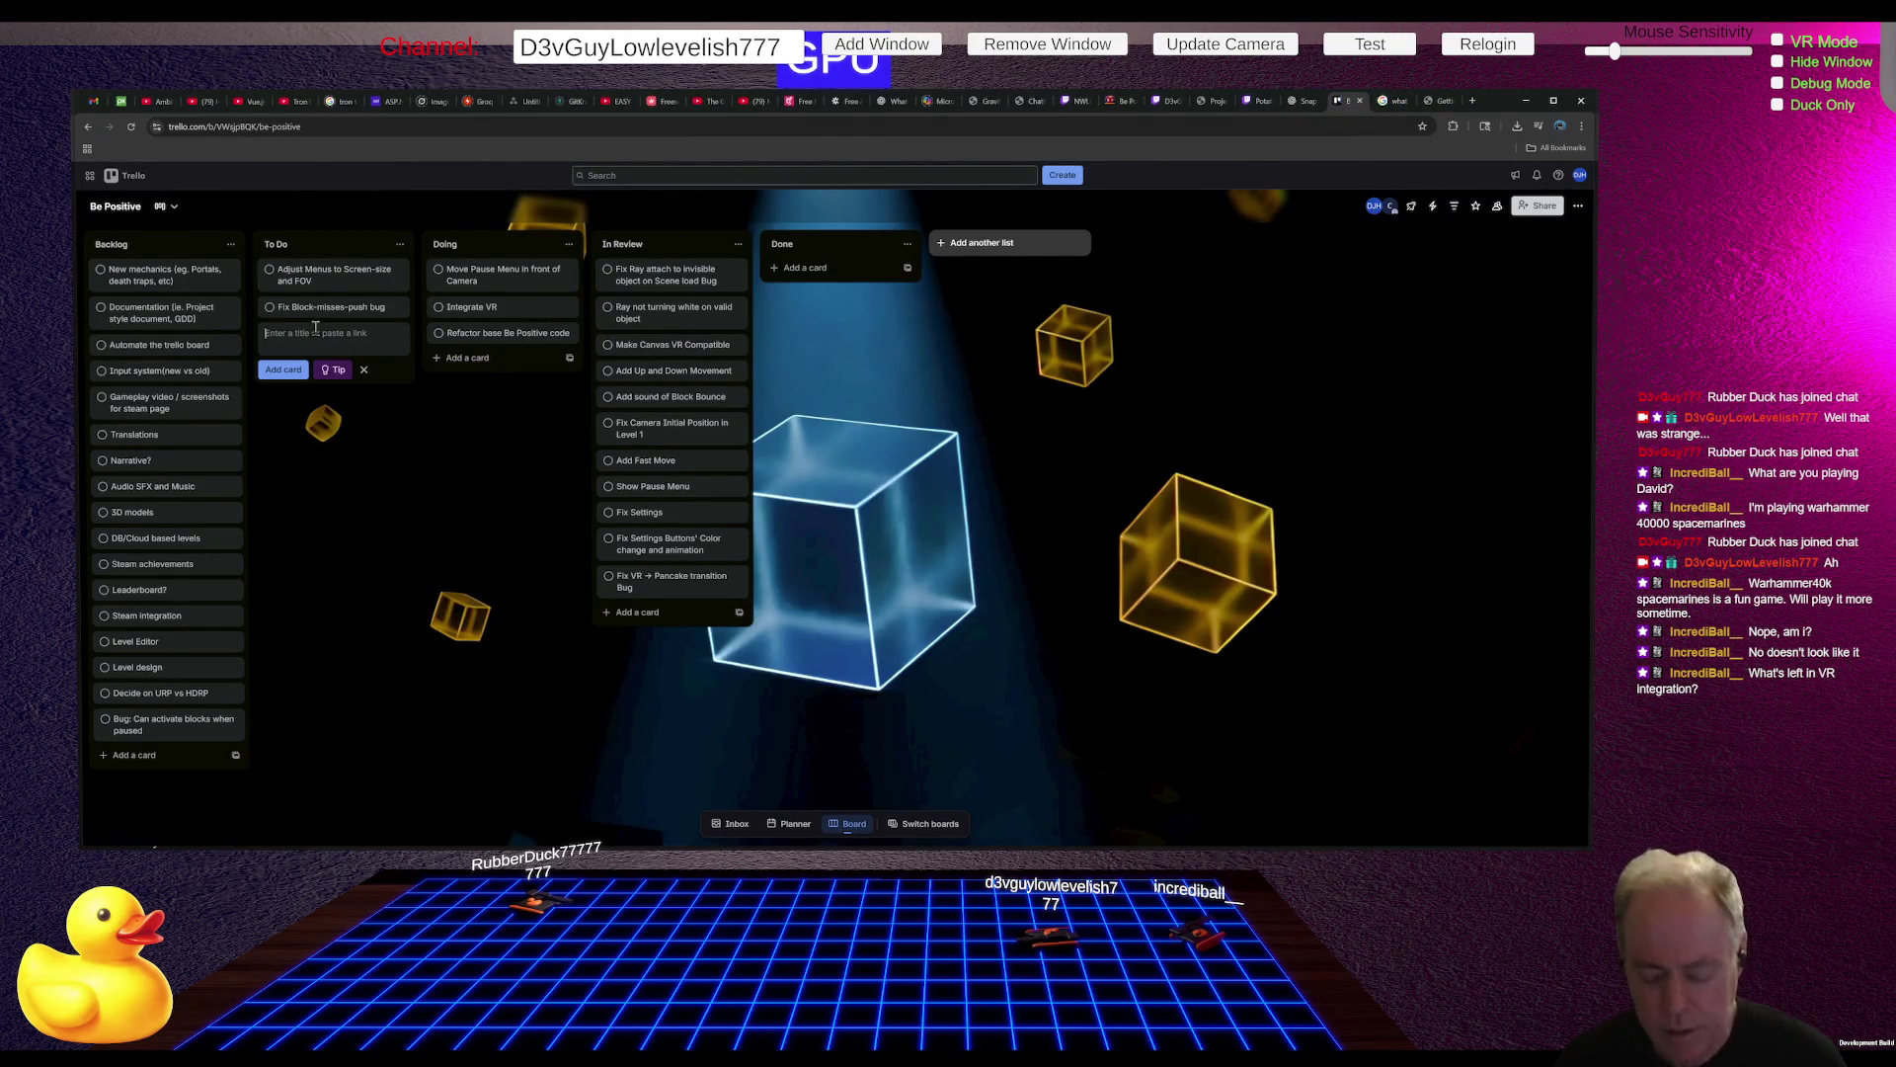
type("Snap ")
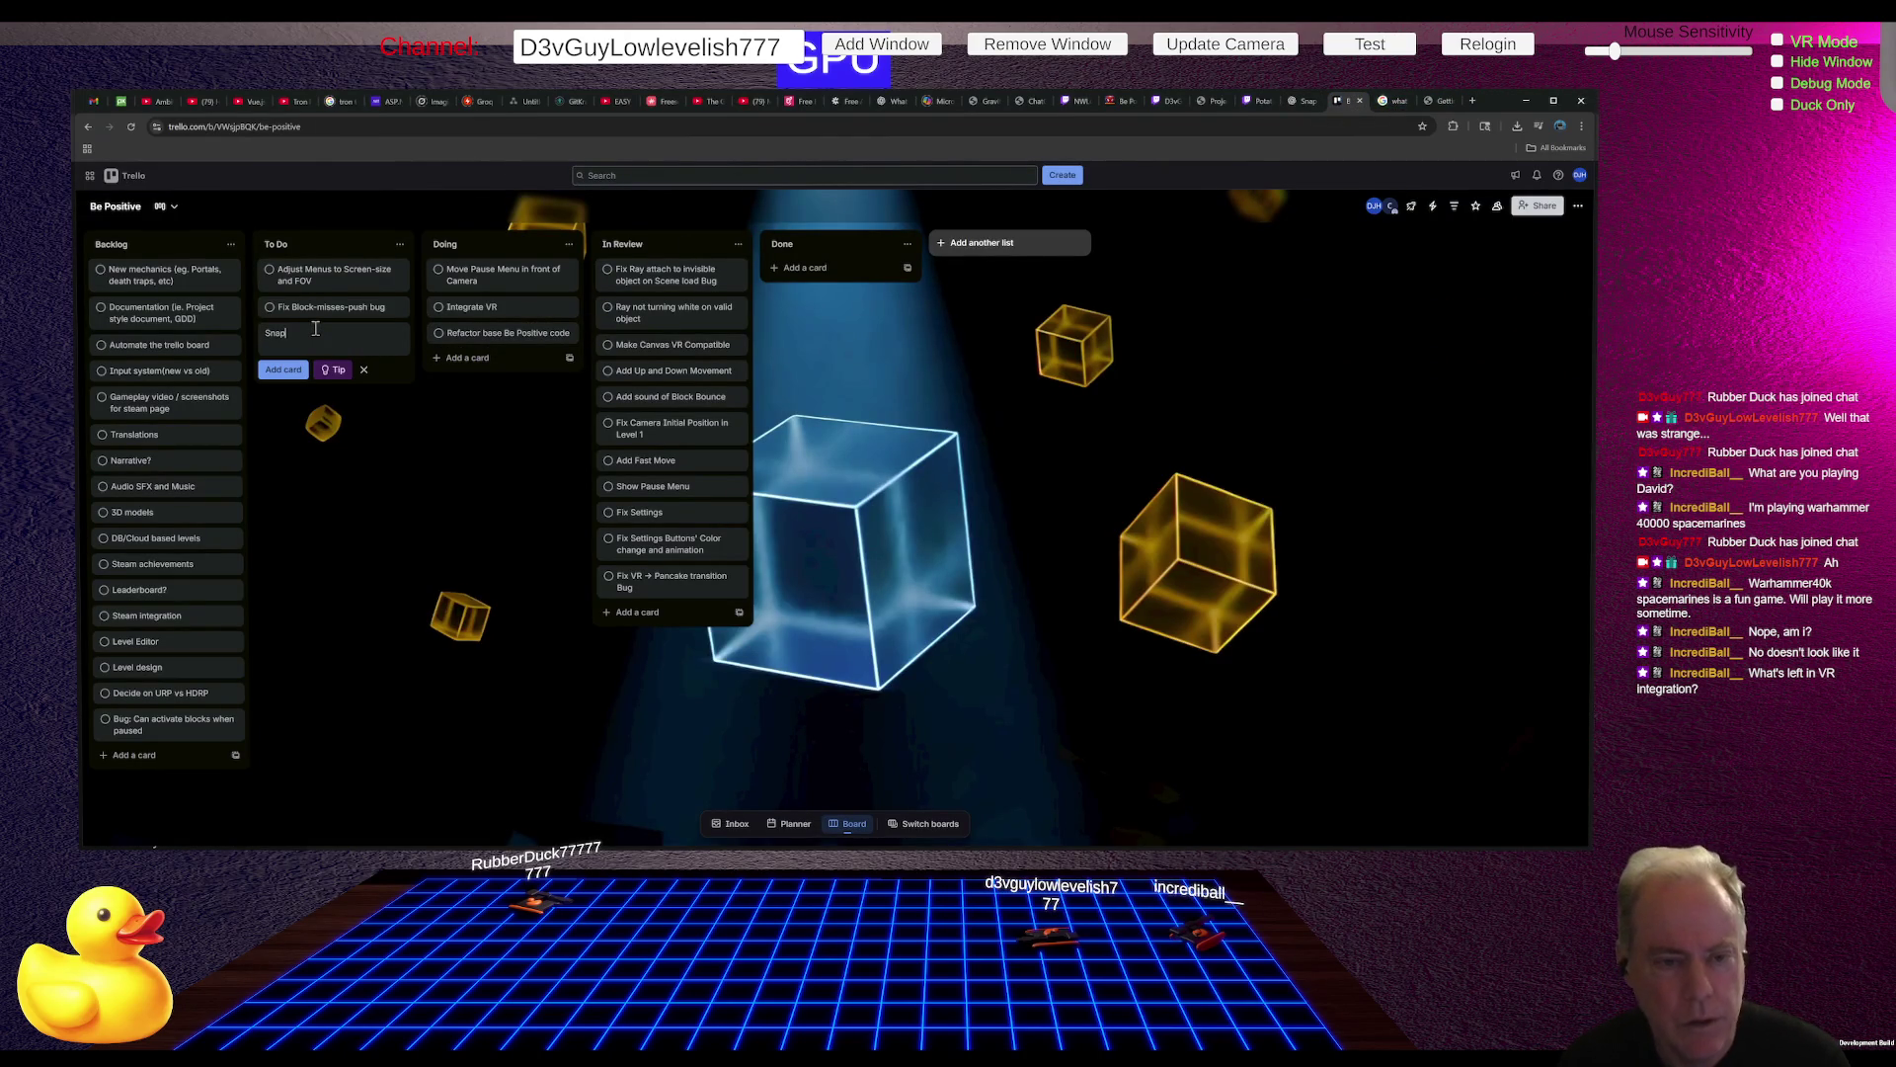
type("Turn")
key("Return")
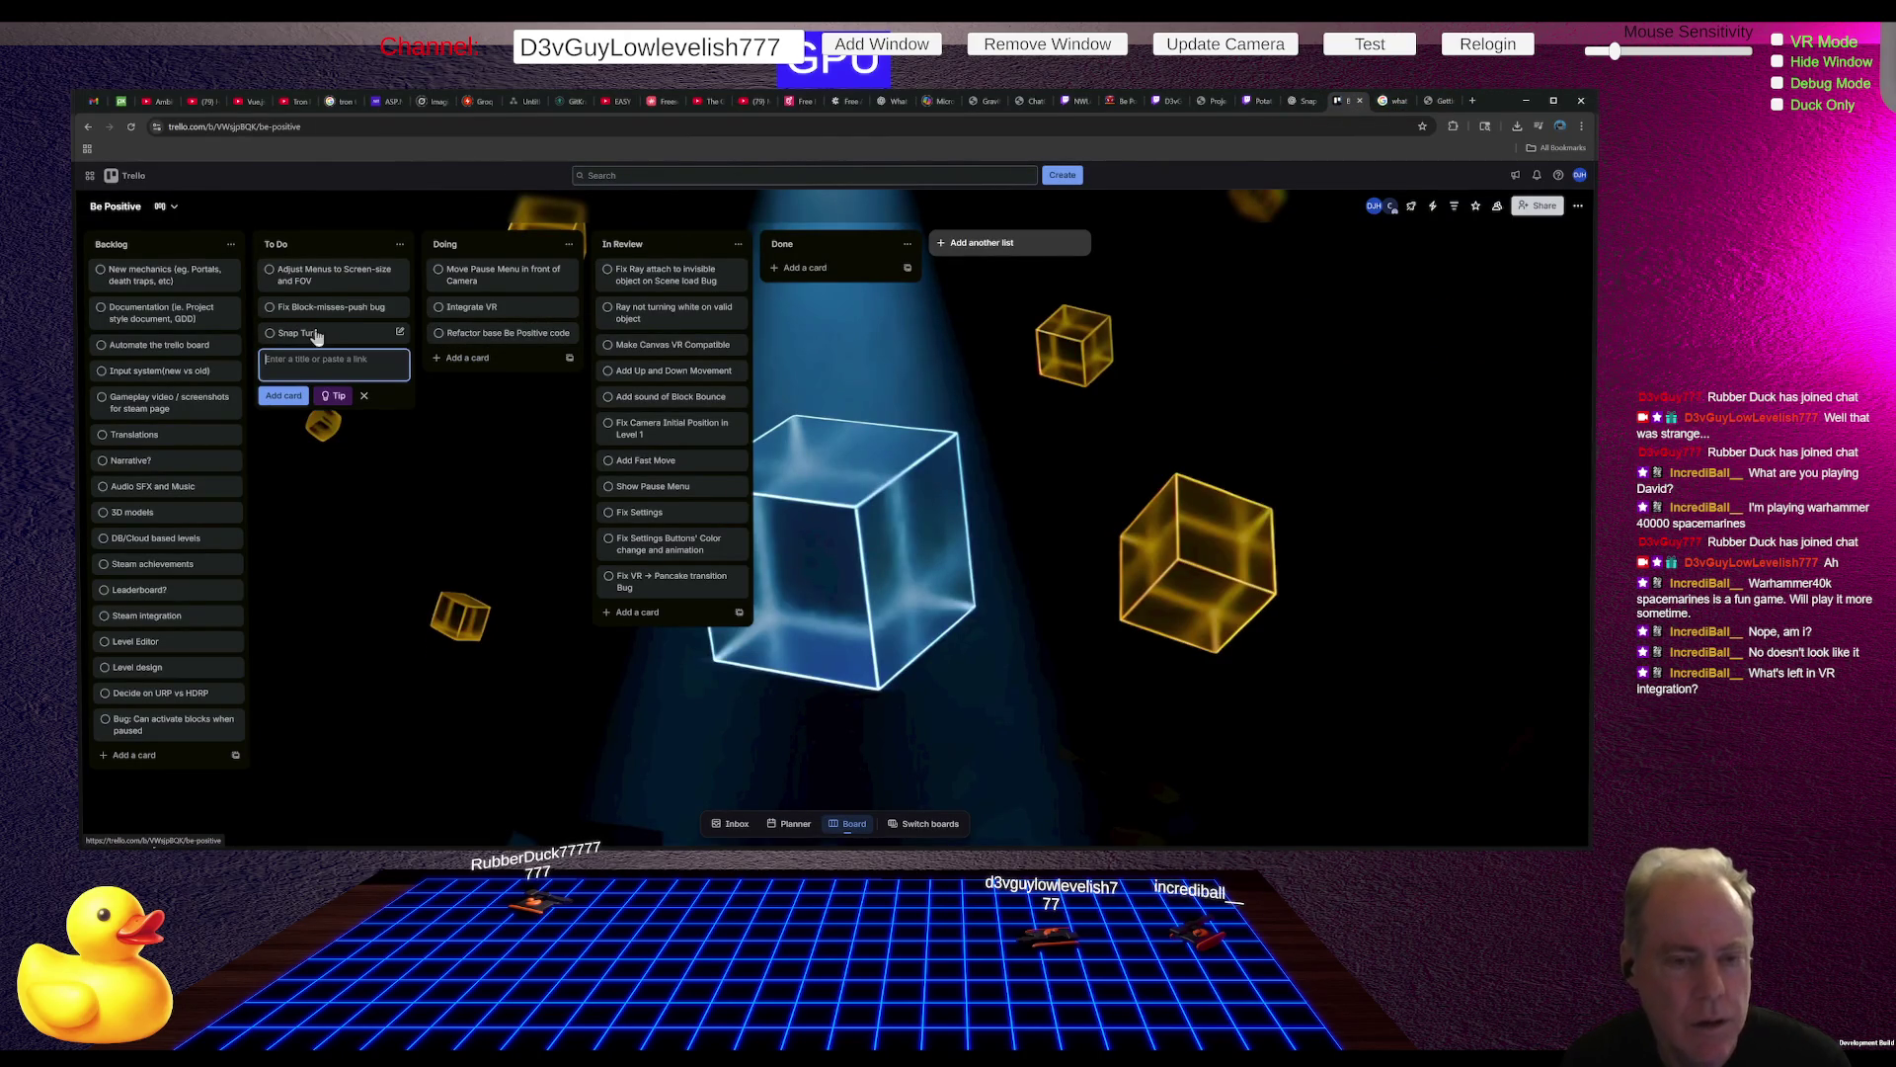
type("M")
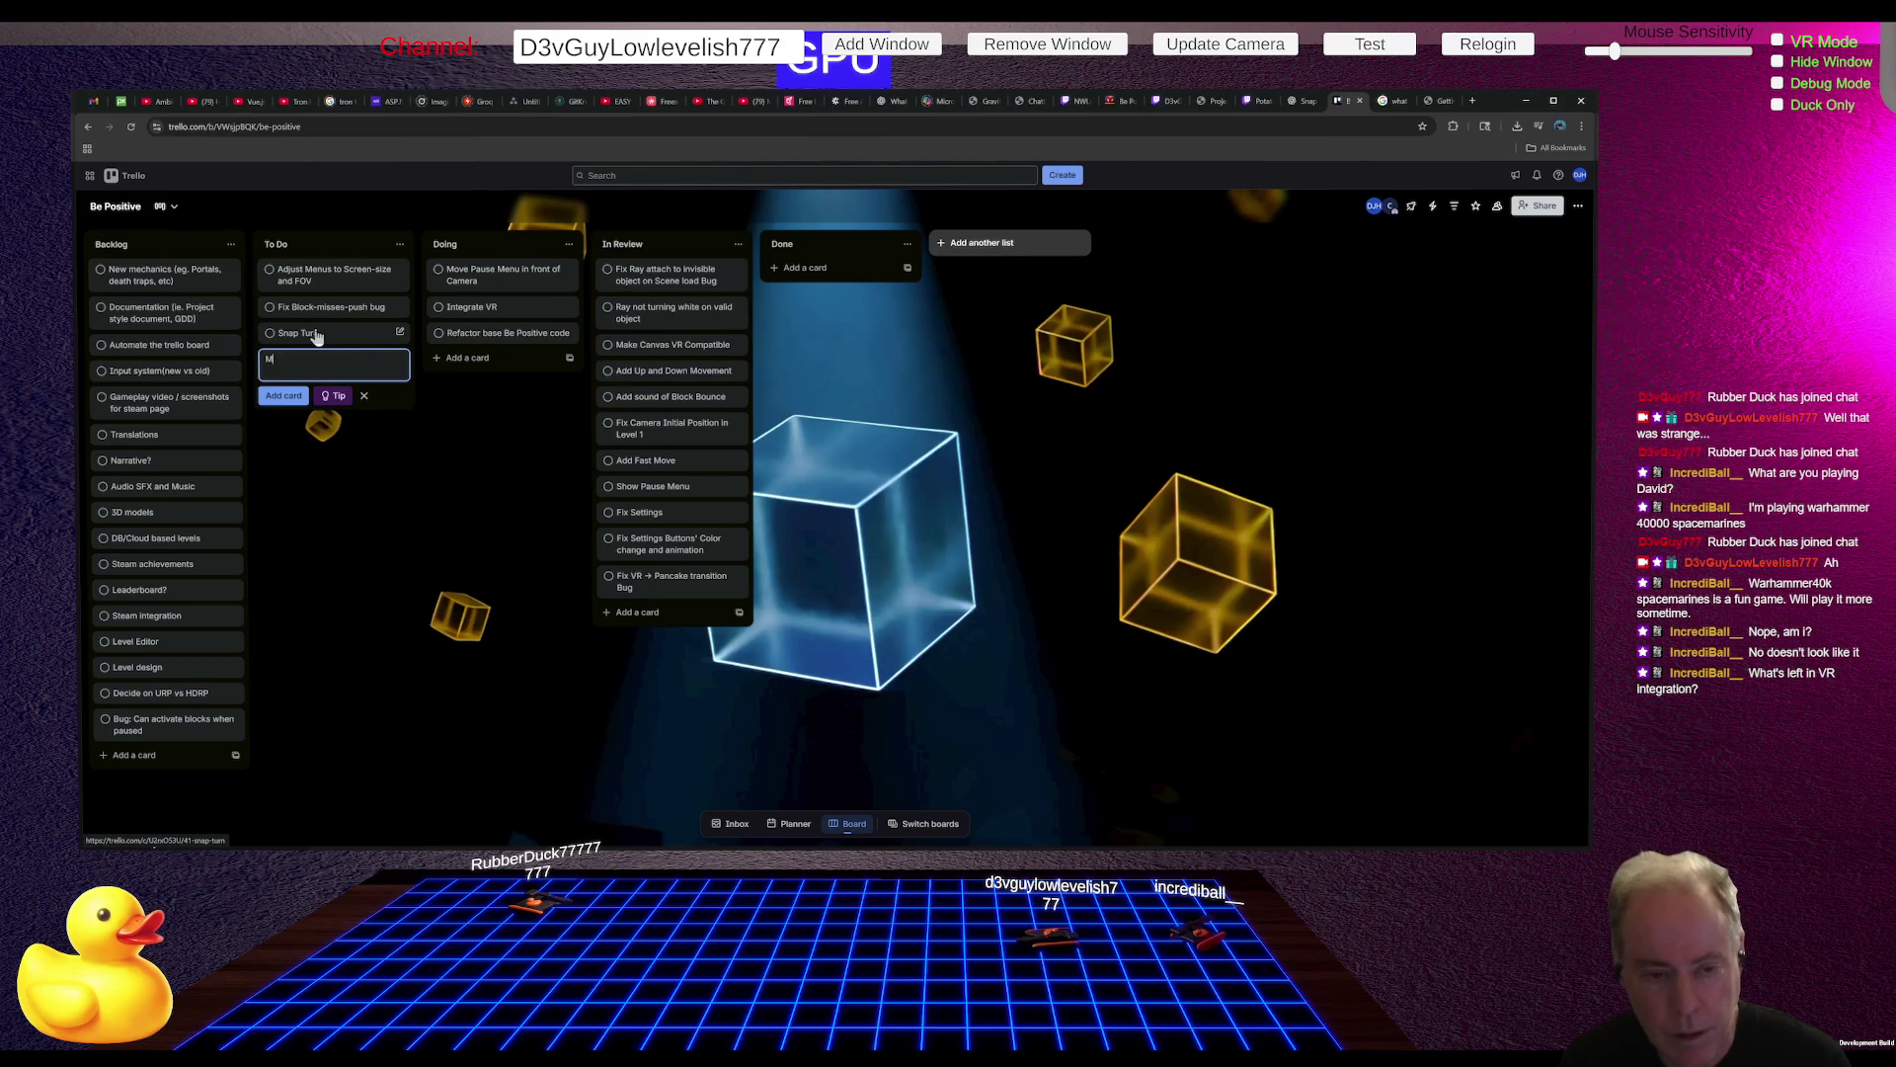
type("ove in direction of Head-facing")
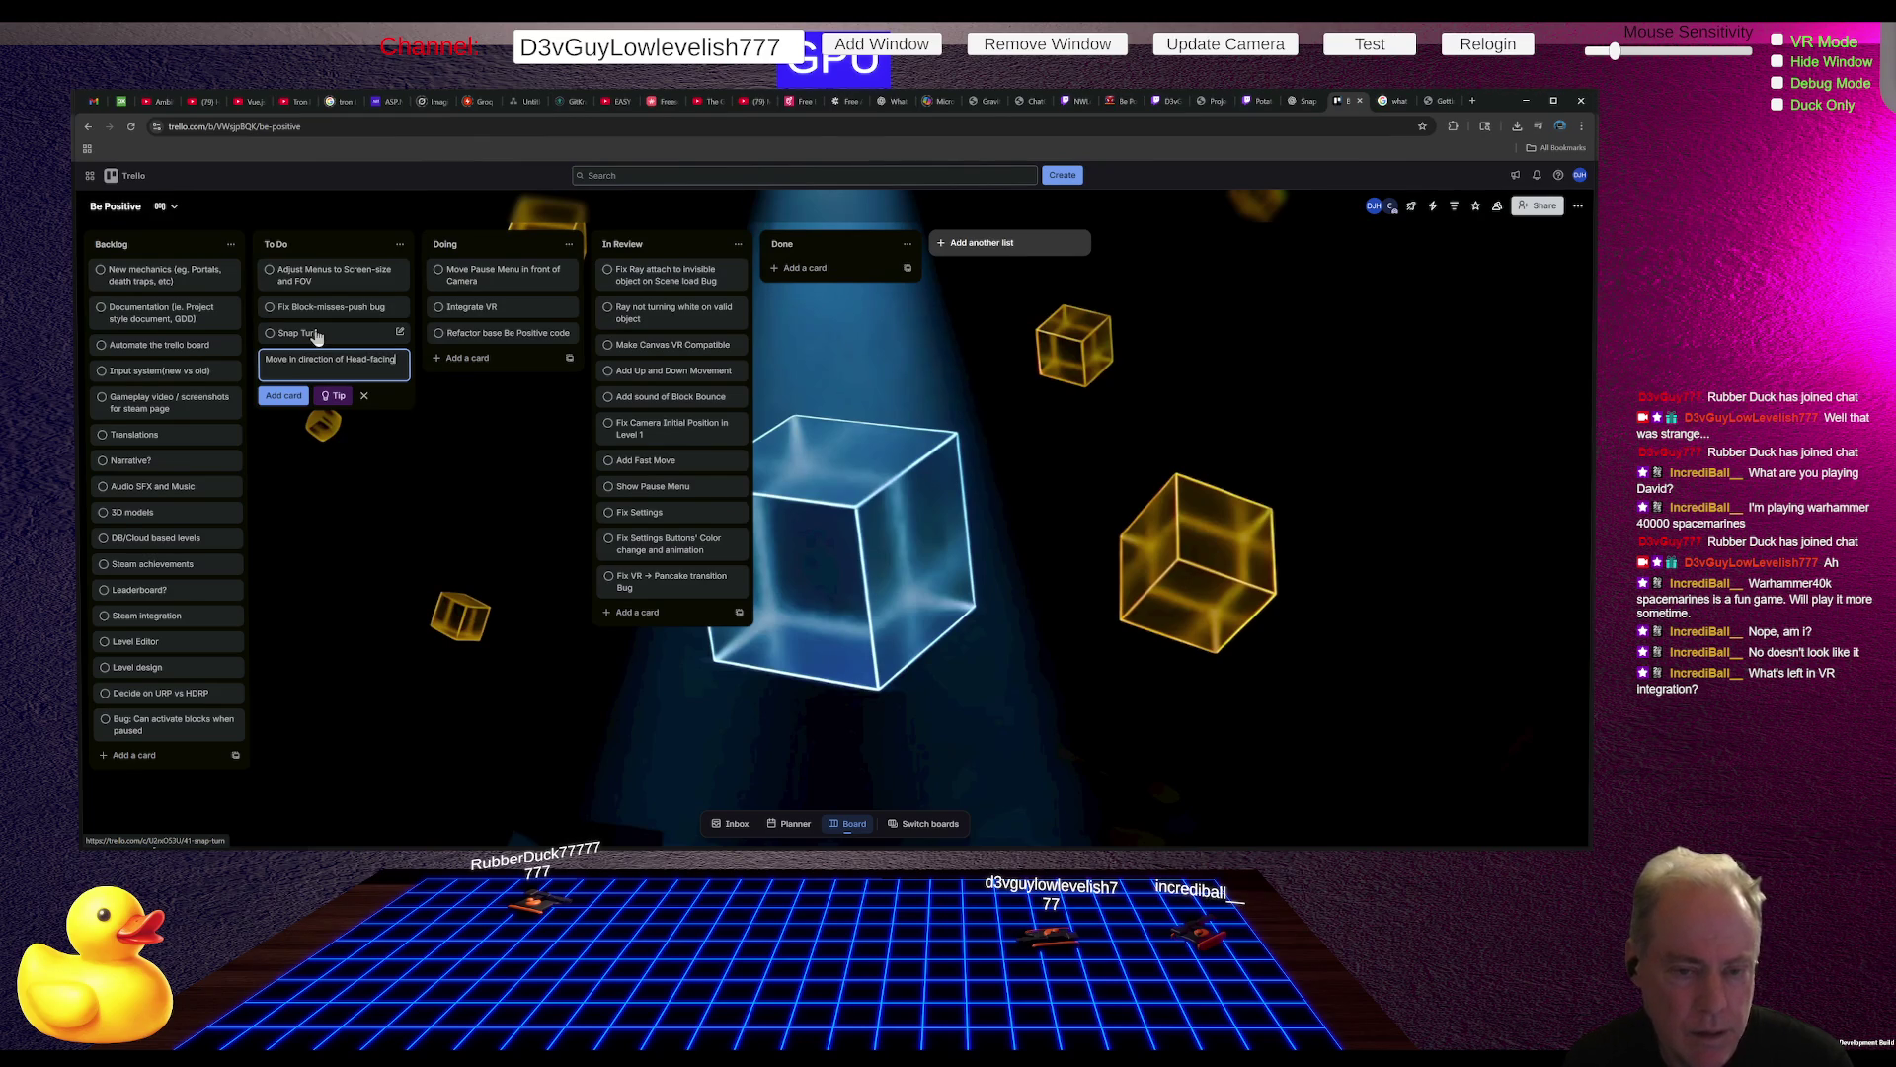
key("Return")
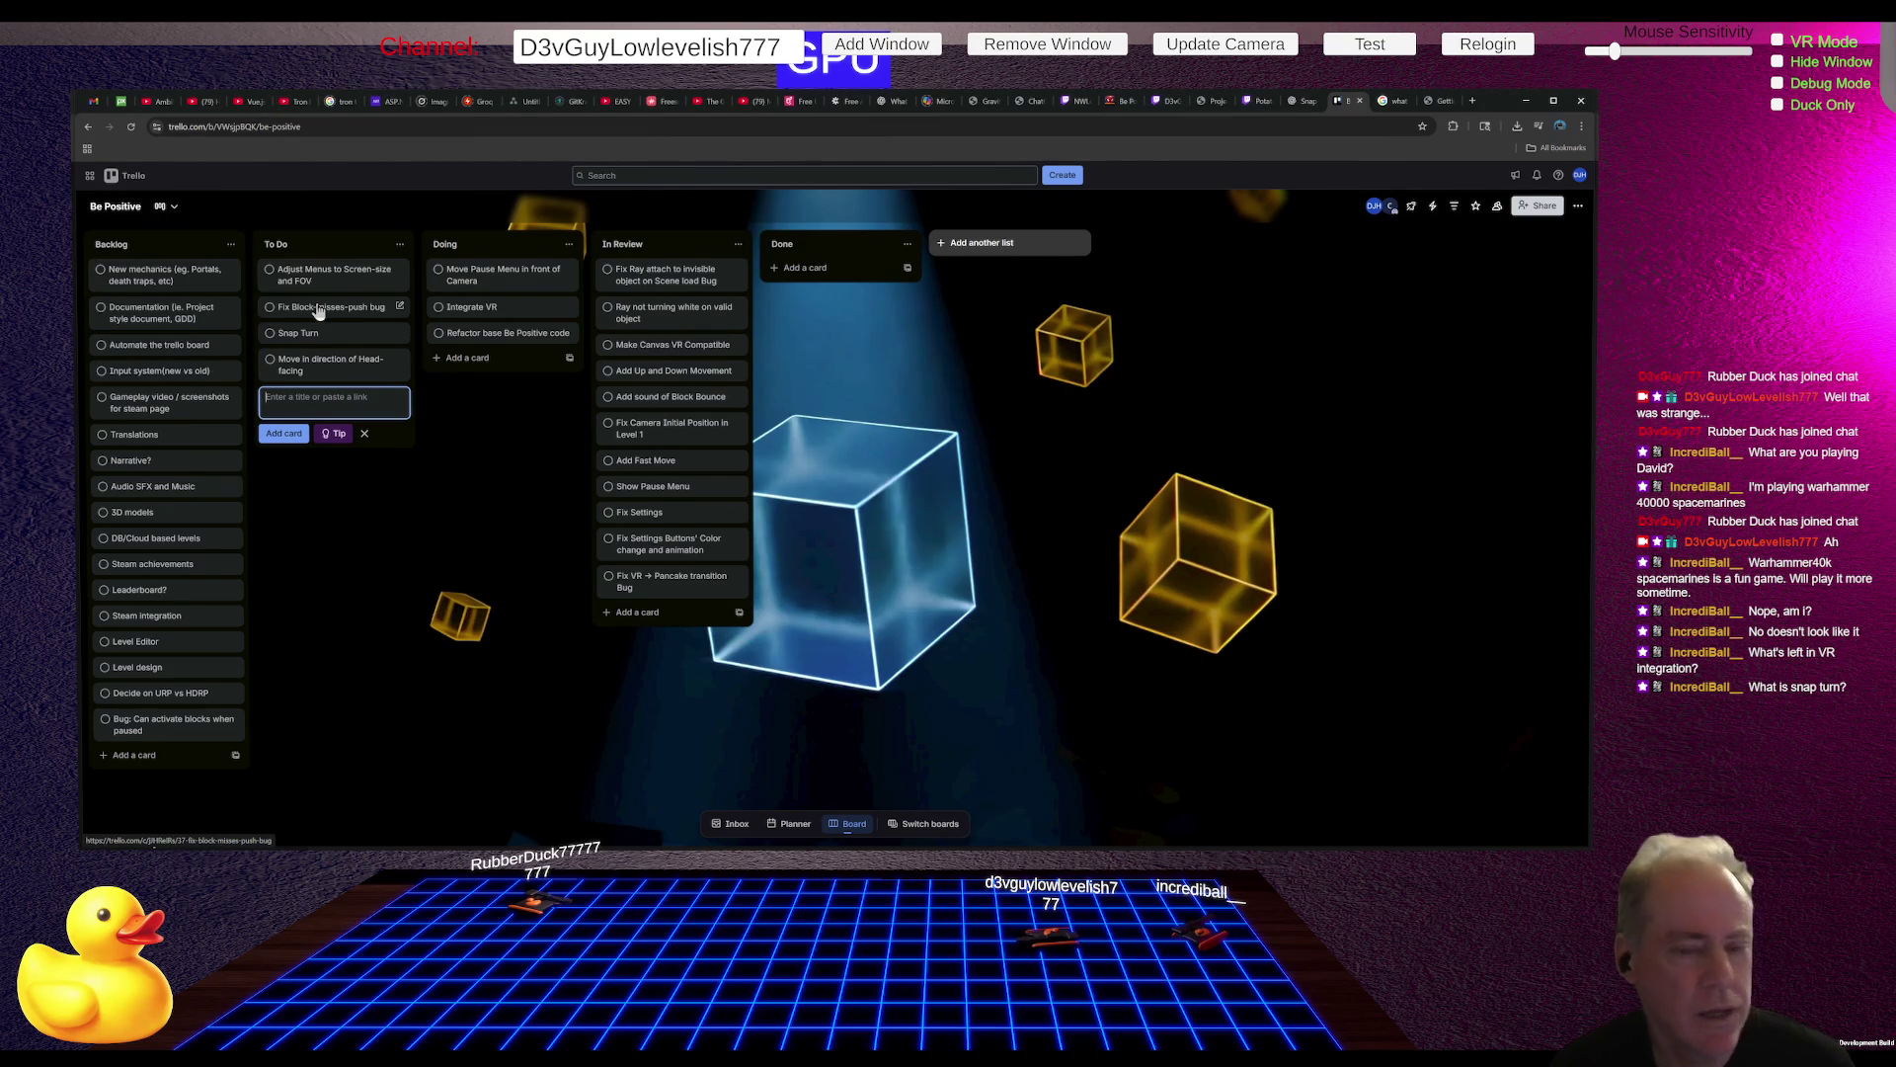
mouse_move(324, 337)
left_mouse_down()
mouse_move(328, 274)
mouse_move(507, 260)
mouse_move(447, 315)
mouse_move(365, 282)
mouse_move(338, 350)
mouse_move(347, 279)
left_mouse_up()
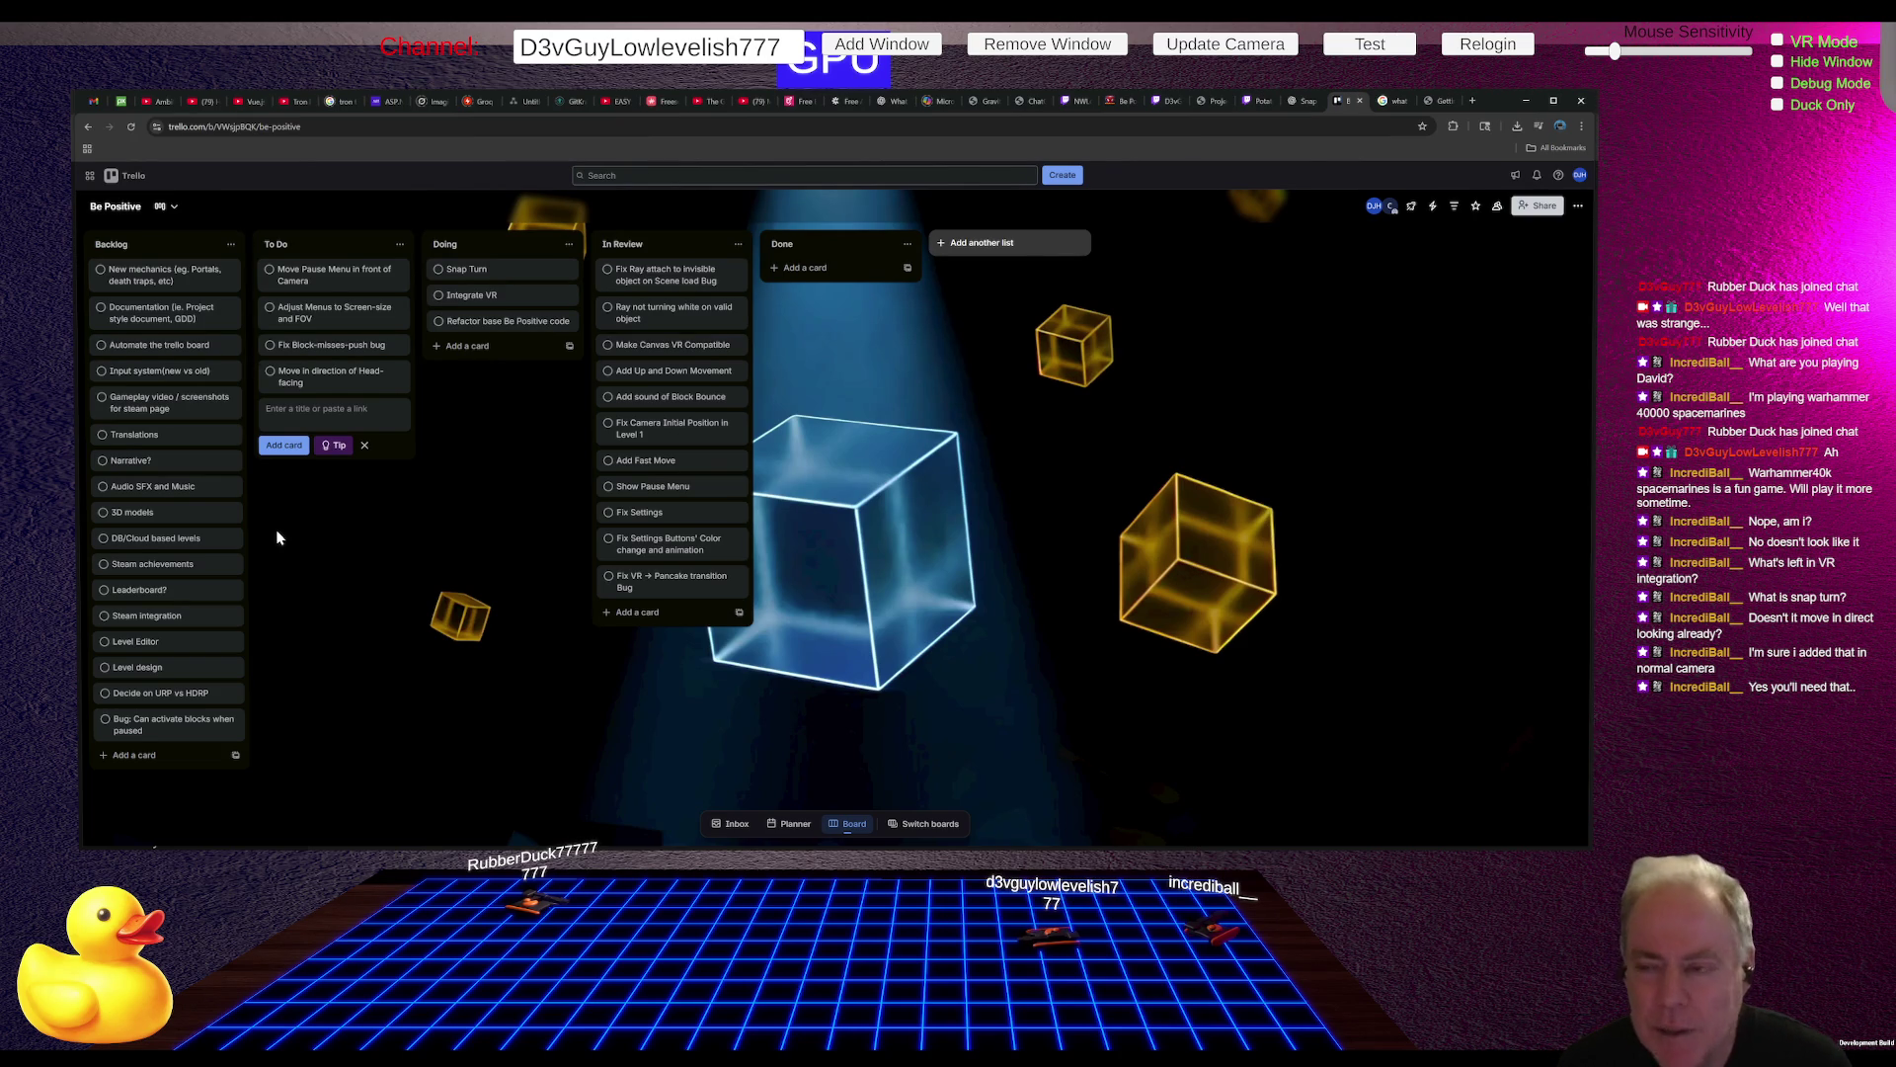
Step: Switch back to the Unity editor
key("alt+Tab")
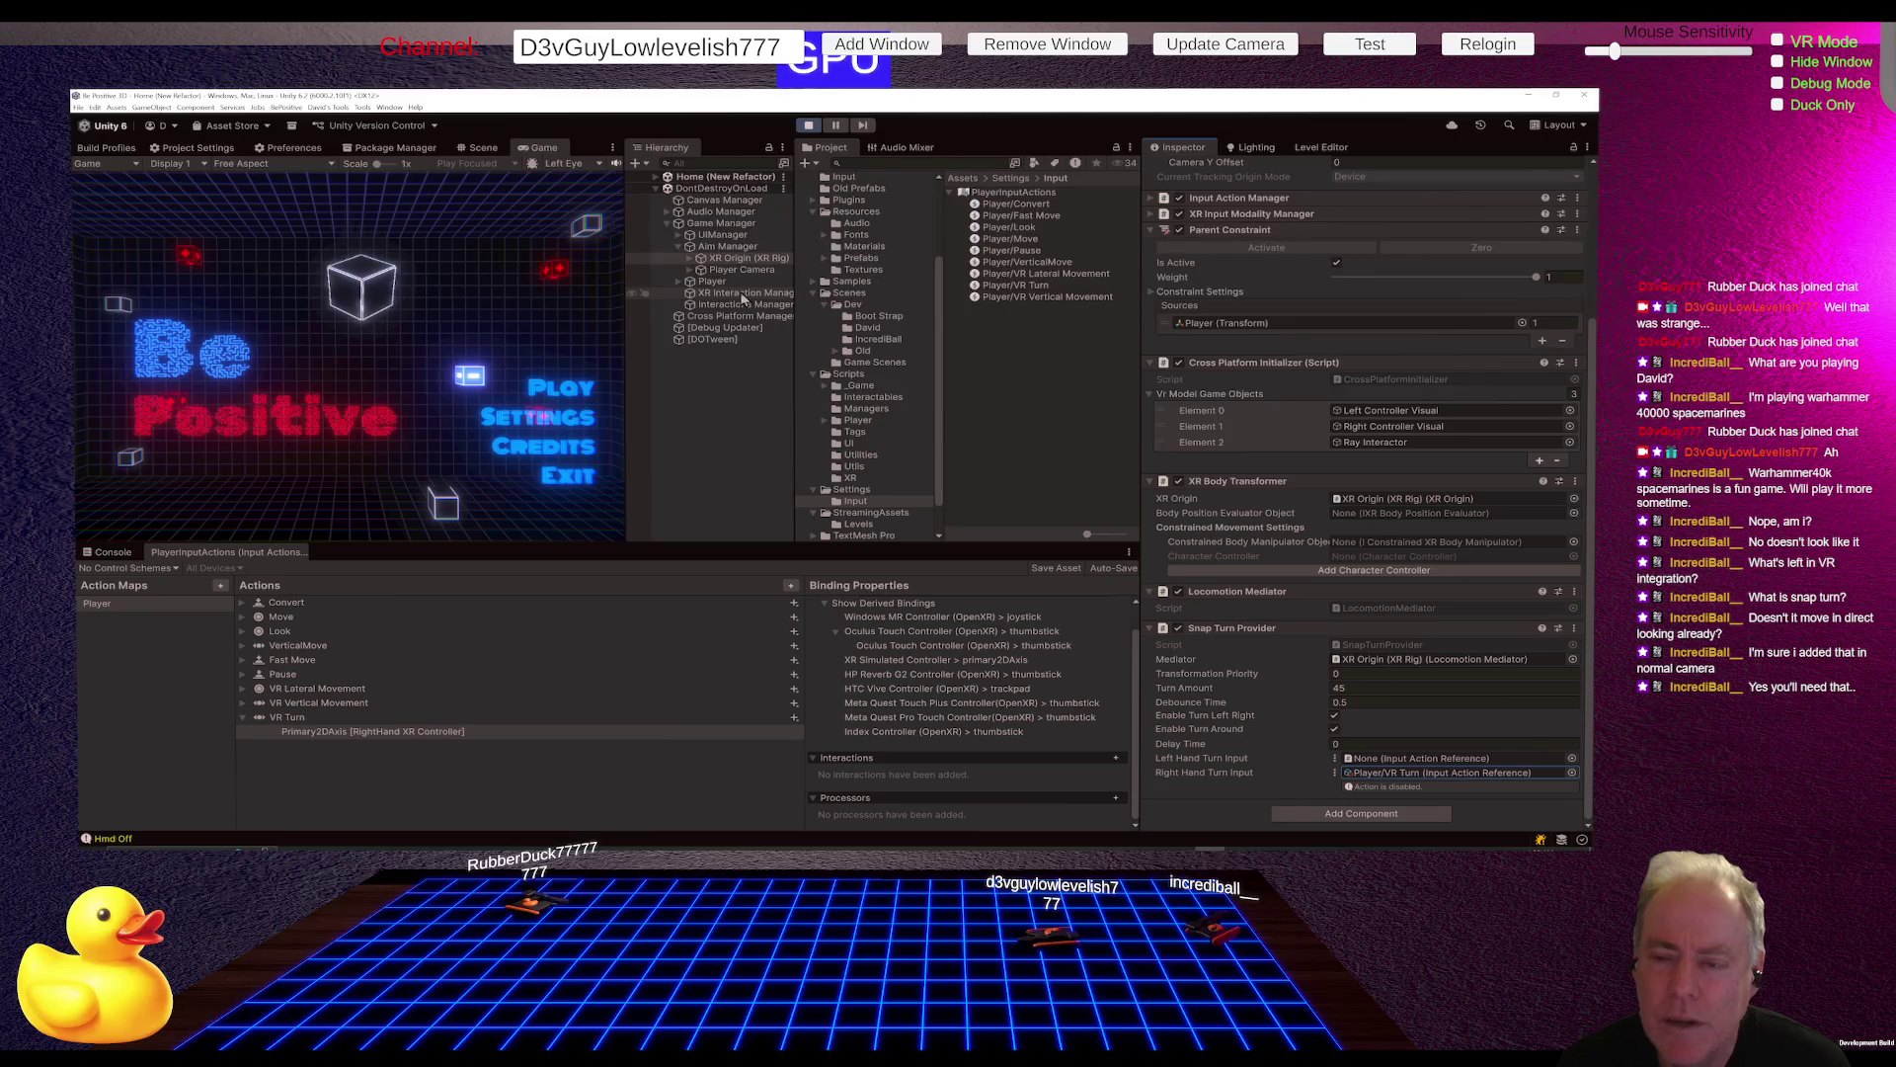
Step: Deactivate and reactivate the XR Origin (XR Rig) object, then switch to the browser
left_click(749, 261)
scroll(1259, 313, "up", 4)
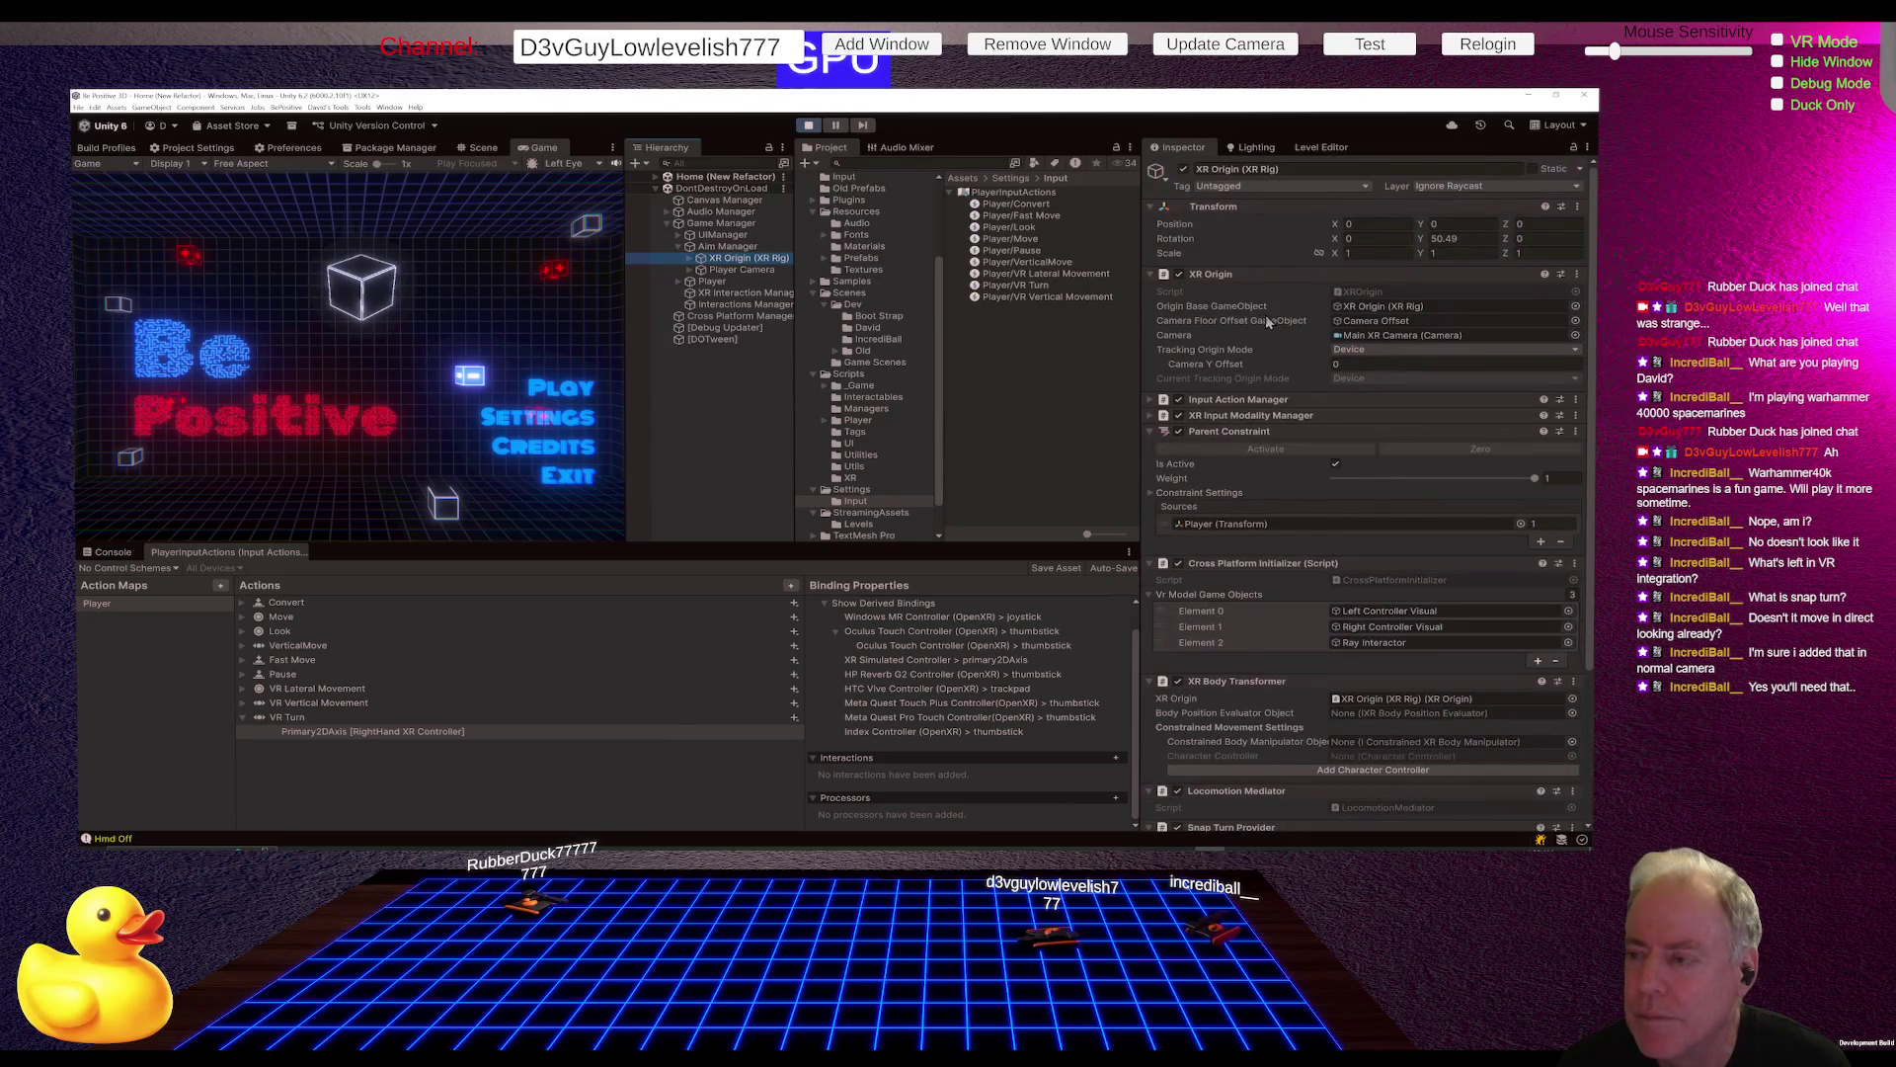
left_click(1183, 169)
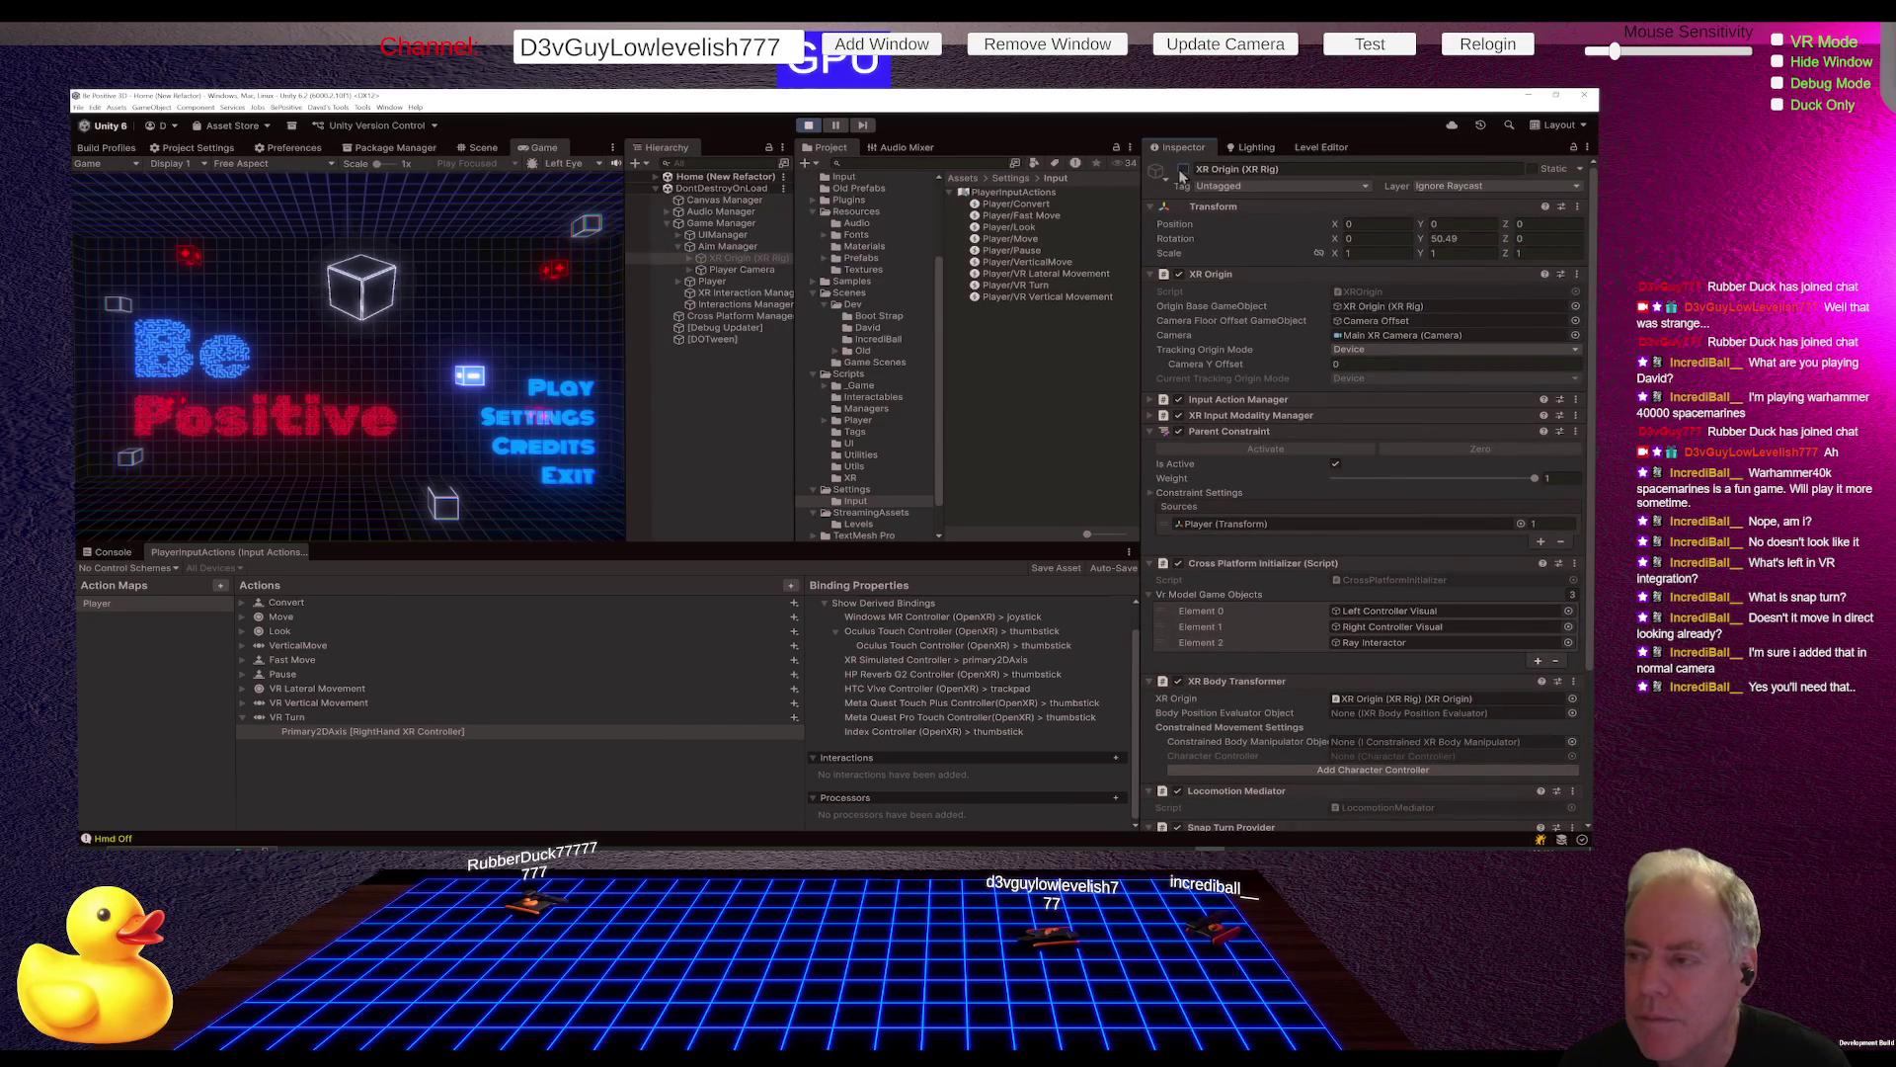
left_click(1183, 170)
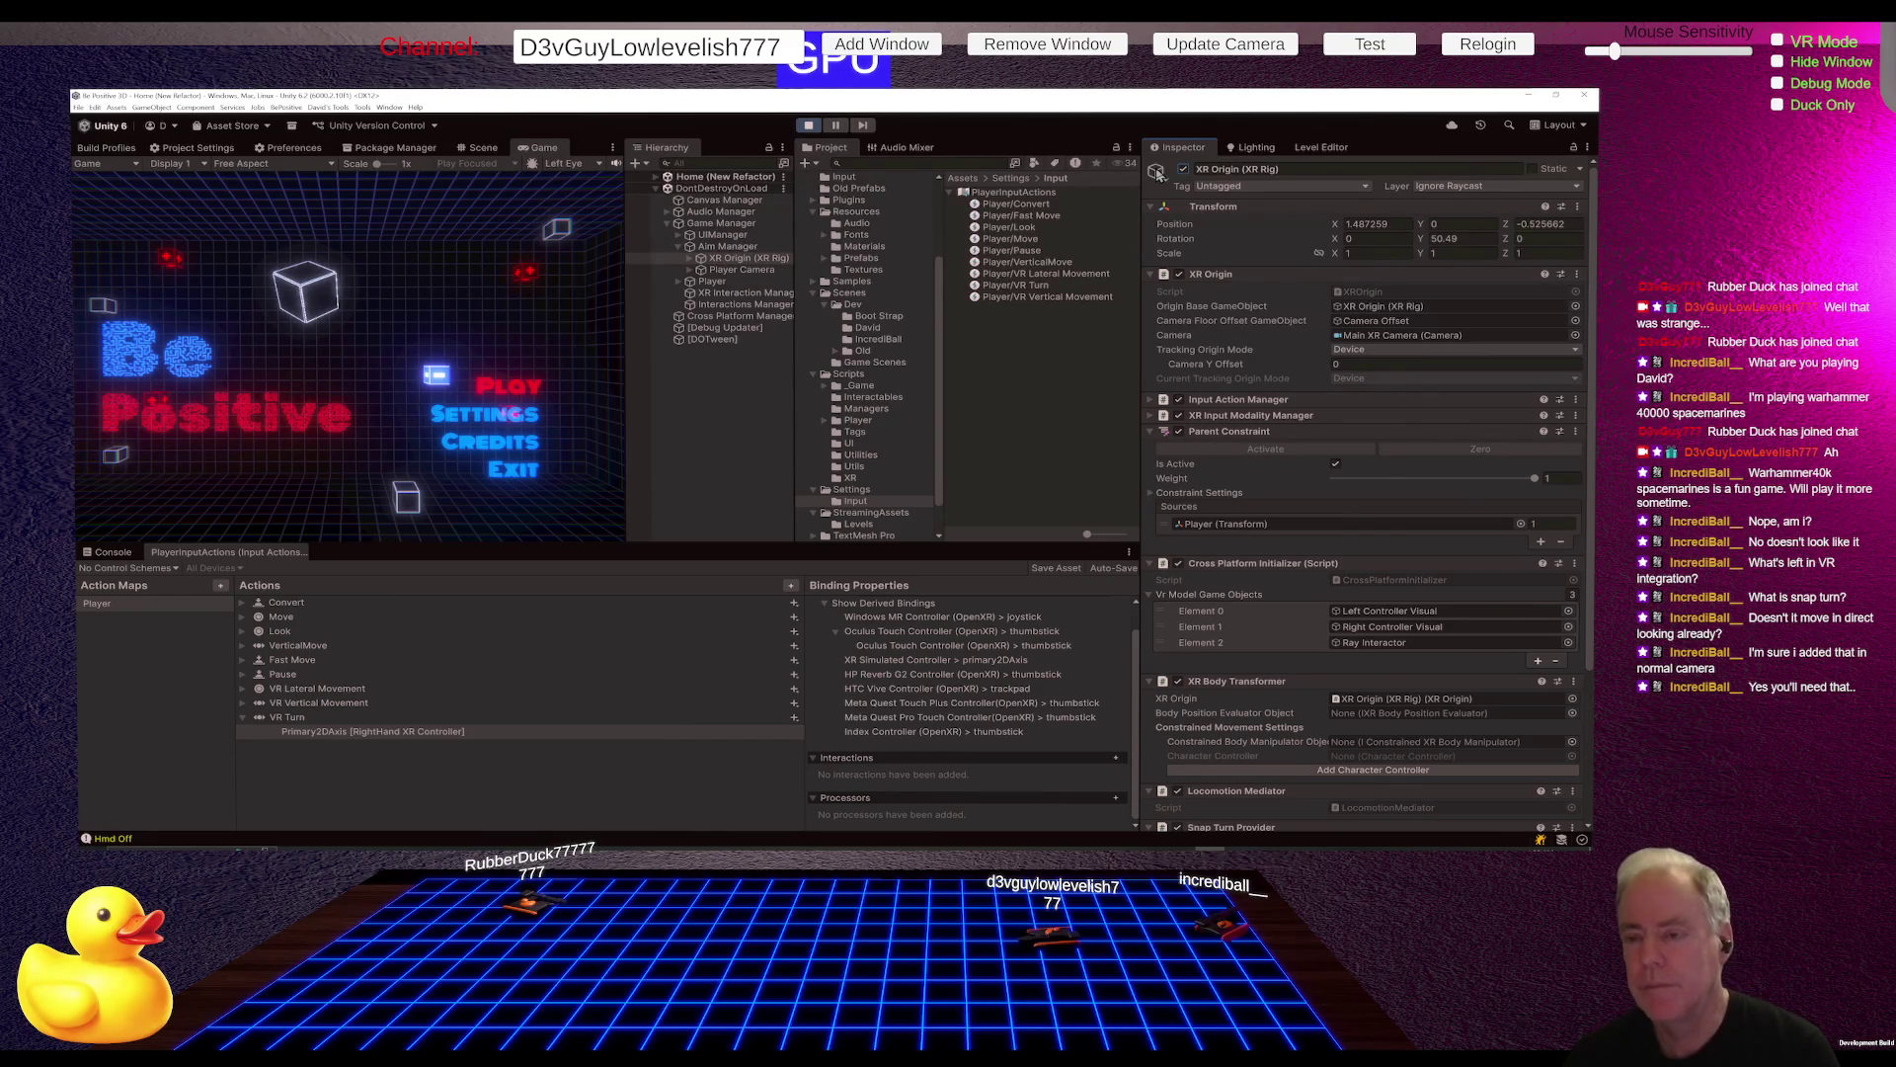
key("alt+Tab")
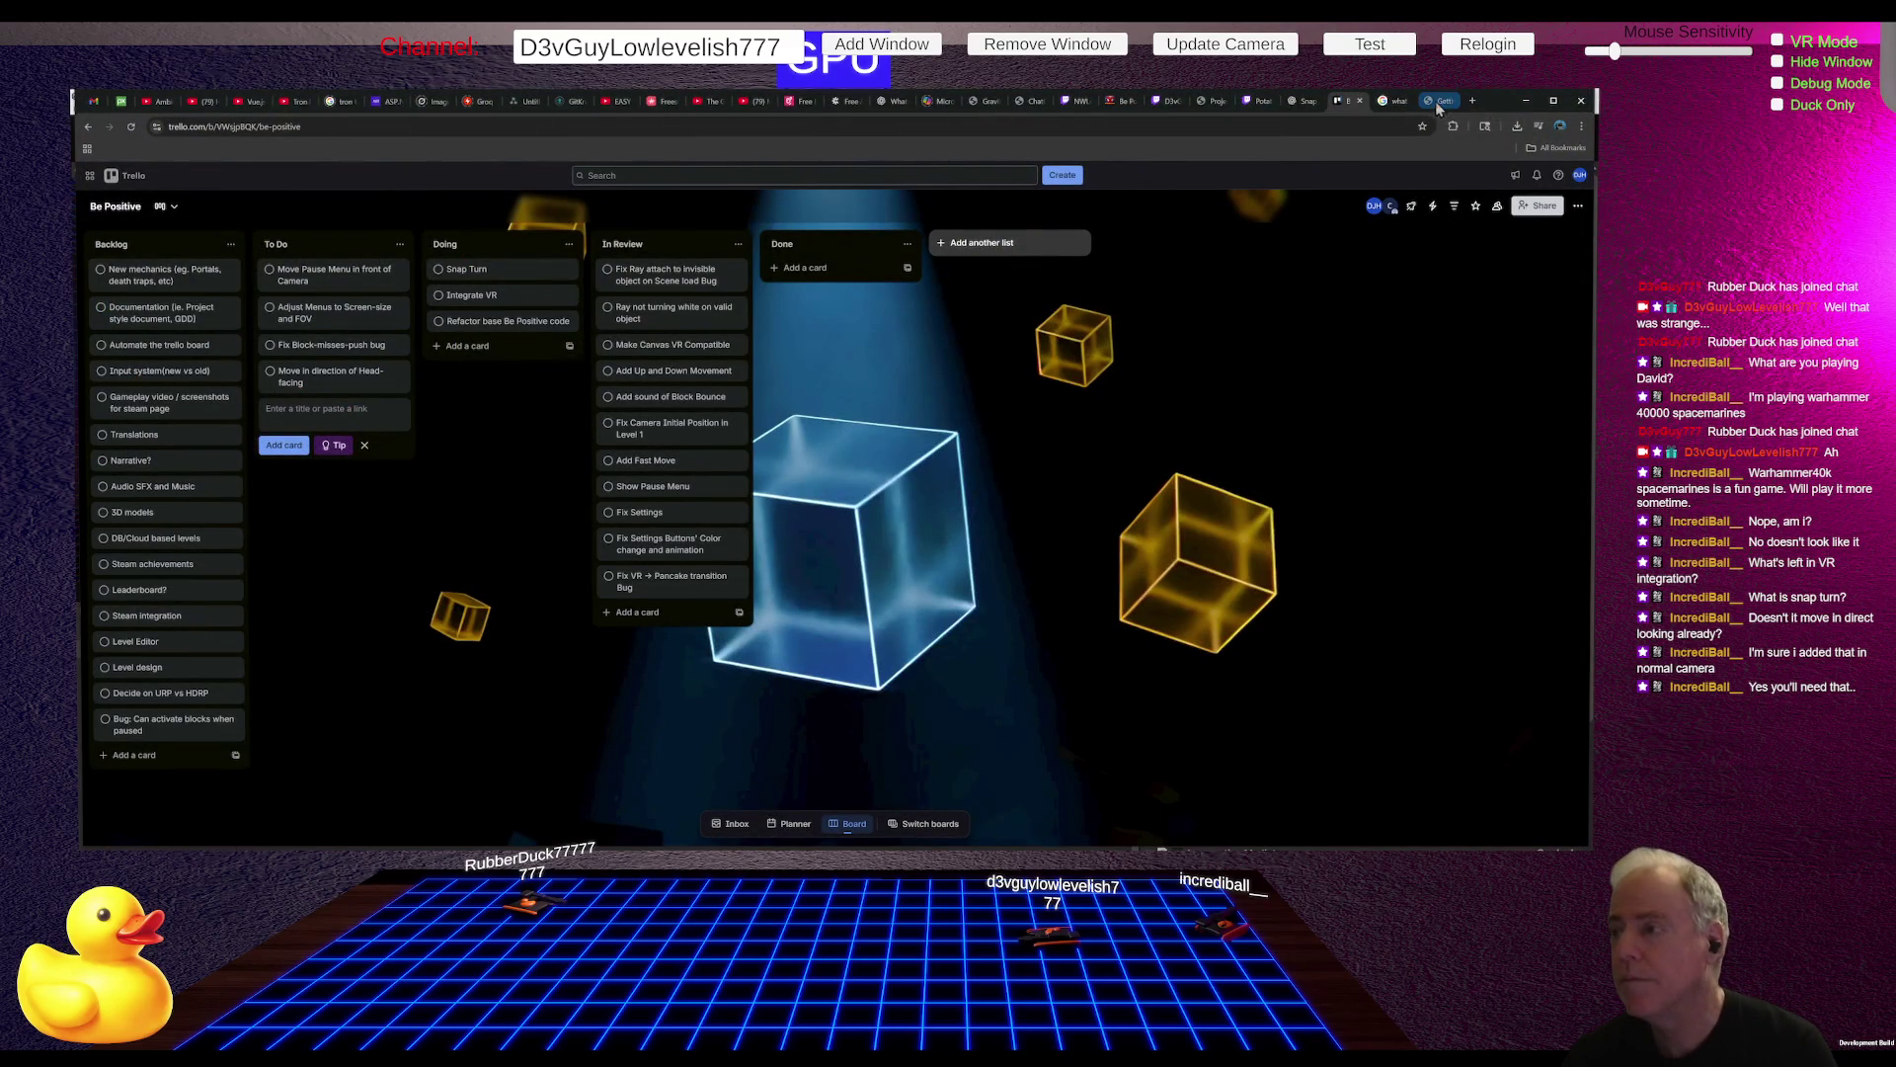
Step: Search Twitch for the other game developer's channel by name
left_click(1251, 103)
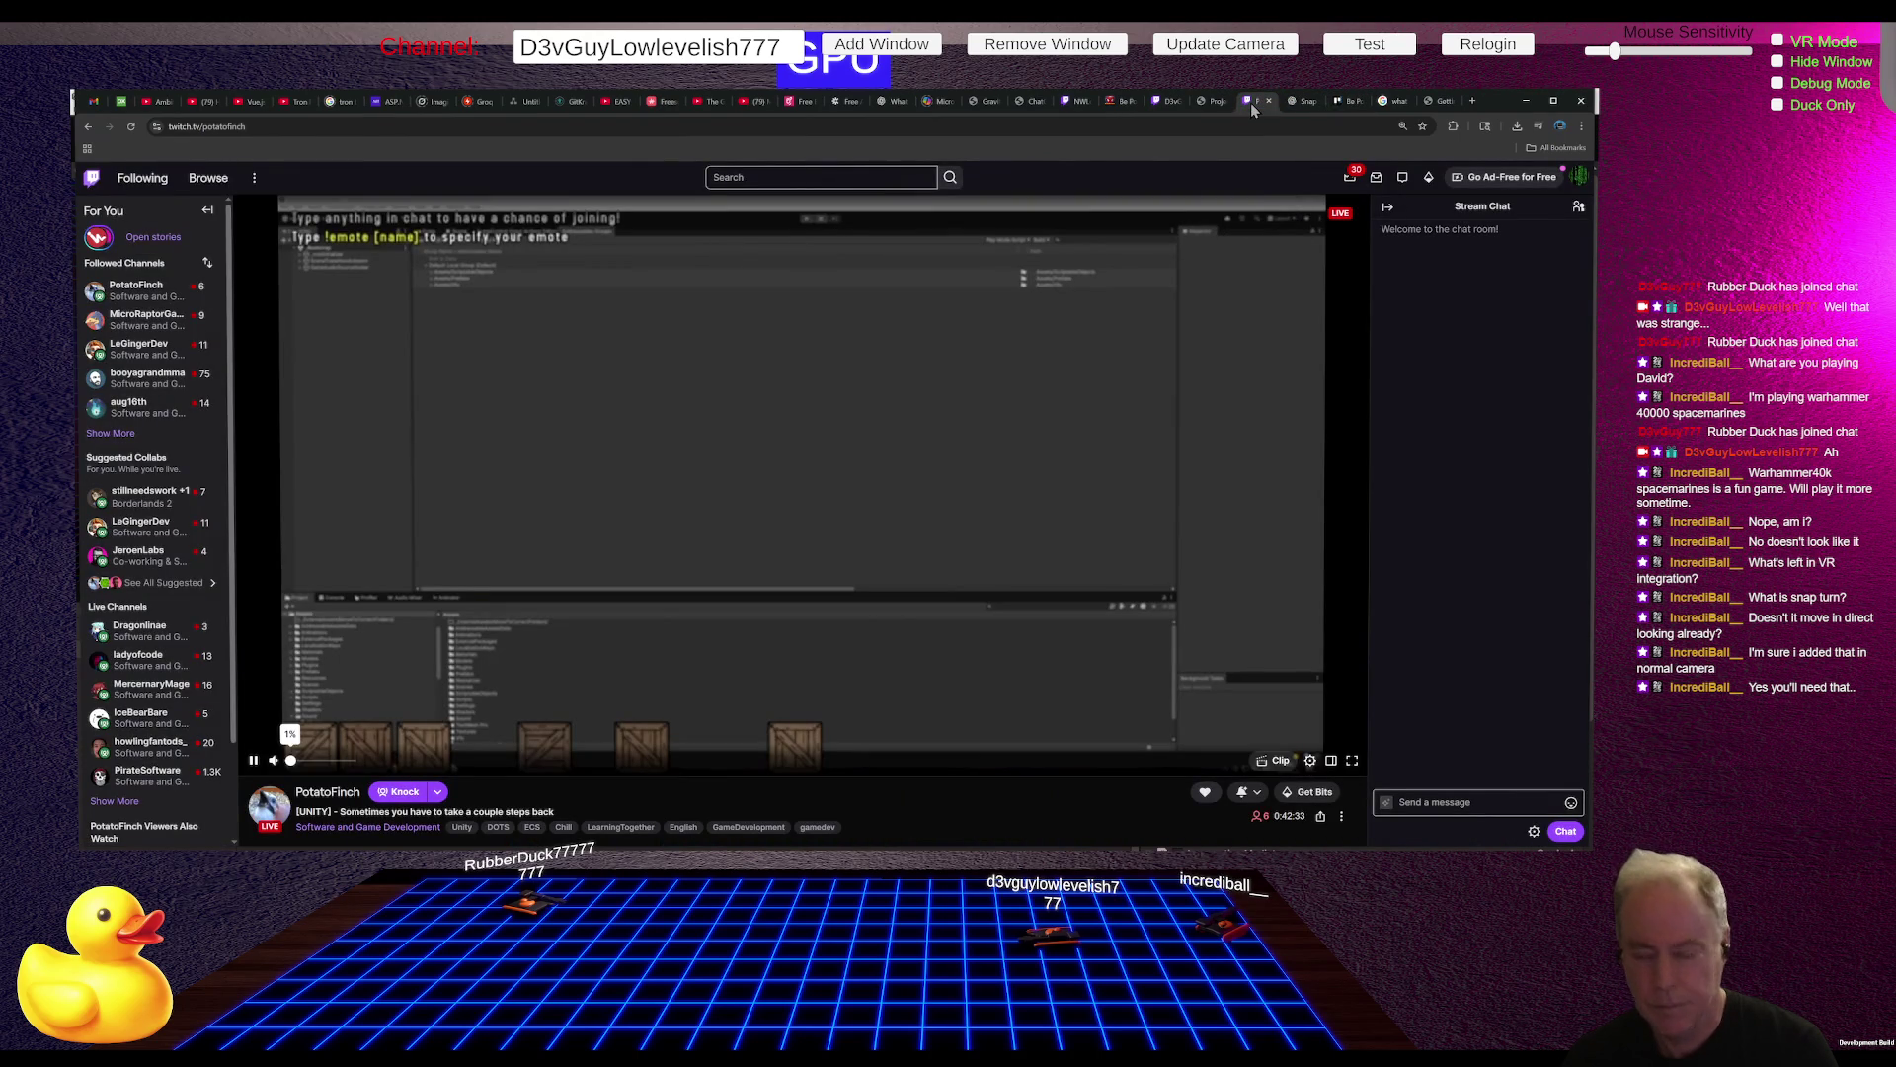
left_click(797, 175)
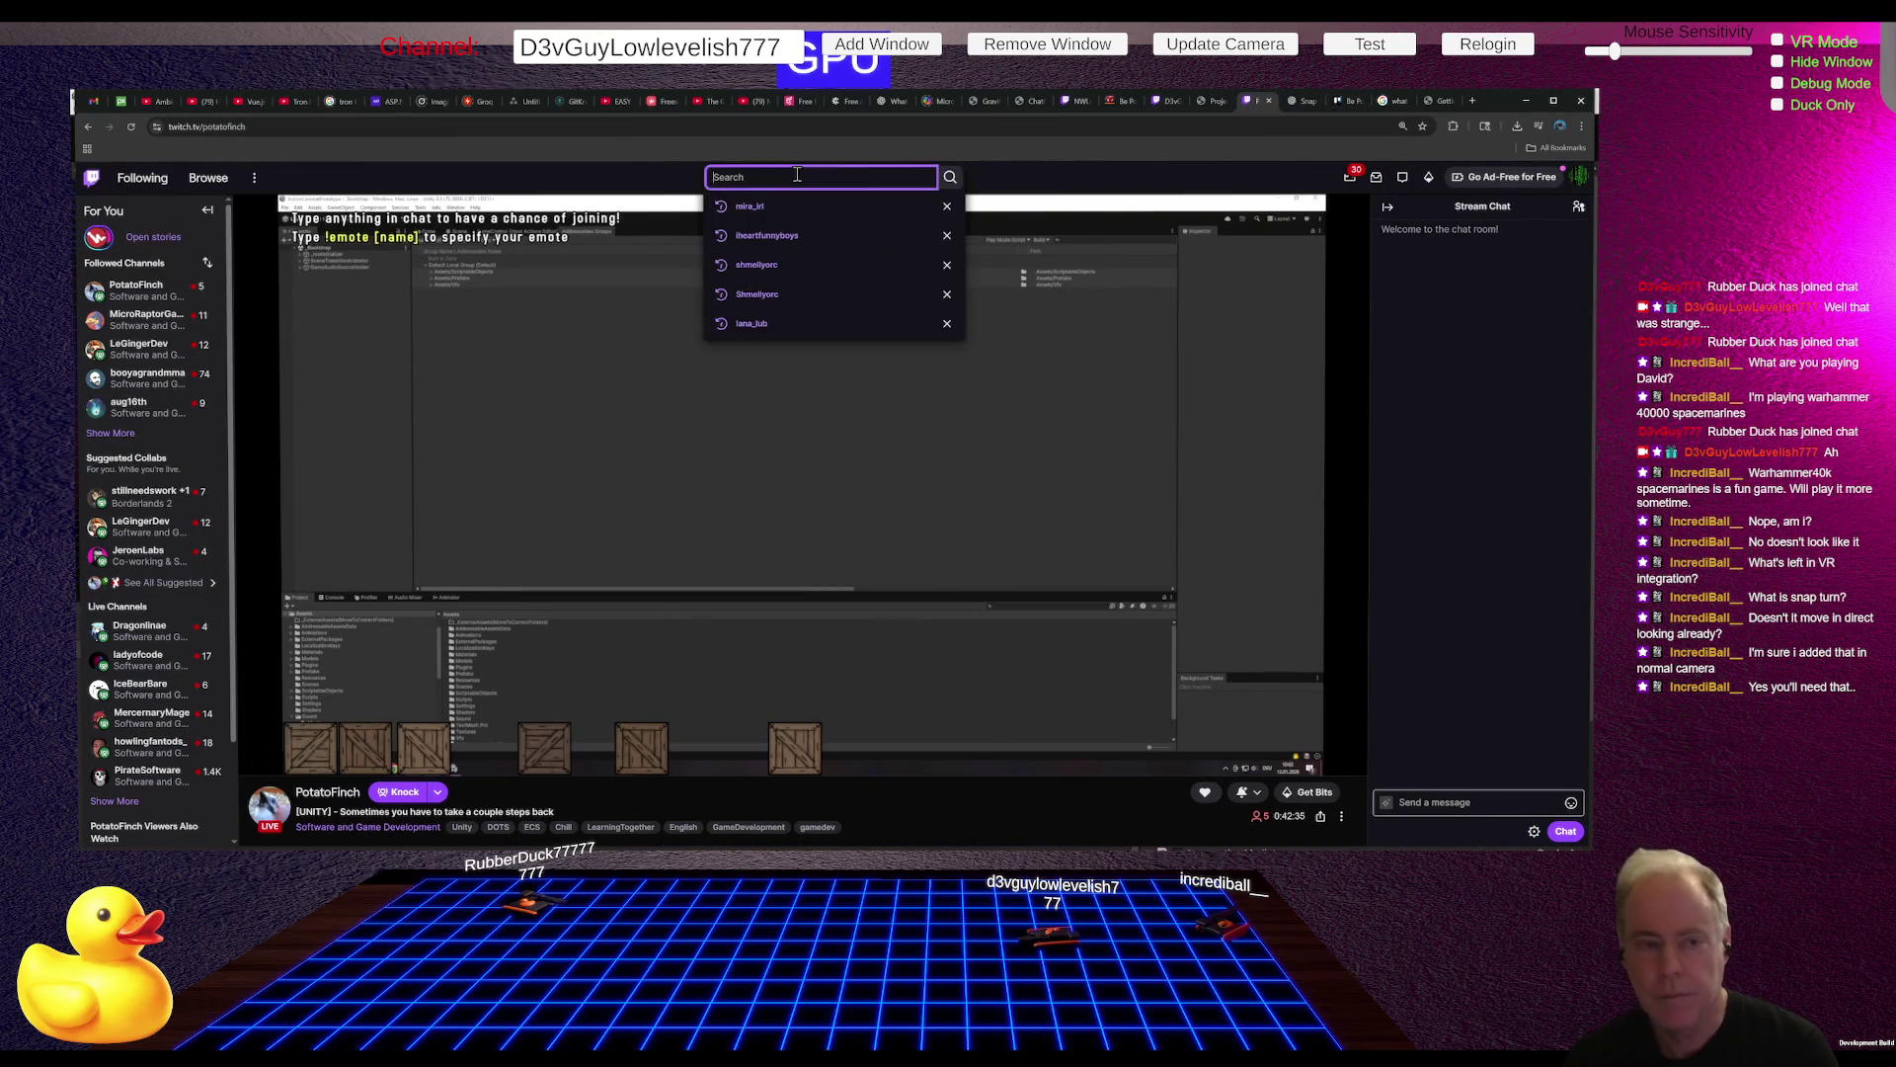
type("ic")
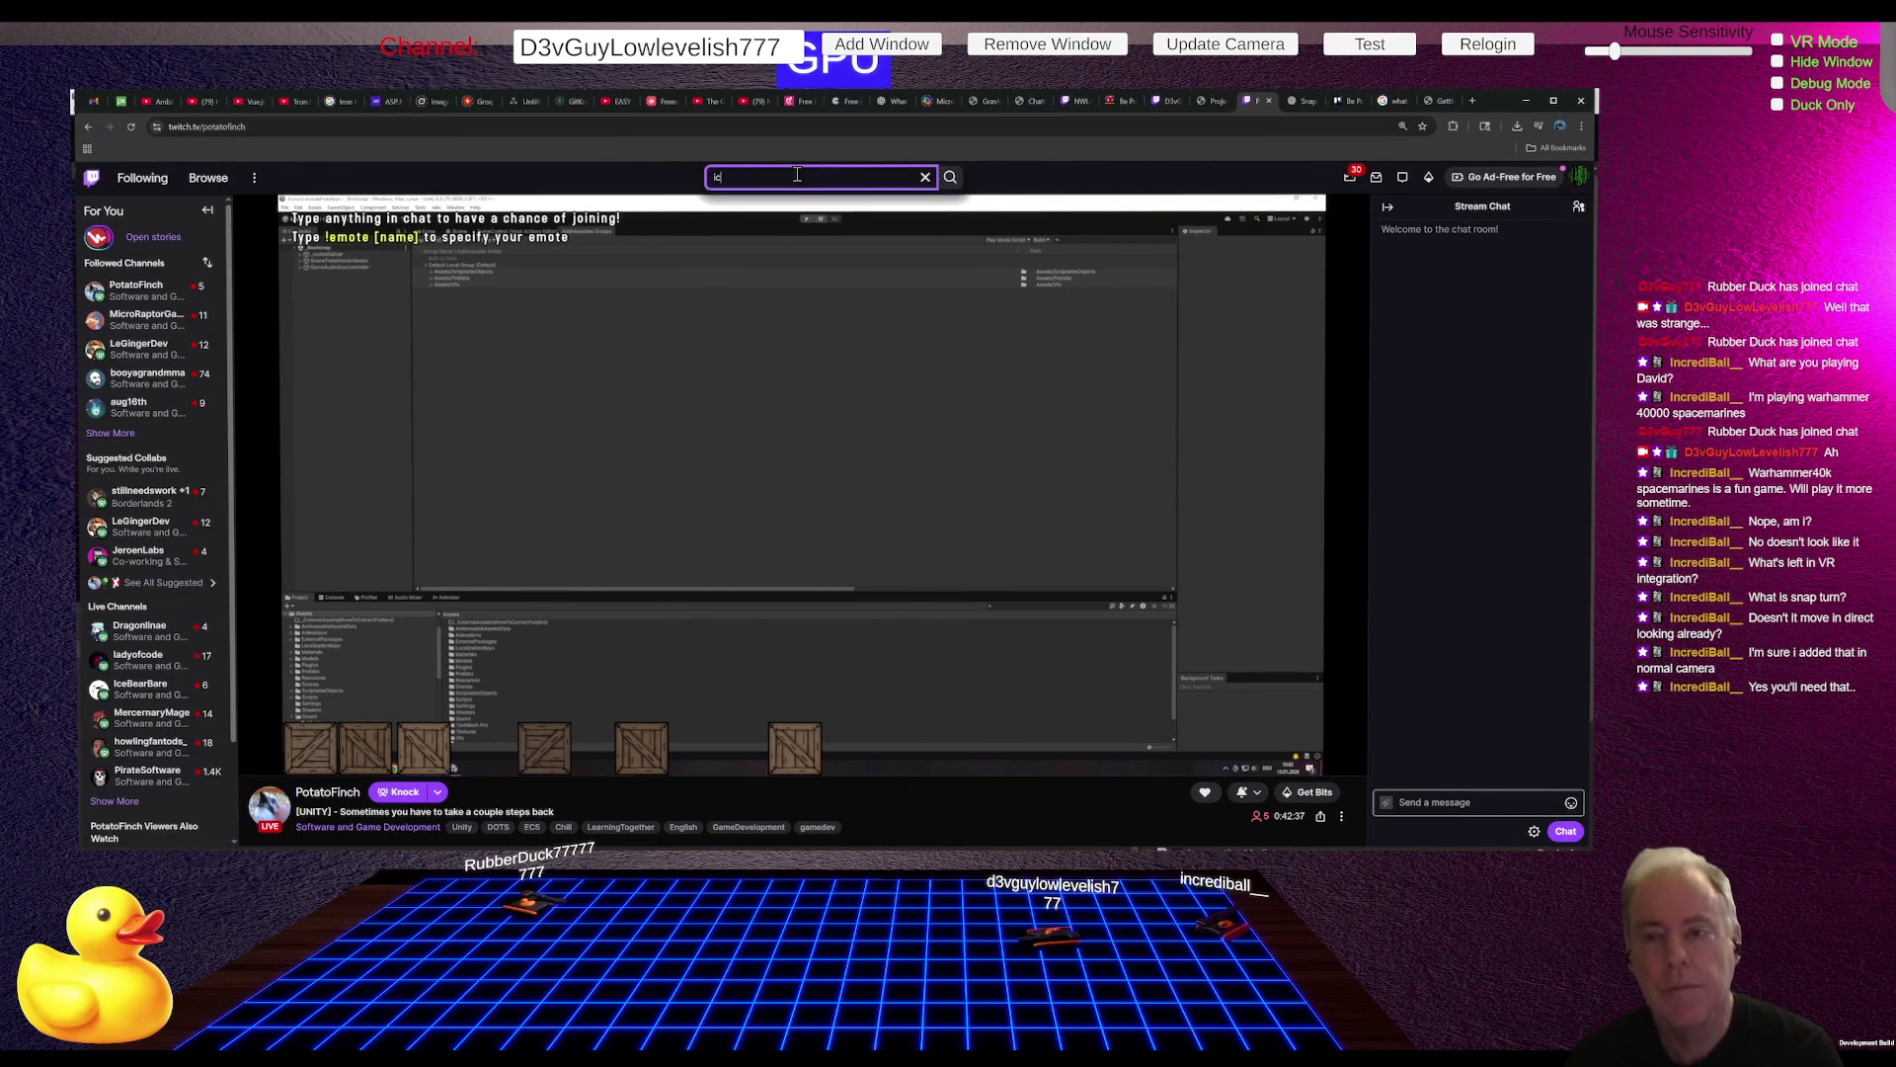
type("ebearbare")
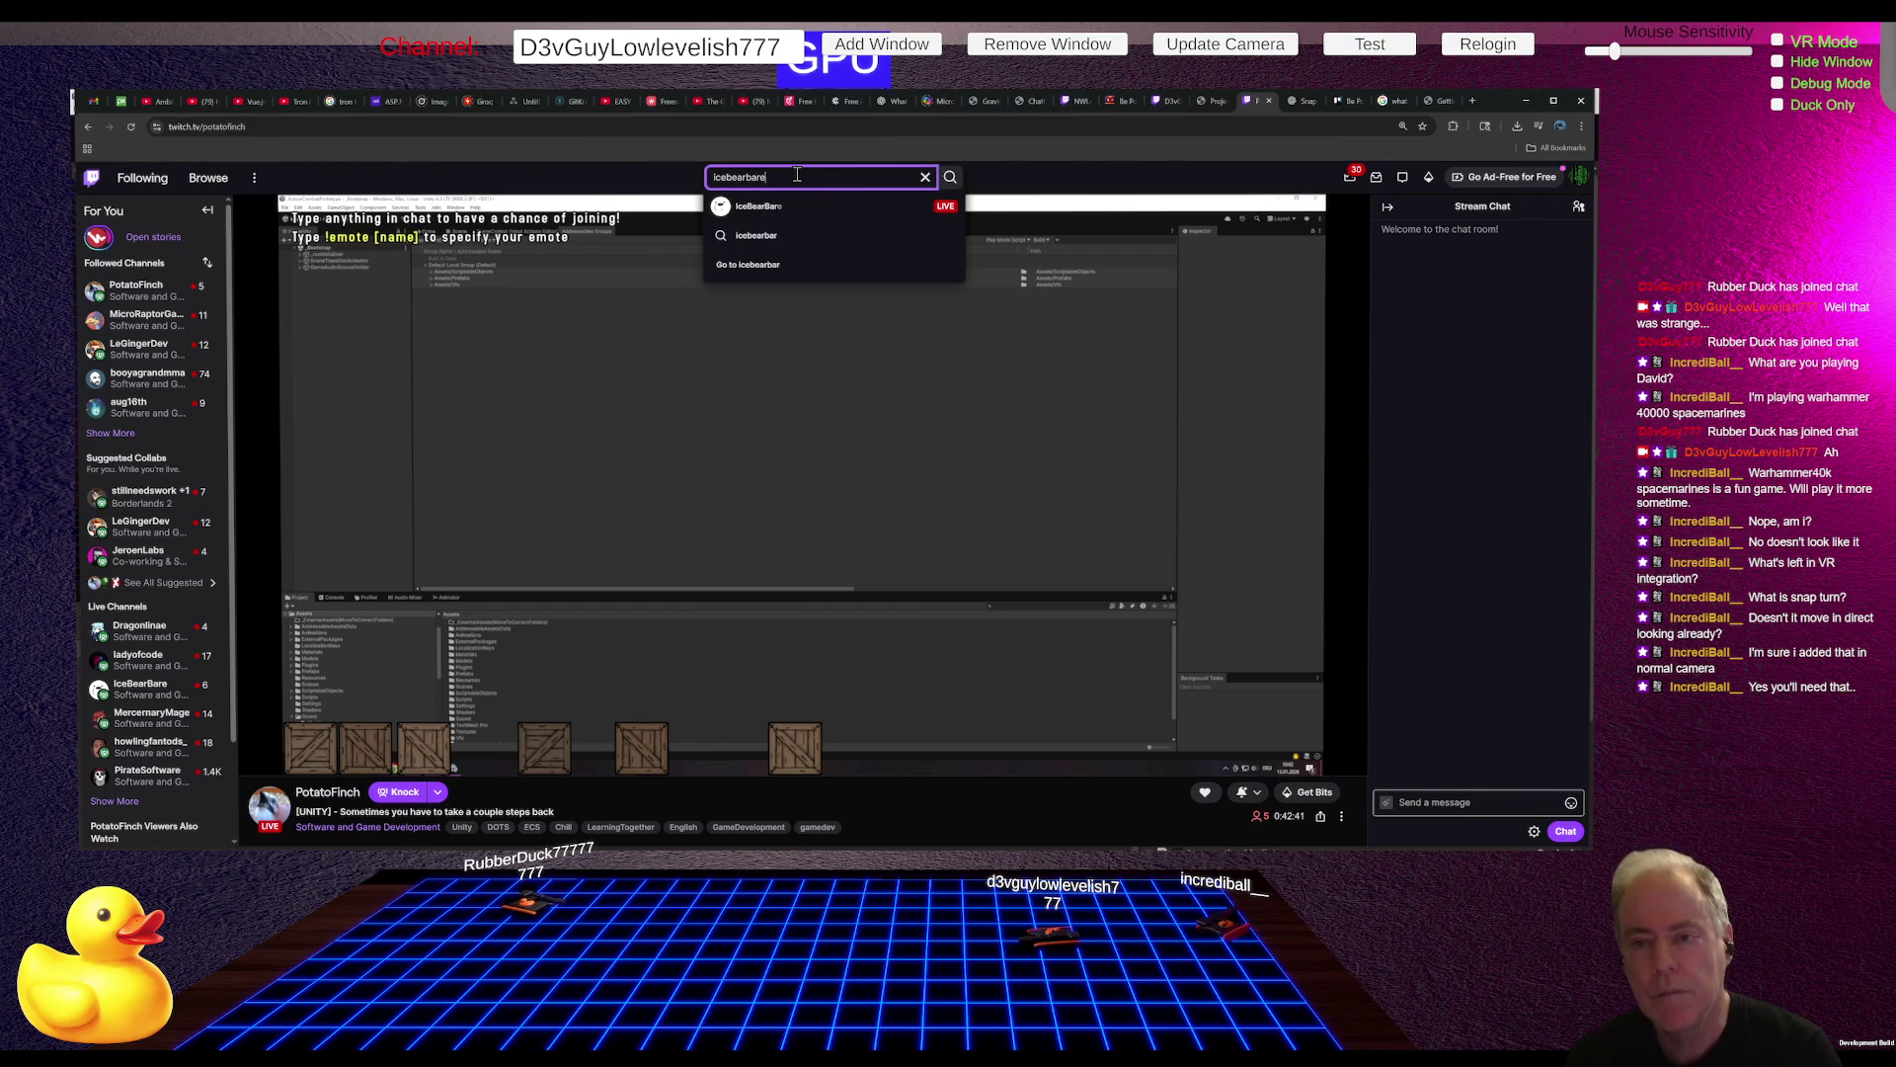
key("Return")
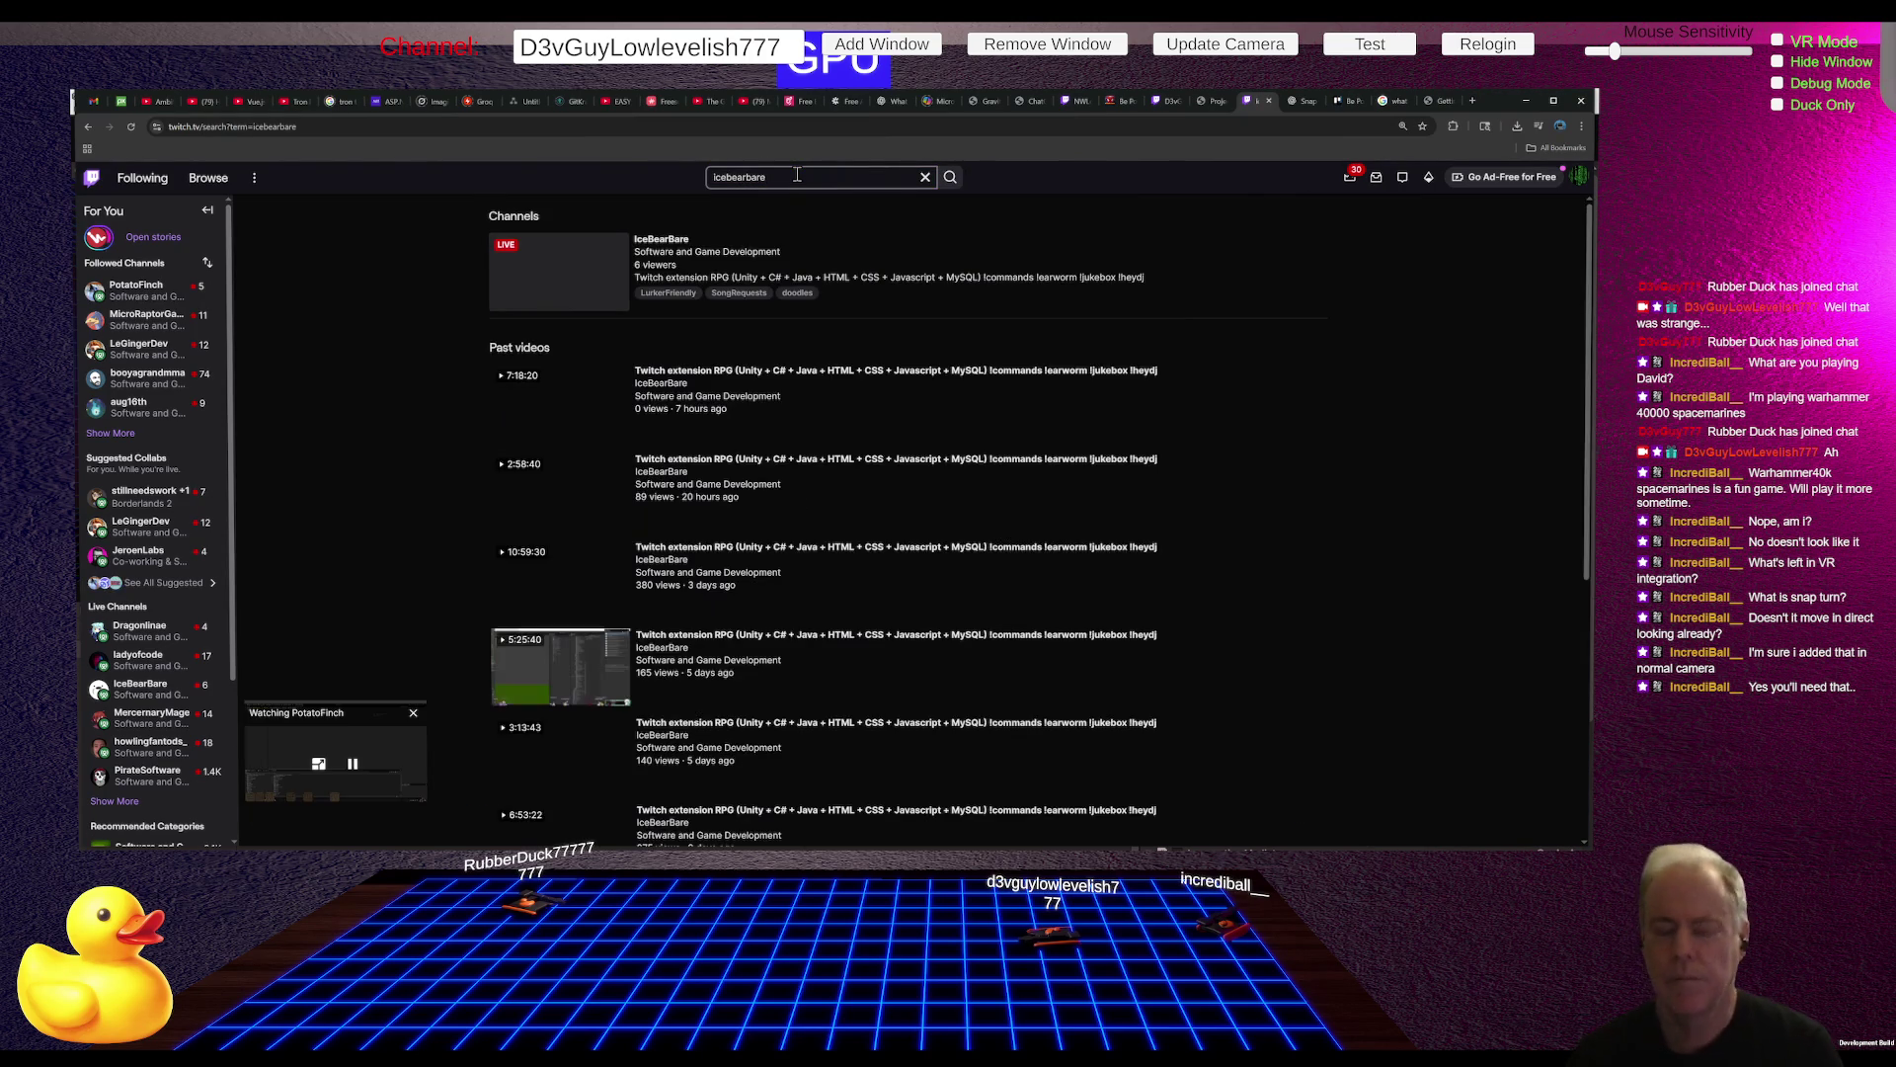
Step: Watch the streamer's live channel, then return to the ChatGPT conversation
left_click(535, 286)
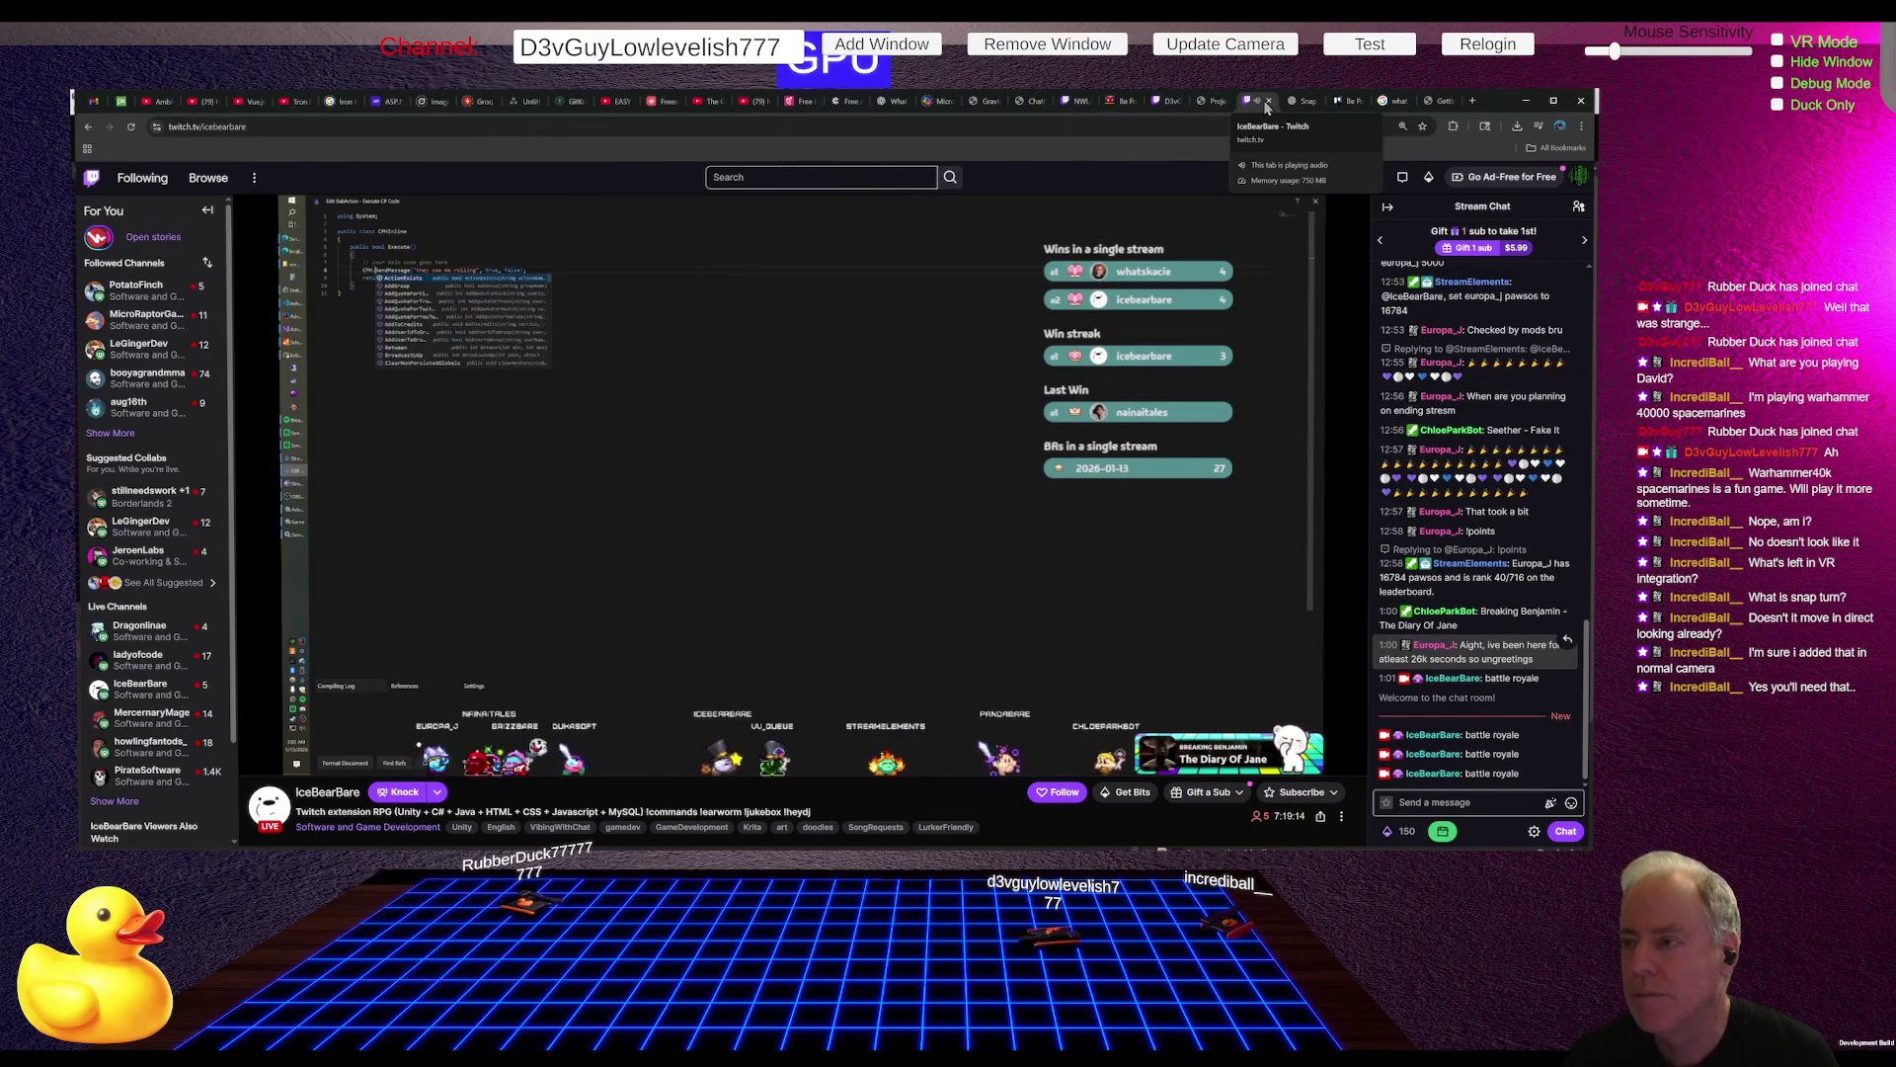
left_click(1218, 102)
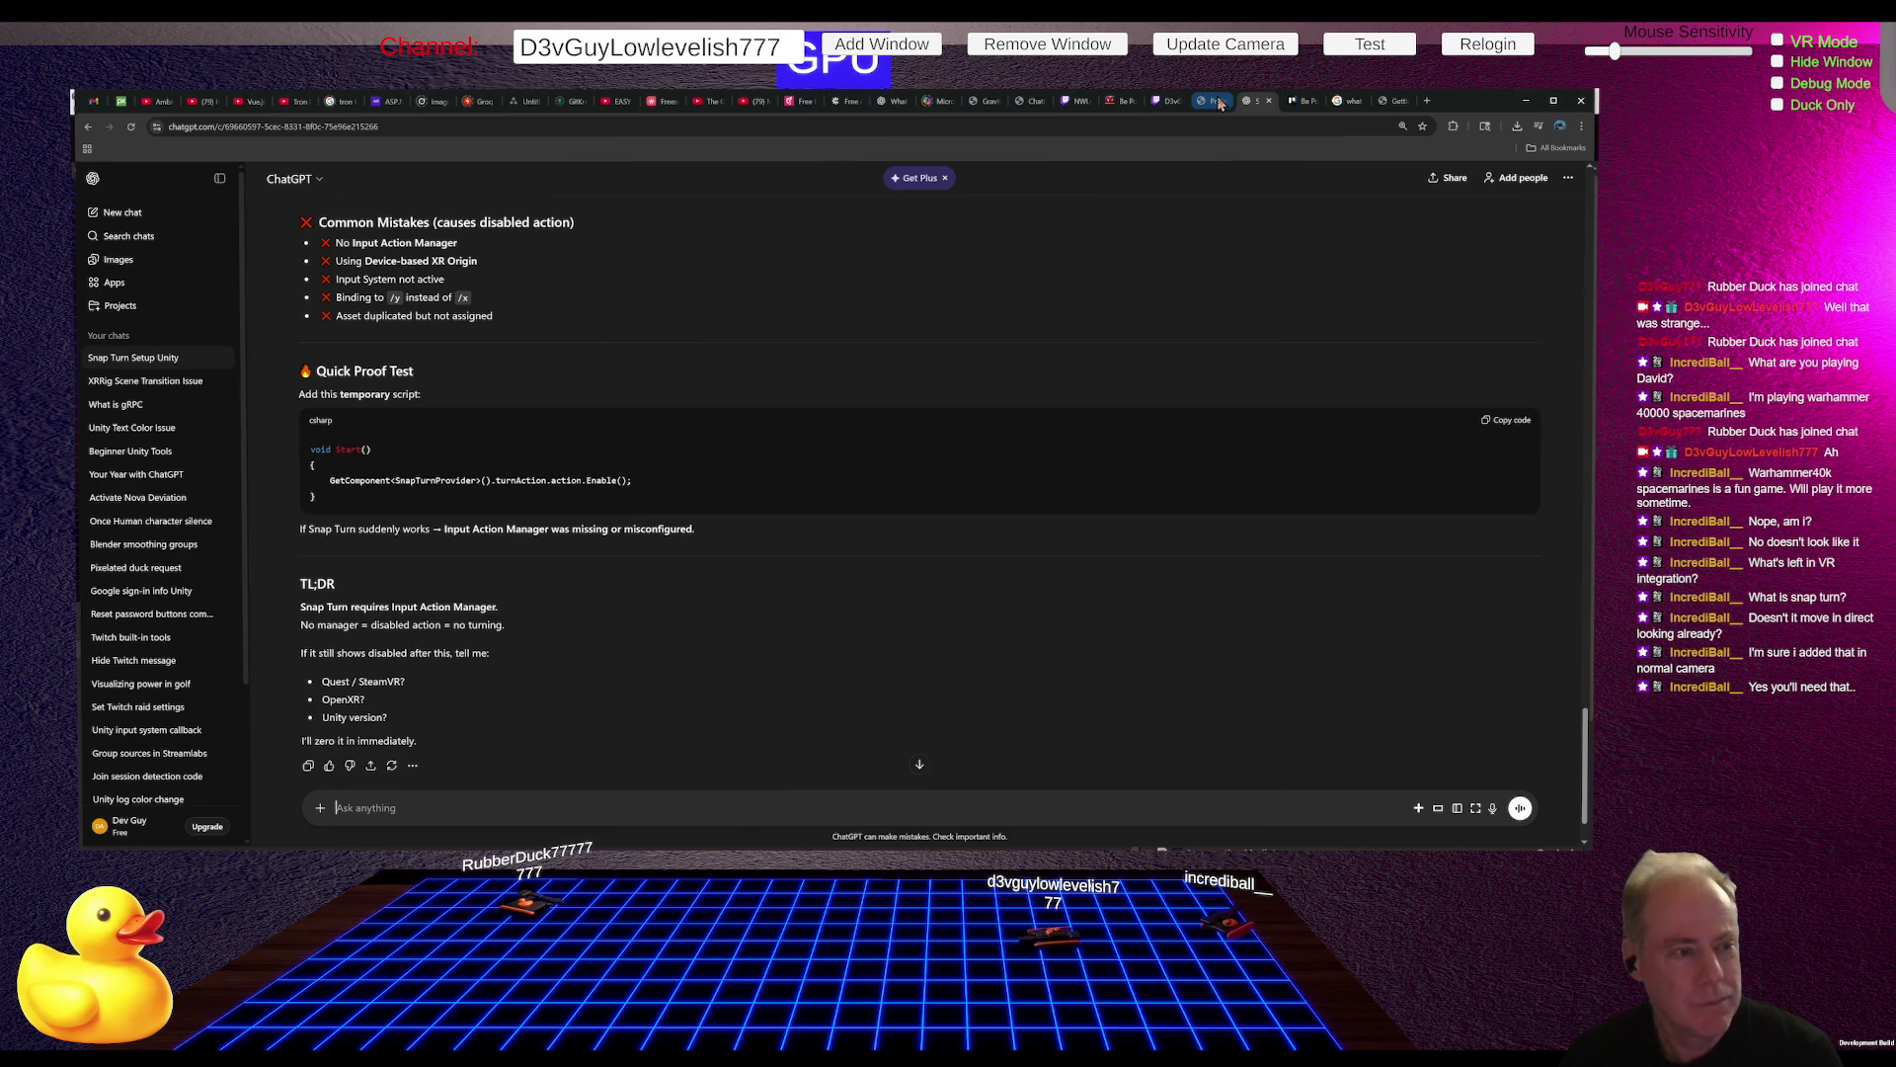
Step: Bring the Unity editor back to the front
key("alt+Tab")
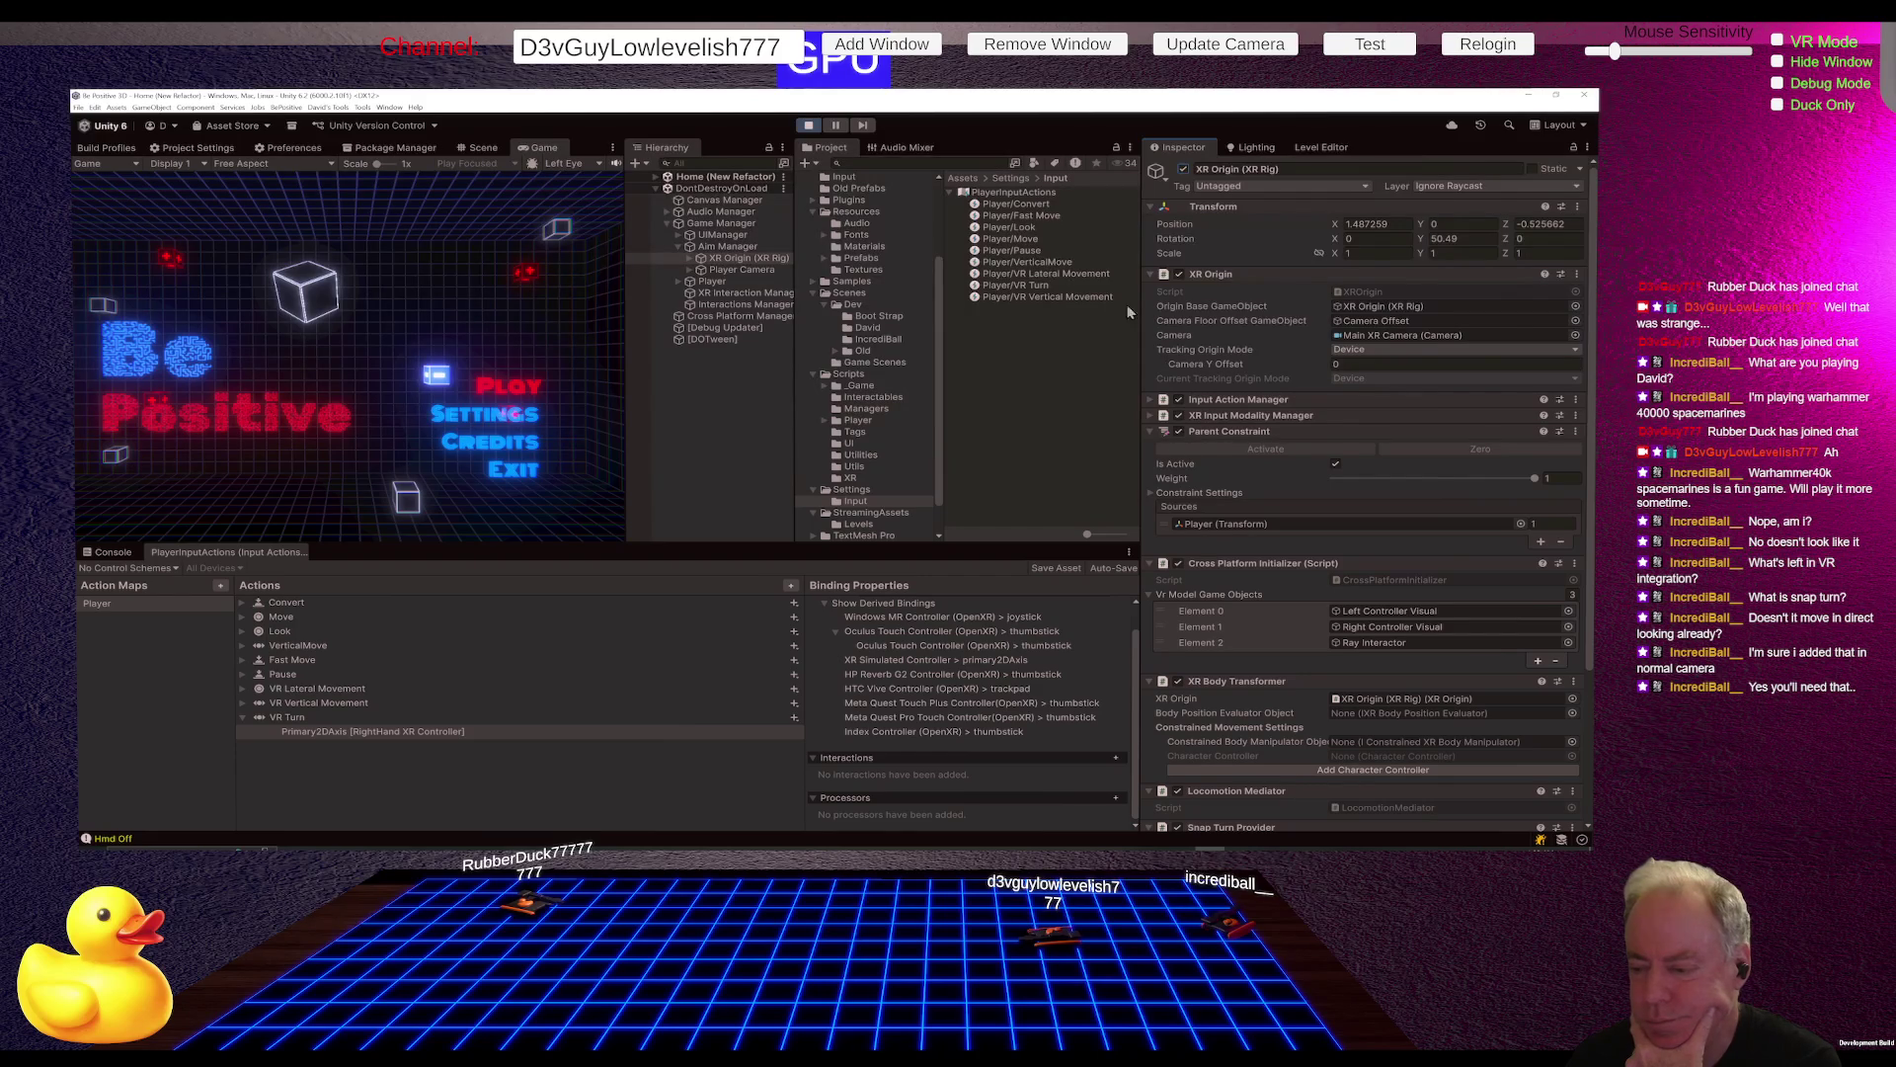
Step: Review the Snap Turn Provider settings in the Inspector, then switch to ChatGPT
scroll(1225, 322, "down", 5)
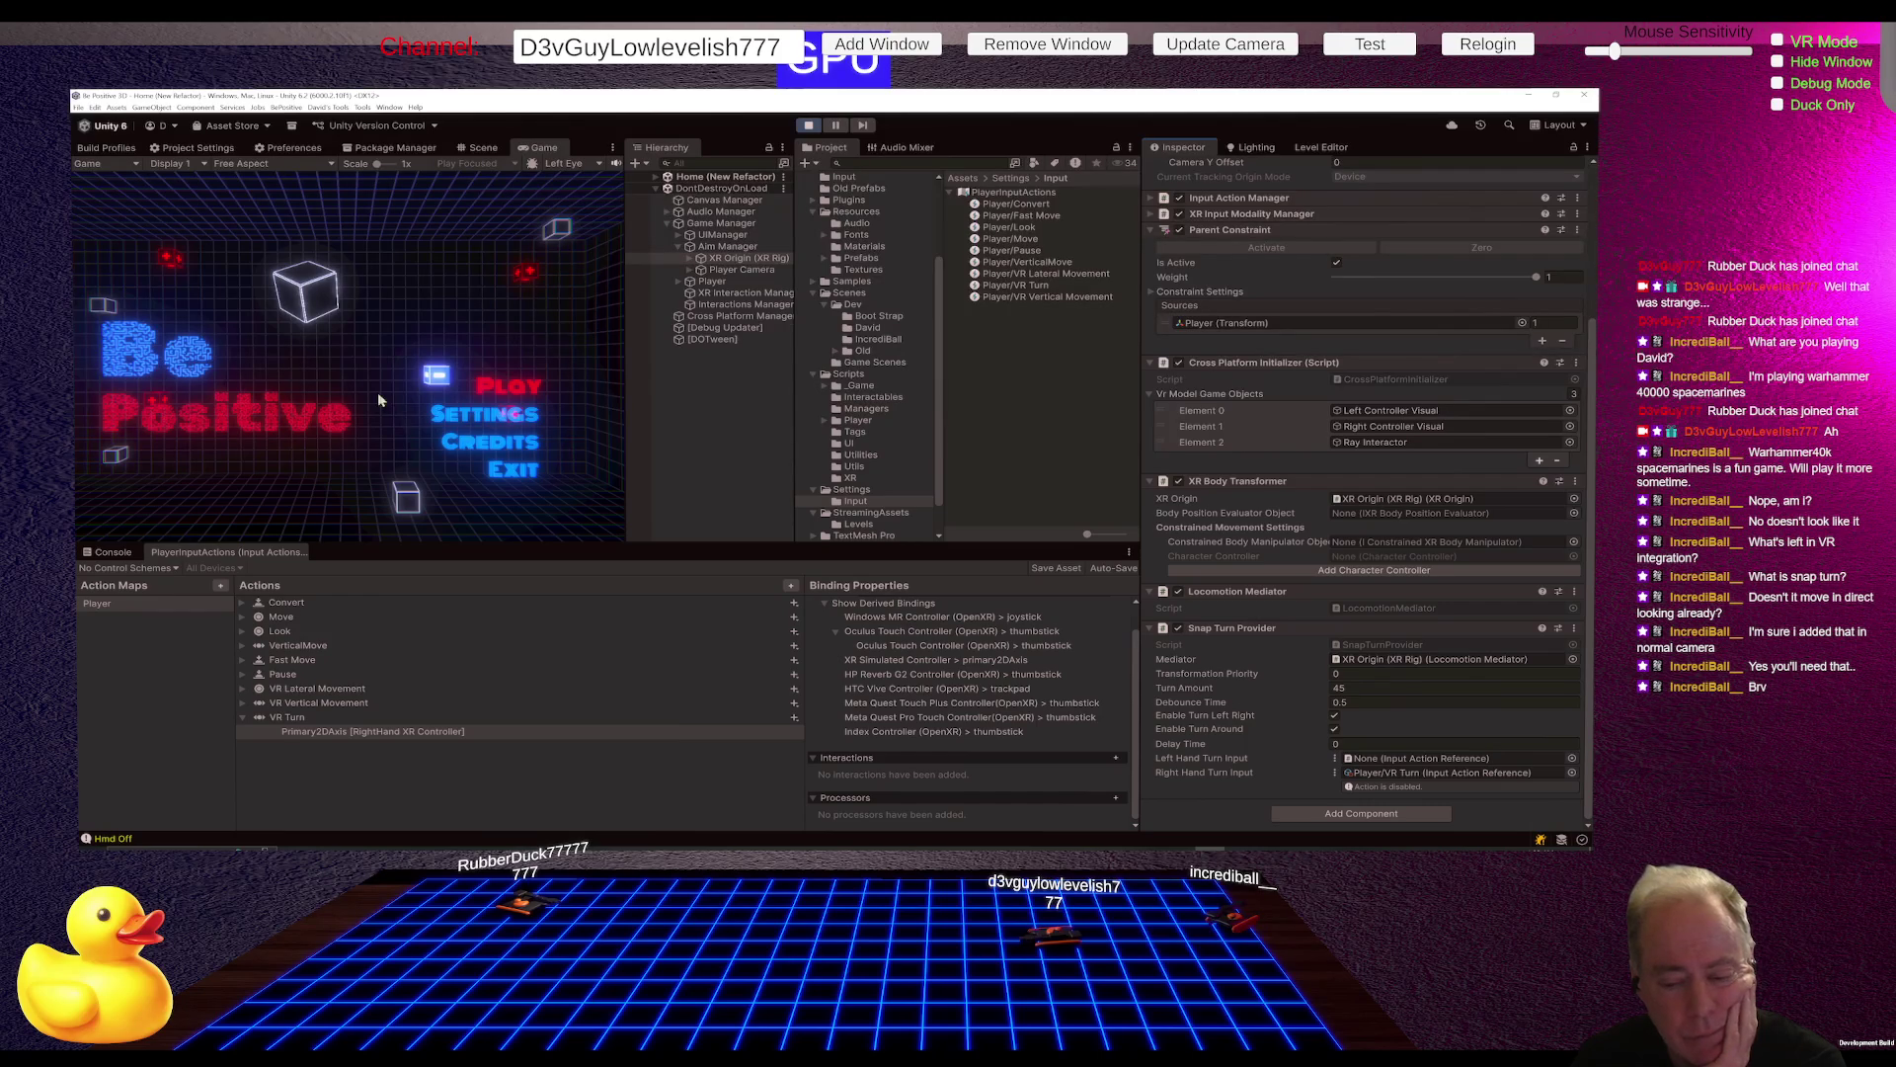
key("alt+Tab")
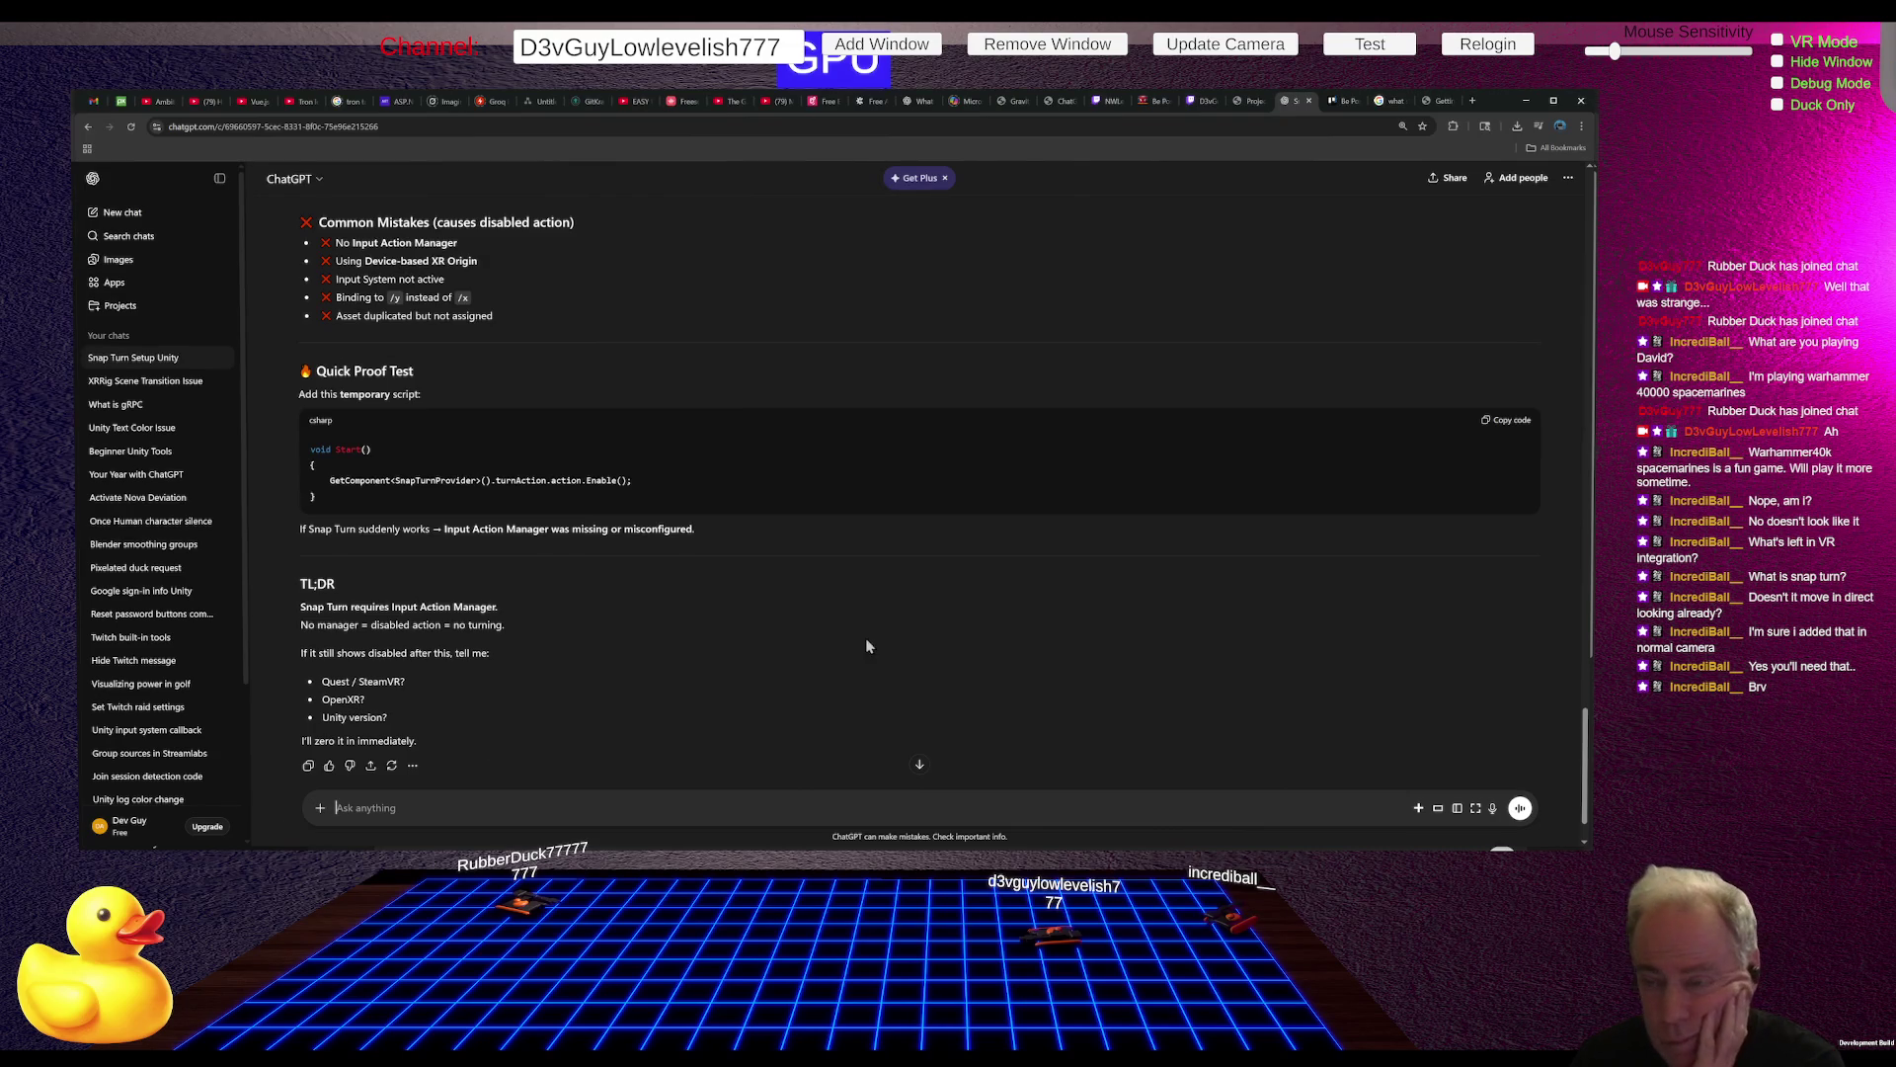
Step: Send ChatGPT a pasted screenshot of the editor for analysis, then return to Unity
scroll(865, 637, "up", 10)
scroll(861, 670, "up", 2)
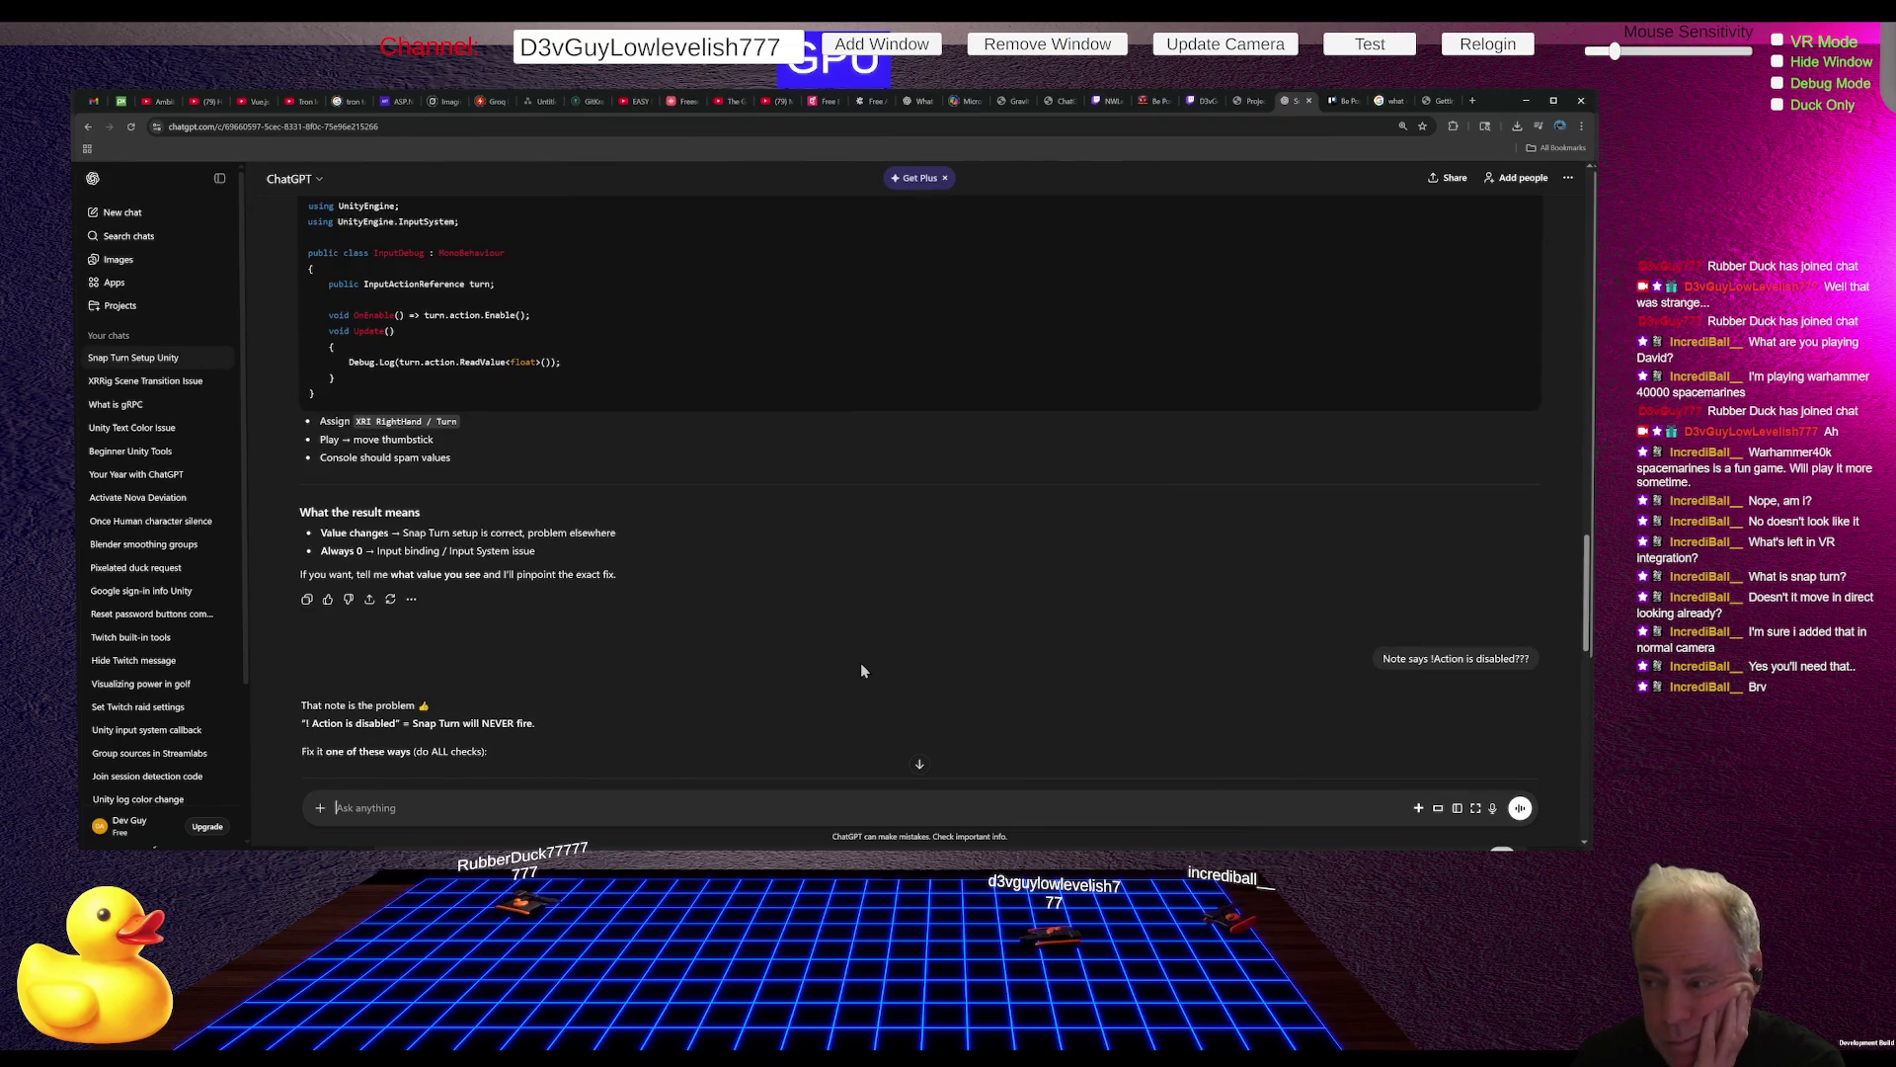
scroll(865, 670, "down", 10)
scroll(870, 669, "down", 3)
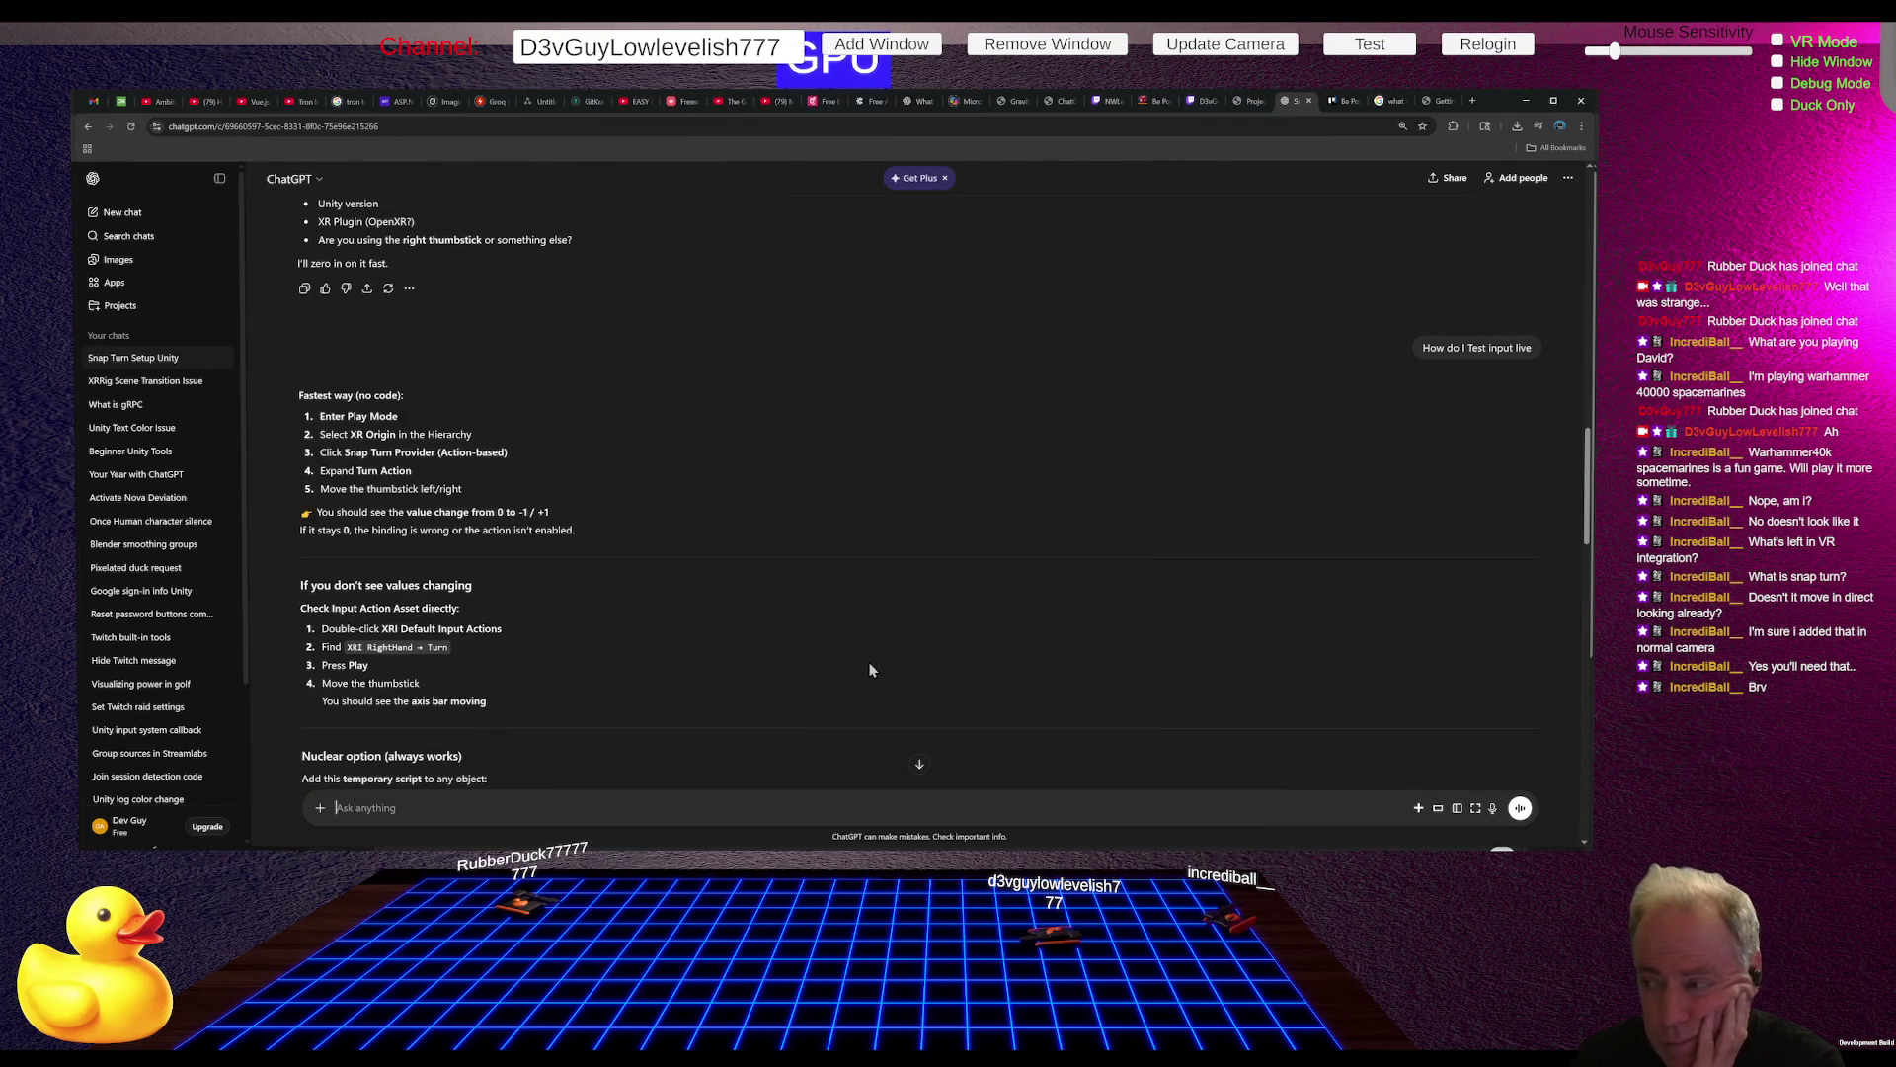
scroll(879, 656, "down", 10)
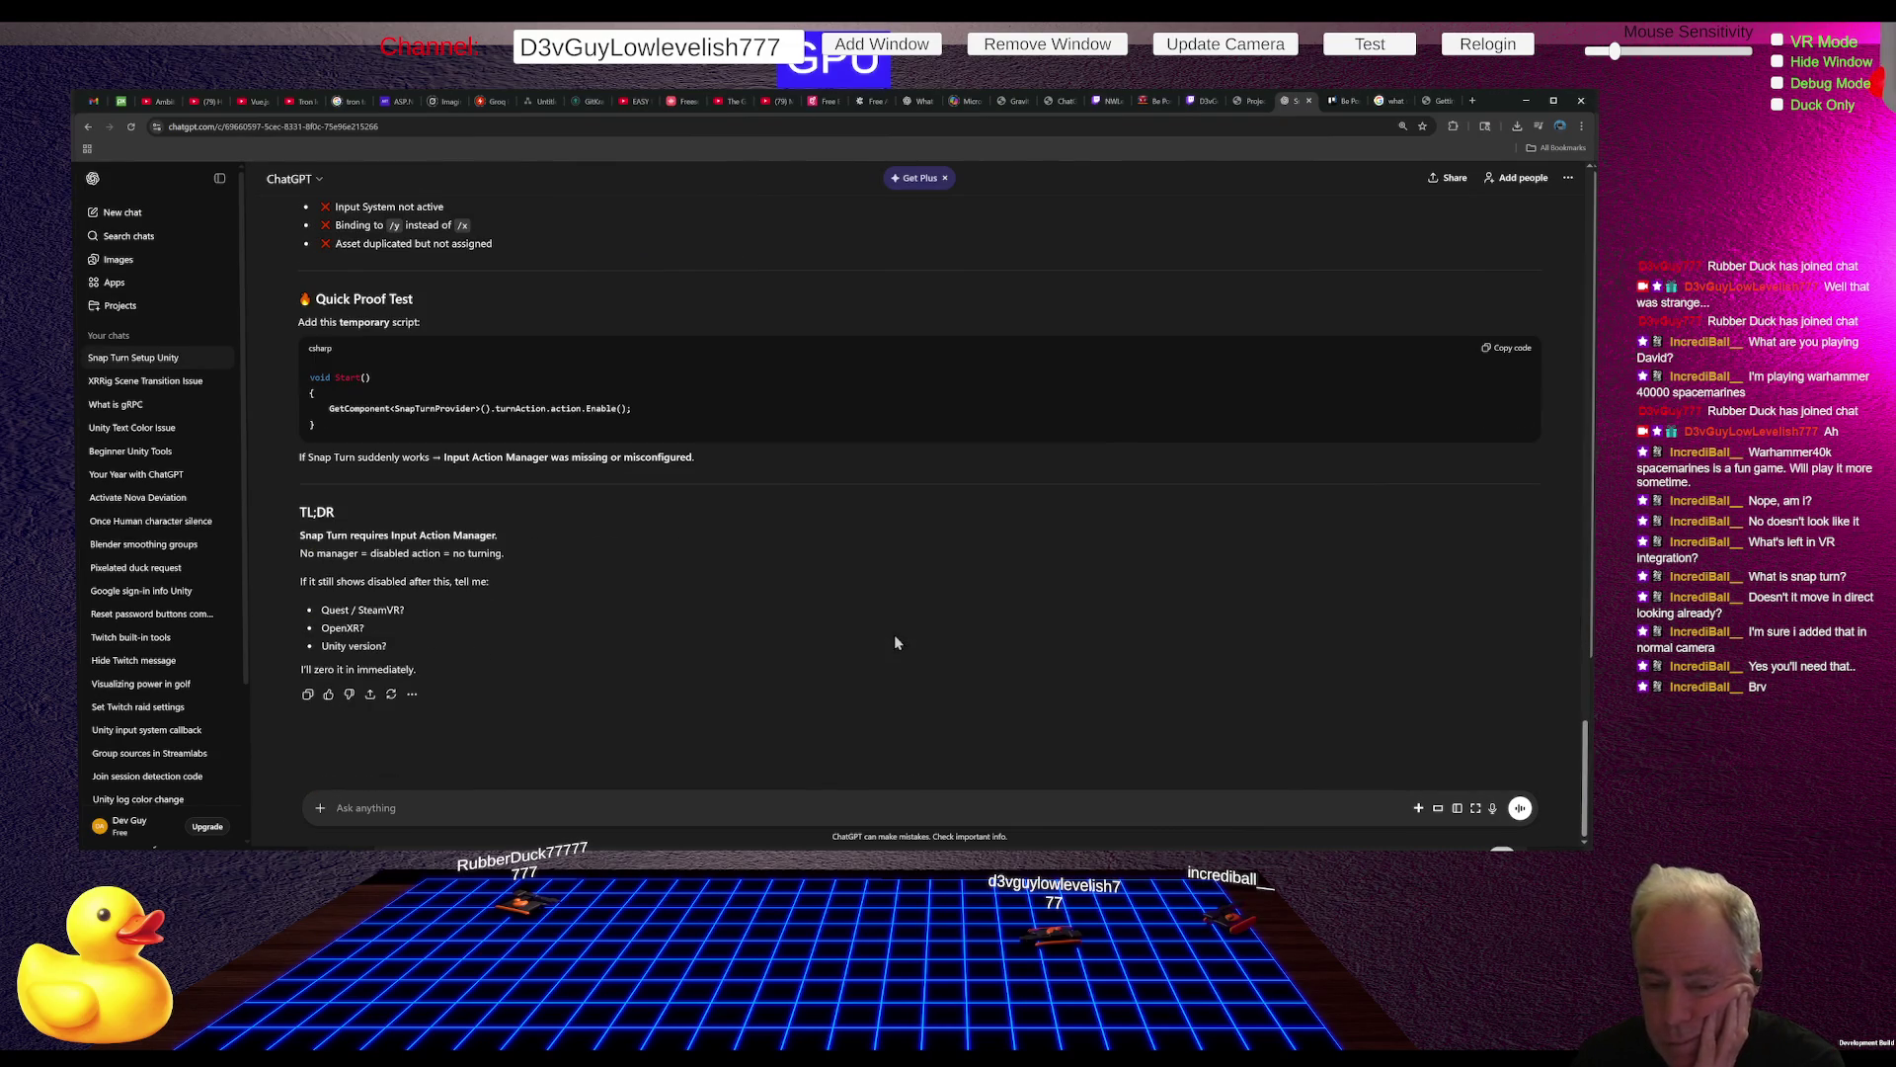
left_click(318, 809)
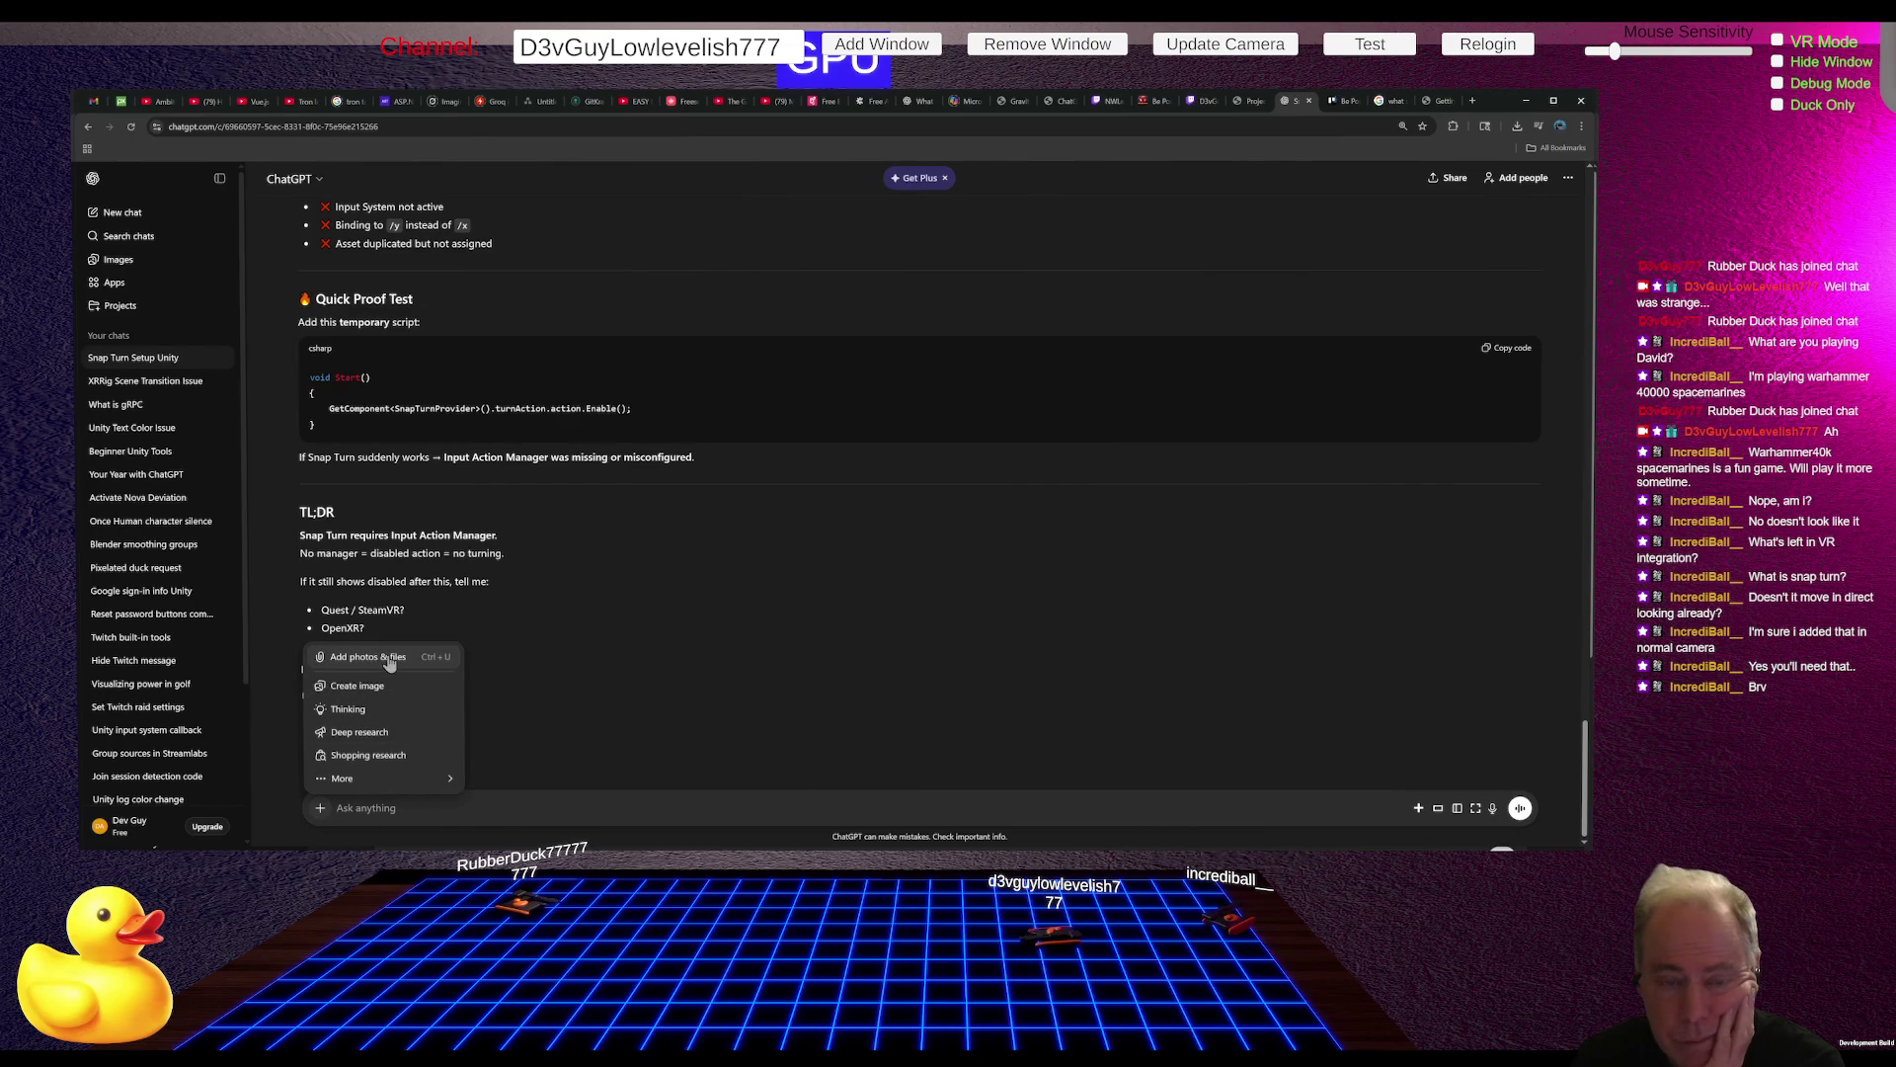
key("ctrl+v")
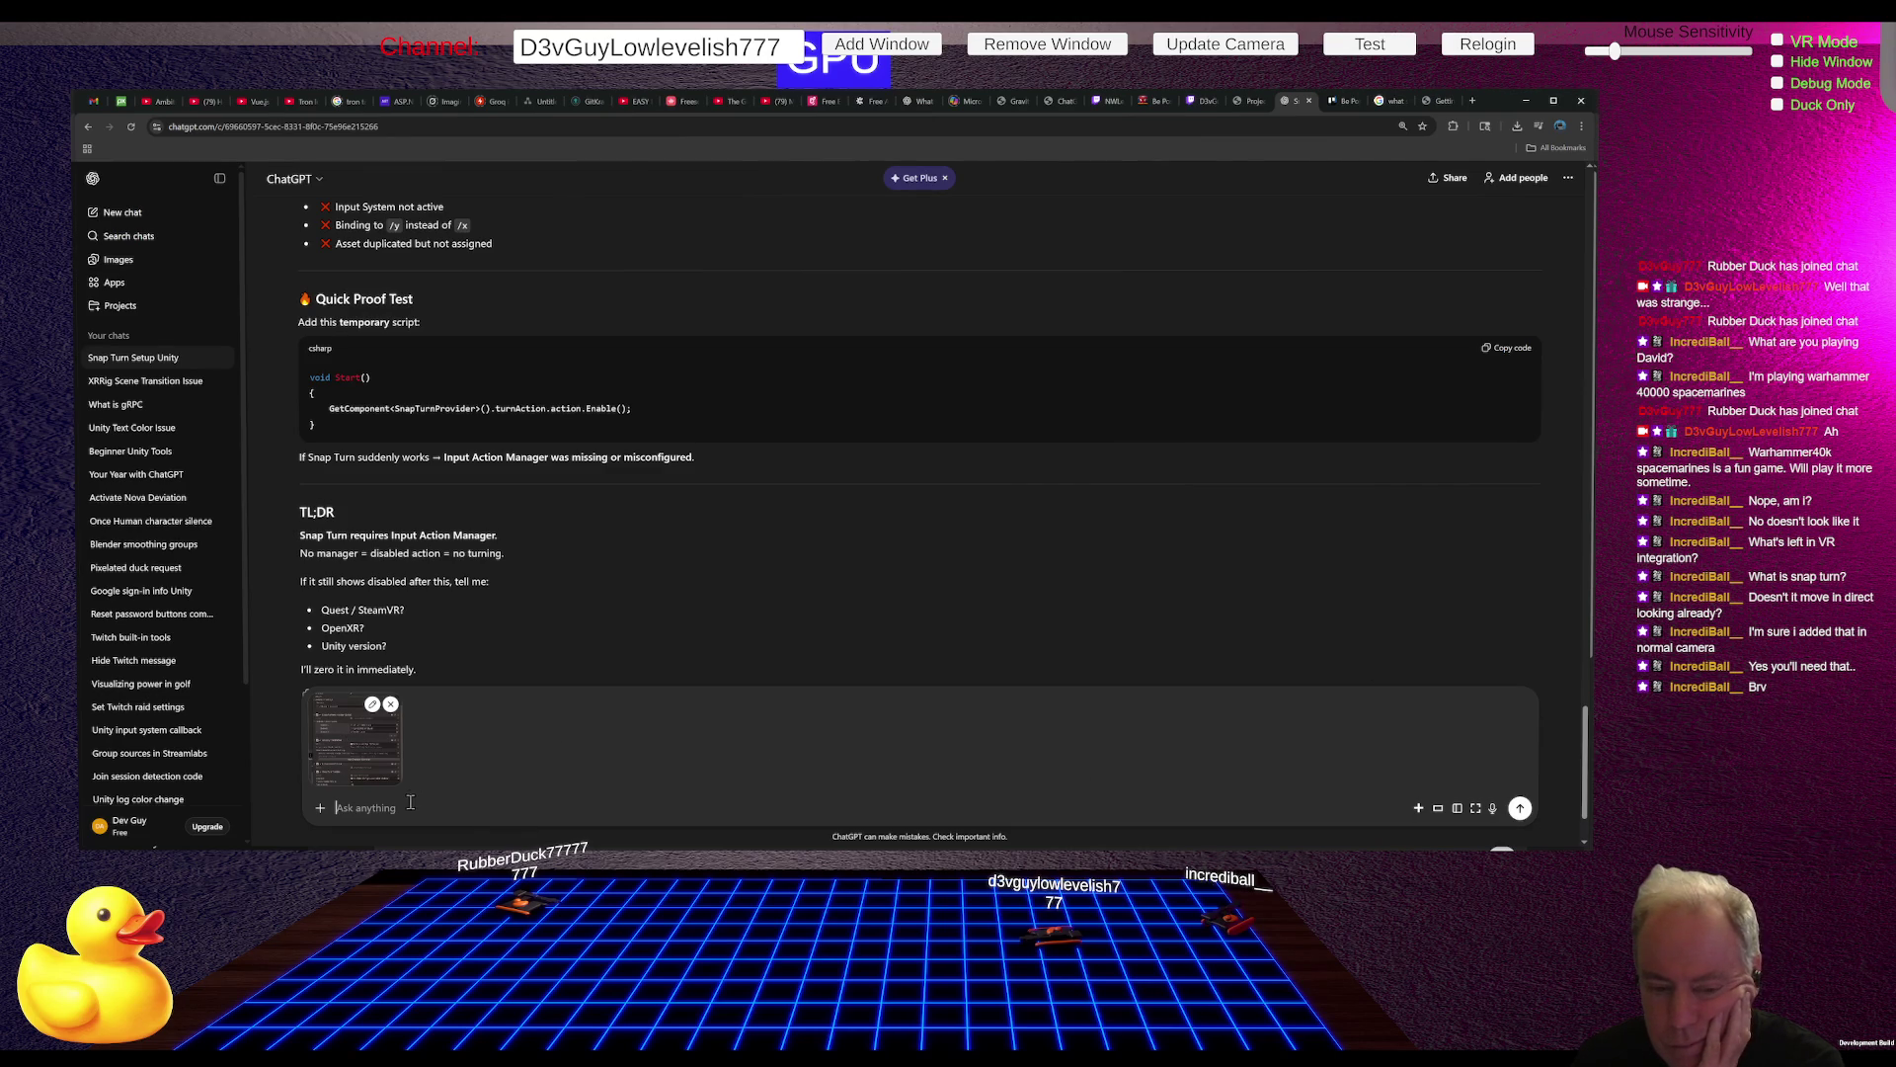
left_click(1520, 808)
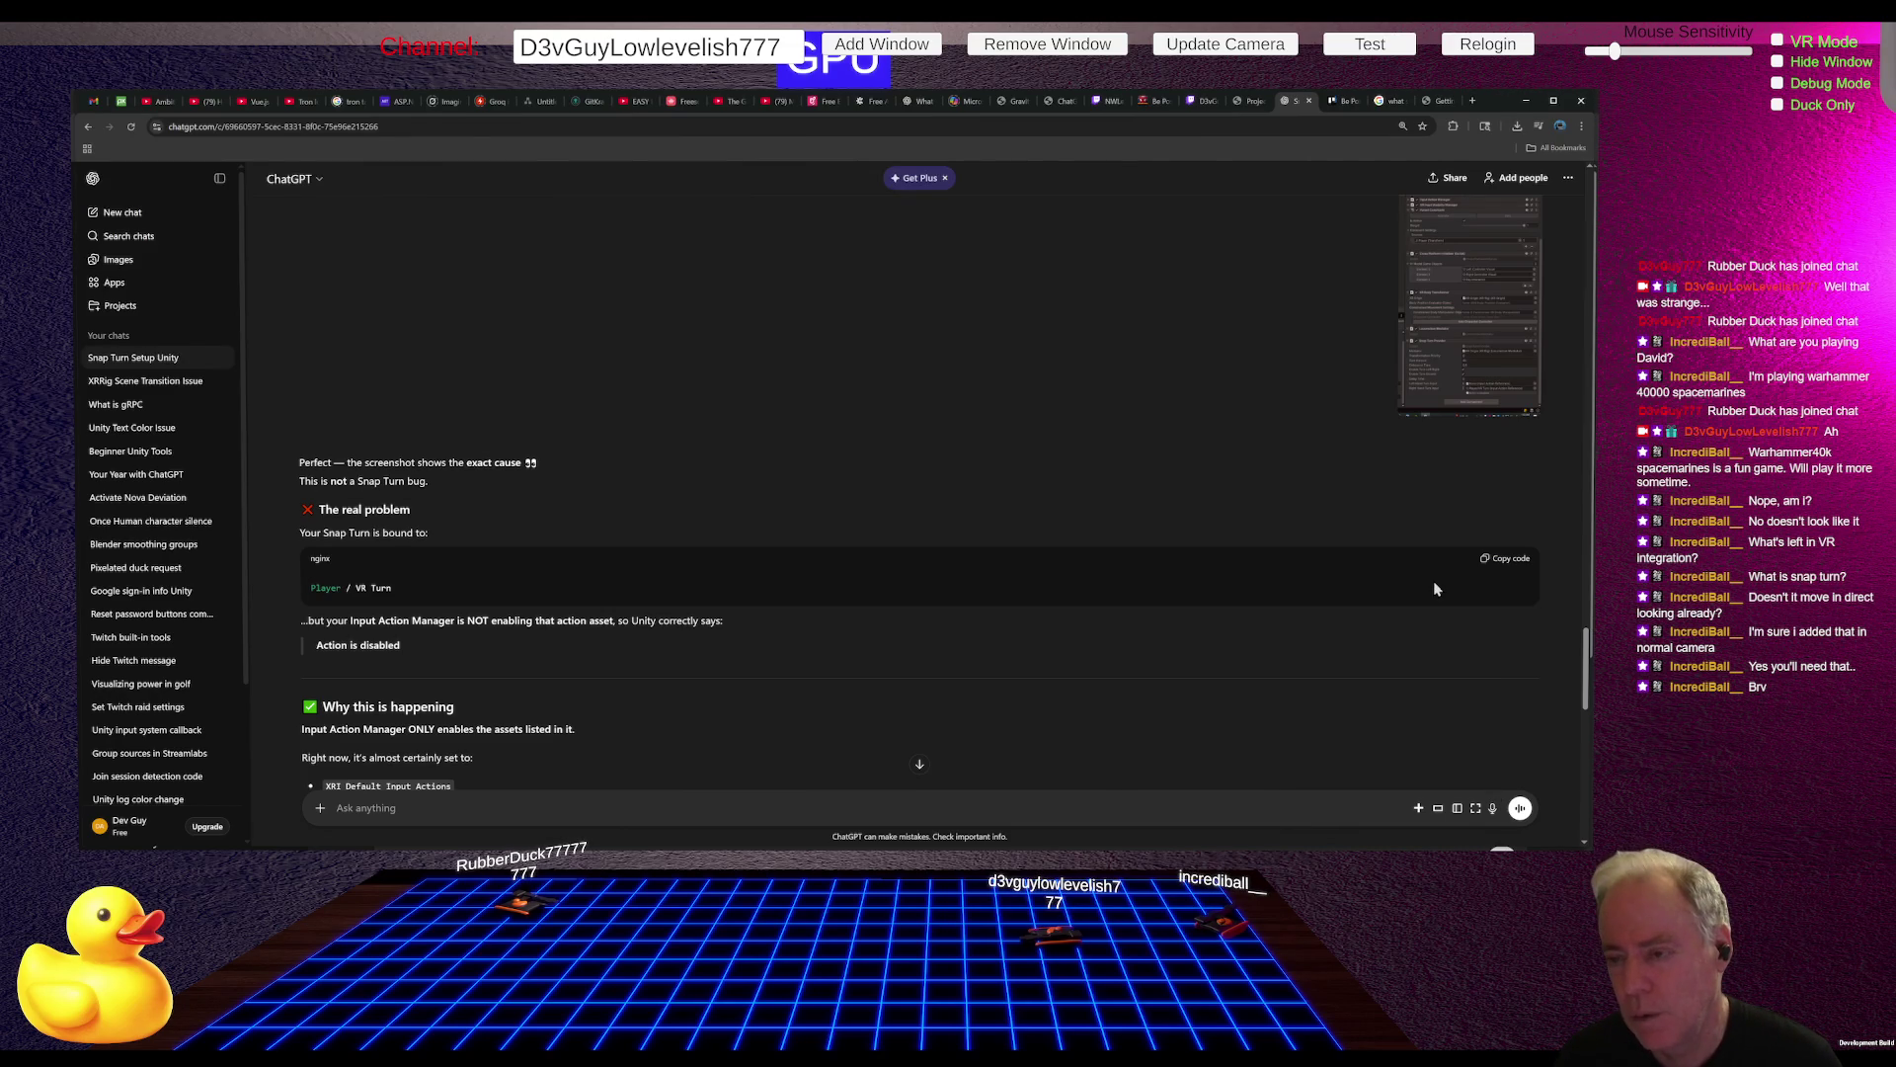
key("alt+Tab")
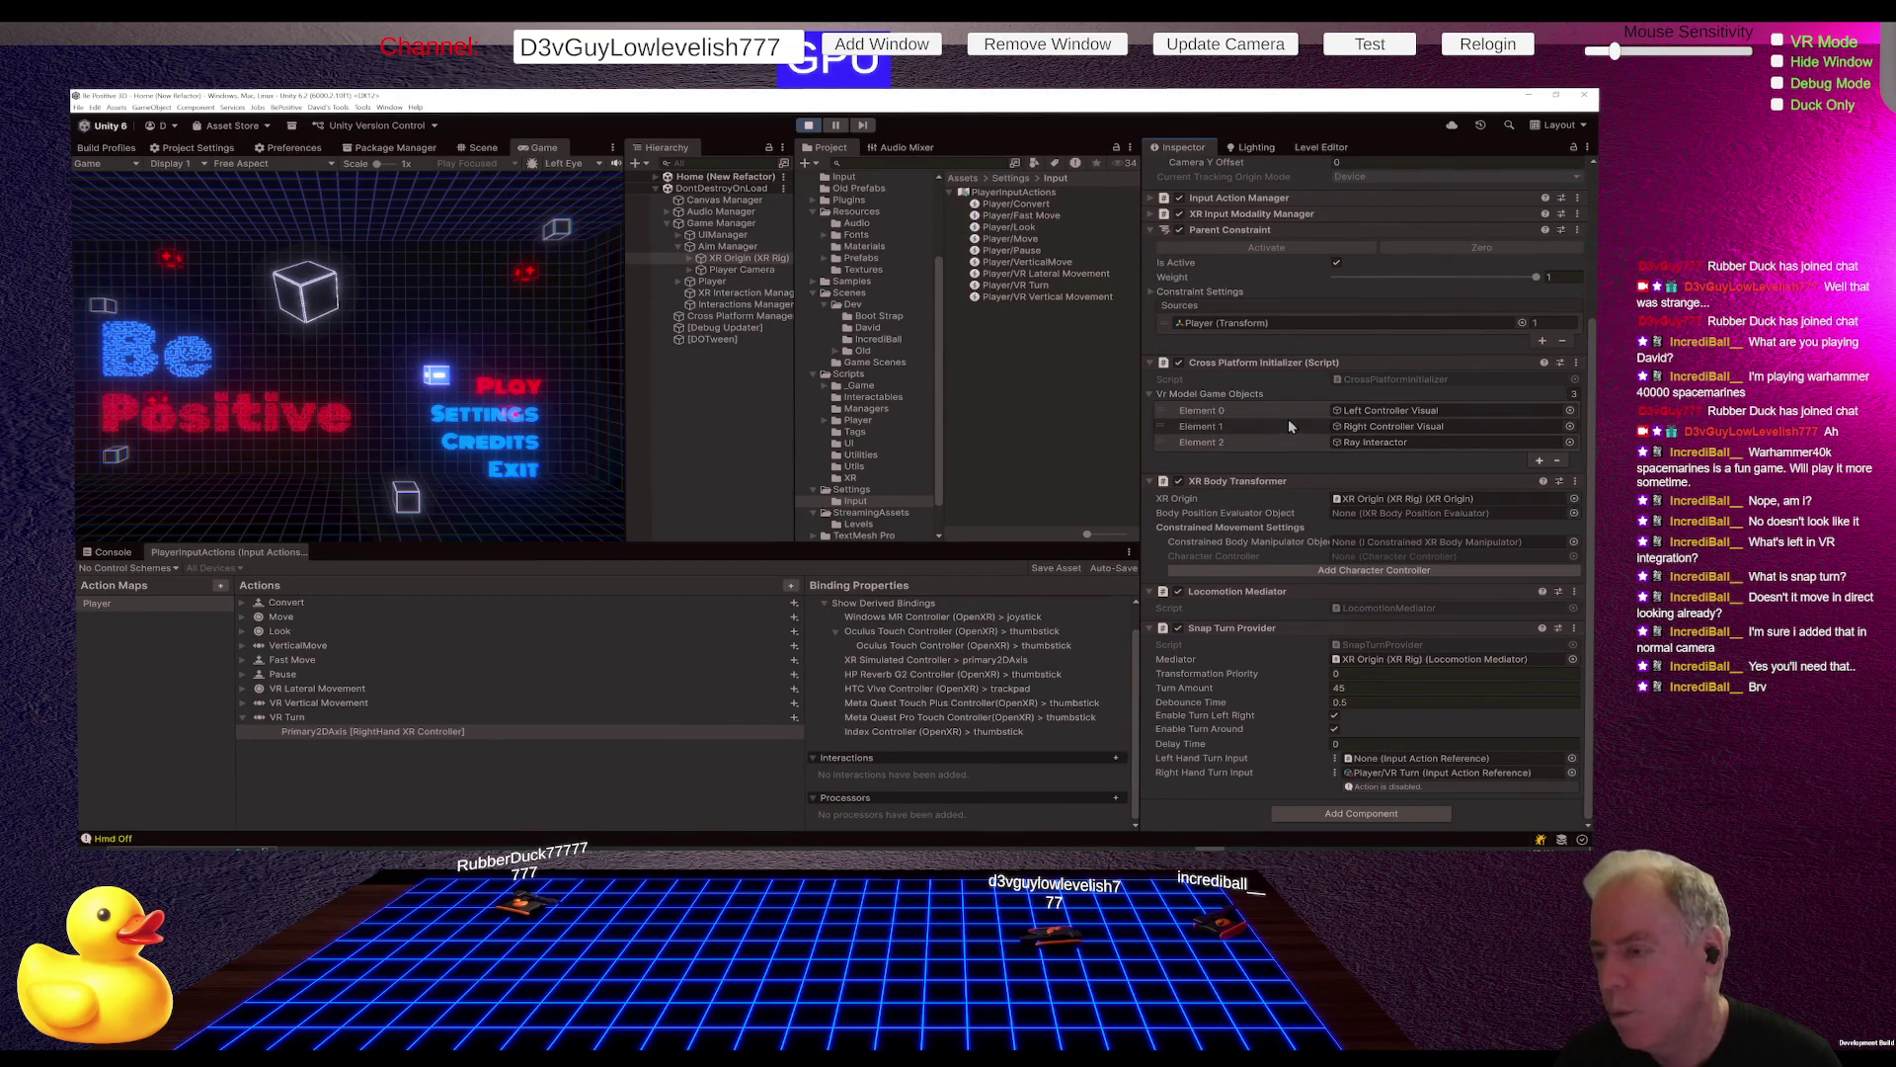
Step: Expand the Input Action Manager's Action Assets list, revealing only XRI Default Input Actions
scroll(1313, 407, "up", 1)
scroll(1314, 412, "up", 2)
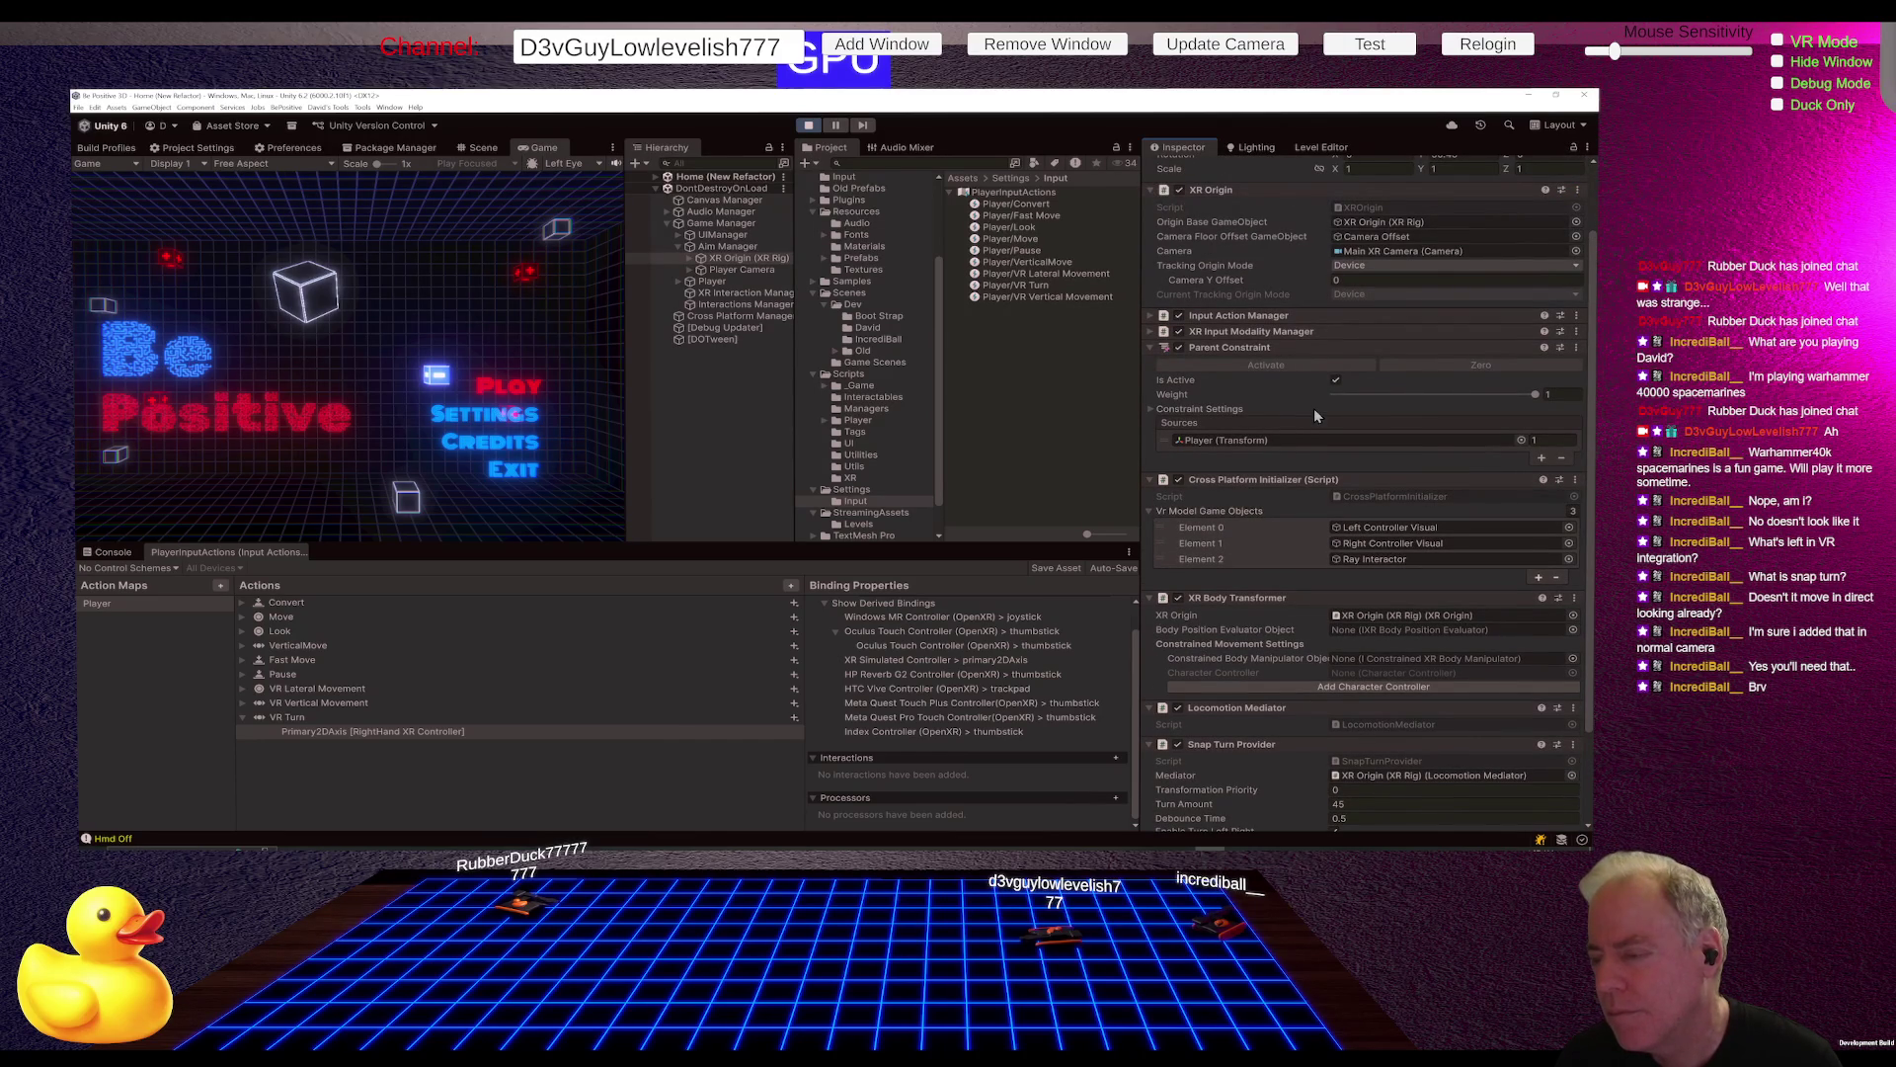
left_click(1152, 315)
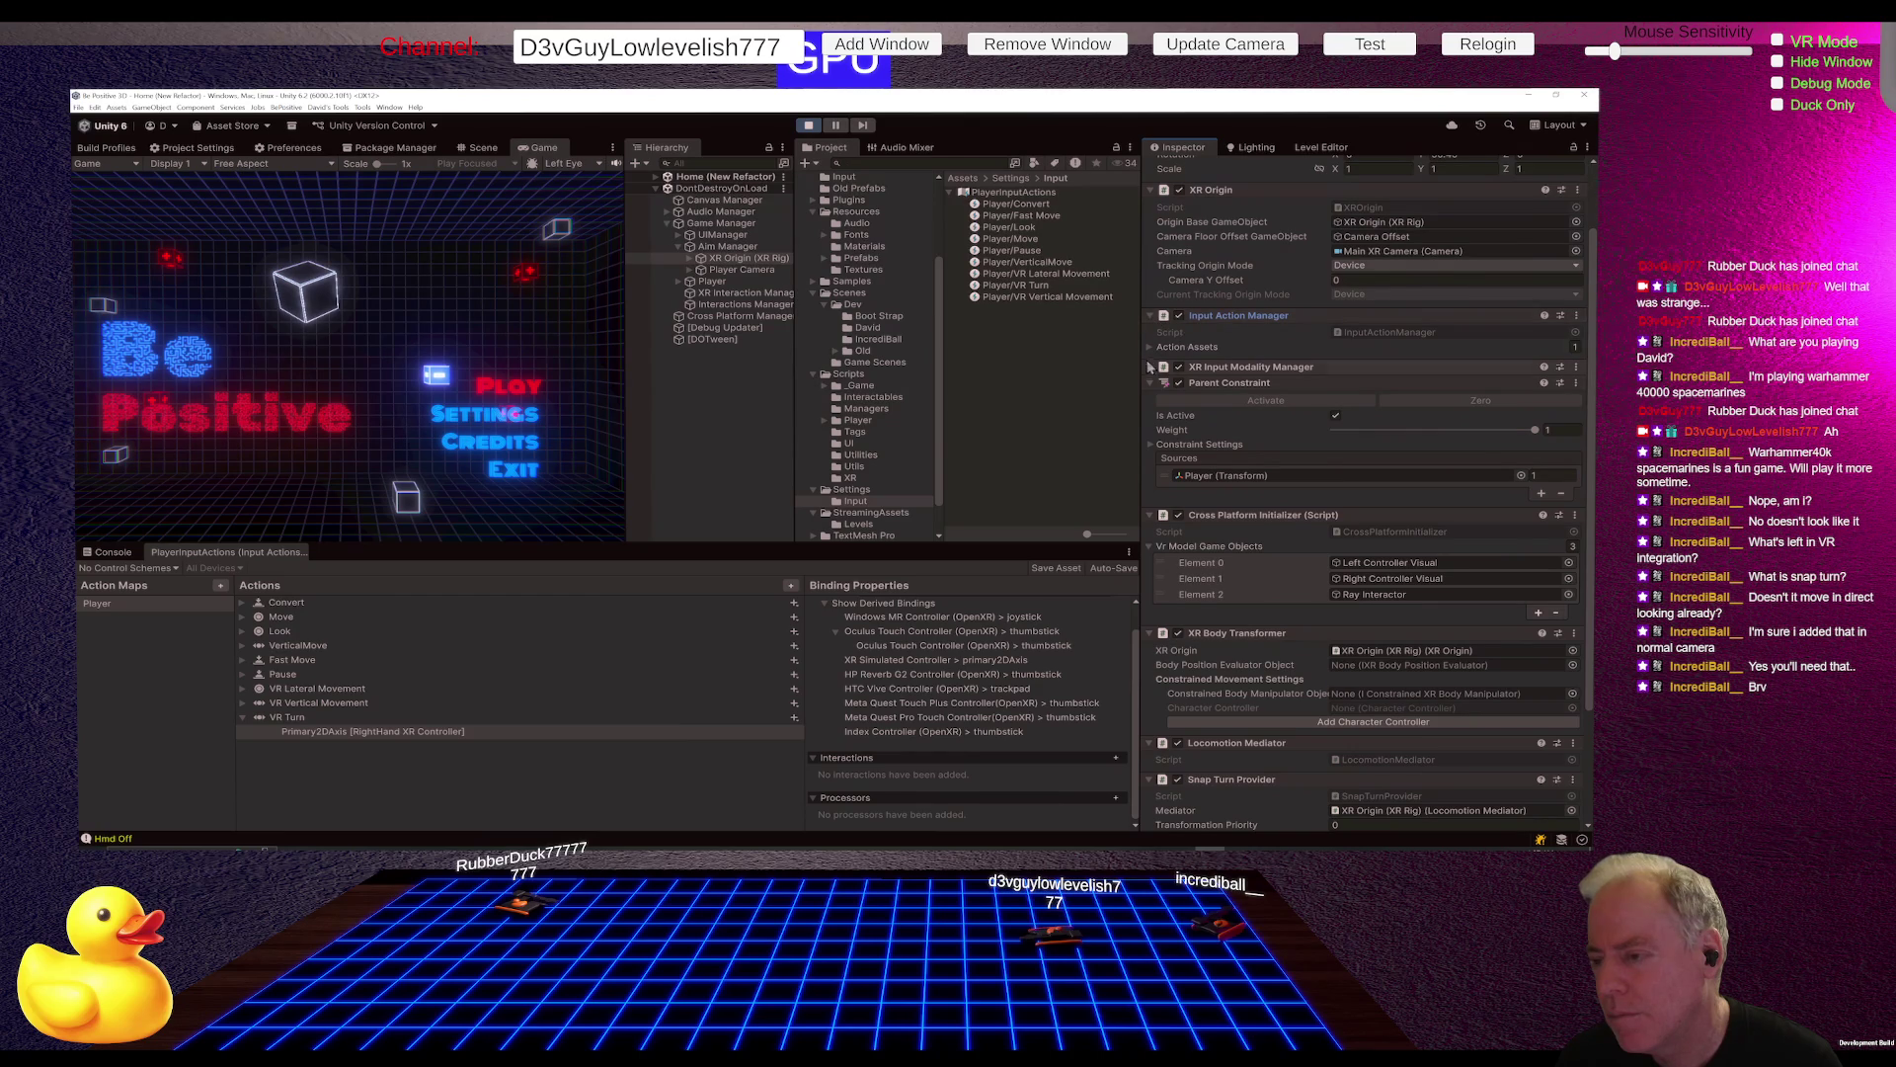
left_click(1150, 346)
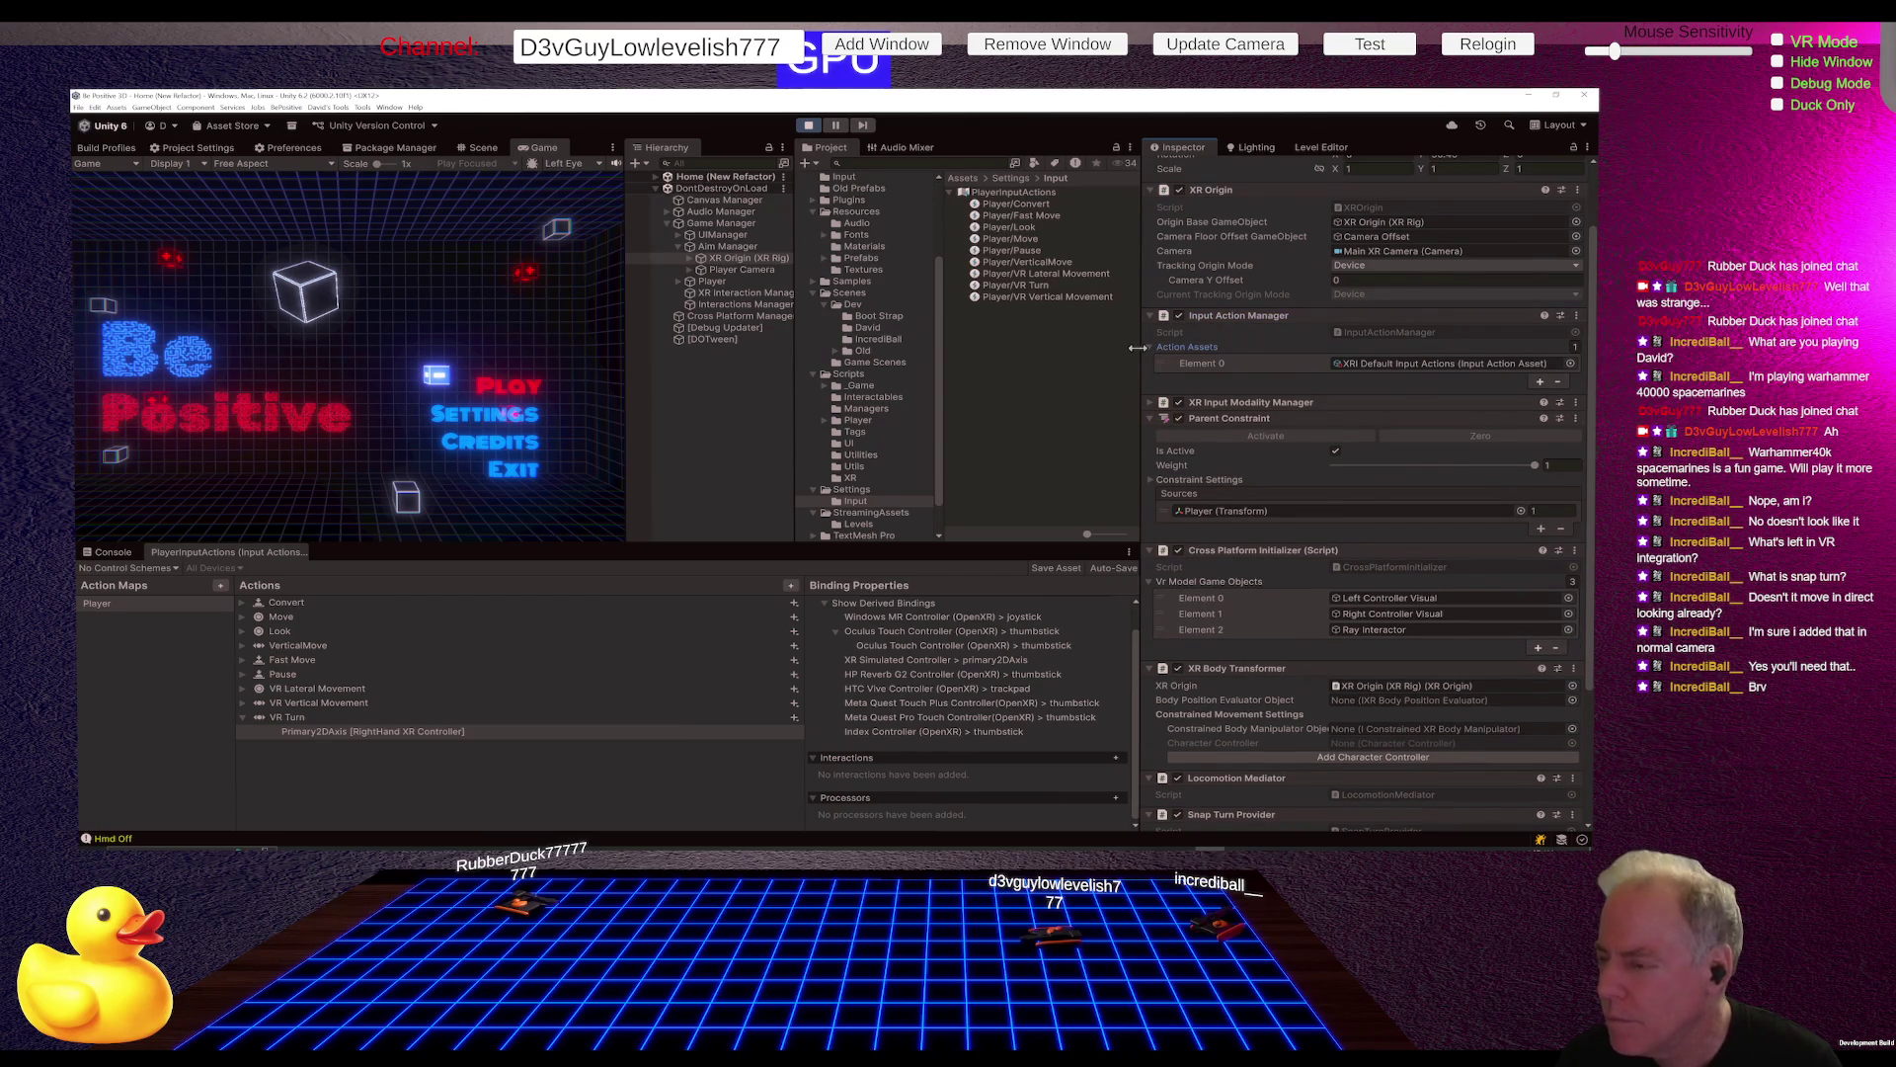
key("alt+Tab")
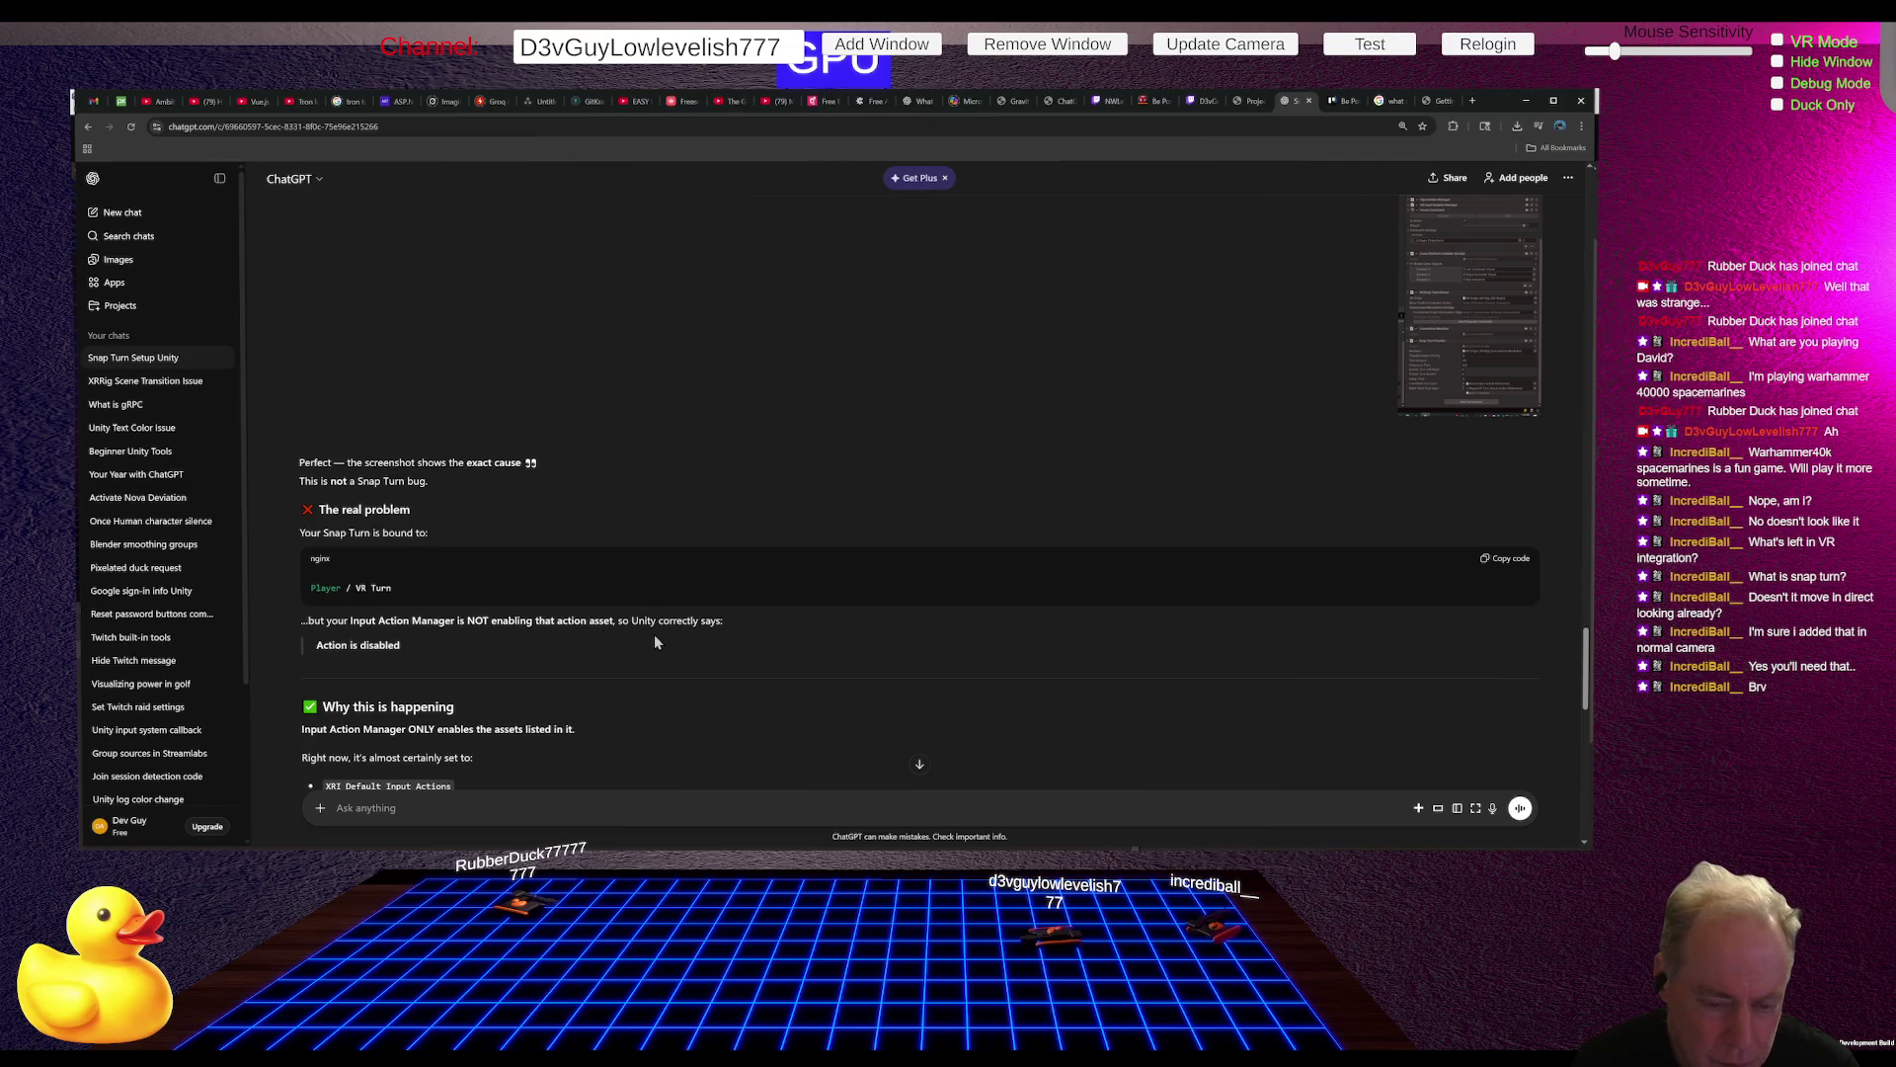
Step: Scroll ChatGPT's reply to the 'FIX (2 options)' section on why the Player action map never enables
key("alt+Tab")
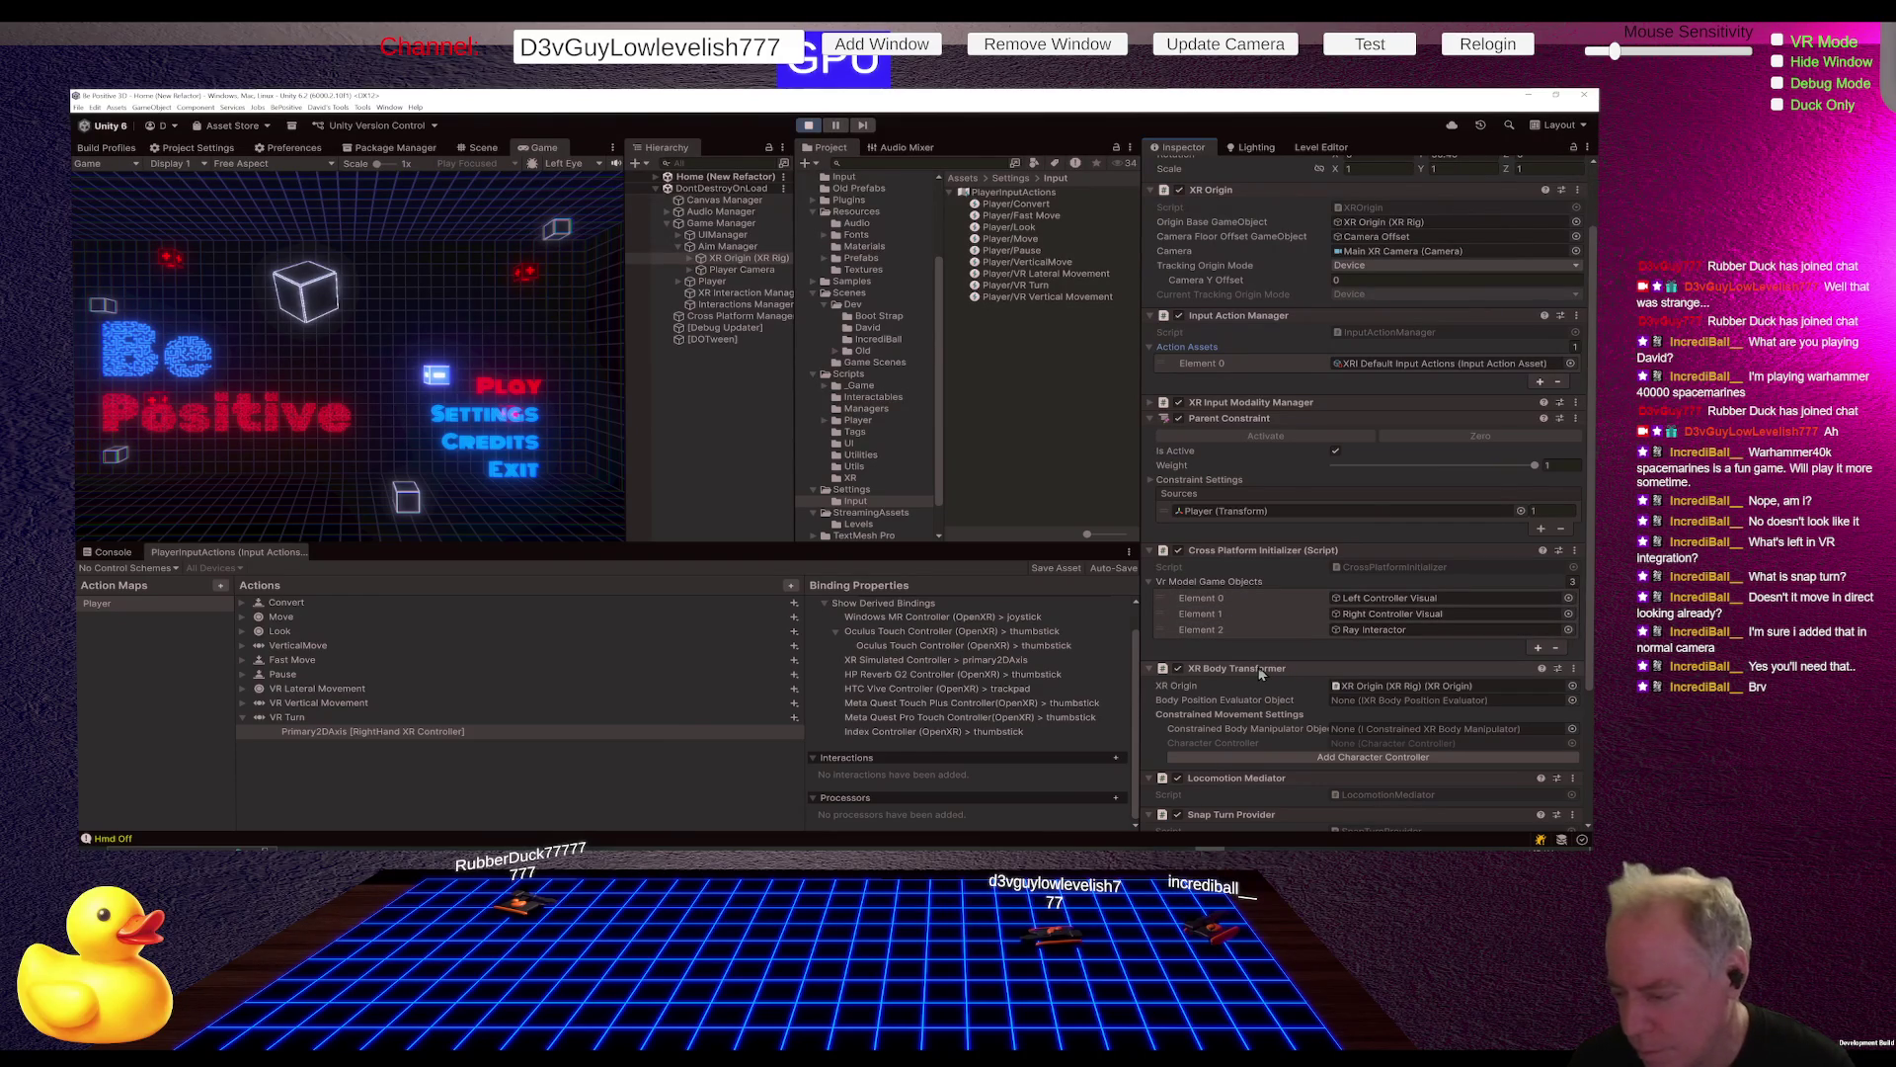
key("alt+Tab")
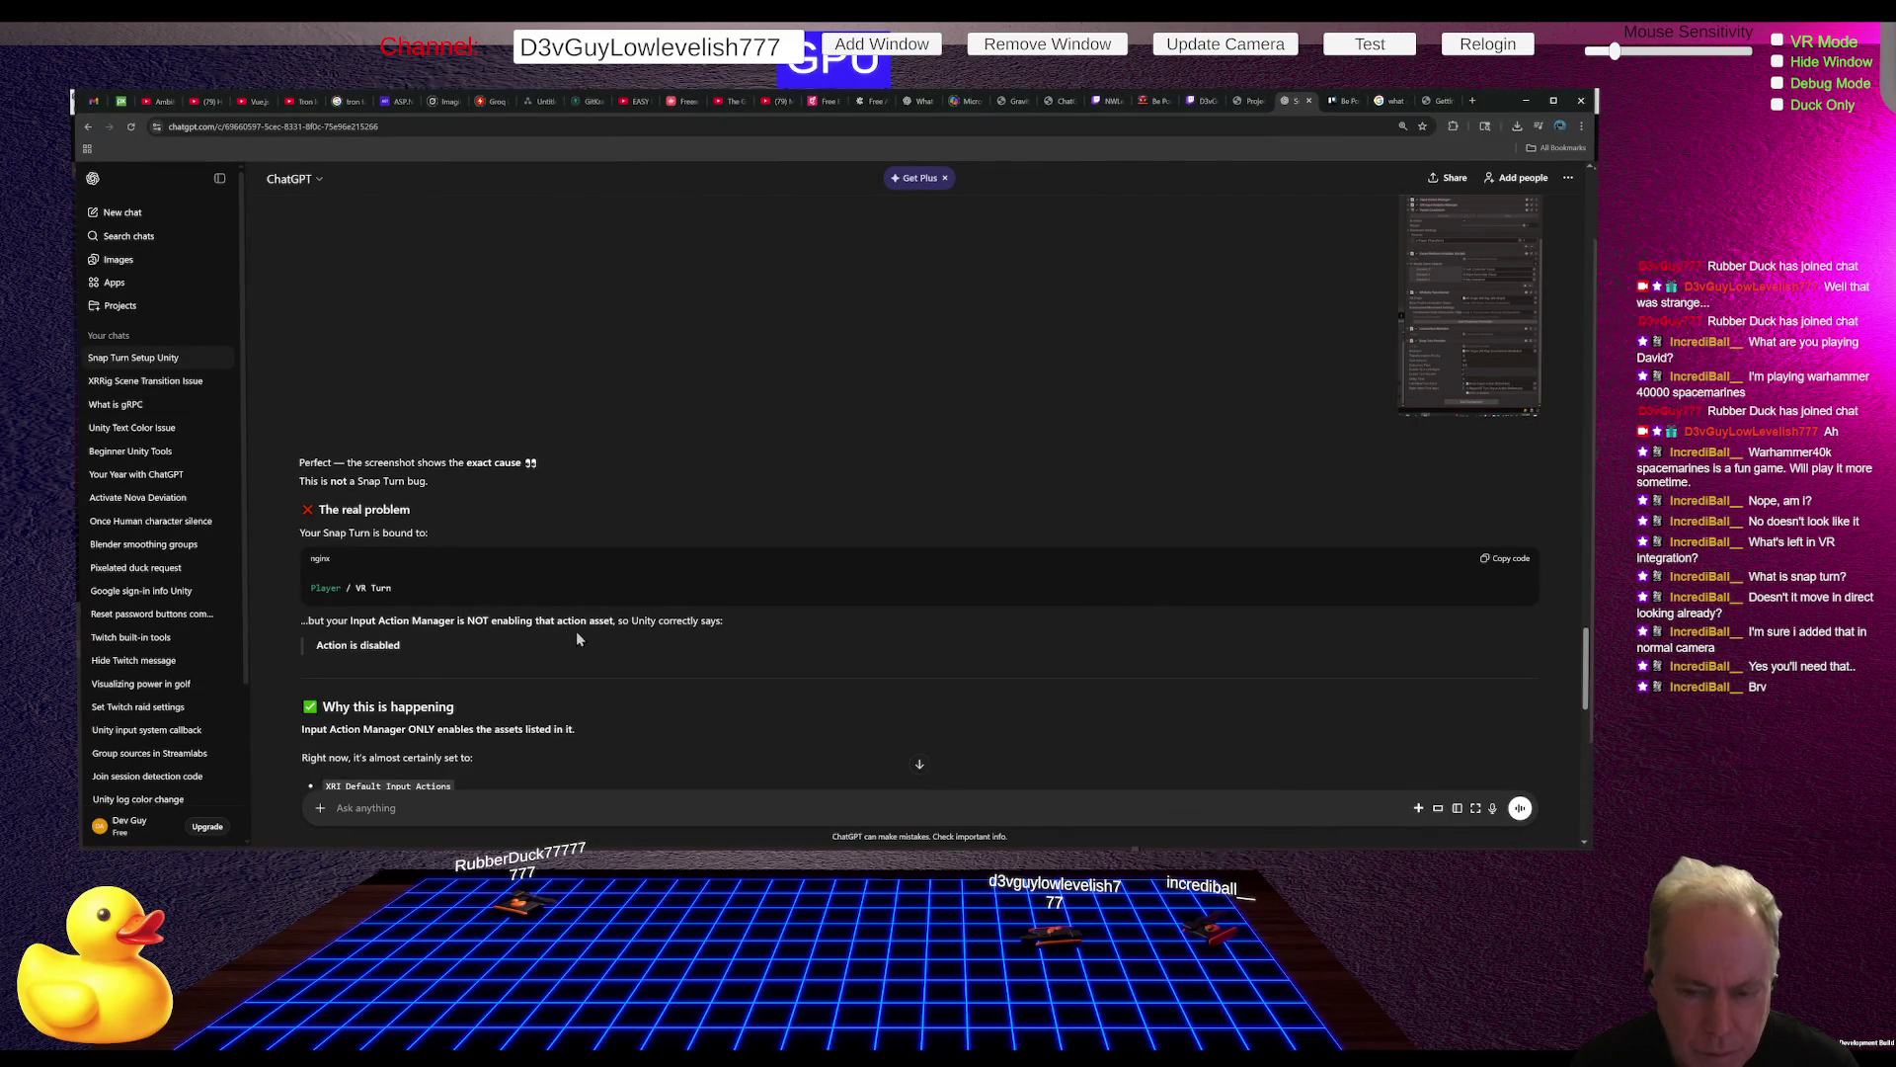
scroll(700, 607, "down", 2)
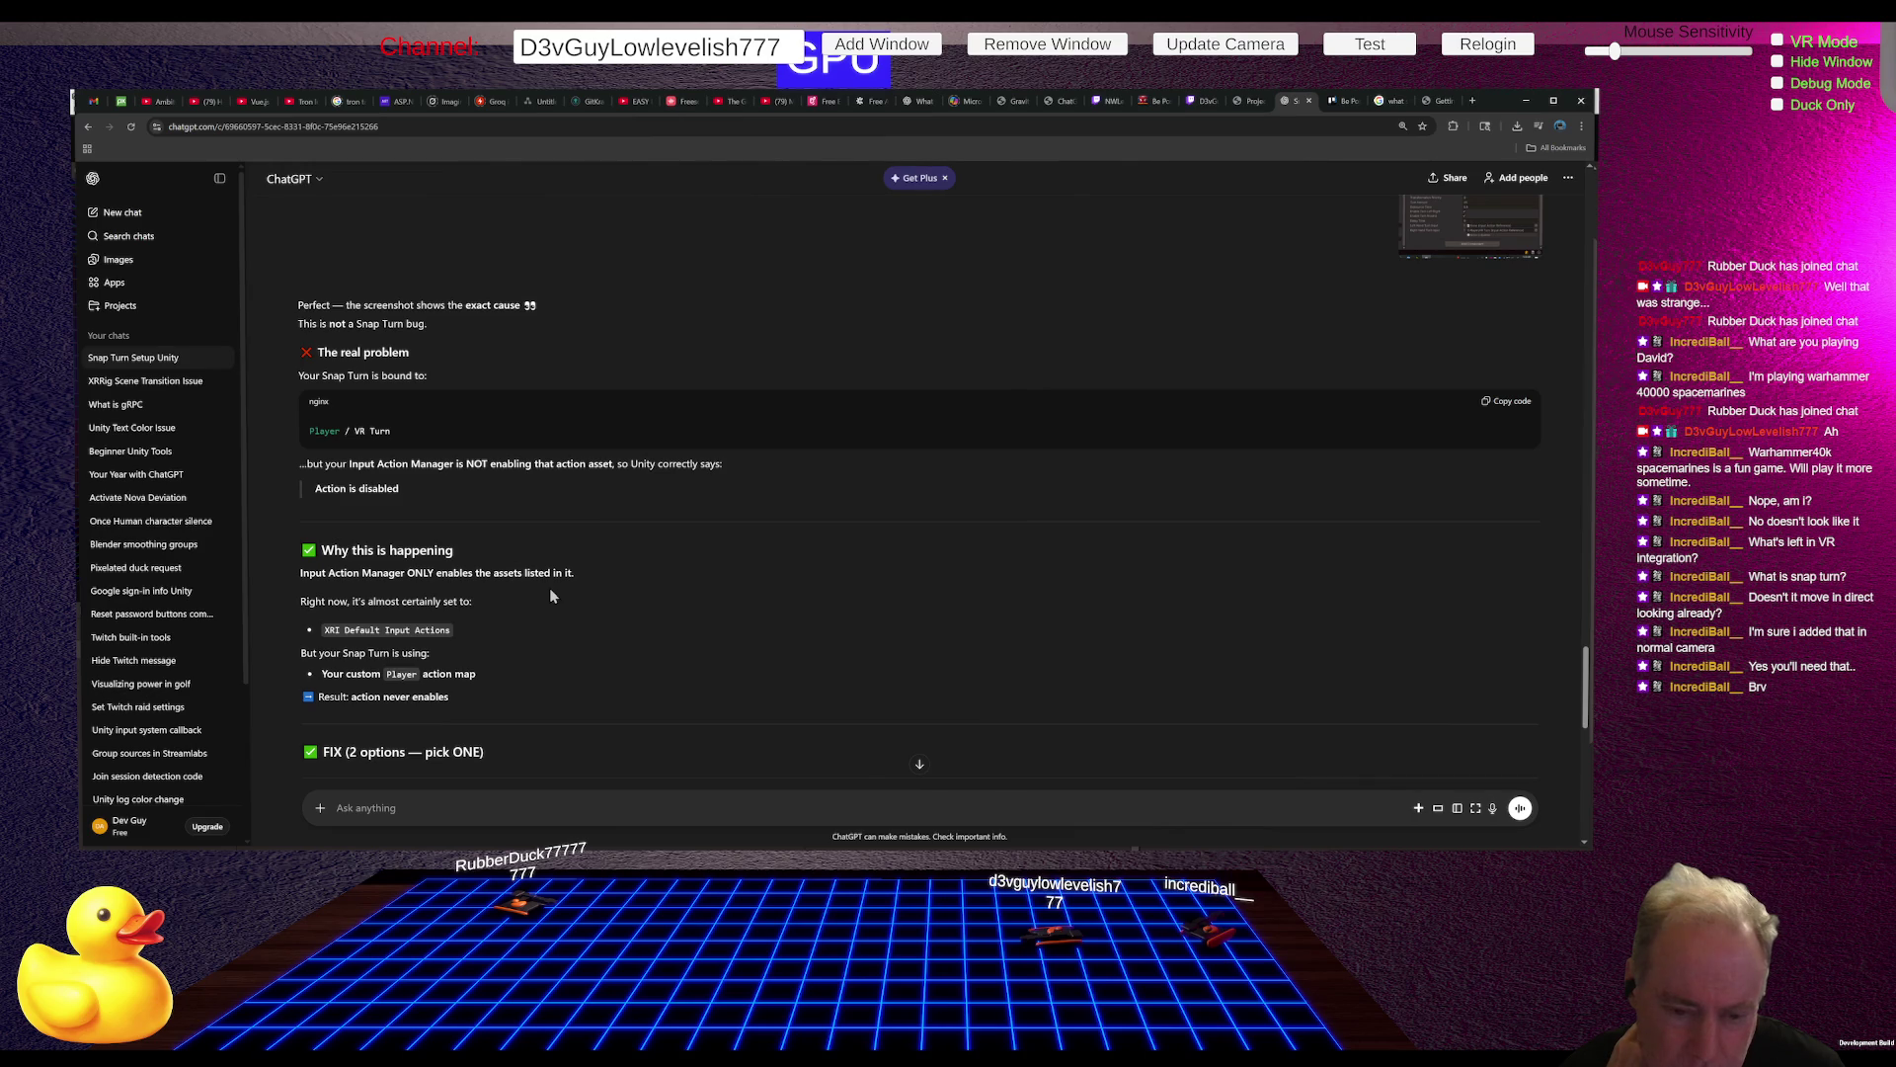
key("alt+Tab")
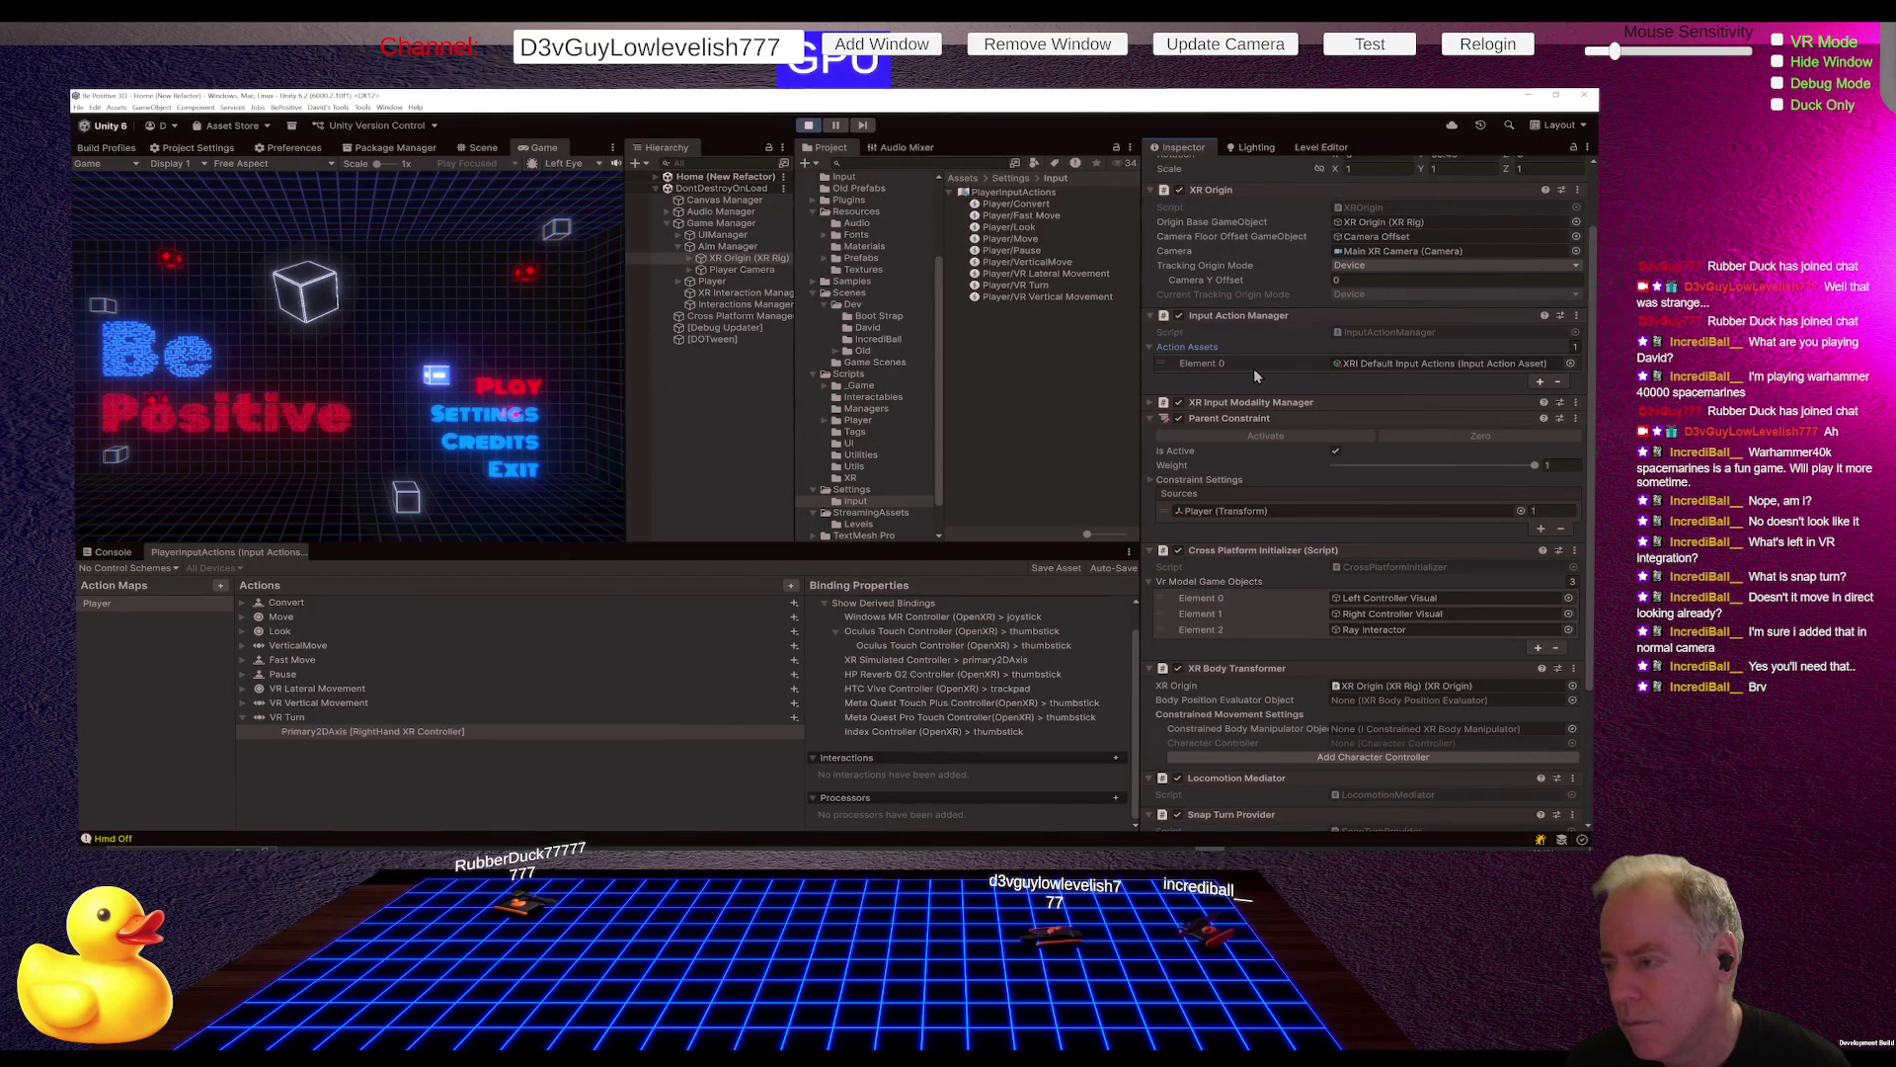
Step: Stop Play mode and add PlayerInputActions as Element 1 of the Input Action Manager's Action Assets
left_click(1539, 382)
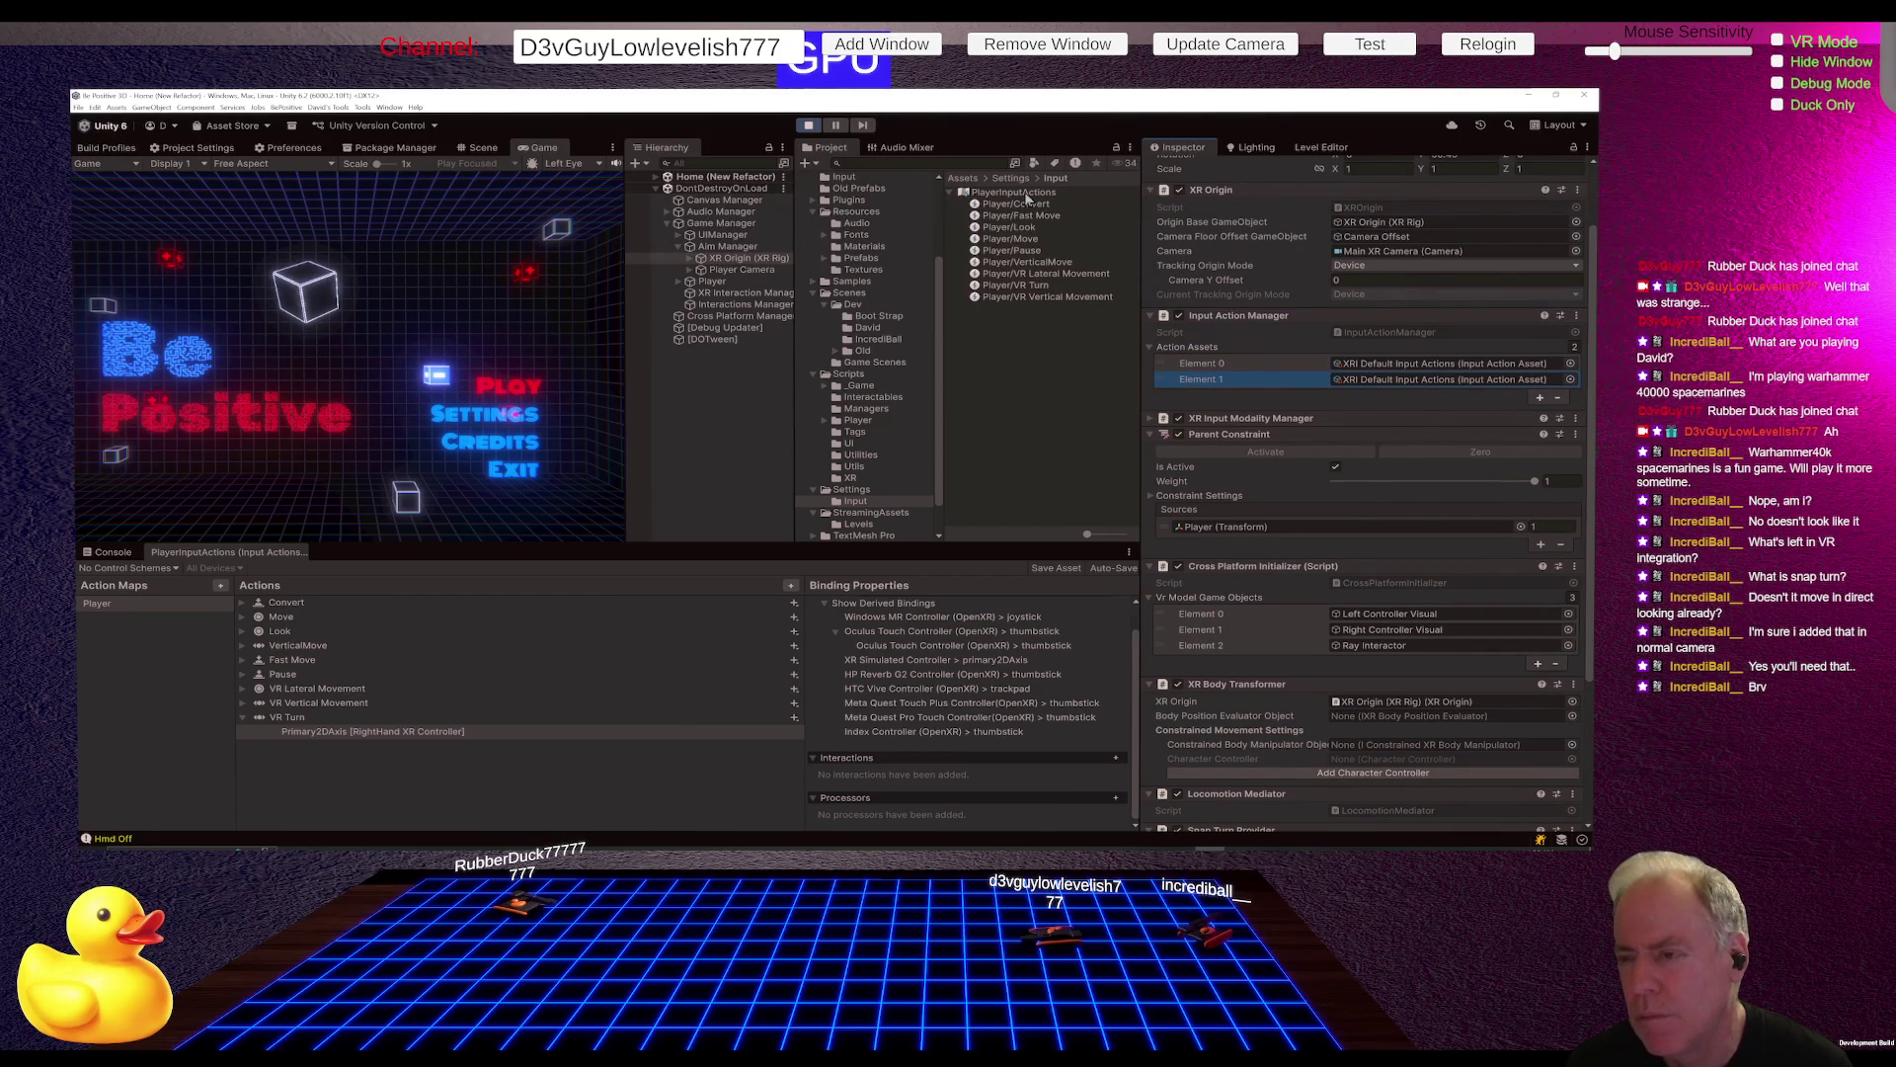
mouse_move(1027, 194)
left_mouse_down()
mouse_move(1131, 291)
mouse_move(1340, 389)
mouse_move(1402, 387)
left_mouse_up()
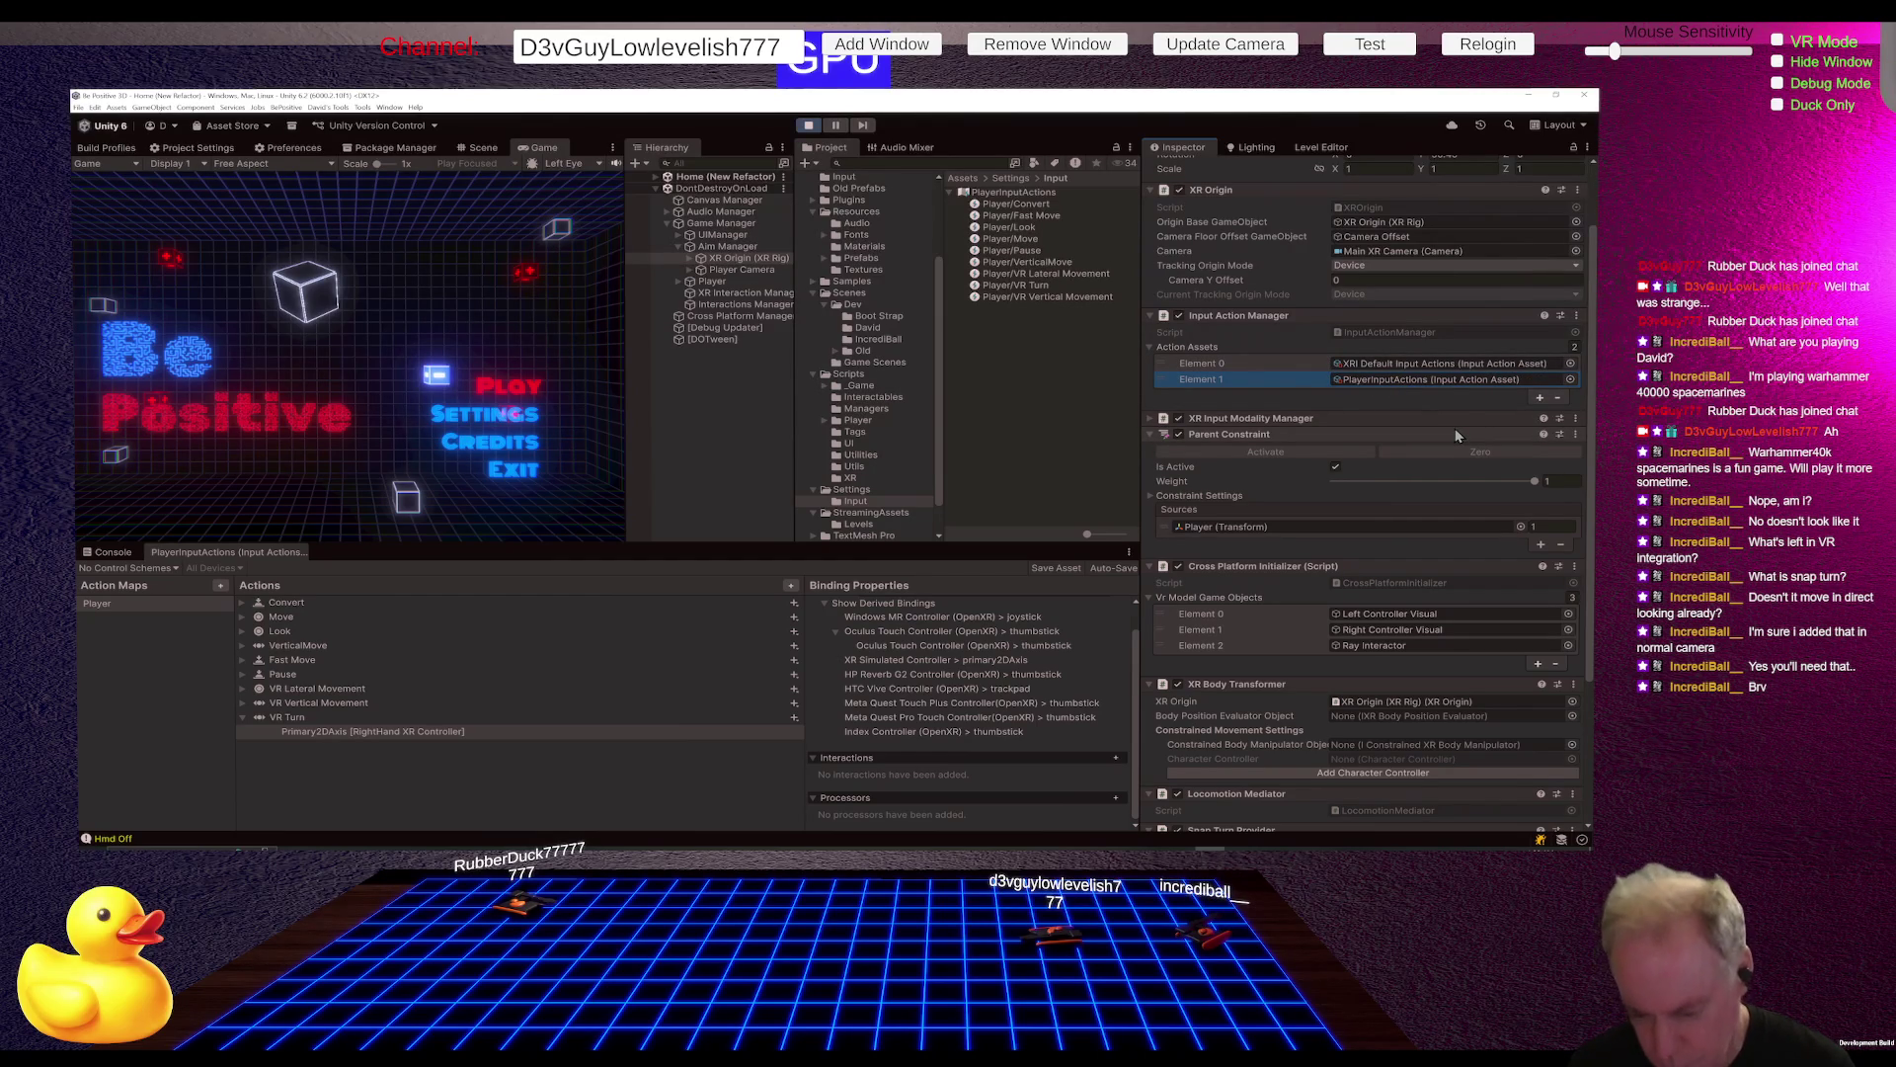
left_click(809, 126)
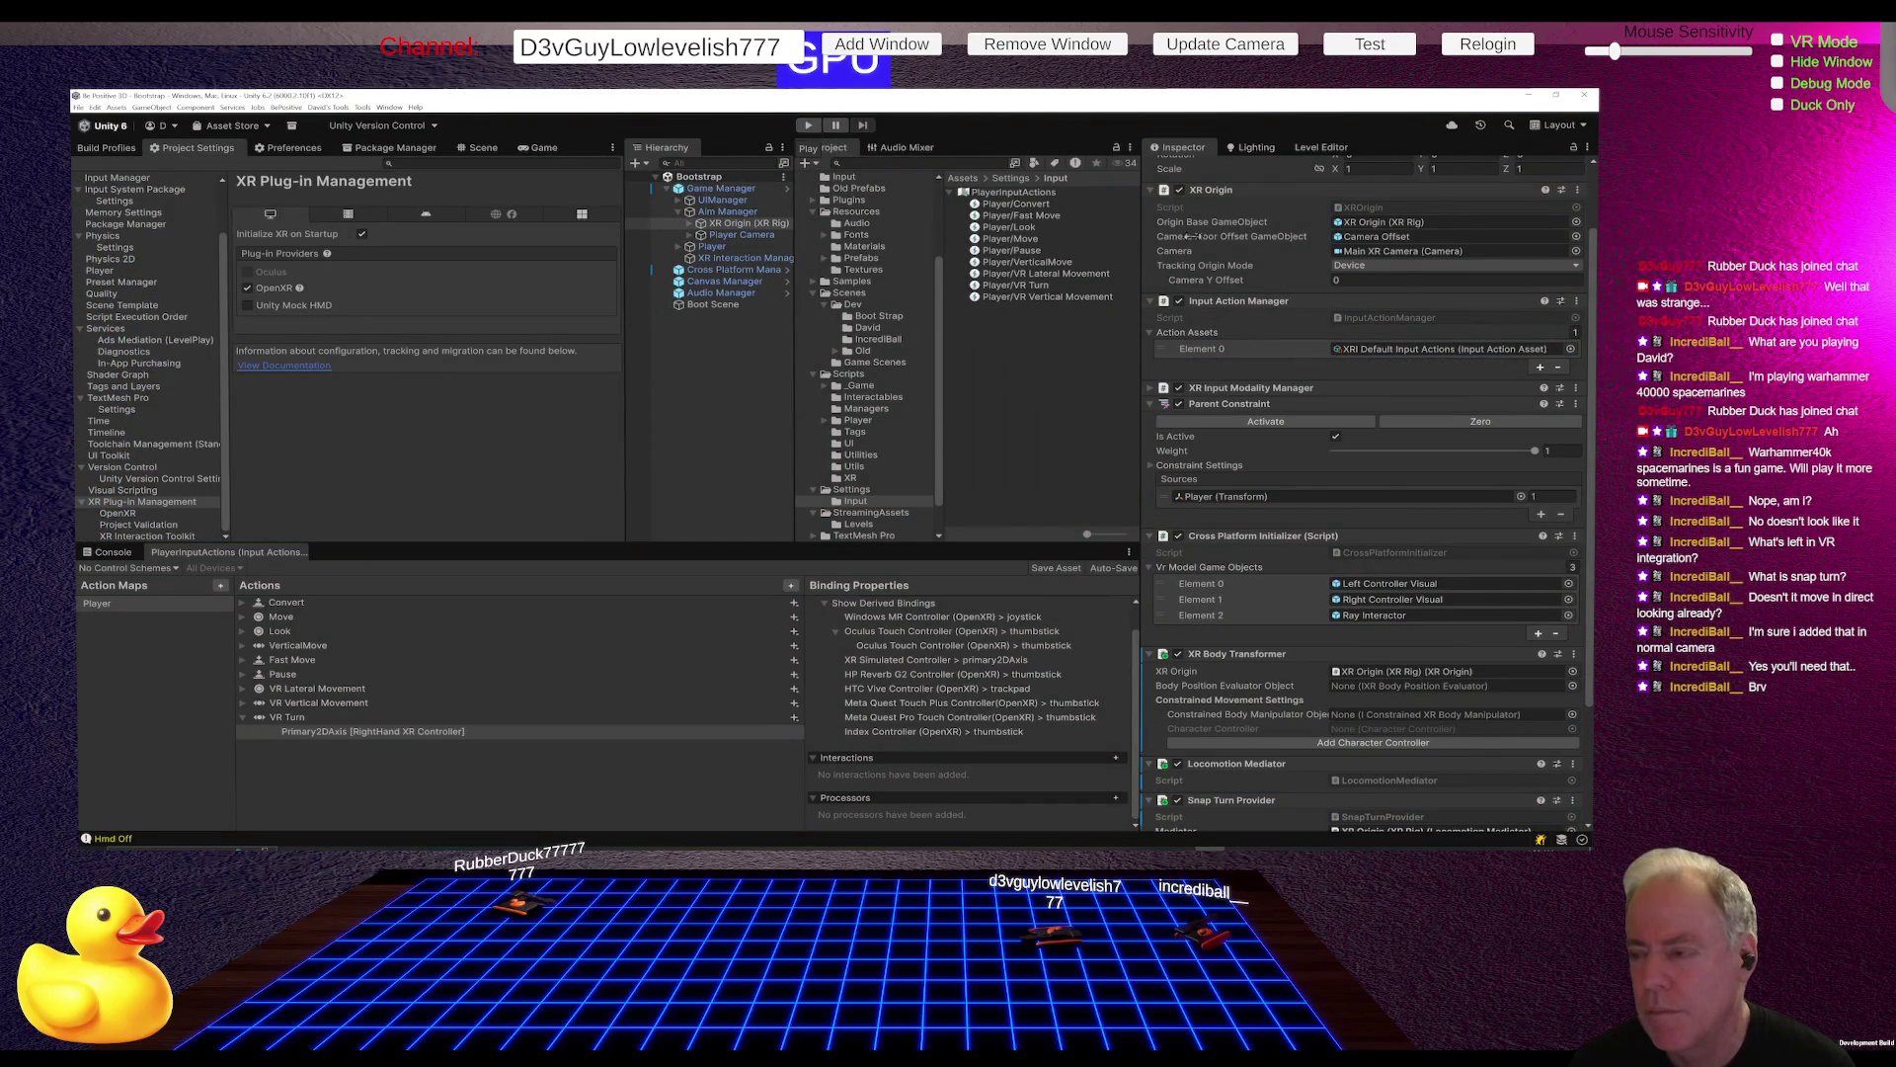
left_click(1539, 367)
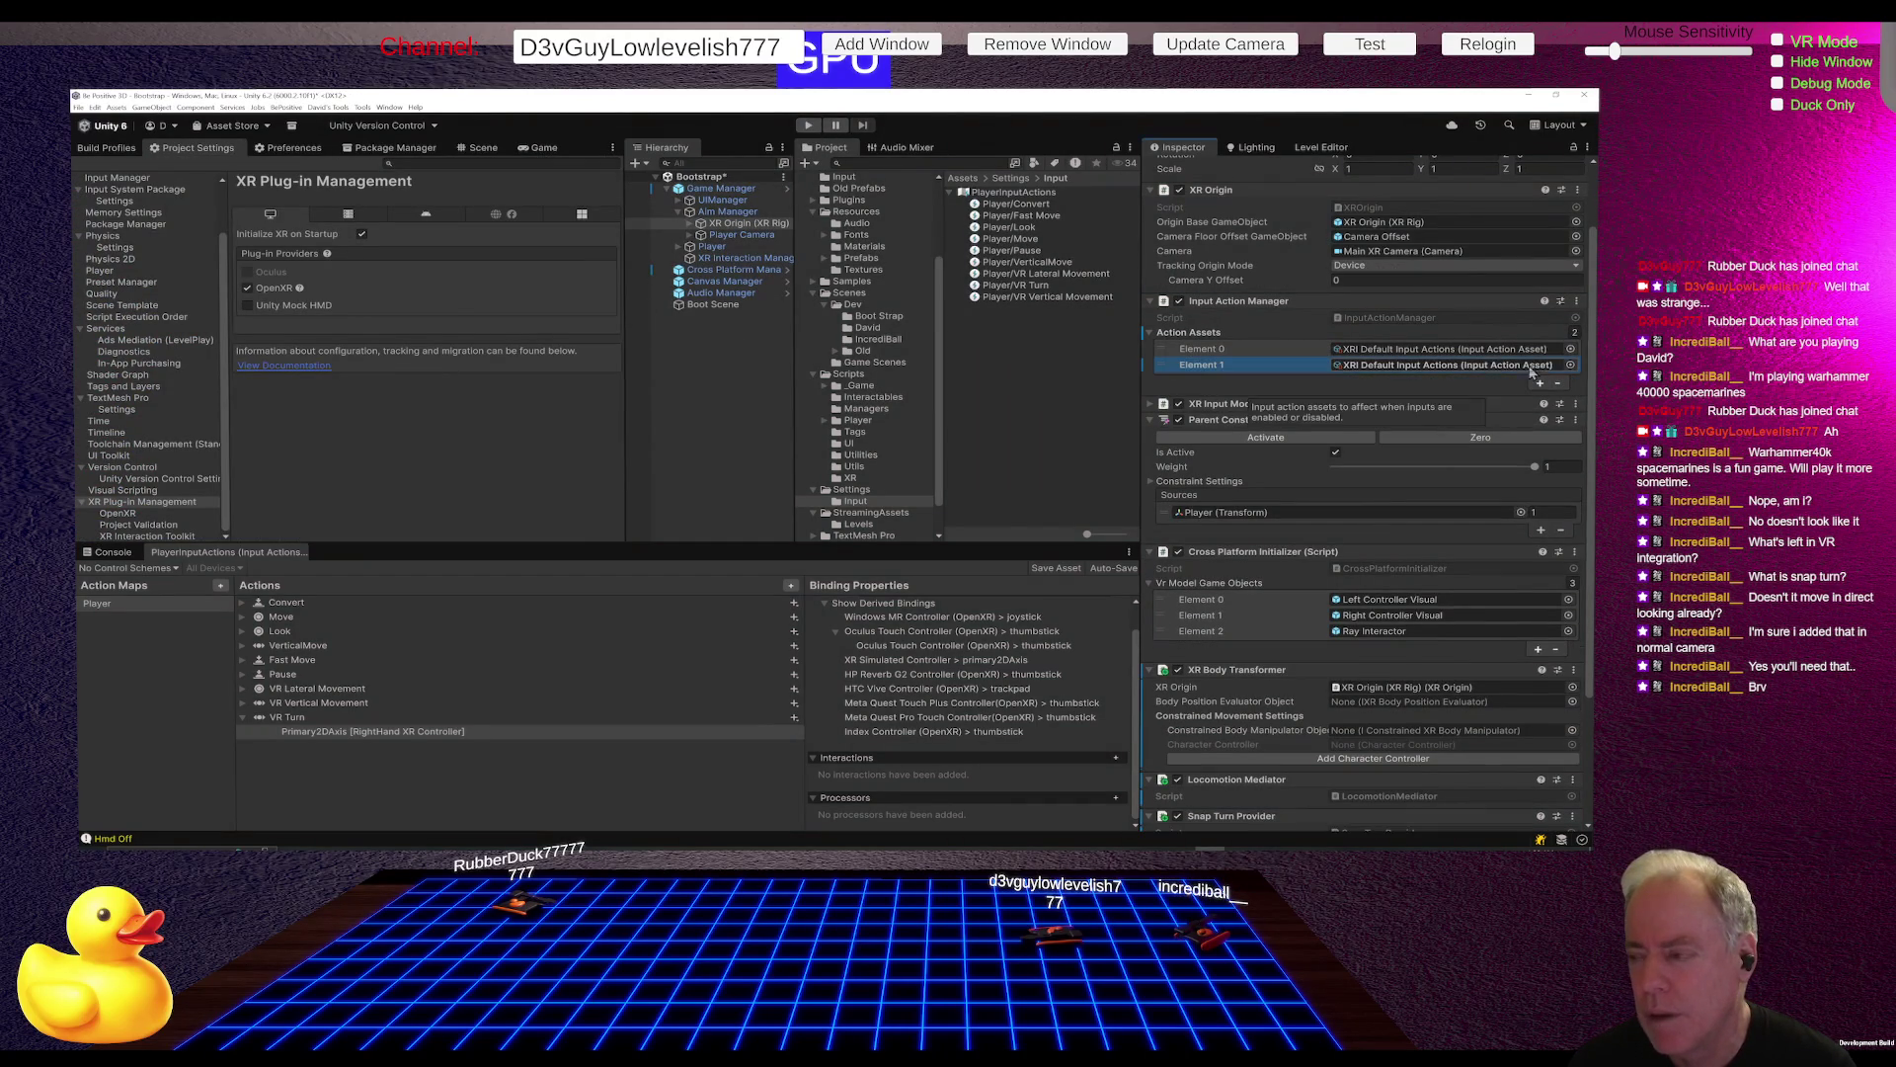
mouse_move(1034, 201)
left_mouse_down()
mouse_move(1309, 410)
mouse_move(1400, 366)
left_mouse_up()
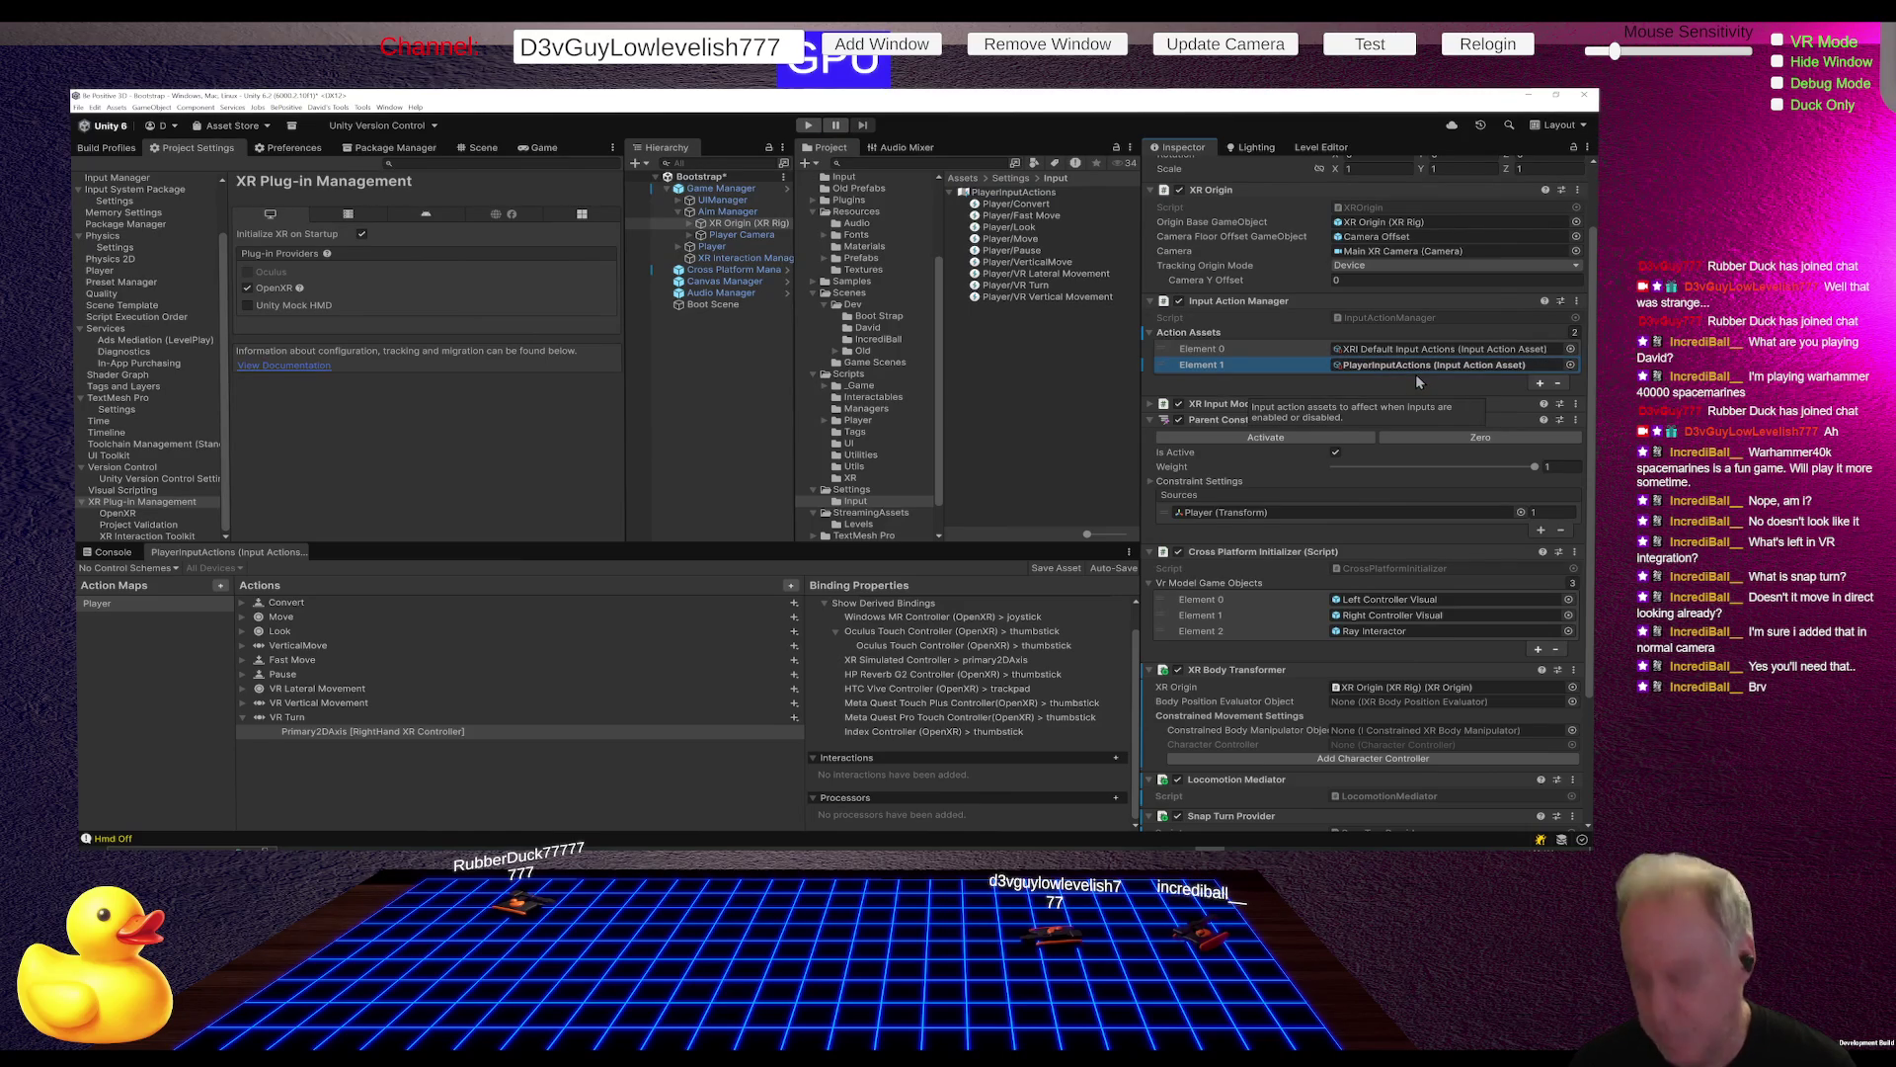
key("alt+Tab")
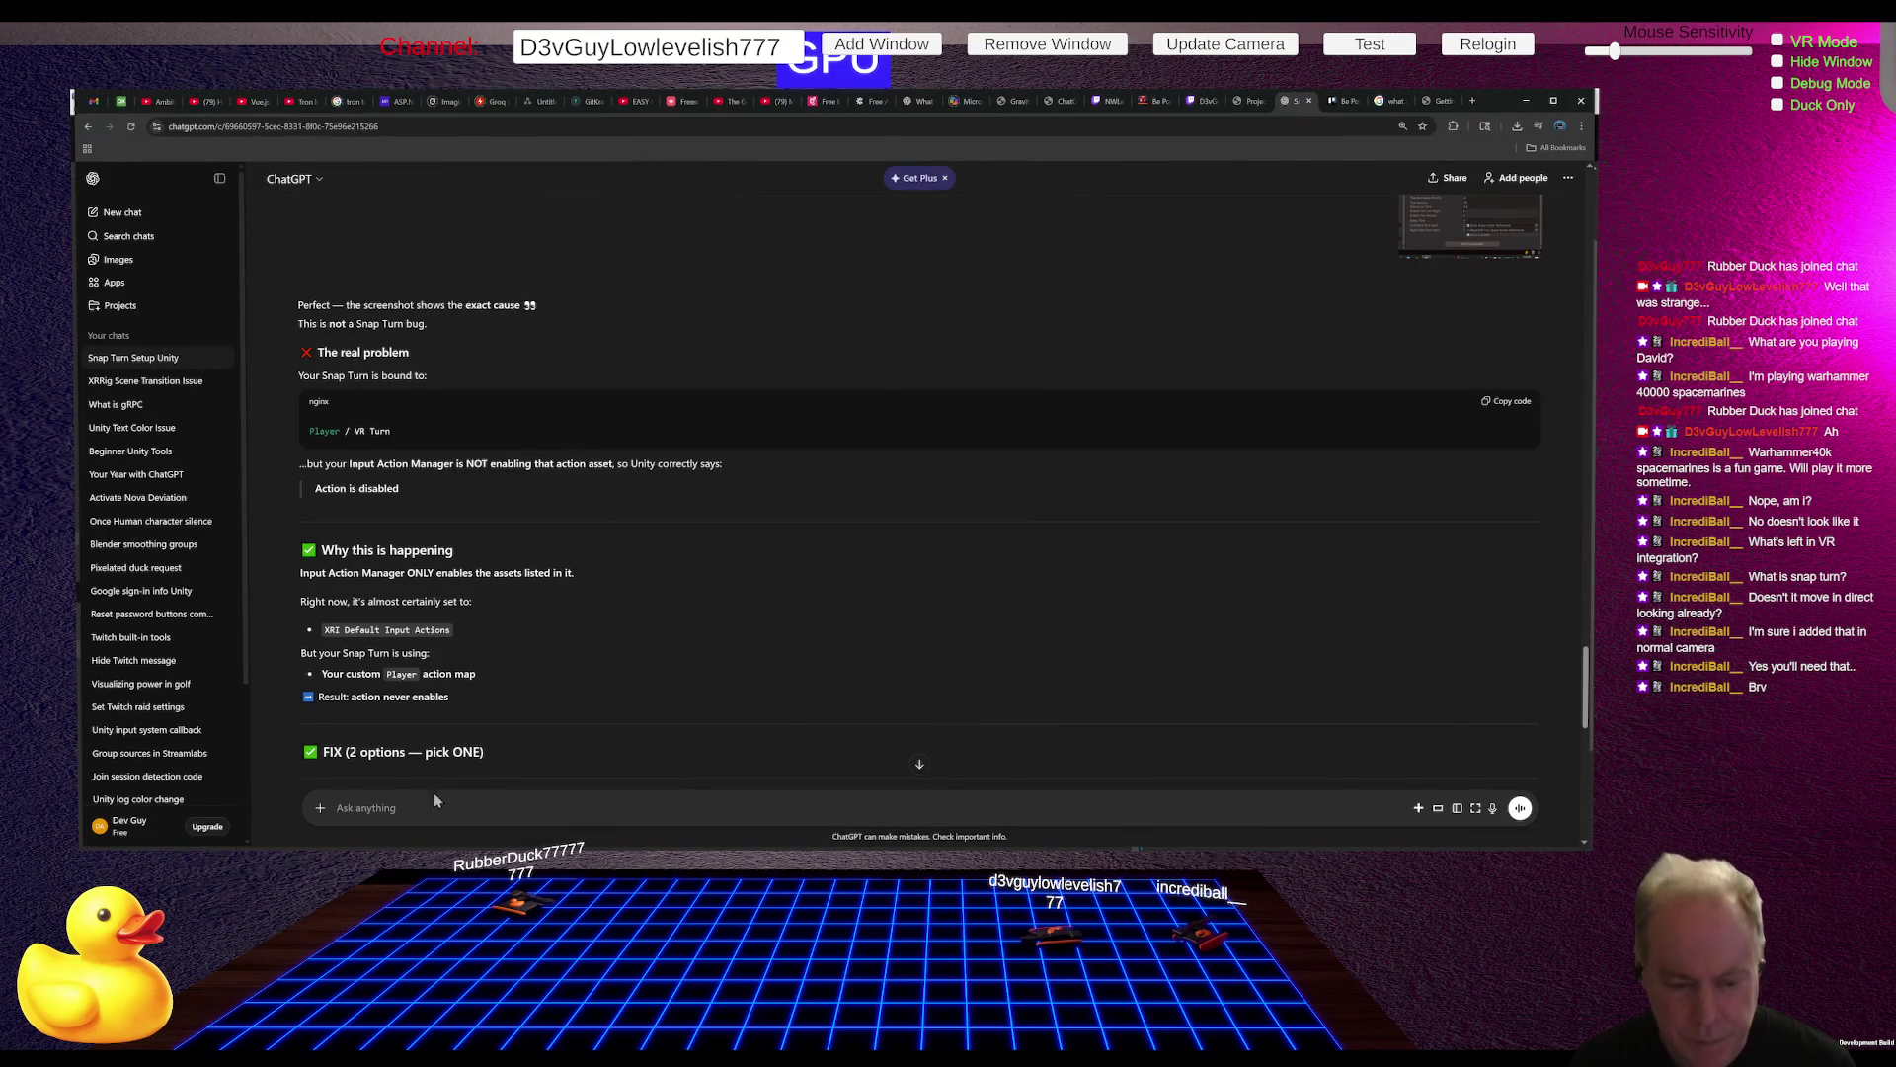
Step: Ask ChatGPT why the other actions already work elsewhere, fixing the typo before sending
left_click(417, 791)
type("But I use the")
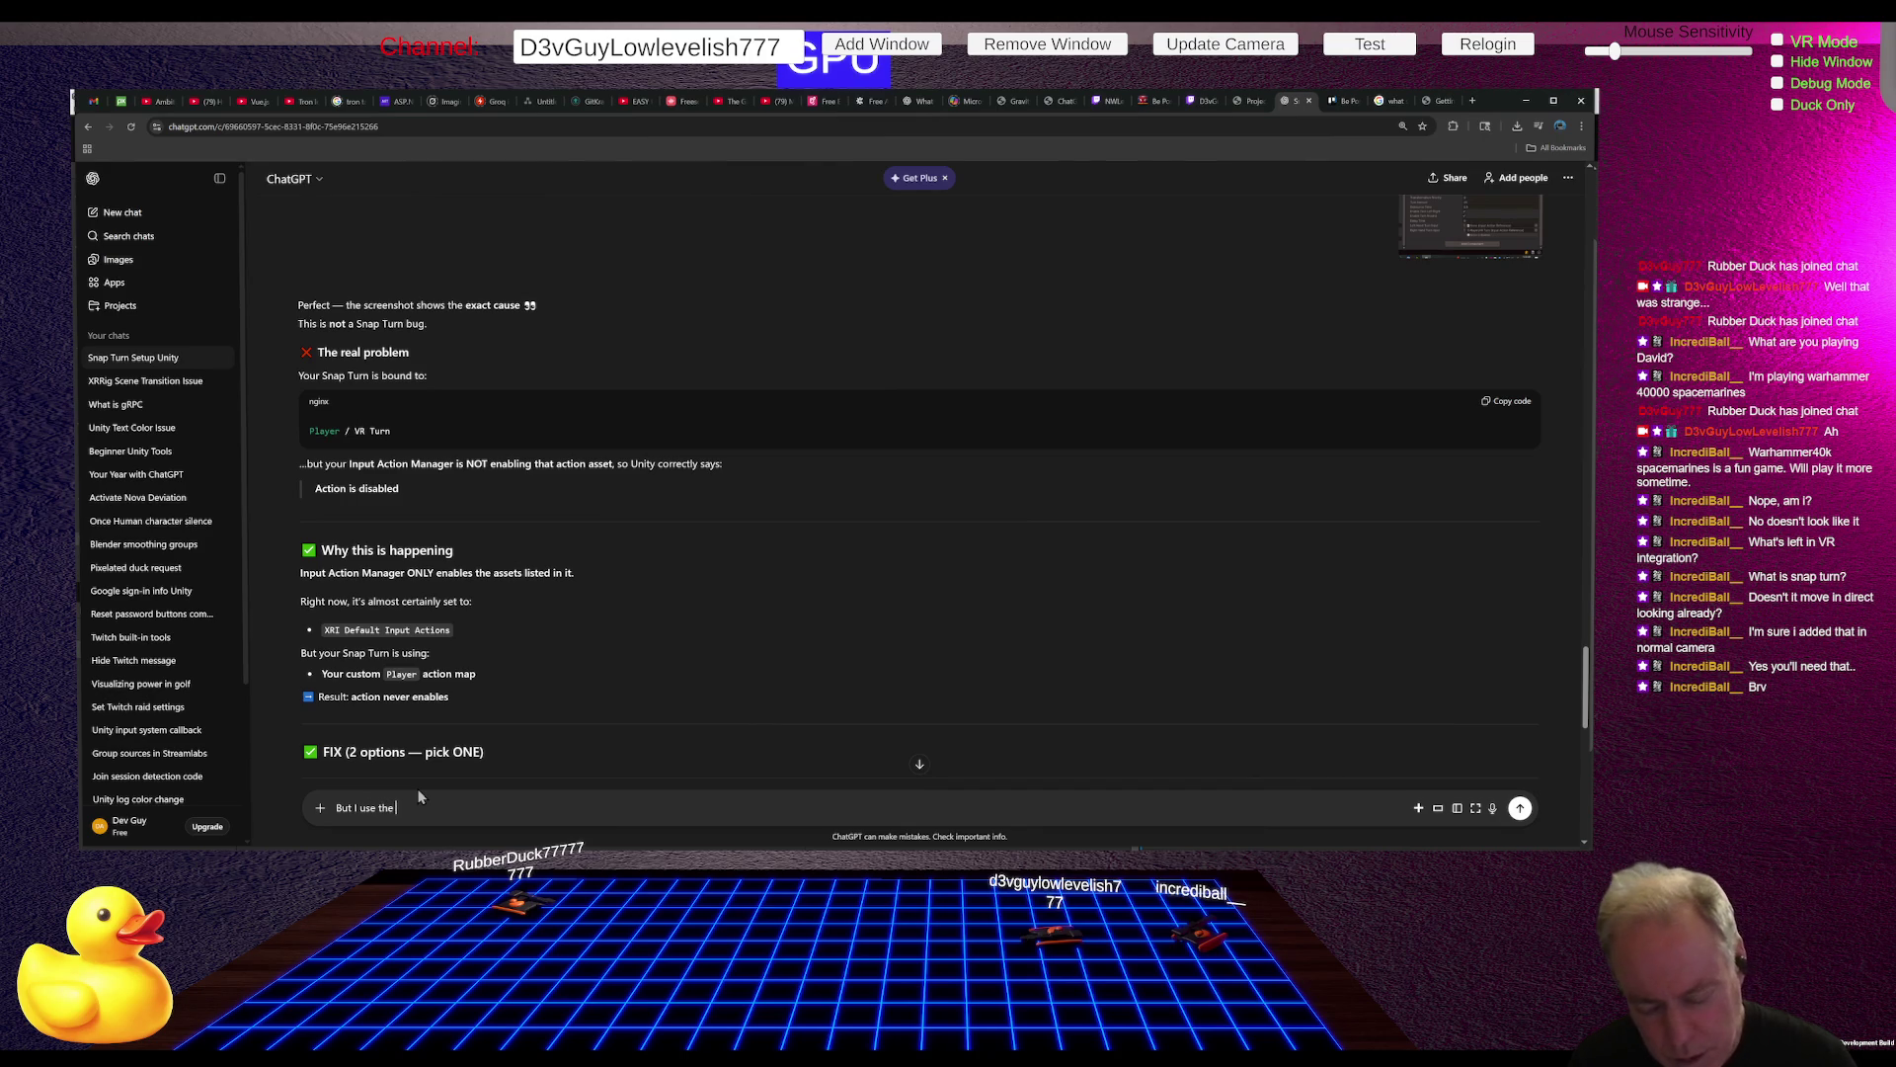
type("other actio")
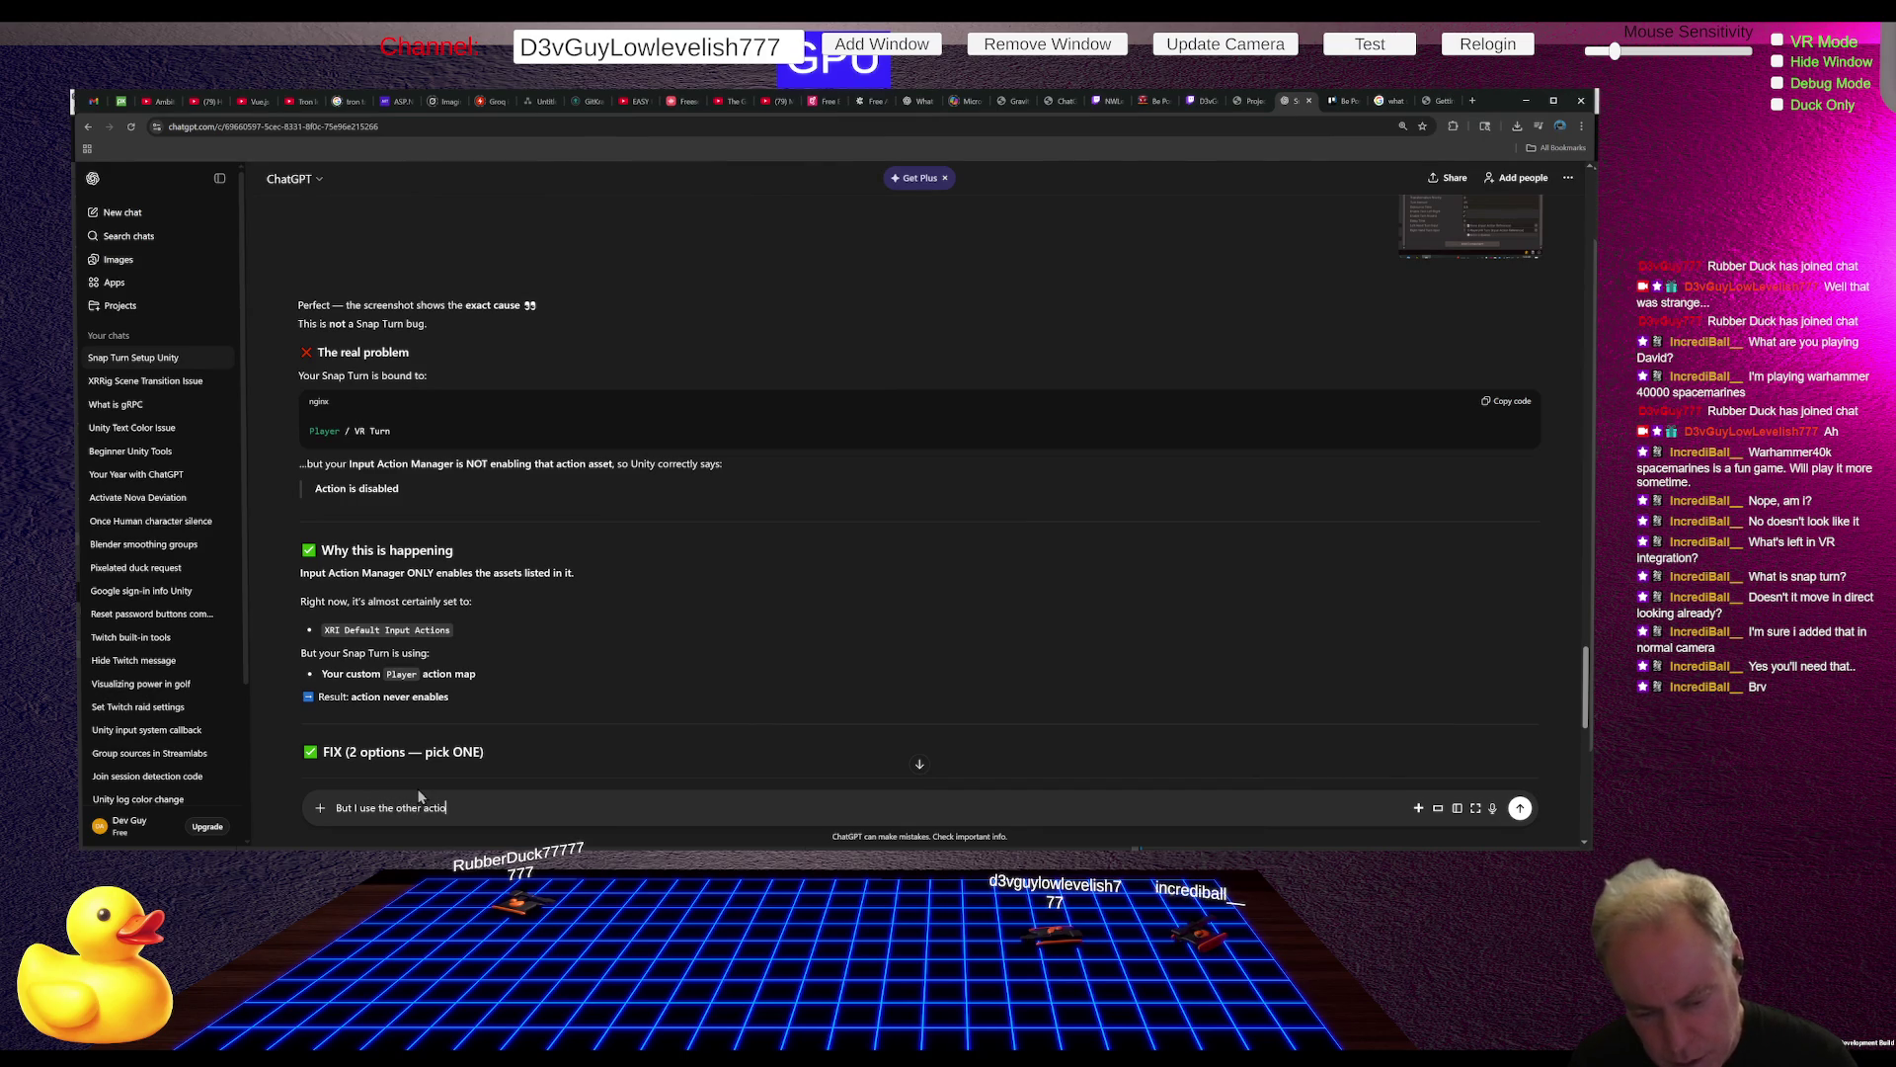
type("waer")
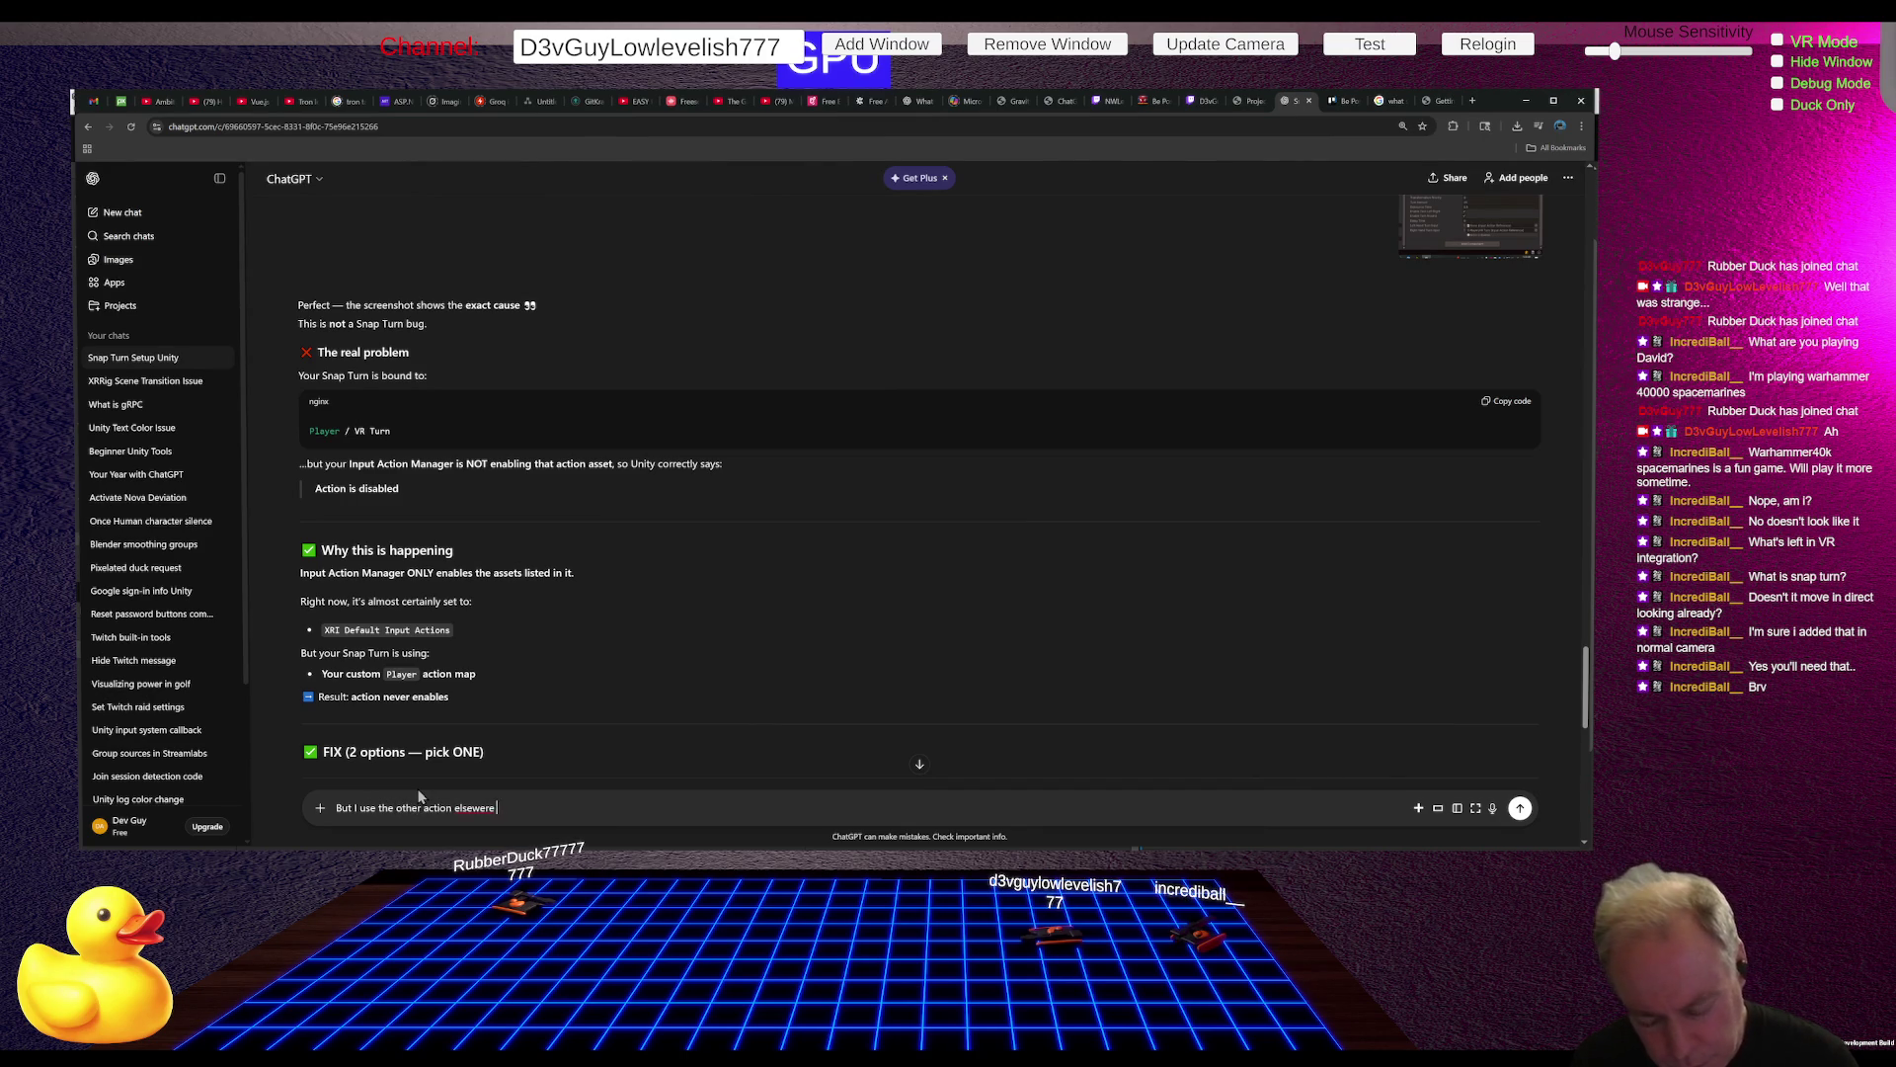
type("work")
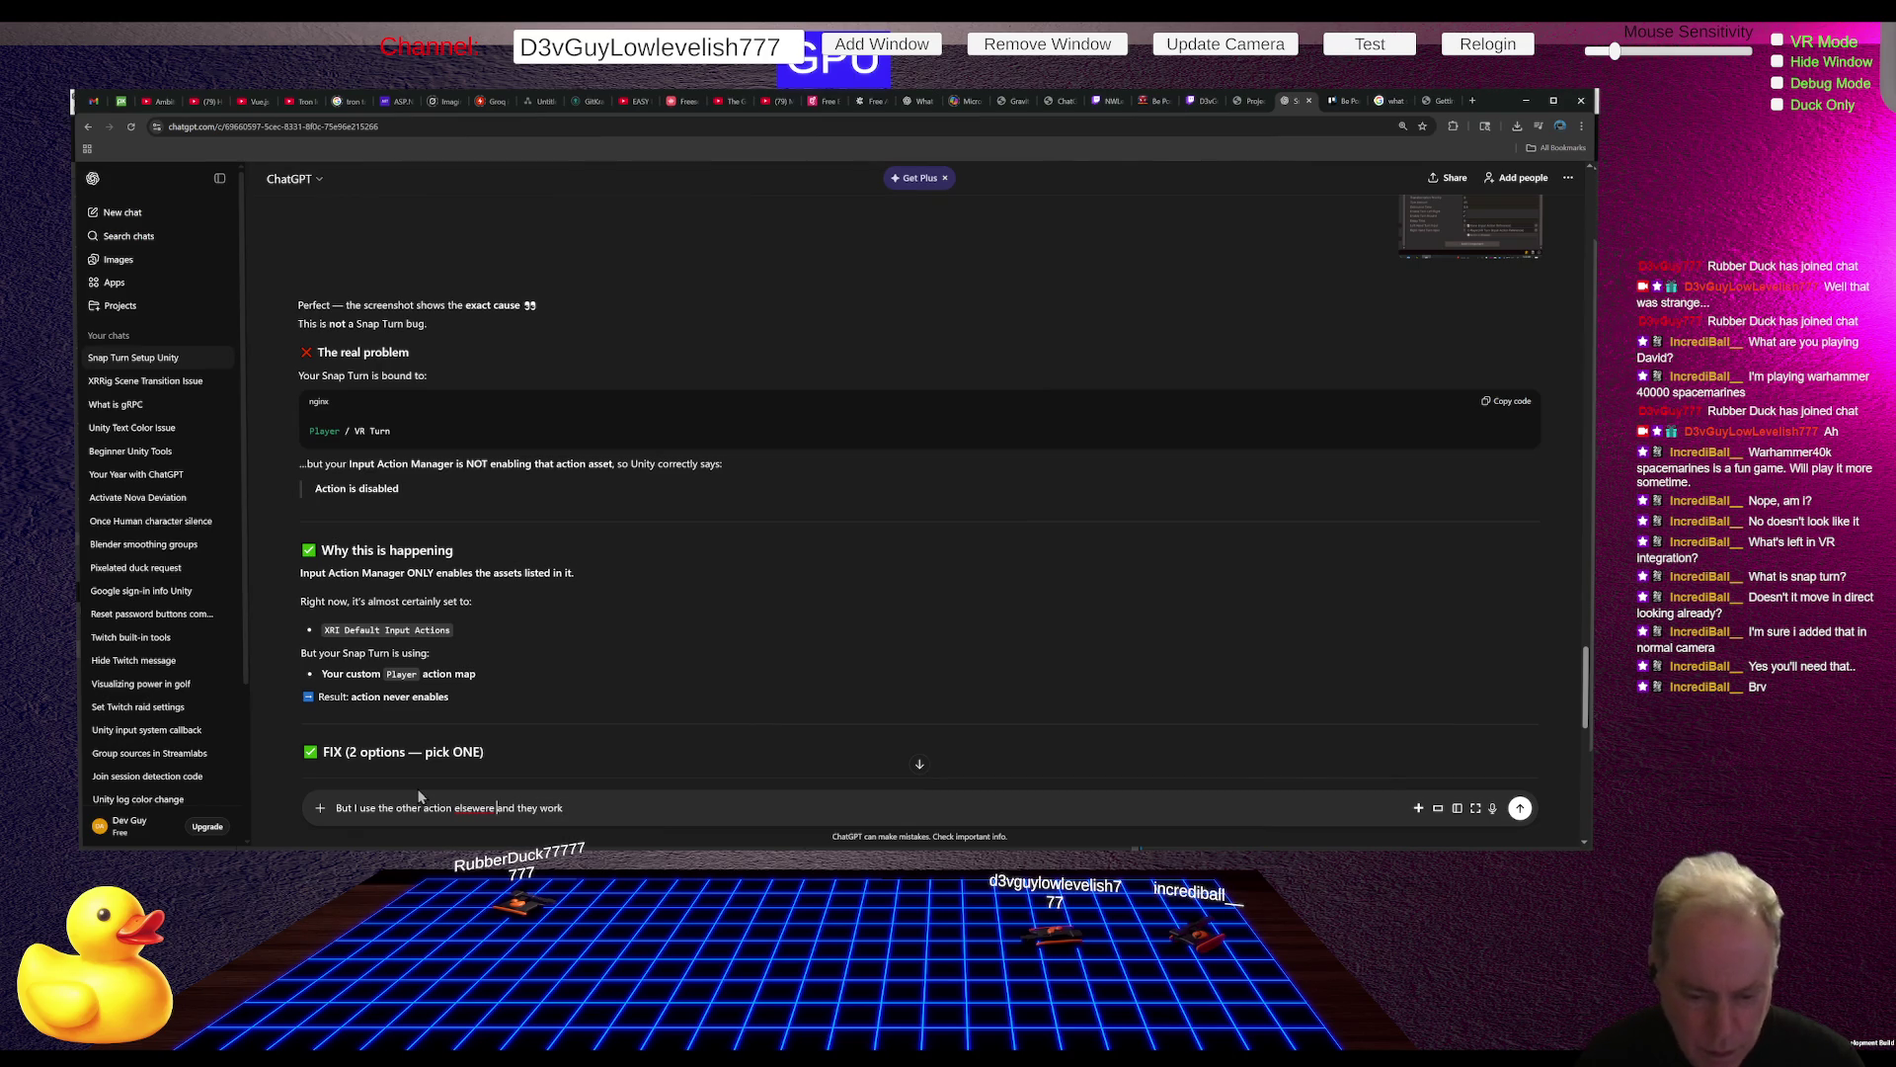
key("Right")
type("h")
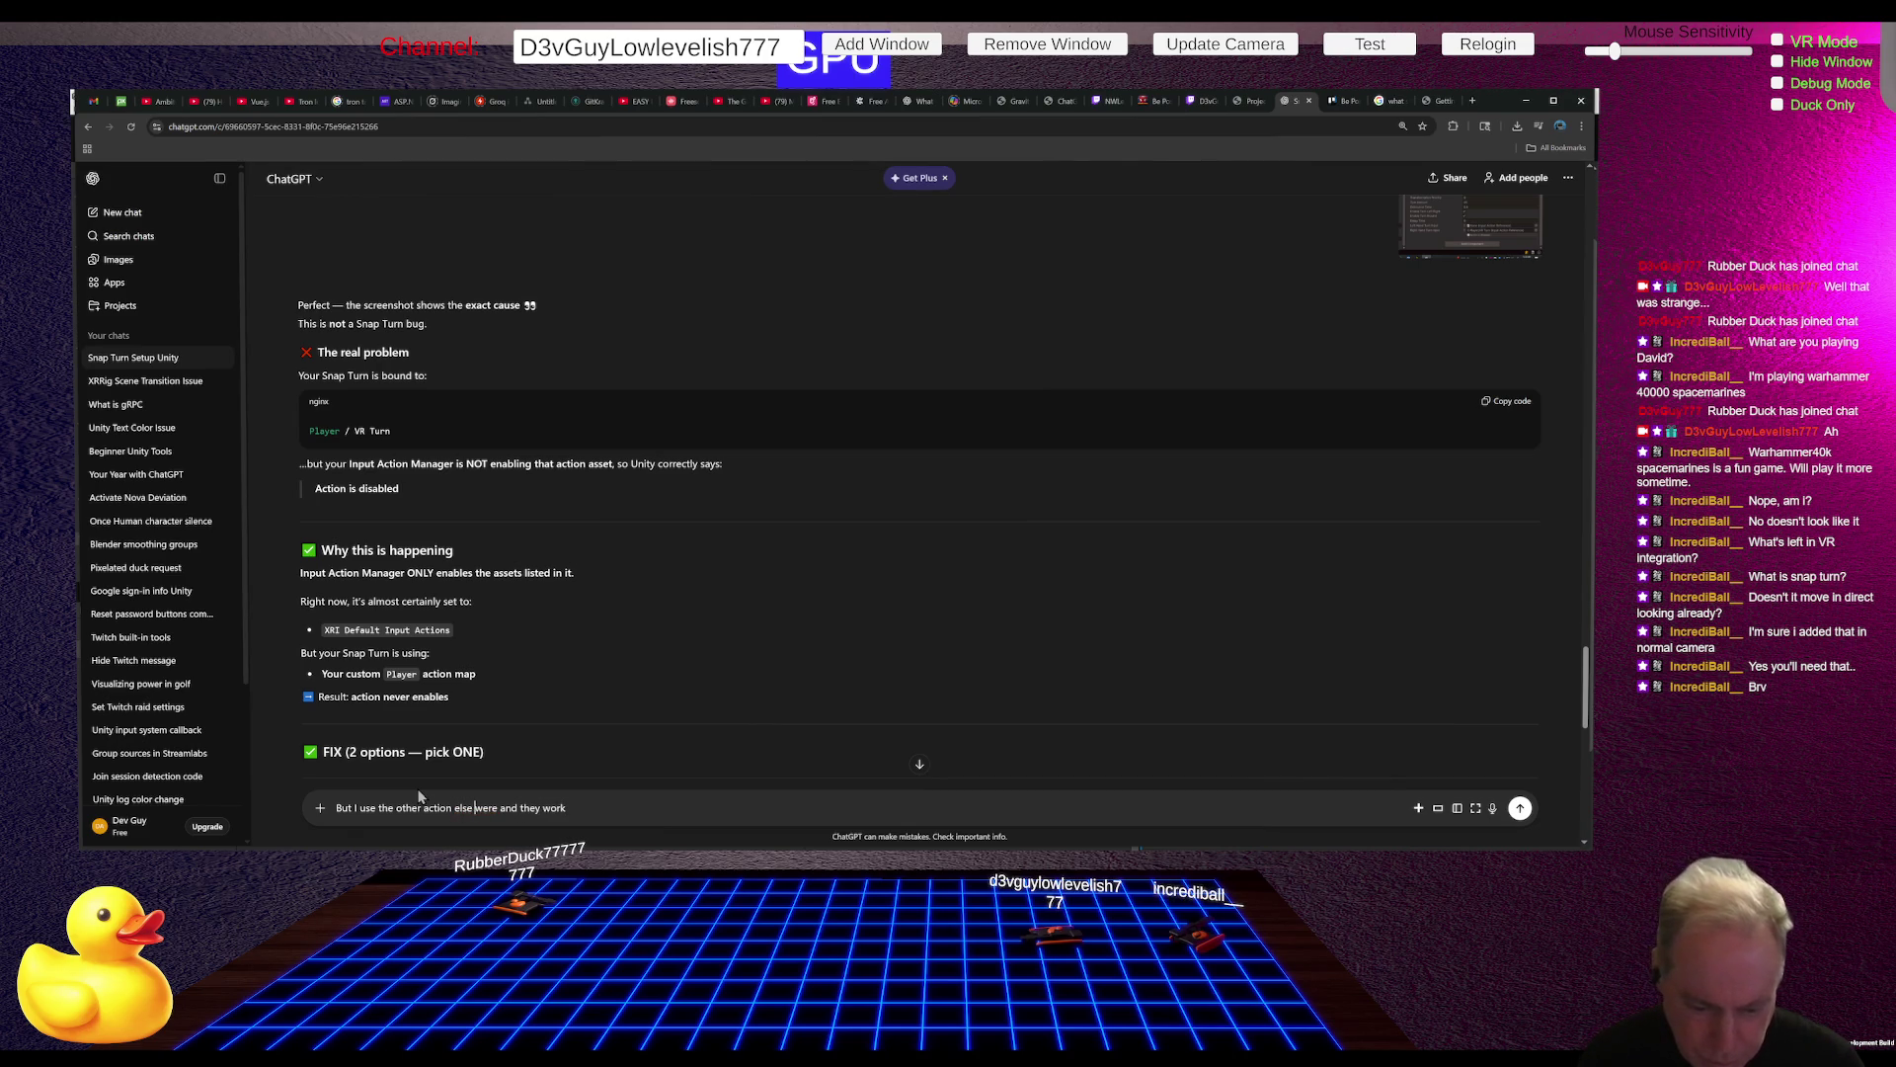
key("Return")
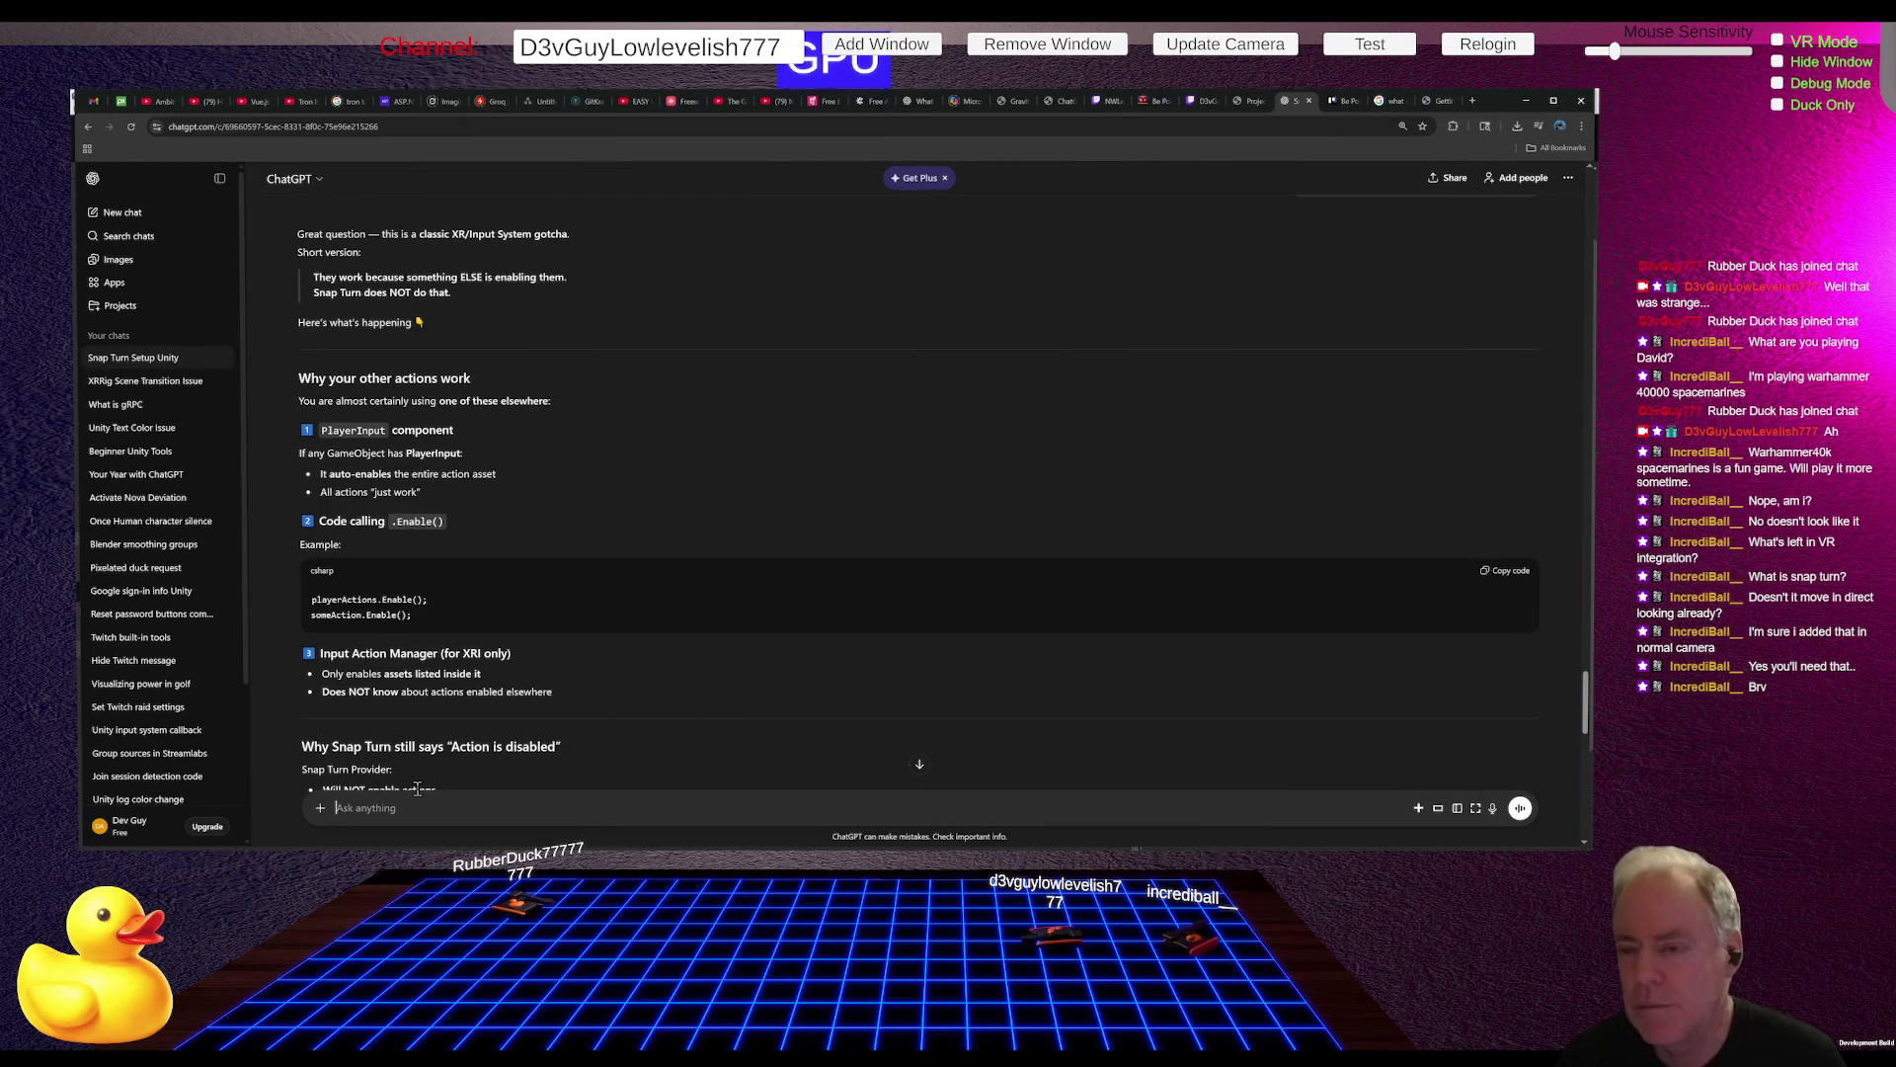
key("alt+Tab")
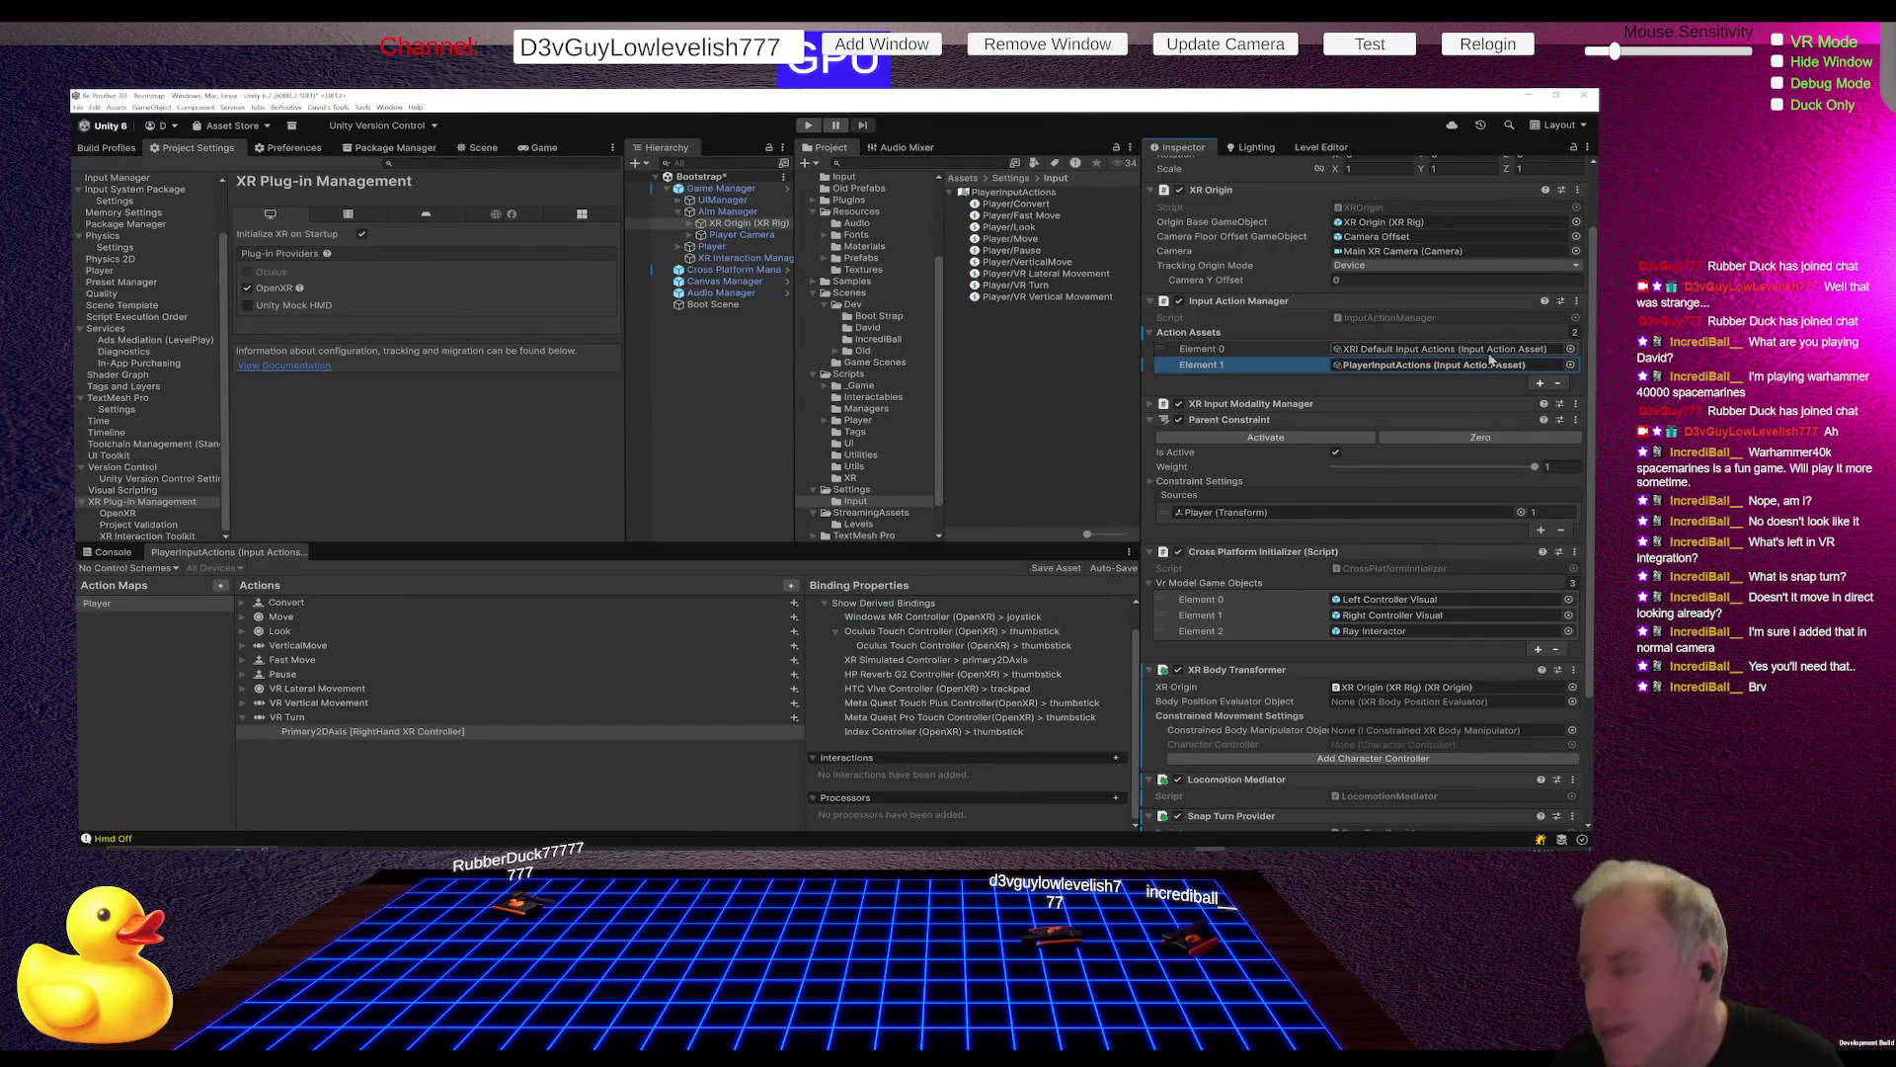
Step: Play-test the game into Level_0 from the PLAY menu, then pause and stop Play mode
left_click(809, 126)
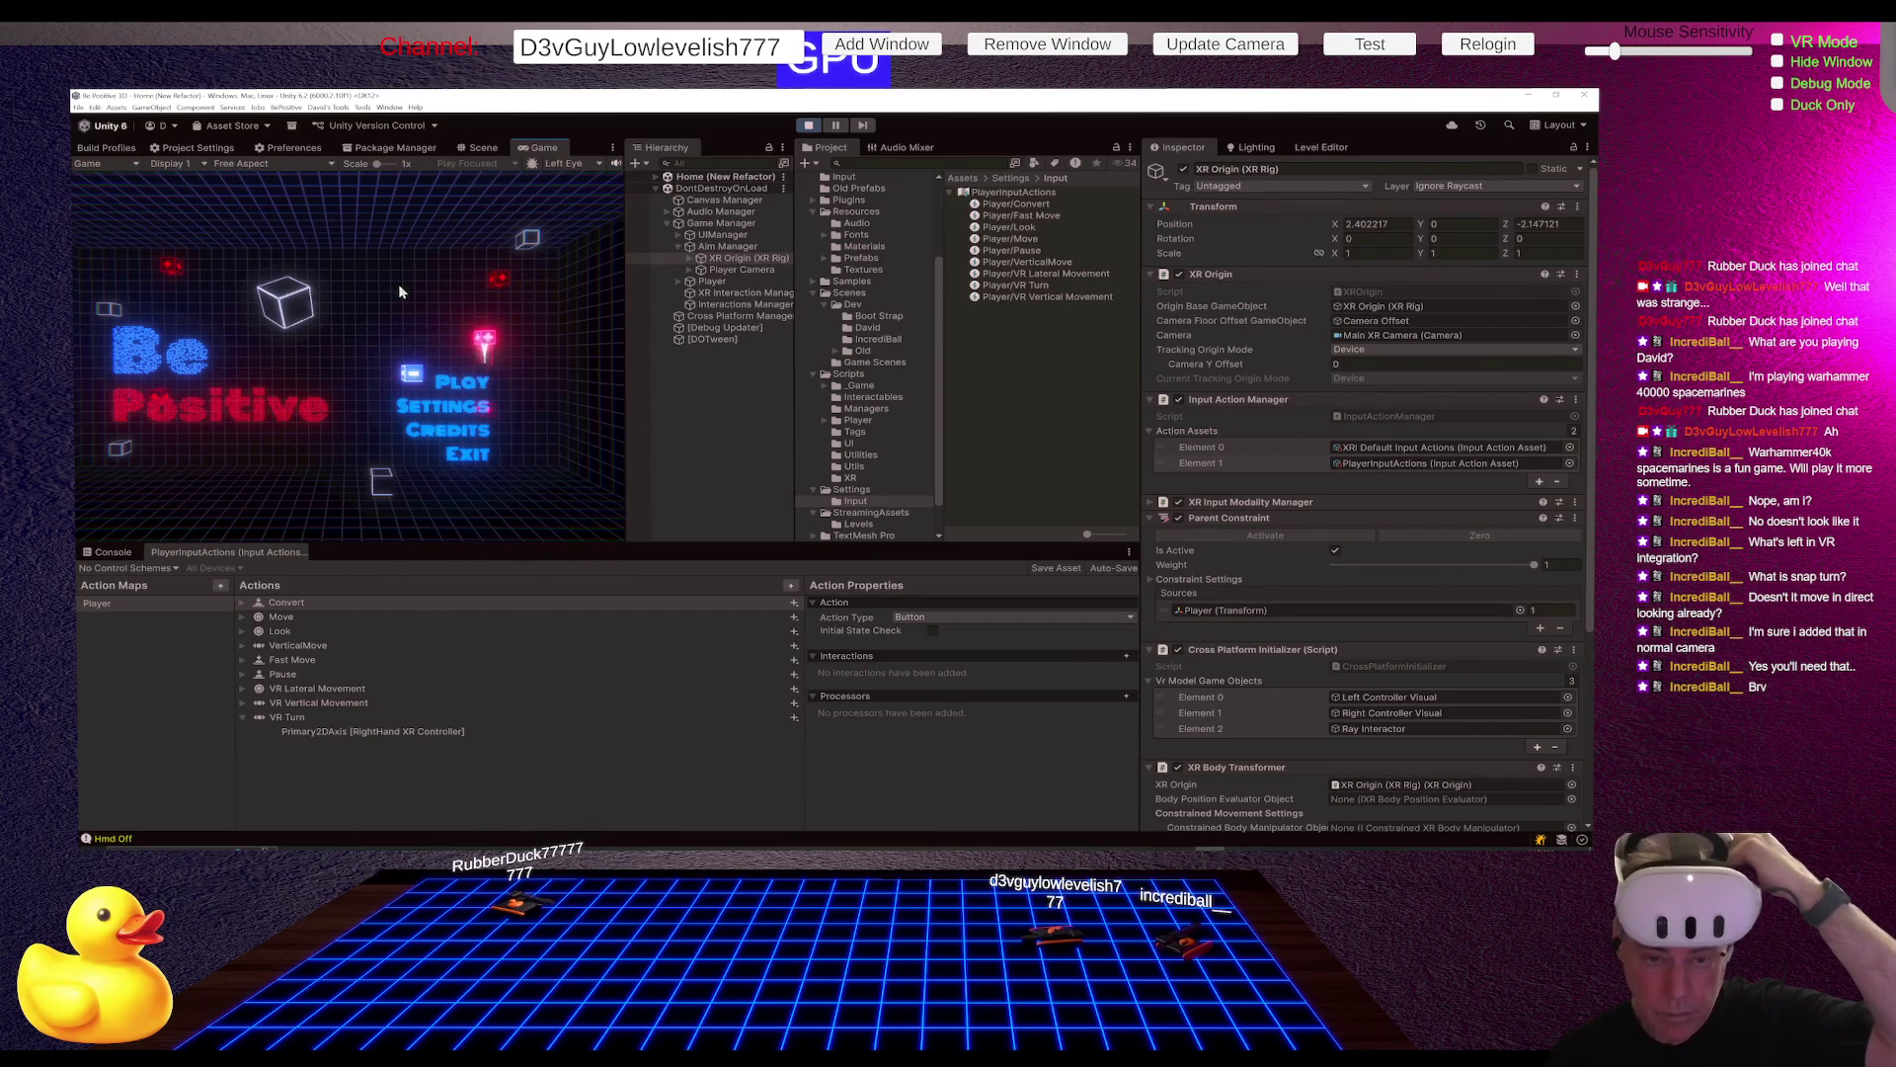
left_click(471, 385)
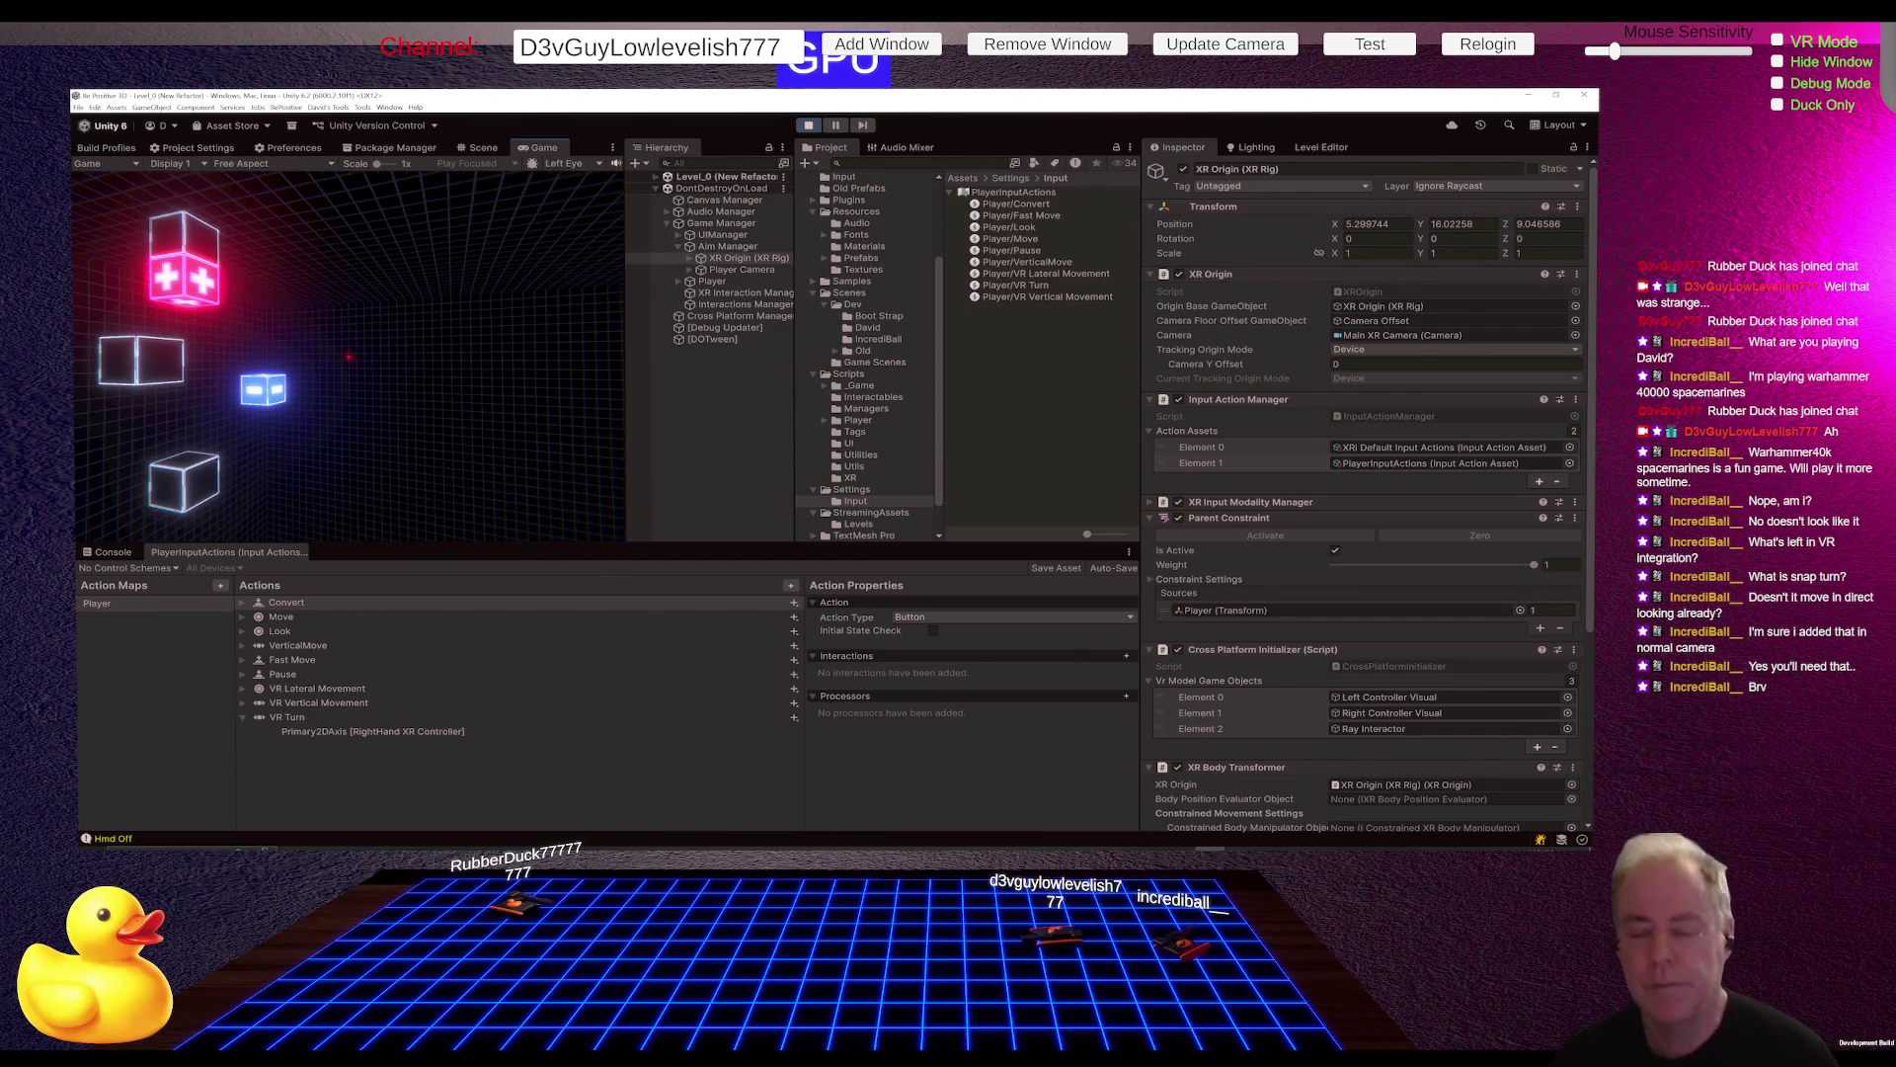
key("Escape")
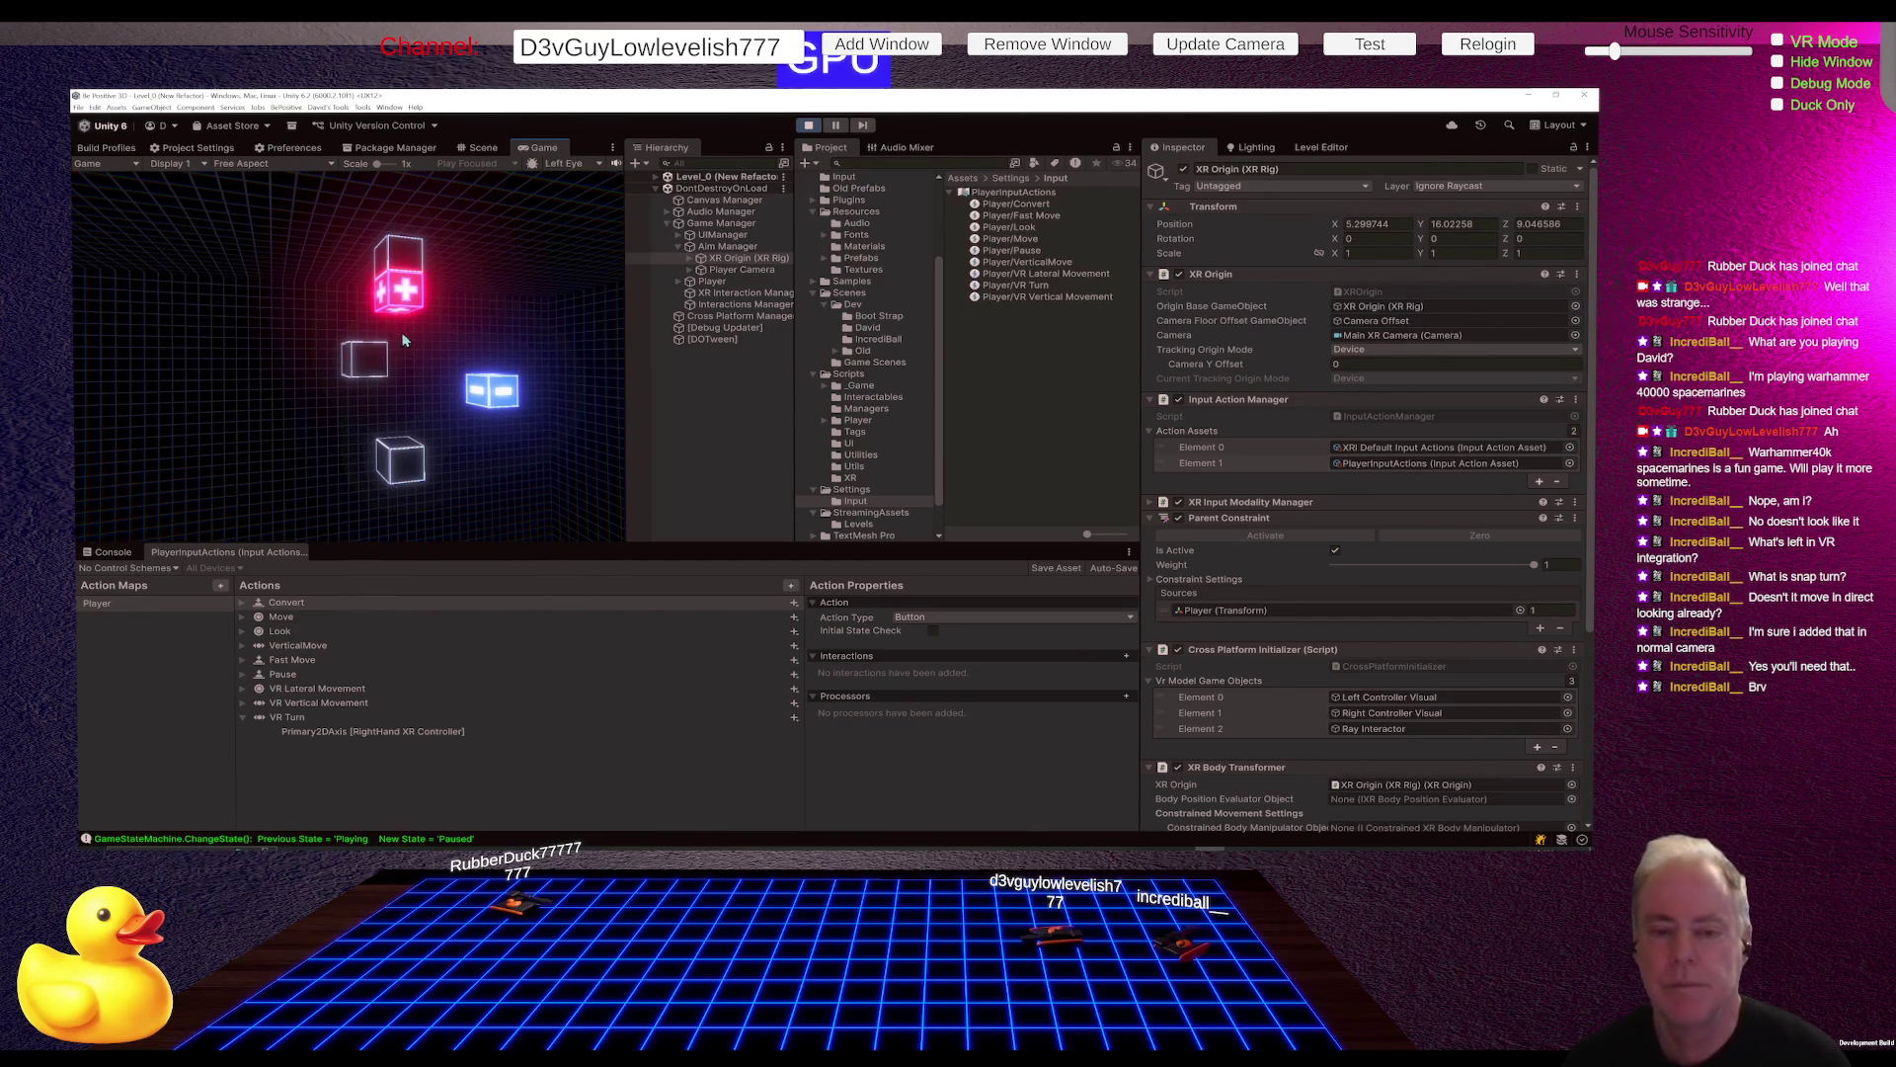
left_click(807, 126)
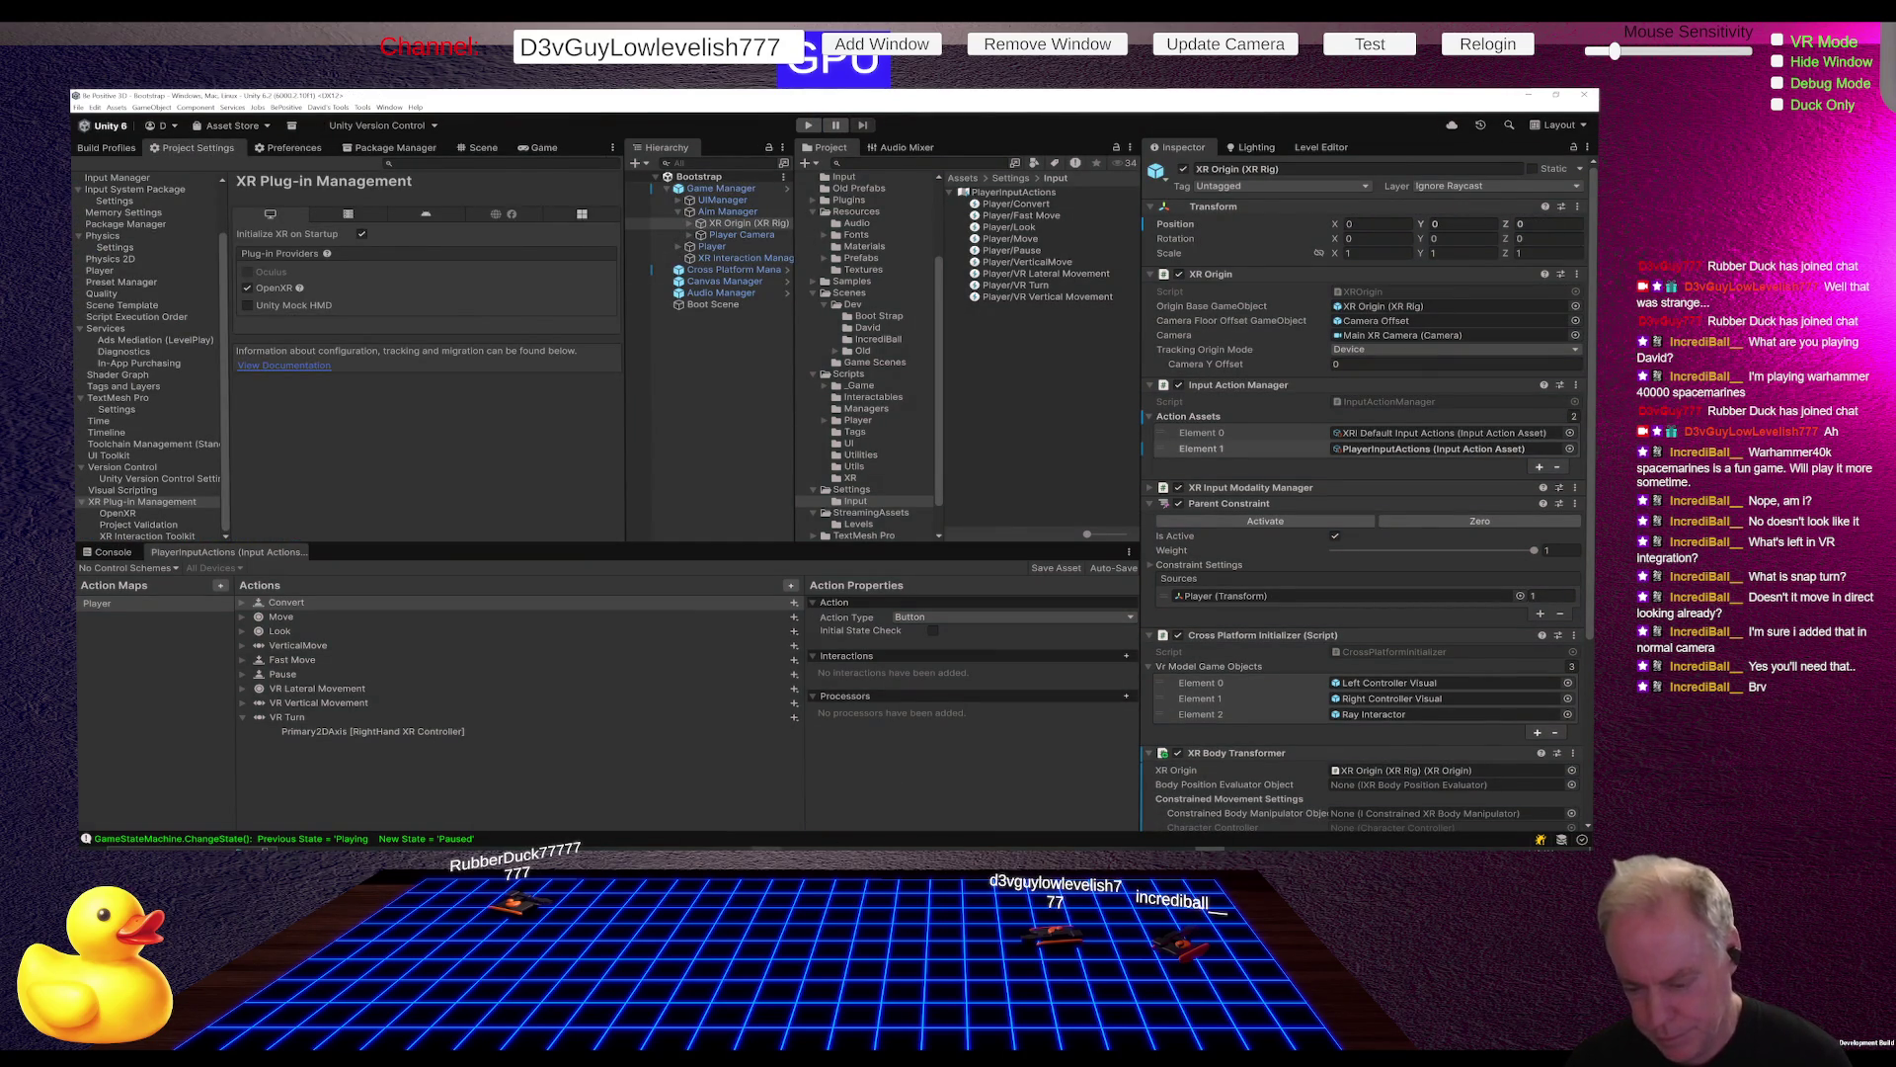
left_click(790, 849)
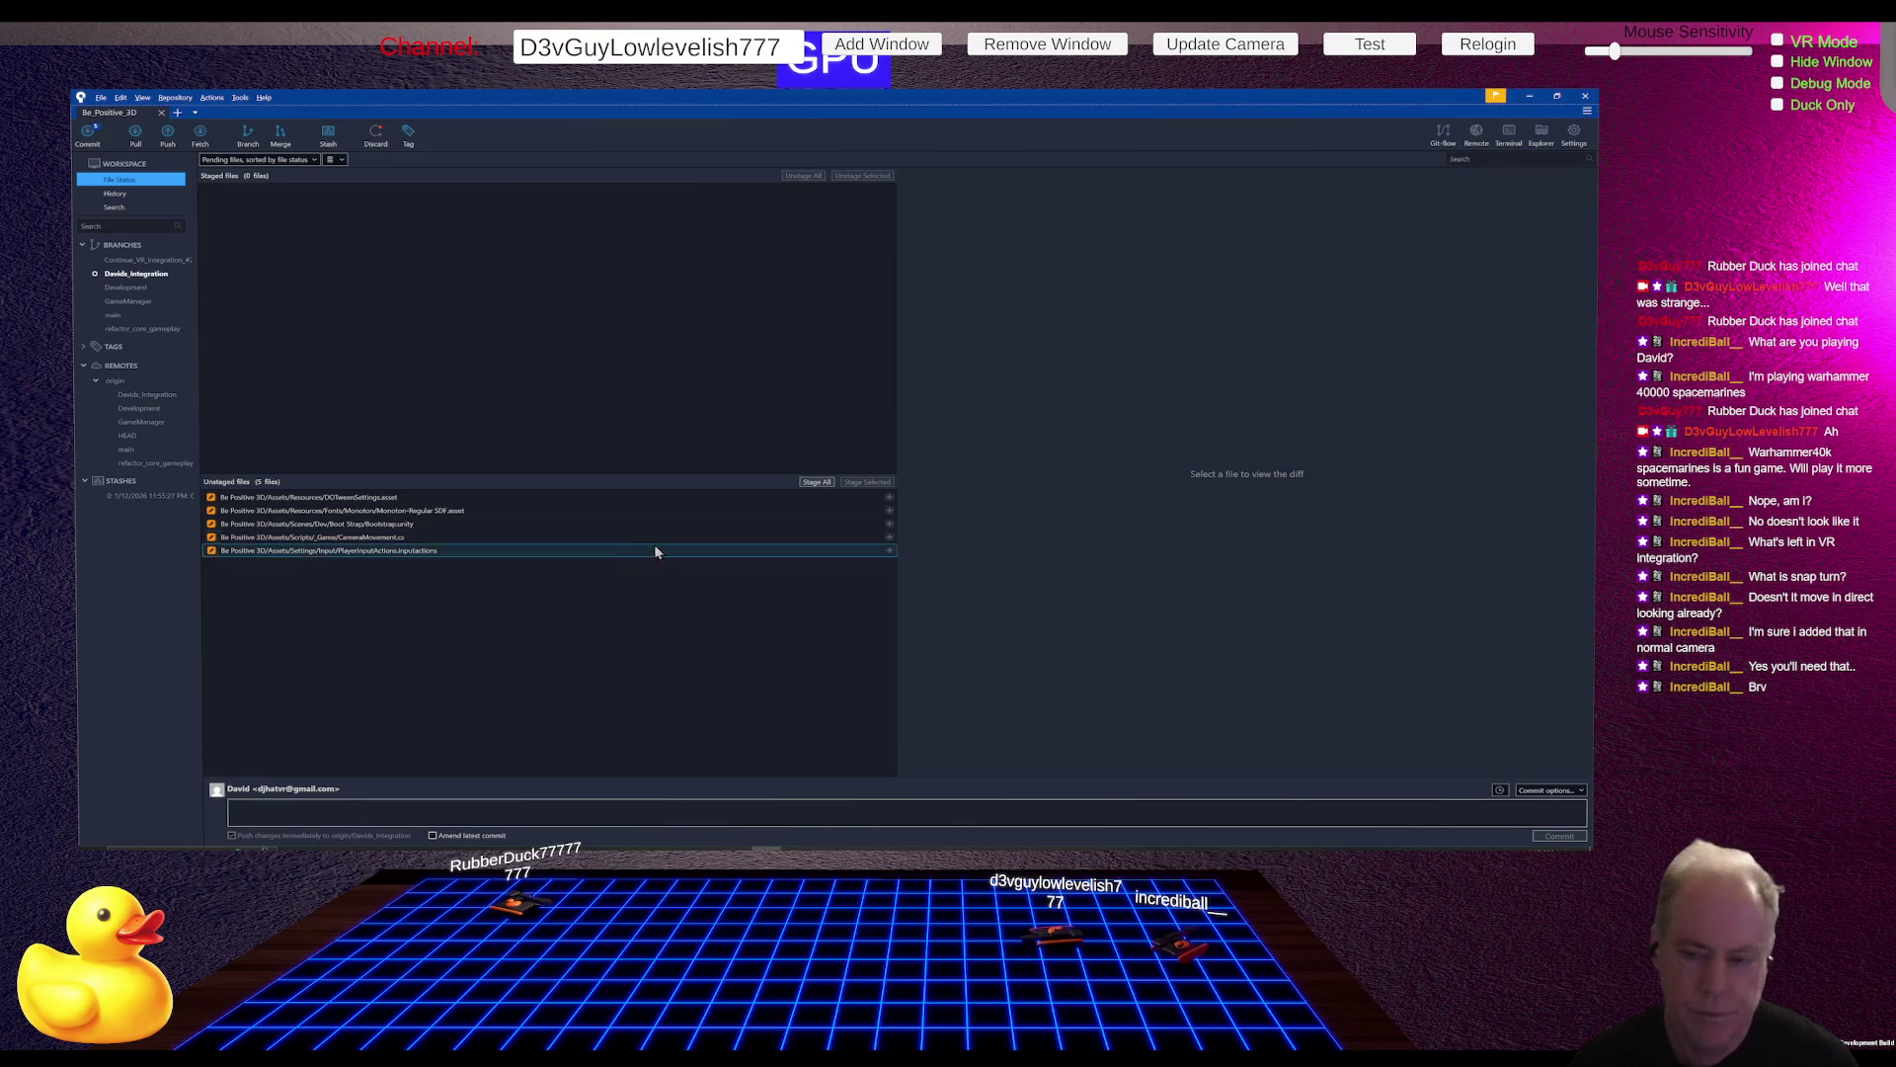
Step: Stage all changes in Fork and review the CameraMovement.cs and PlayerInputActions diffs
left_click(814, 482)
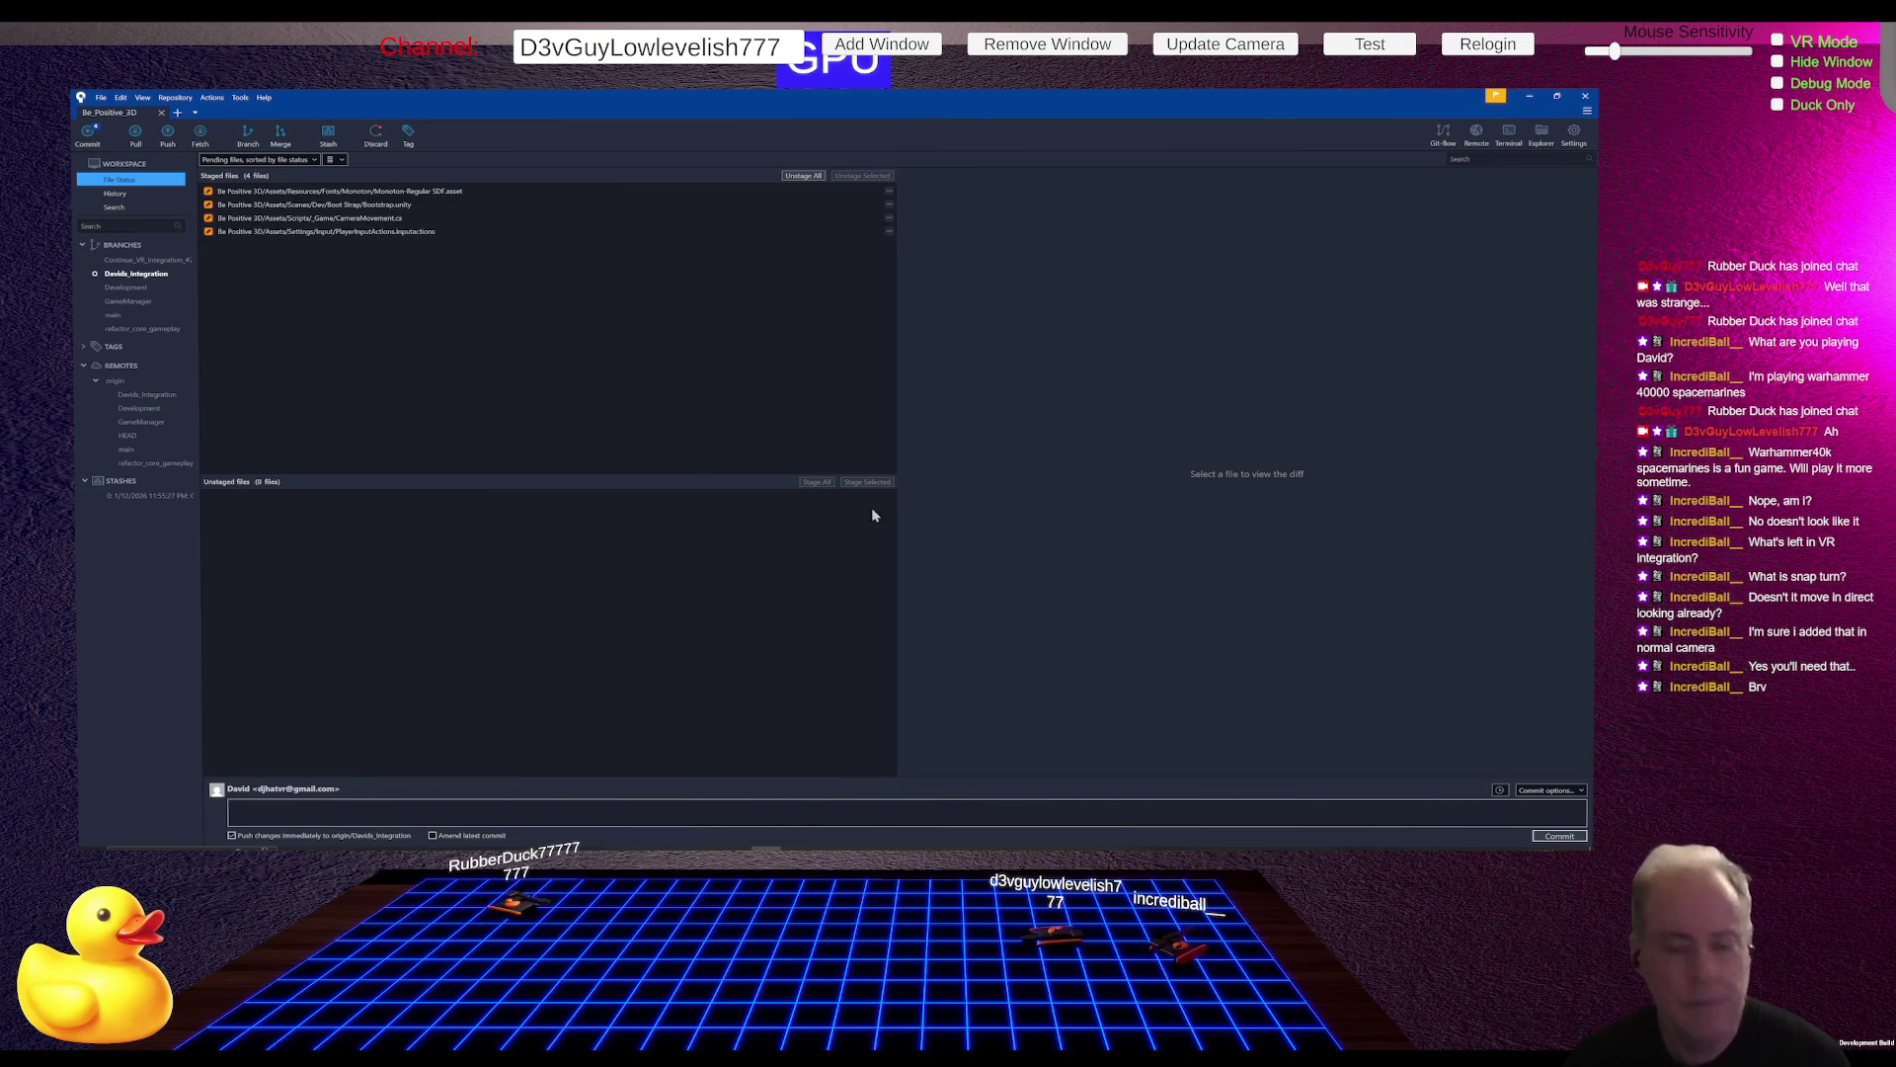
left_click(461, 221)
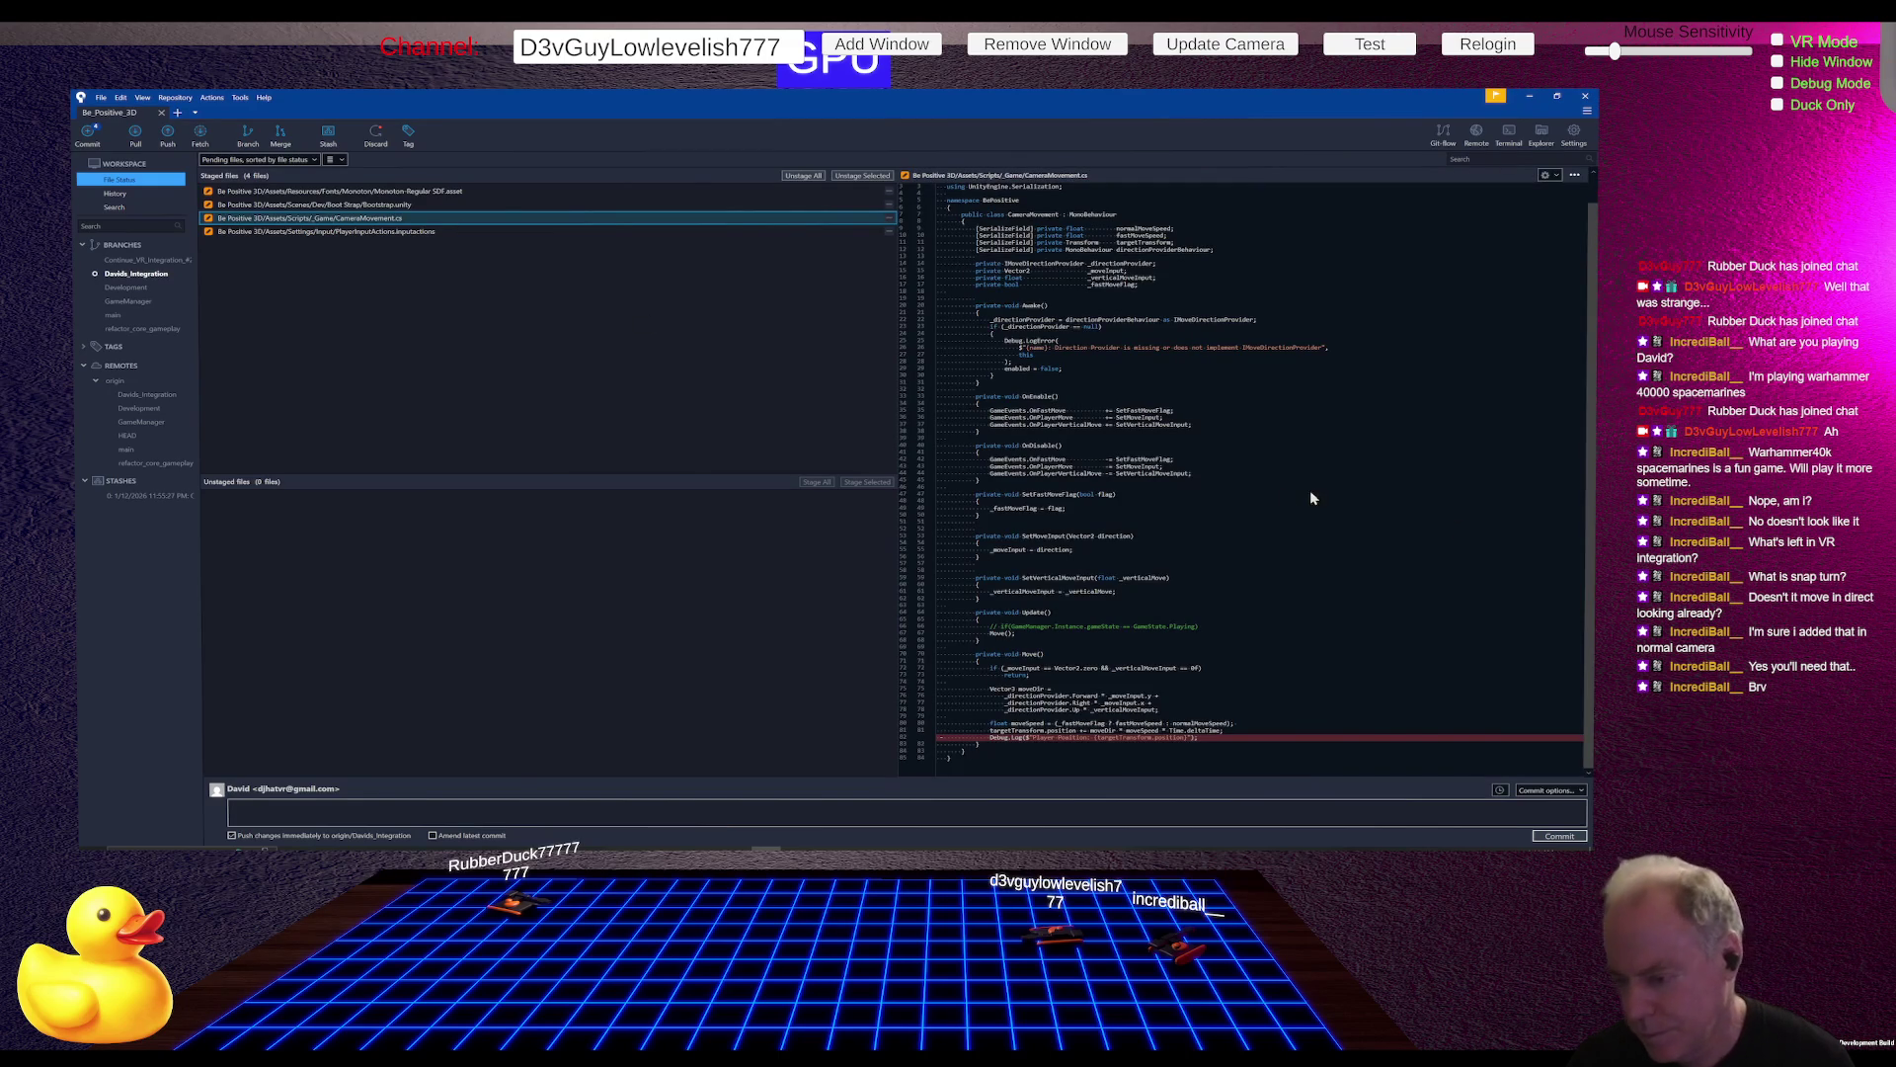
scroll(1227, 494, "up", 1)
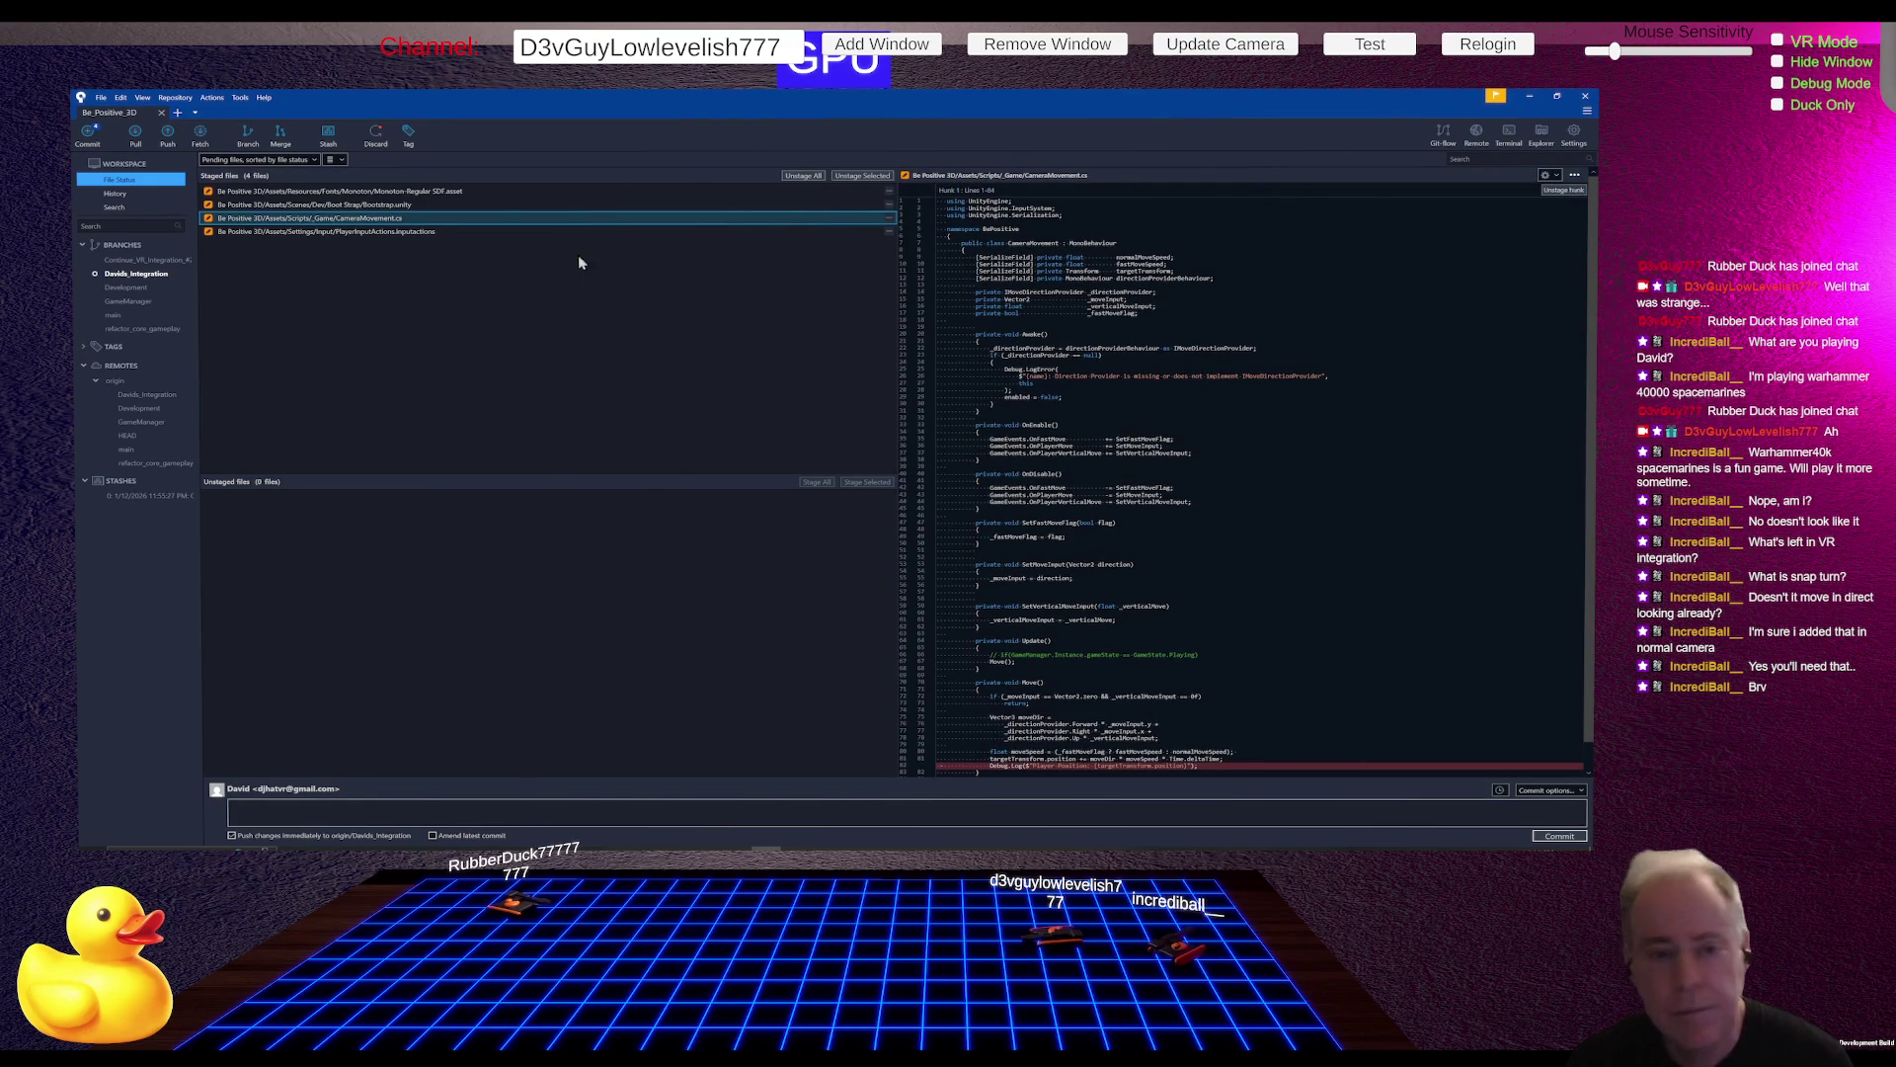
left_click(415, 234)
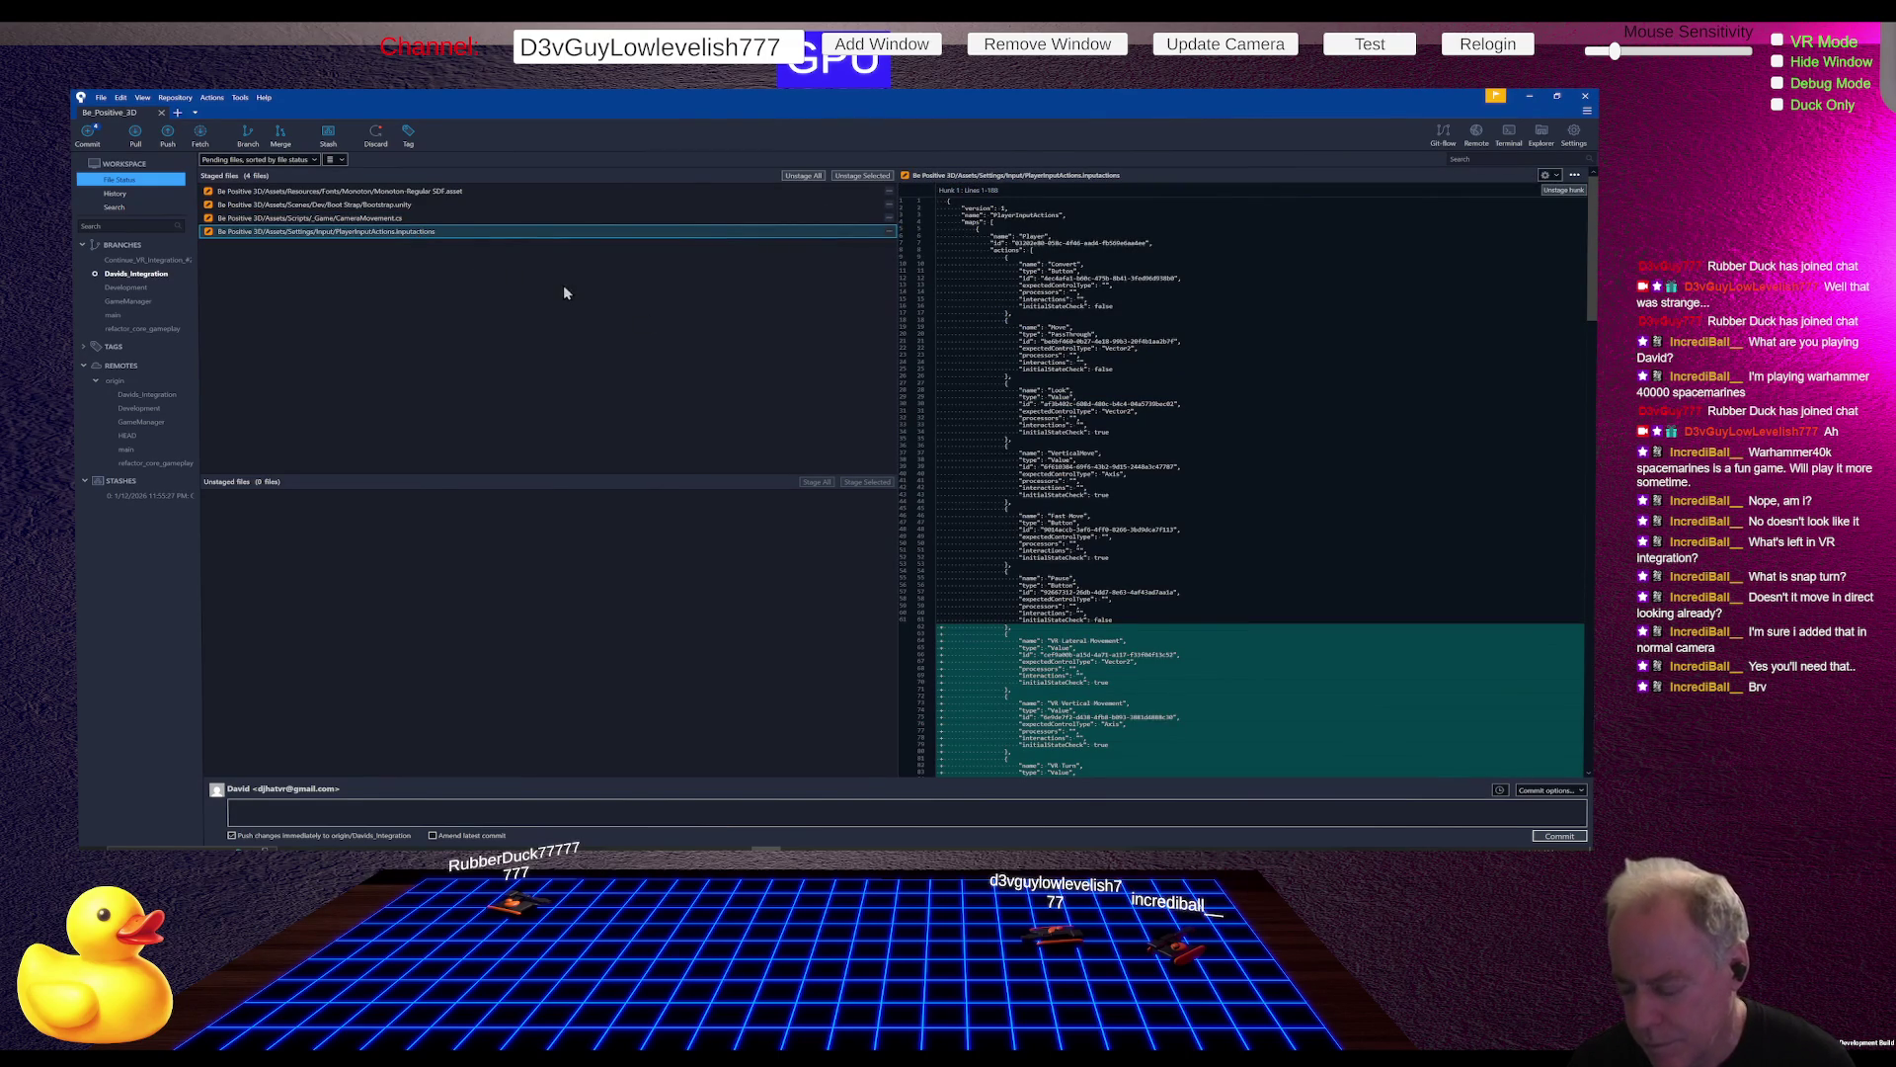
scroll(1178, 401, "down", 2)
scroll(1177, 401, "down", 1)
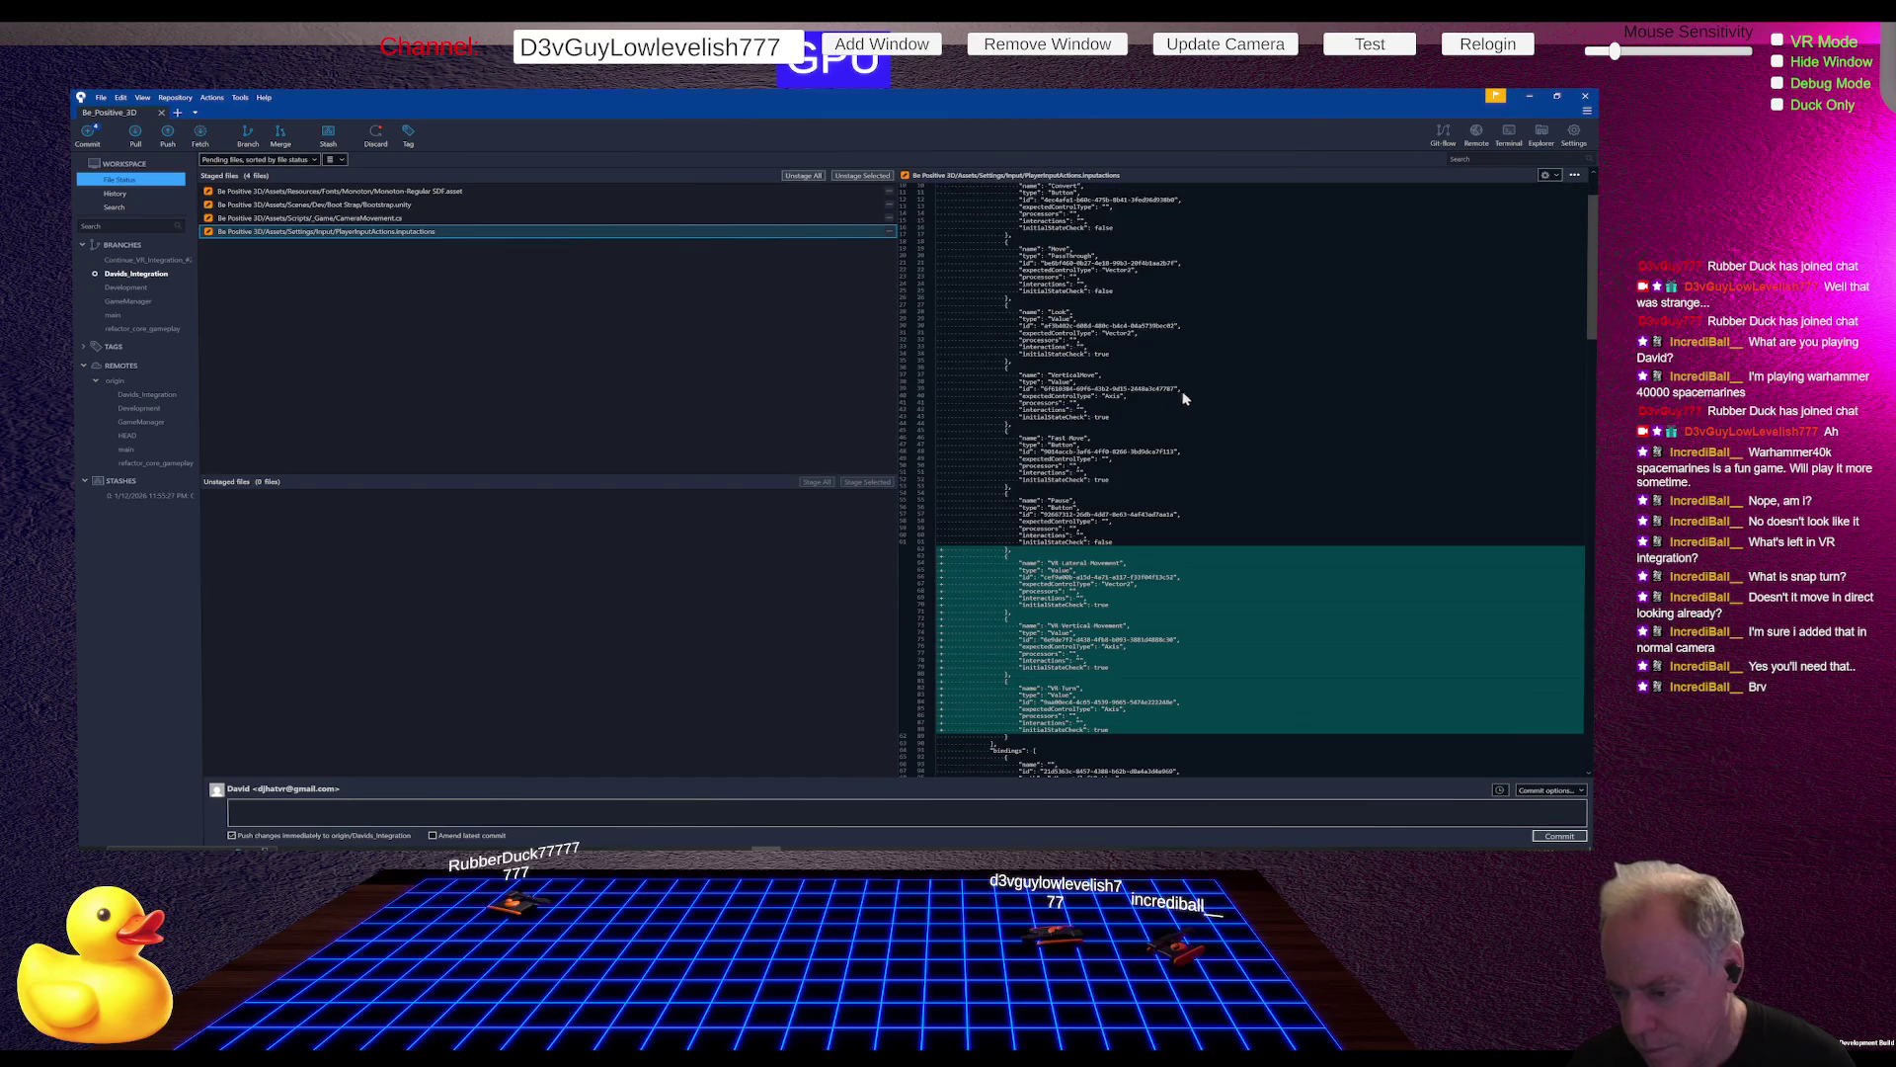
Step: Commit the four staged files with the message 'Add VR Actions / Fix Snap Turn'
left_click(289, 808)
type("Add VR Ac")
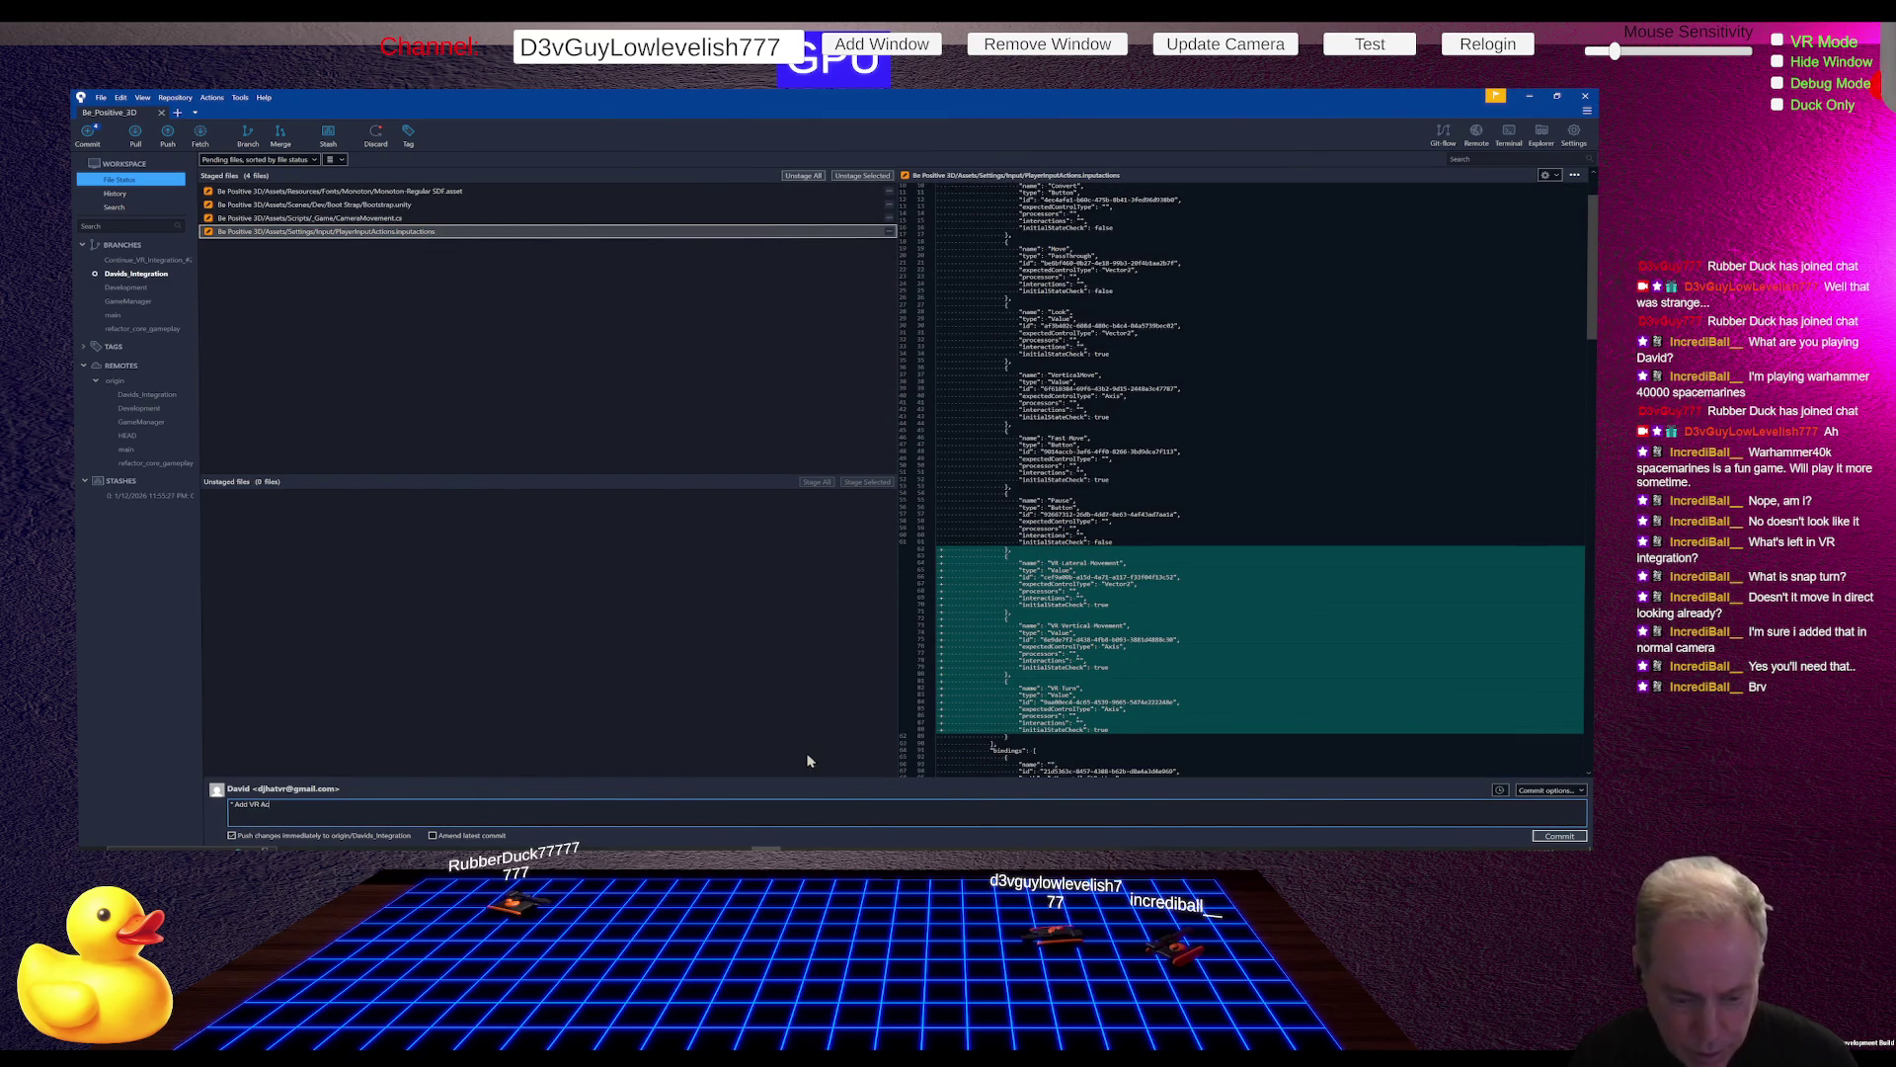
type("ti")
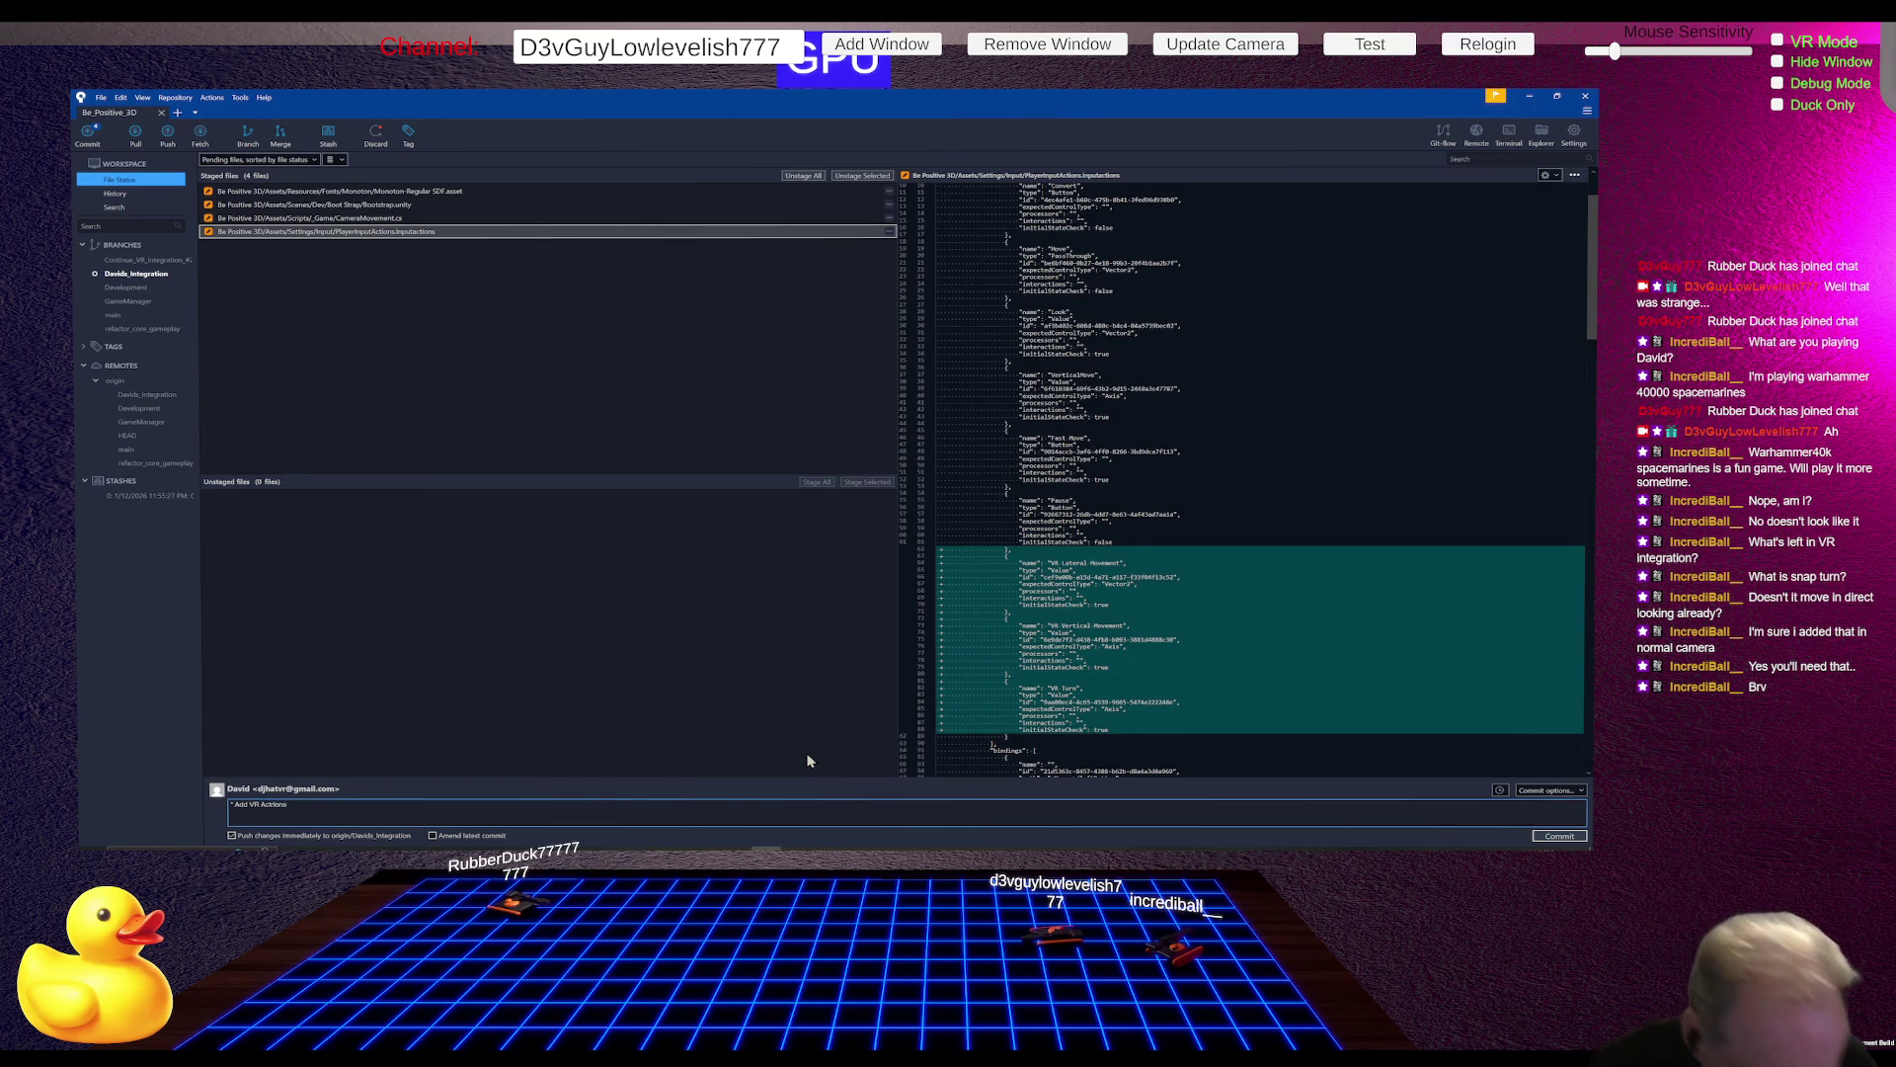
type("on")
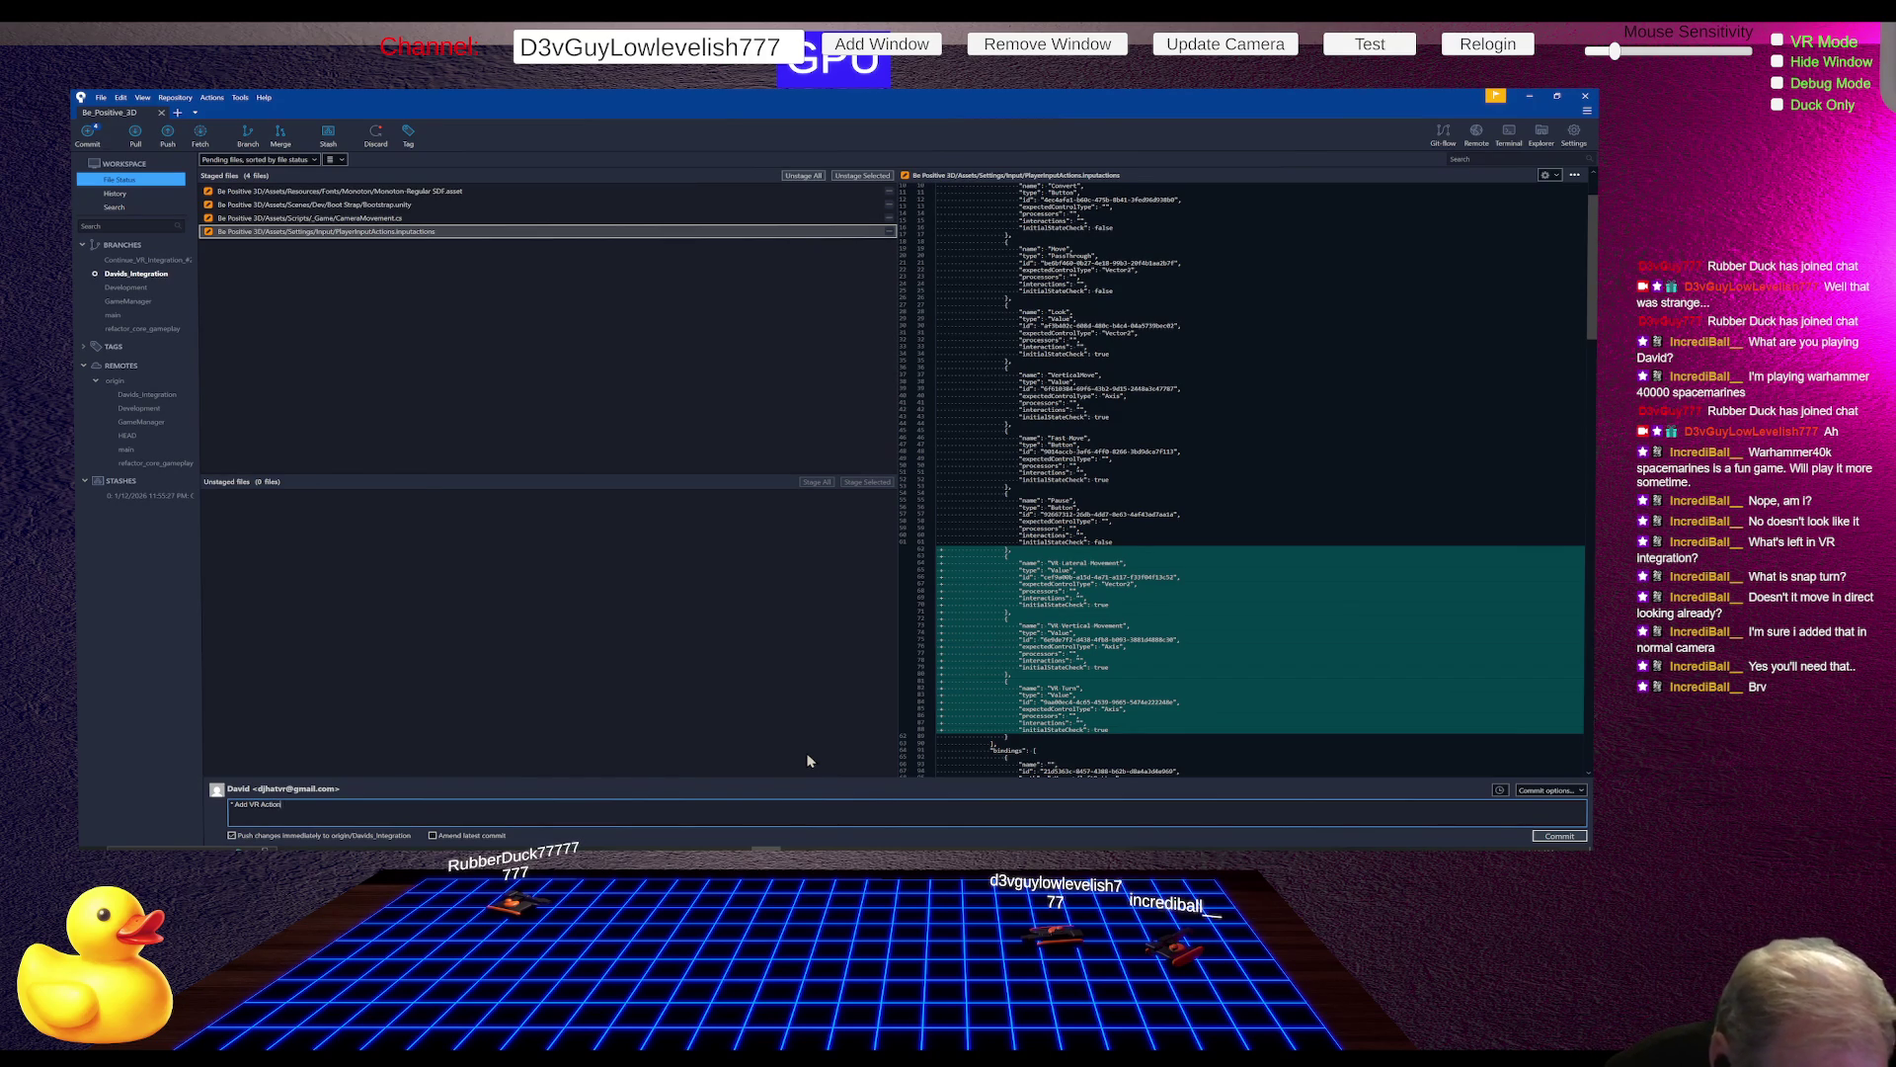
type("s * F")
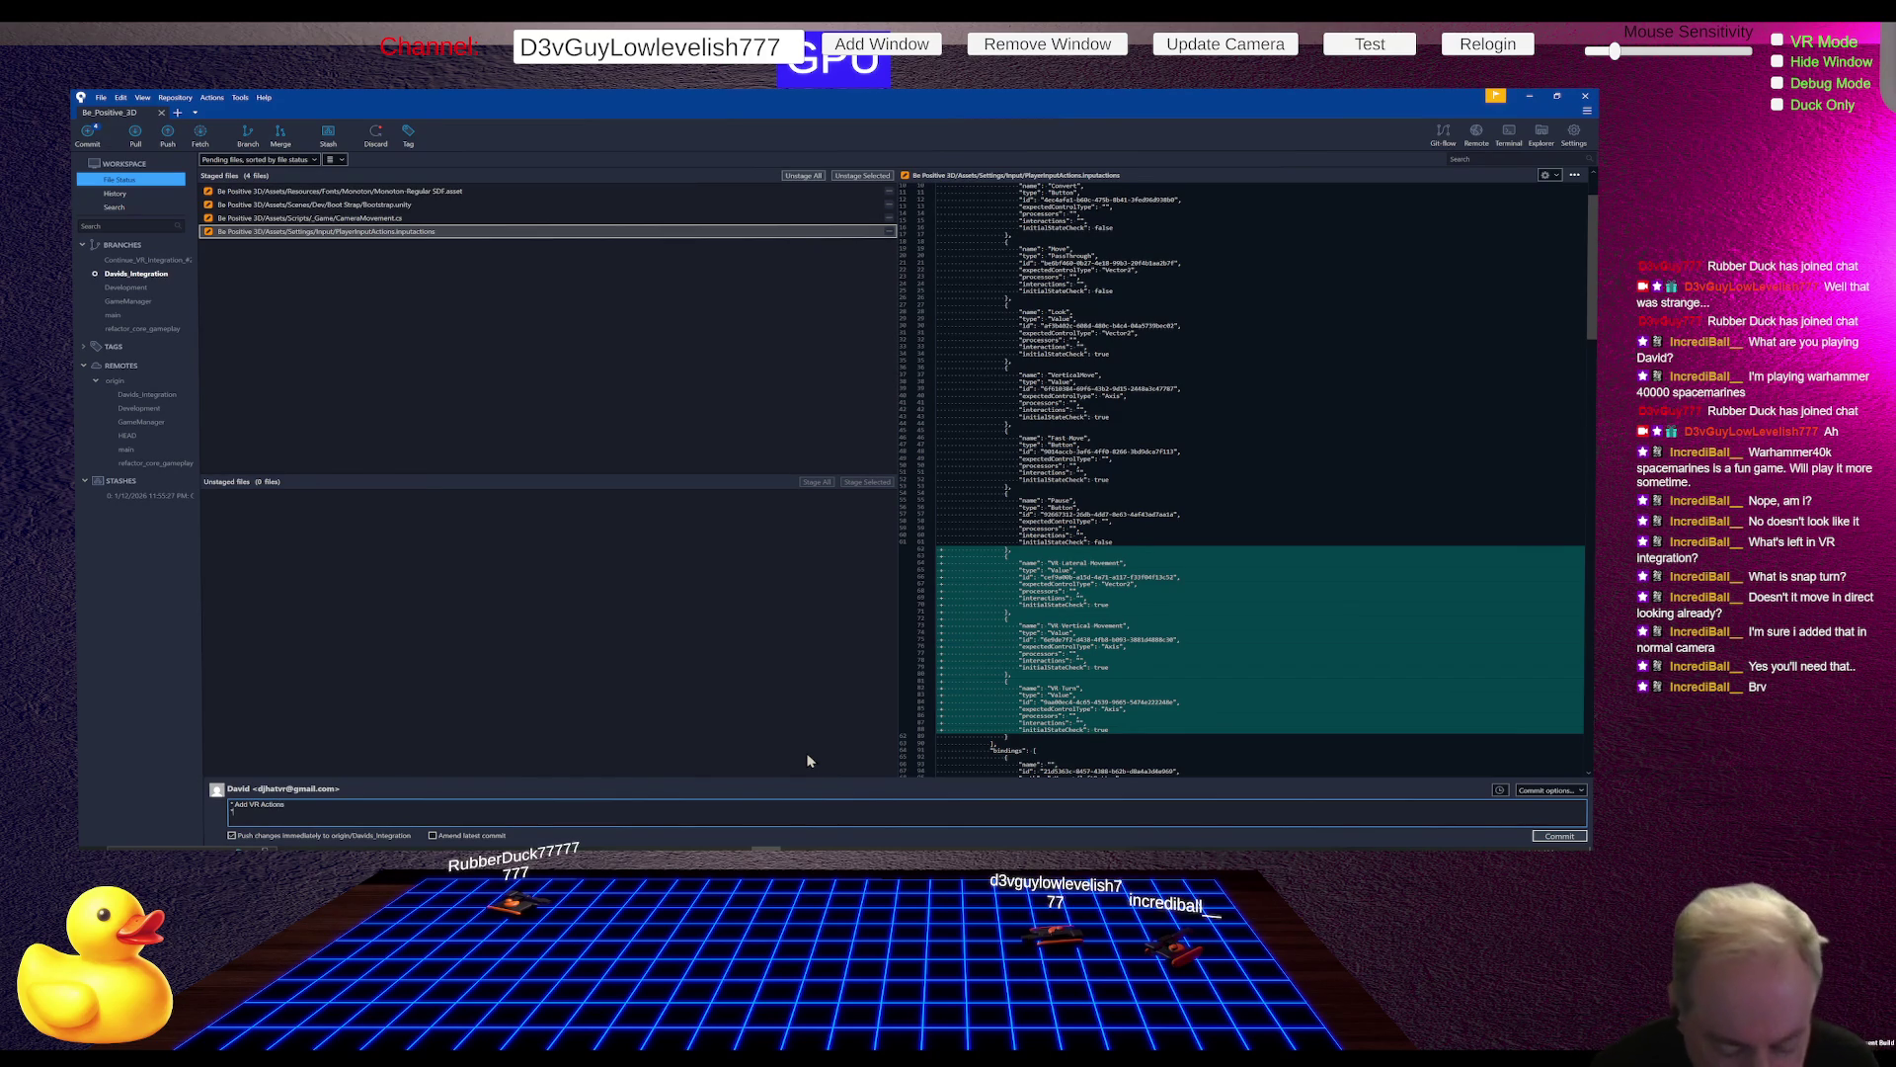
type("ix Snap Turn")
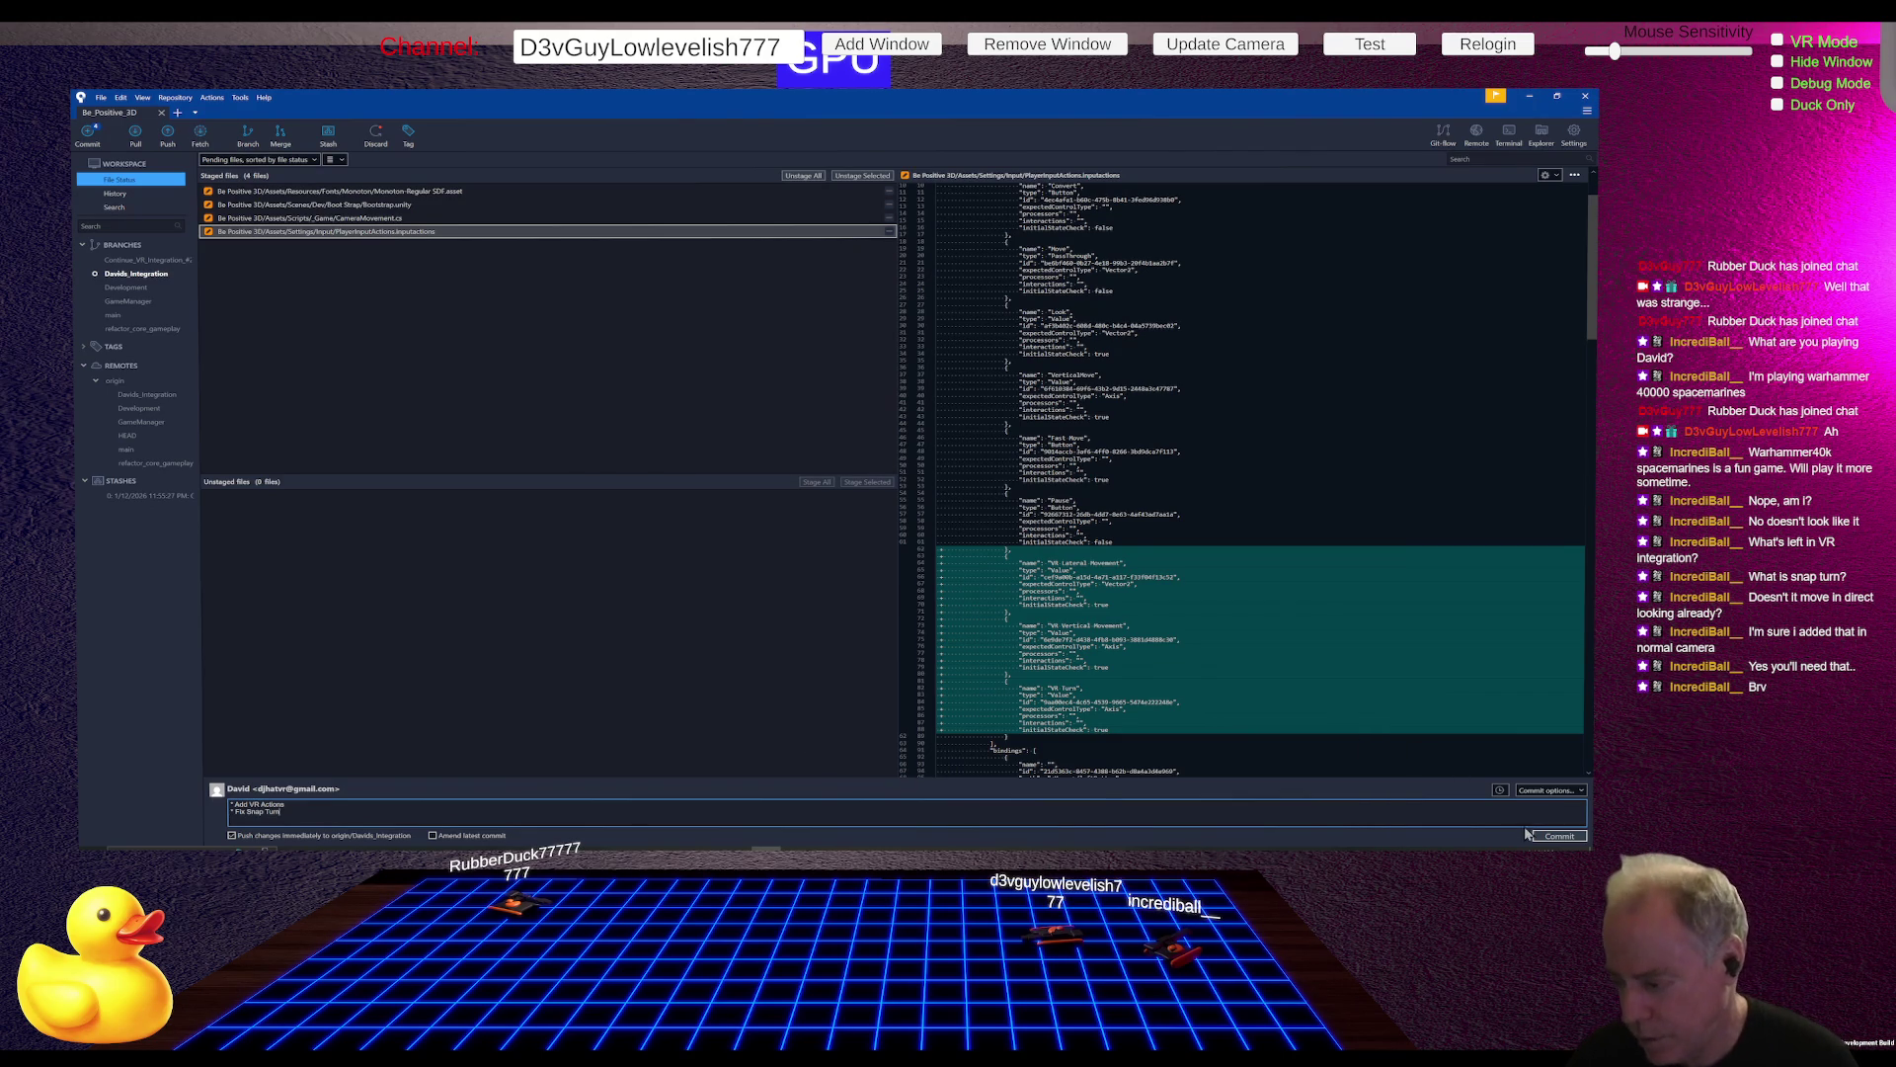
left_click(1553, 836)
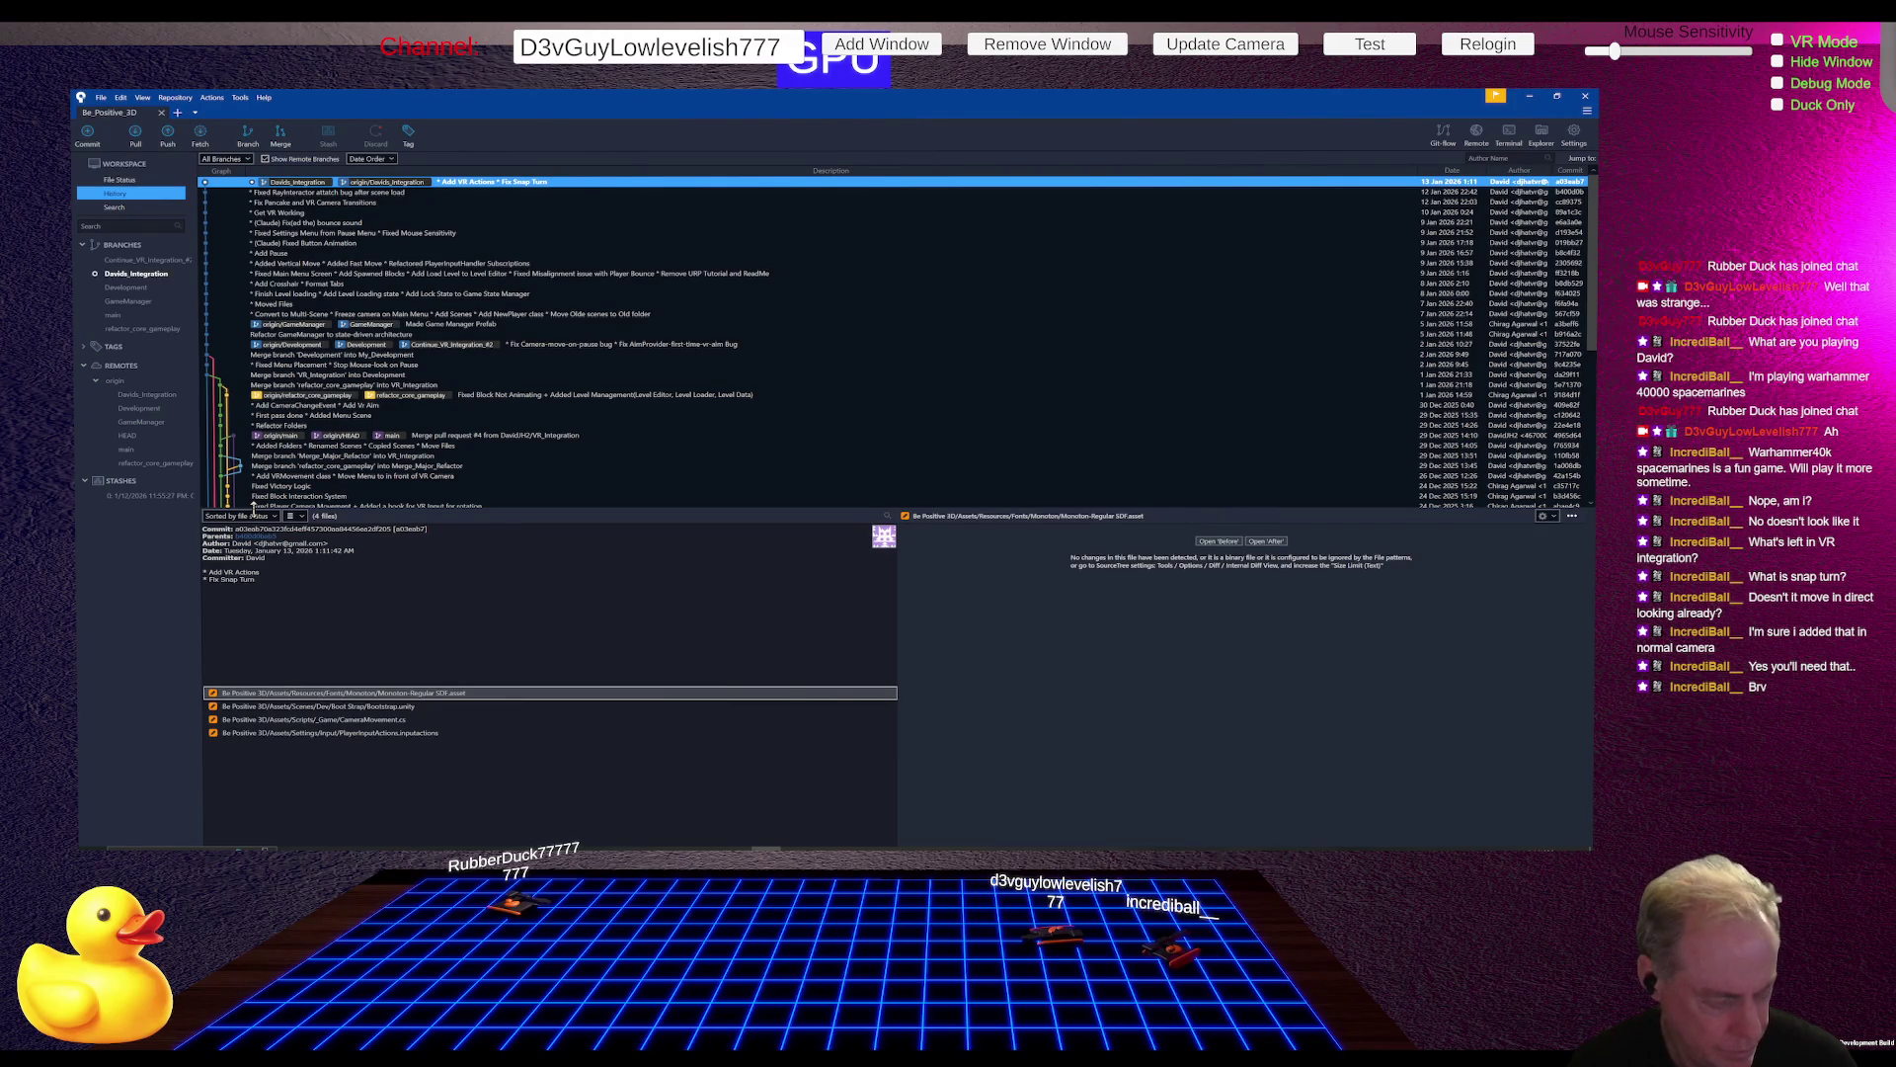
key("alt+Tab")
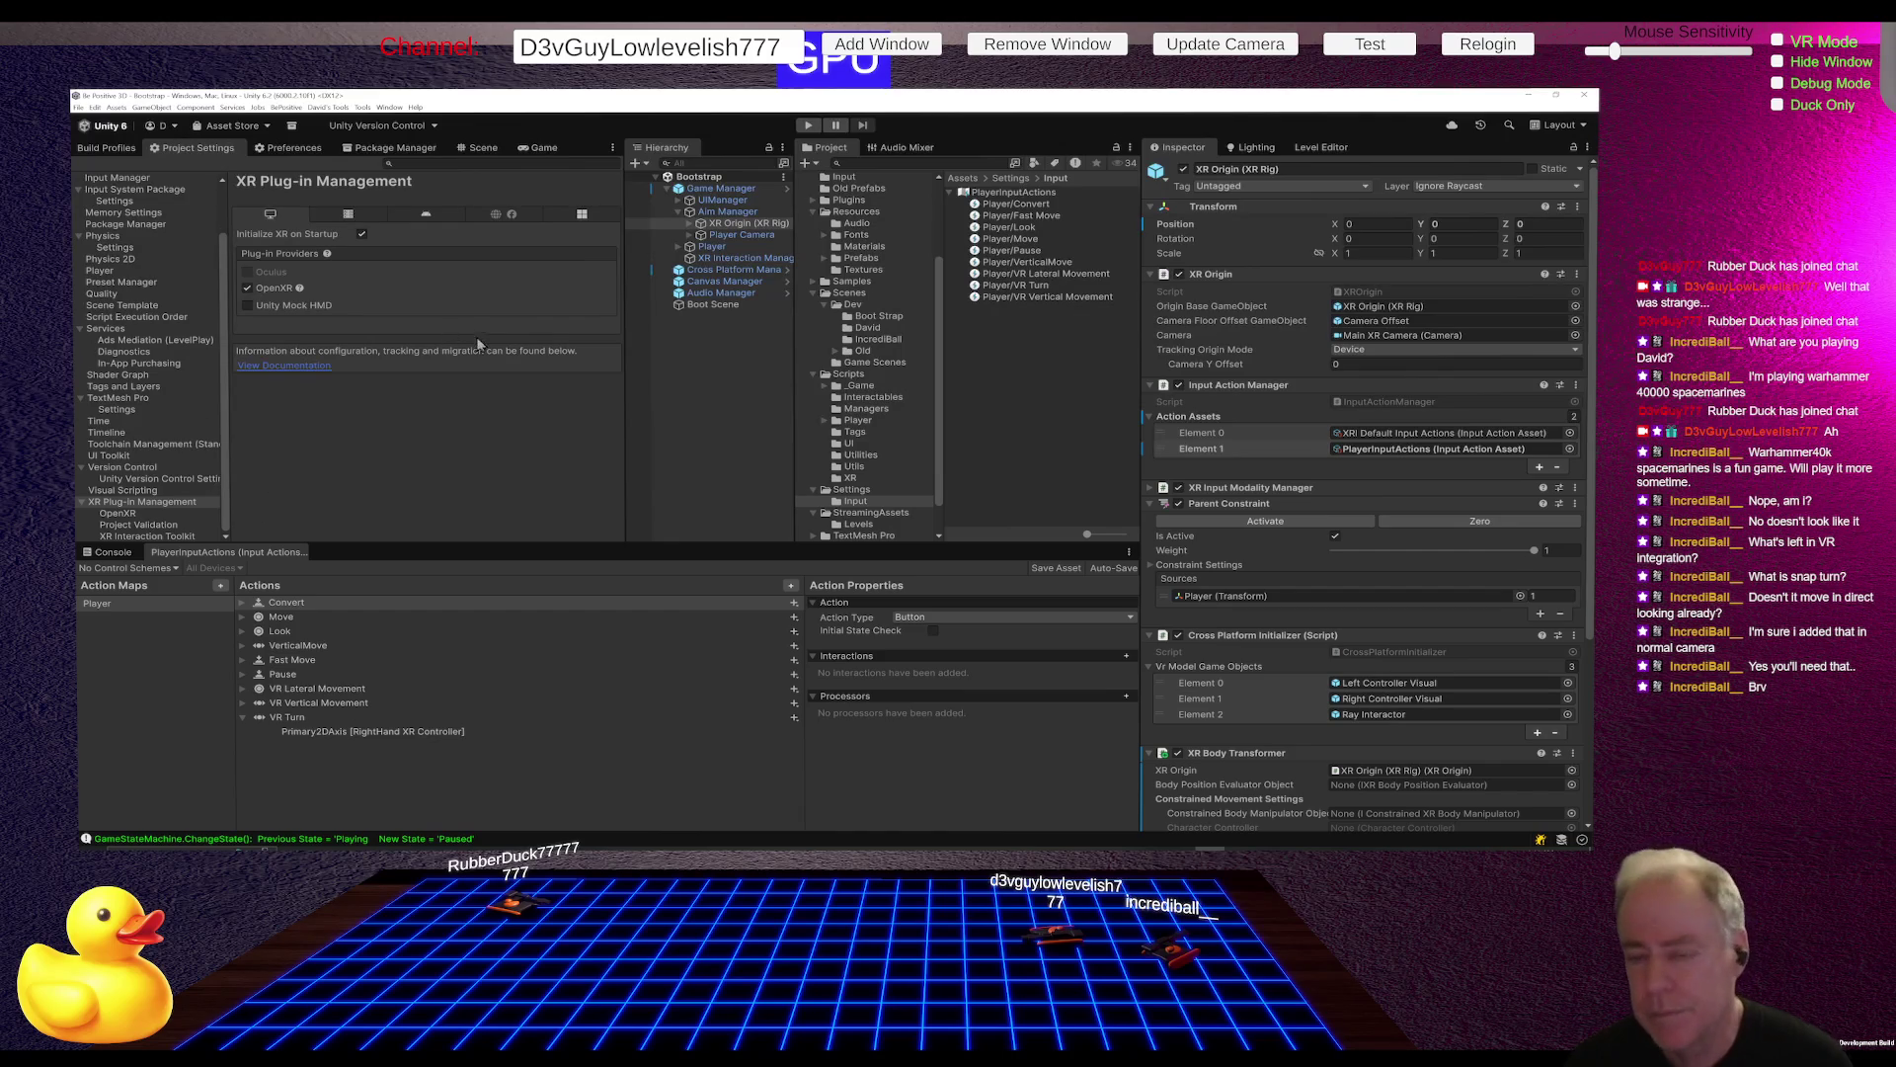
Step: Inspect Player Camera, then Player's camera scripts, and open the Pitch Pivot field's context menu
left_click(741, 235)
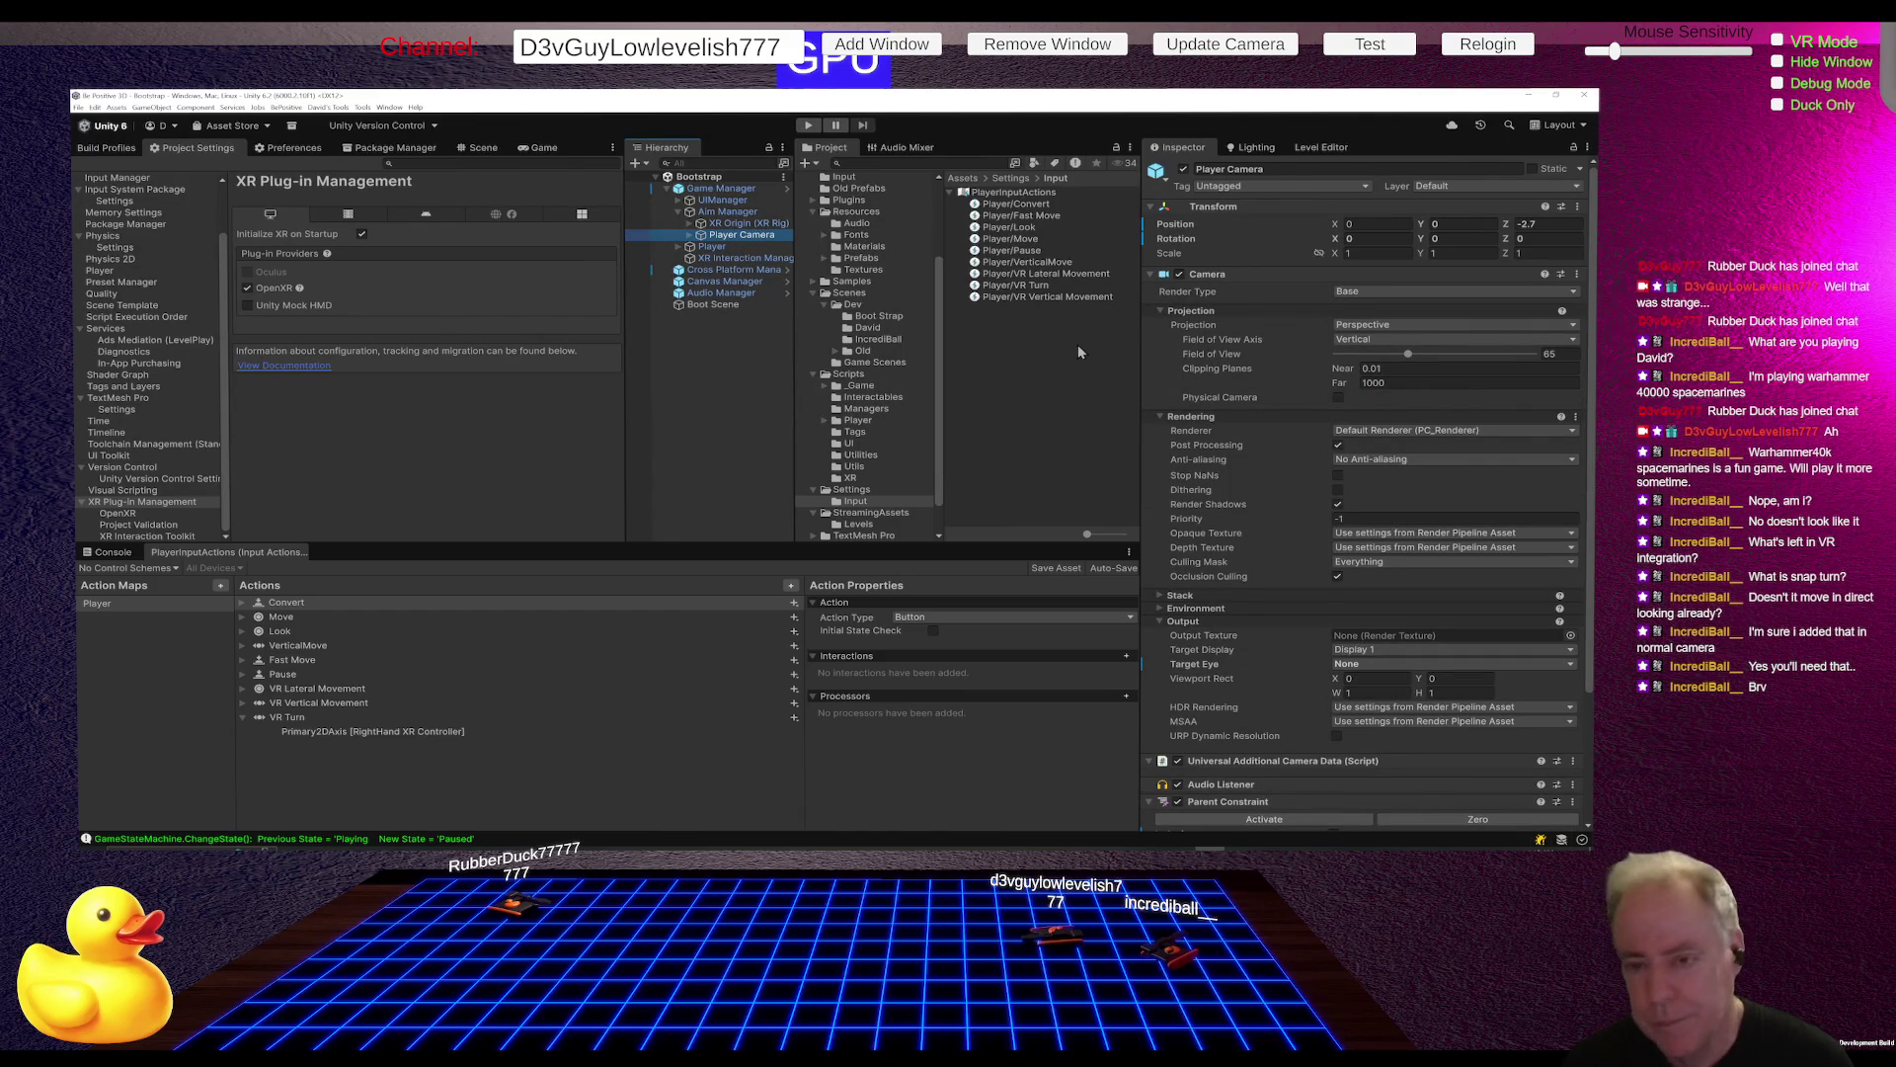
left_click(707, 248)
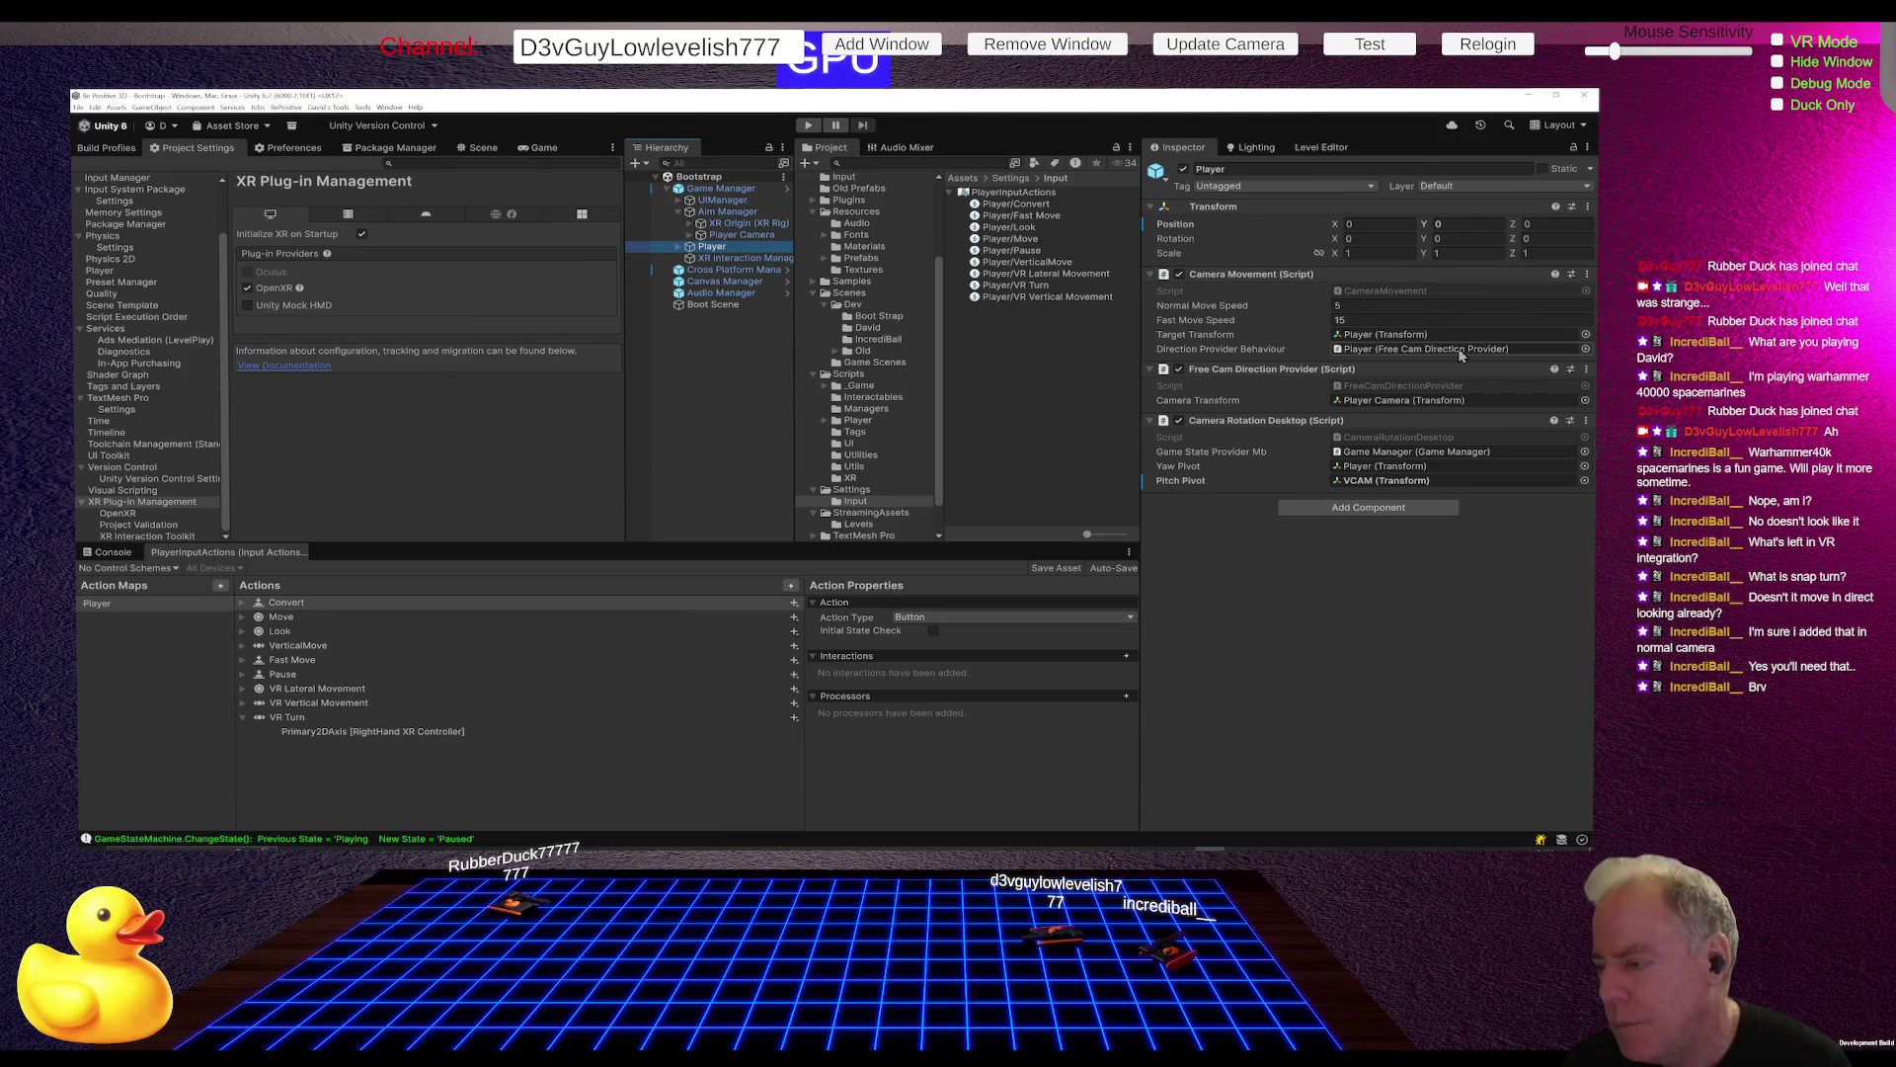
right_click(1181, 481)
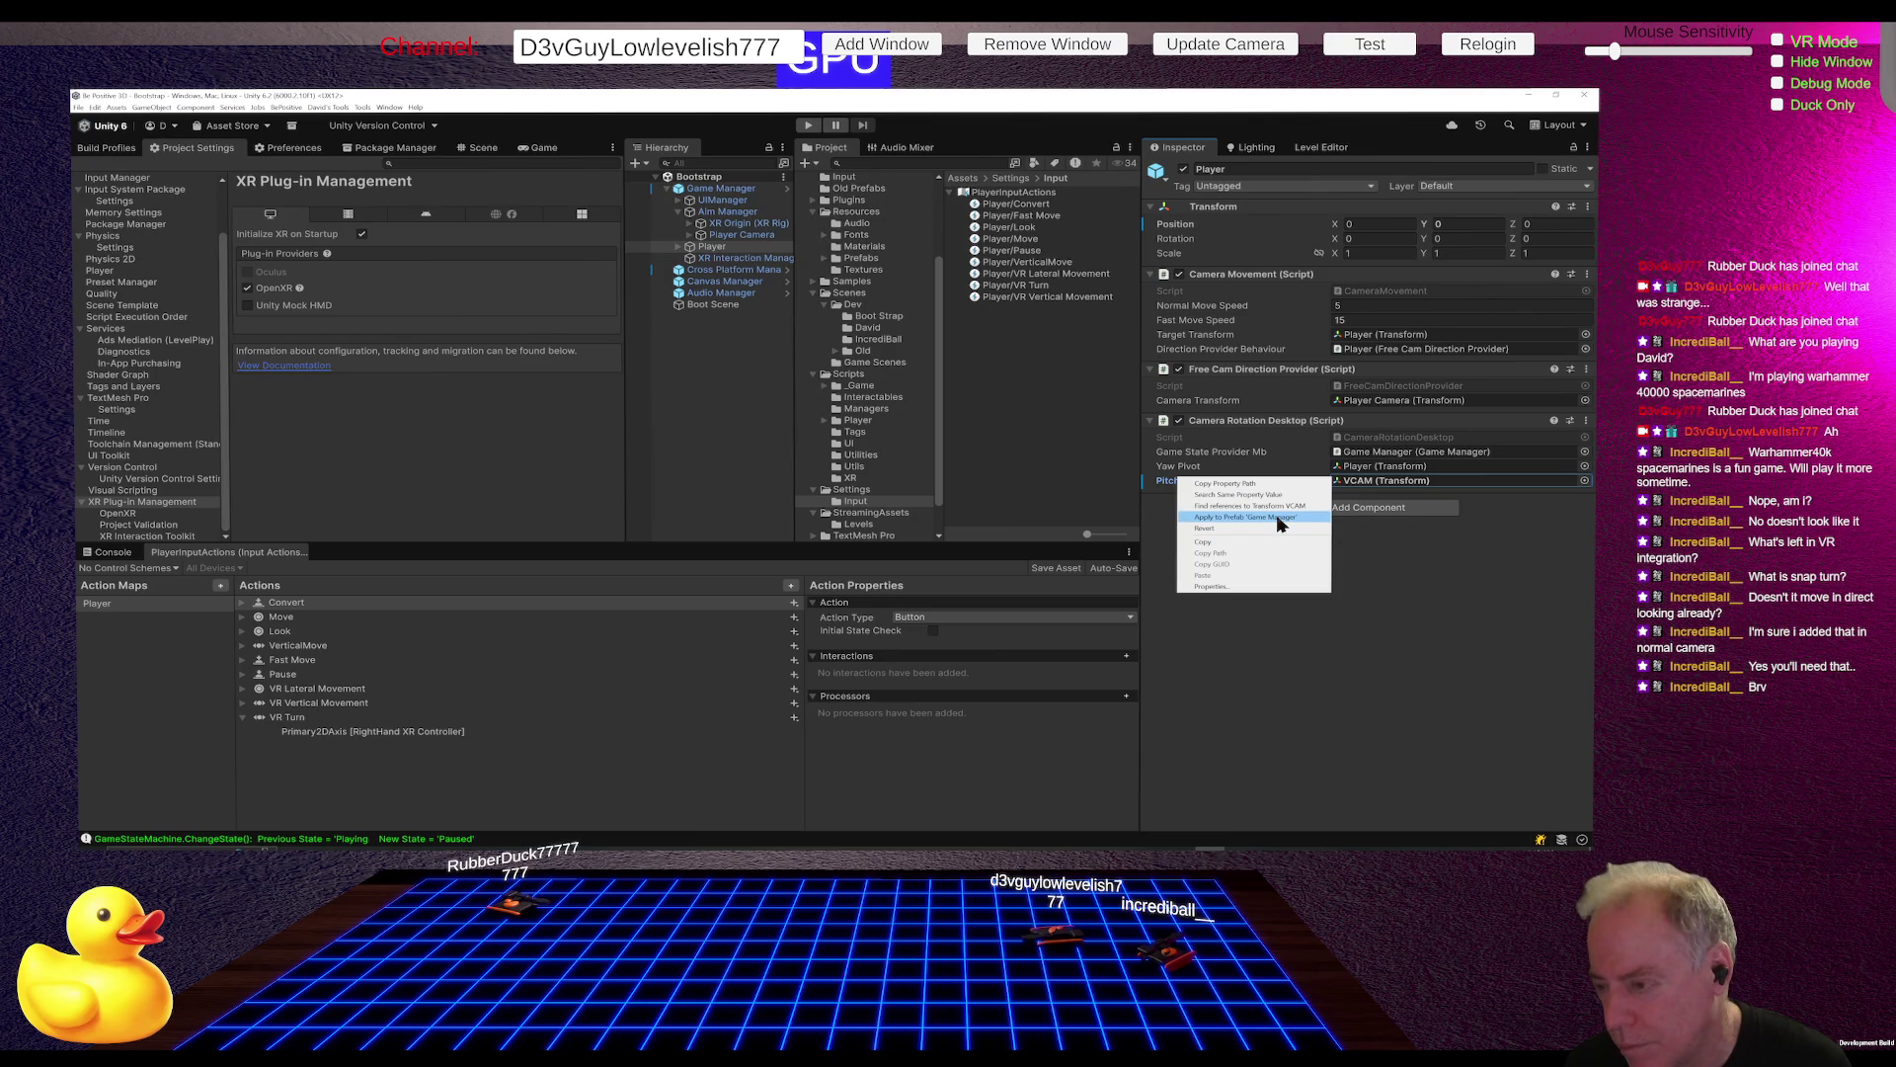
Step: Apply all Game Manager prefab overrides, ping its Aim Provider reference, and save the Bootstrap scene
left_click(720, 189)
left_click(1246, 227)
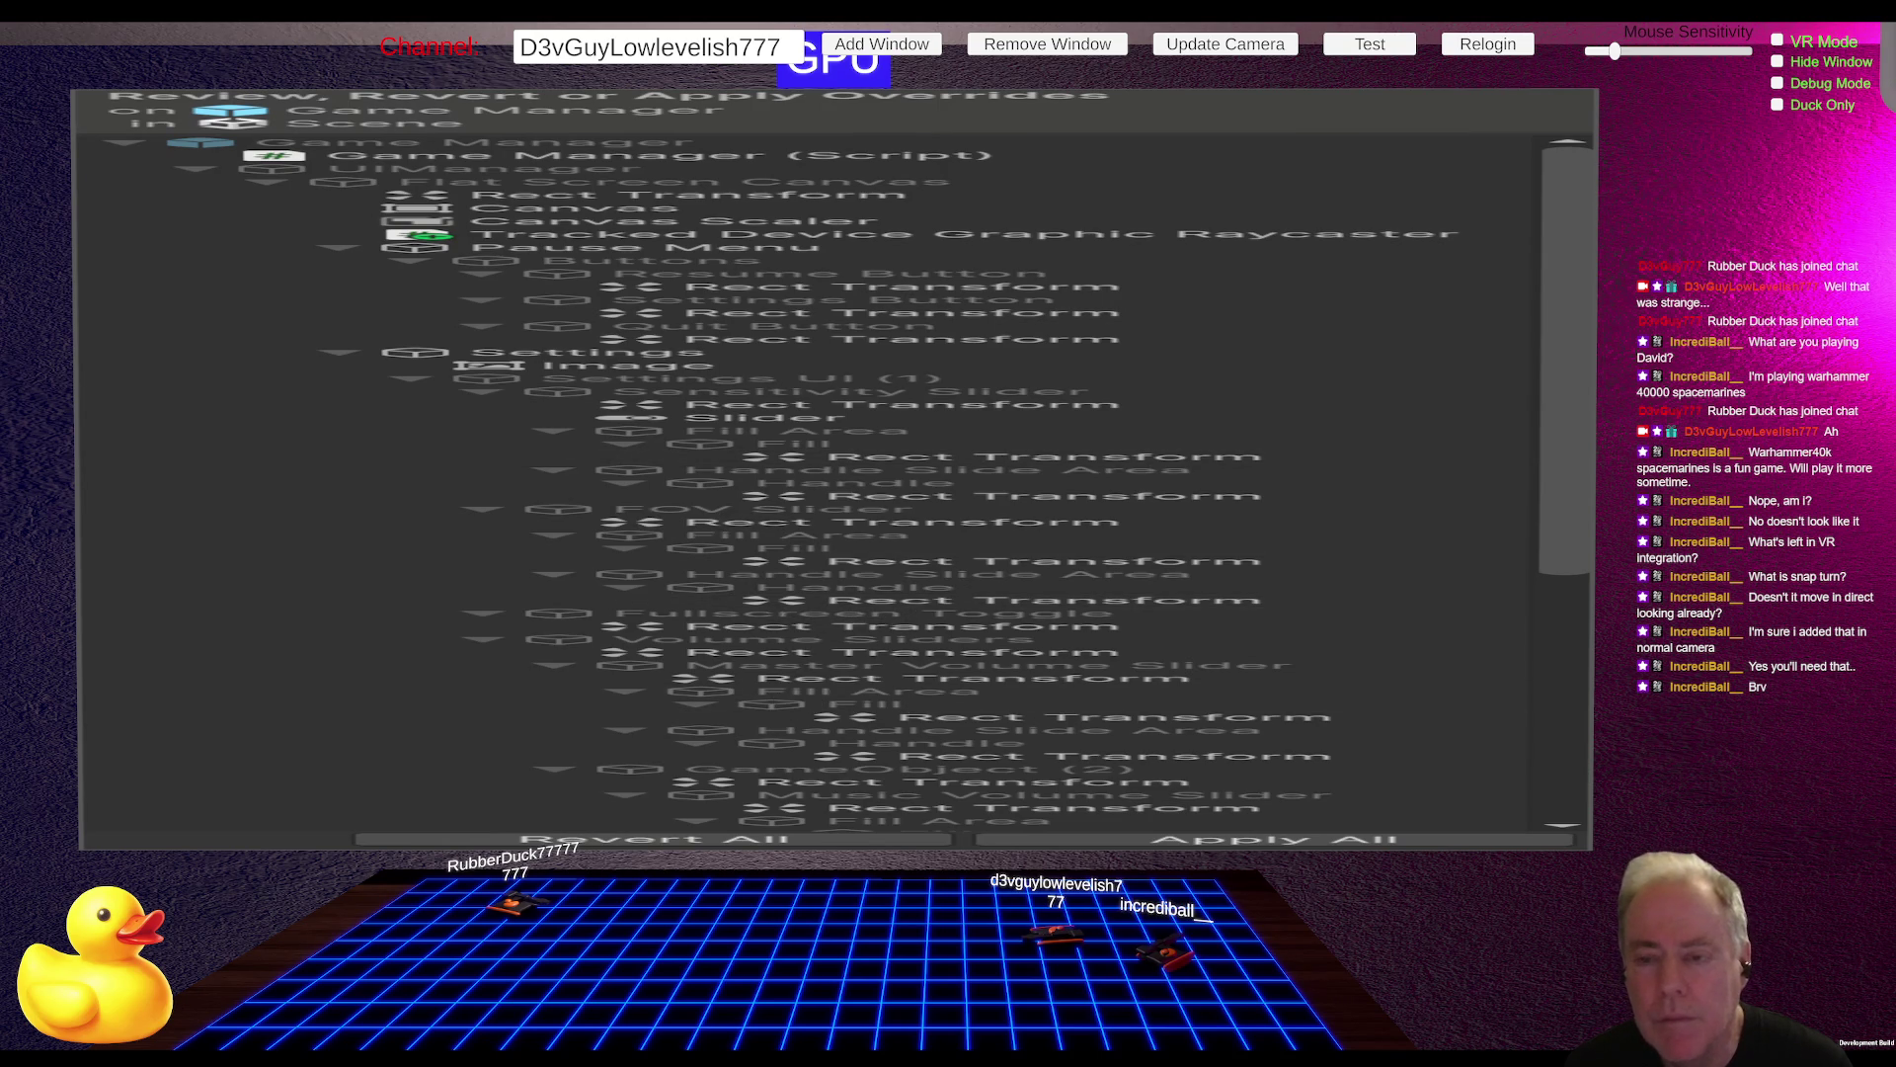
left_click(1388, 838)
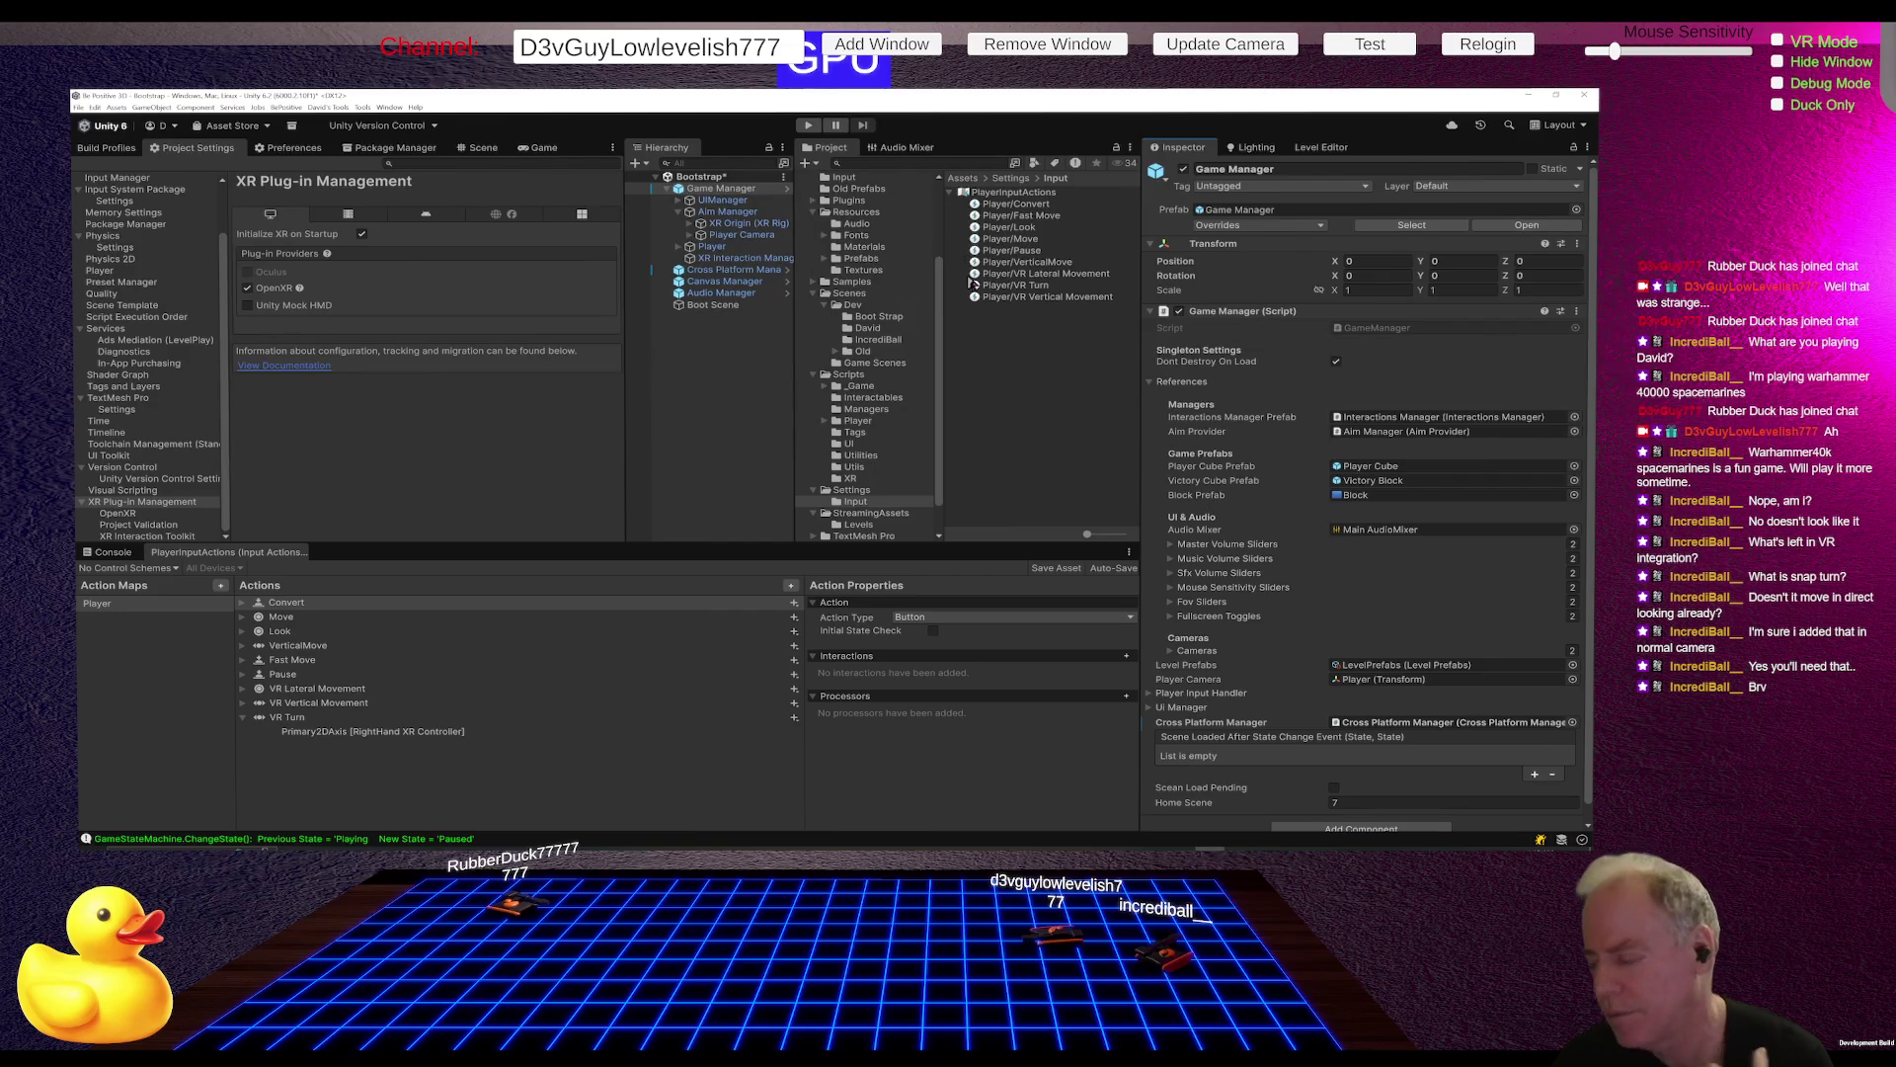
left_click(1397, 432)
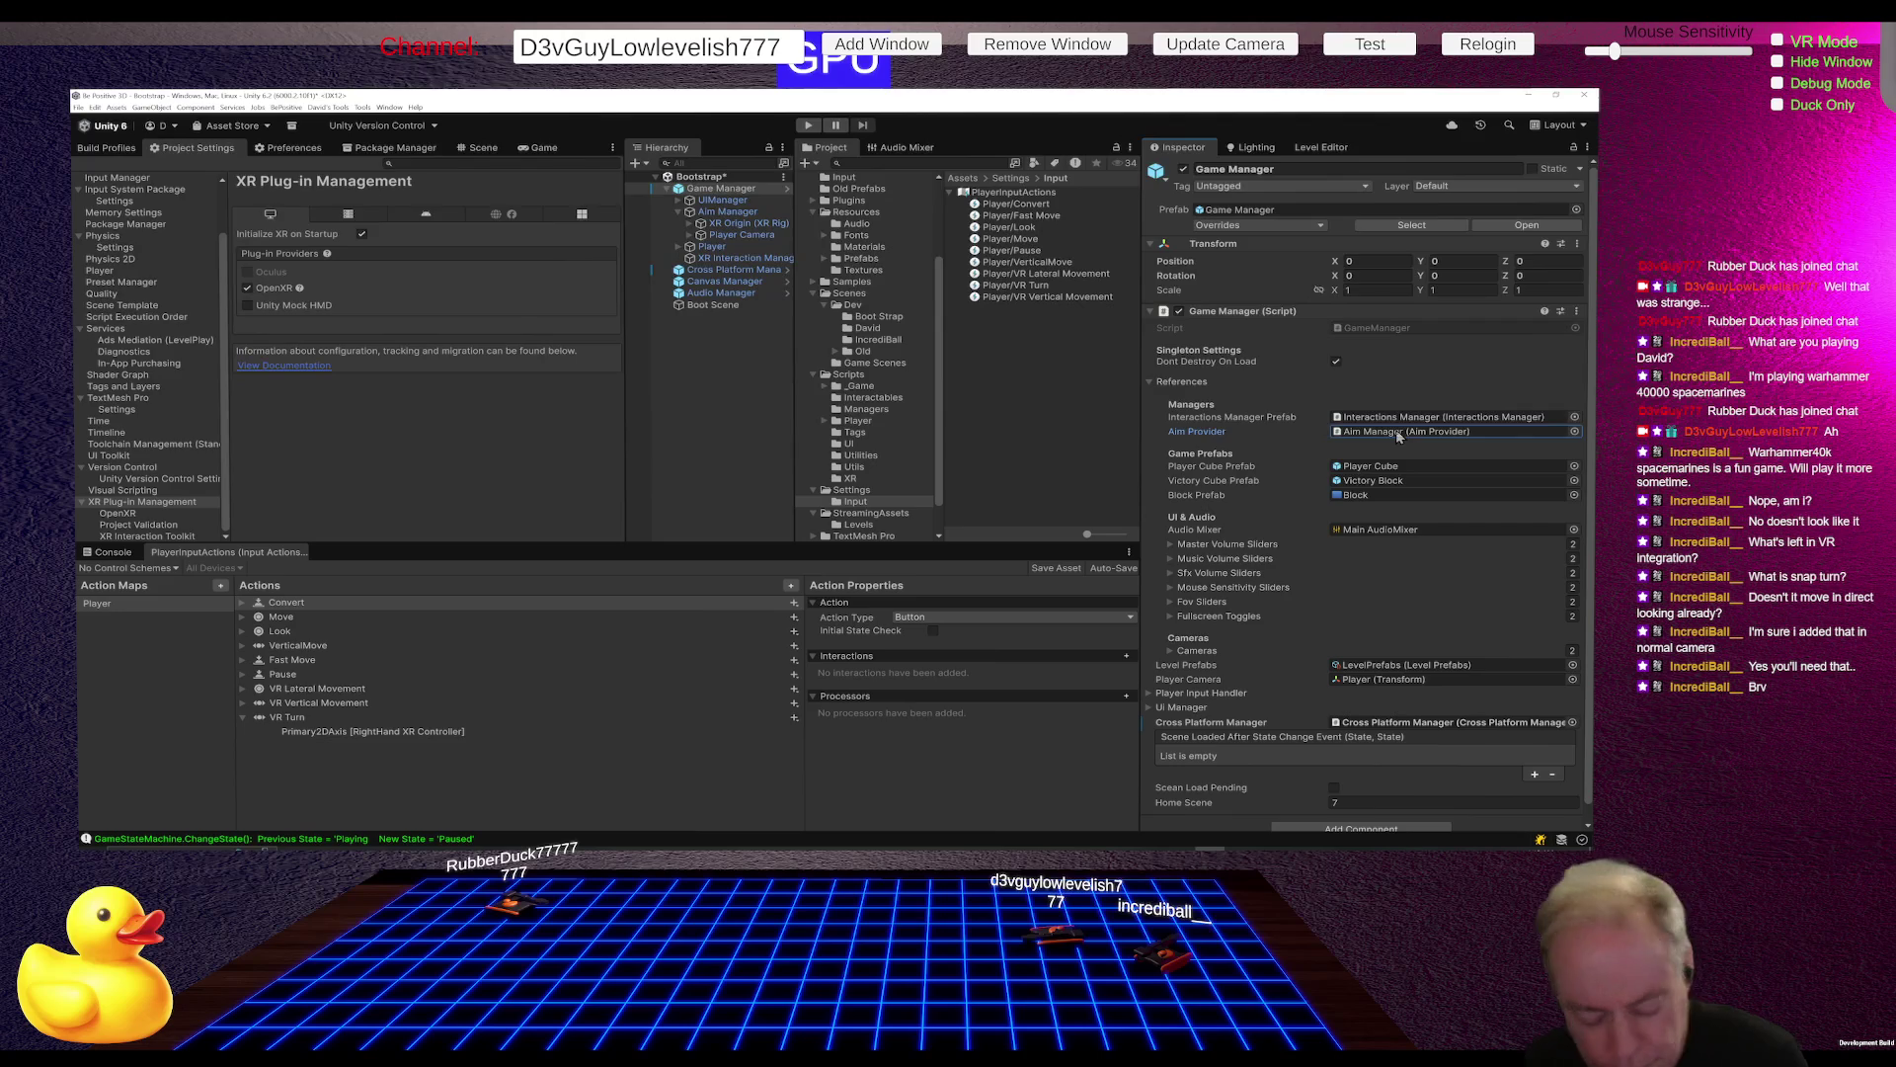
key("ctrl+s")
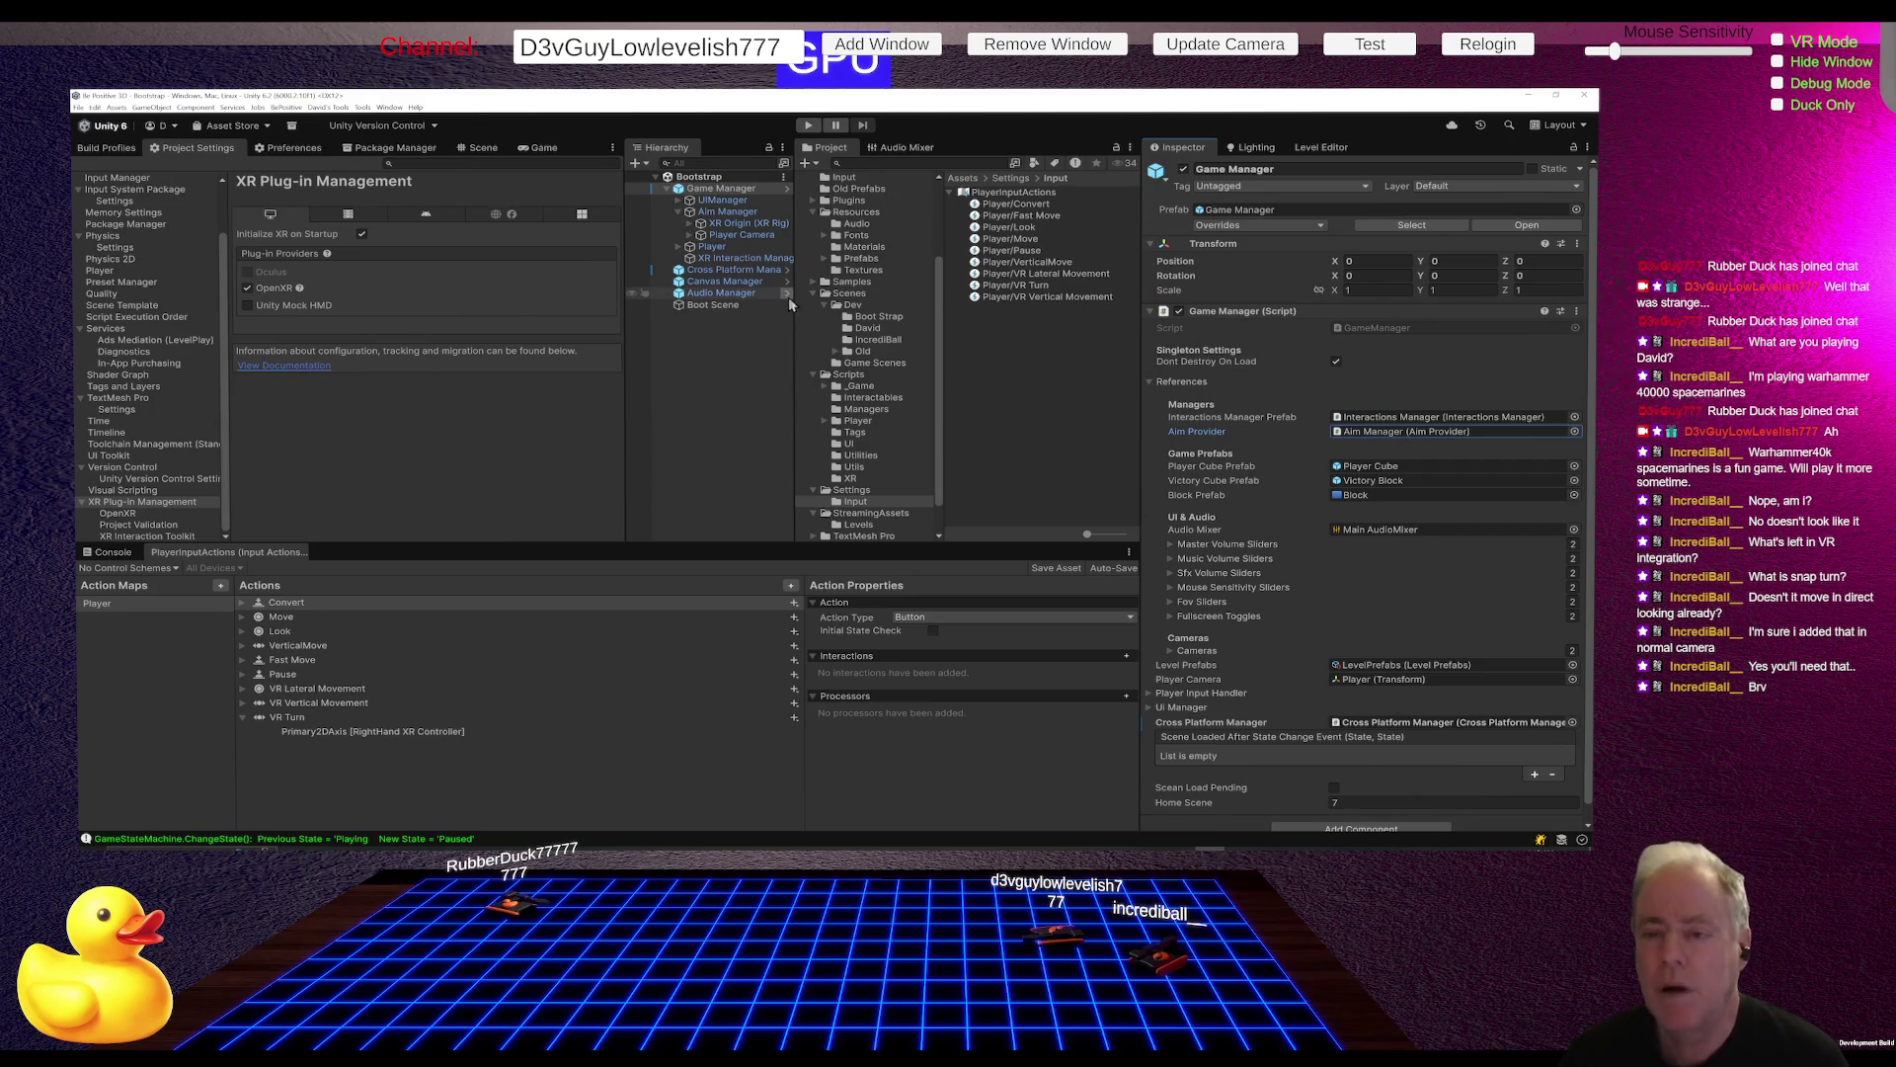
Step: Add an empty listener slot to Cross Platform Manager's Camera Change Event
left_click(727, 283)
key("Up")
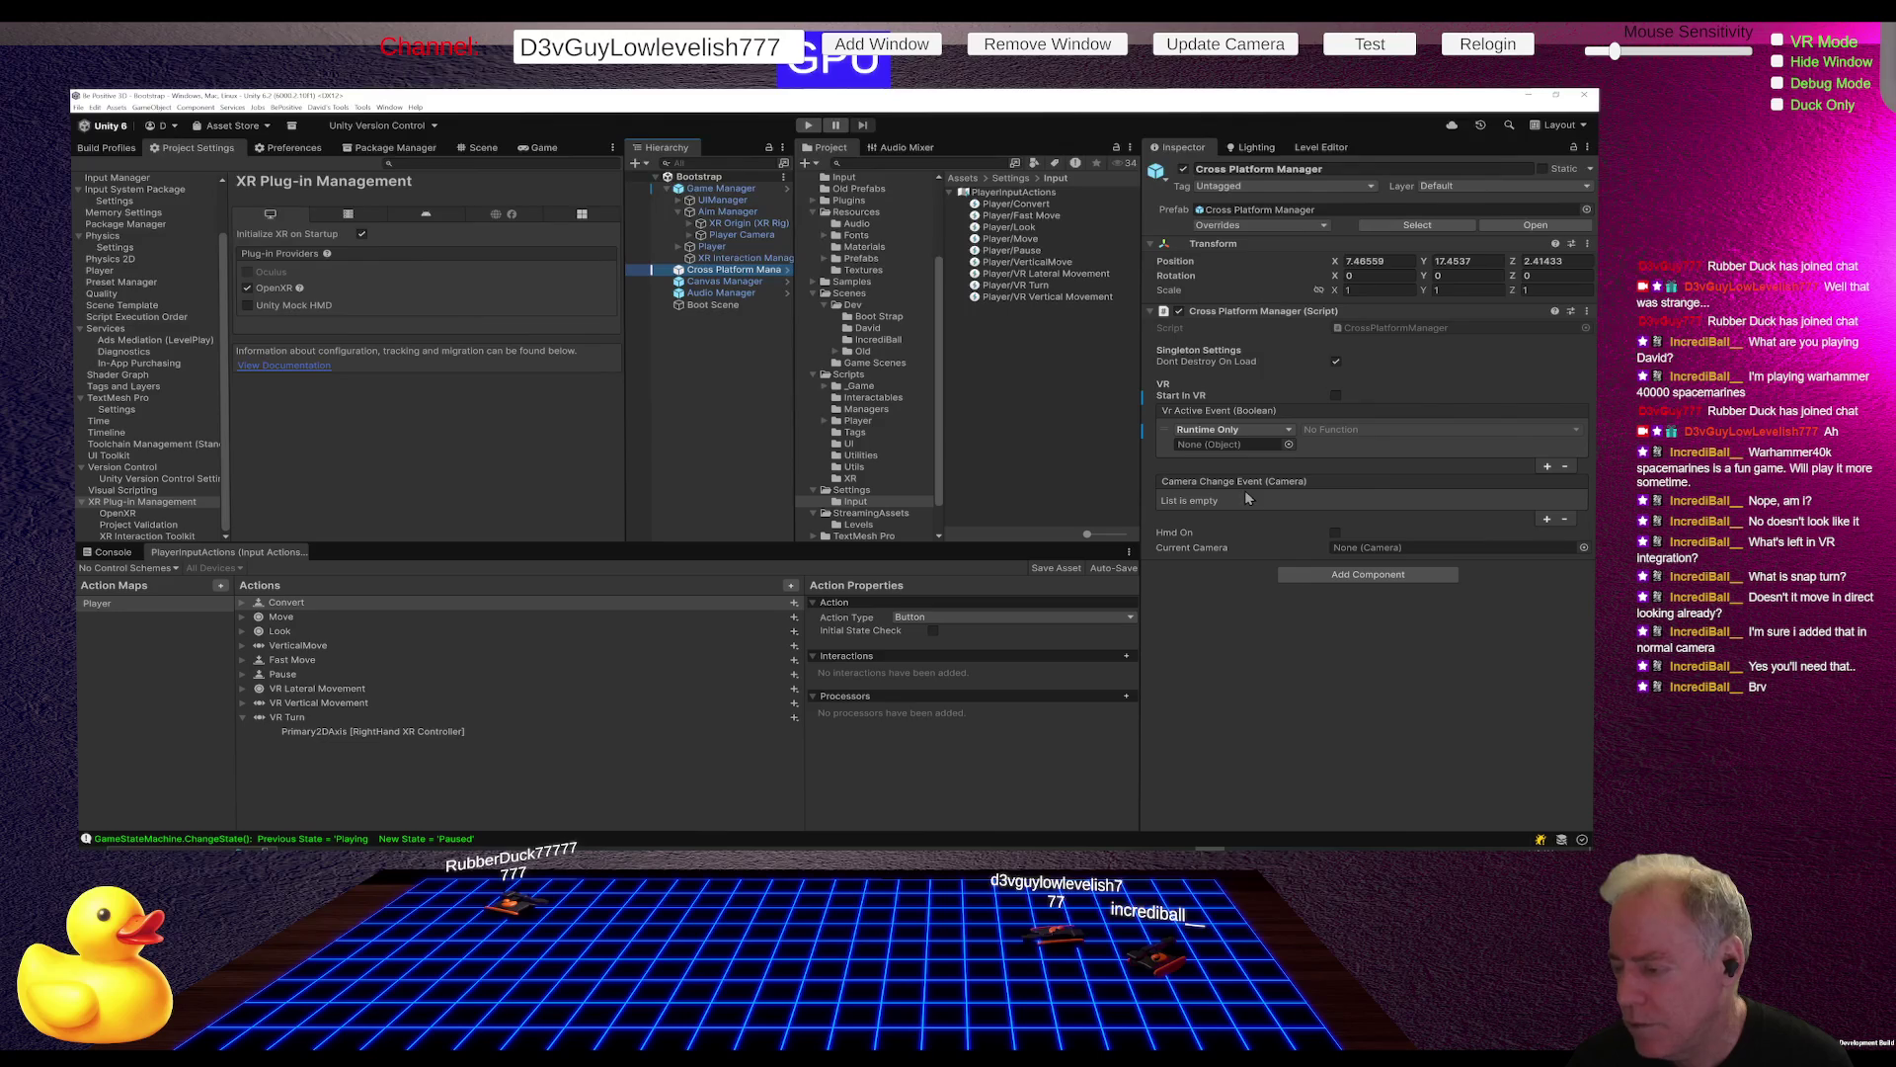
left_click(1548, 519)
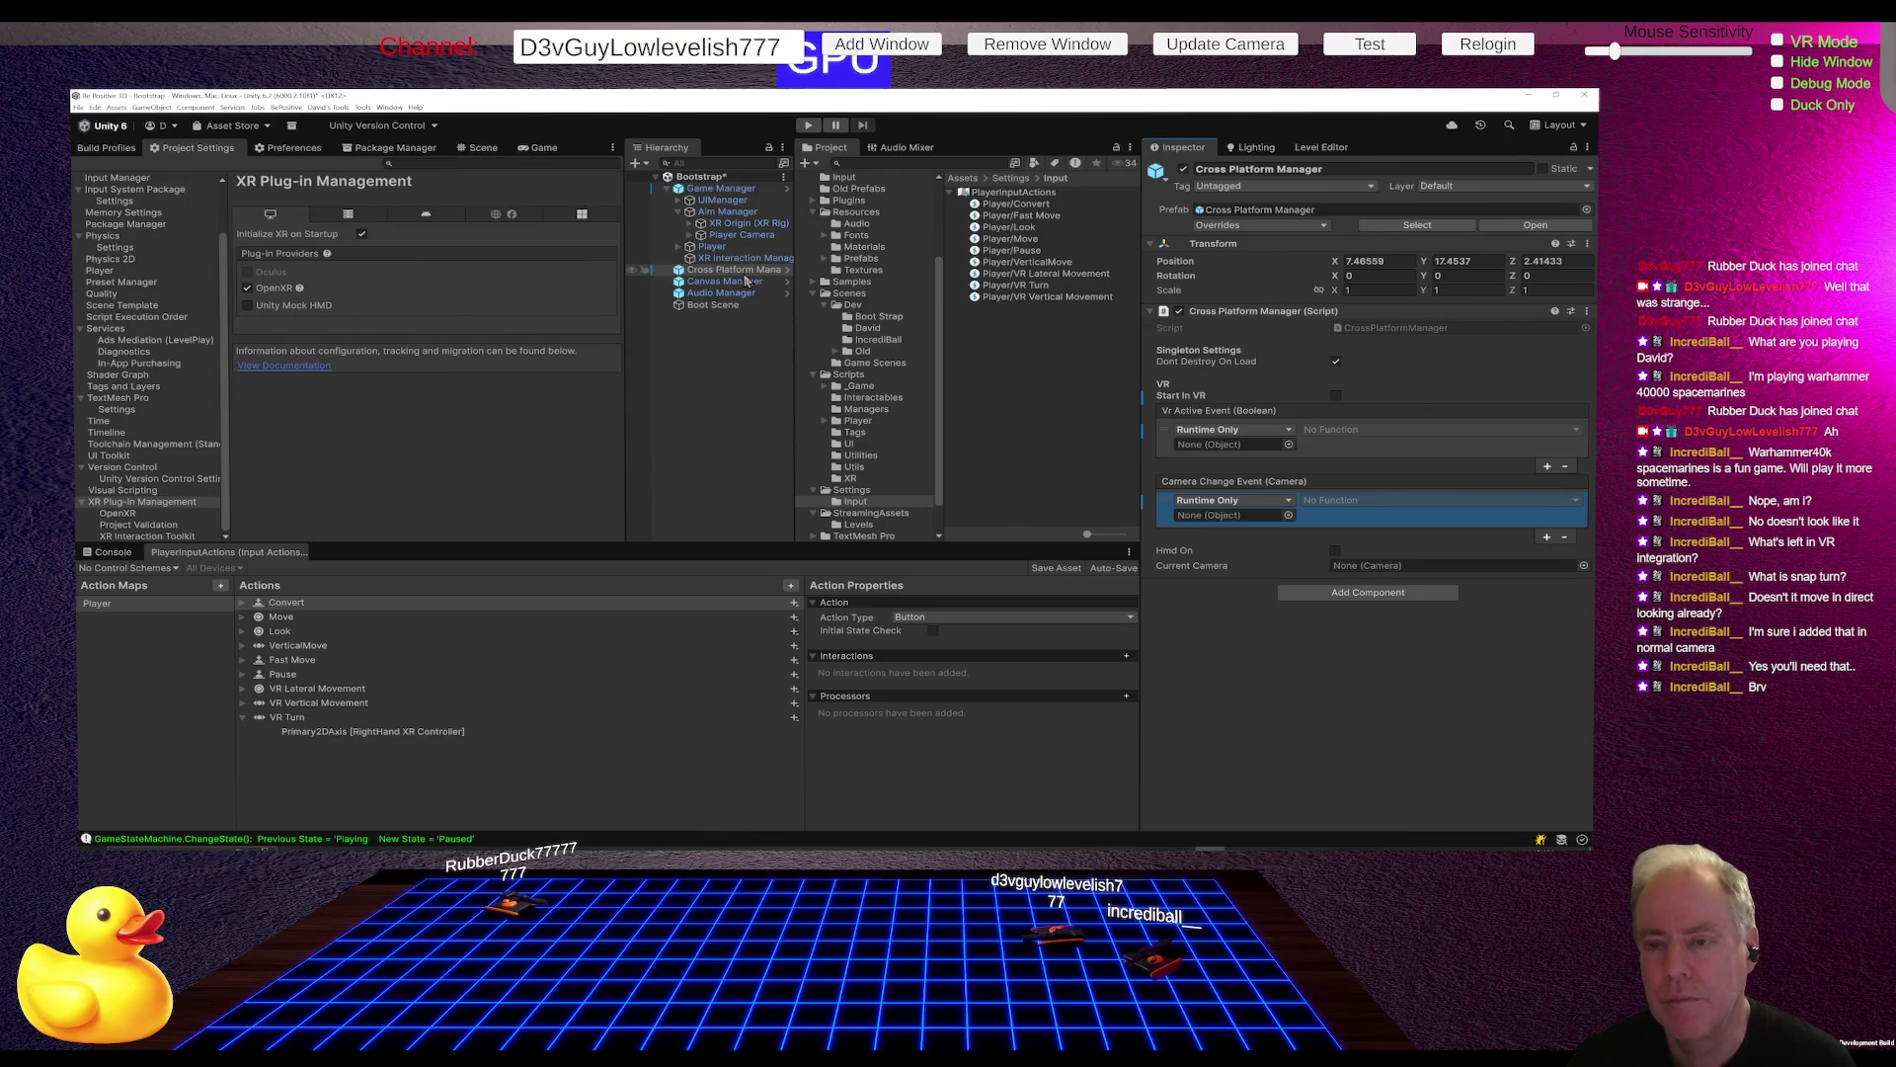
left_click(731, 213)
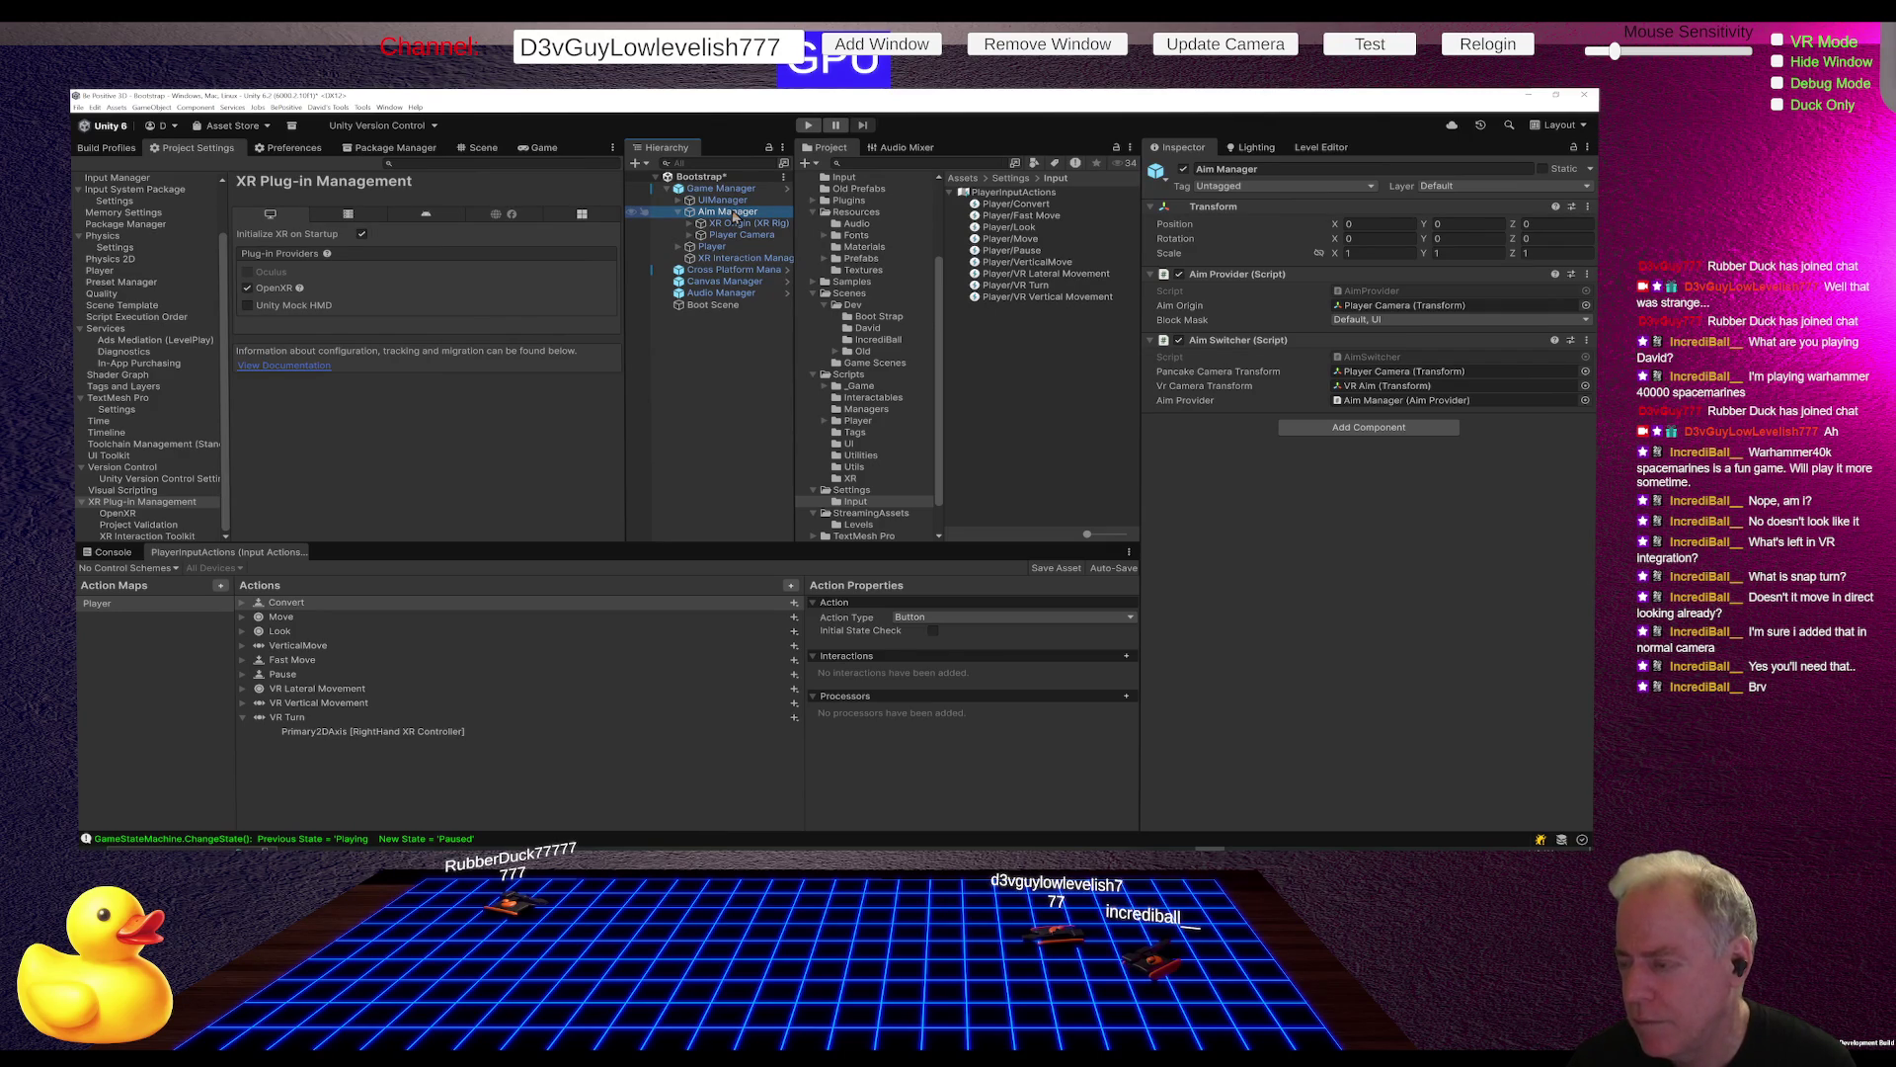
Step: Select Aim Manager and open its AimSwitcher script in Rider
left_click(736, 215)
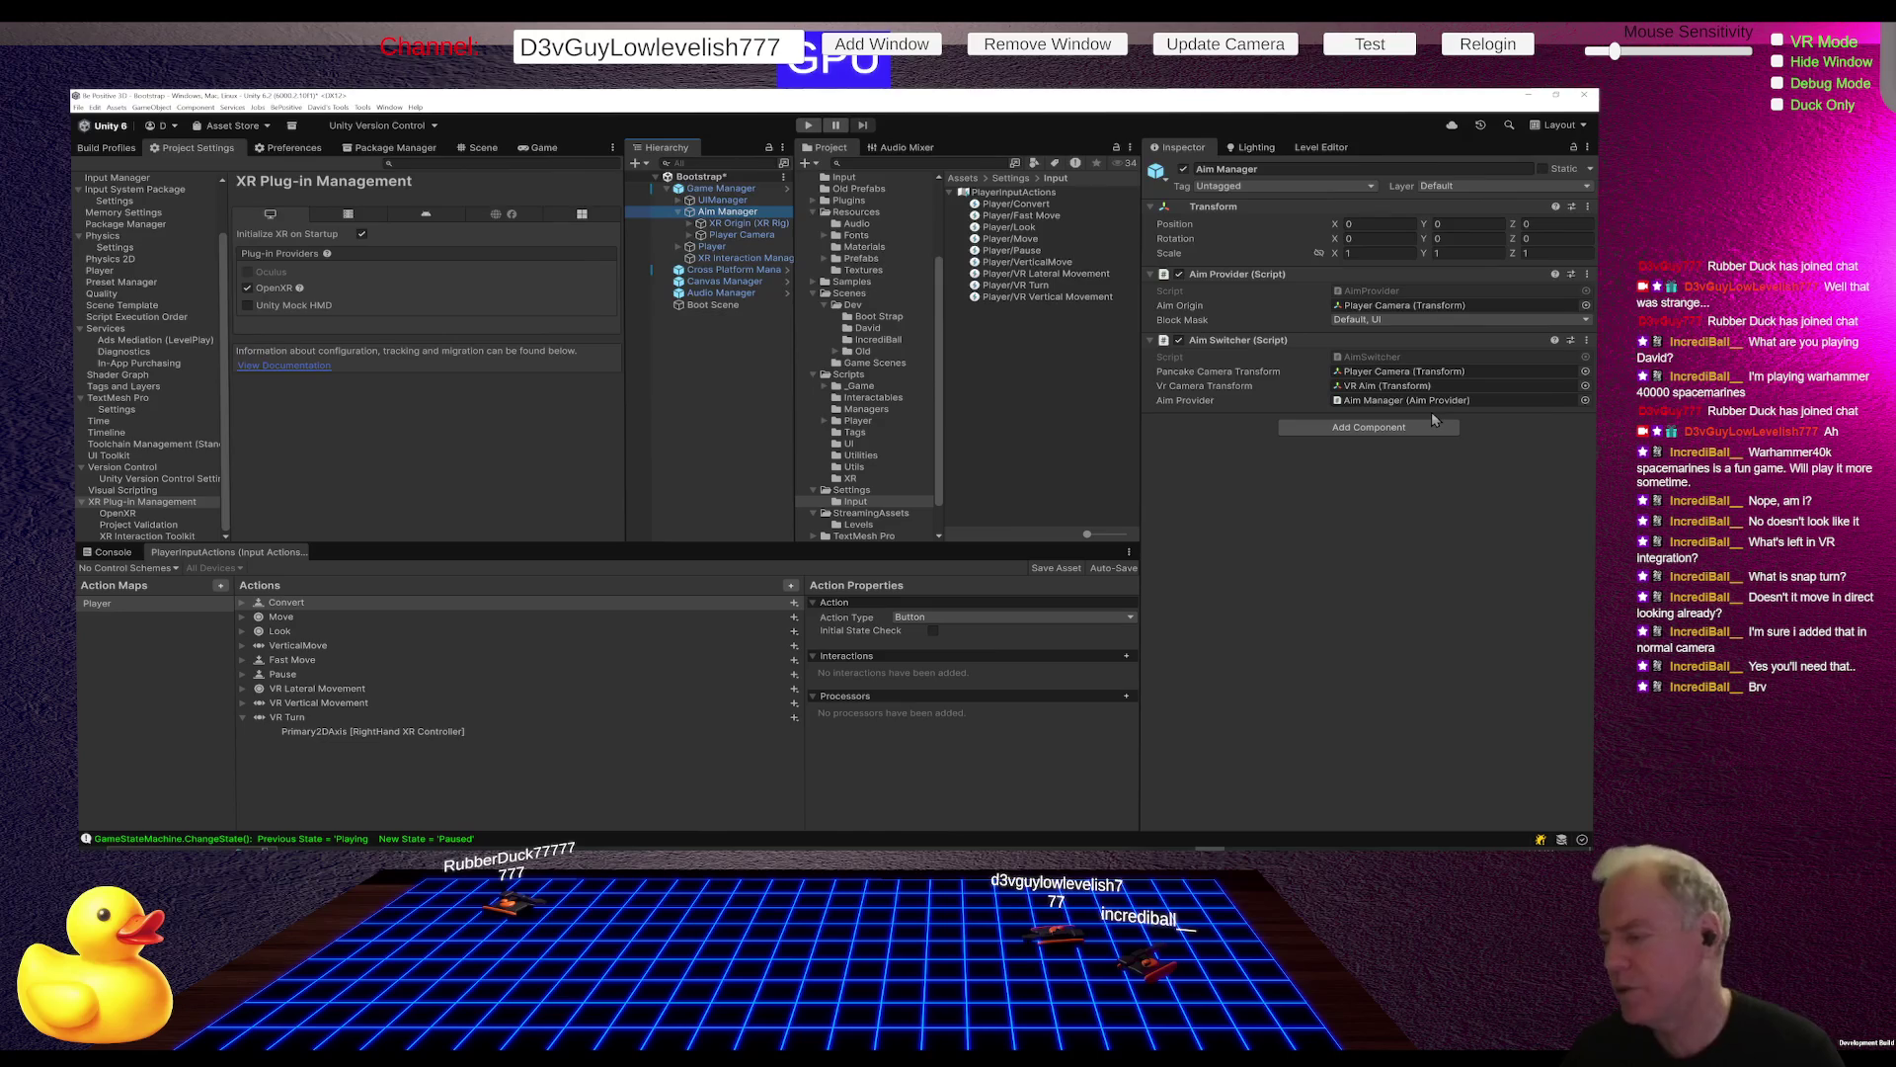
double_click(1367, 359)
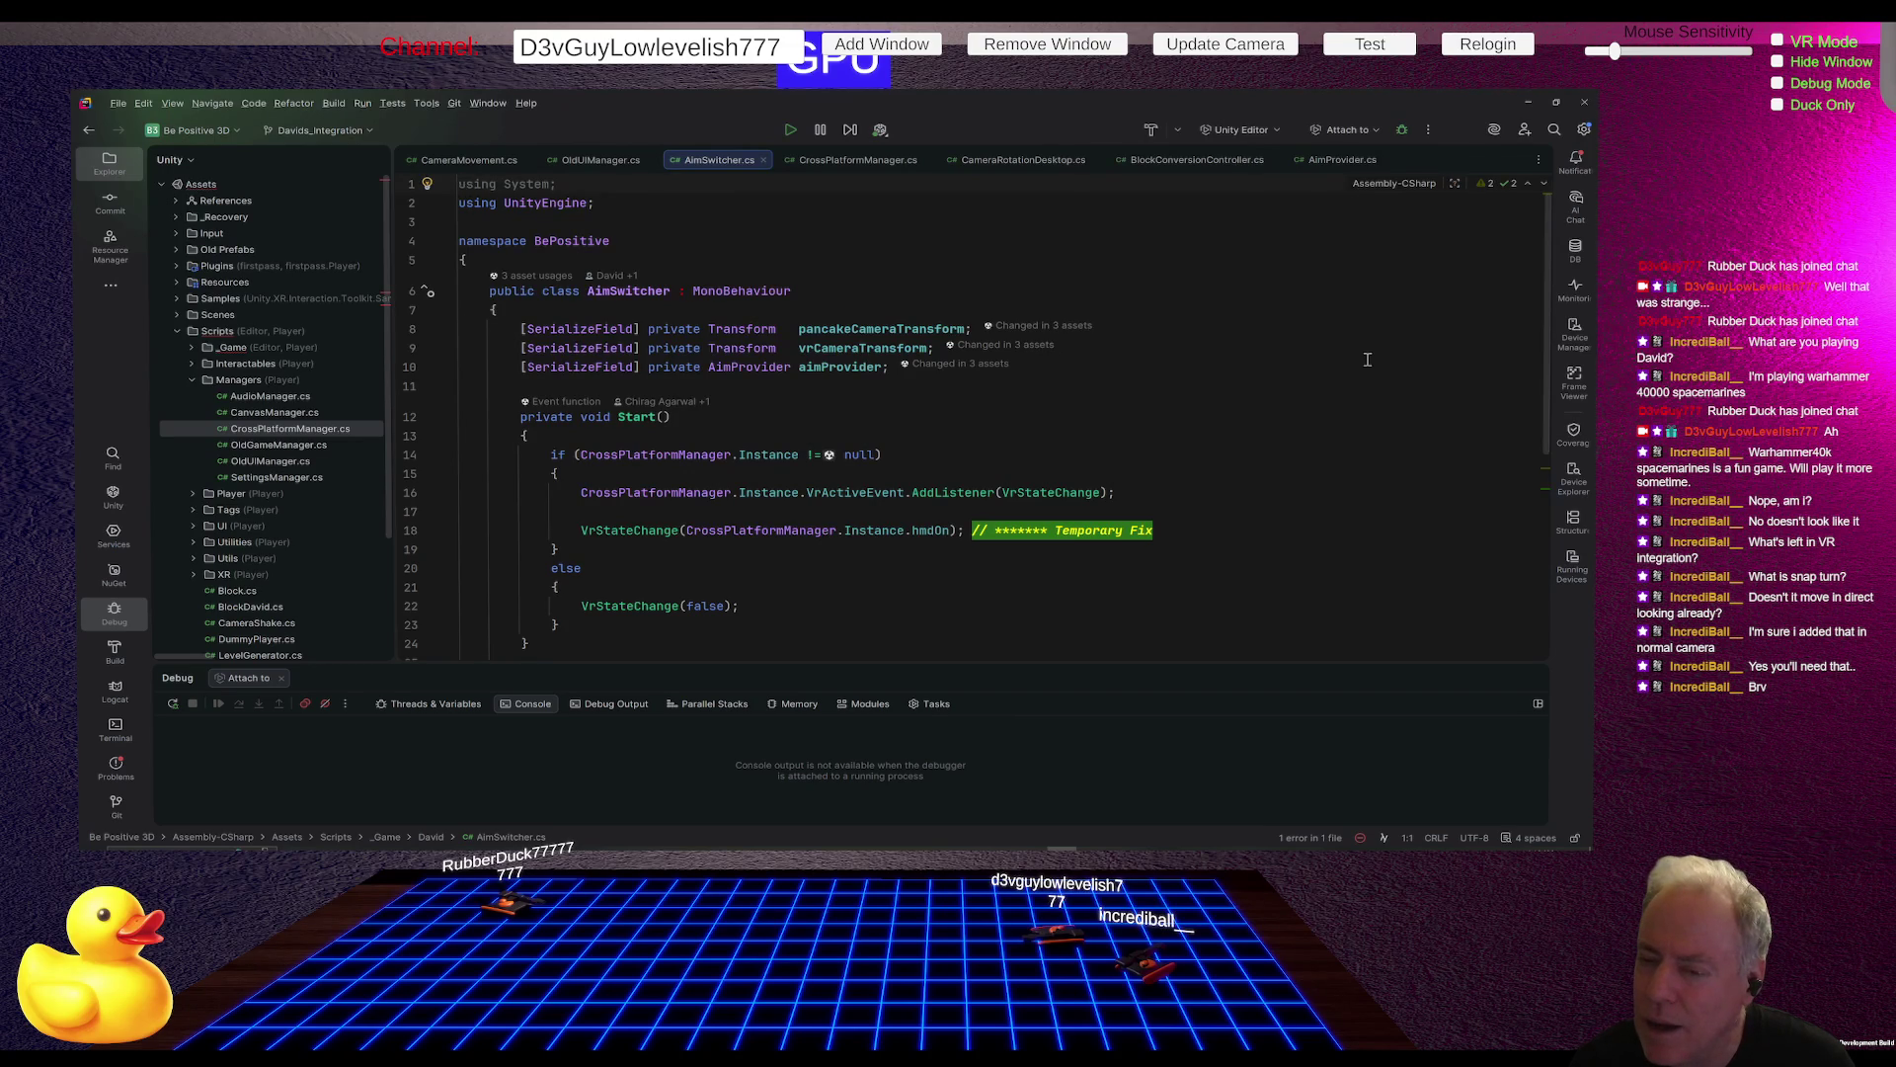
key("alt+Tab")
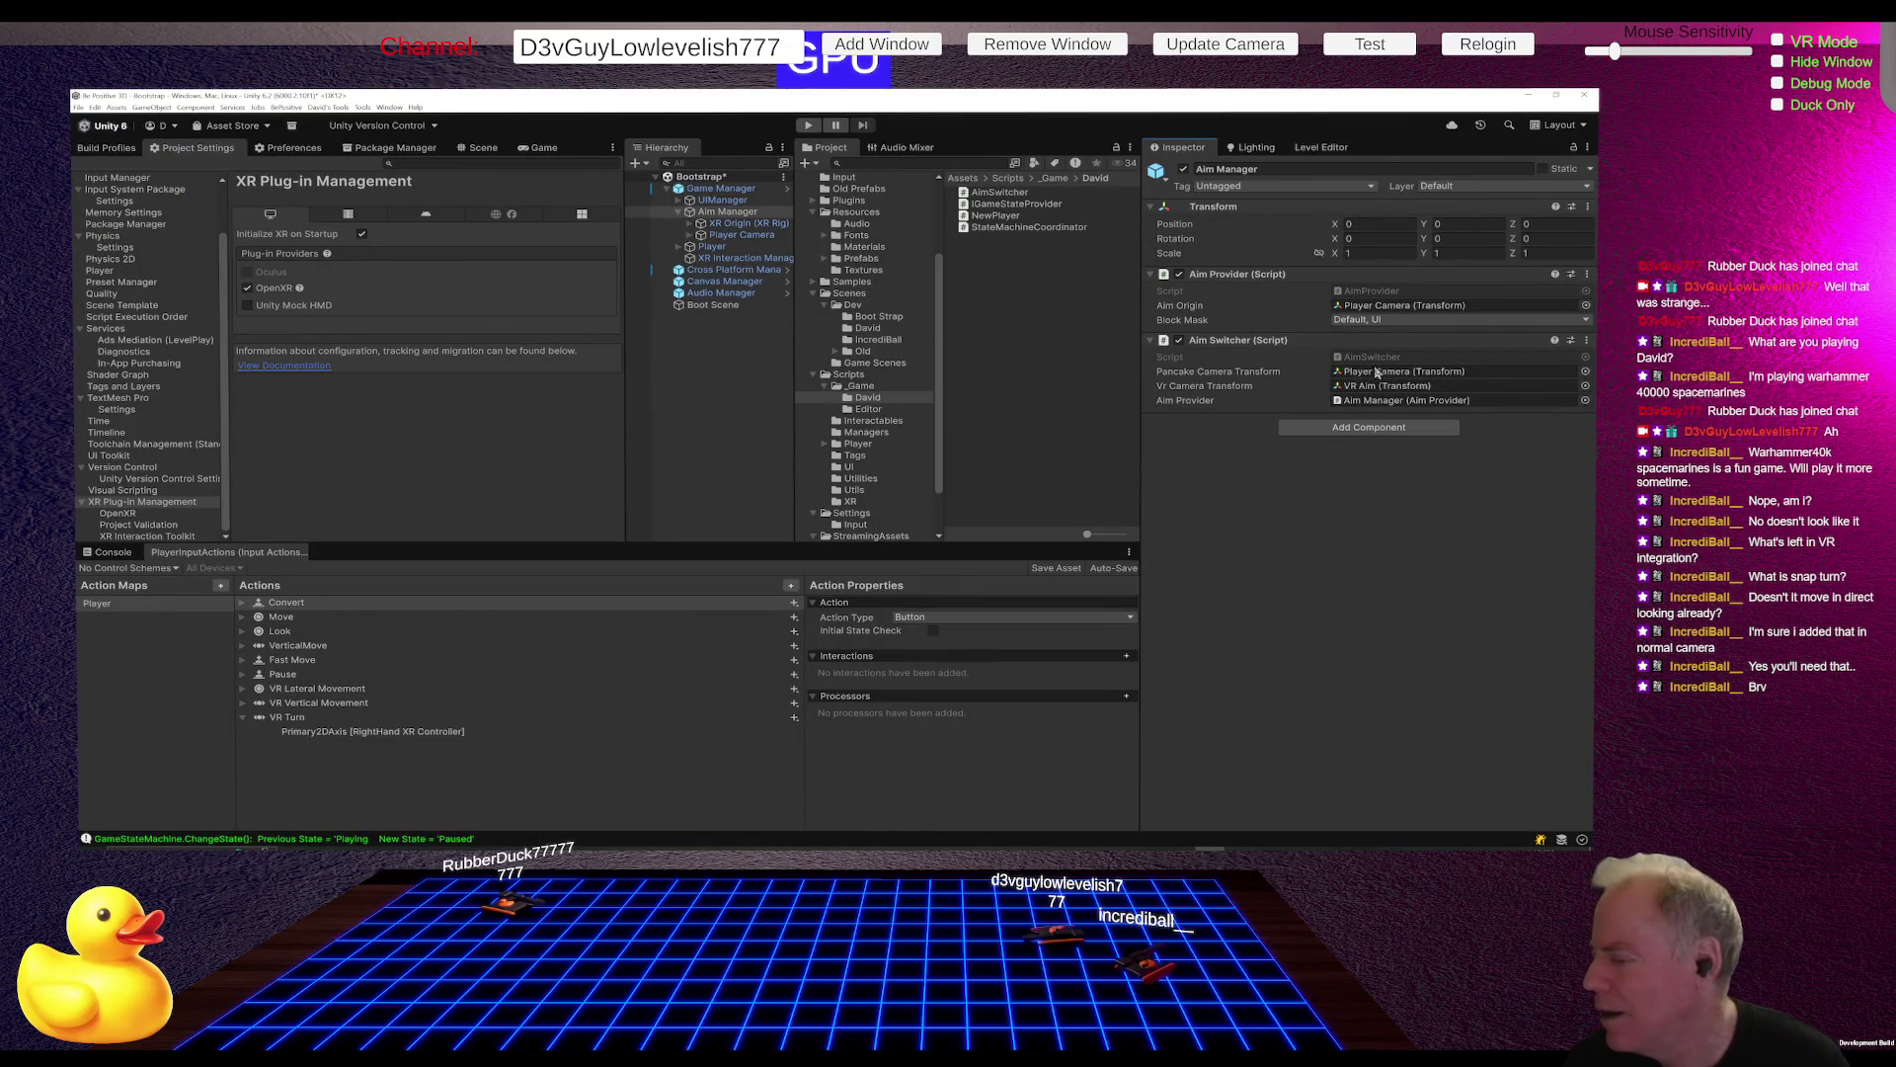
Step: Ping Aim Switcher's Aim Provider reference and read the AimProvider raycast script in Rider
left_click(1412, 403)
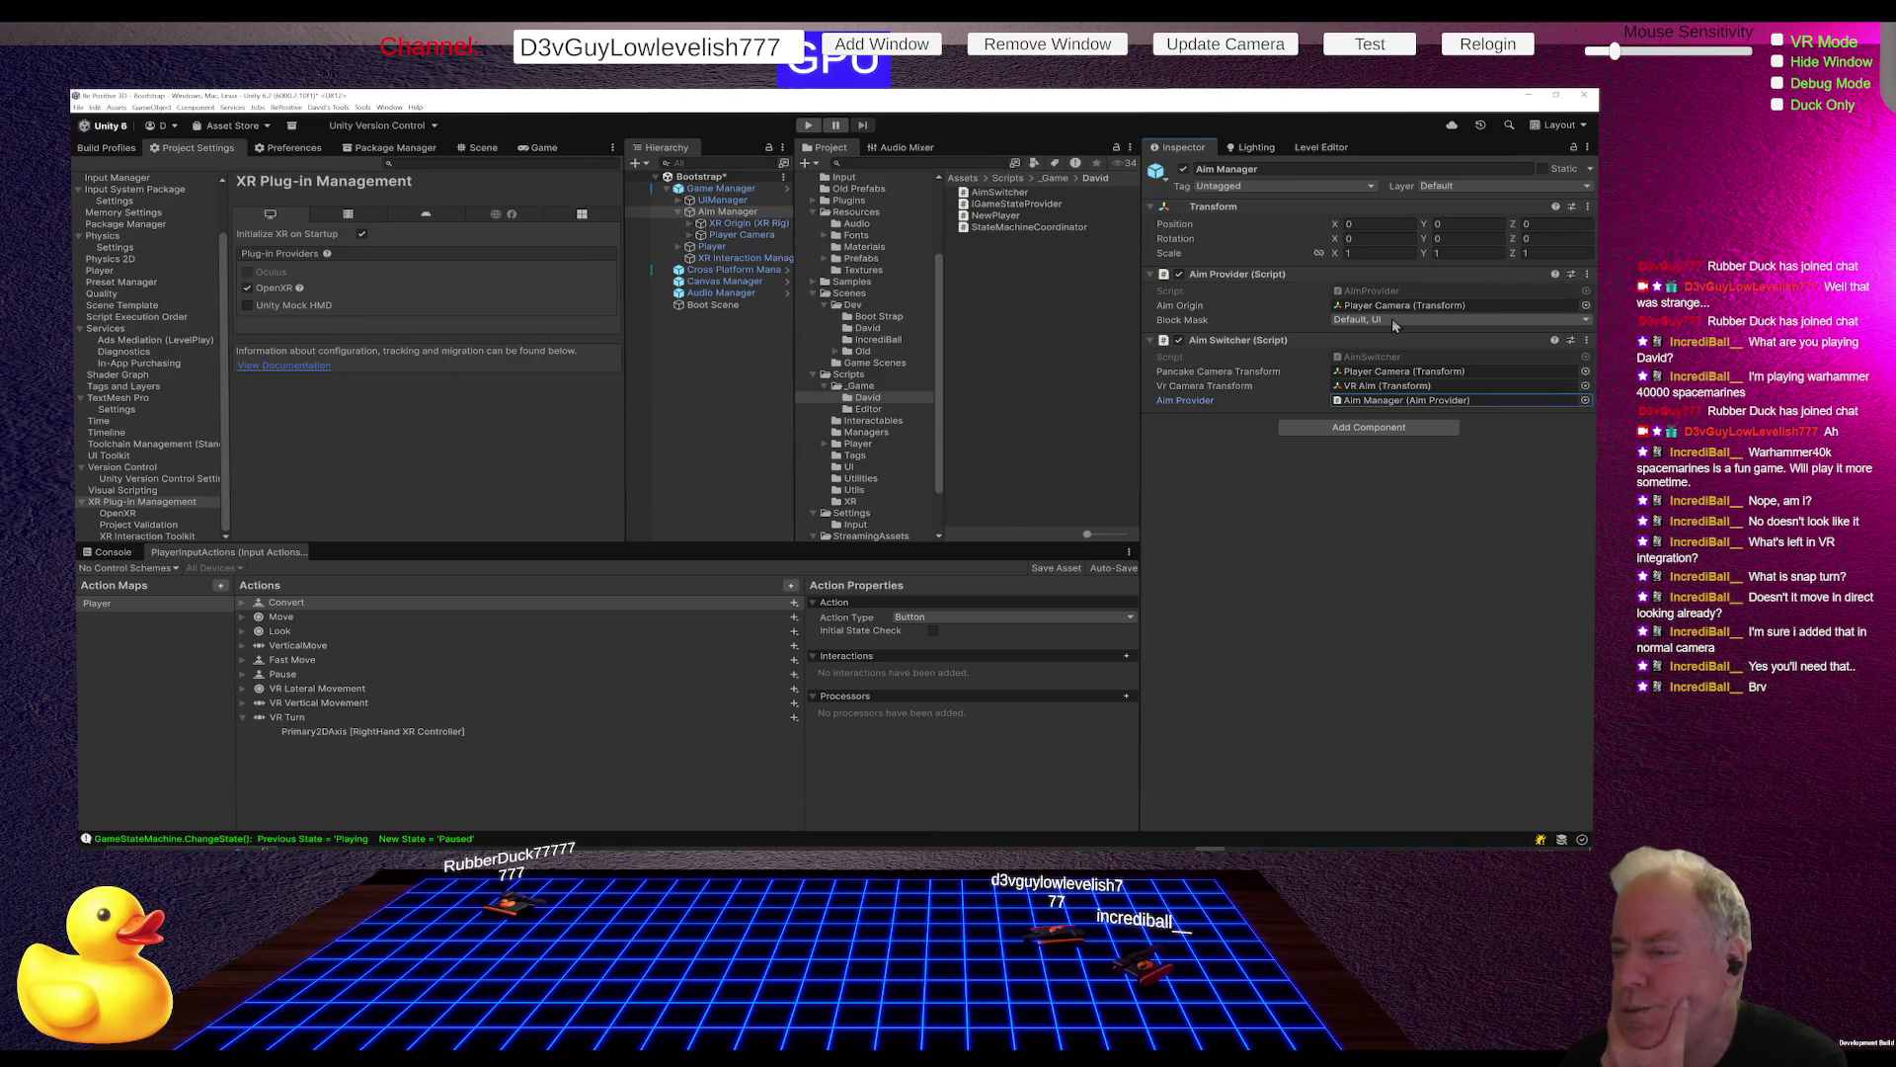
double_click(1375, 291)
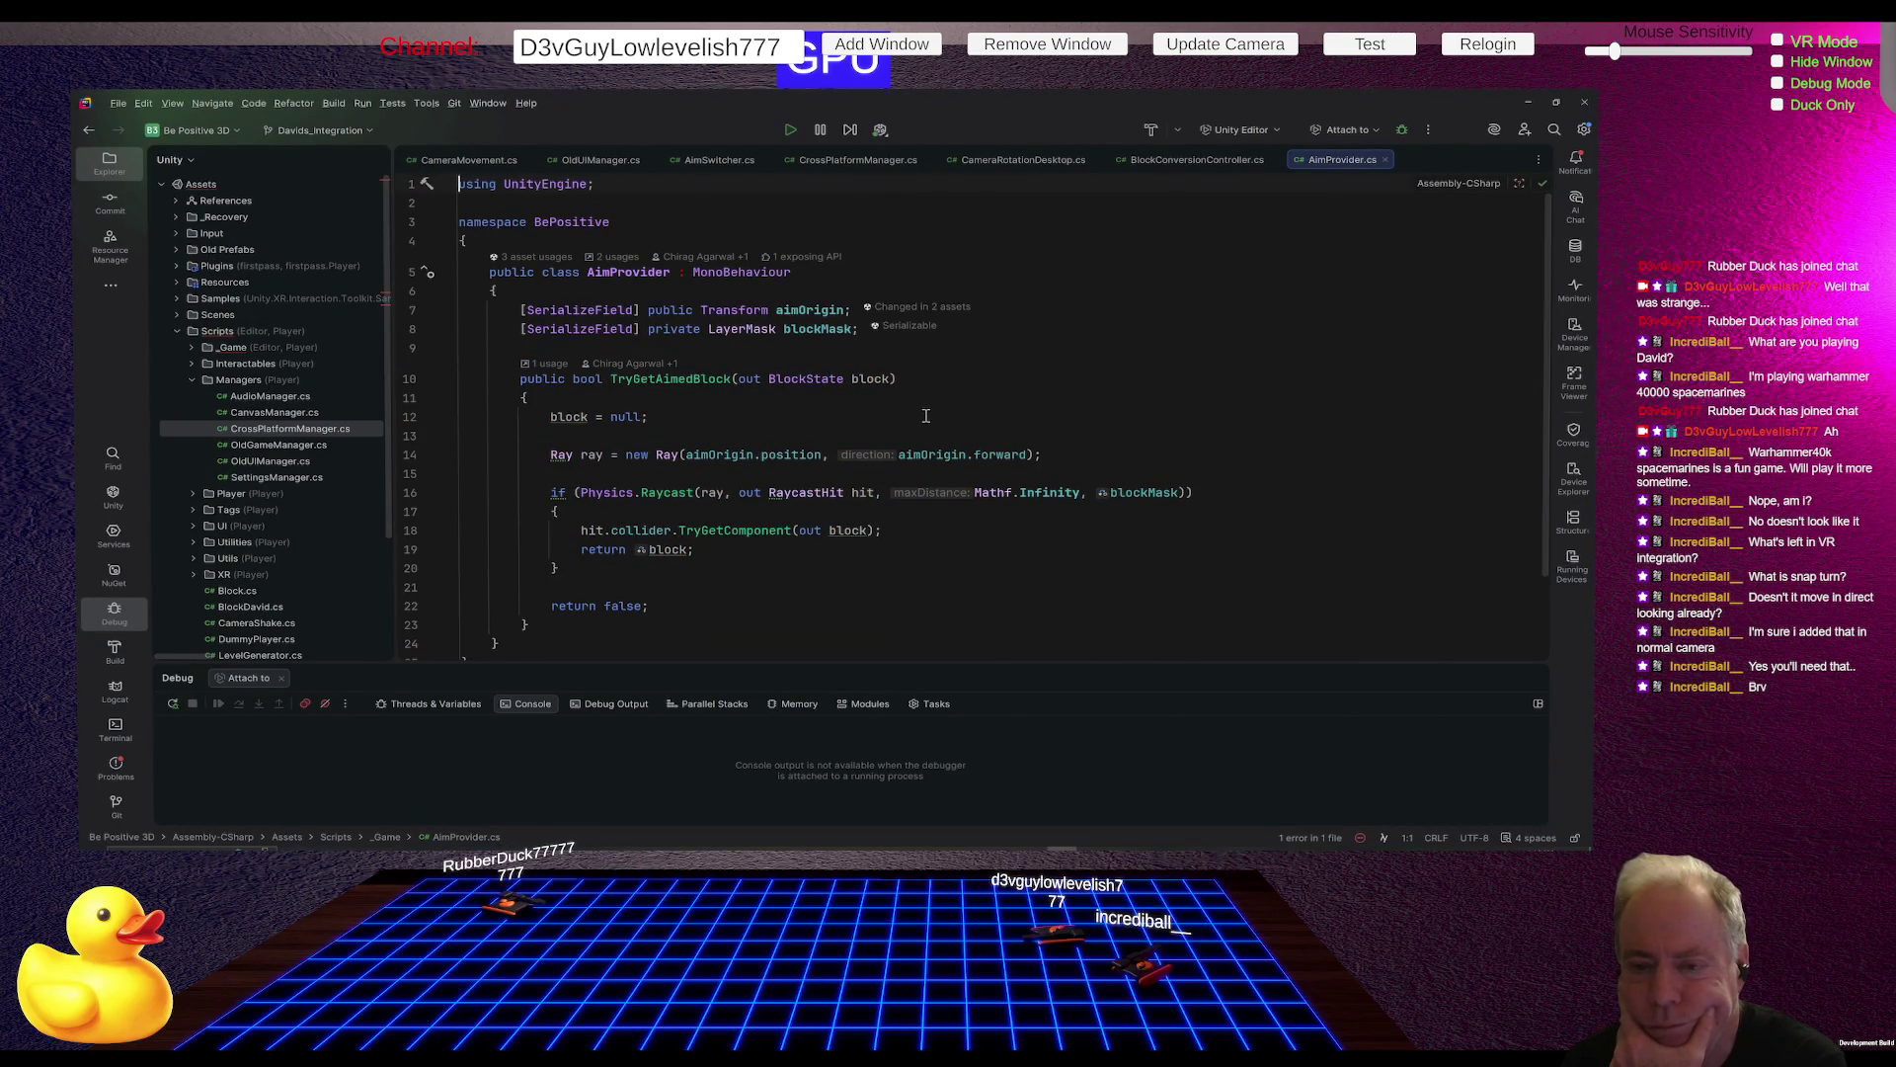
scroll(925, 416, "down", 2)
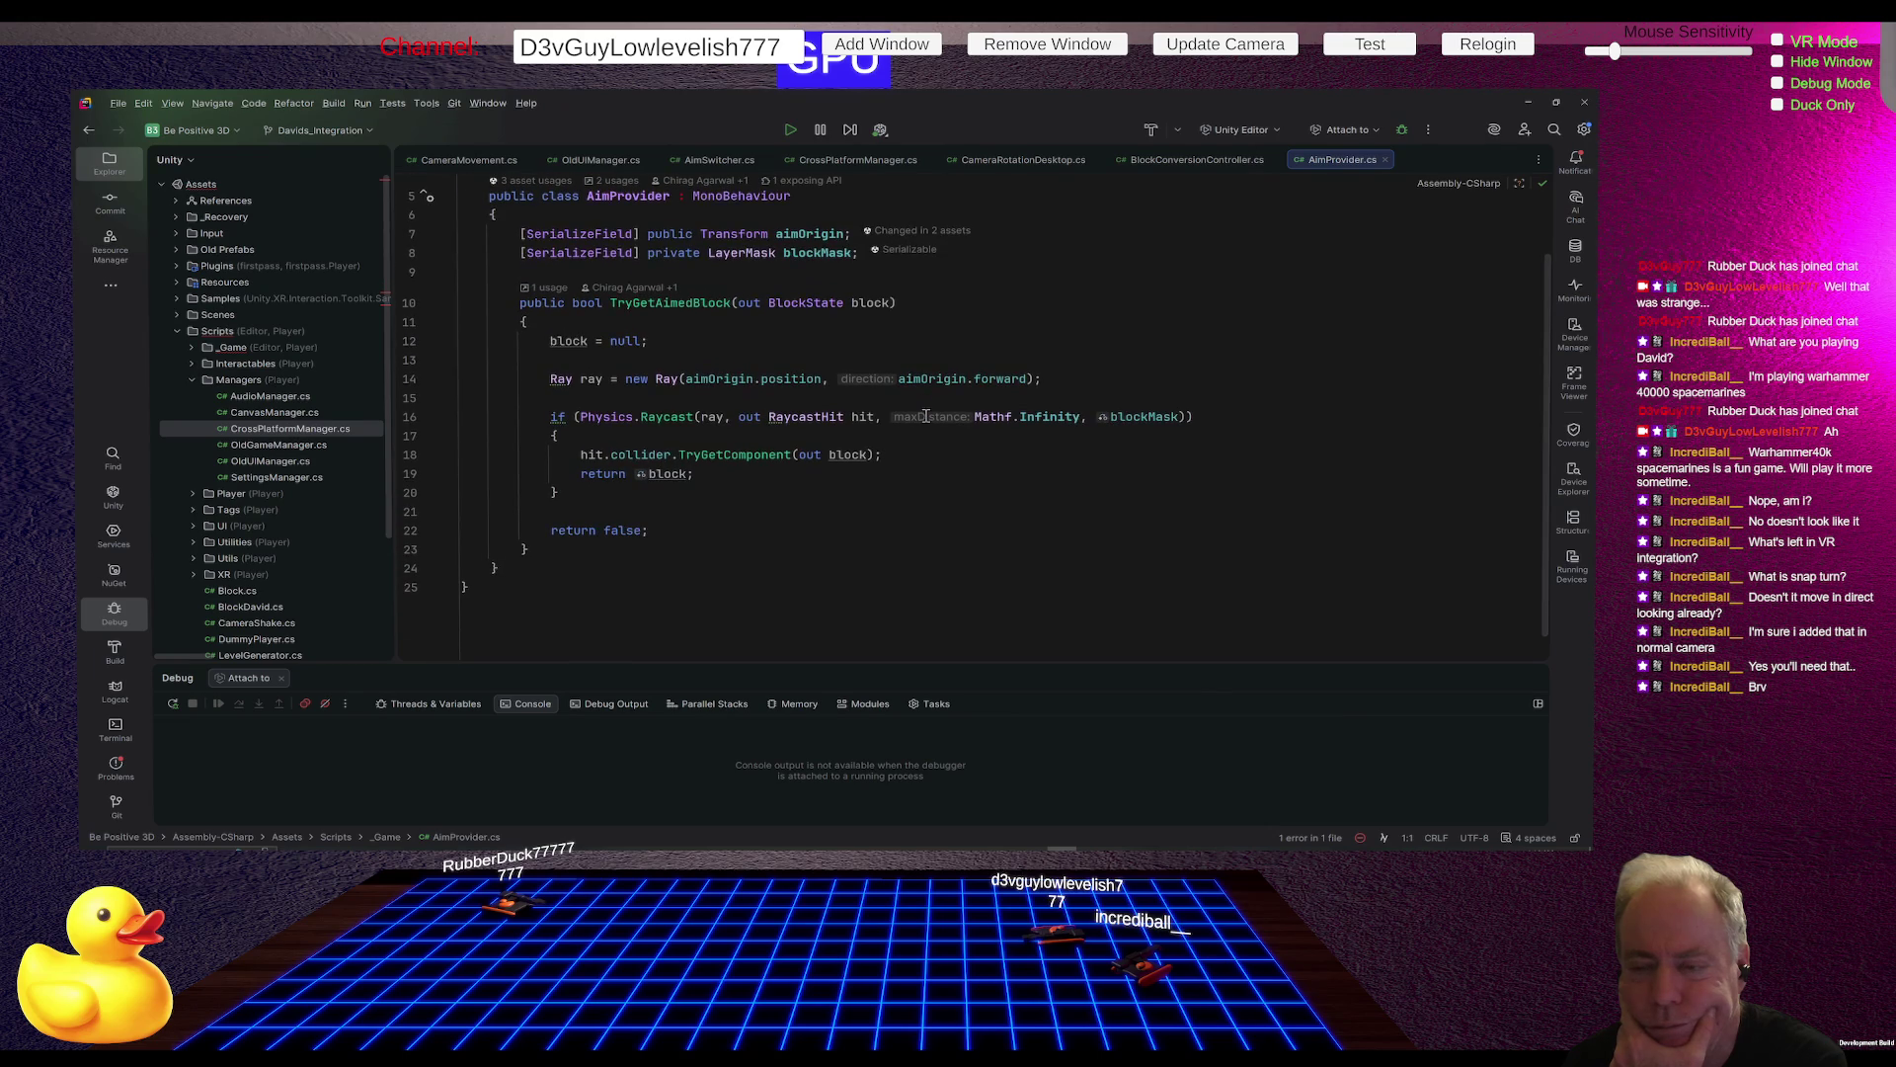
scroll(925, 415, "up", 2)
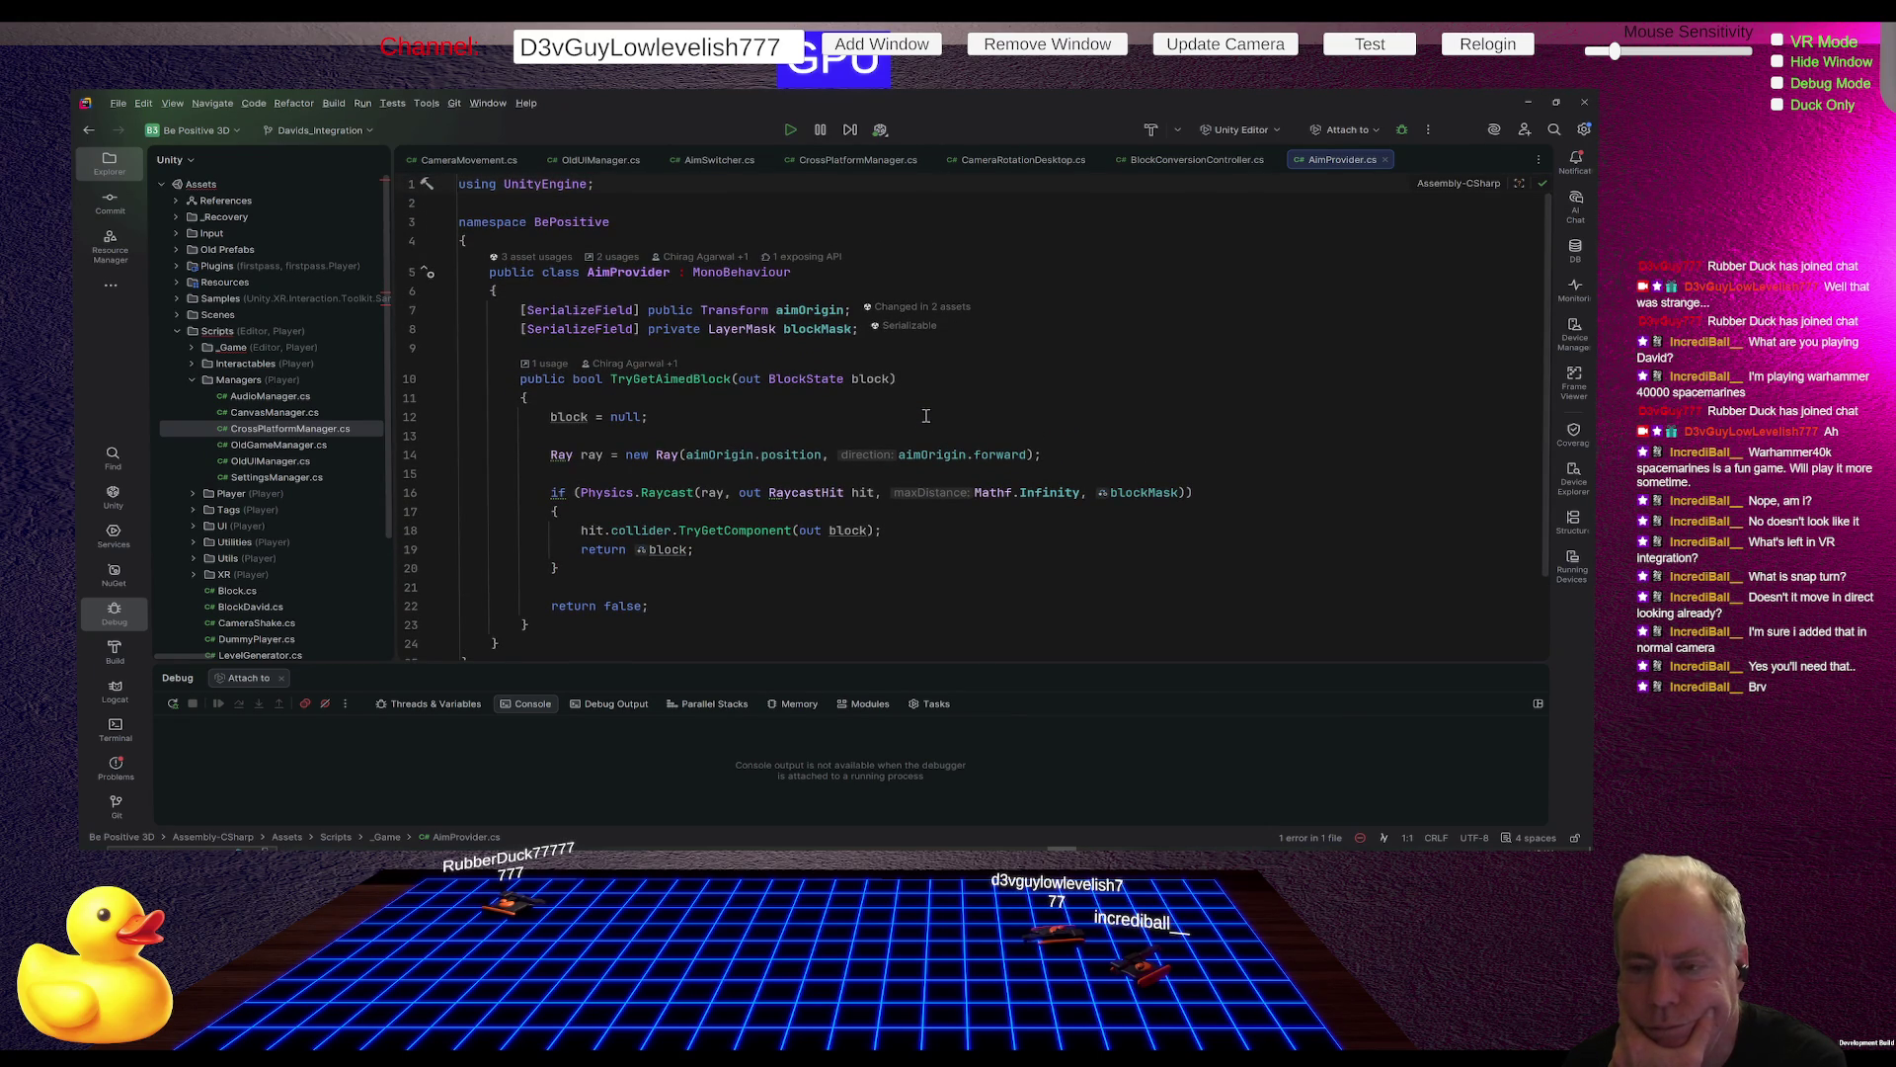
scroll(926, 416, "down", 2)
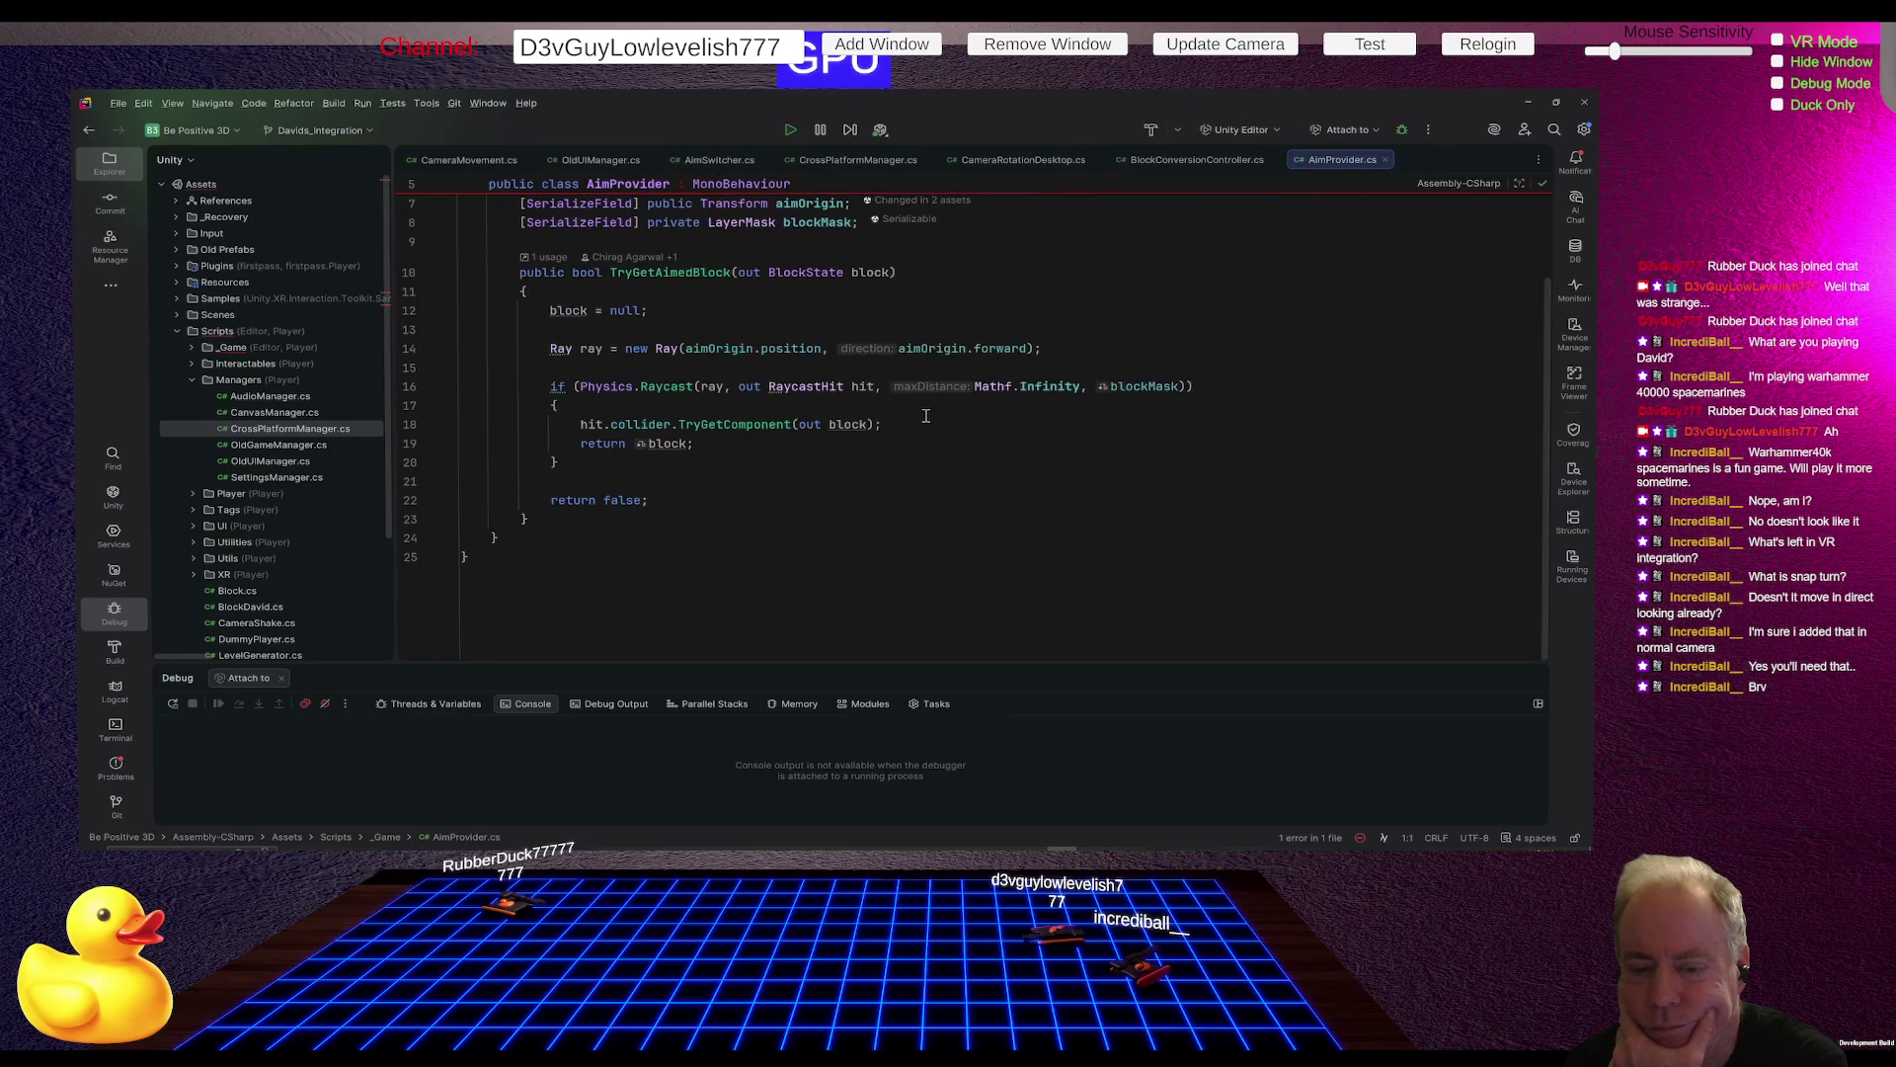
scroll(925, 415, "up", 2)
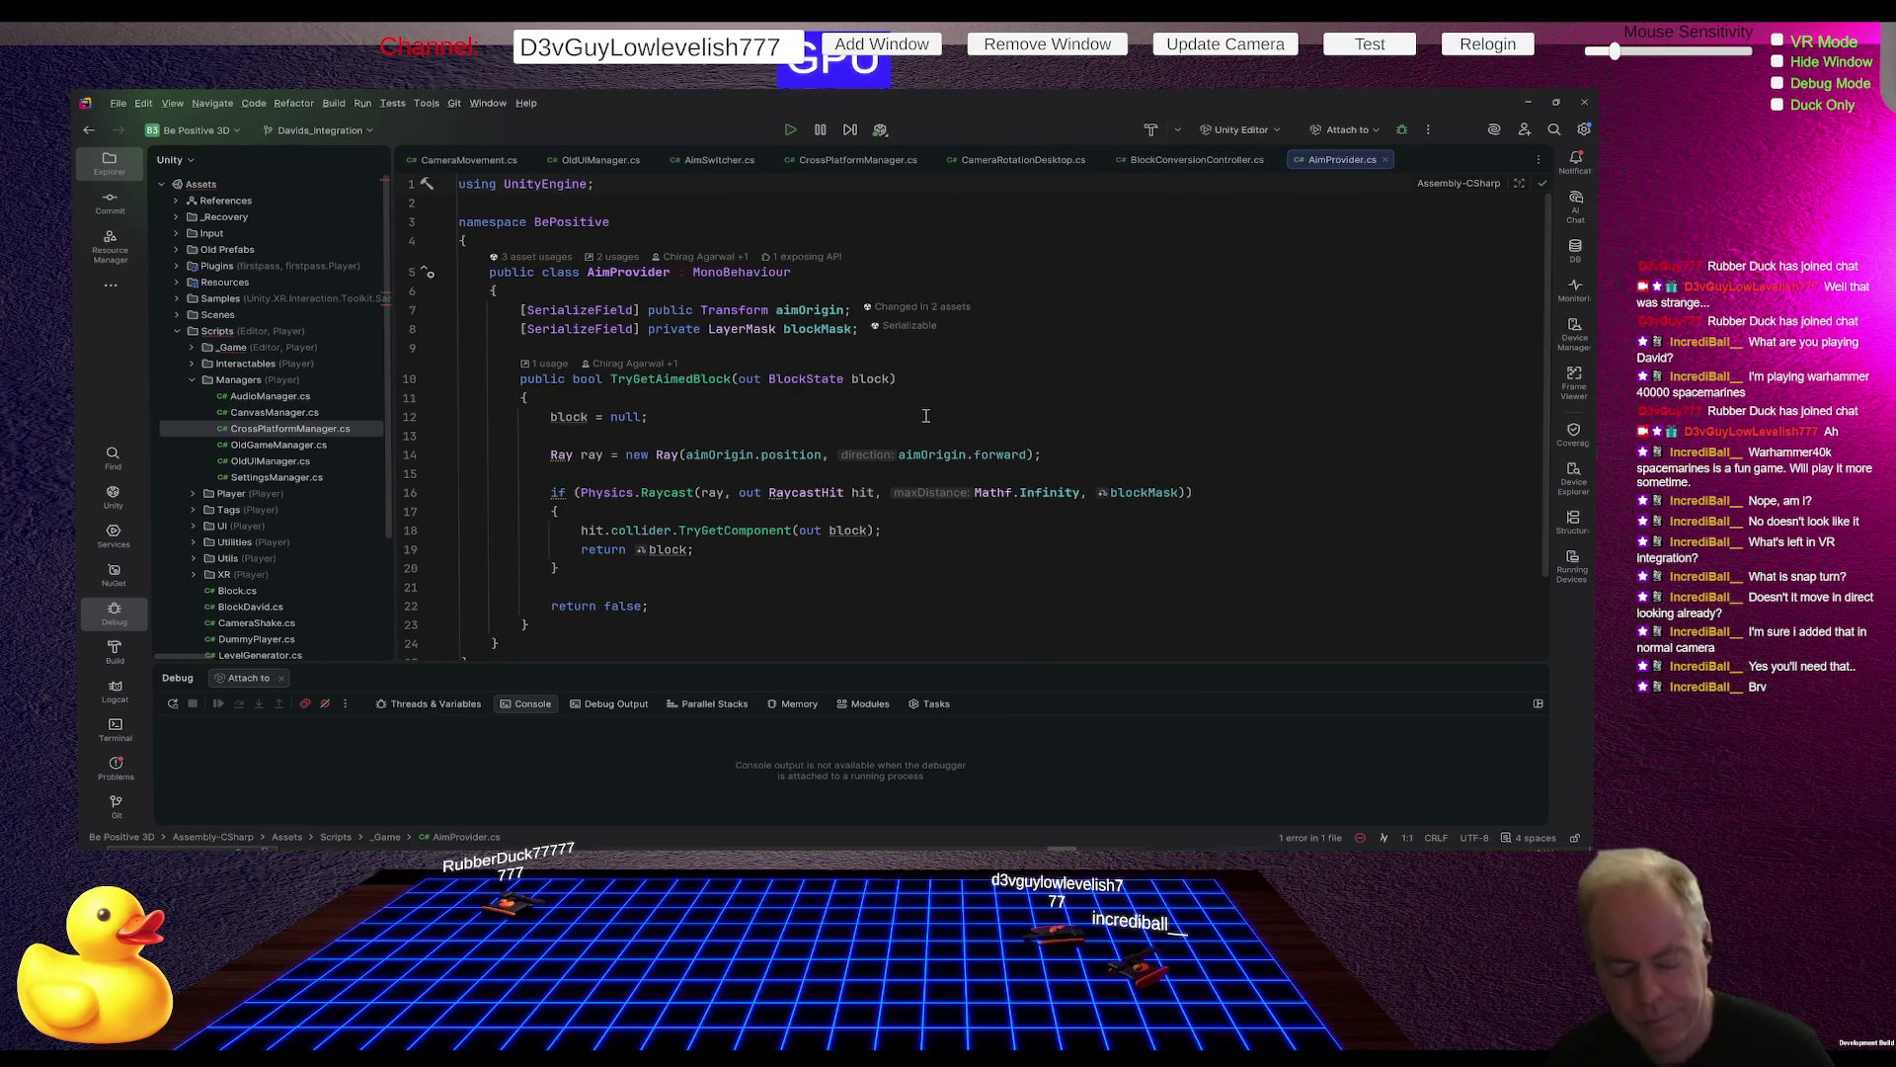
key("alt+Tab")
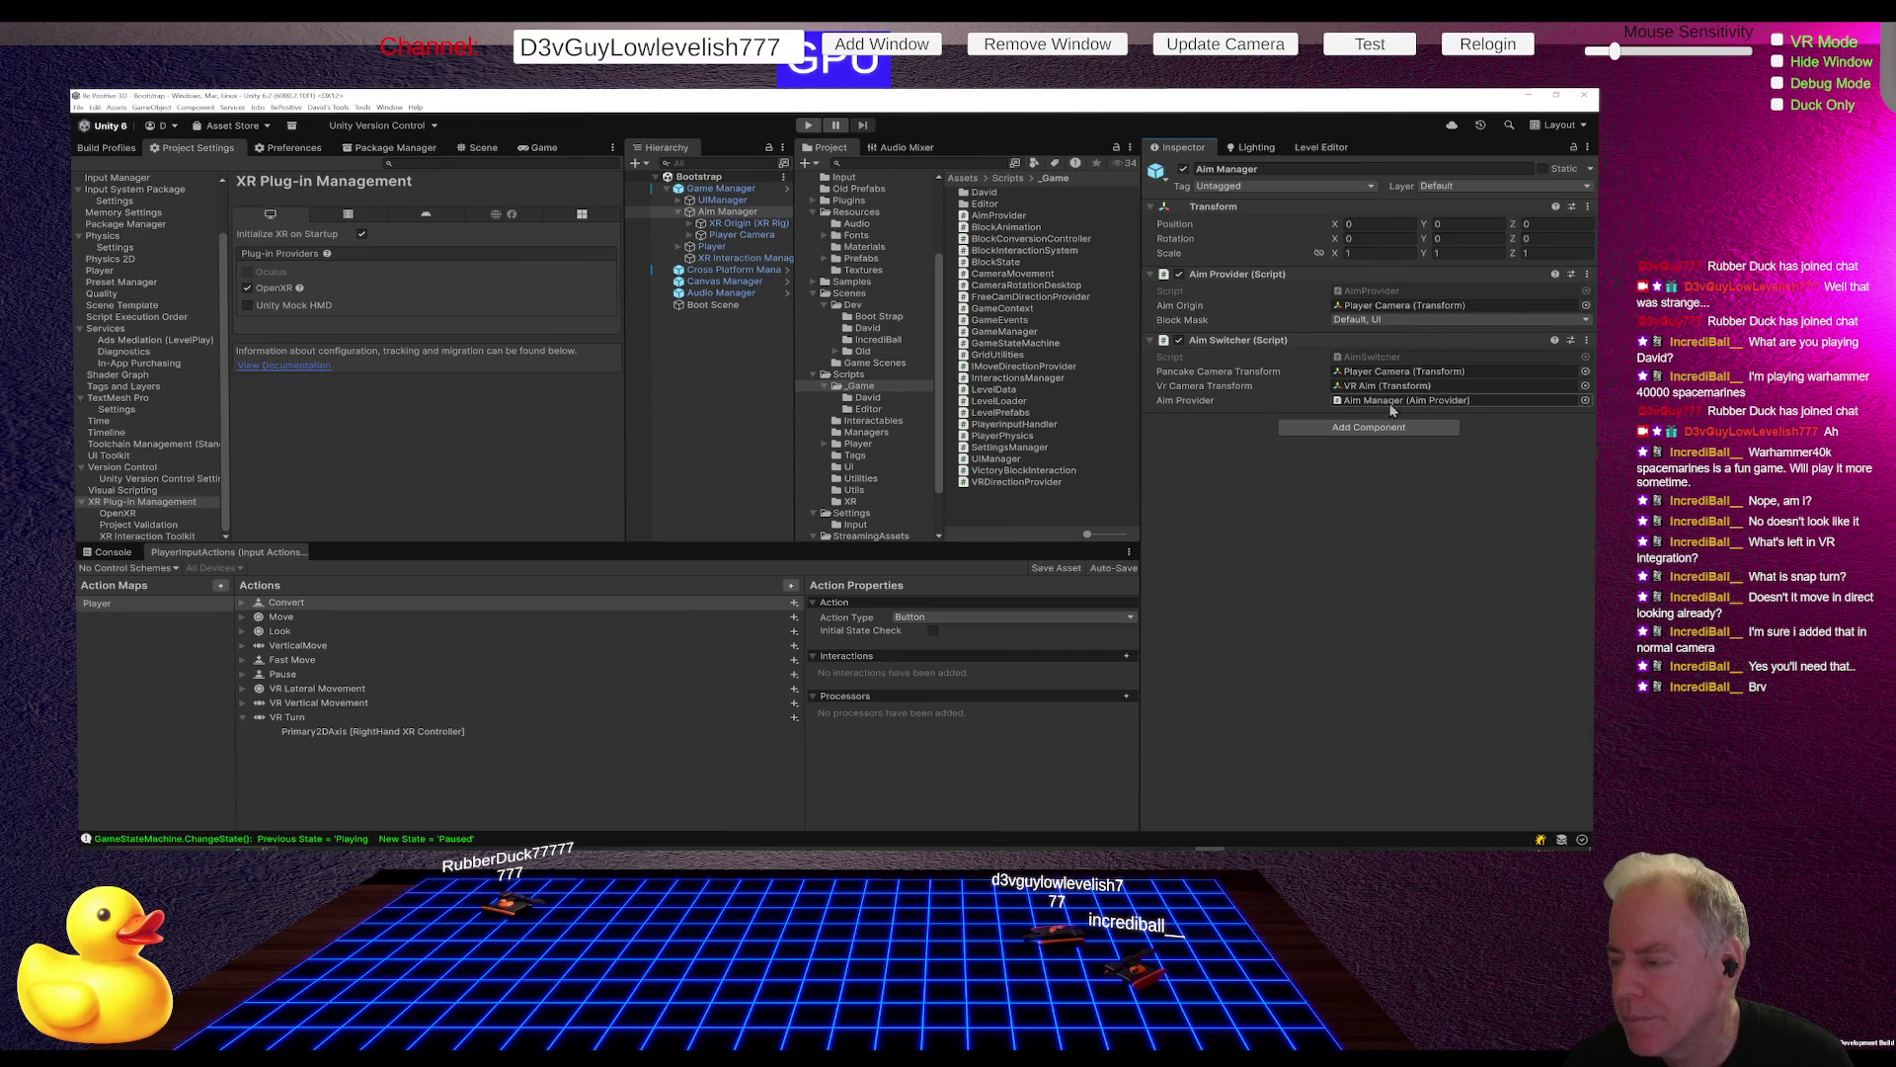
Step: Run the game, then check which object the Player's Direction Provider Behaviour references
key("ctrl+p")
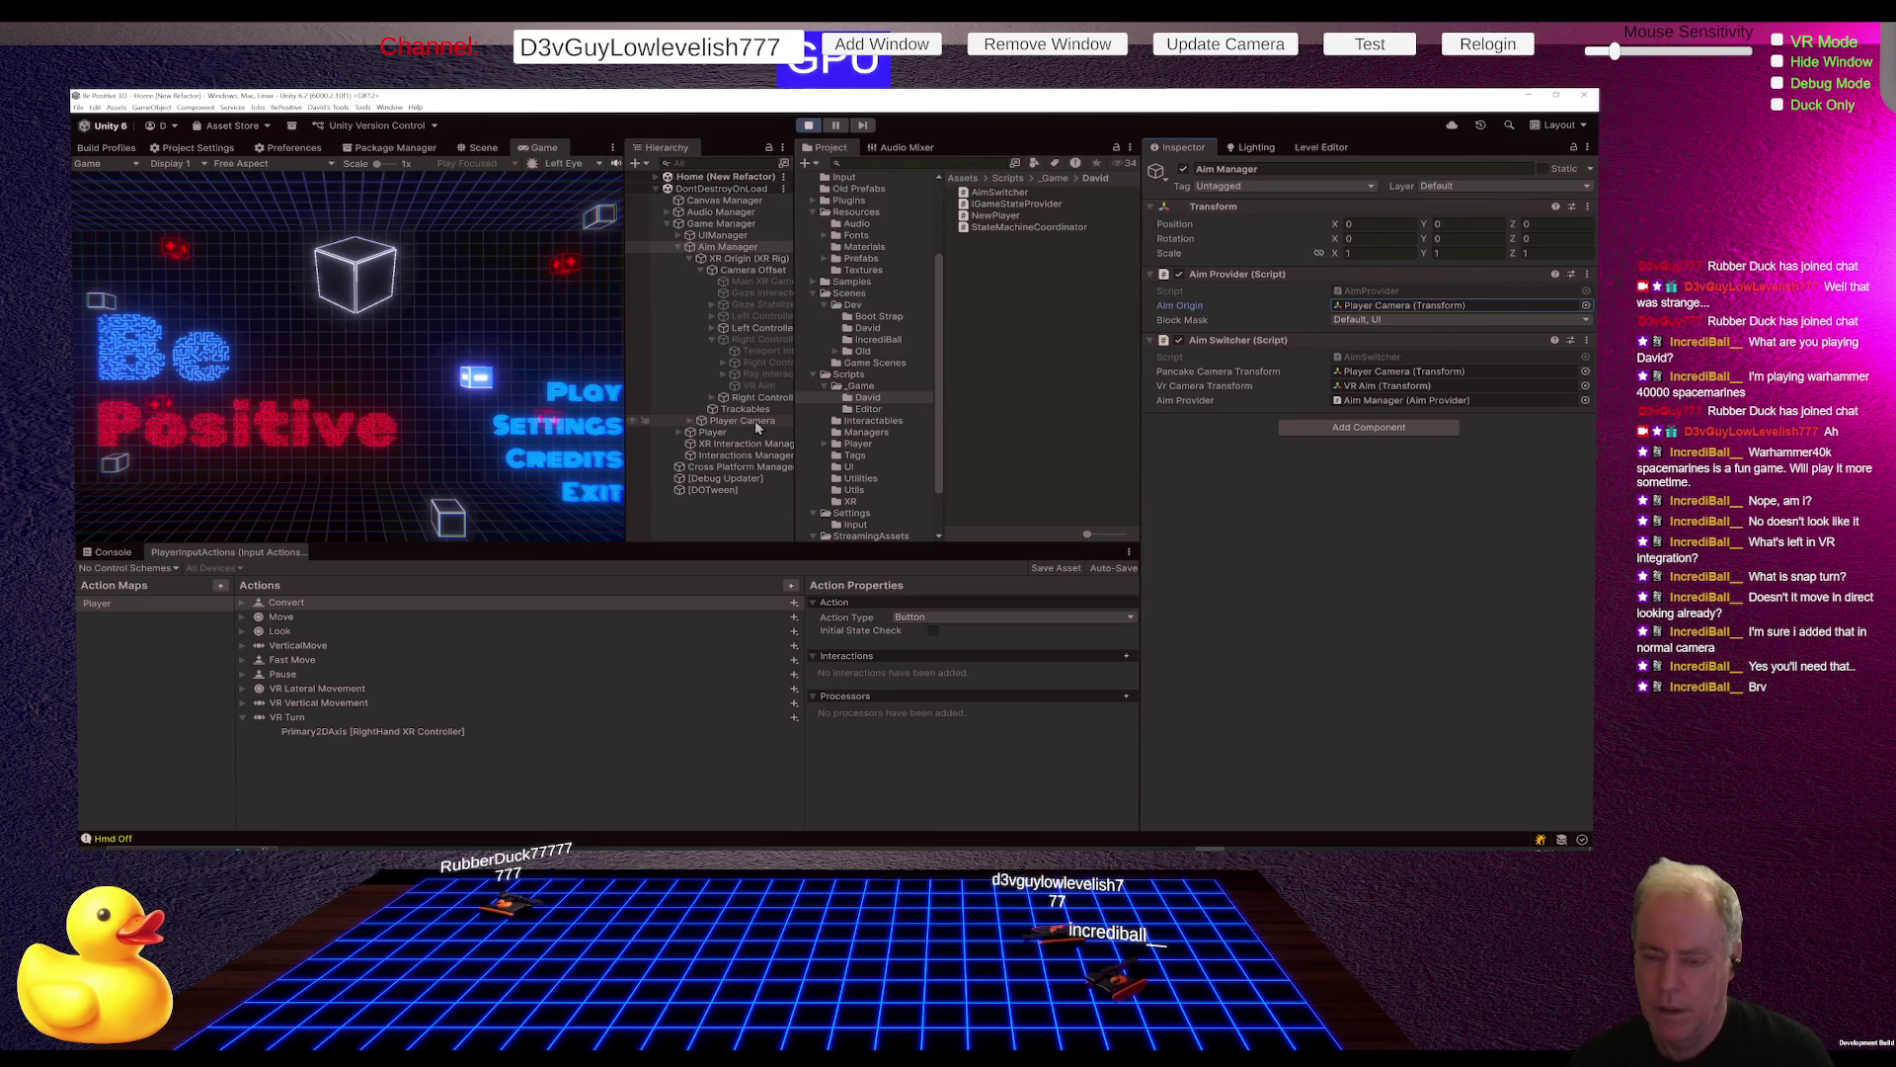
left_click(718, 434)
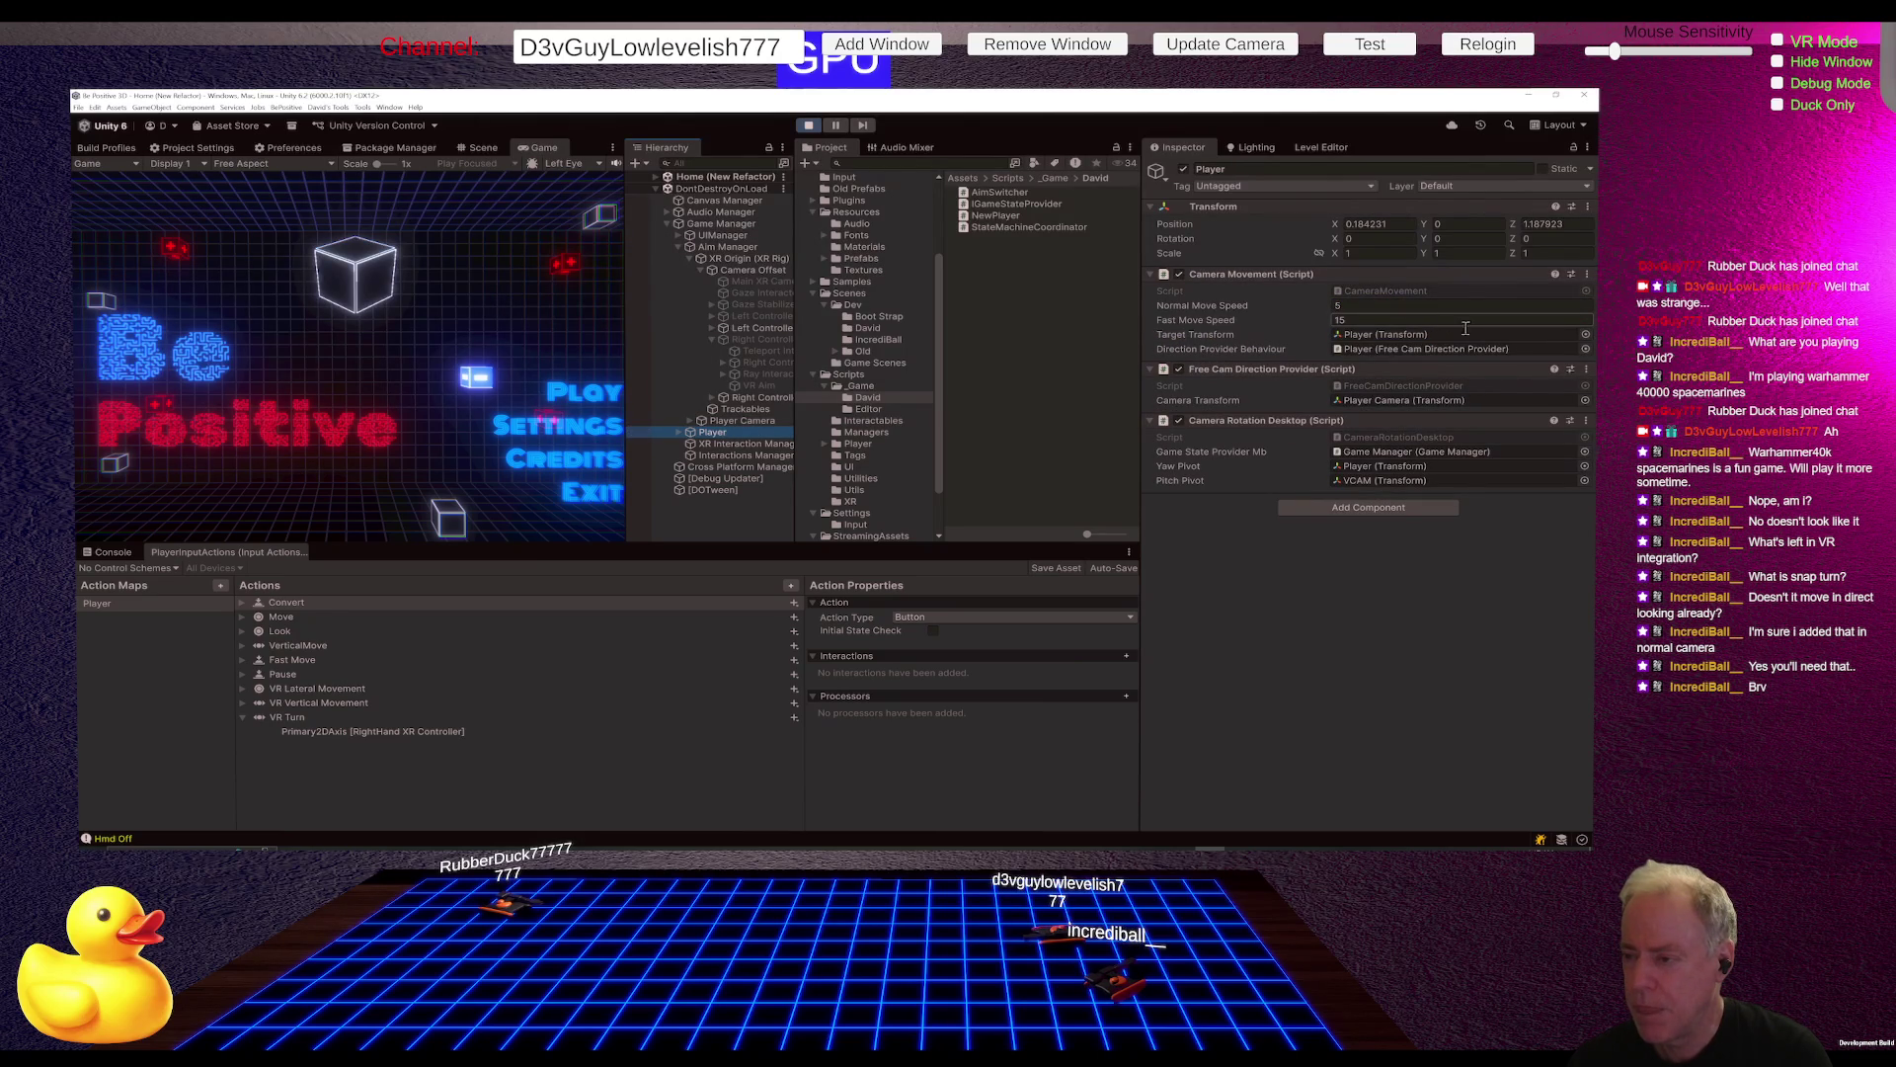
left_click(1225, 350)
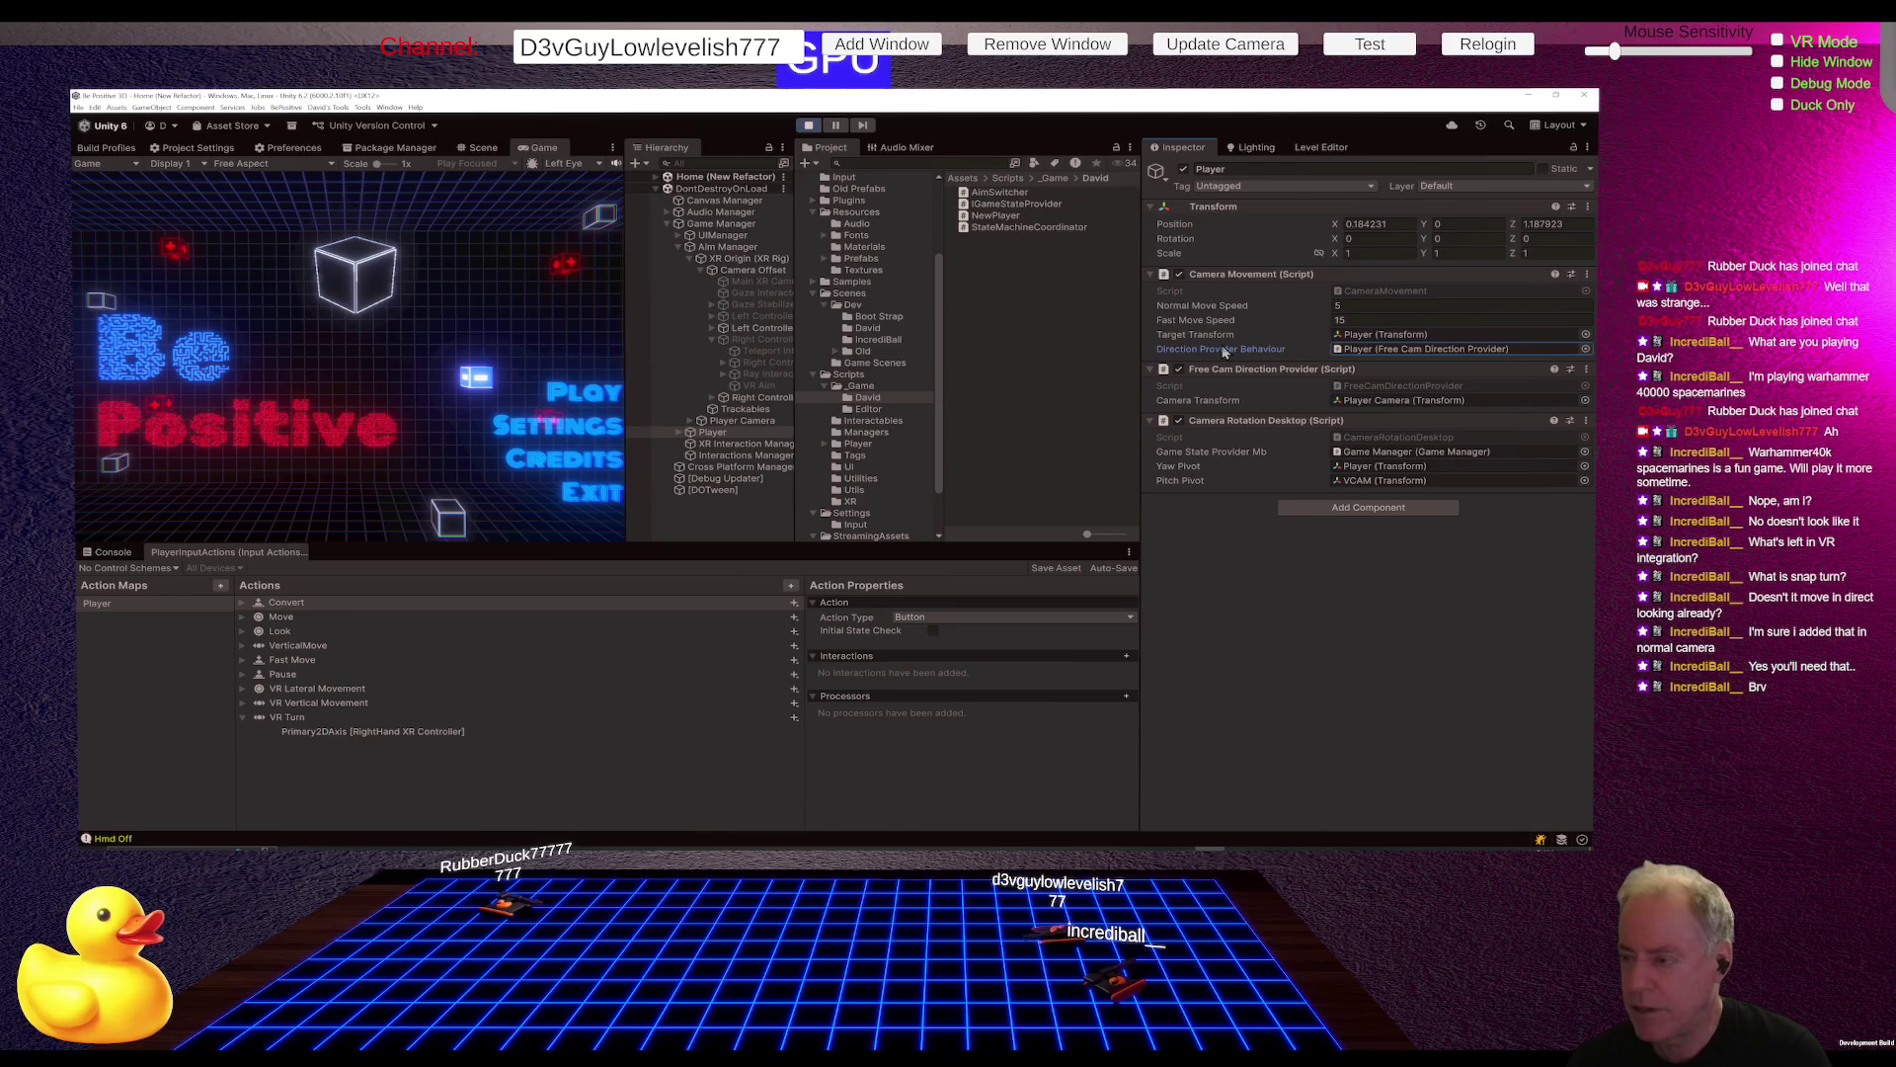
left_click(1397, 348)
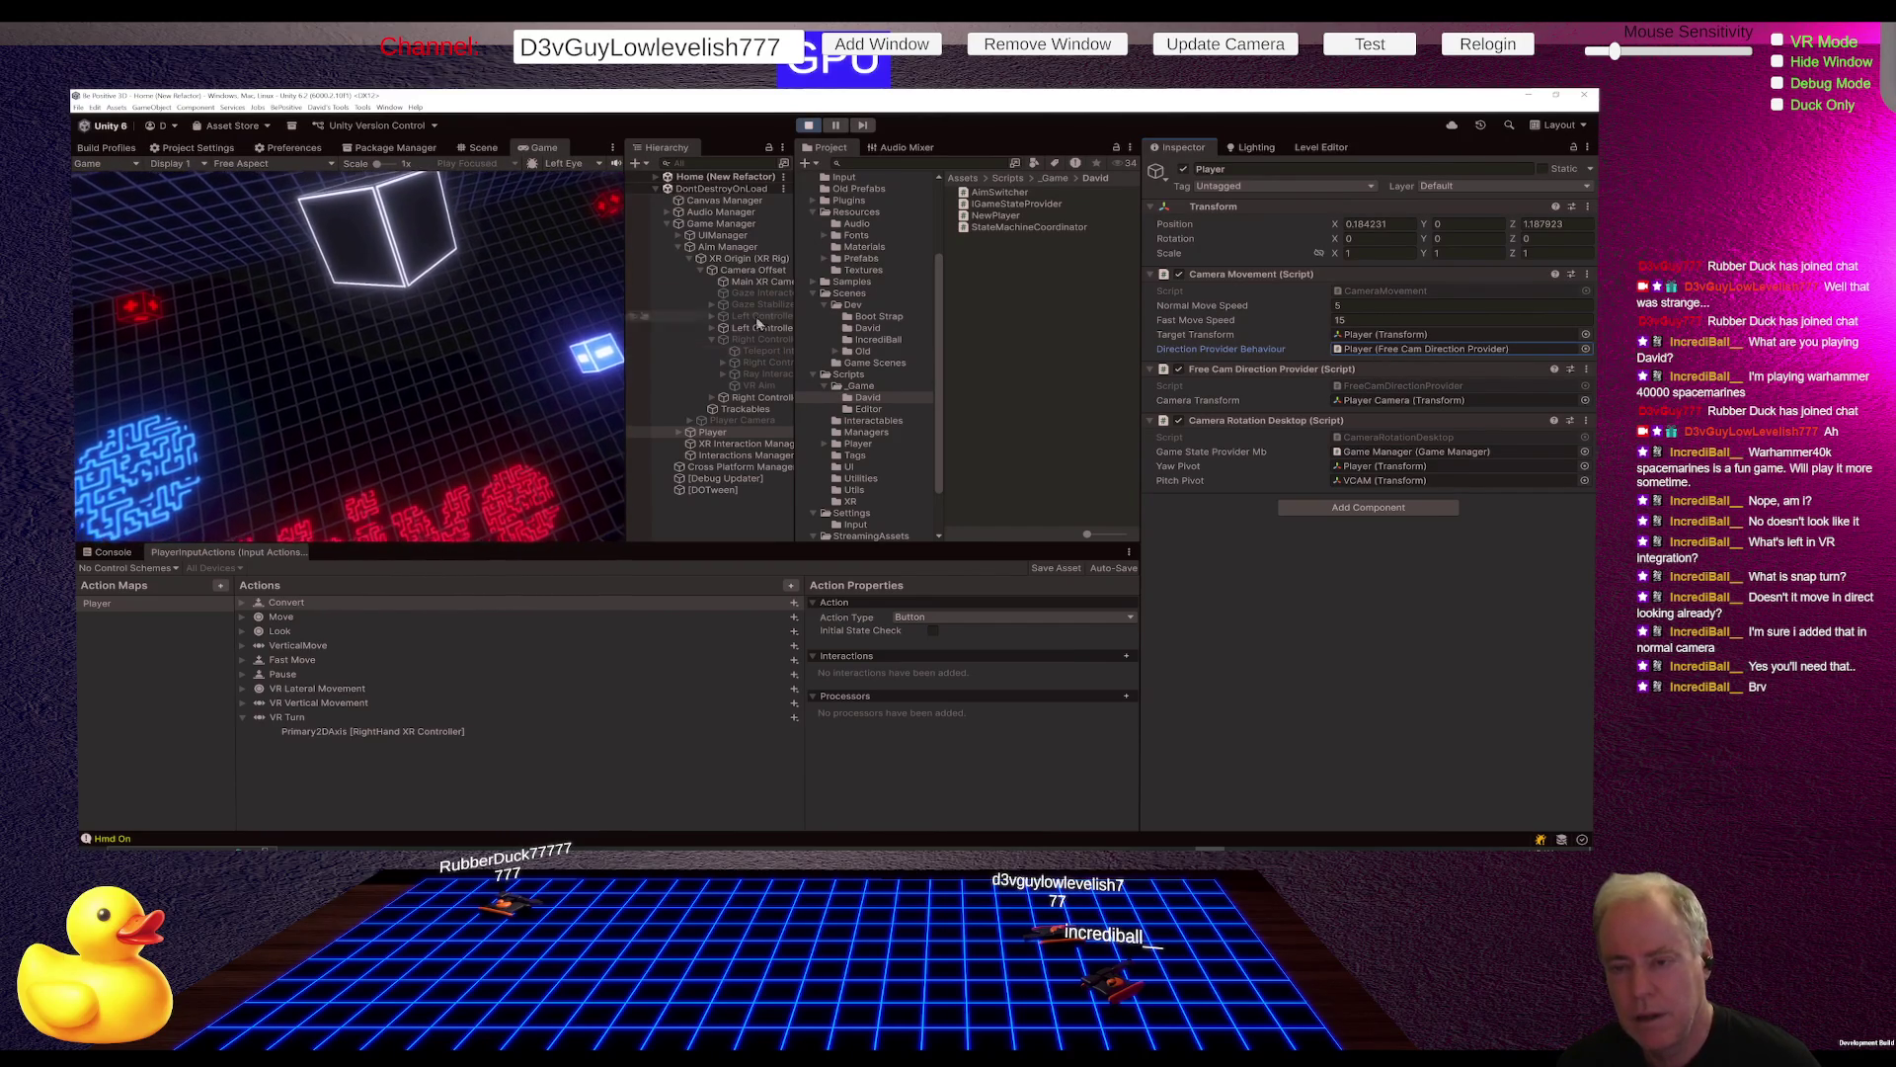
Step: Drag Main XR Camera onto the Player's provider, then check its Direction Provider and Camera Transform references
left_click(757, 284)
mouse_move(758, 286)
left_mouse_down()
mouse_move(1212, 418)
mouse_move(1372, 406)
left_mouse_up()
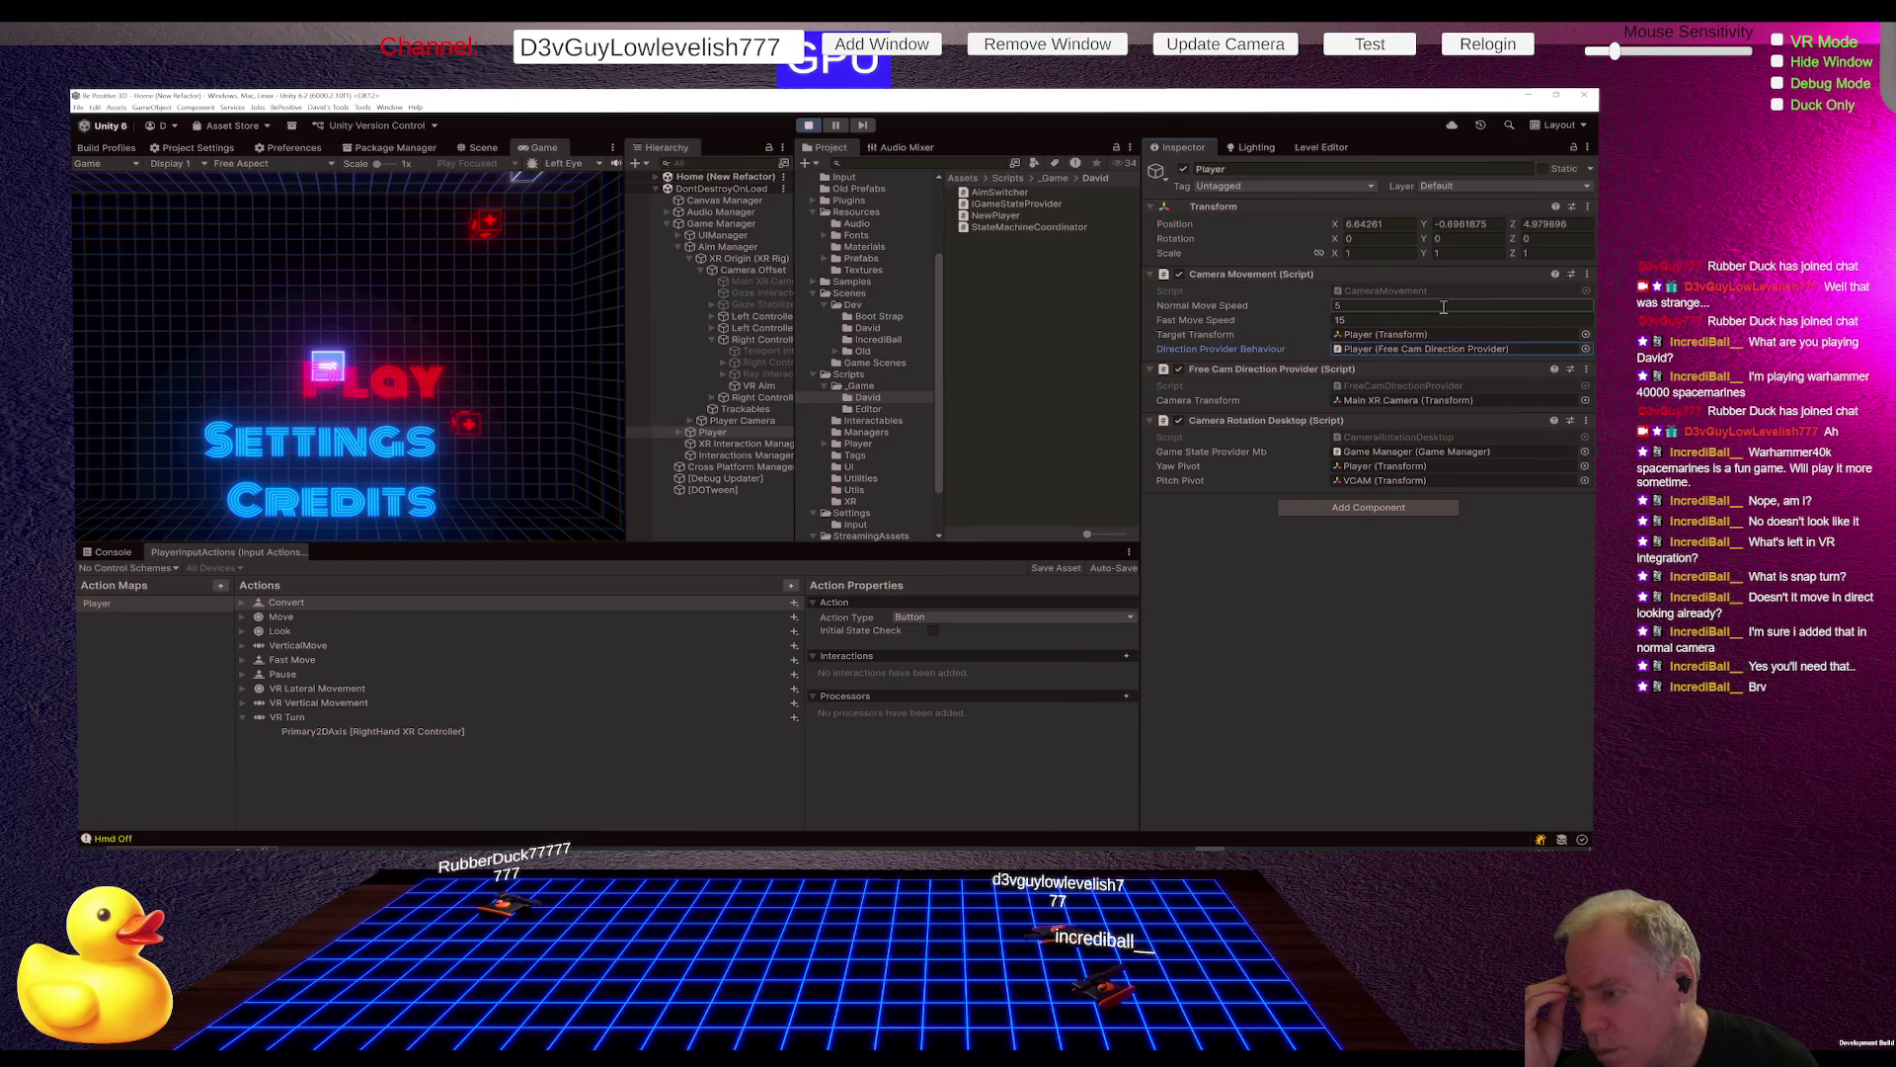
left_click(1424, 353)
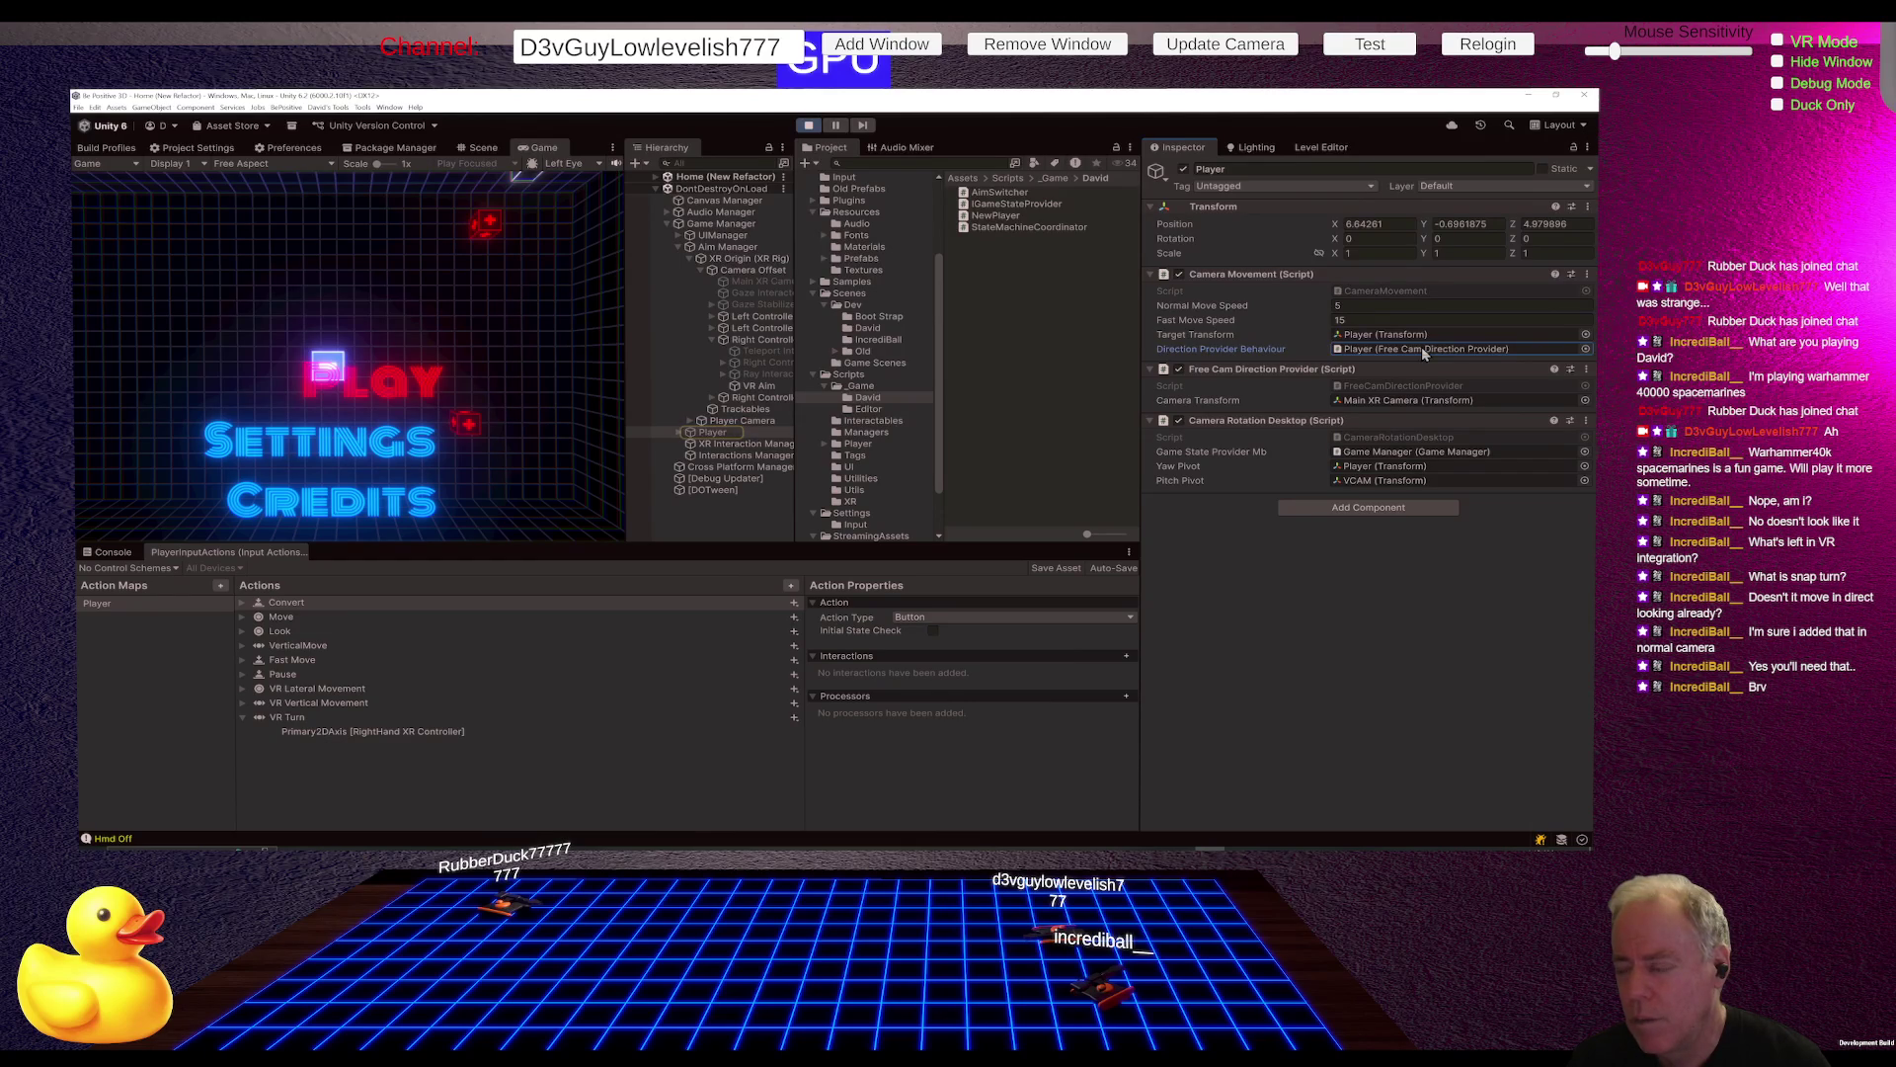
left_click(1389, 402)
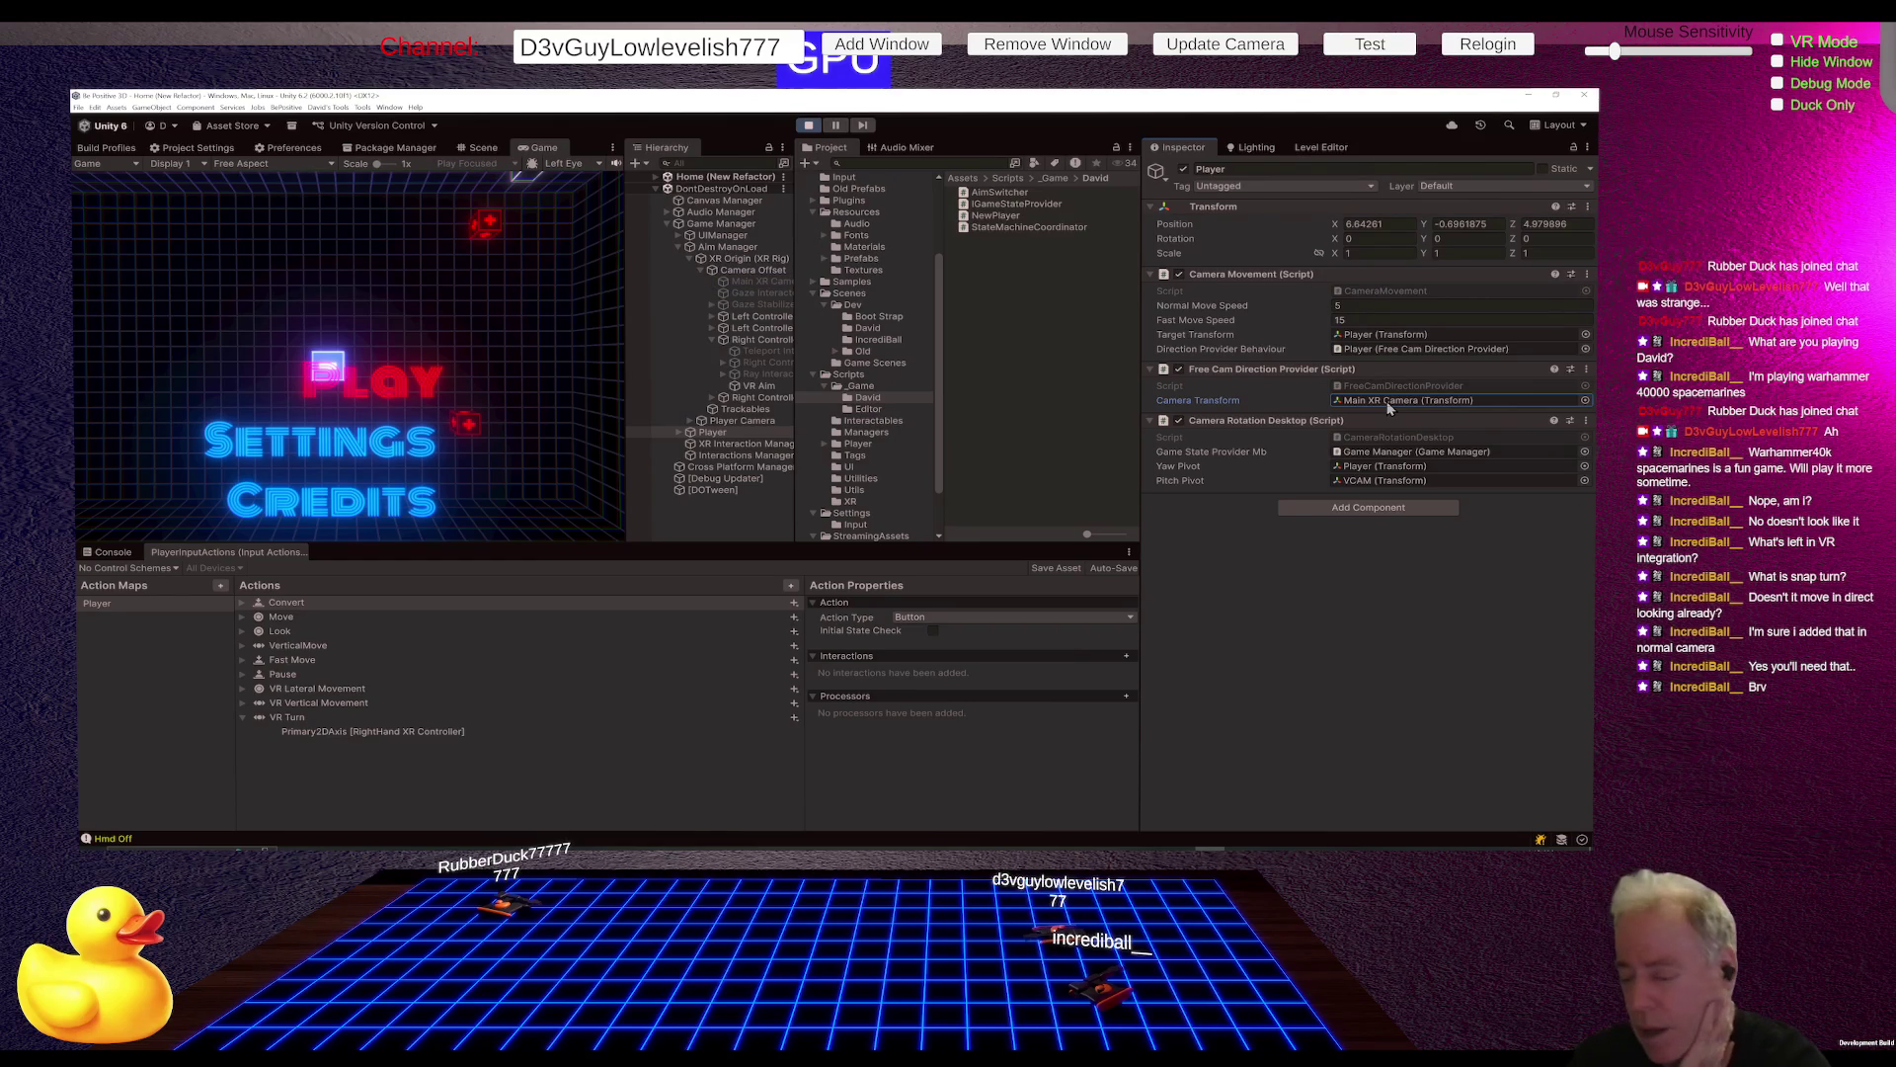
Step: Add a new FreeCamDirectionManager script to Player, saved in Assets/Scripts/_Game, and open it in Rider
left_click(1380, 513)
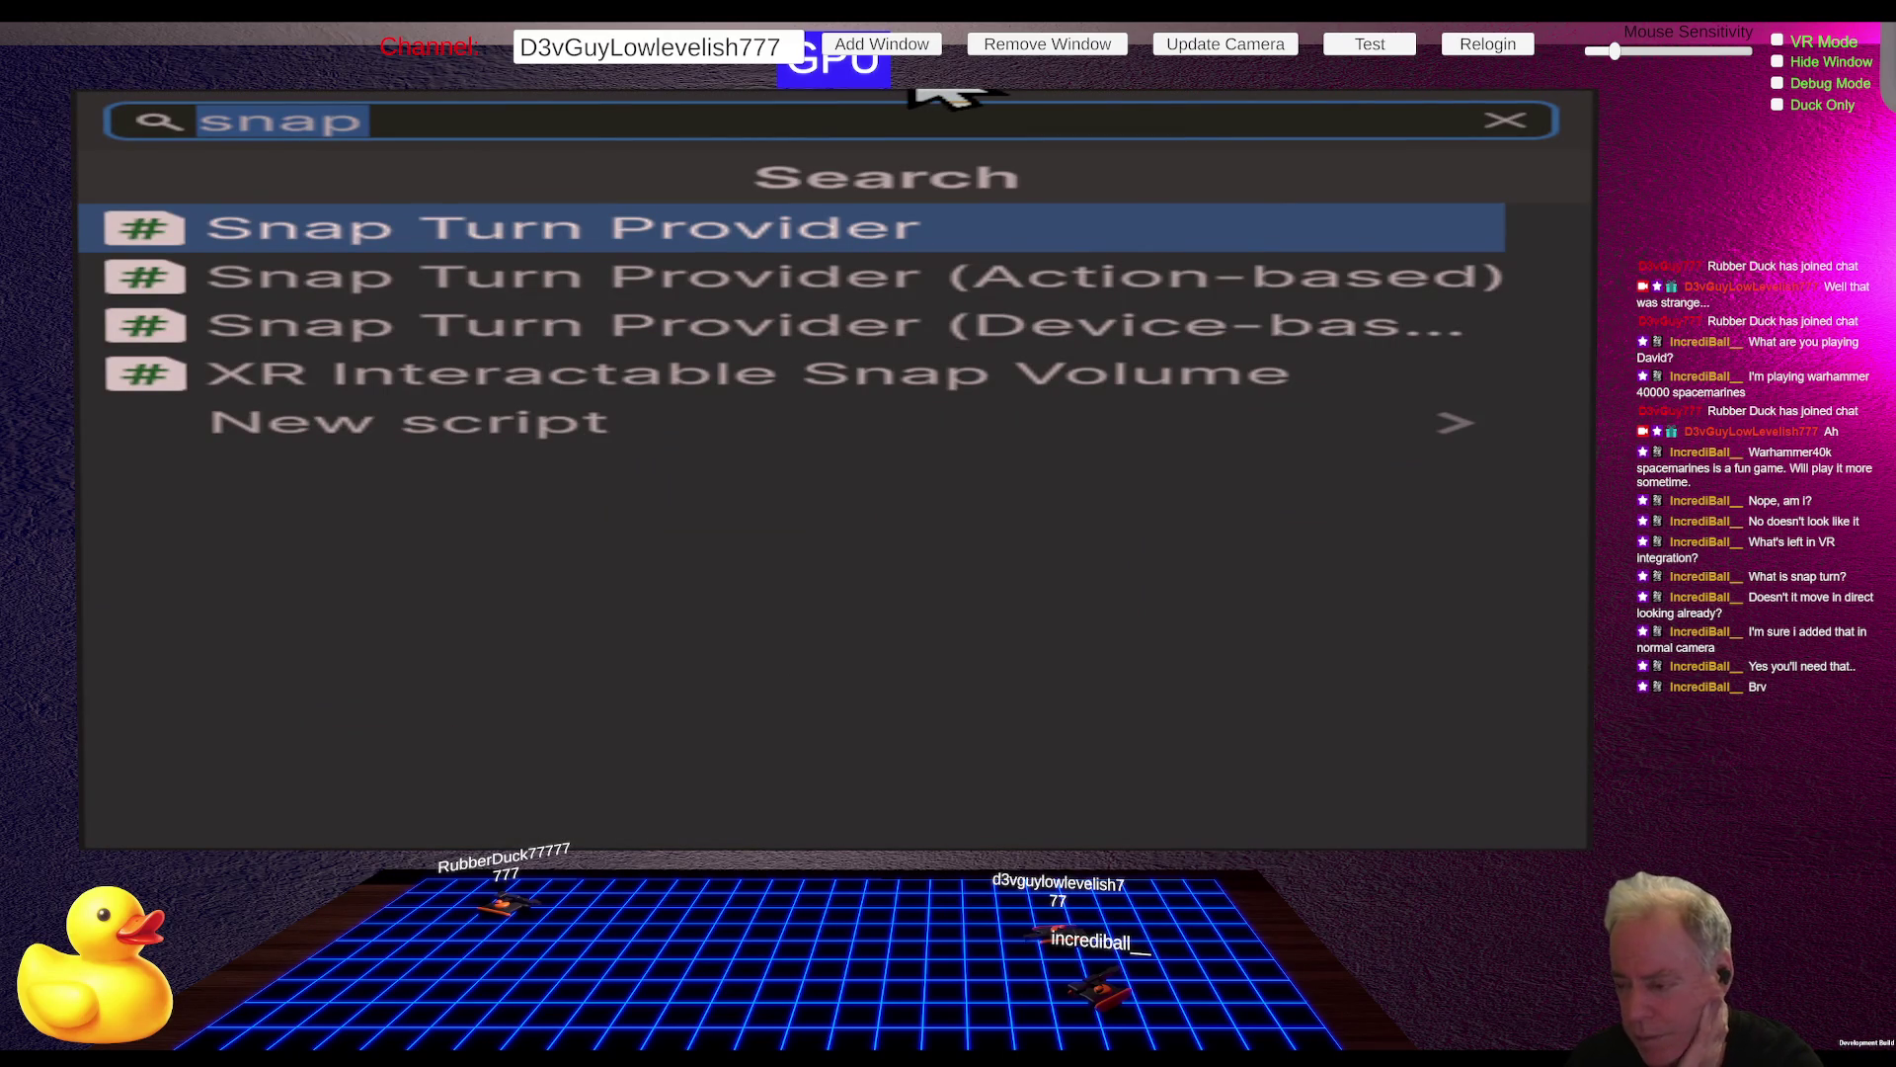
type("FreeCam")
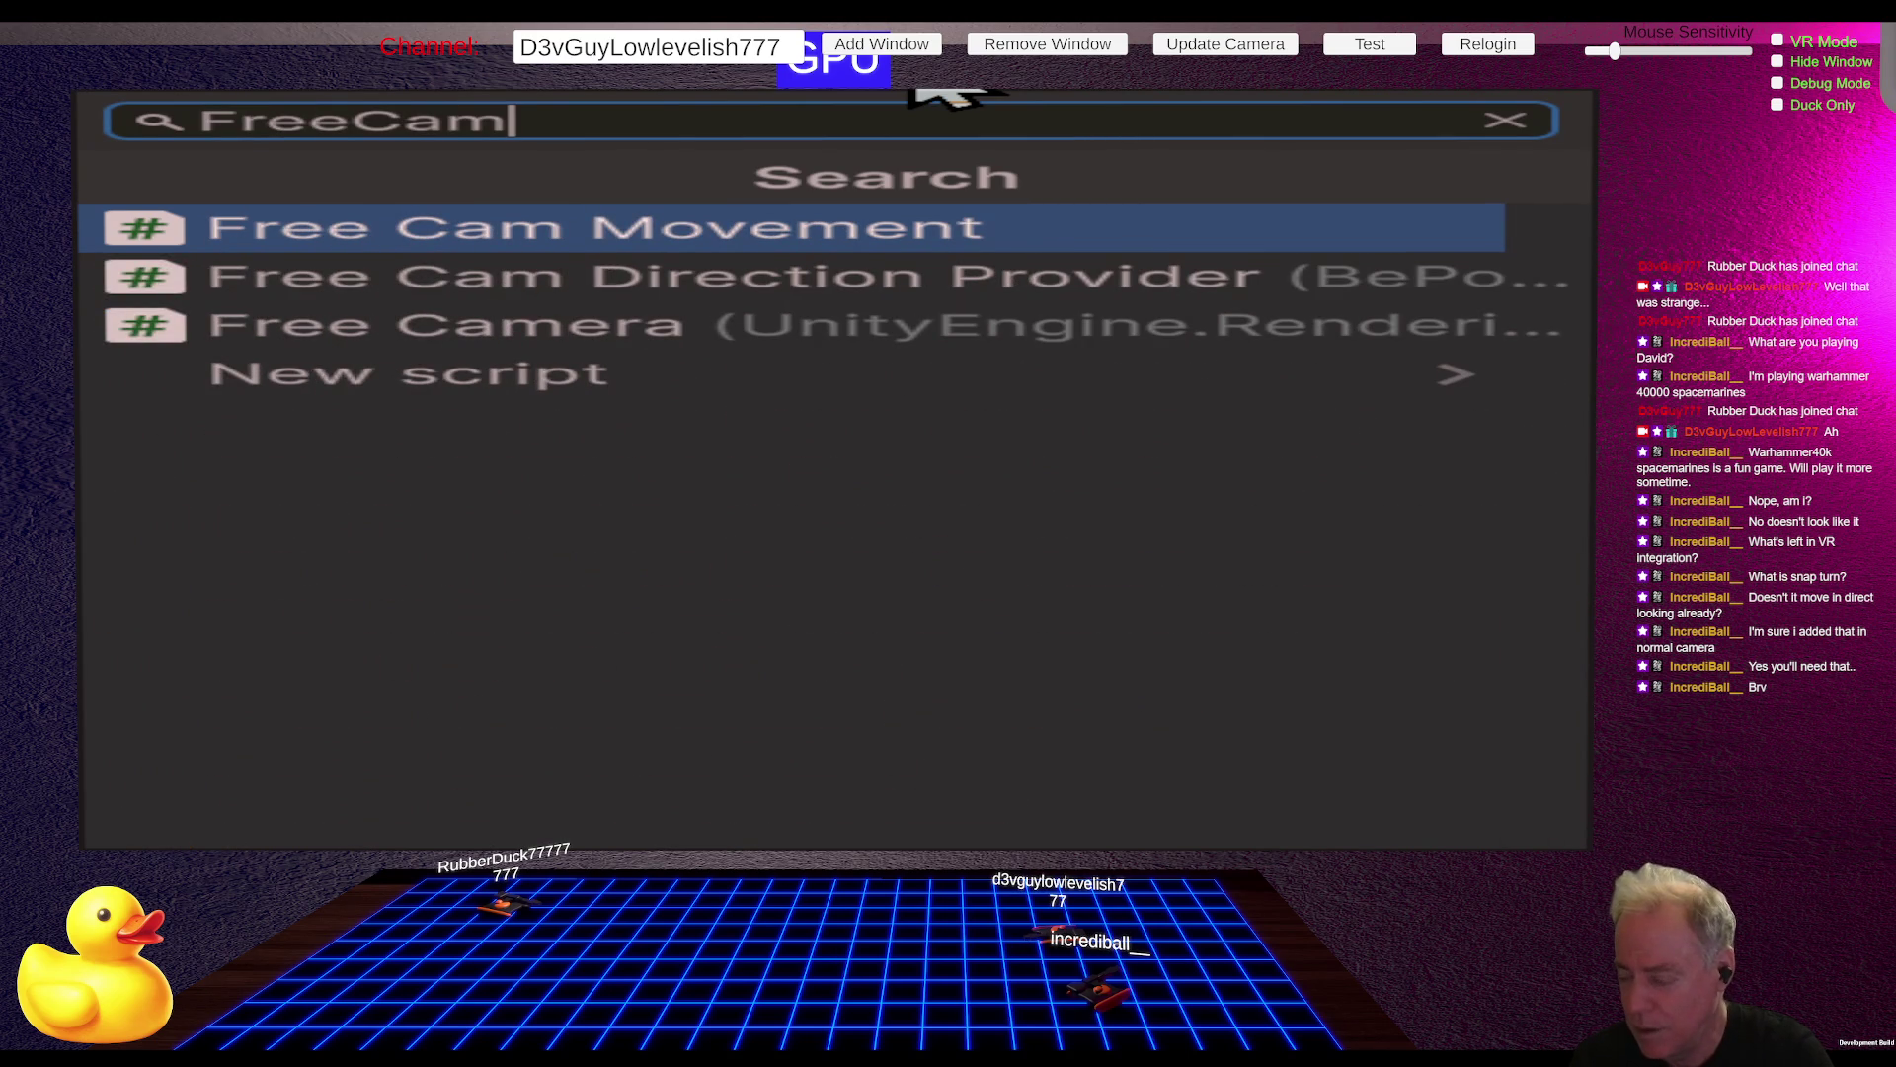
type("Direction")
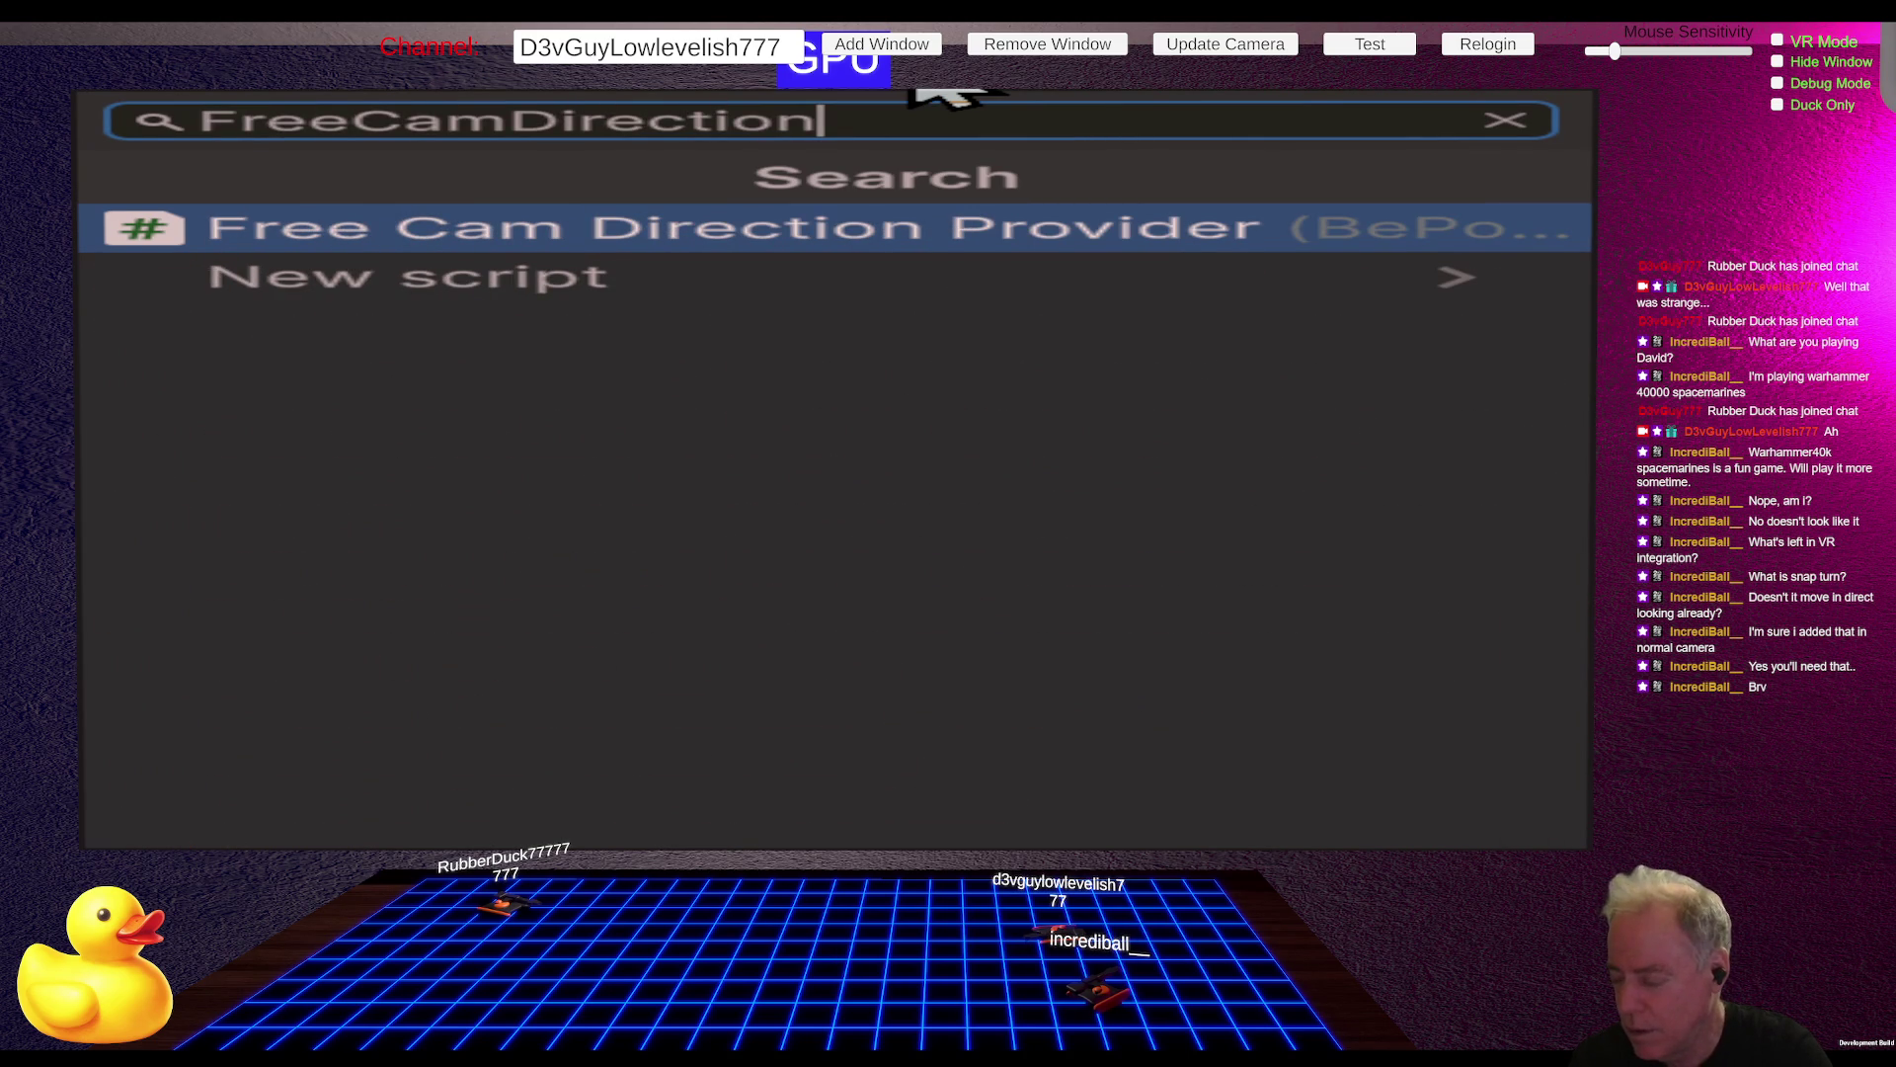
type("Manager")
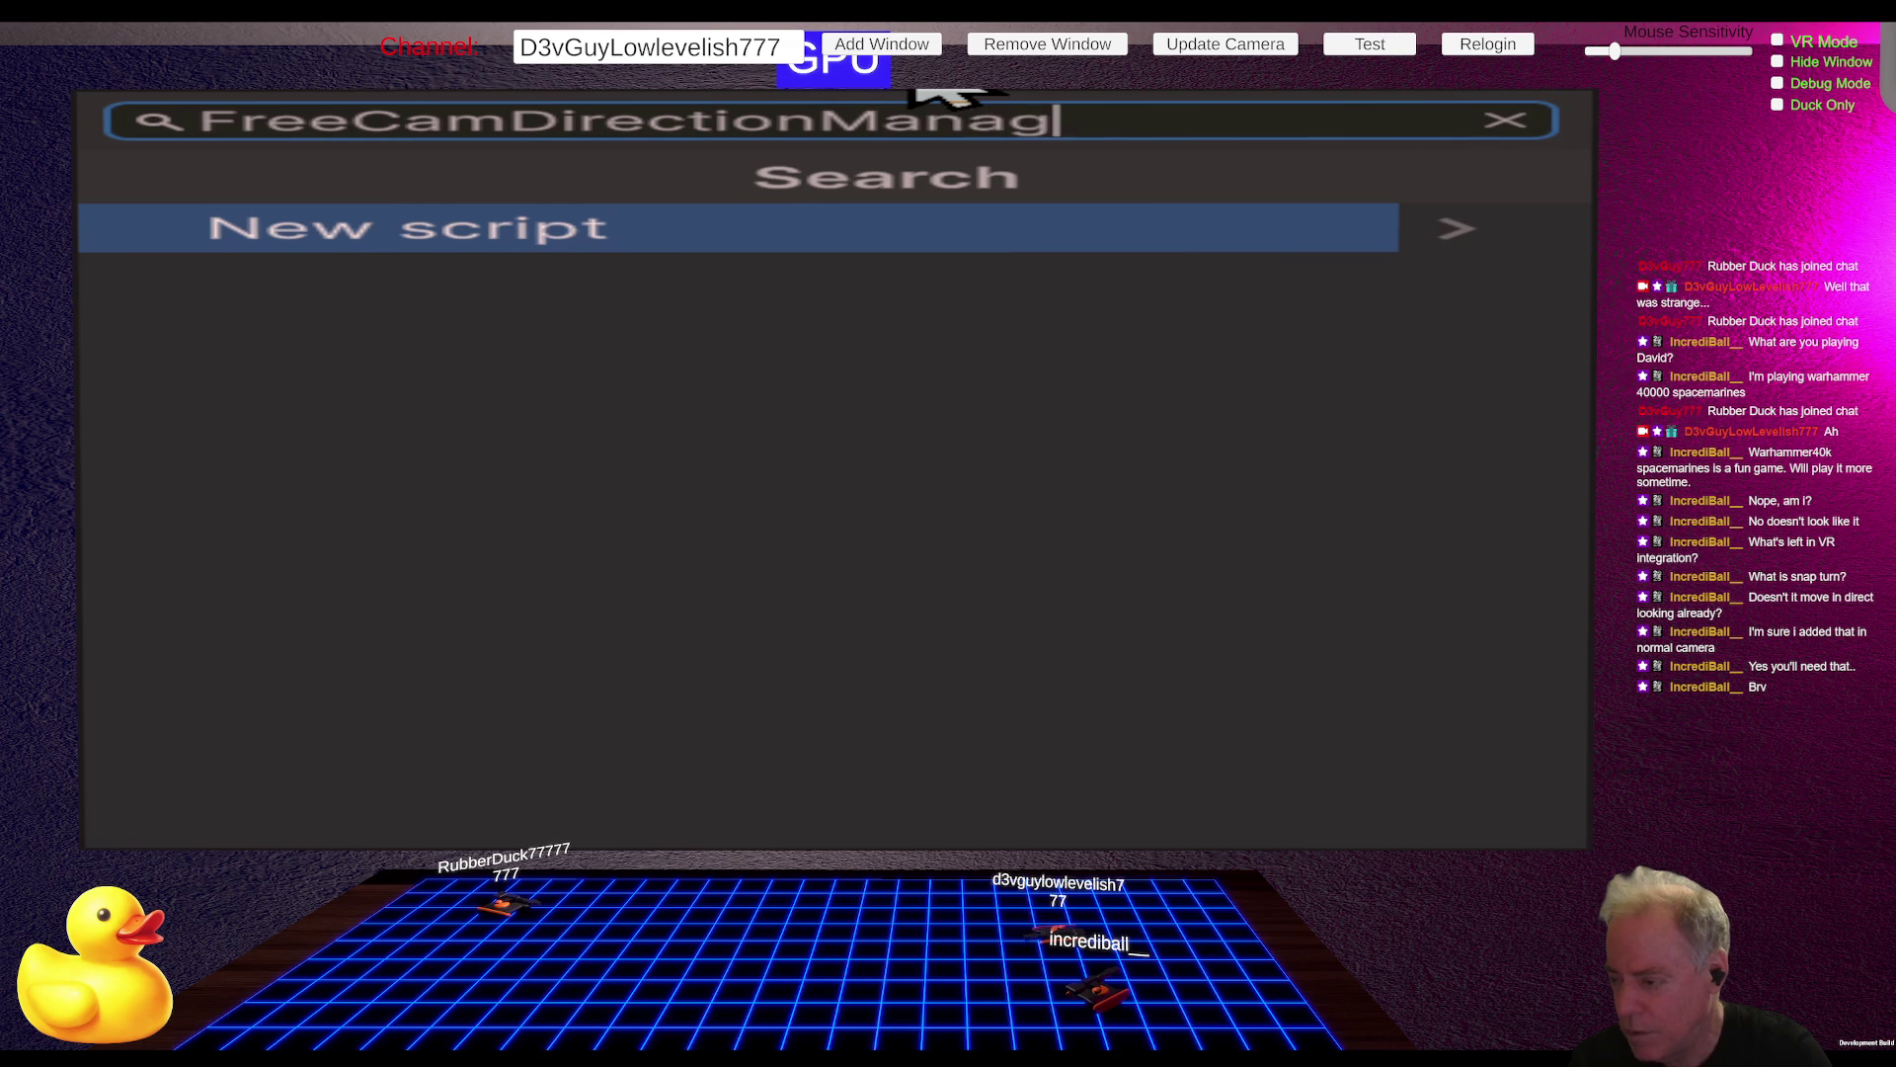
key("Return")
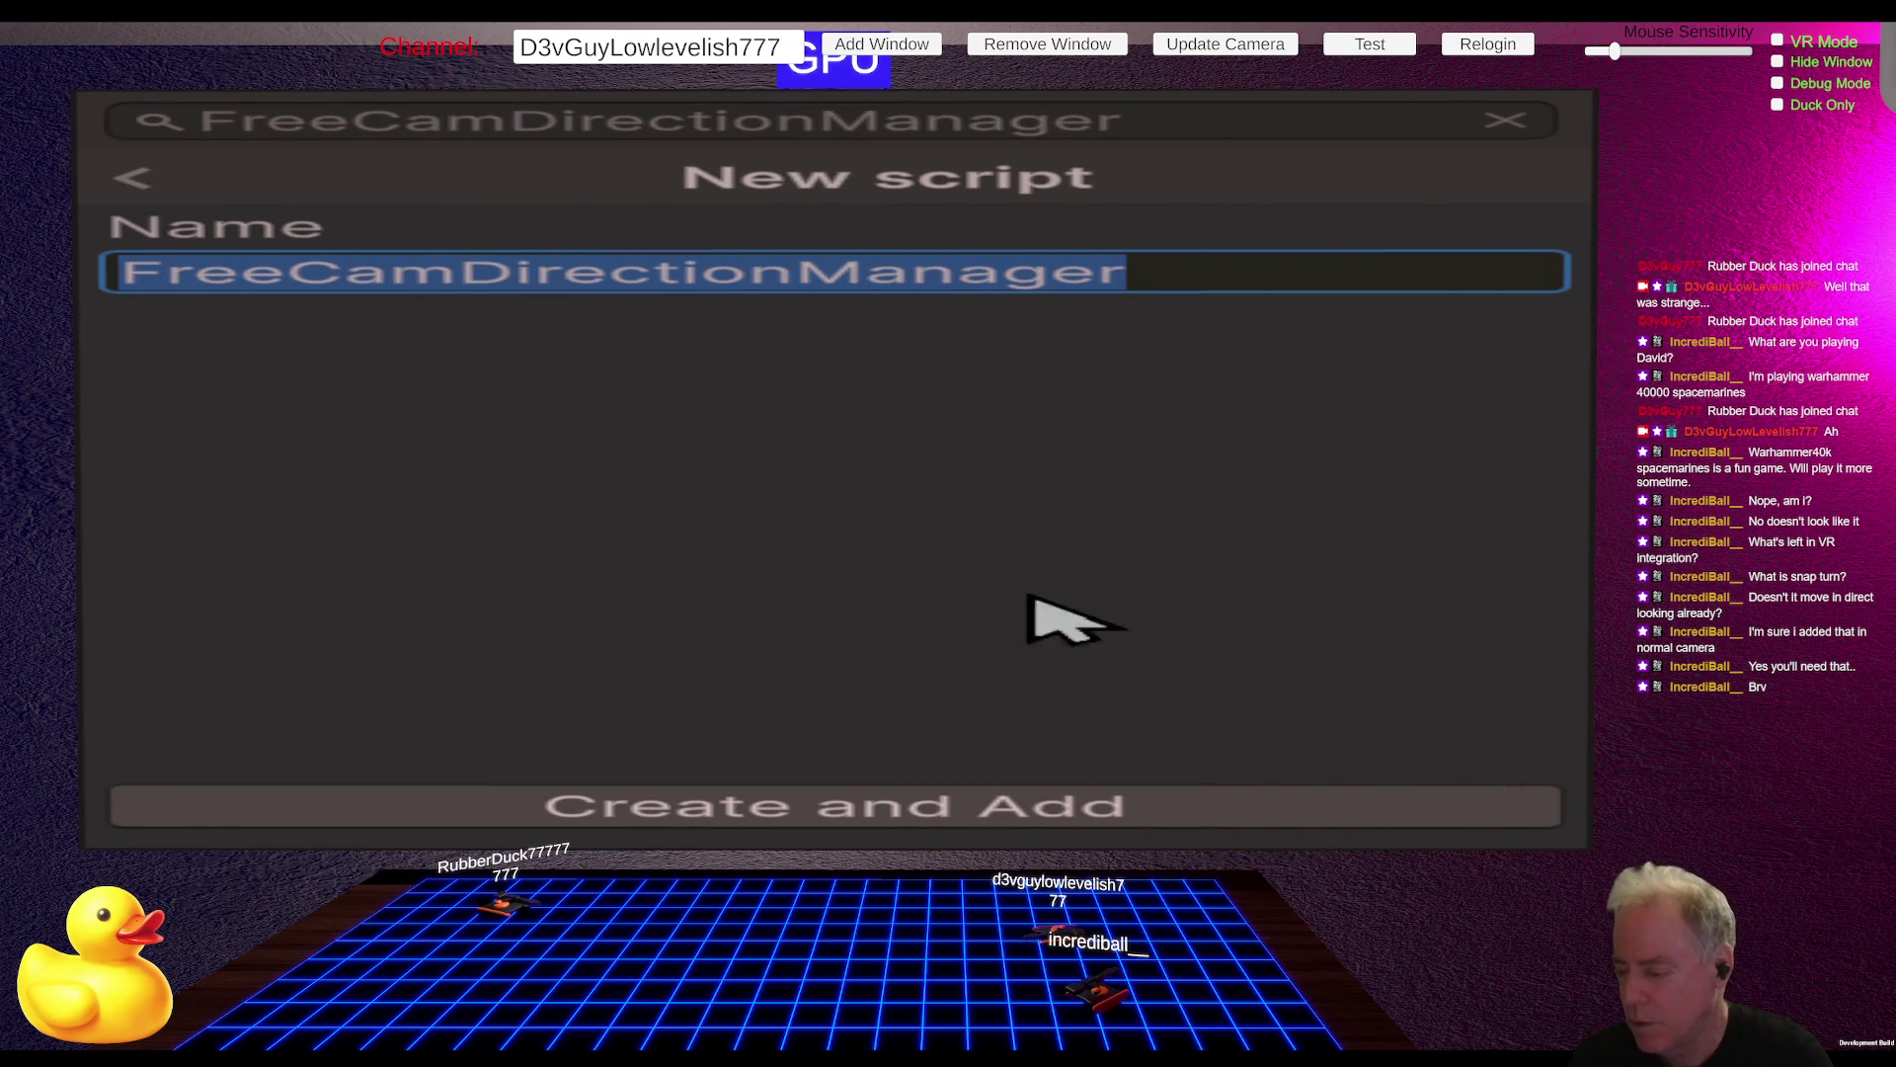
left_click(935, 800)
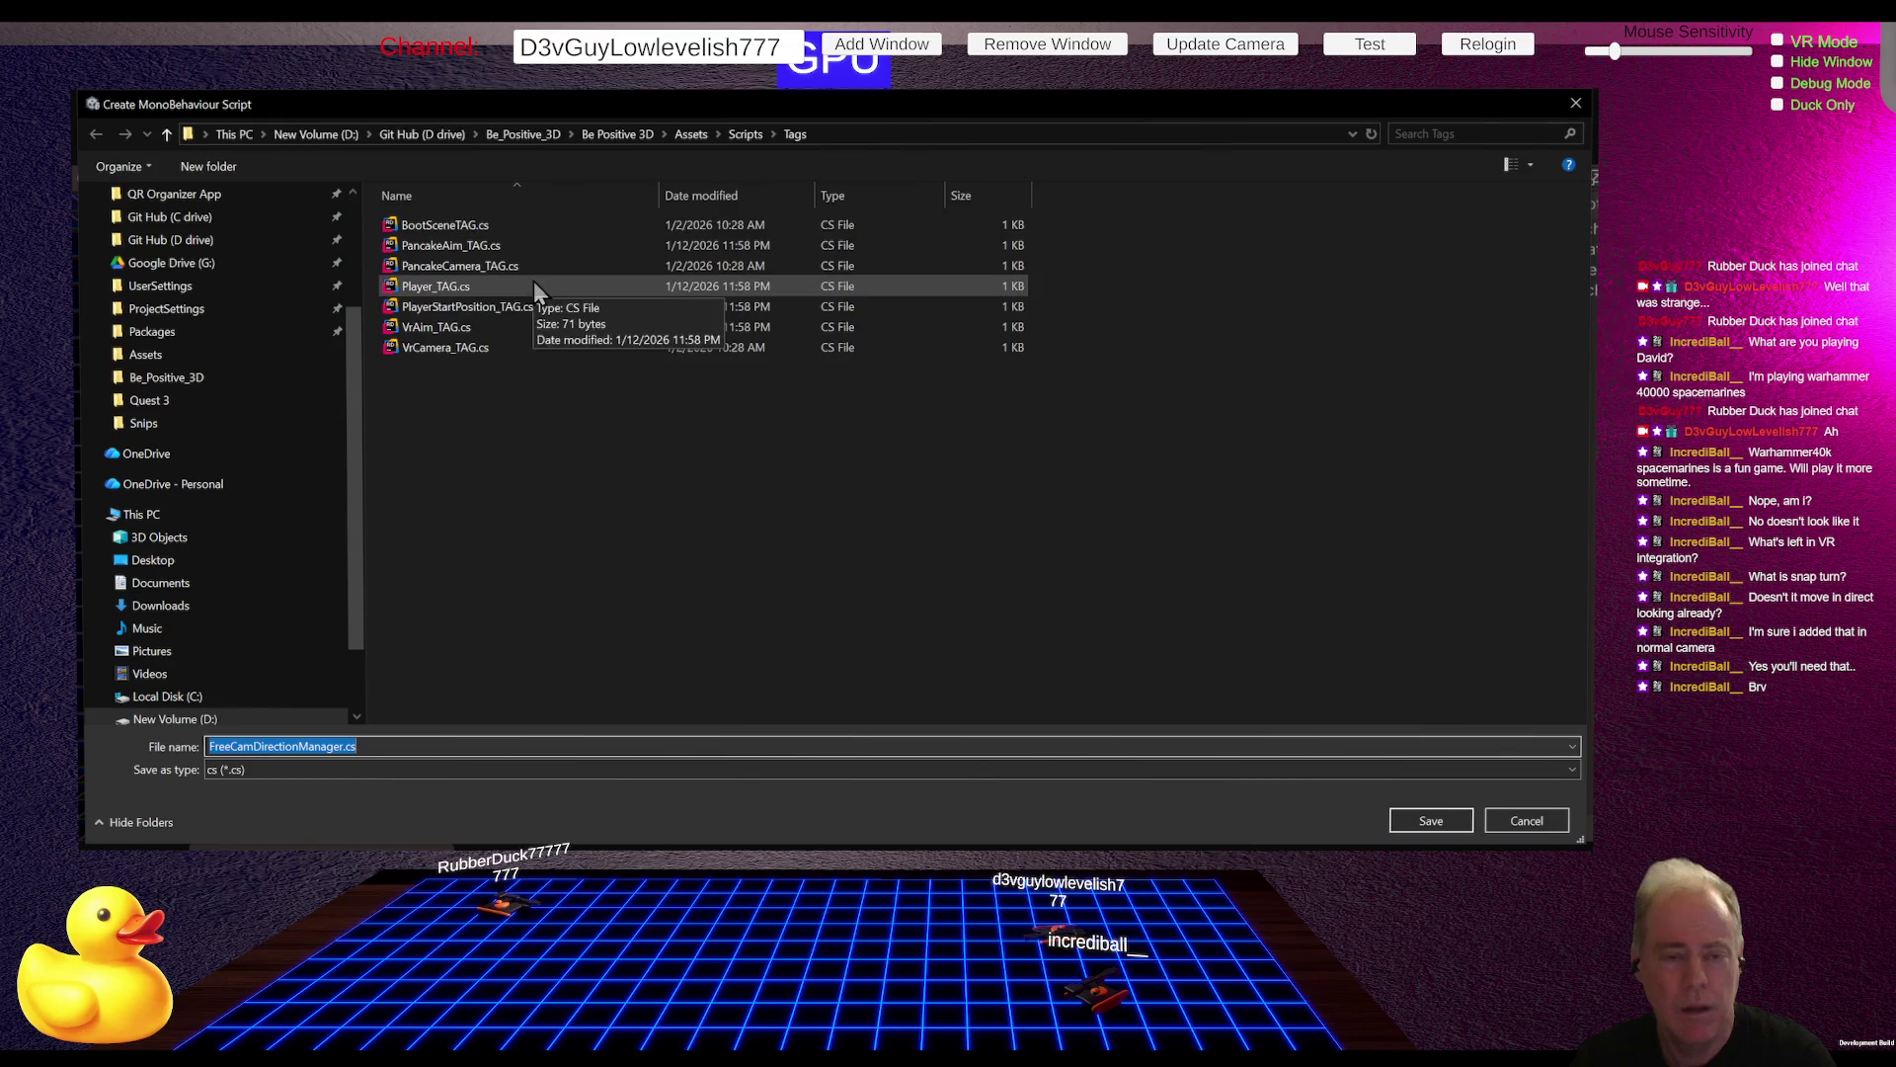
left_click(743, 136)
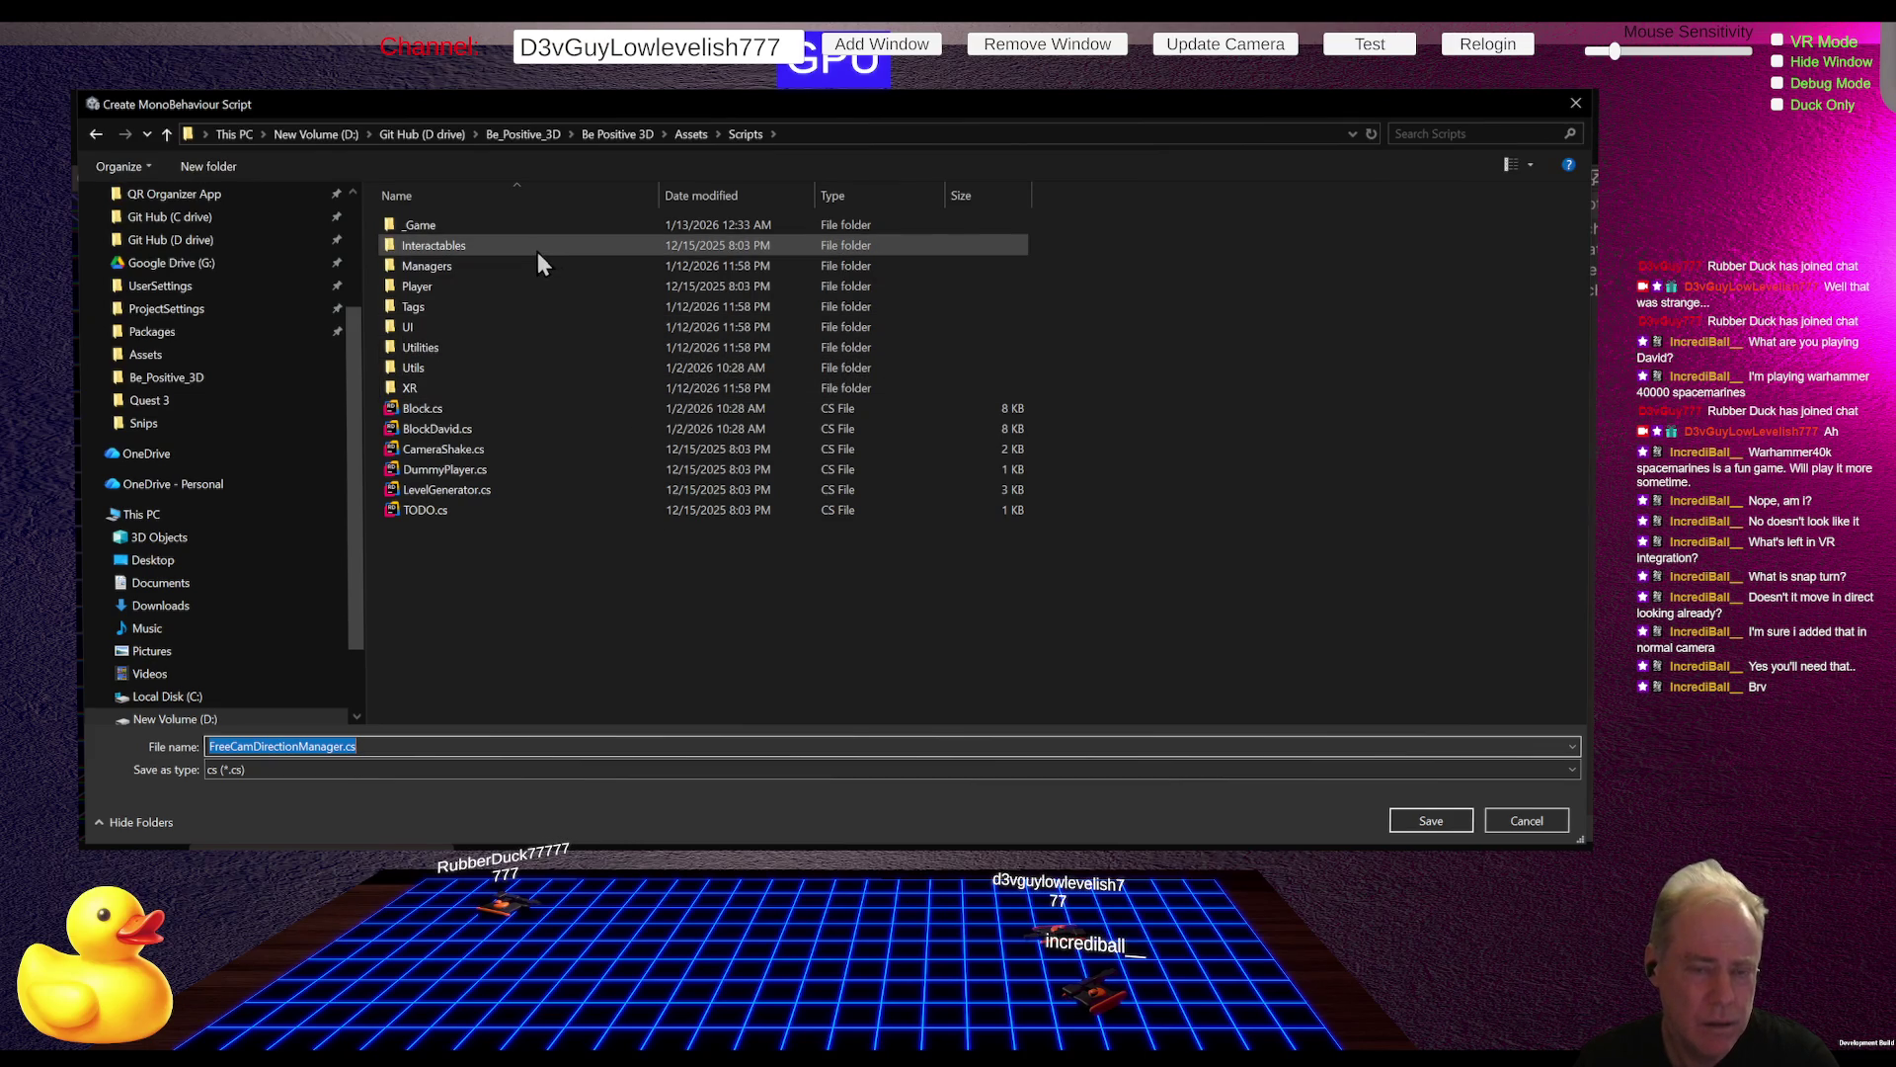
double_click(466, 229)
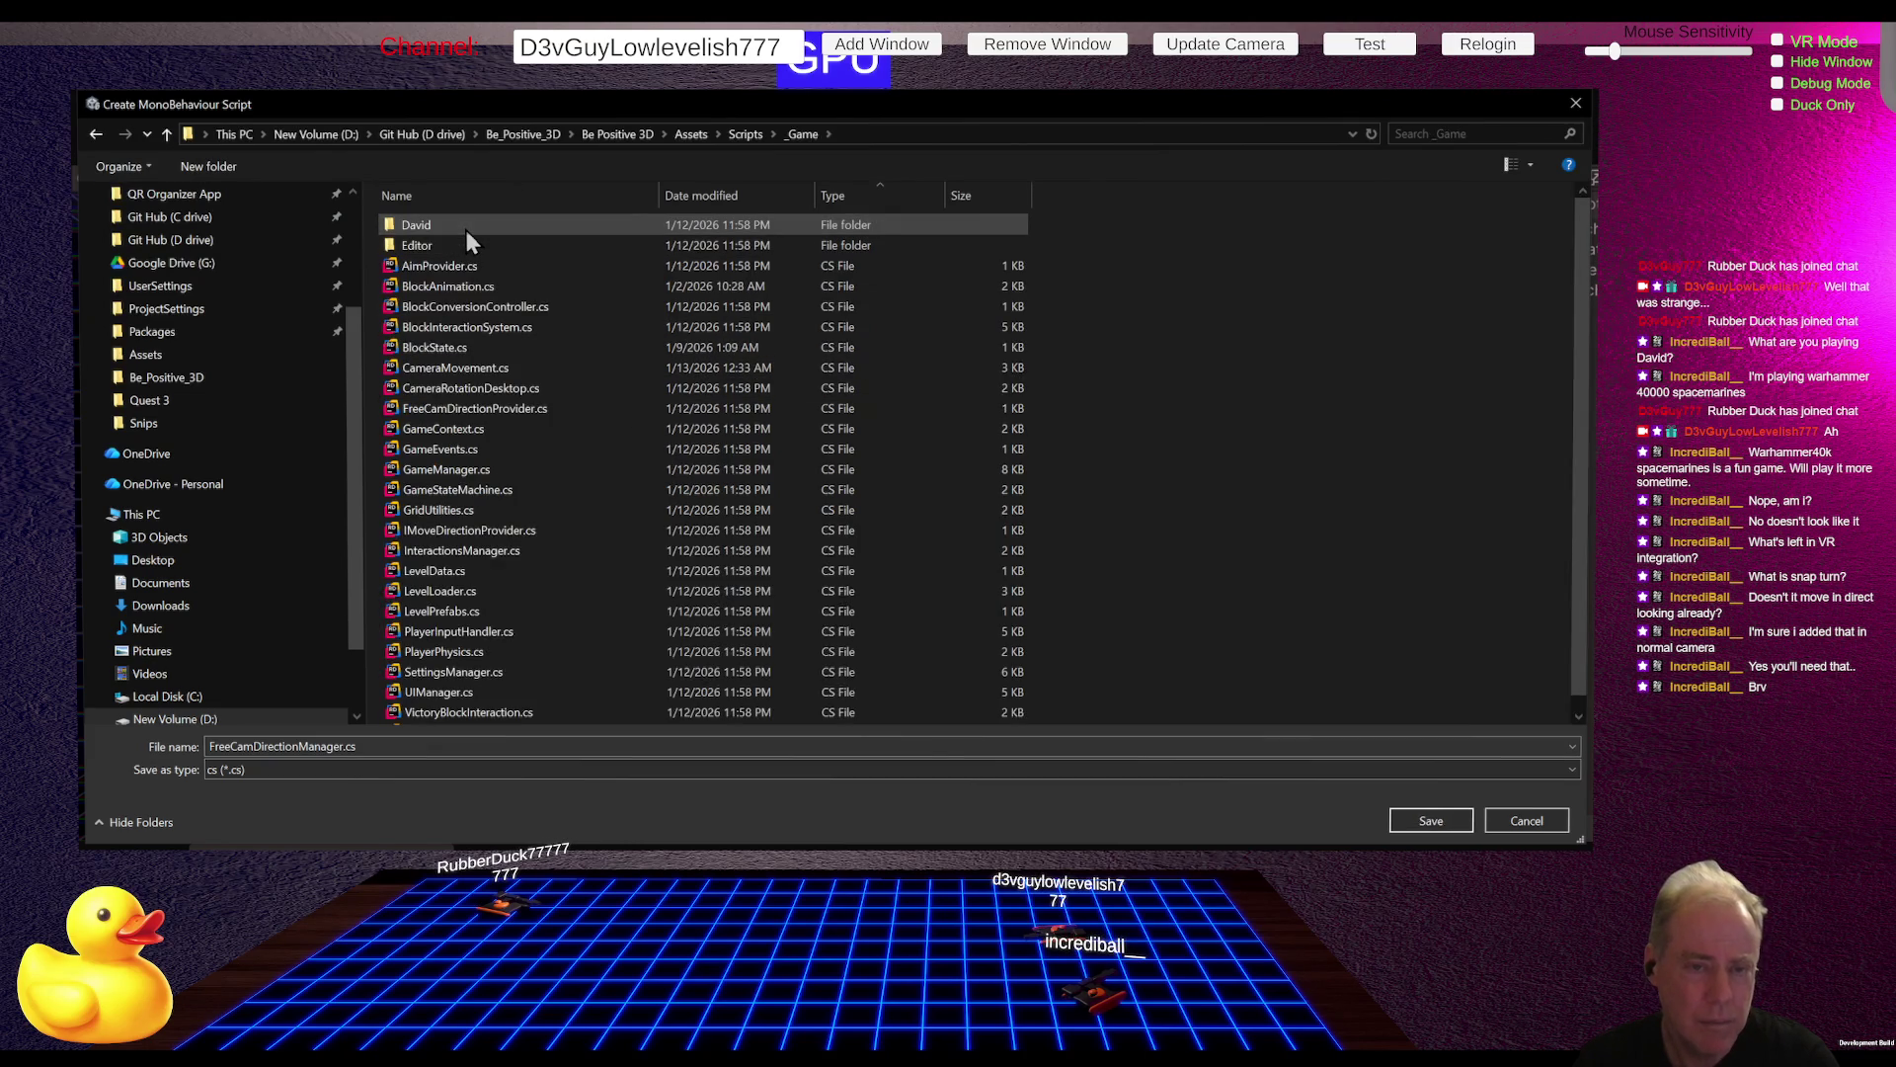
left_click(1416, 825)
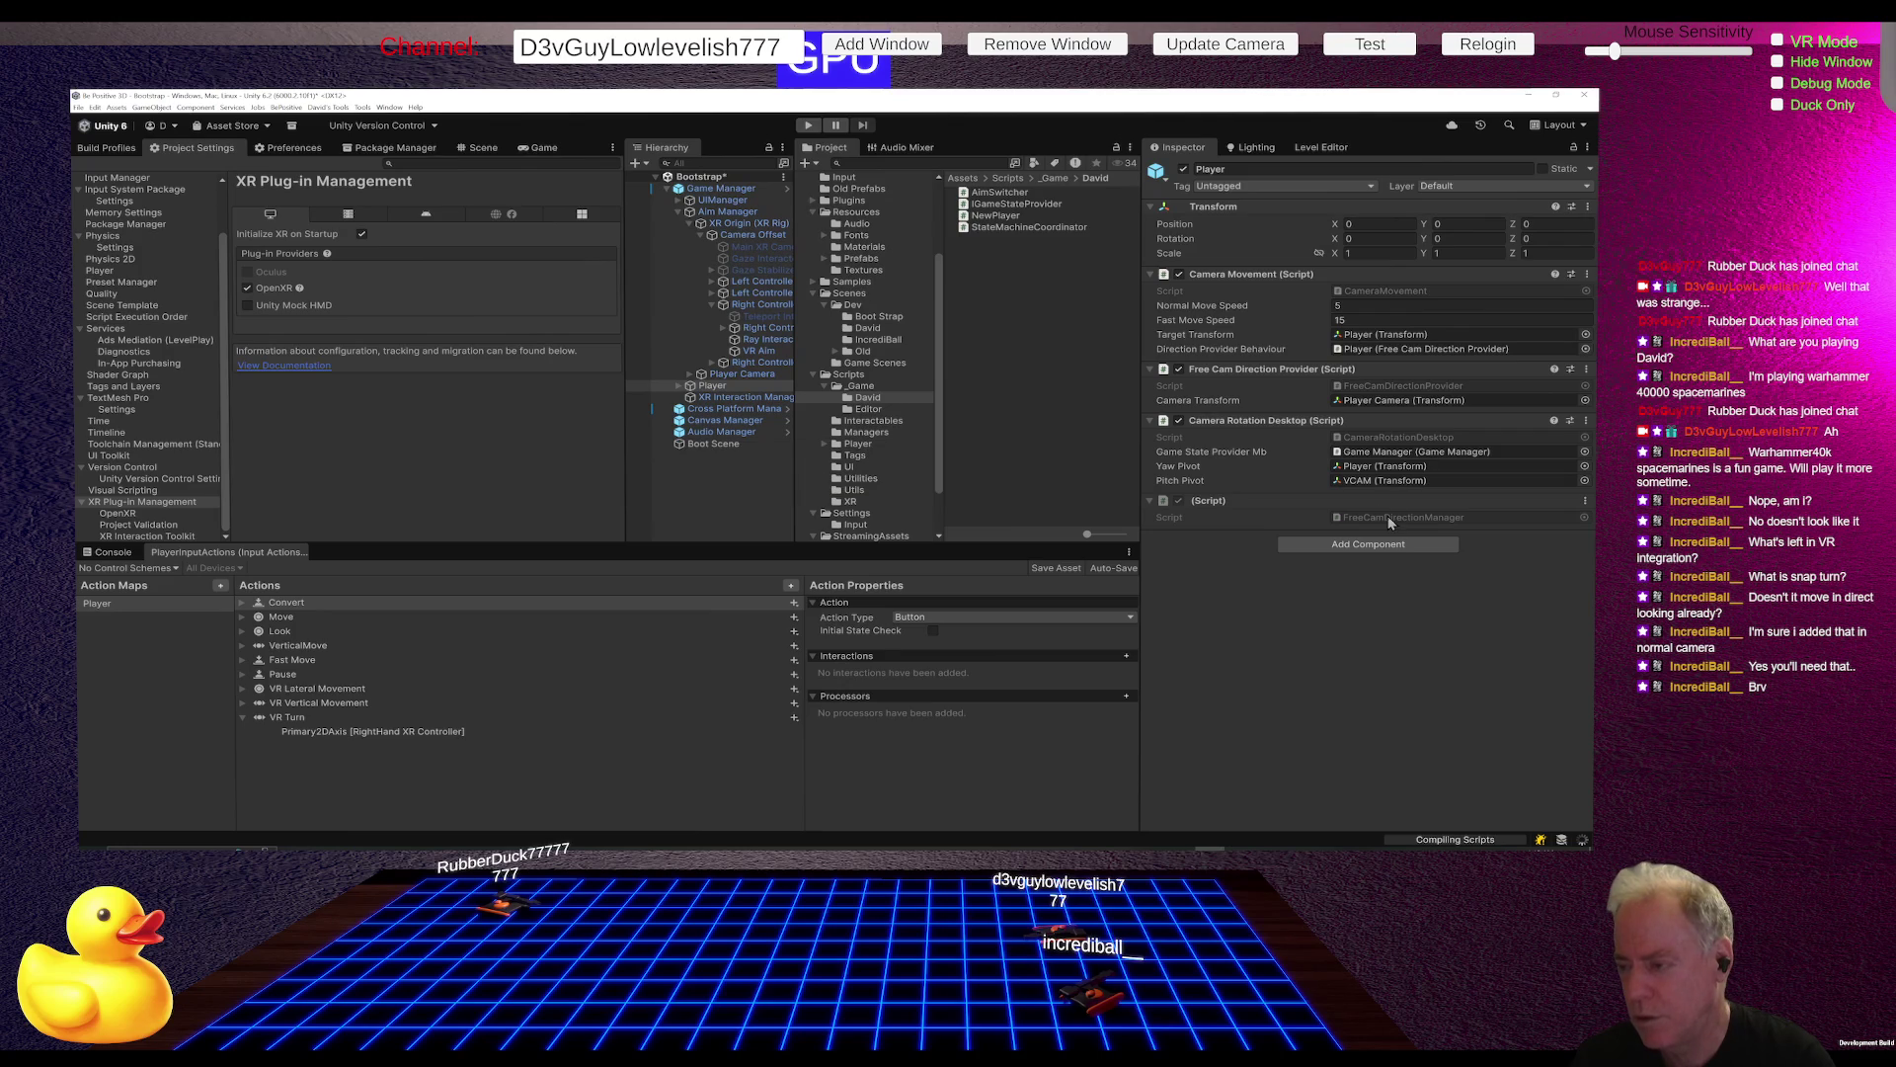
double_click(1388, 515)
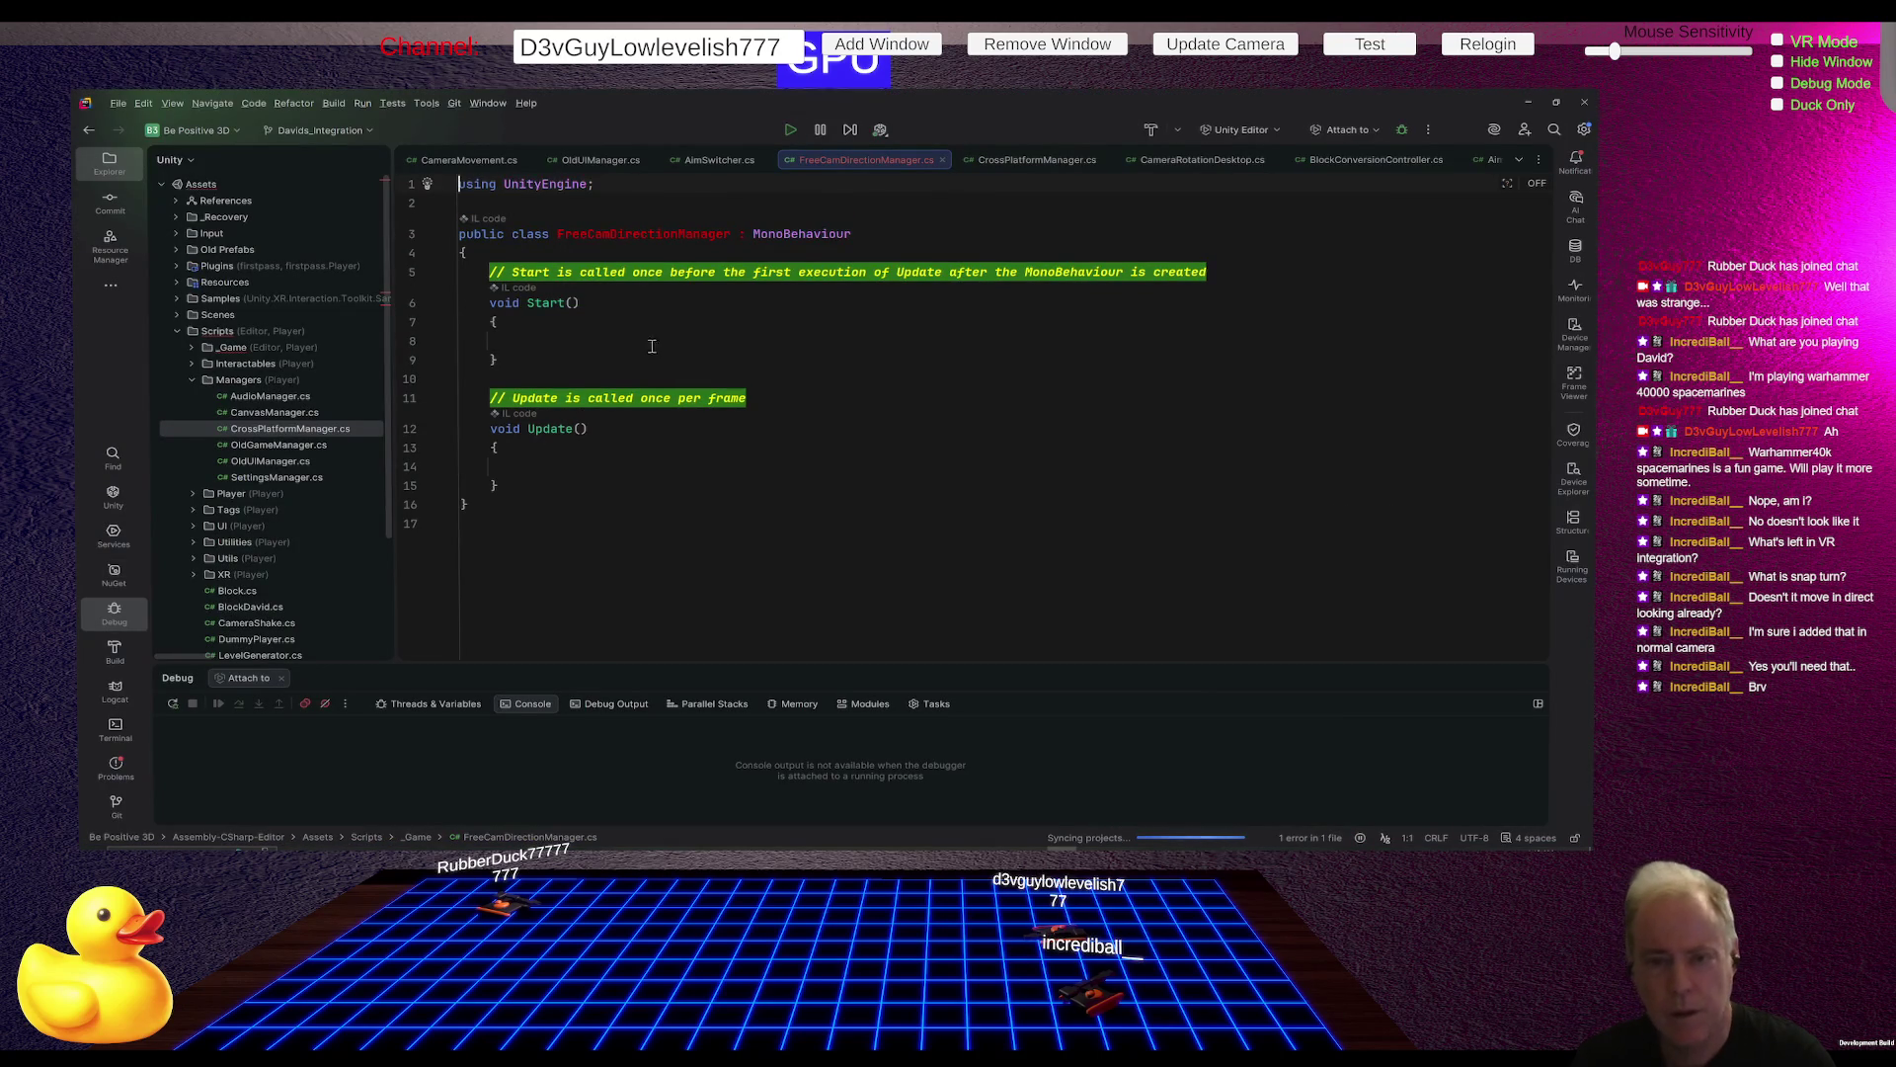
Step: Replace the Start and Update templates with a [SerializeField] Transform FlatScreenTransform field
left_click_drag(410, 276, 406, 490)
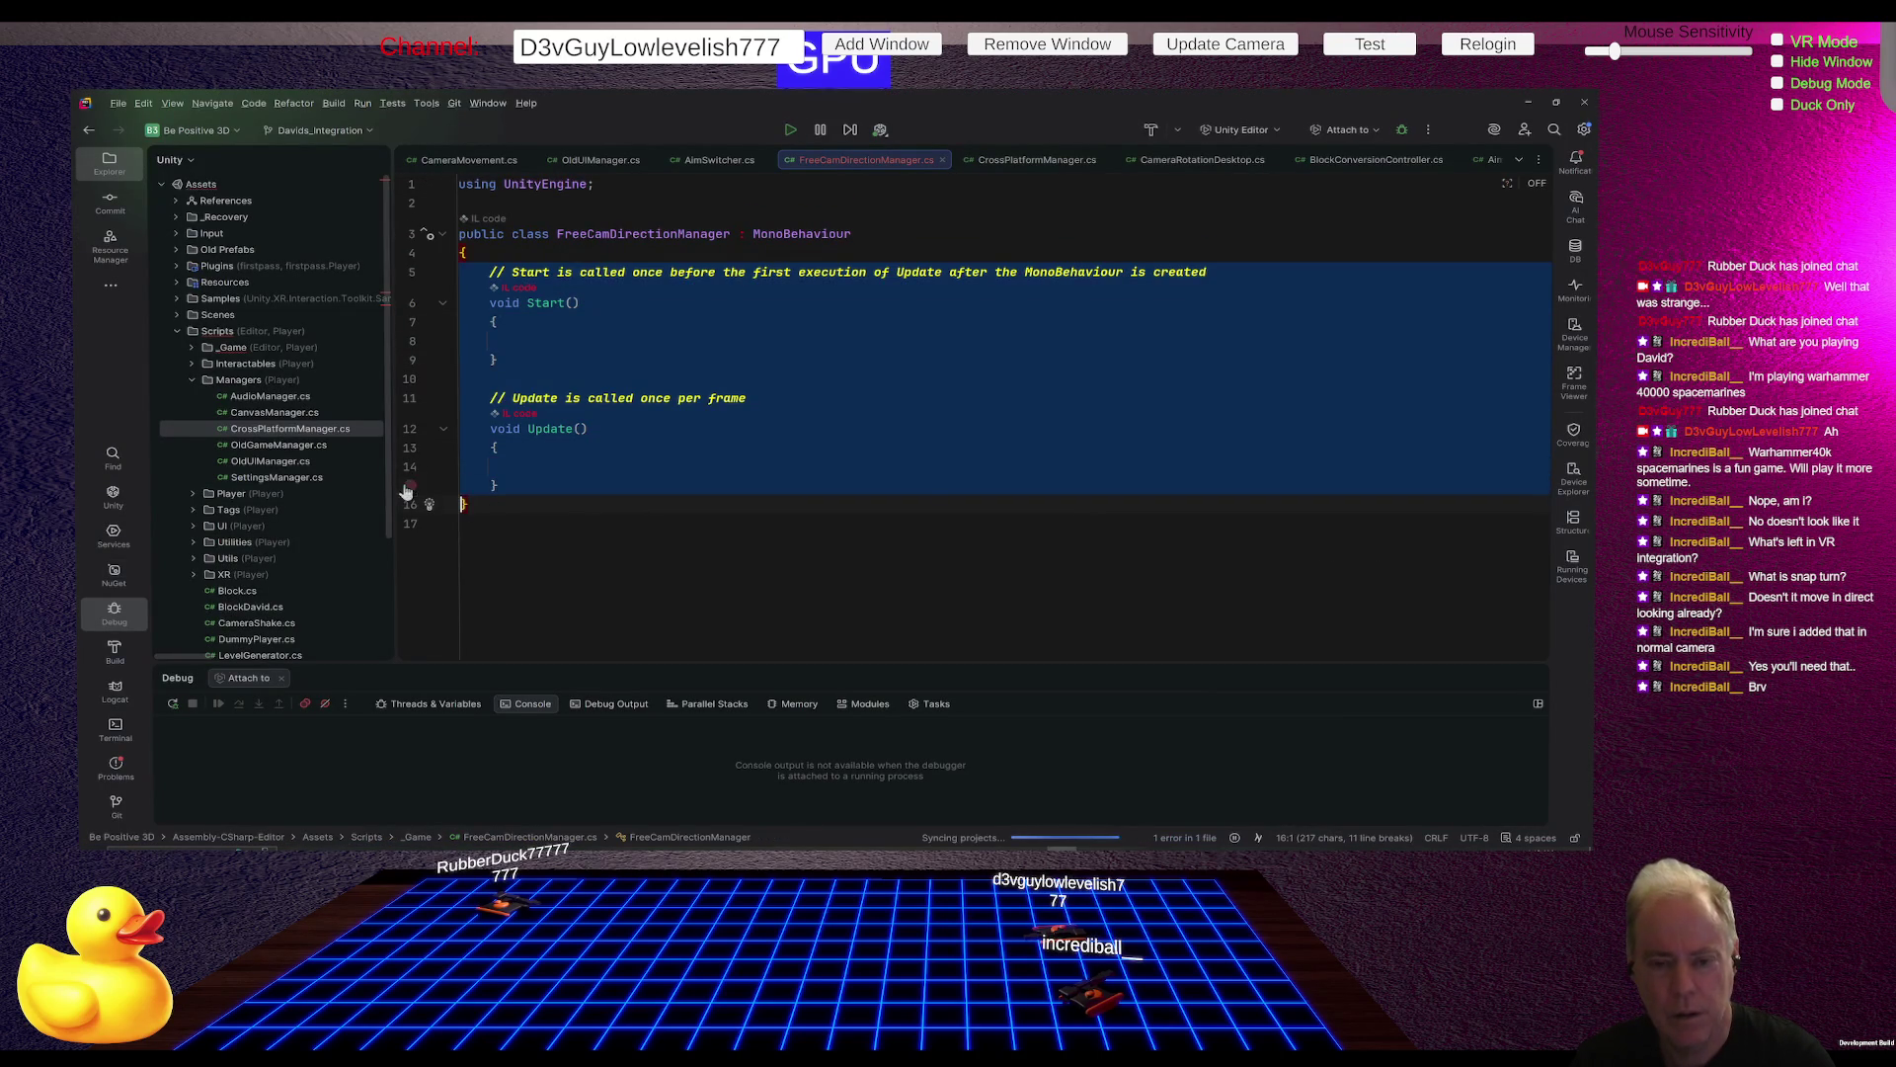
key("Return")
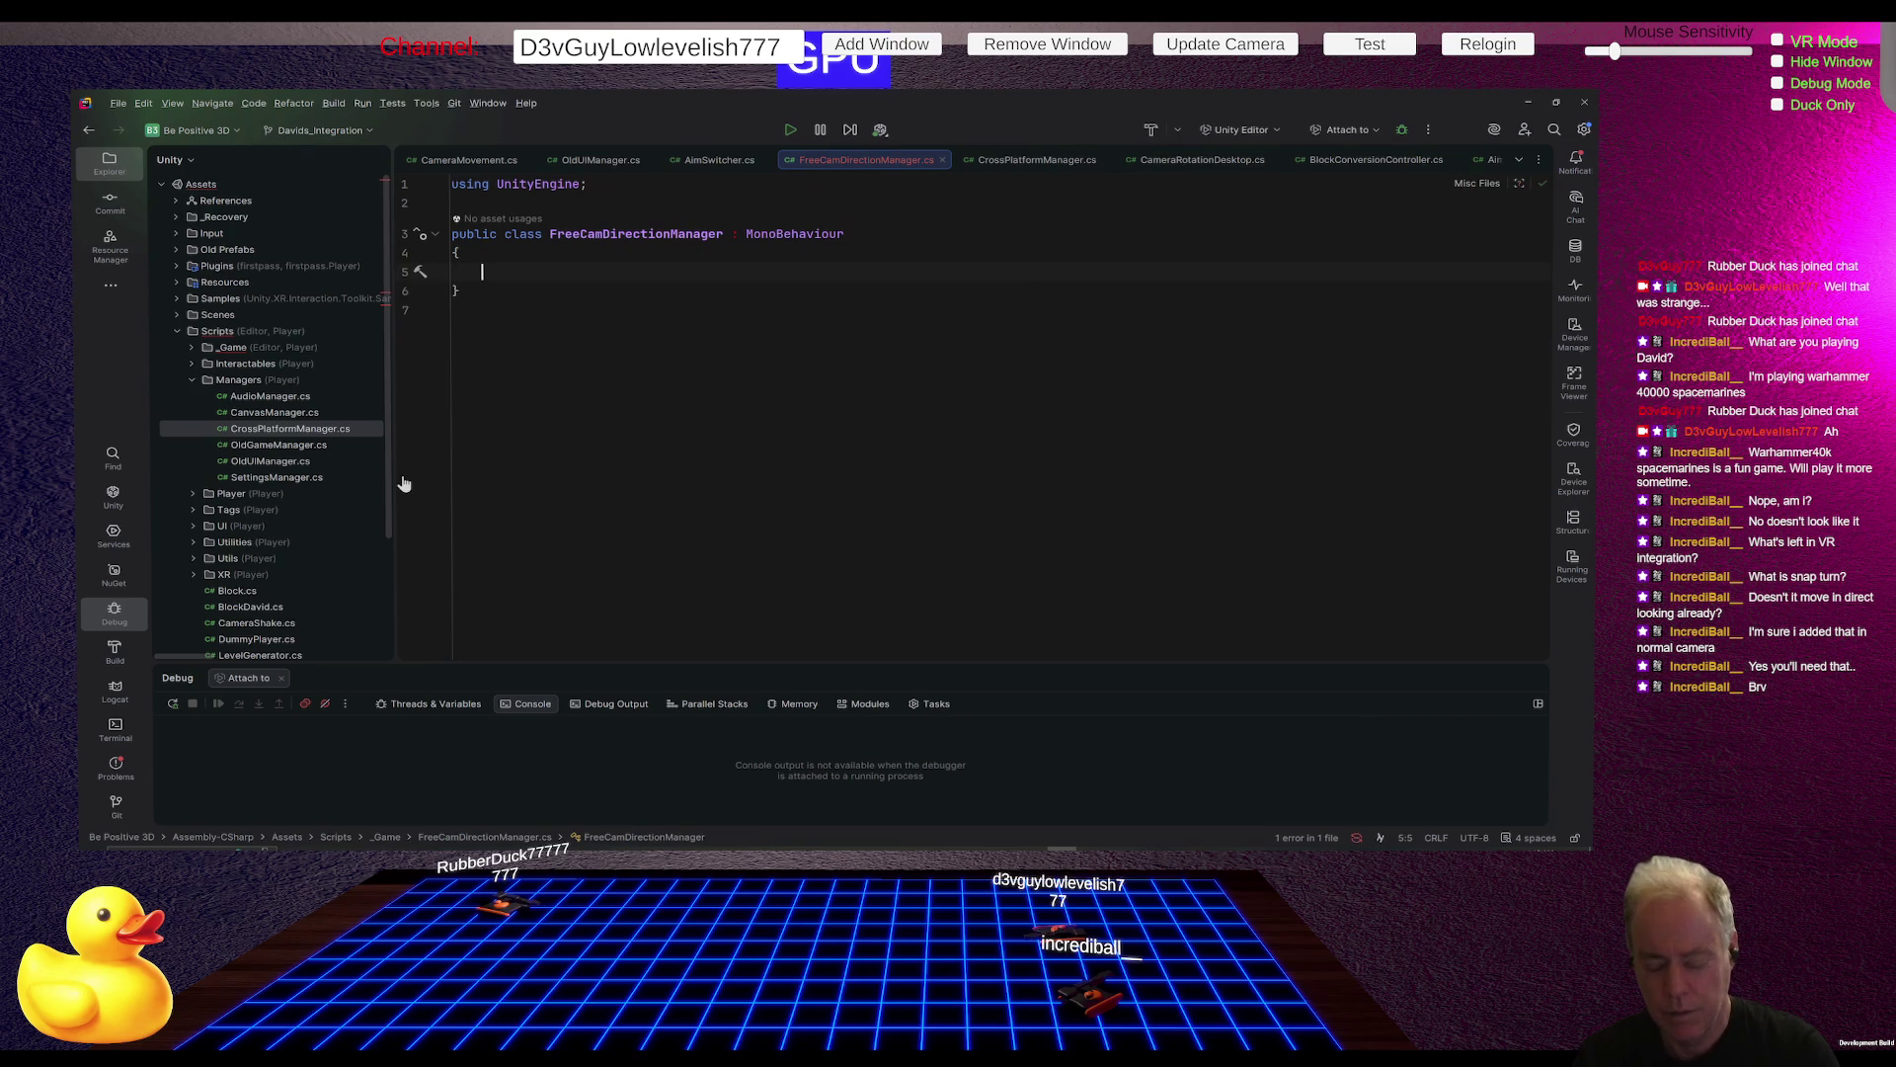
key("ctrl+space")
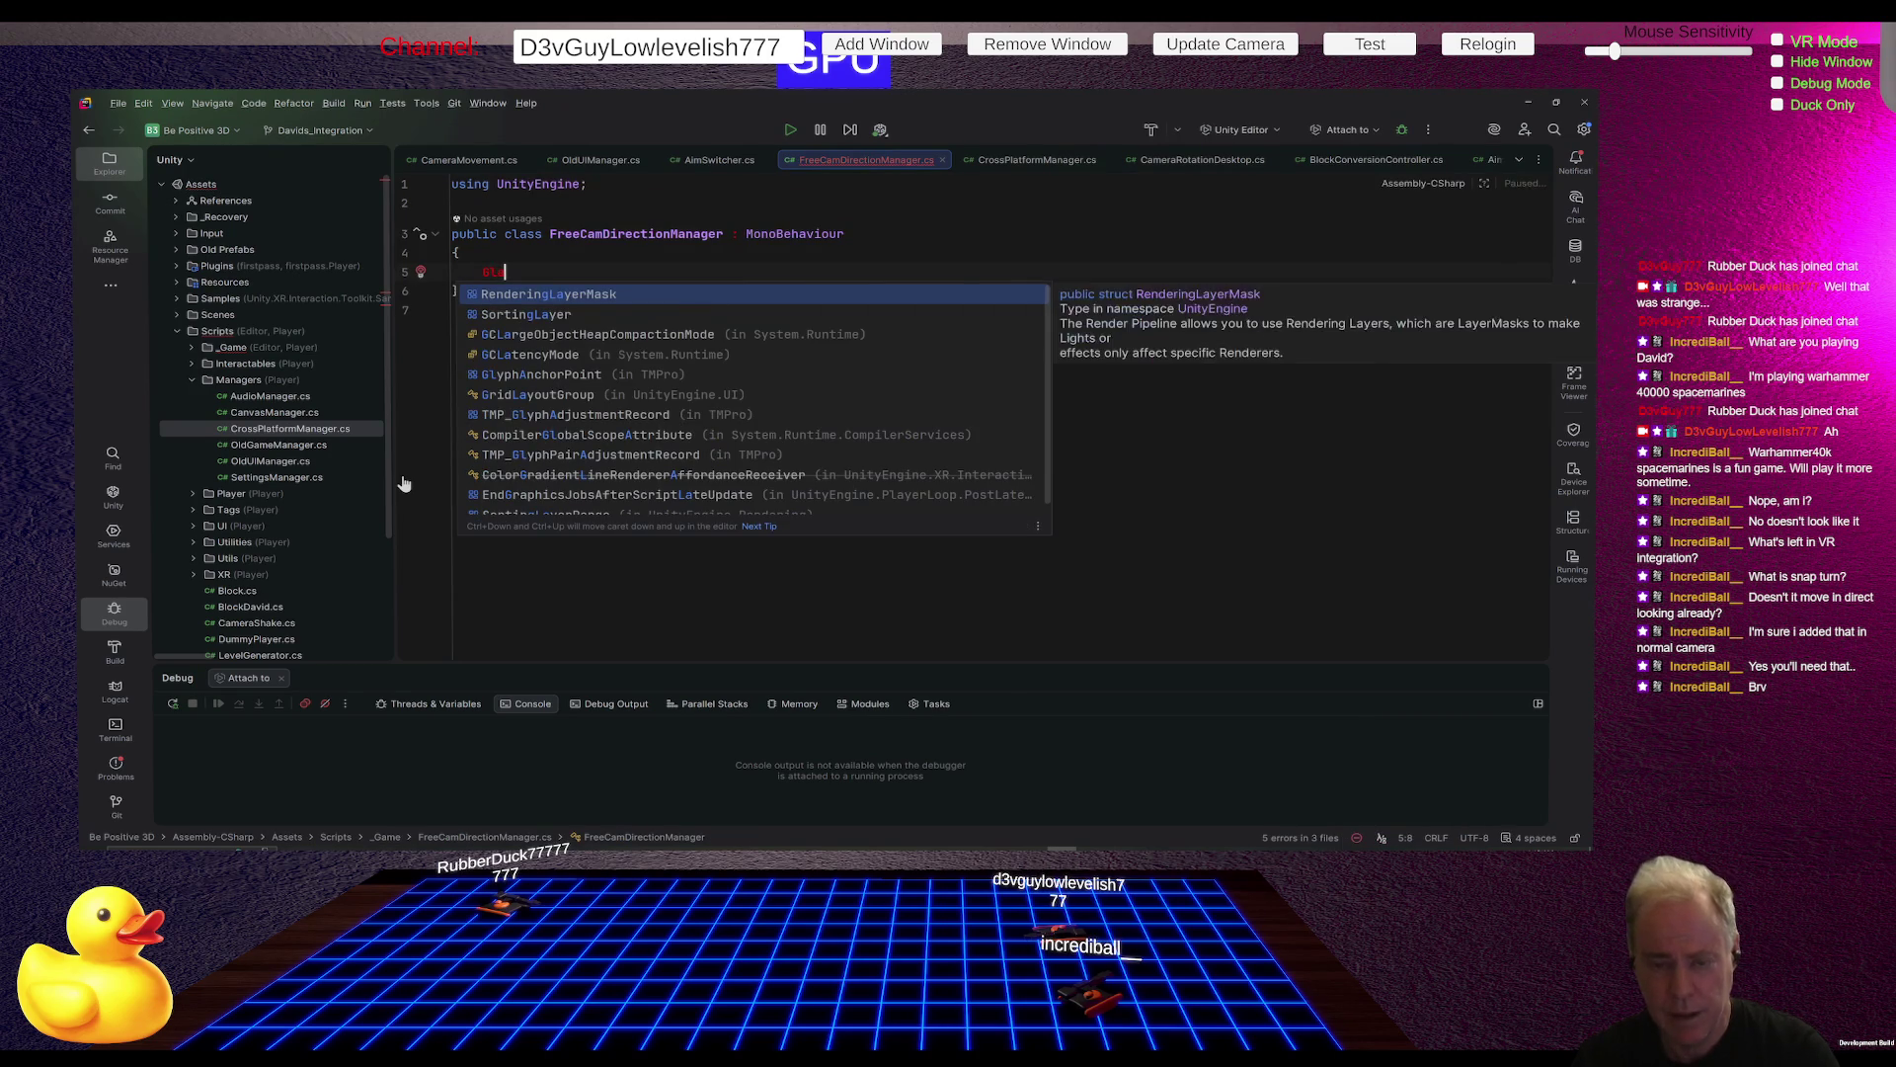
key("Escape")
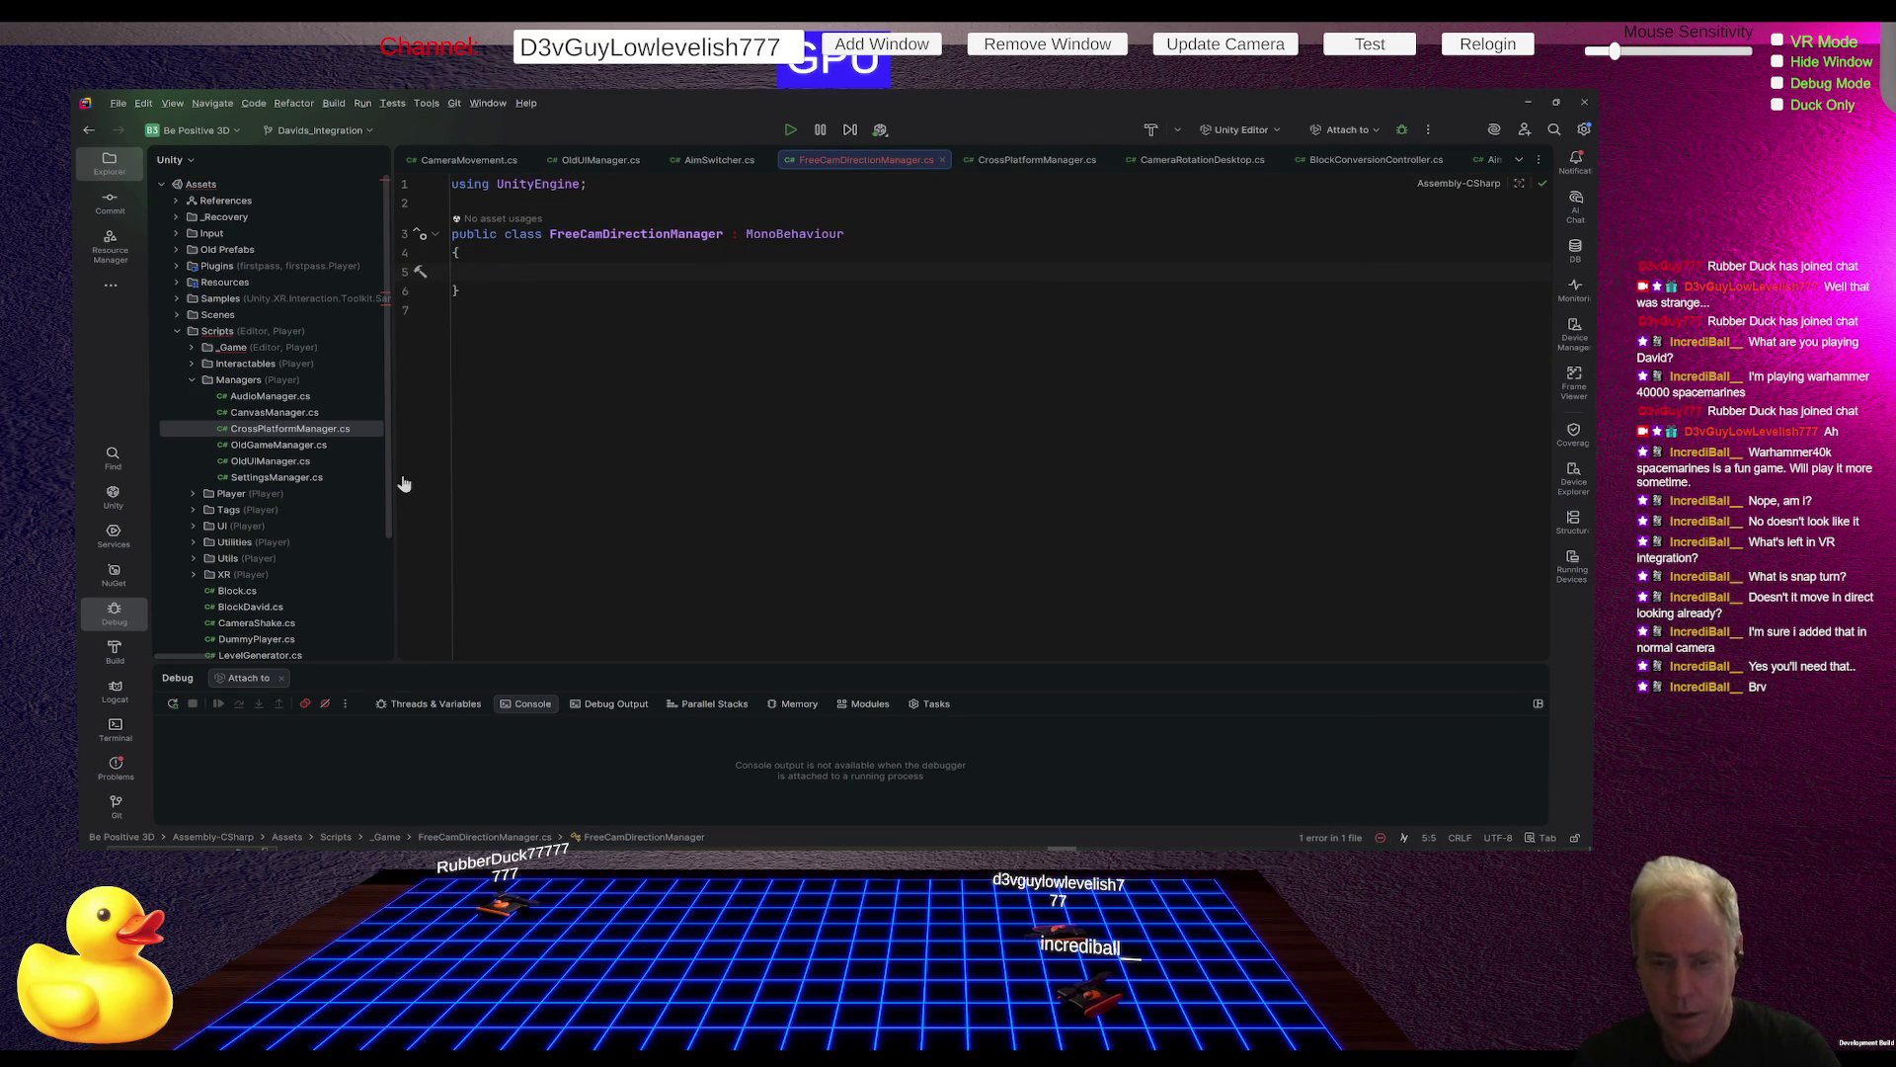
type("Trans")
key("ctrl+BackSpace")
type("[Seri")
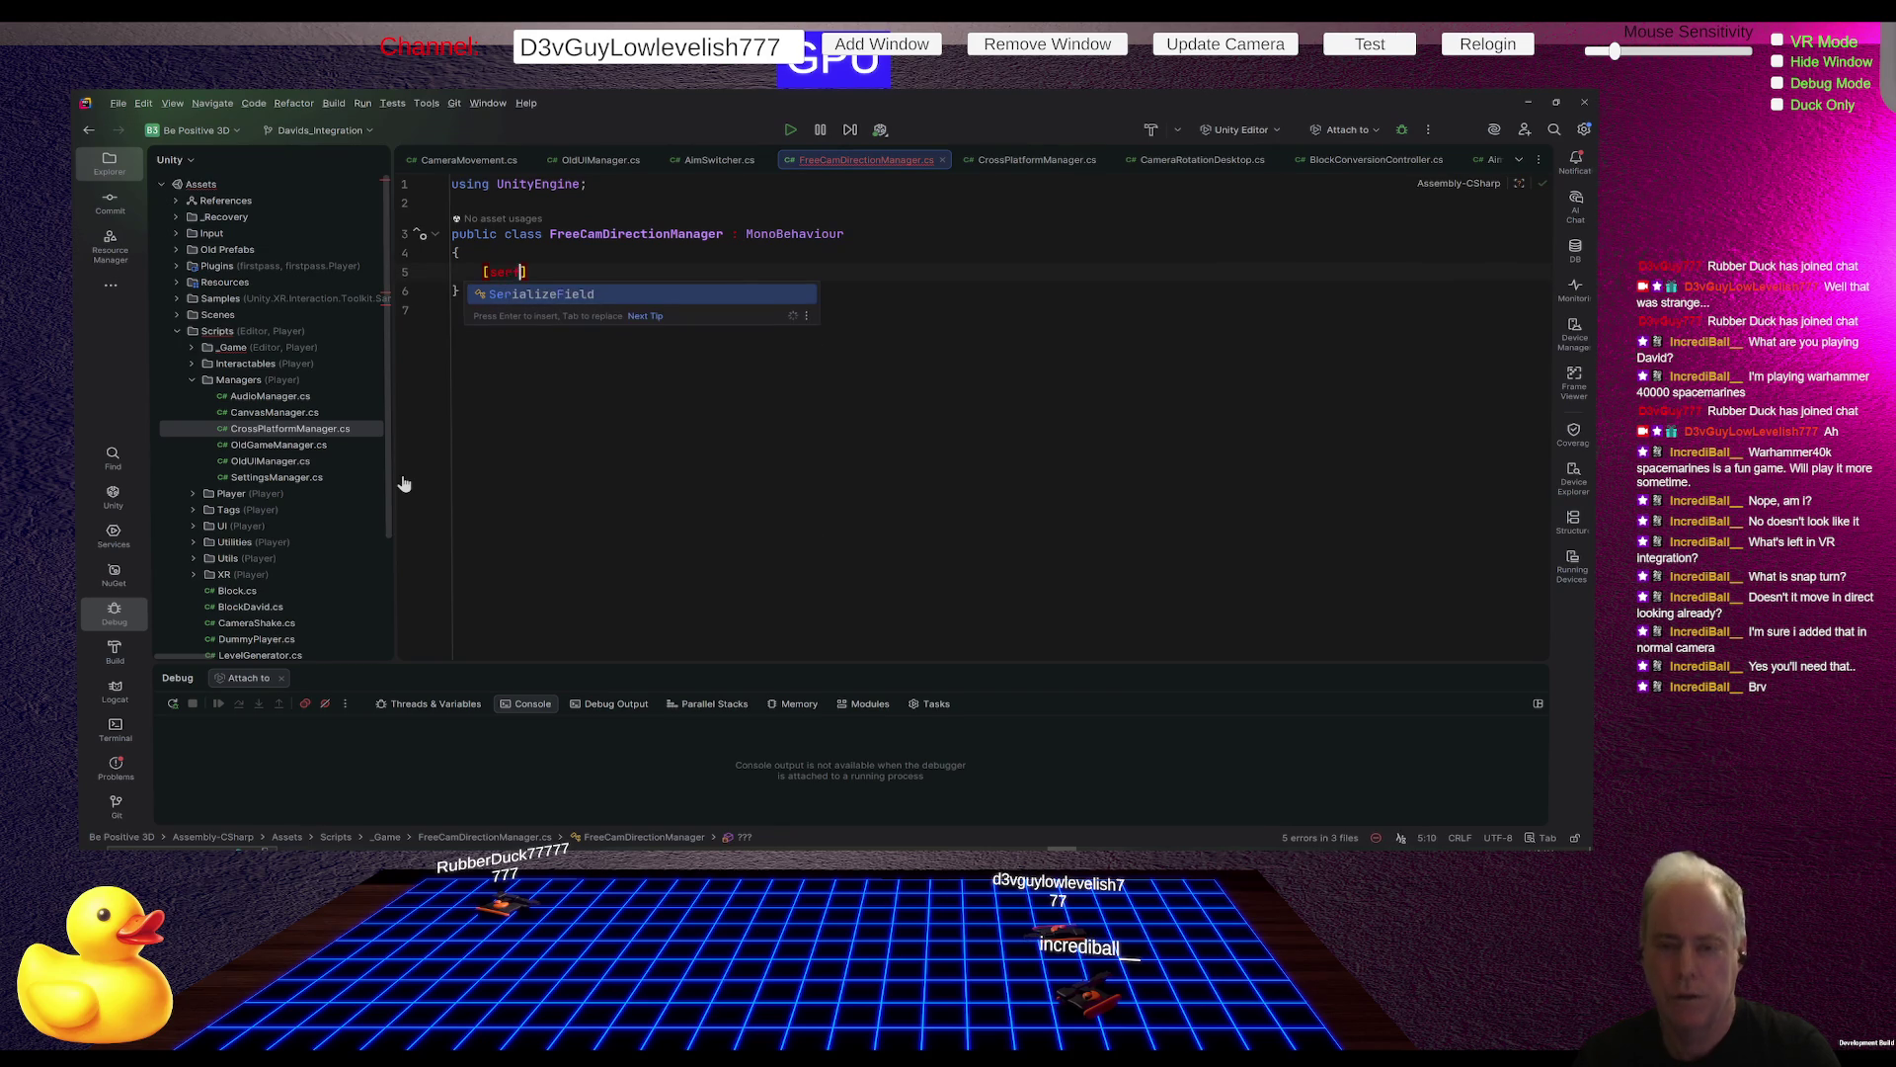
key("Return")
type("]")
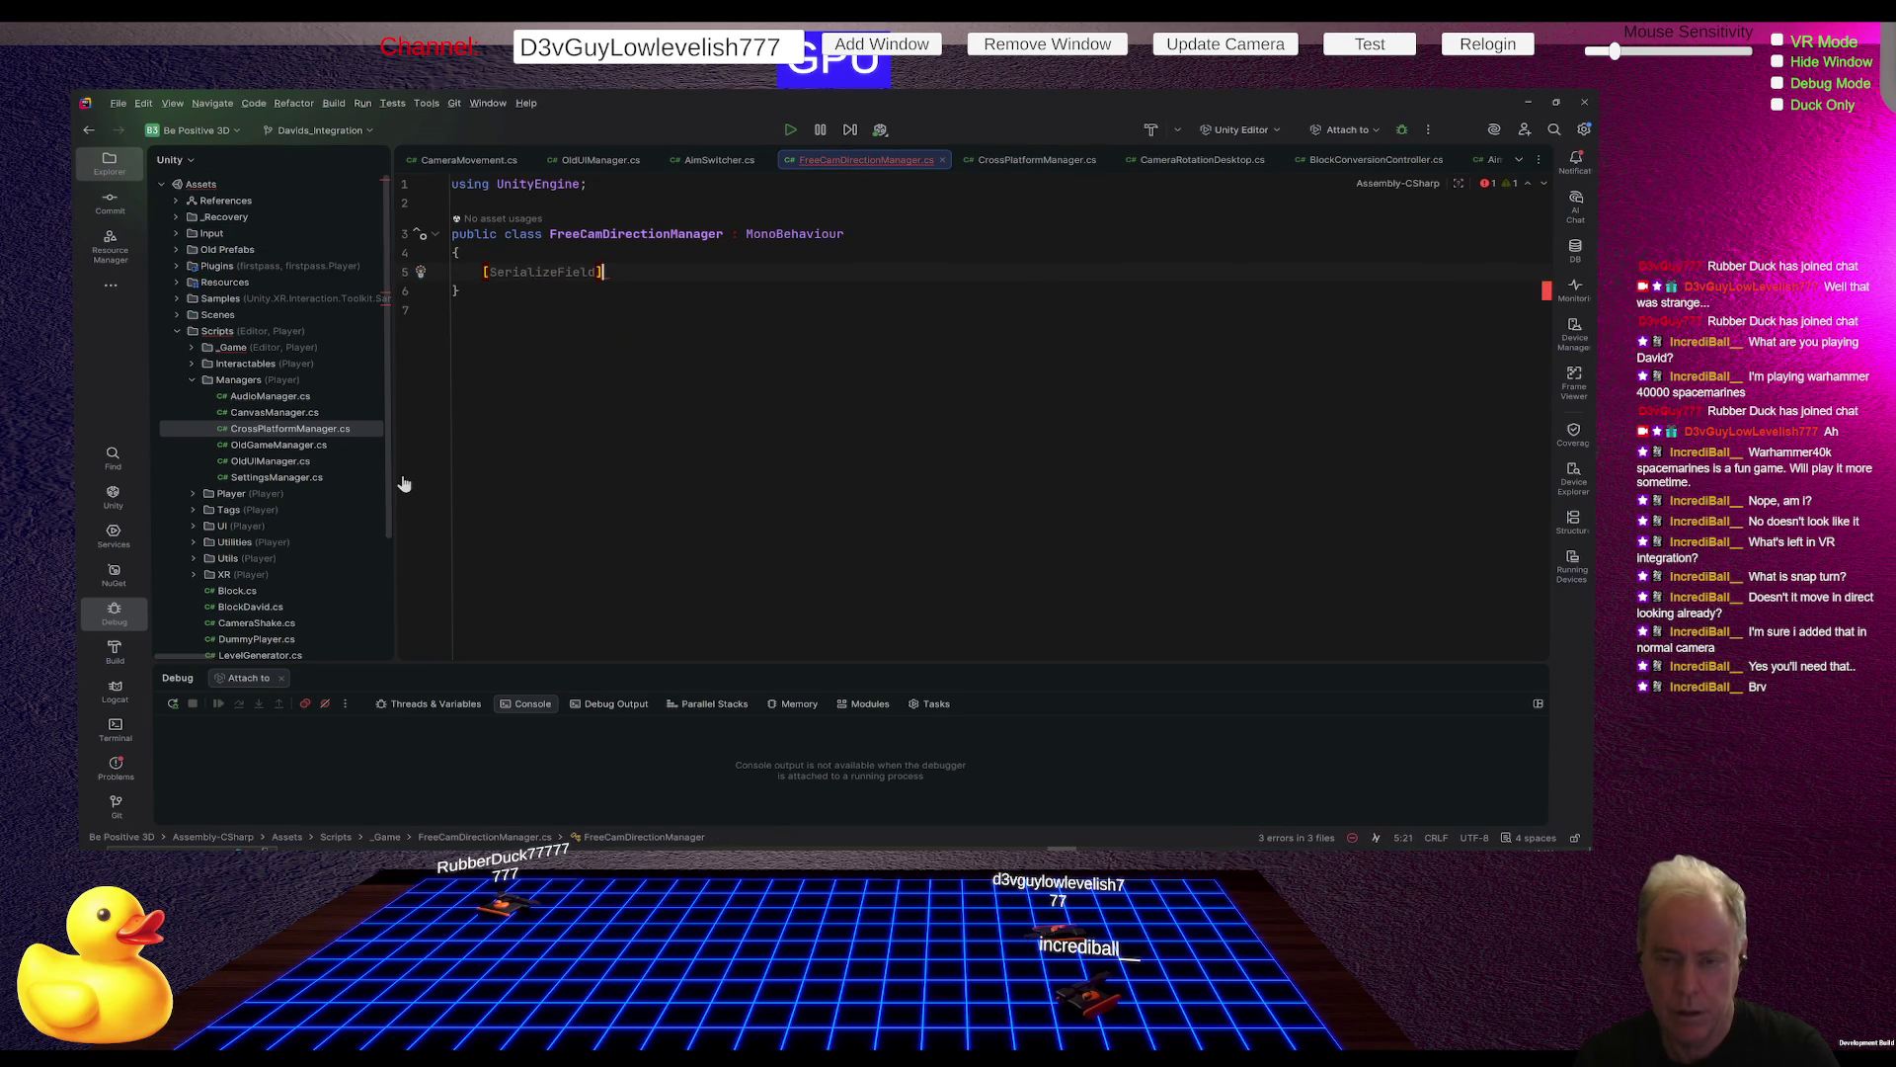
type(" Transform")
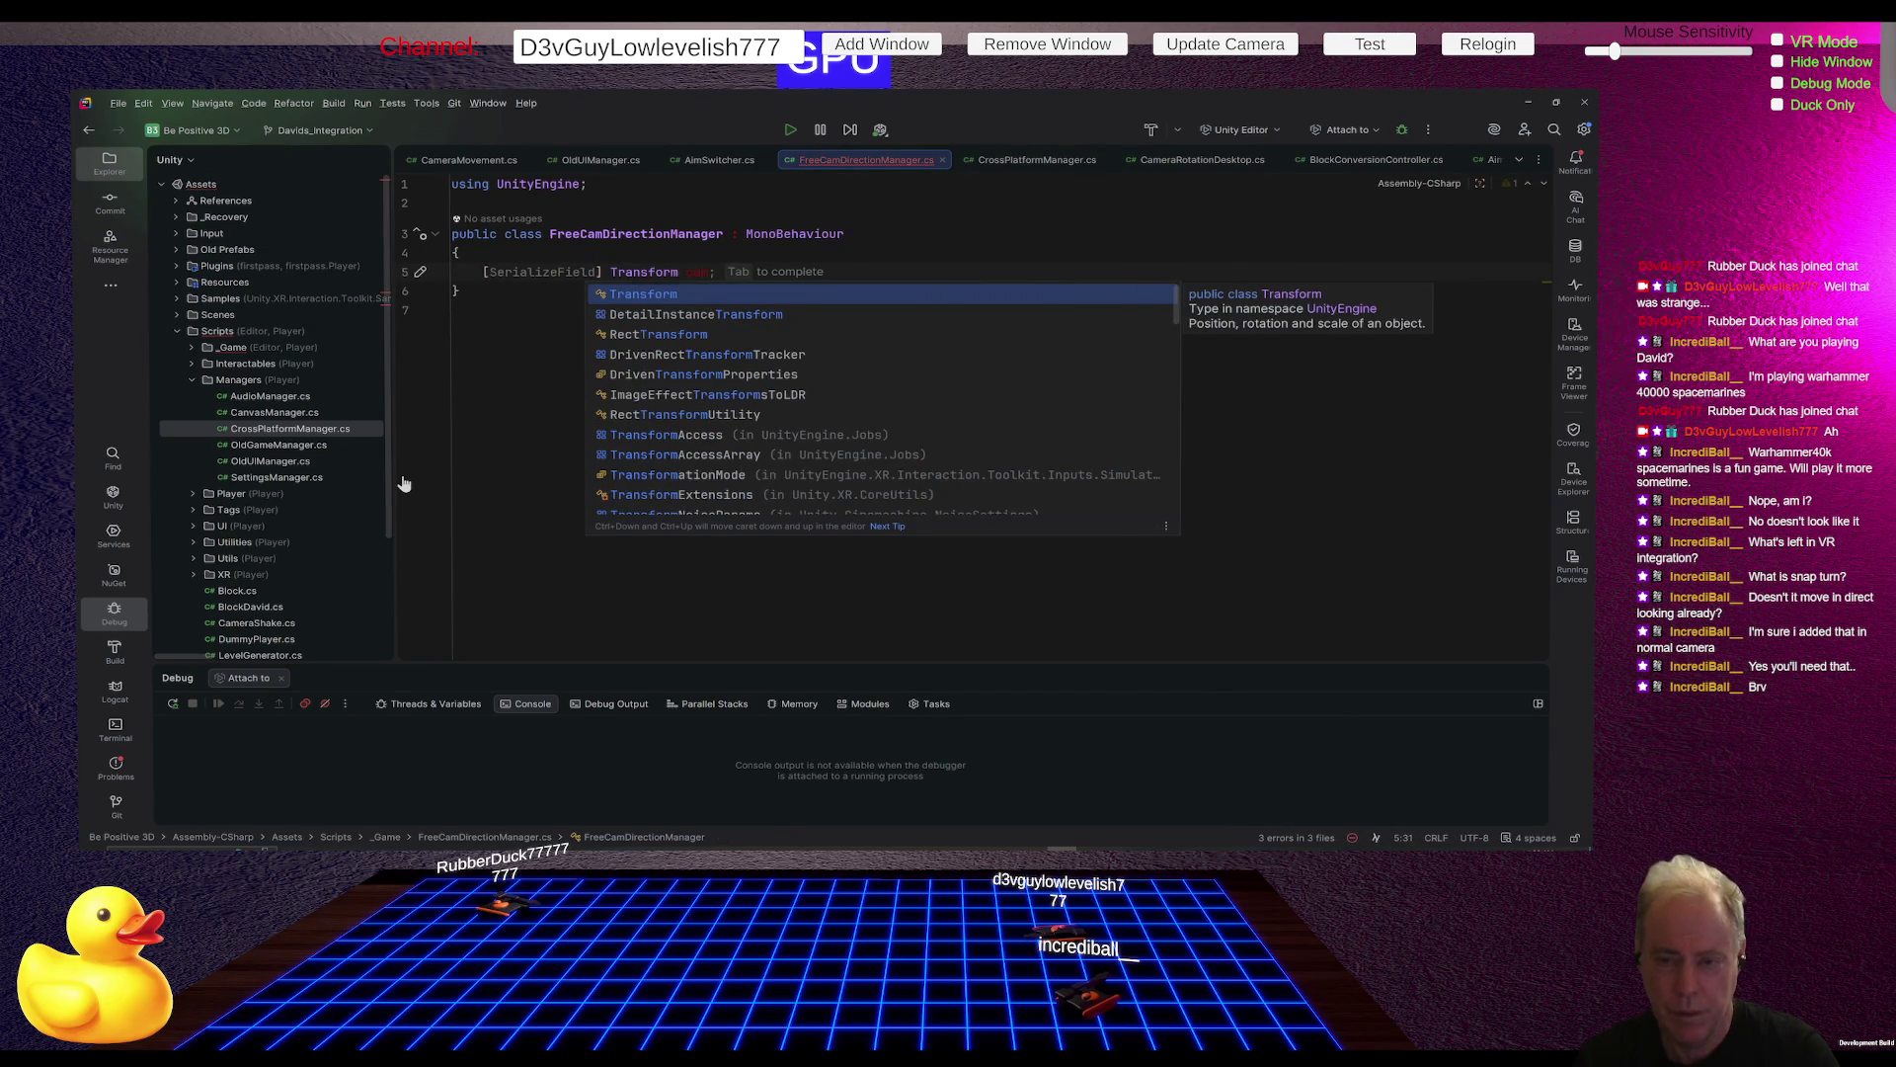
key("Return")
type("FlatScreenTransform")
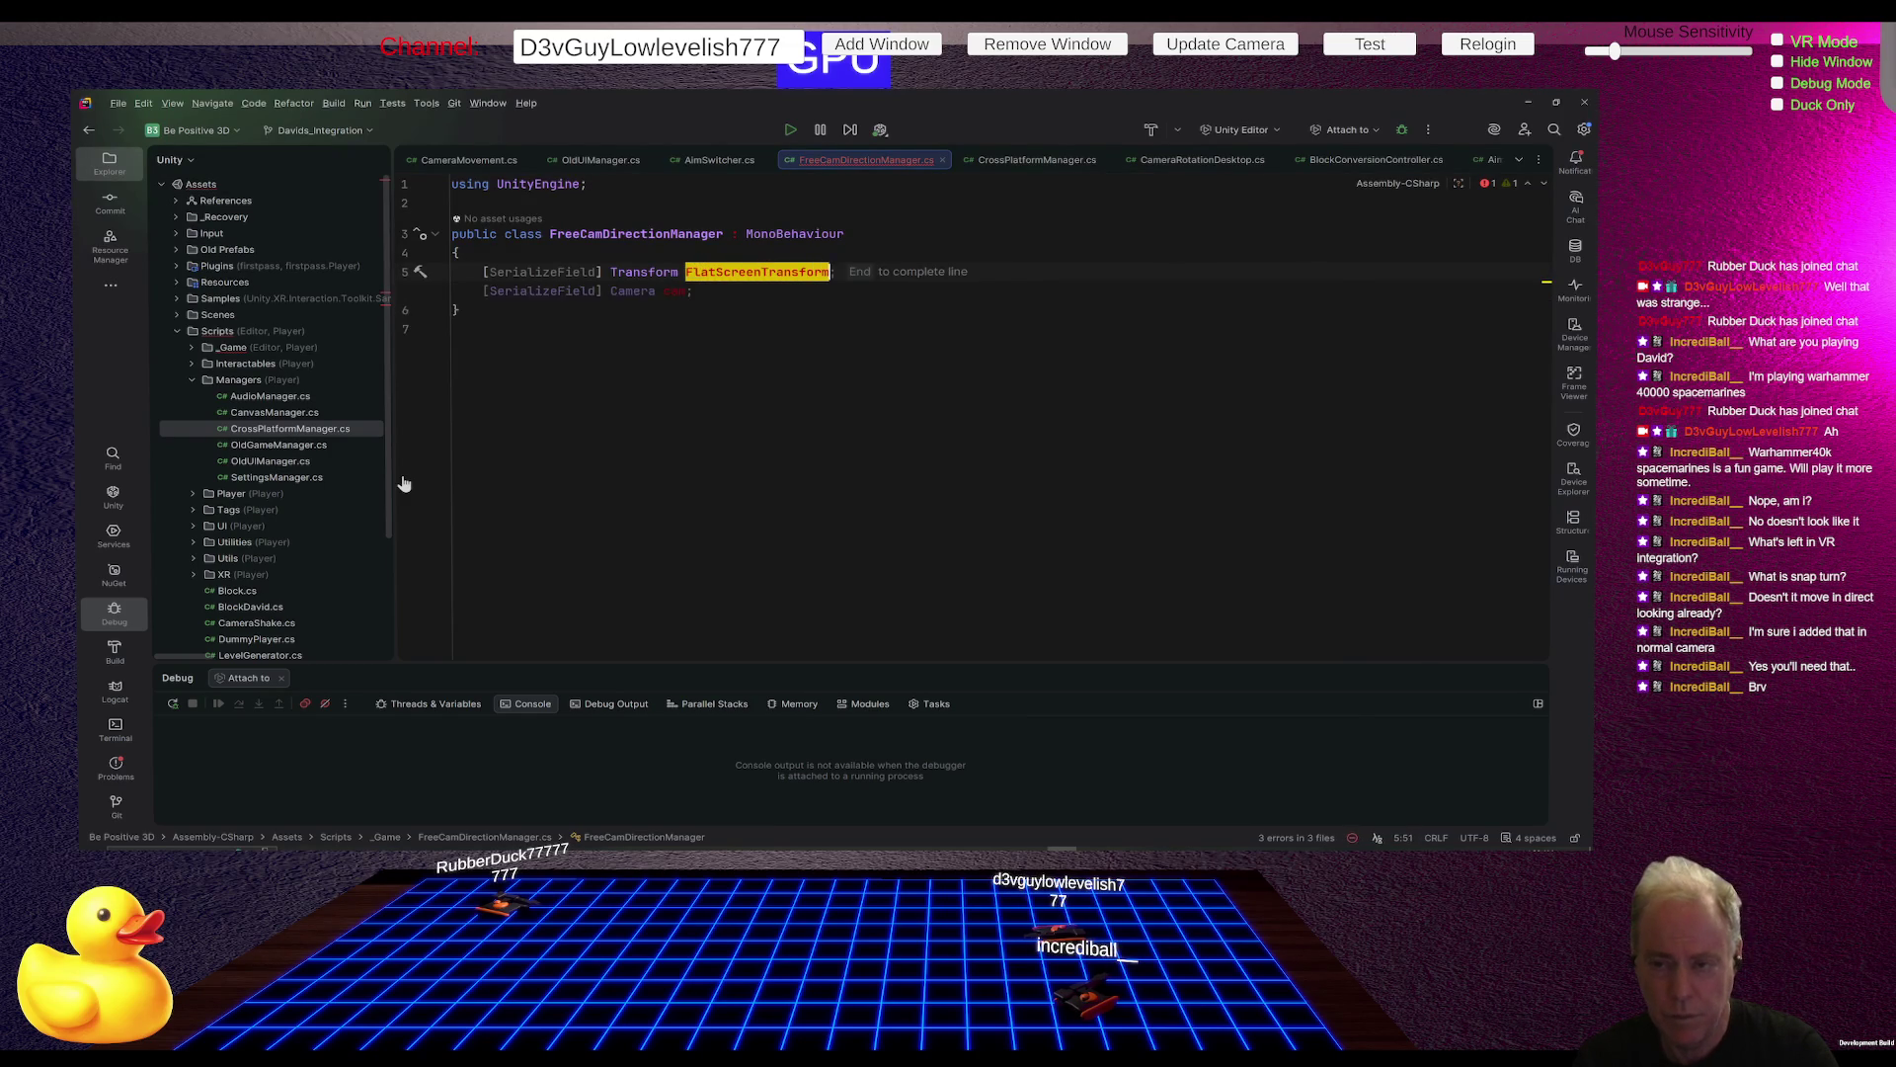
key("End")
key("Return")
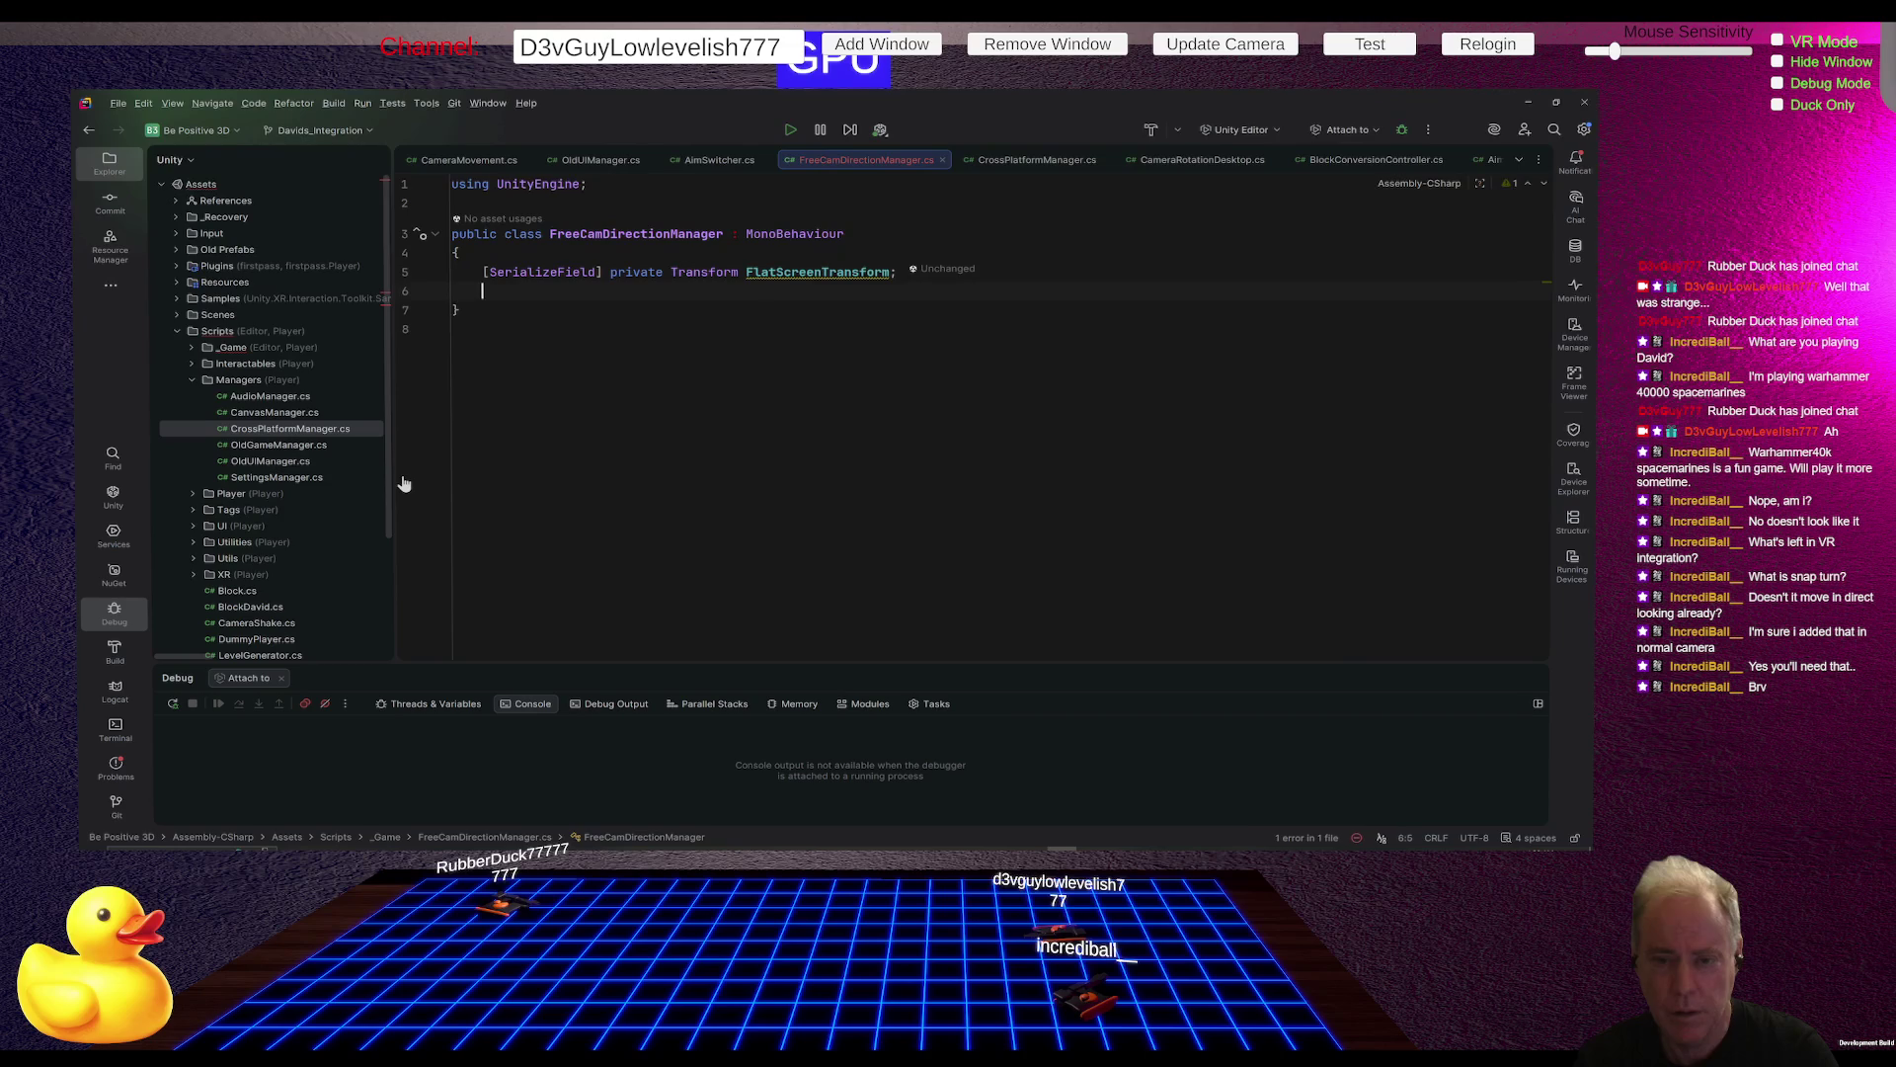
Step: Declare a second [SerializeField] Transform field named vrMoveTransform on the new line
type("[Seri")
key("Return")
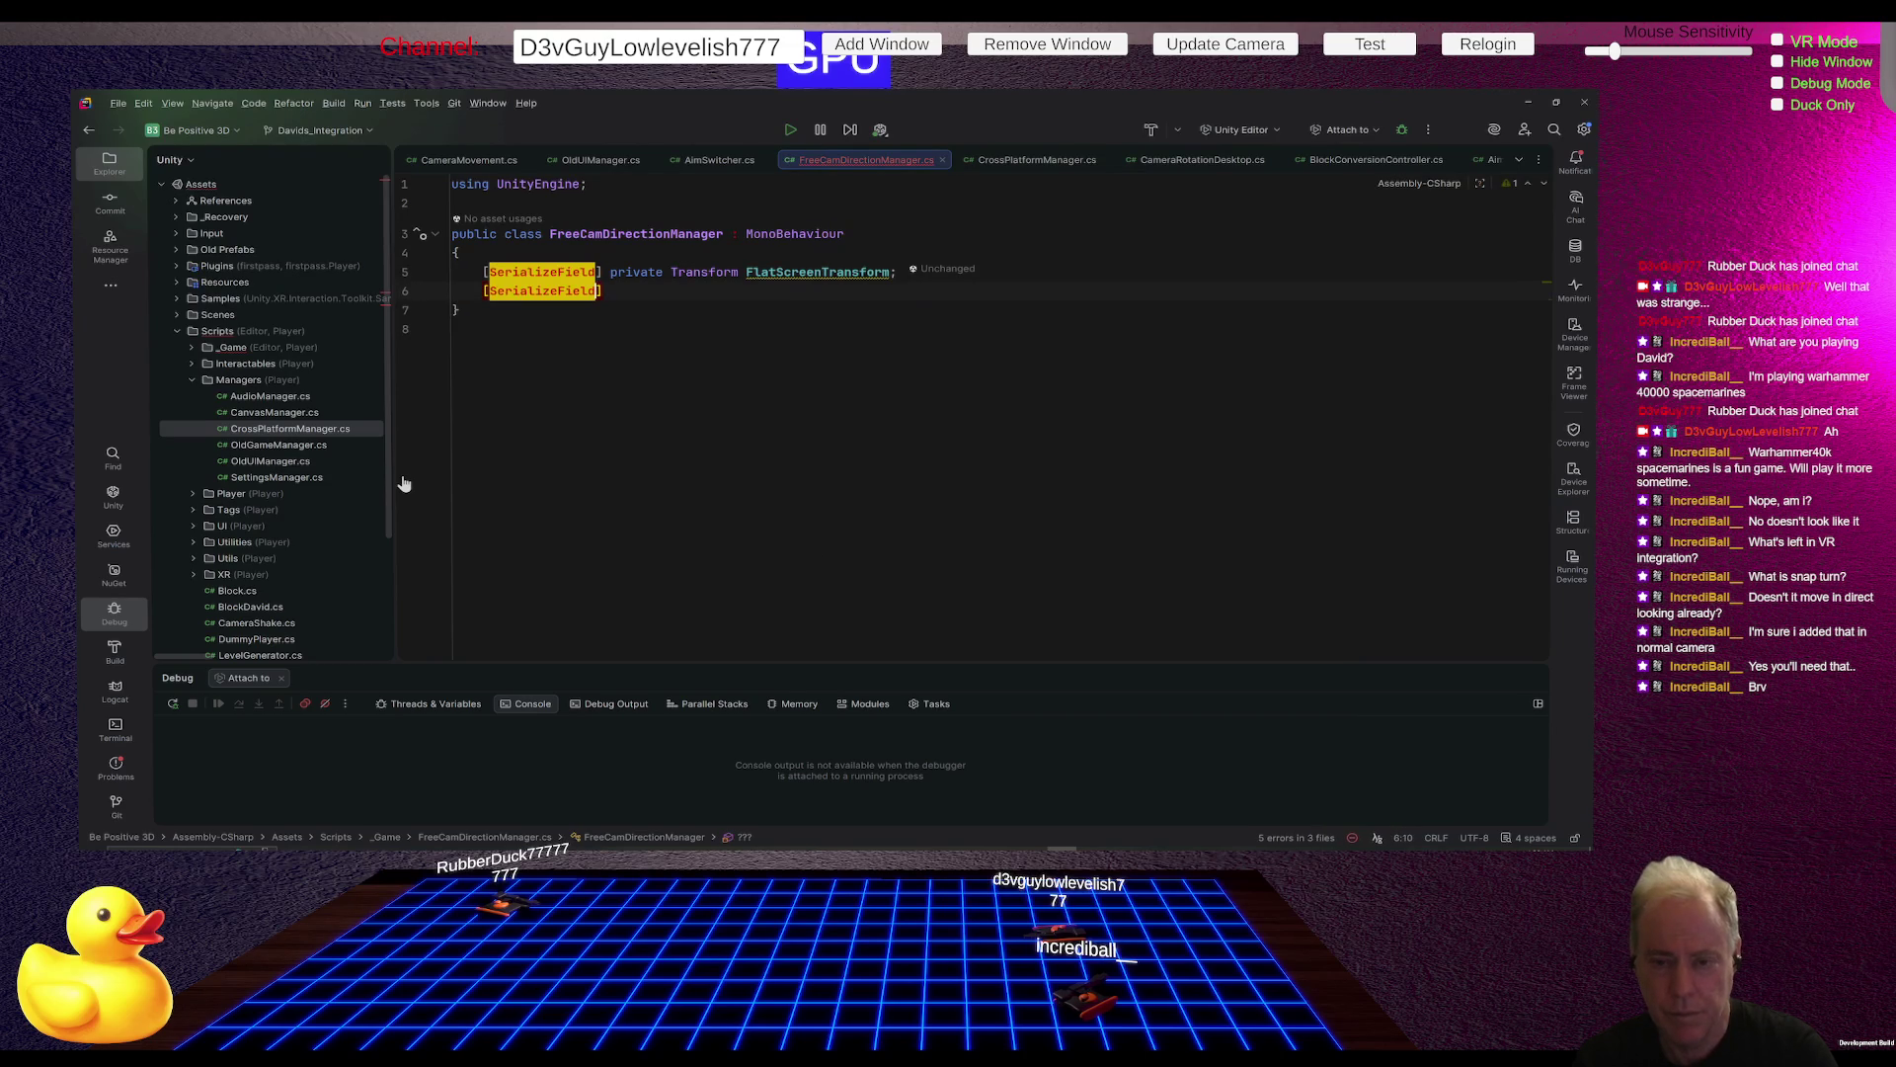
key("Tab")
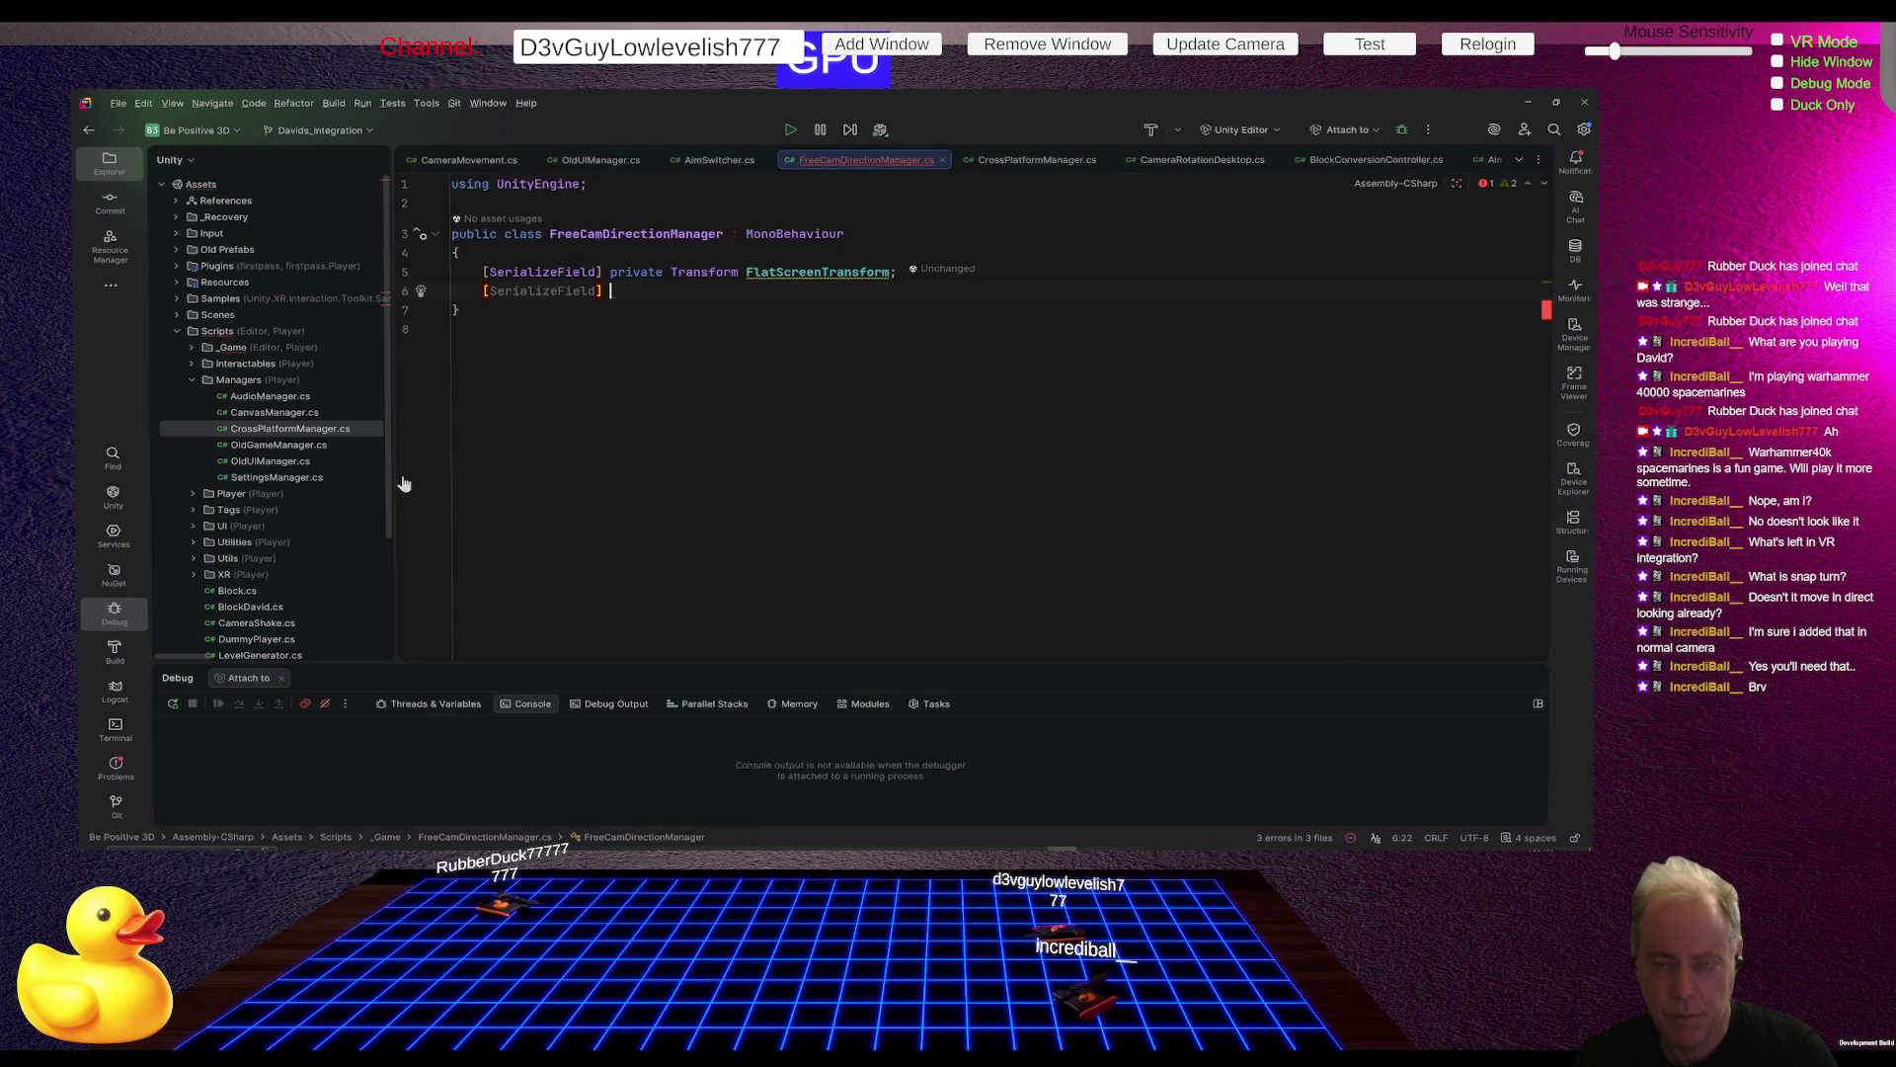
type("Tranform")
key("BackSpace")
key("BackSpace")
key("BackSpace")
type("sf")
key("BackSpace")
type("f")
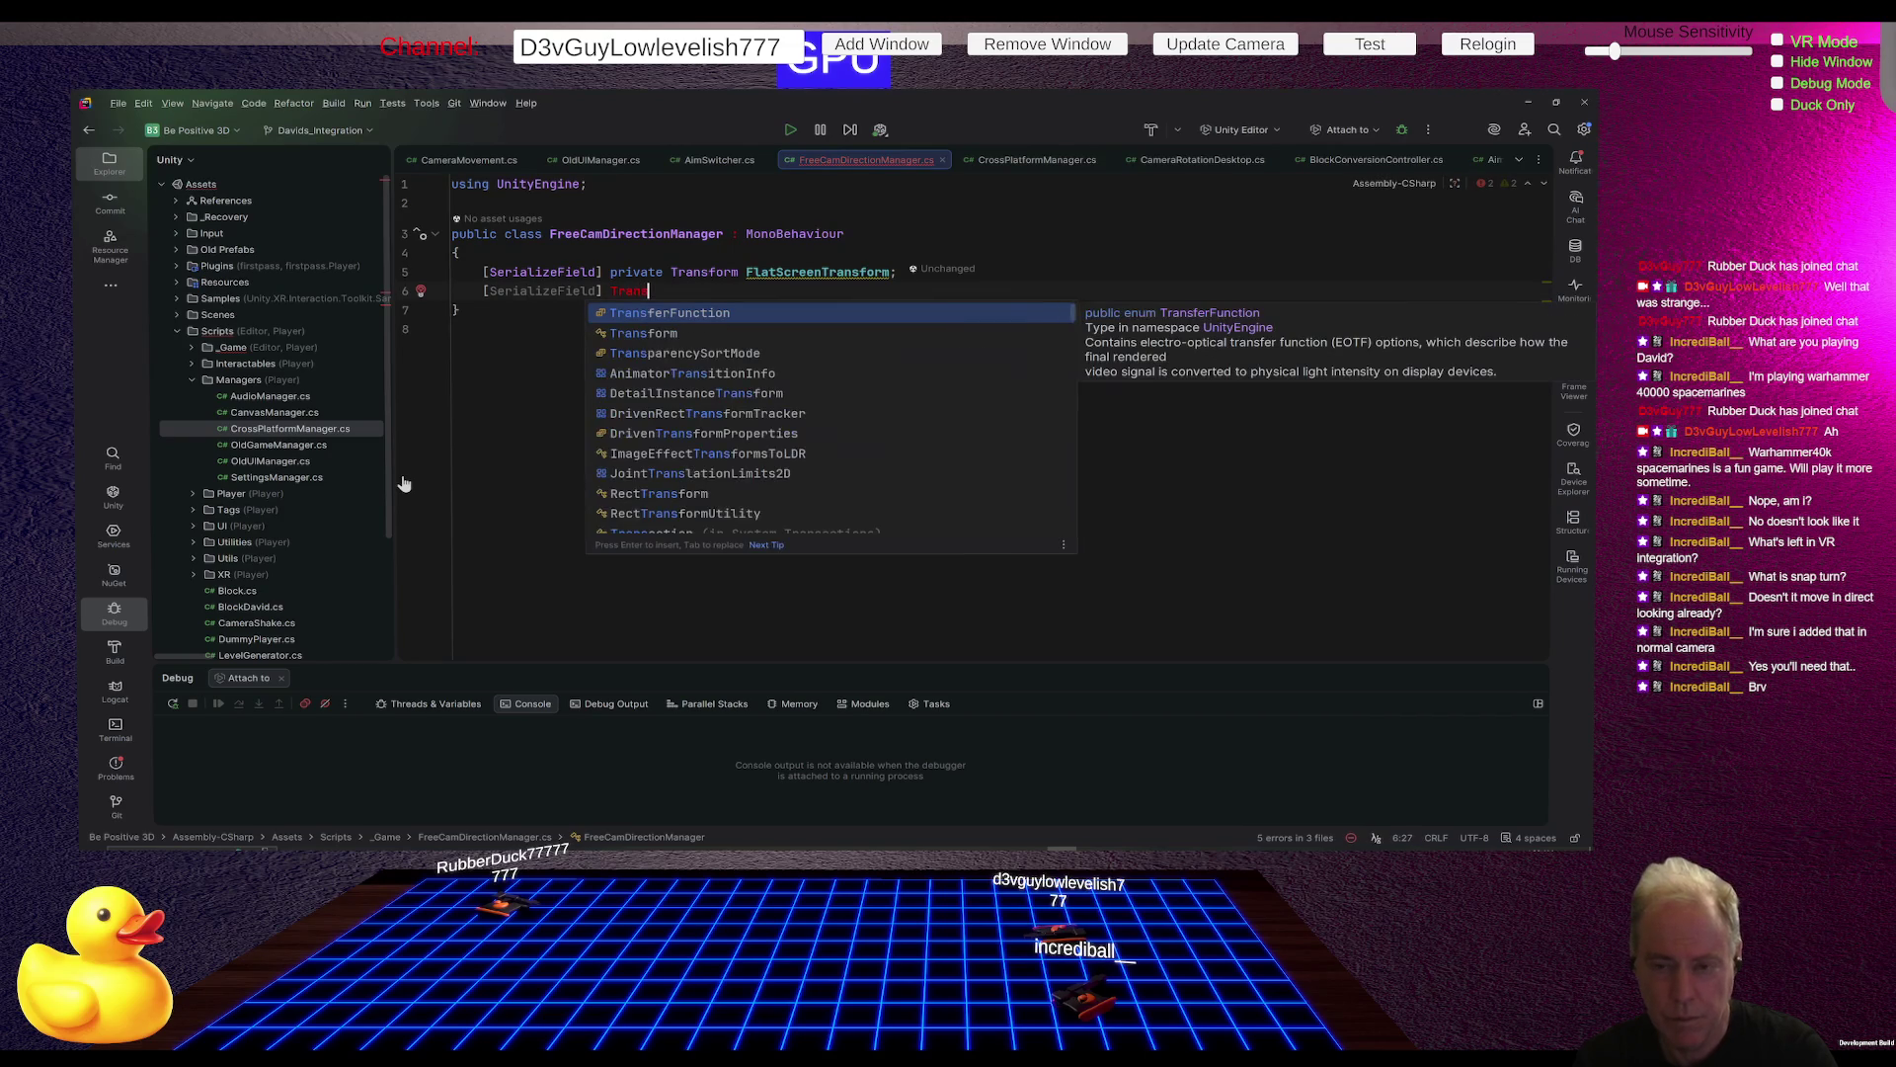
type("or")
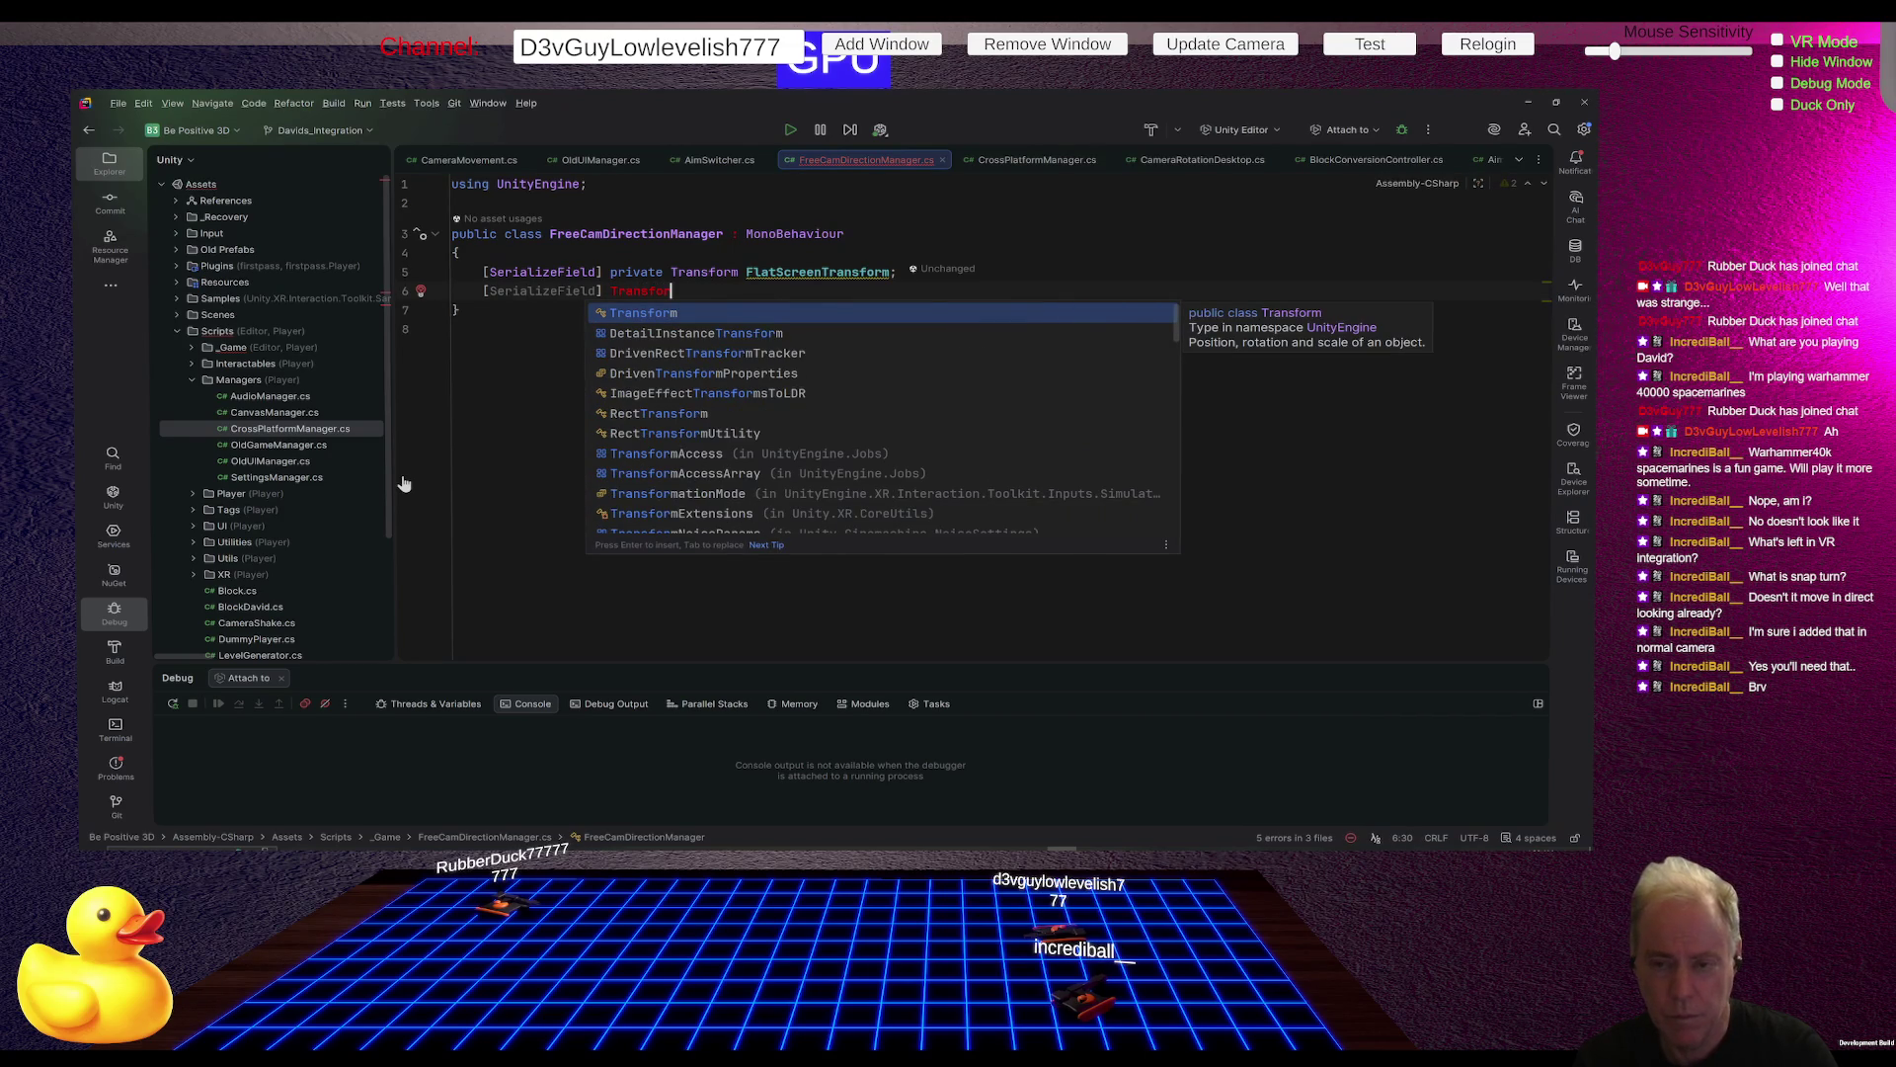
type("m ")
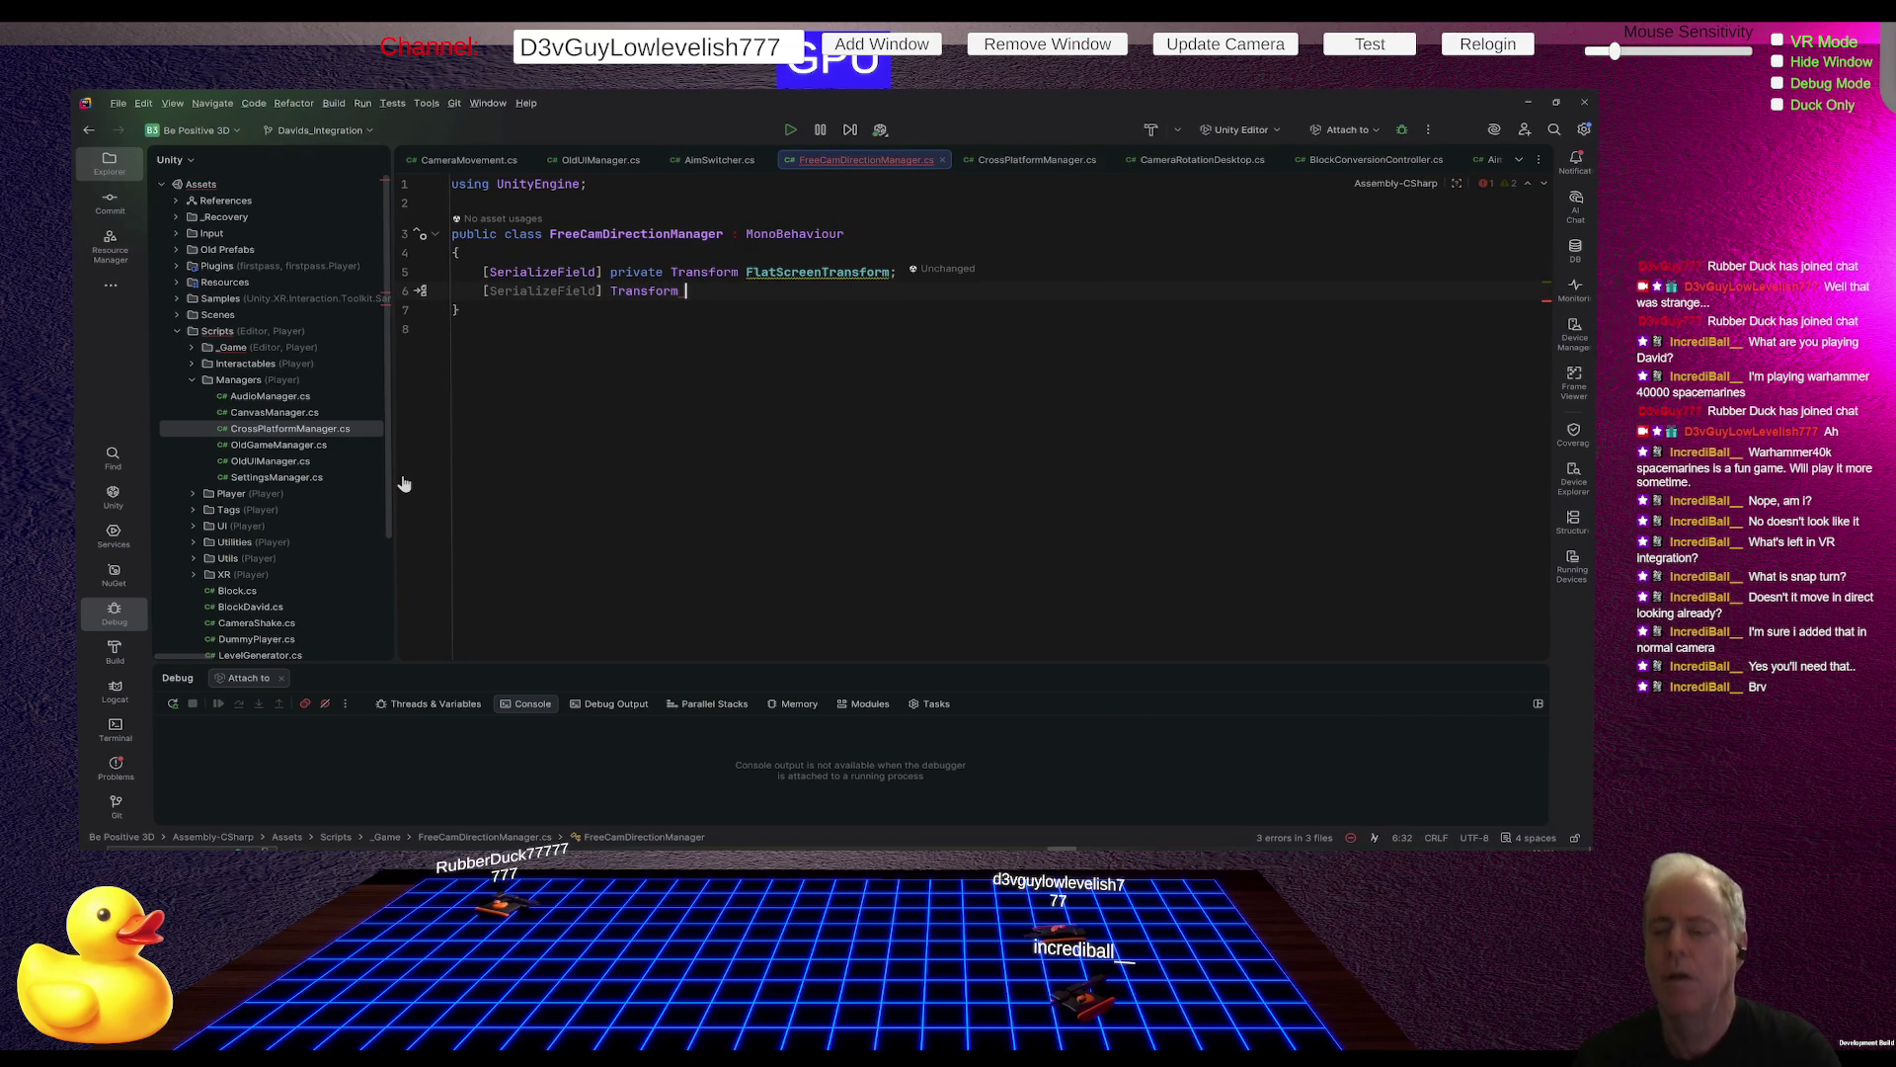
type("VR")
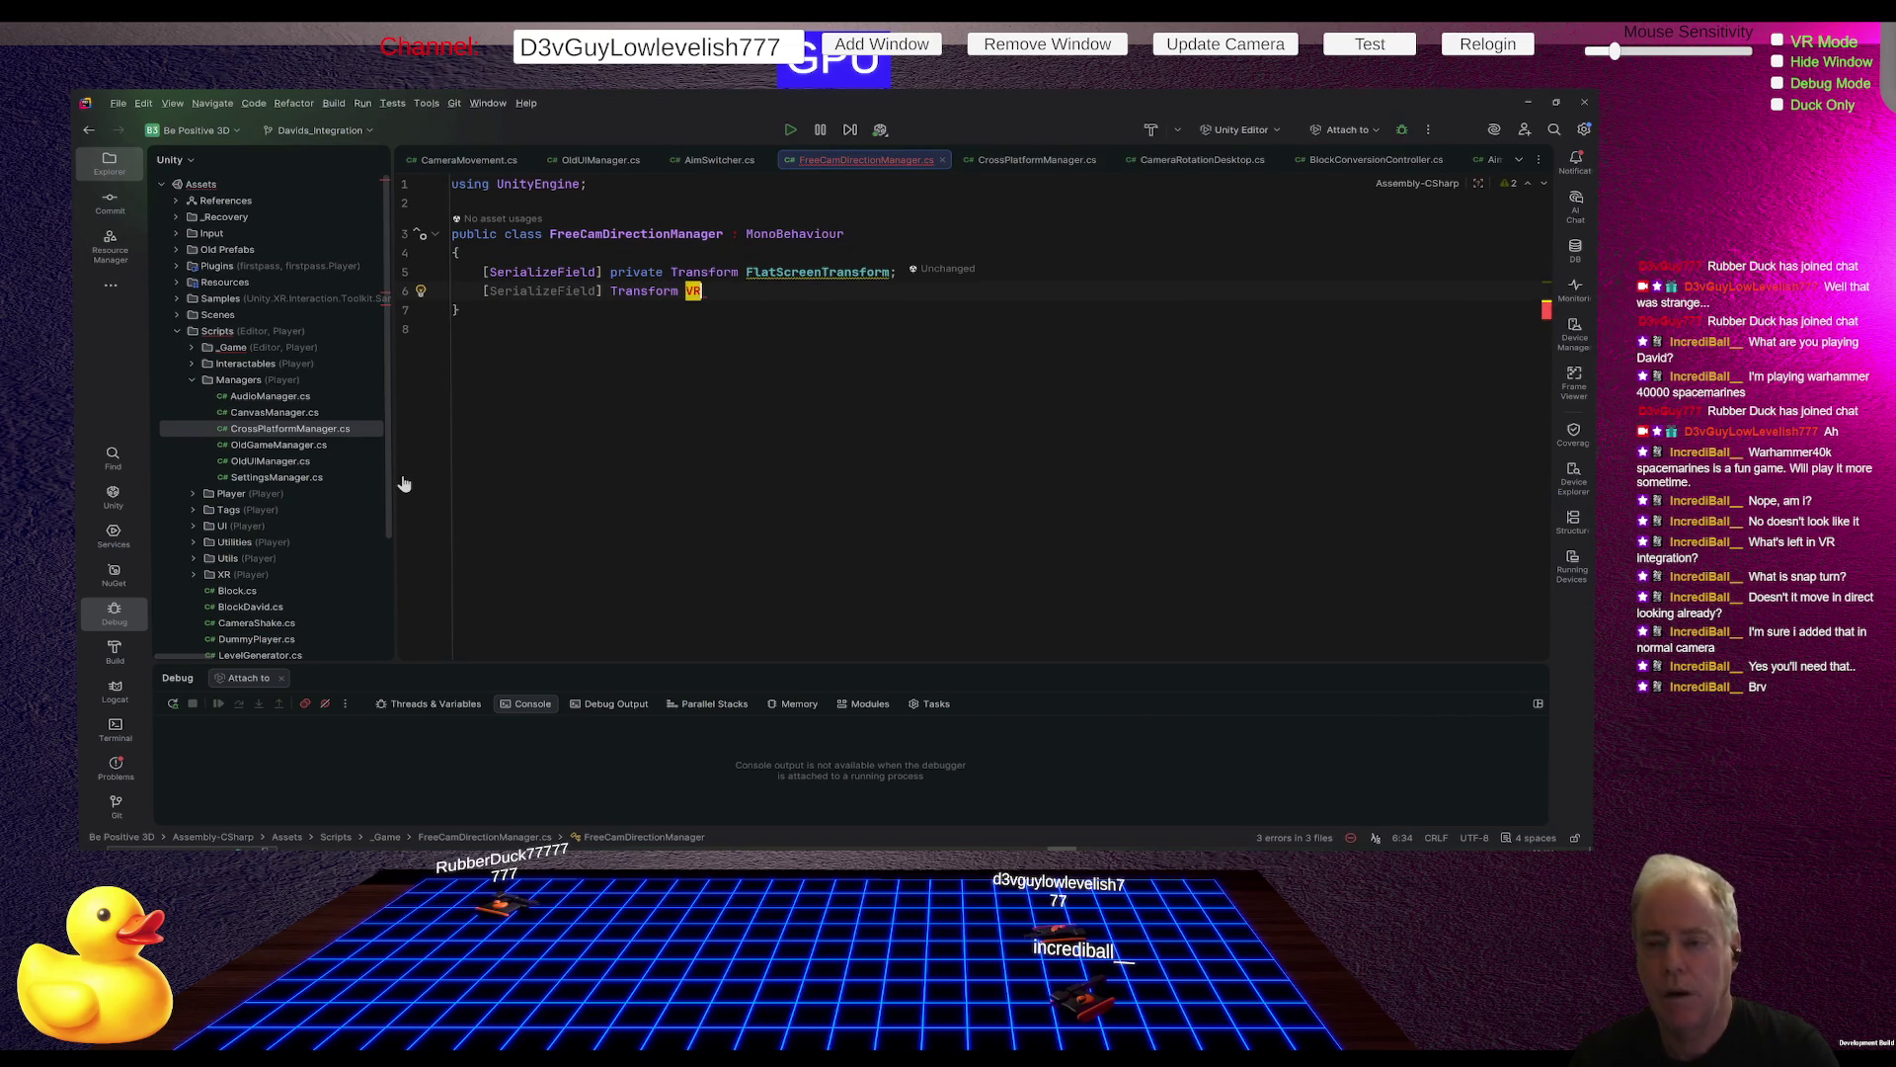
type("Camera")
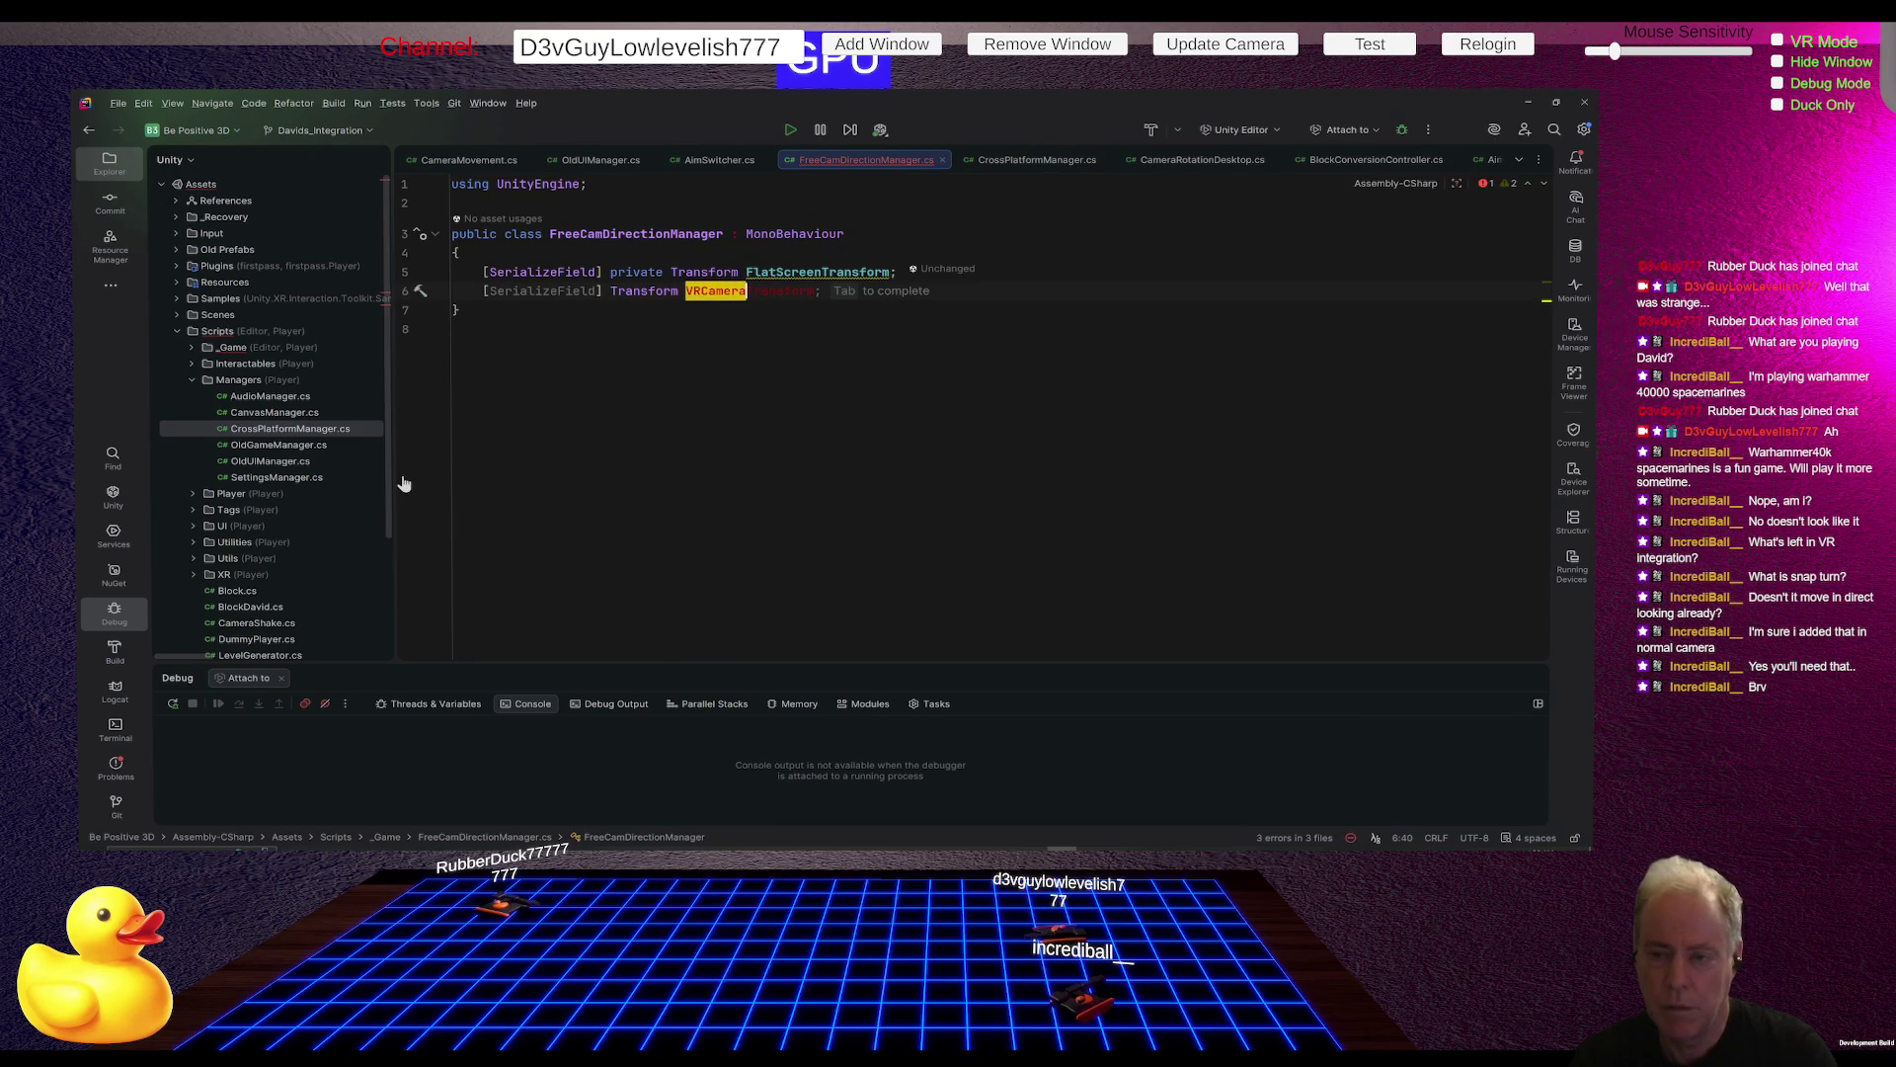
key("BackSpace")
key("BackSpace")
key("BackSpace")
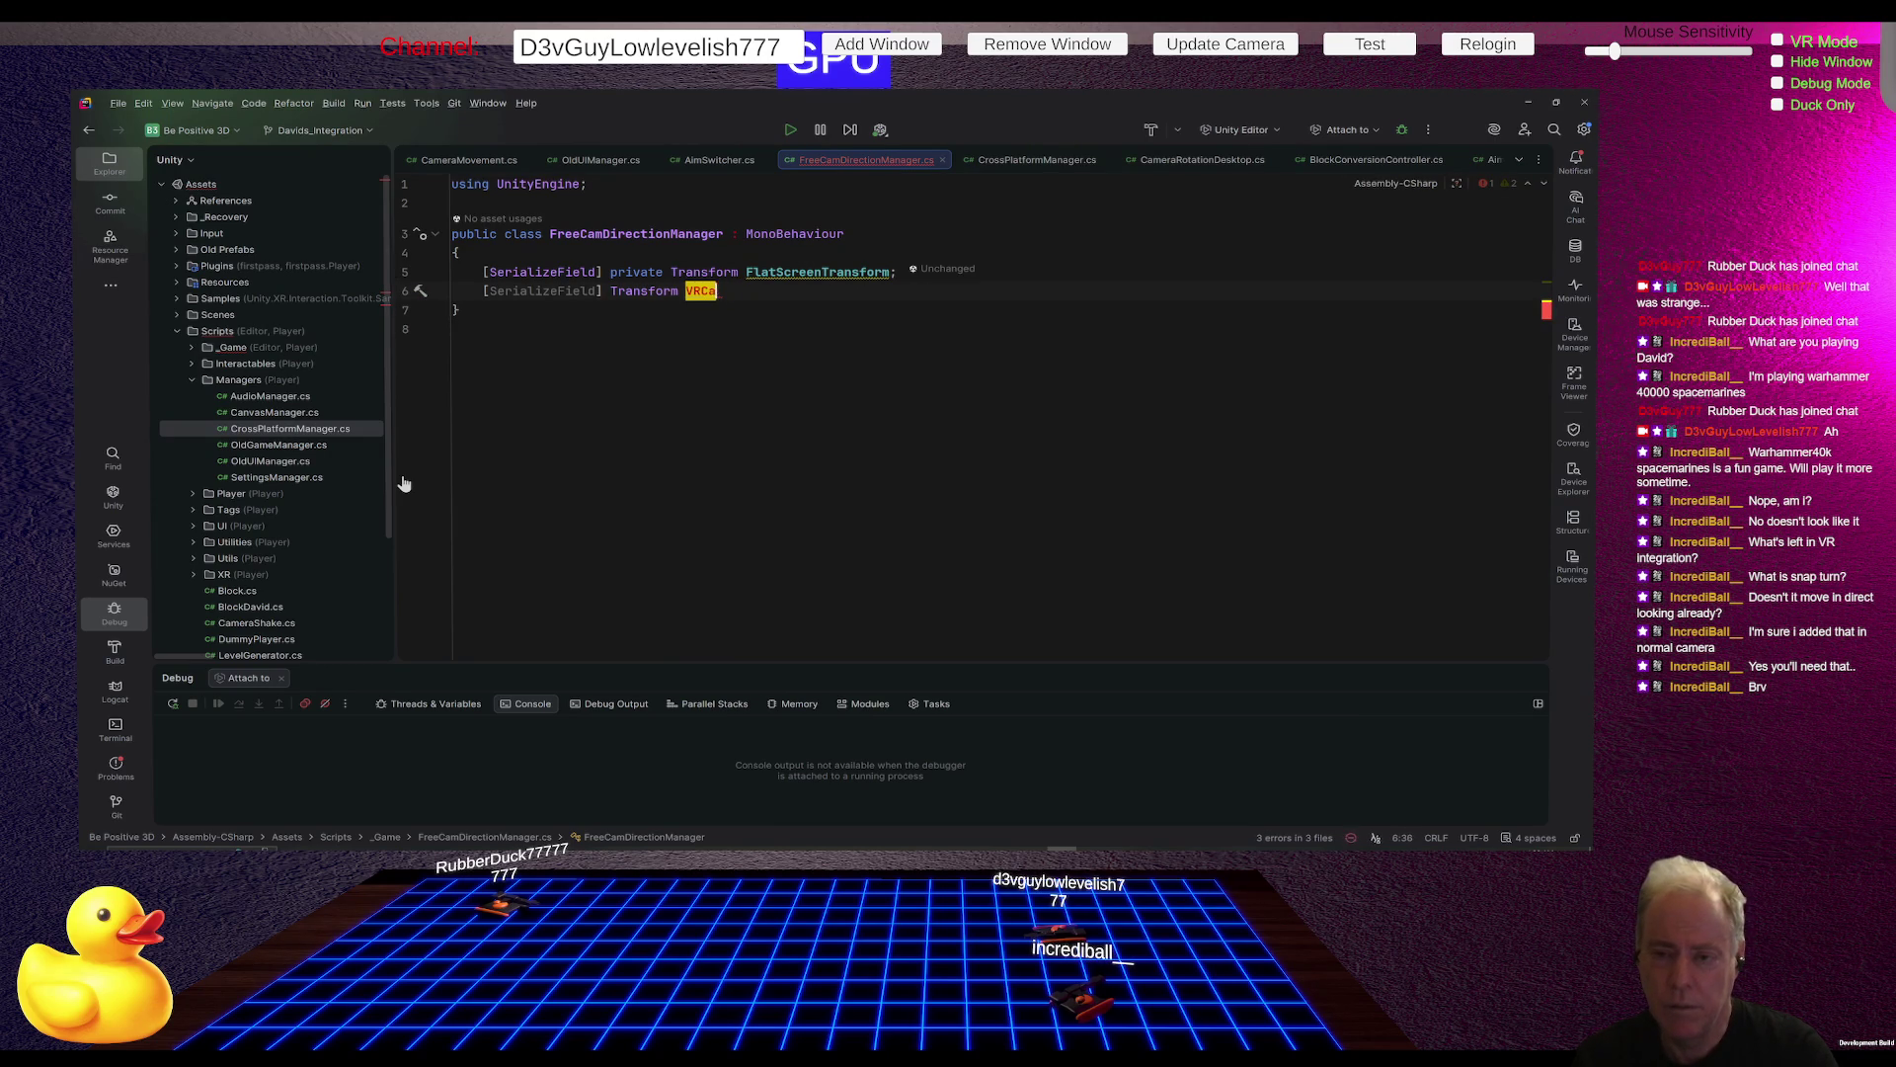
type("MoveTrn")
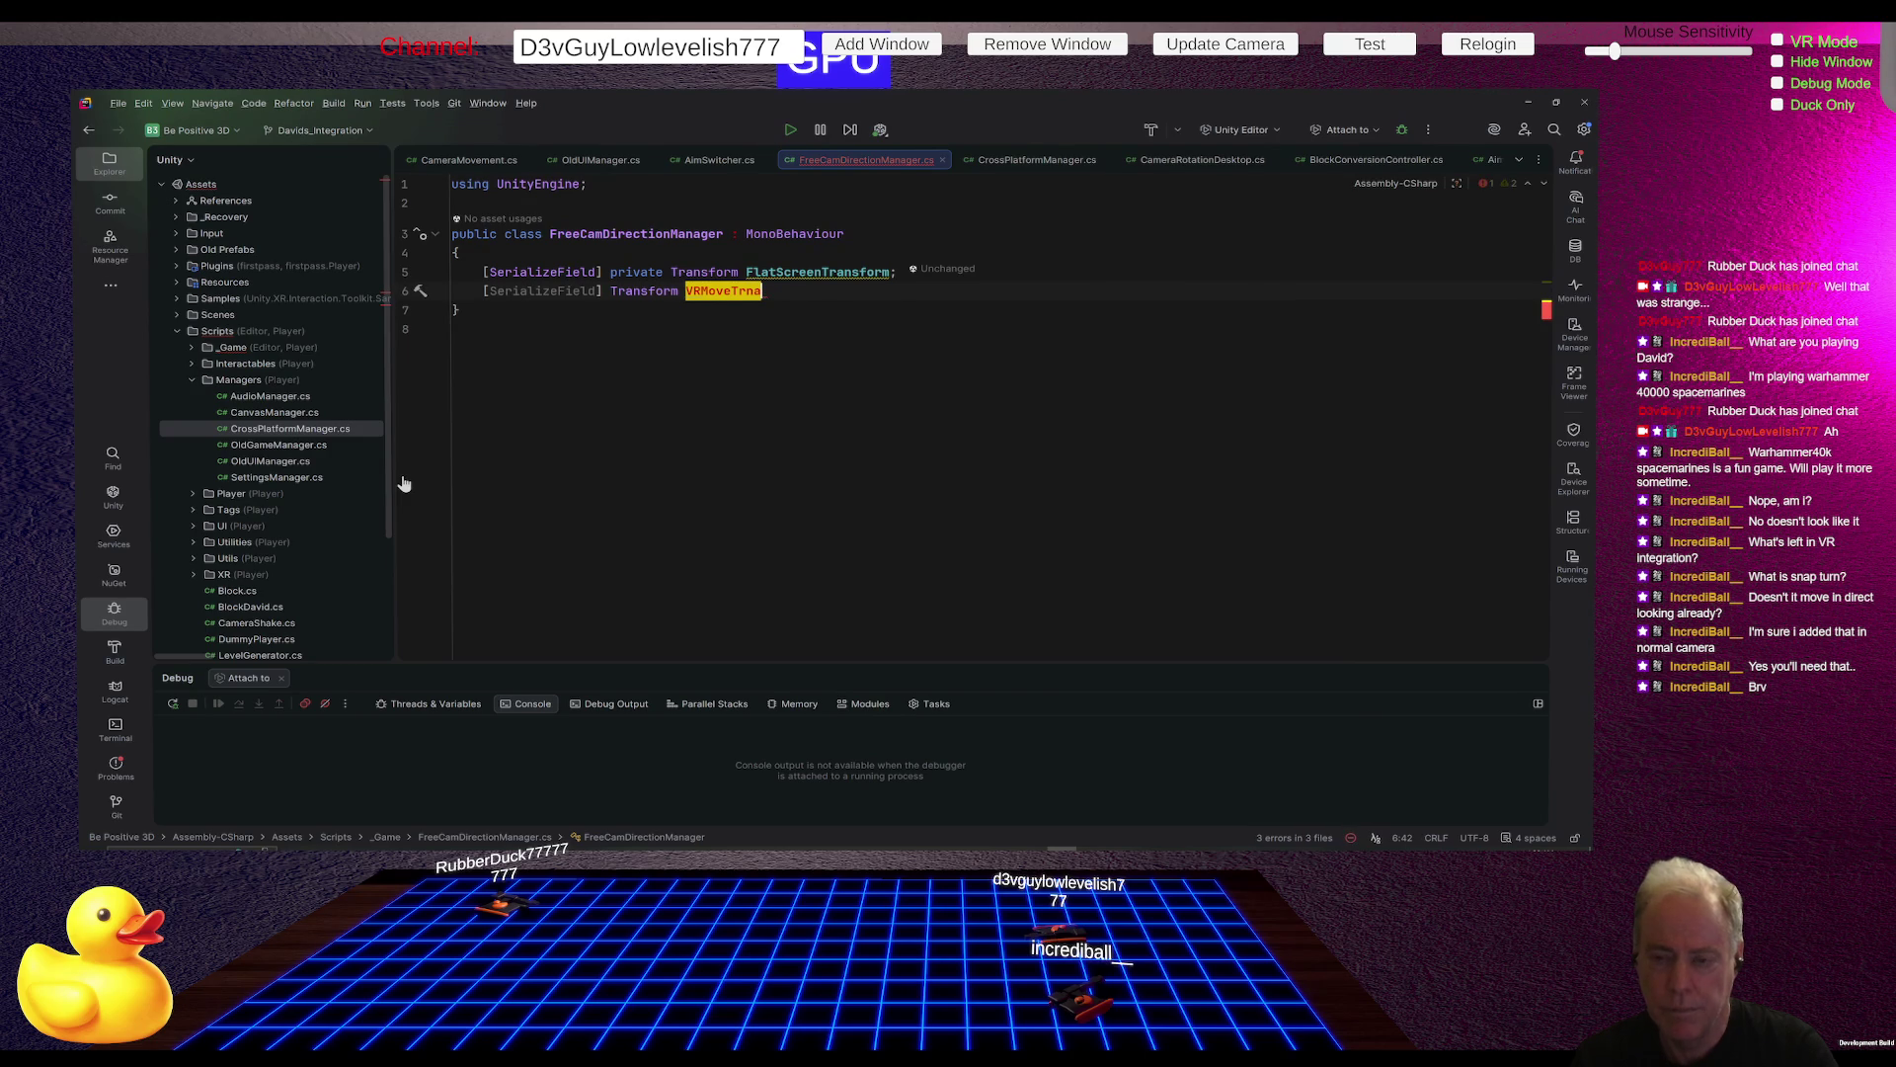
key("BackSpace")
key("BackSpace")
type("rans")
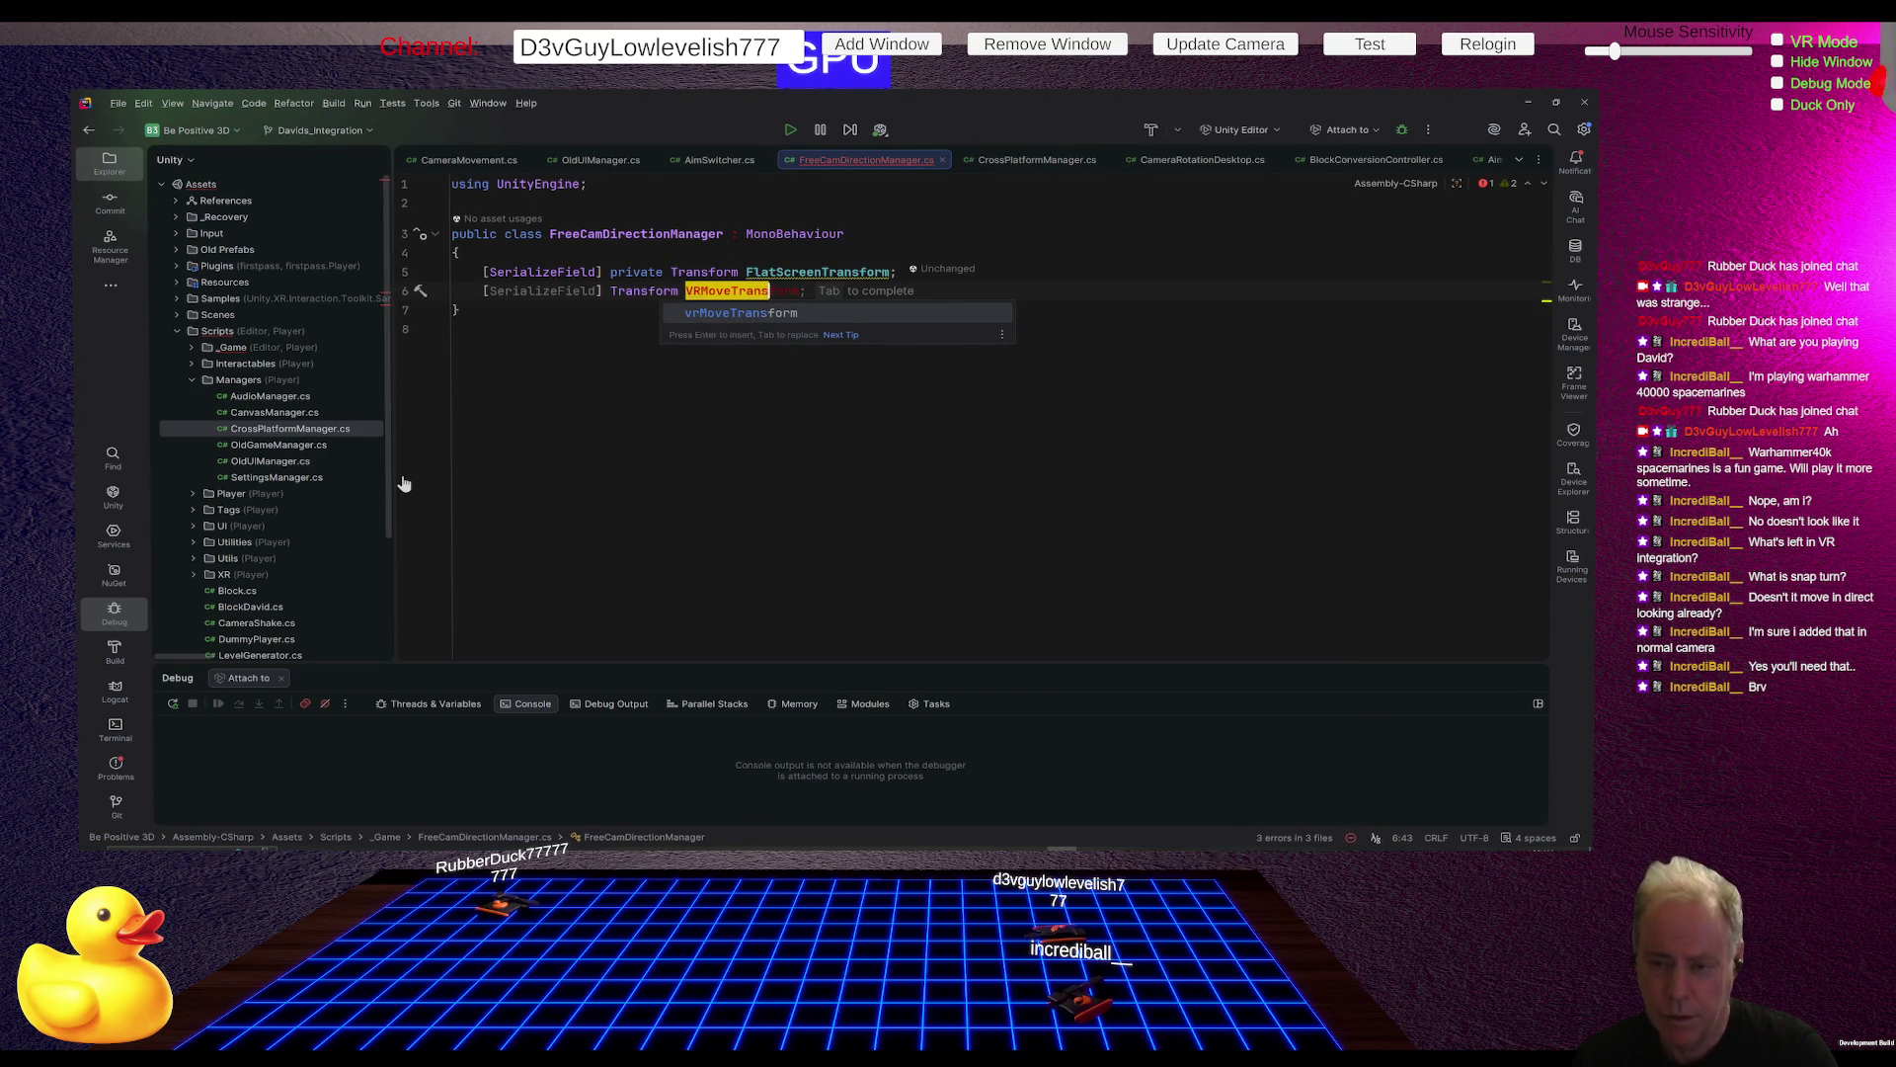
key("Return")
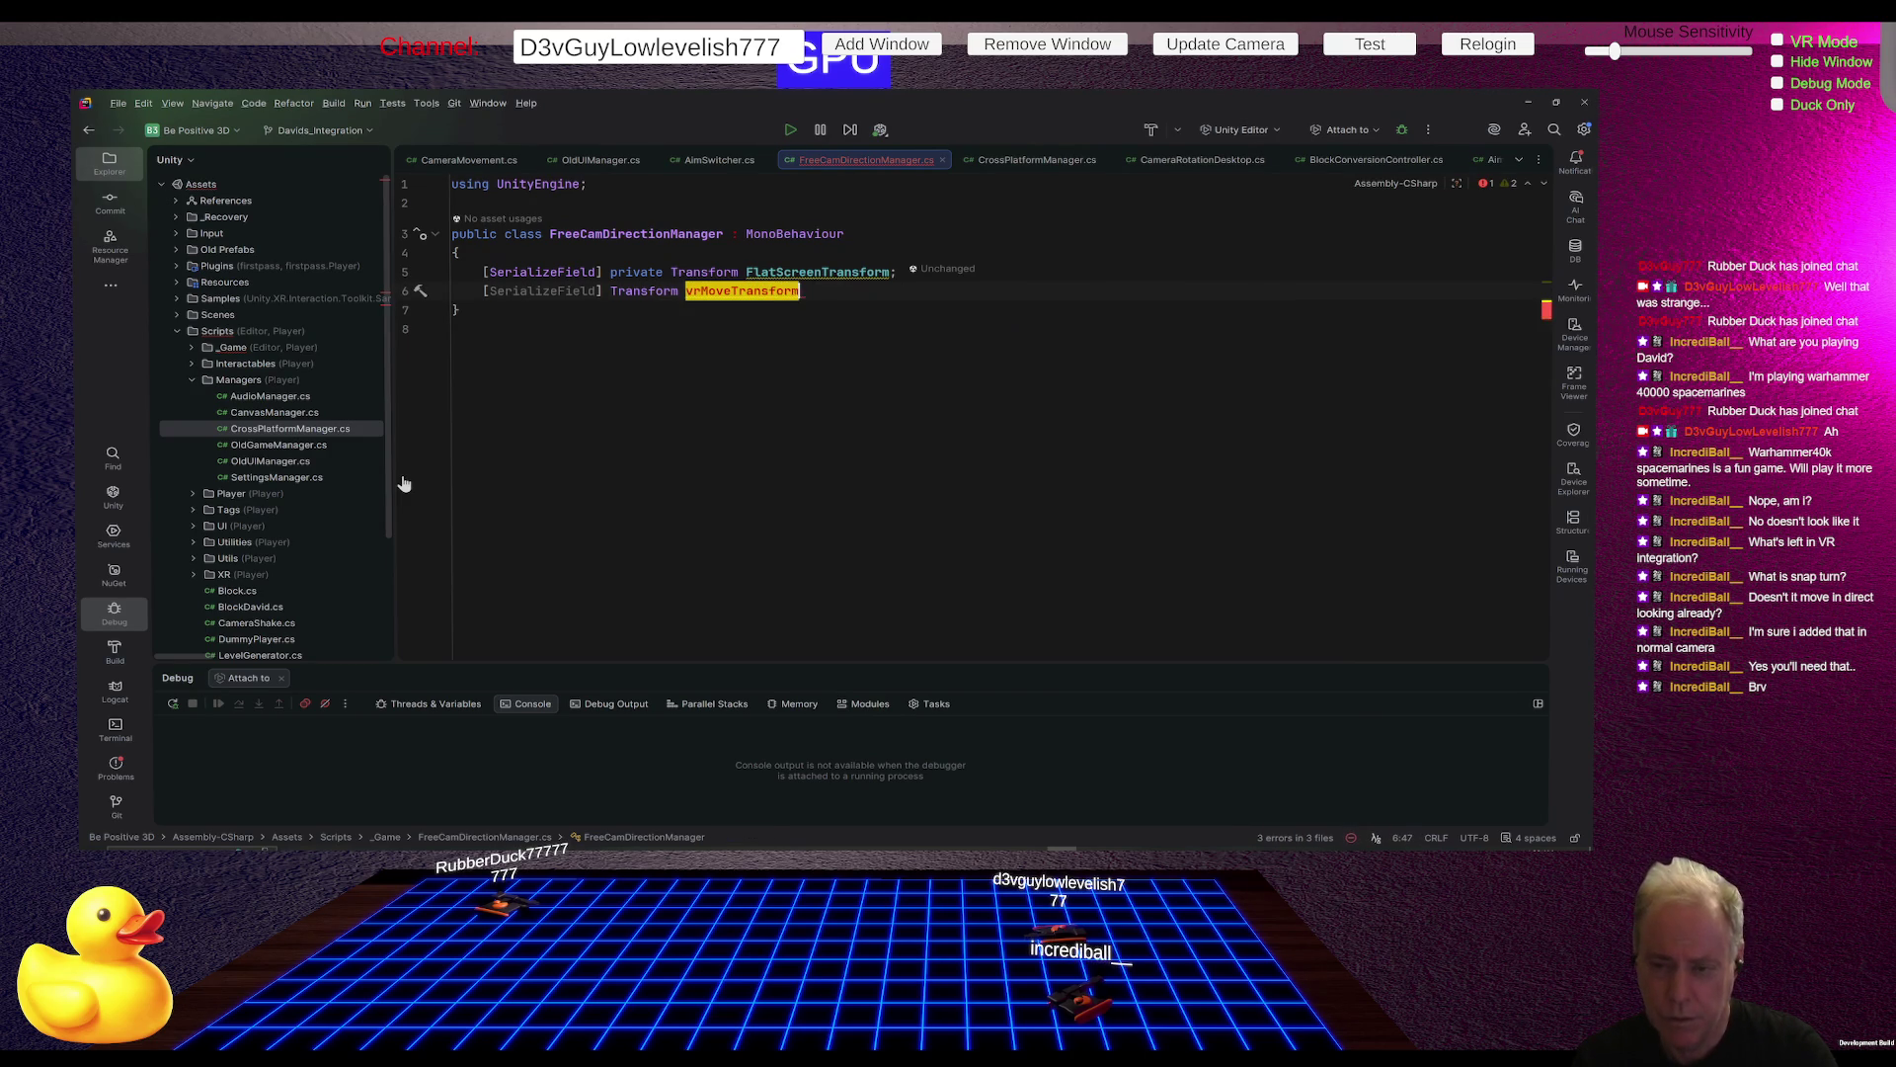
Step: Begin renaming the FlatScreenTransform field on the line above
key("Up")
key("BackSpace")
key("BackSpace")
key("BackSpace")
type("Crean")
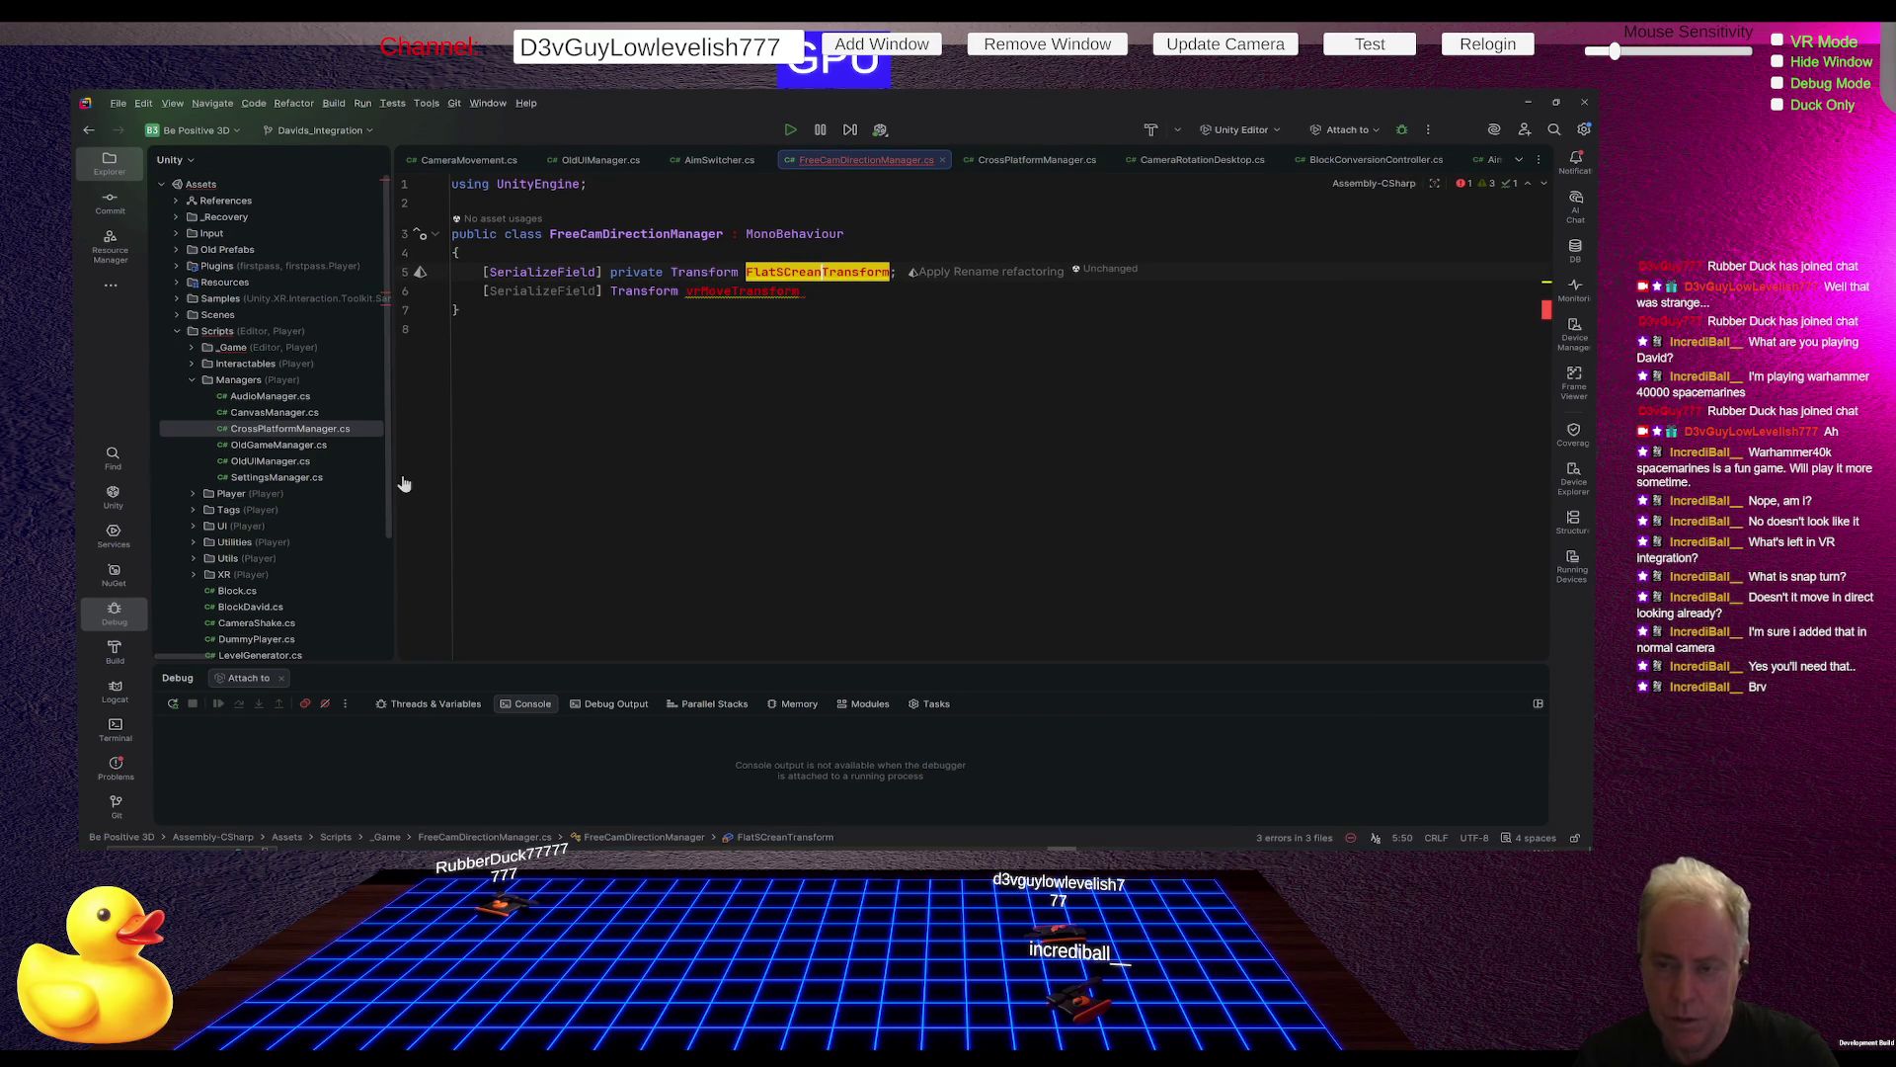
Step: Finish renaming the first field to FlatScreenMoveTransform
key("BackSpace")
key("BackSpace")
key("BackSpace")
type("cree")
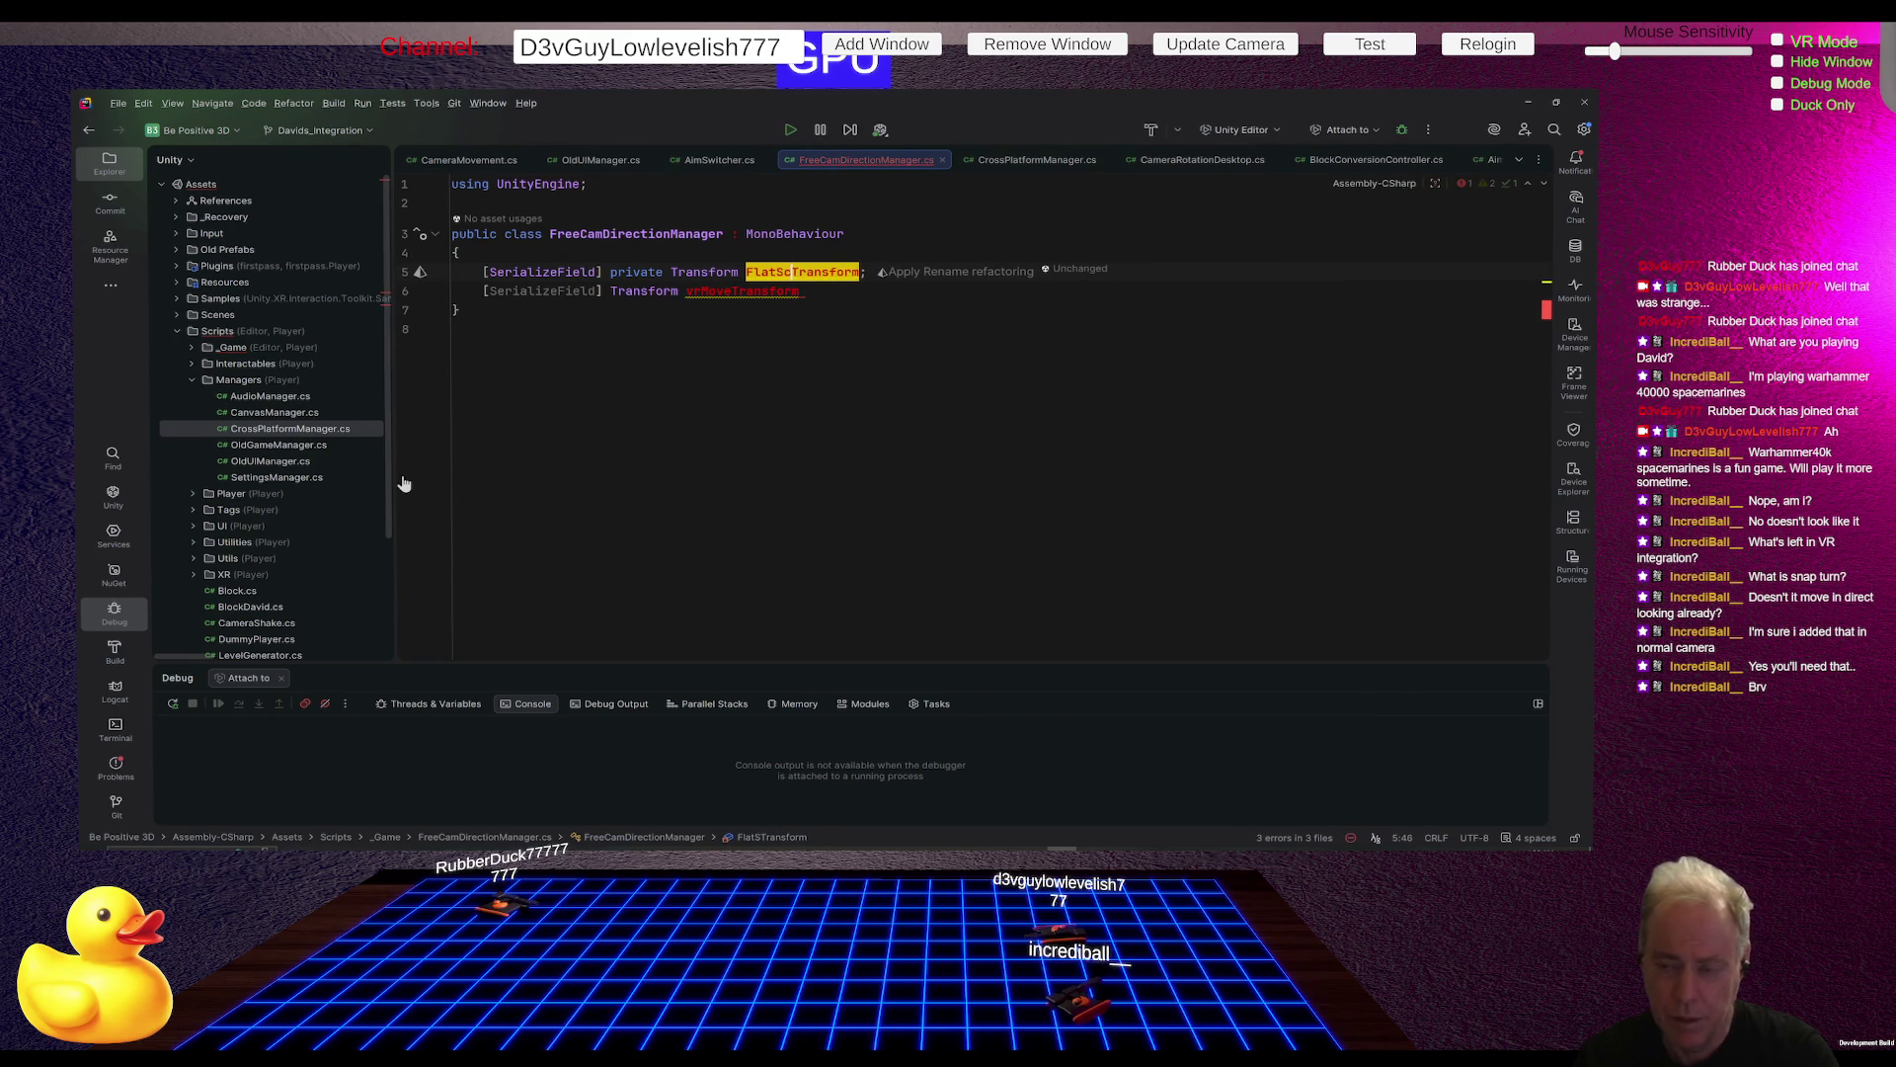
type("nMove")
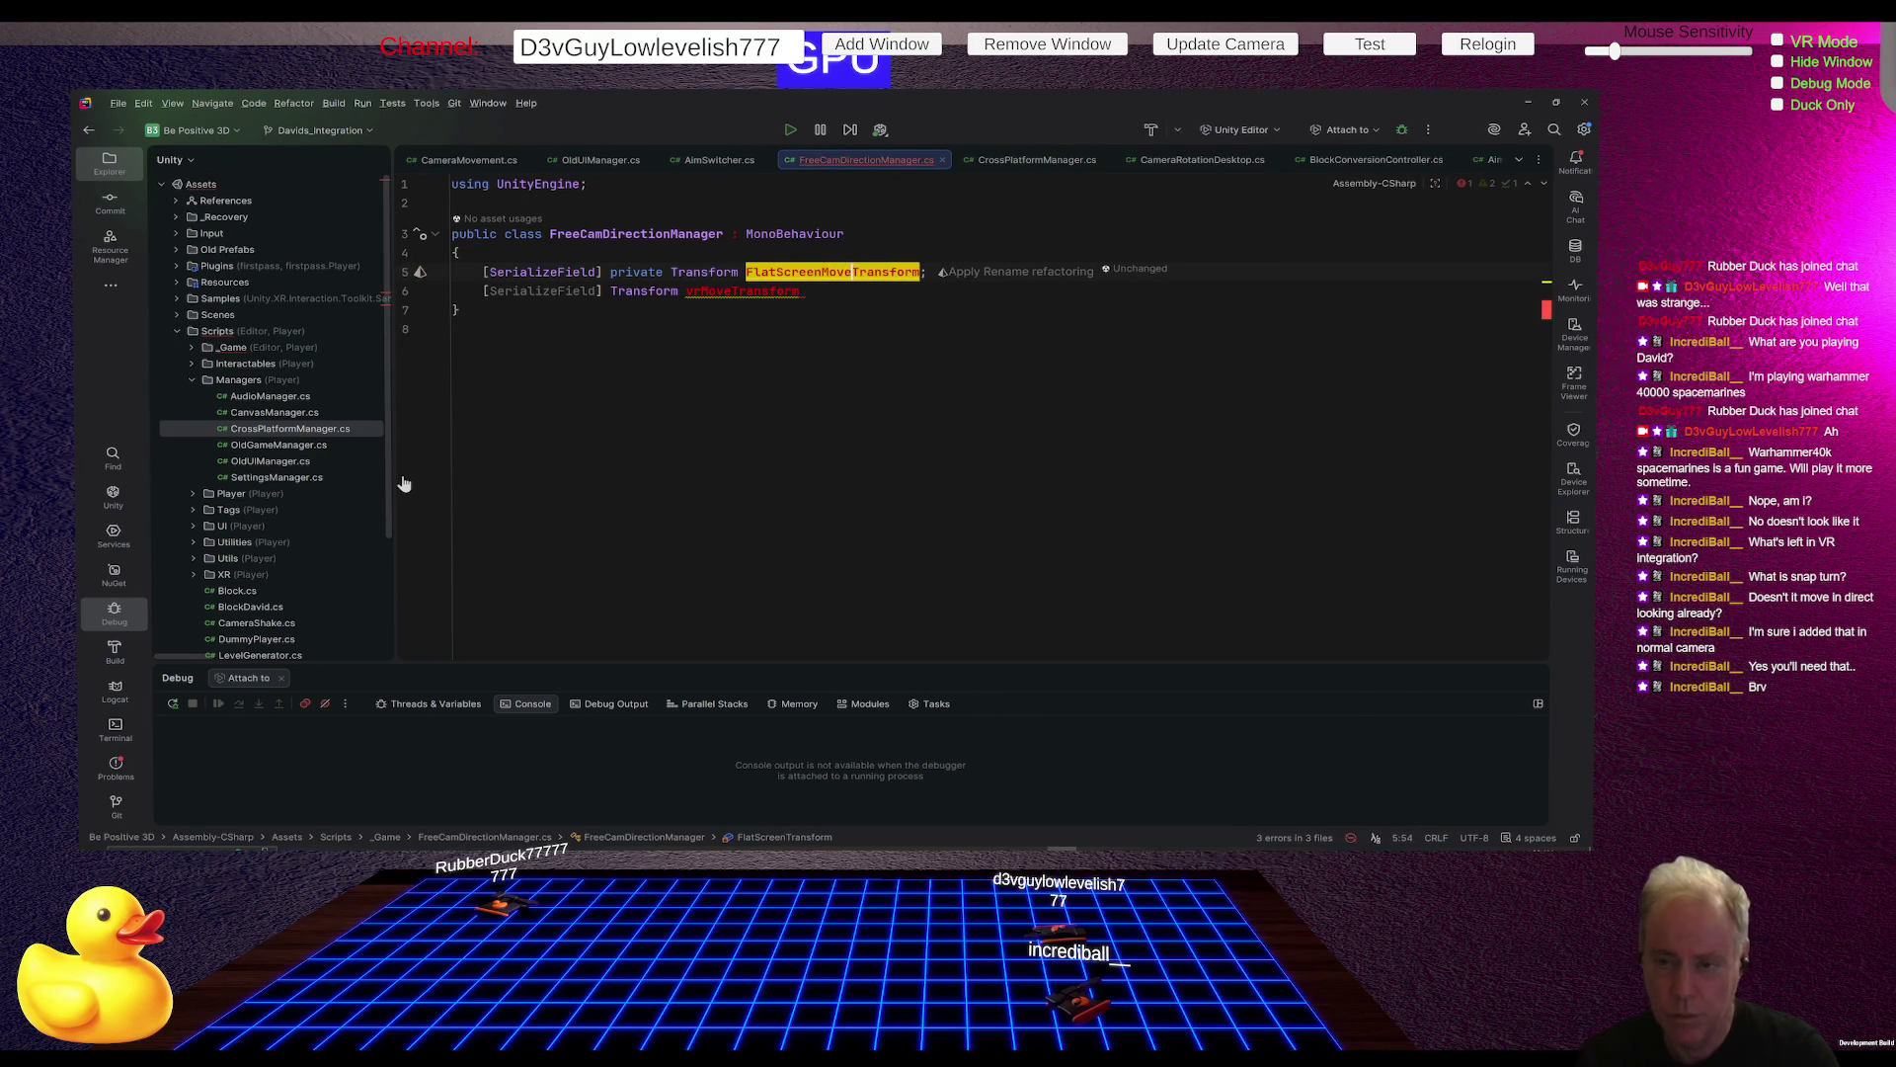
key("Down")
Step: Rename vrMoveTransform to VrMoveTransform and end its declaration with a semicolon
key("Home")
key("ctrl+Right")
key("ctrl+Right")
key("ctrl+Right")
key("Right")
key("Delete")
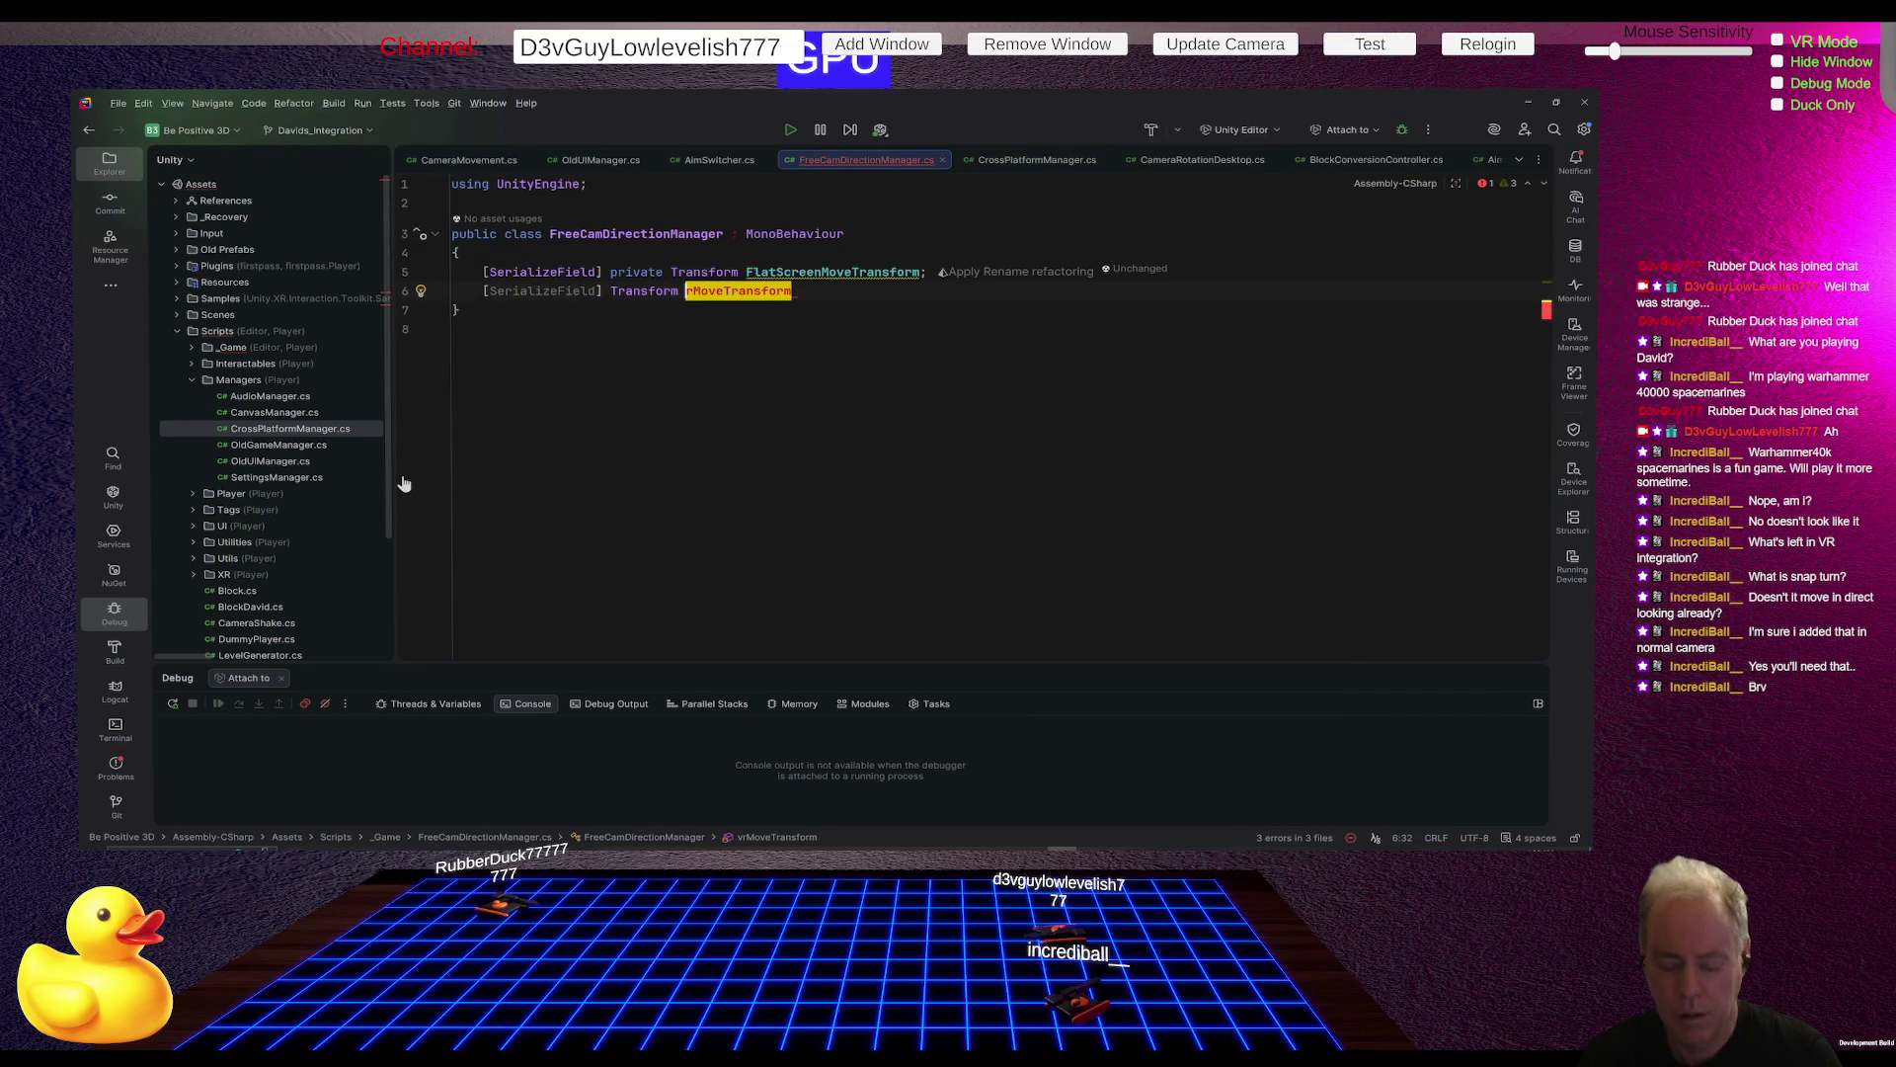
type("VV")
key("BackSpace")
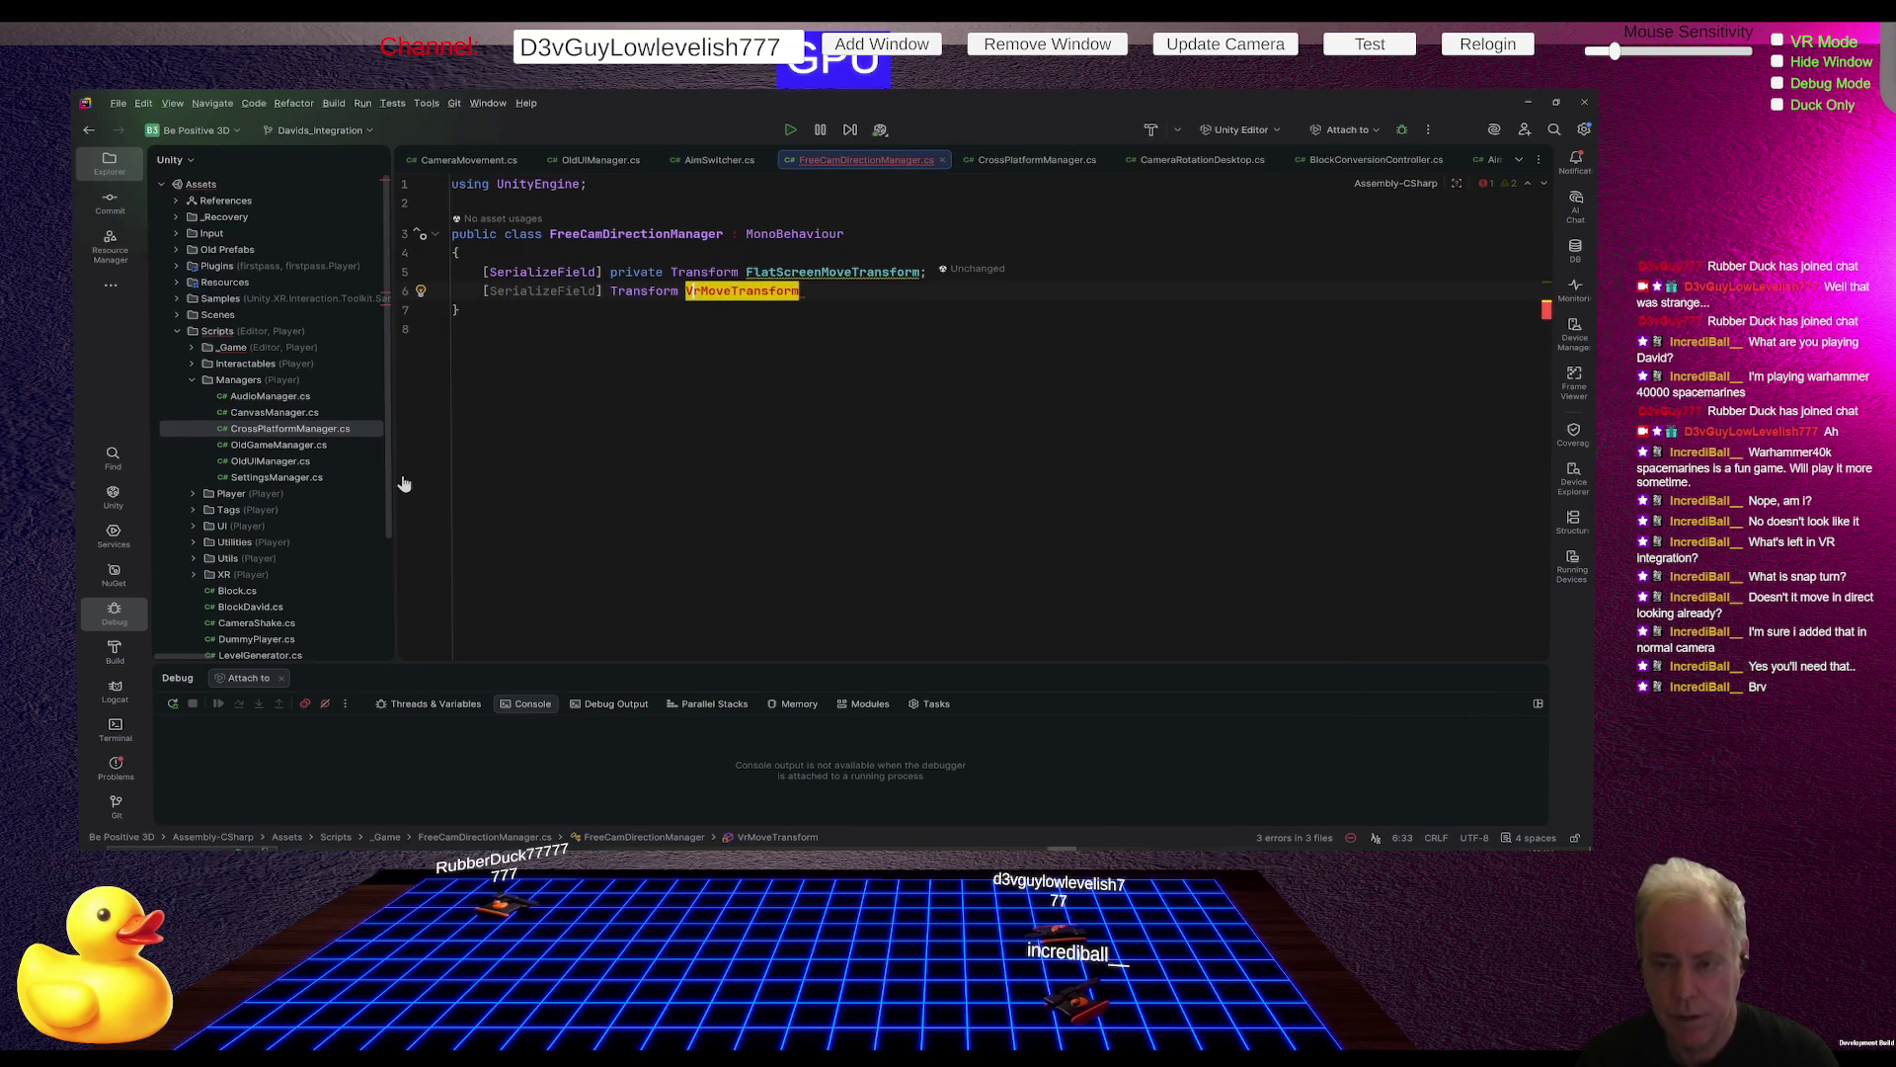
key("End")
type(";")
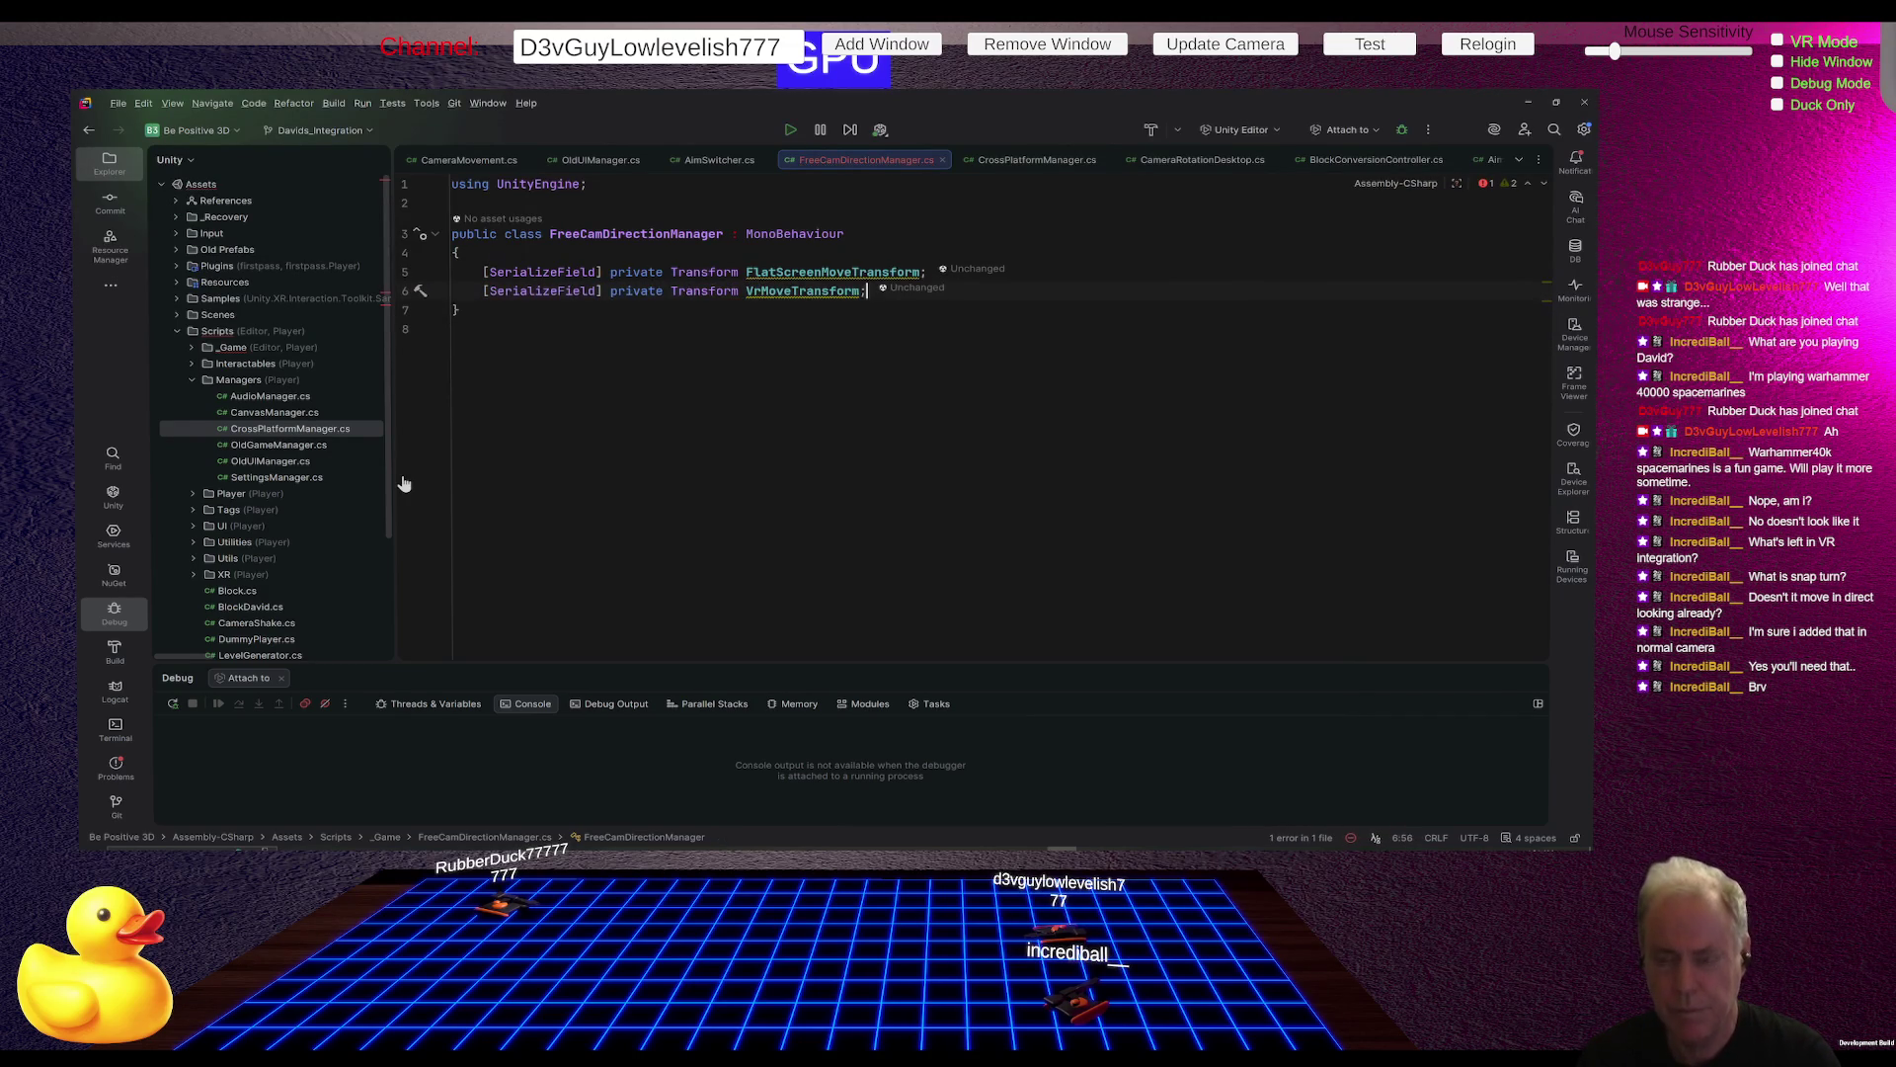
key("Return")
key("Return")
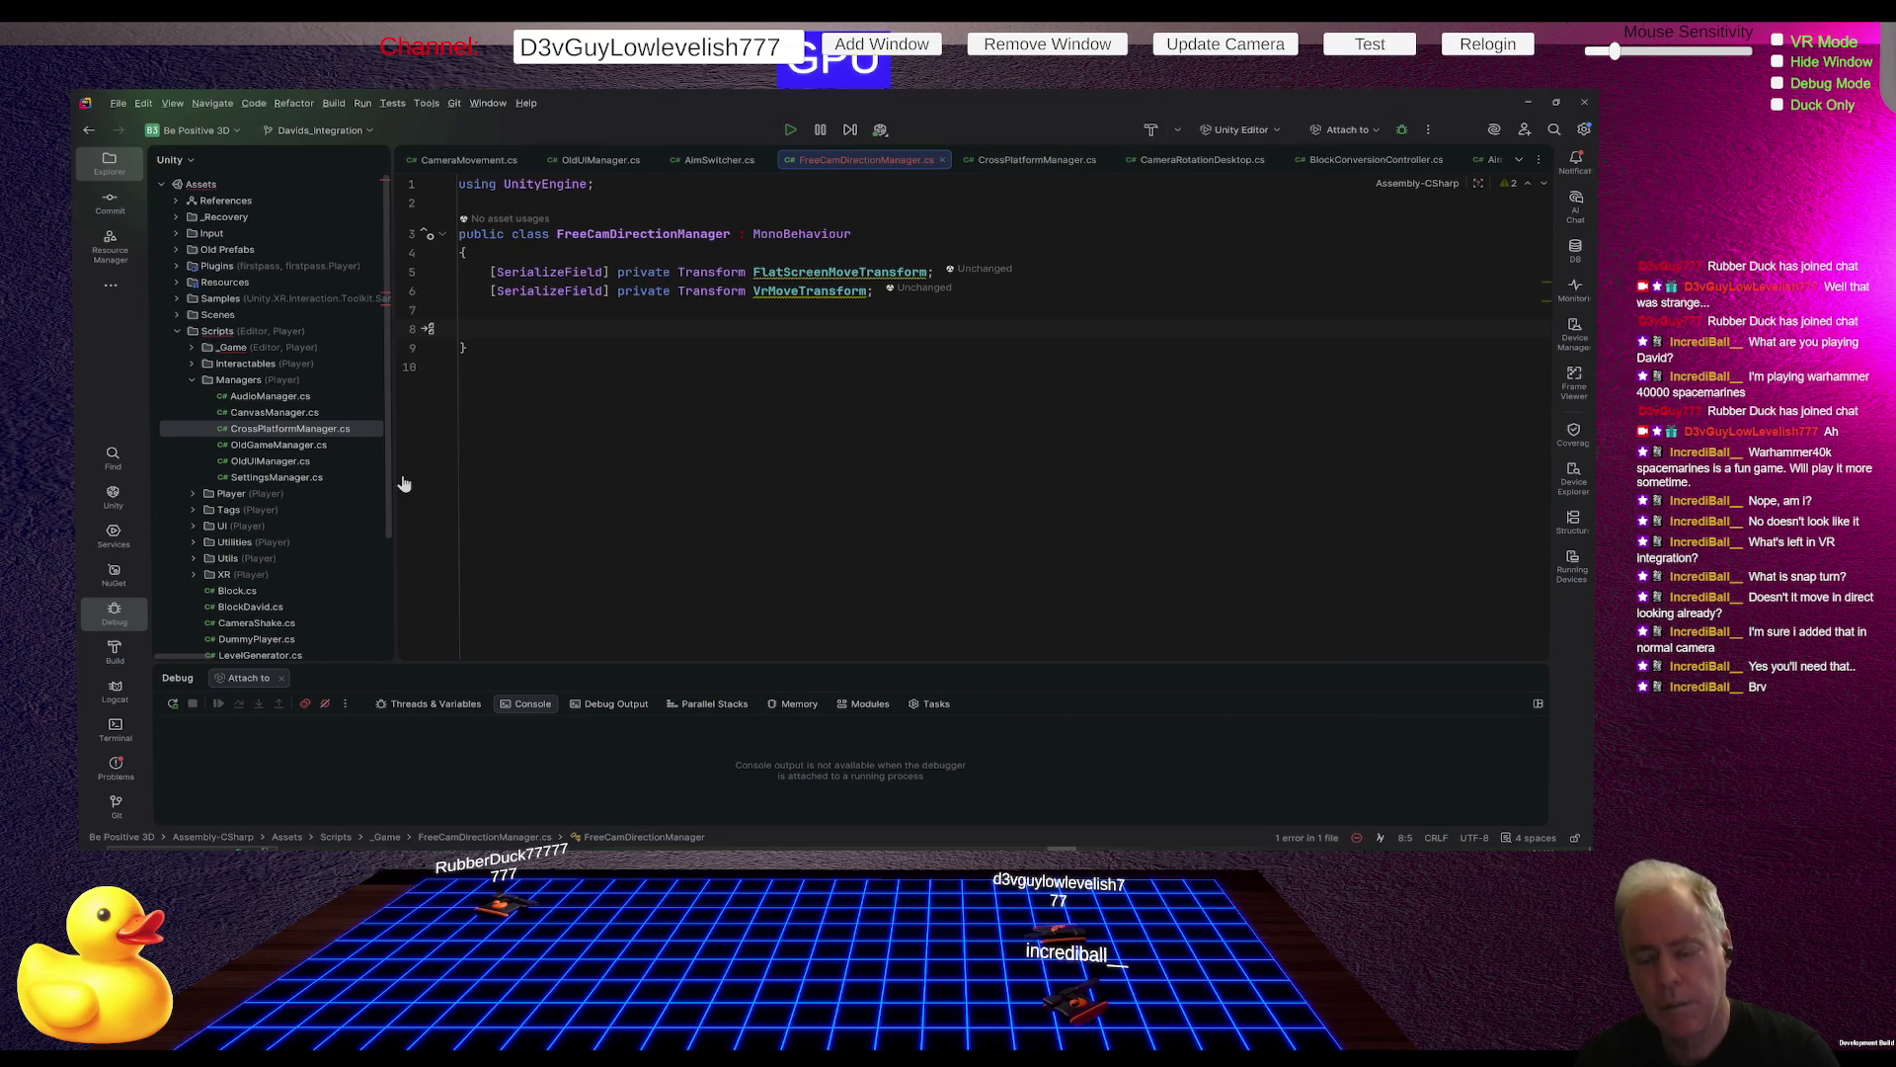
Step: Declare a [SerializeField] FreeCamDirectionProvider field named privider, importing the BePositive namespace
key("Up")
type("[SerializeField")
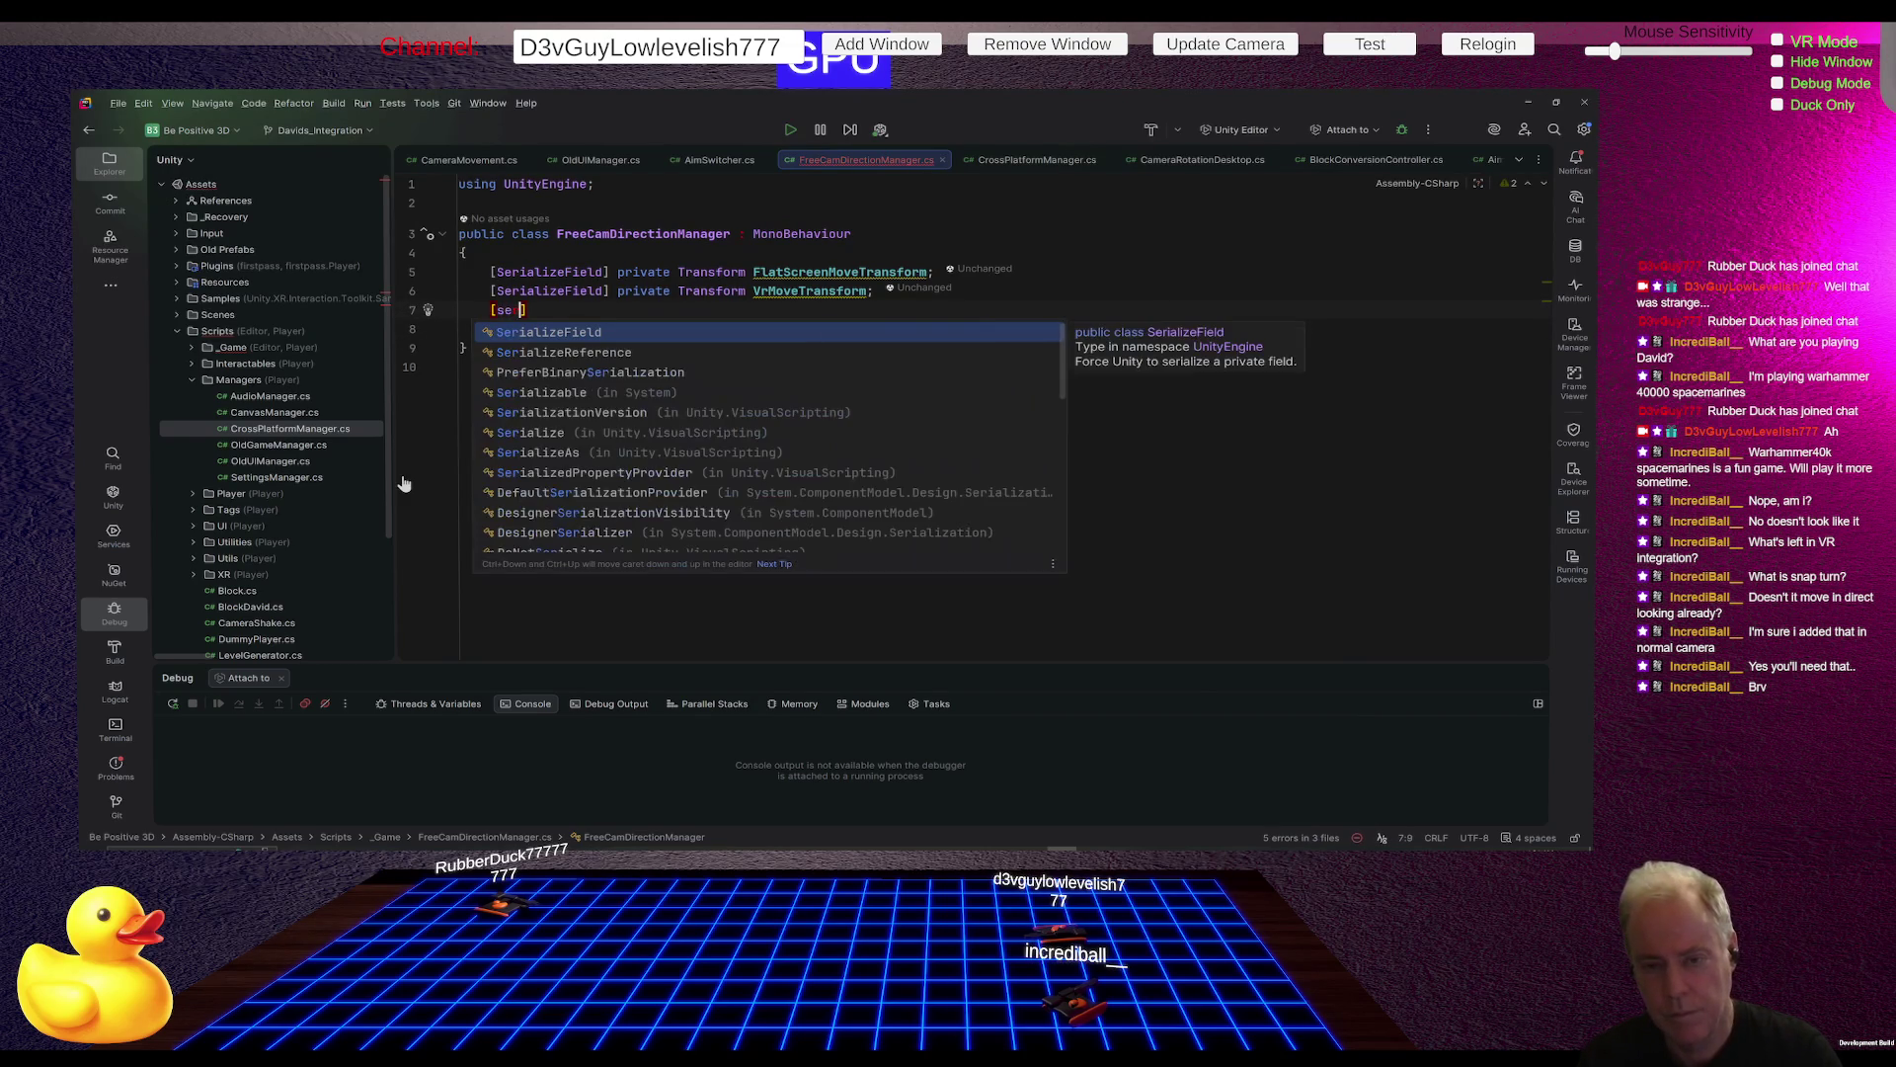
key("Escape")
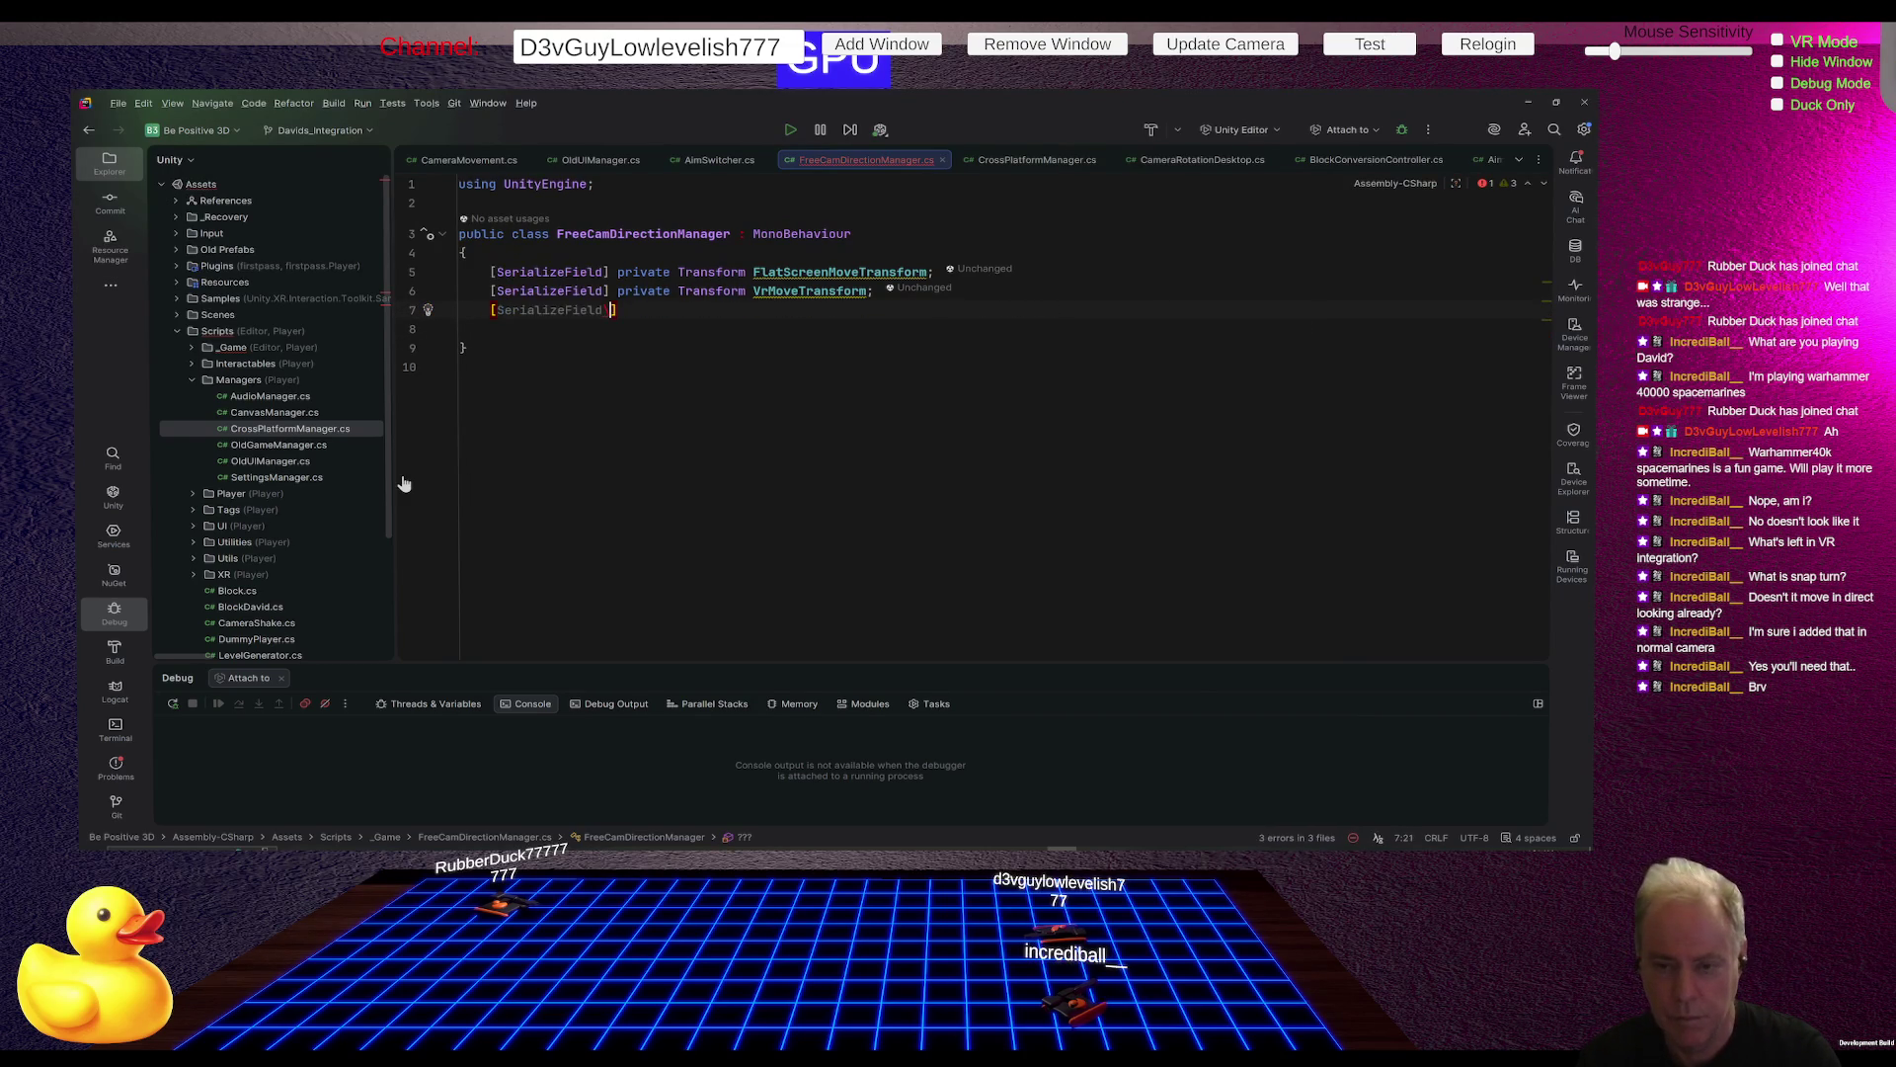
type("] ")
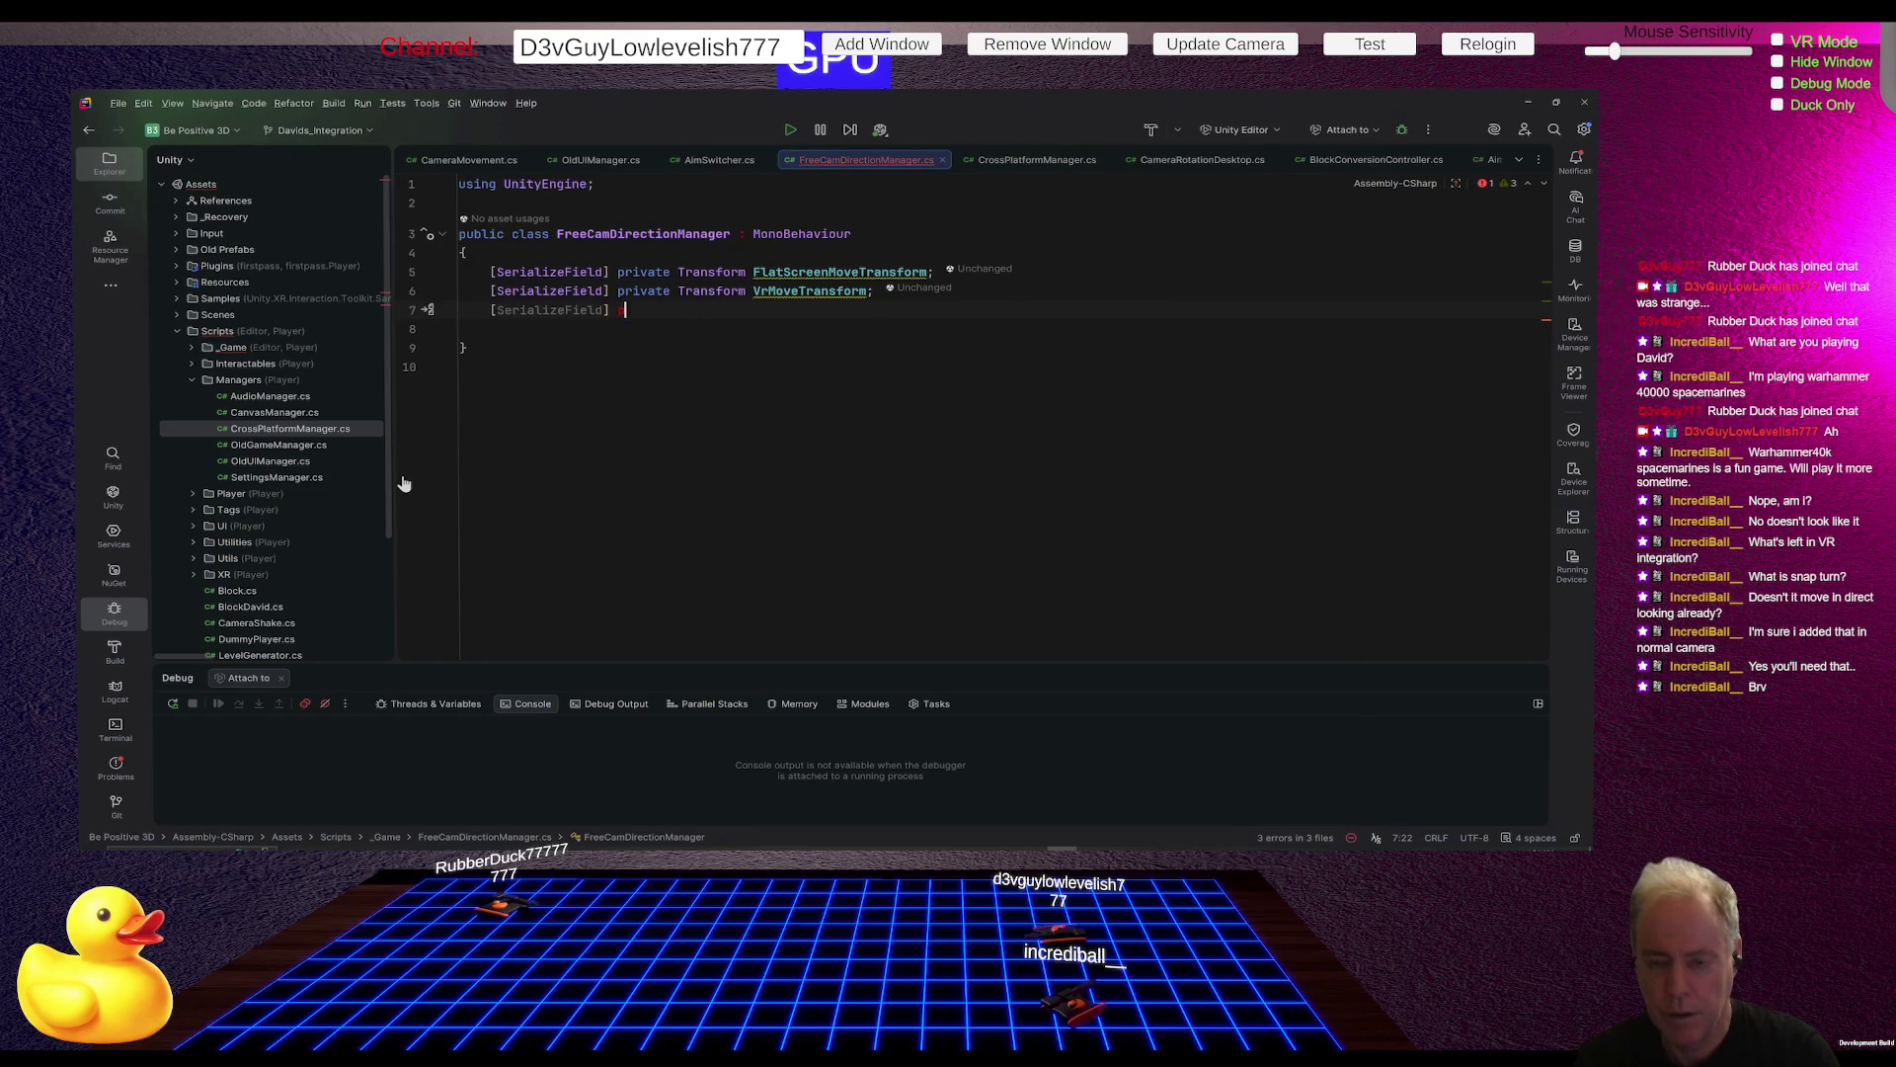
type("provider")
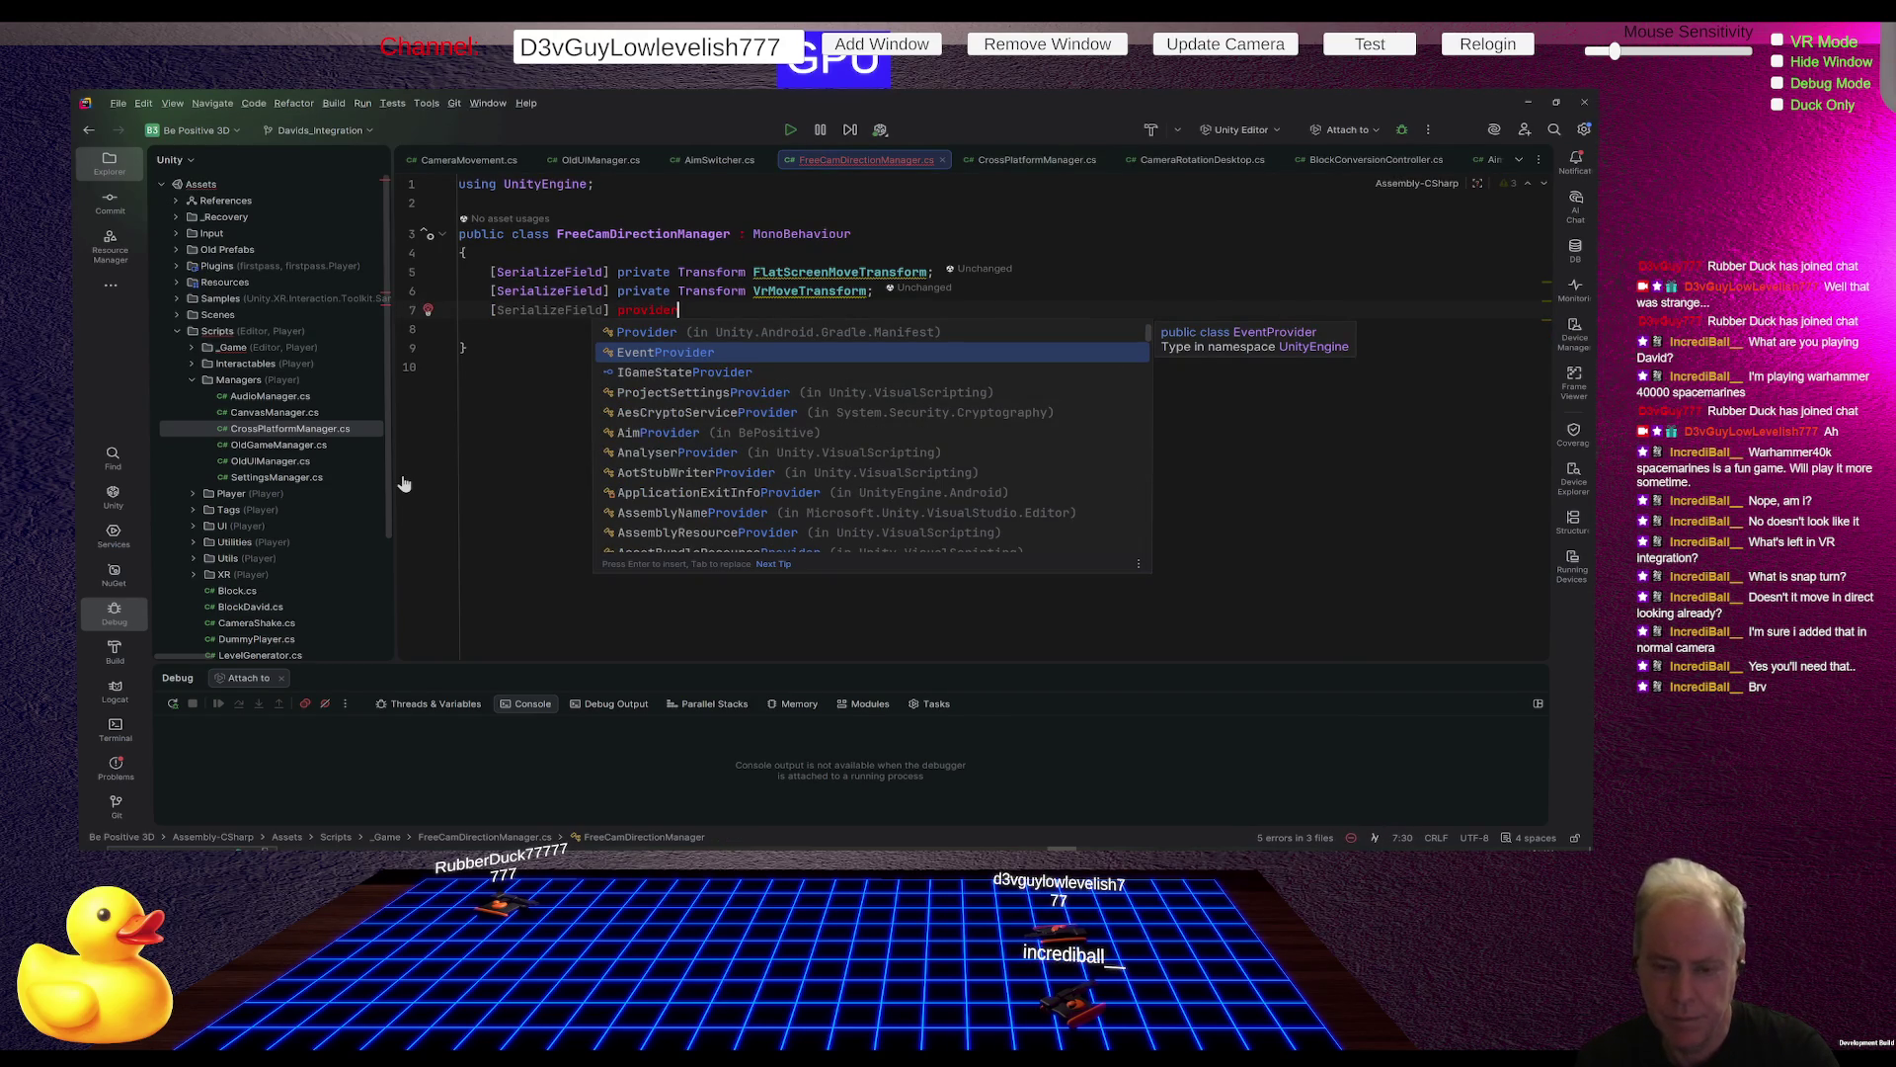
key("BackSpace")
key("BackSpace")
key("BackSpace")
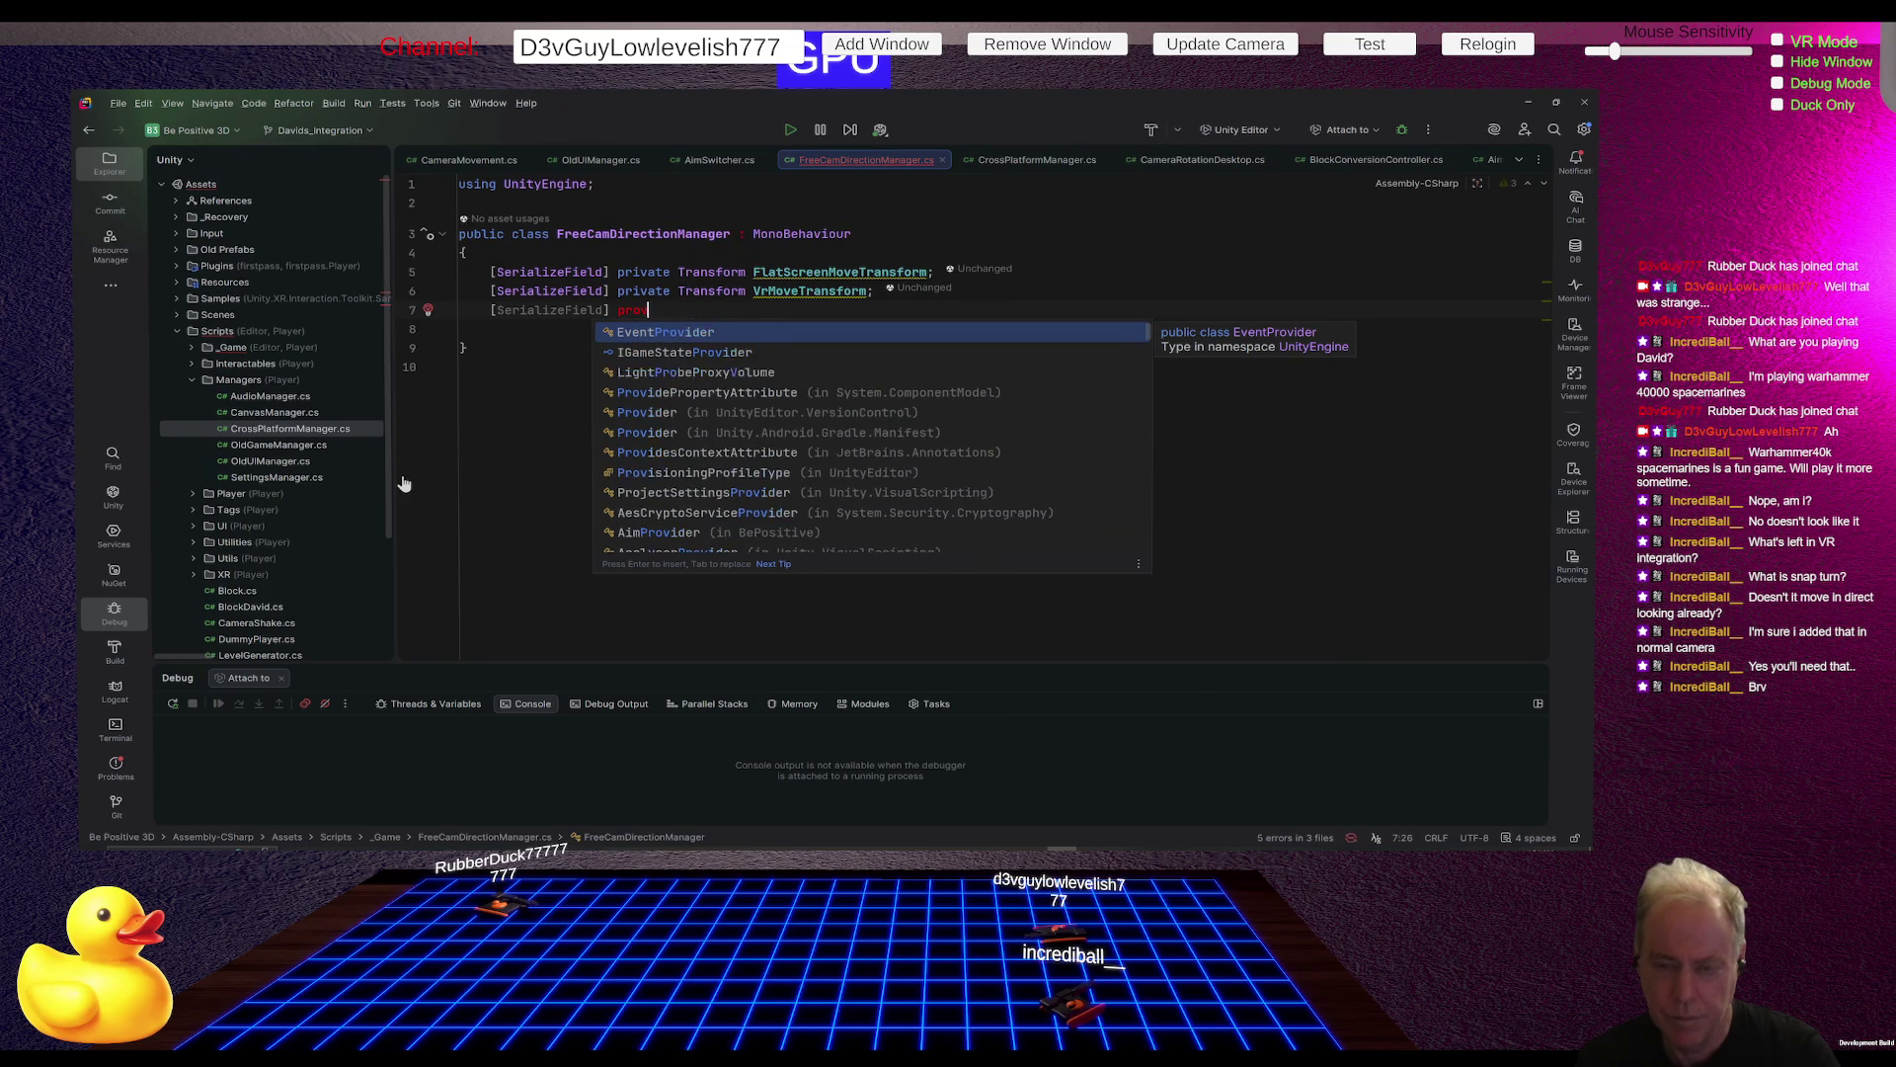
type("fr")
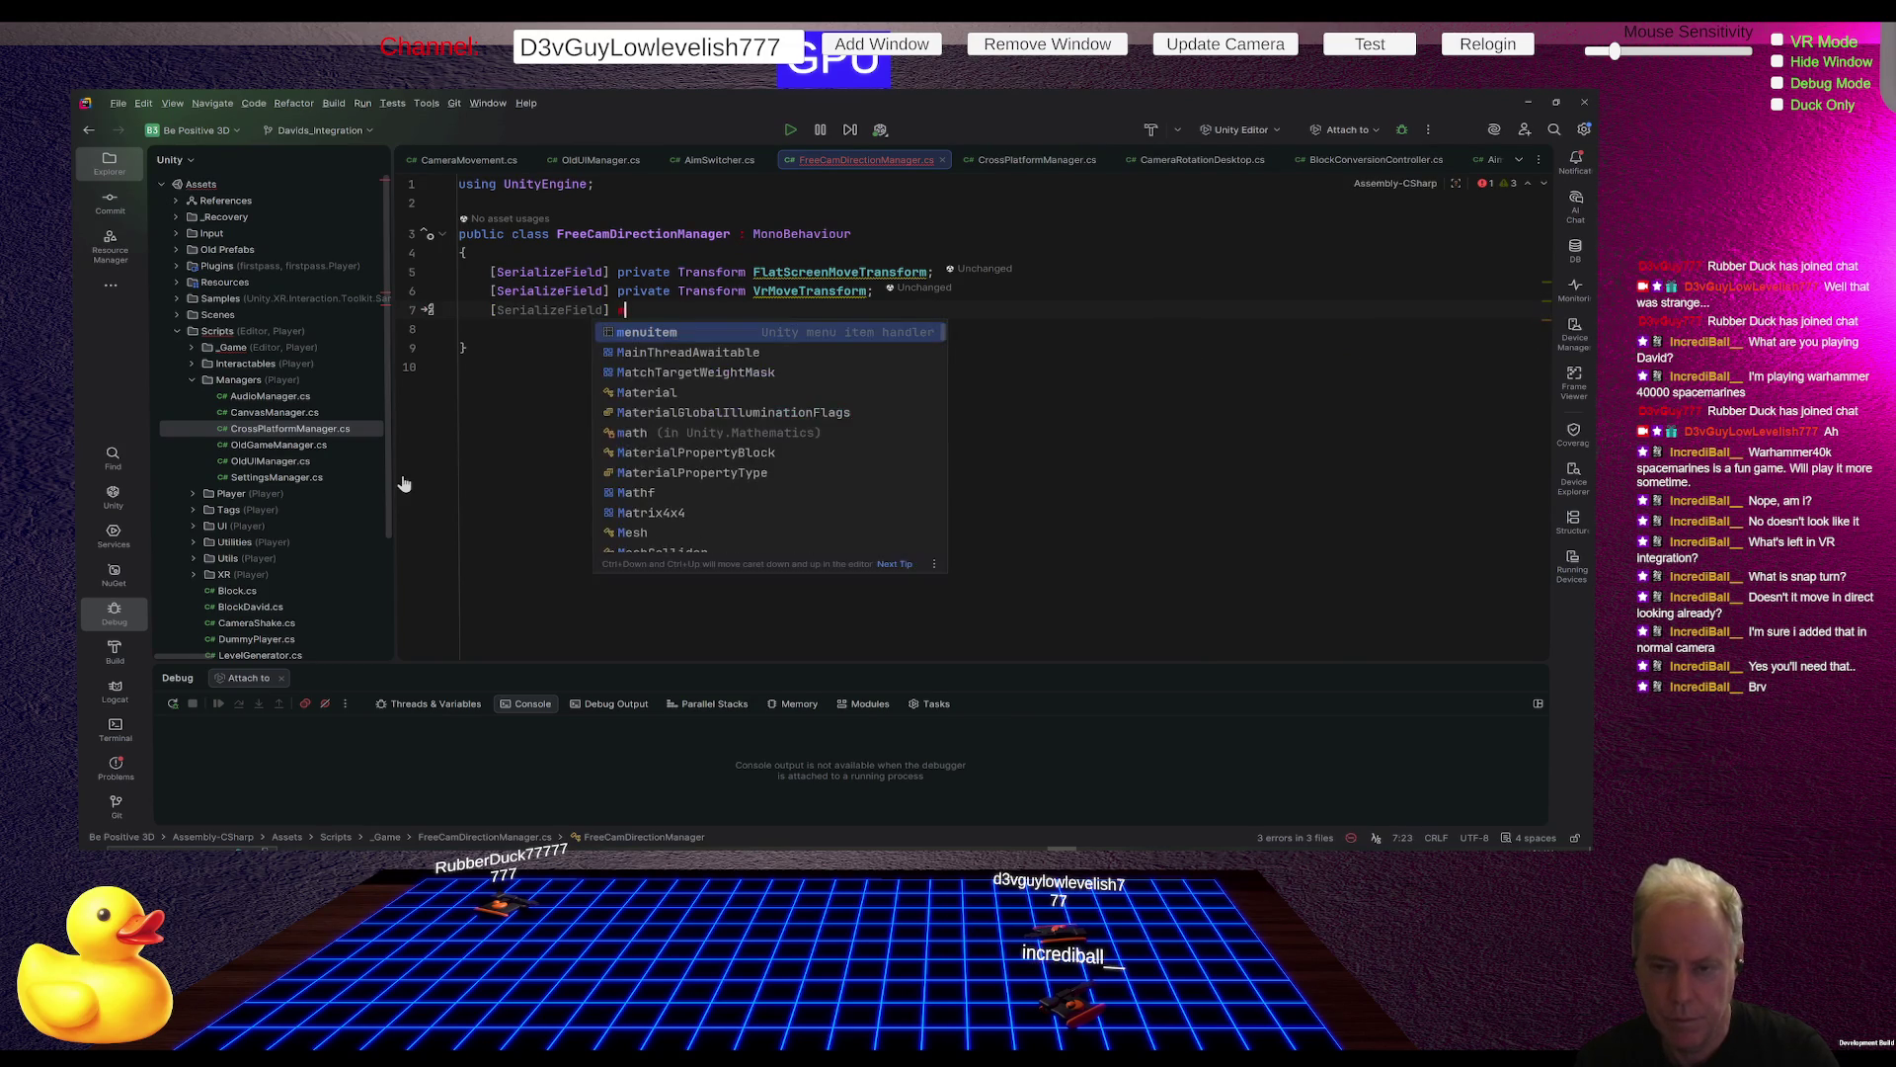
type("eepro")
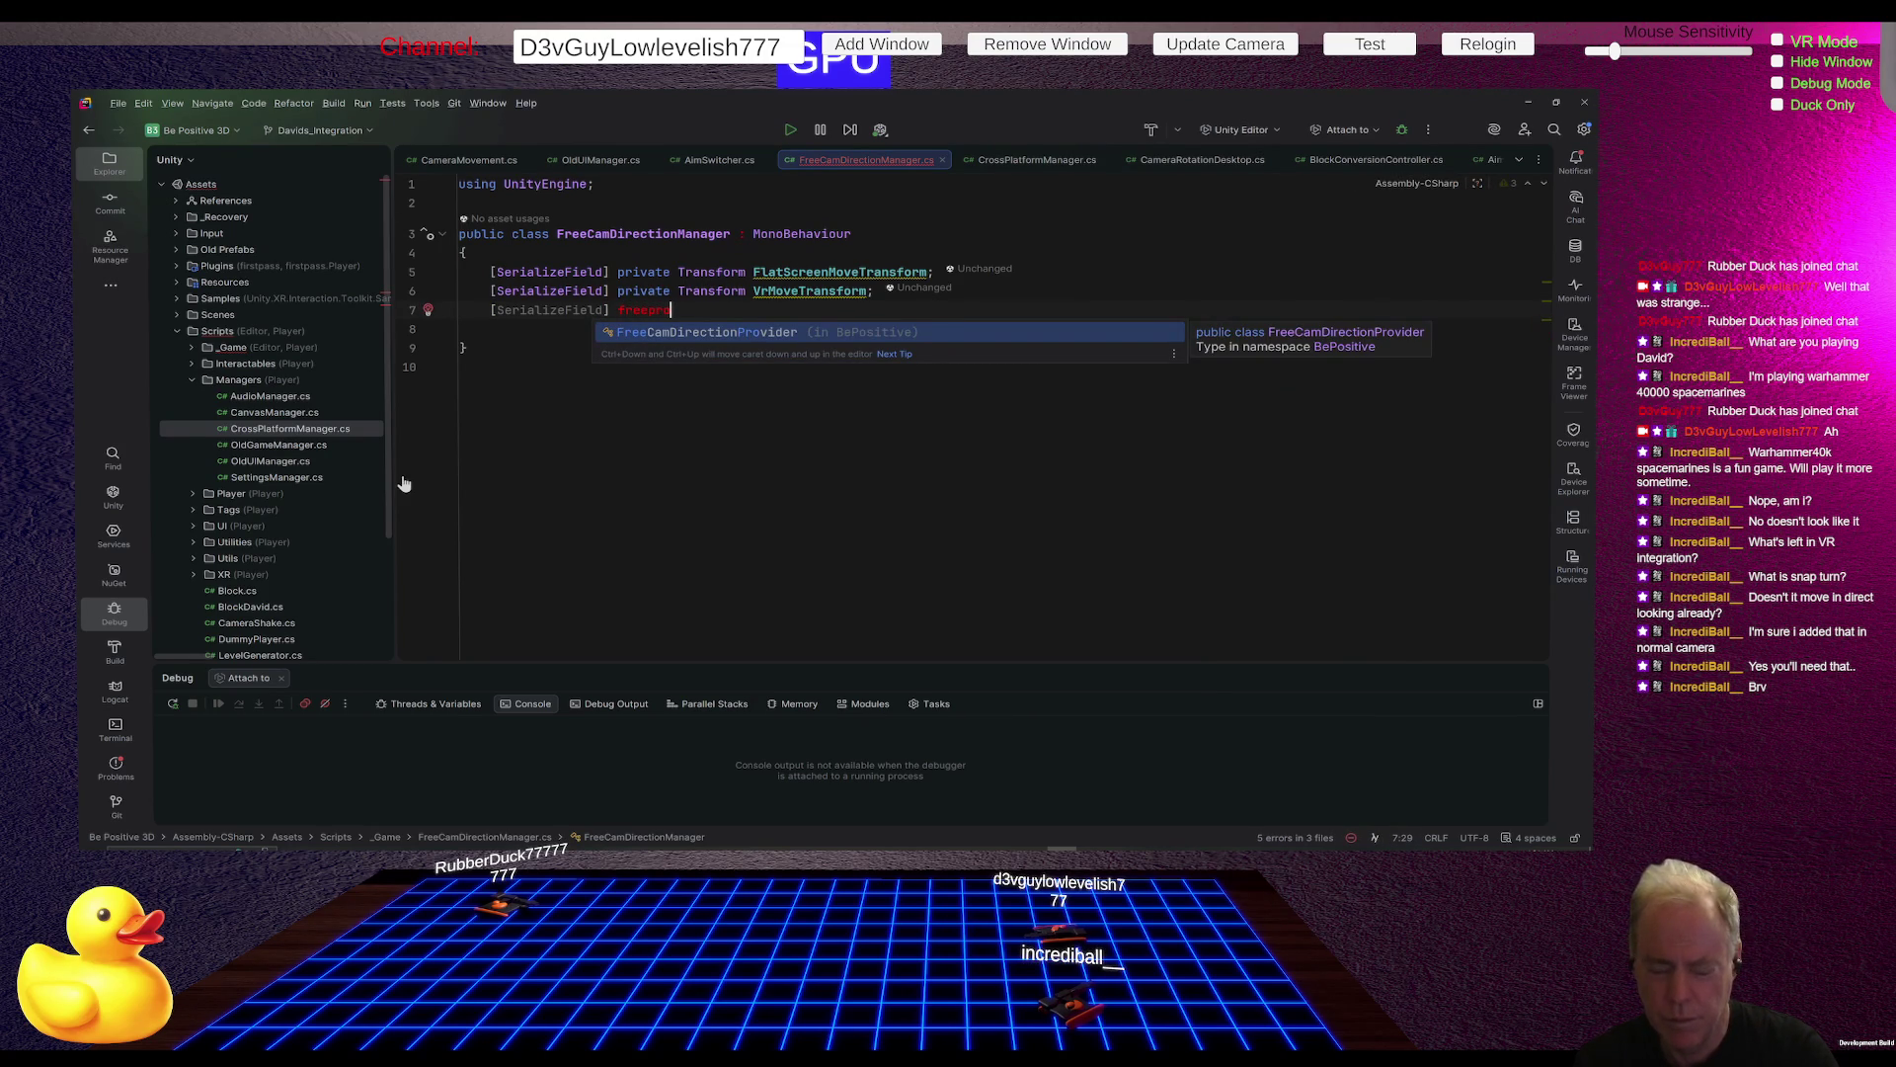
key("Return")
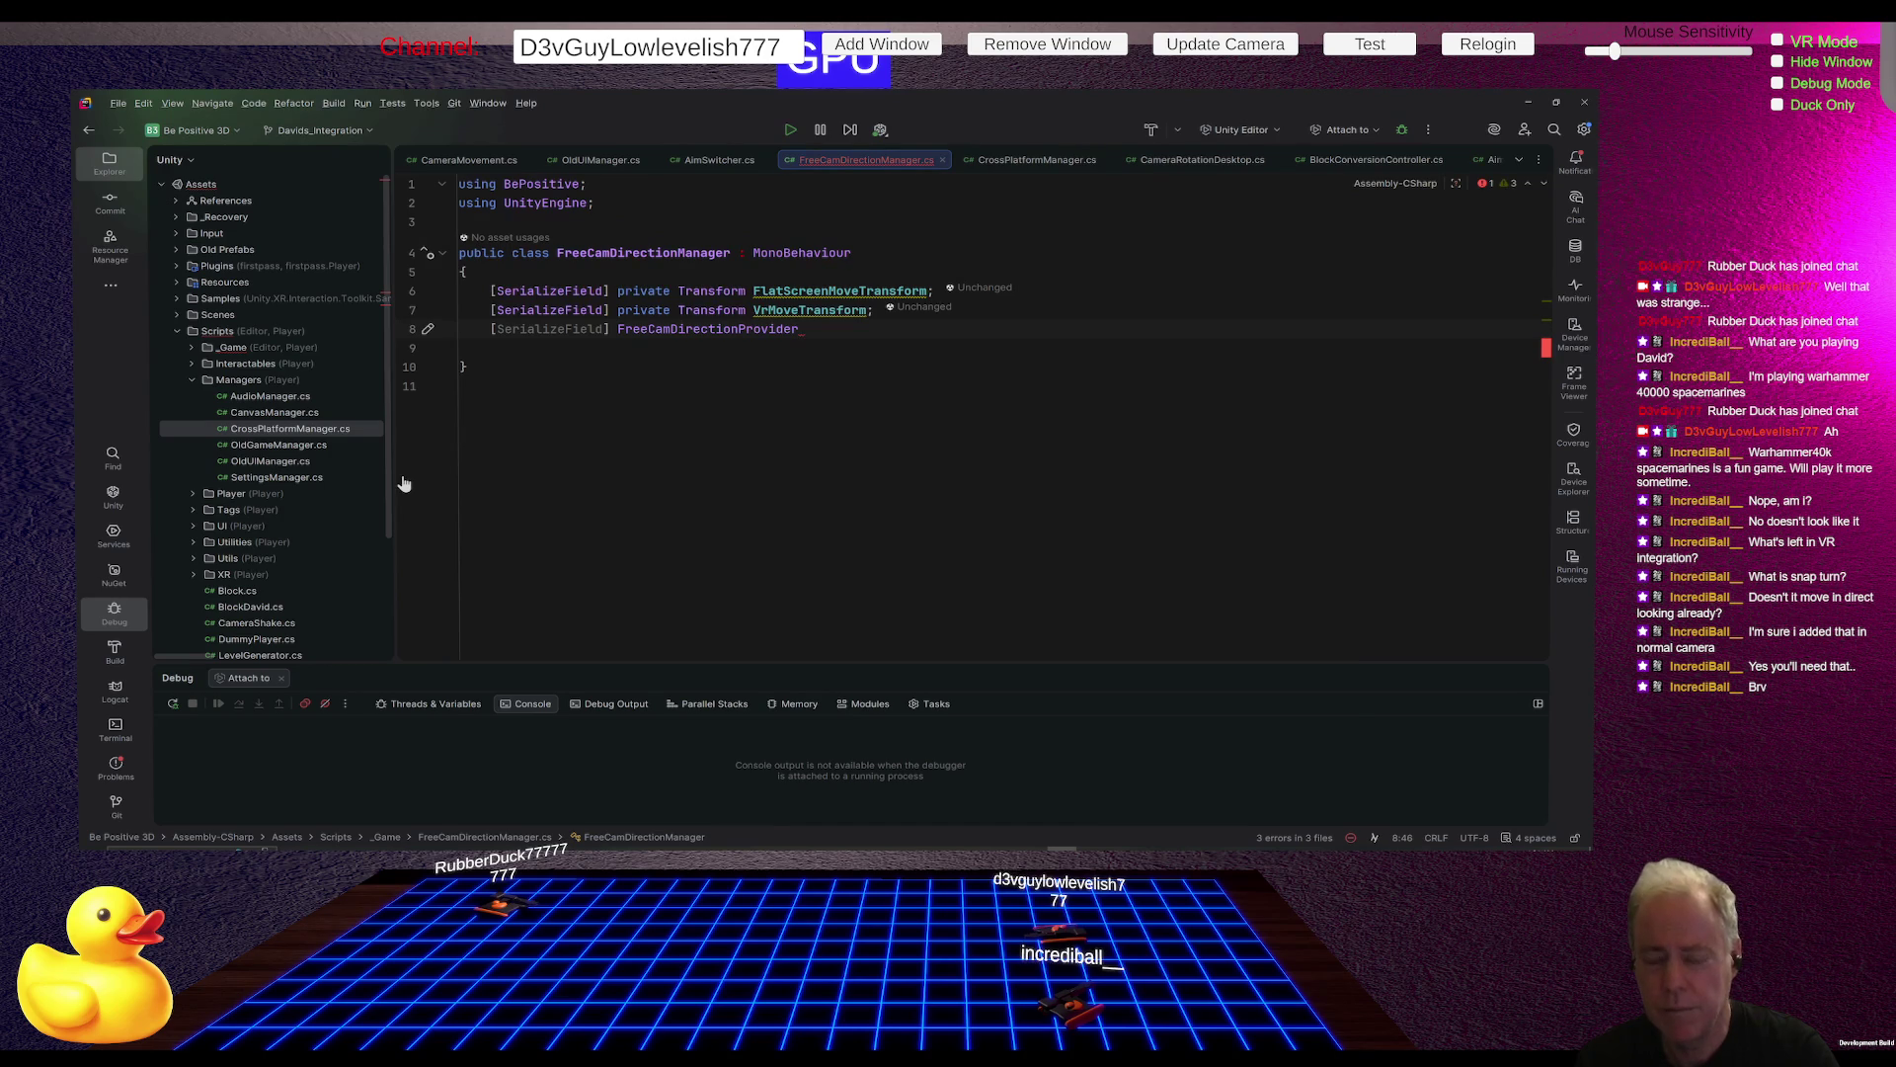
type("p")
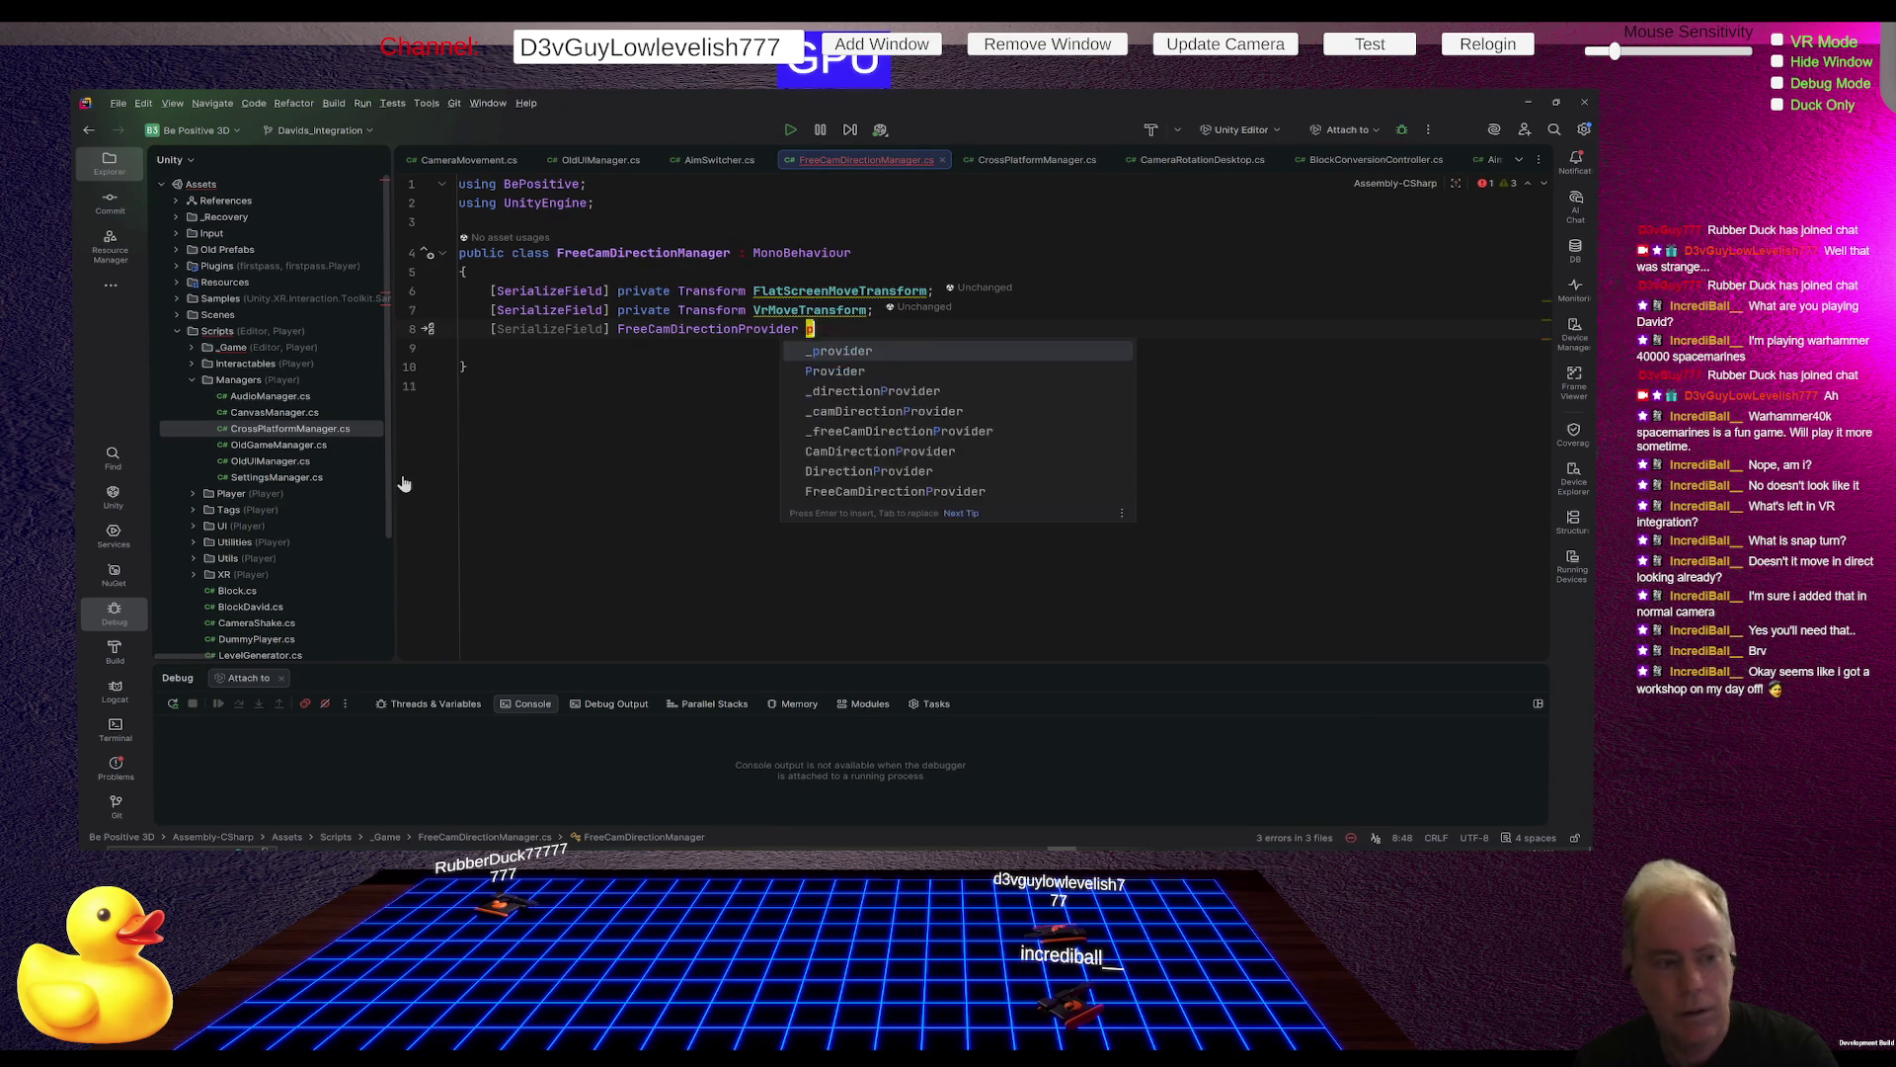
type("rivider")
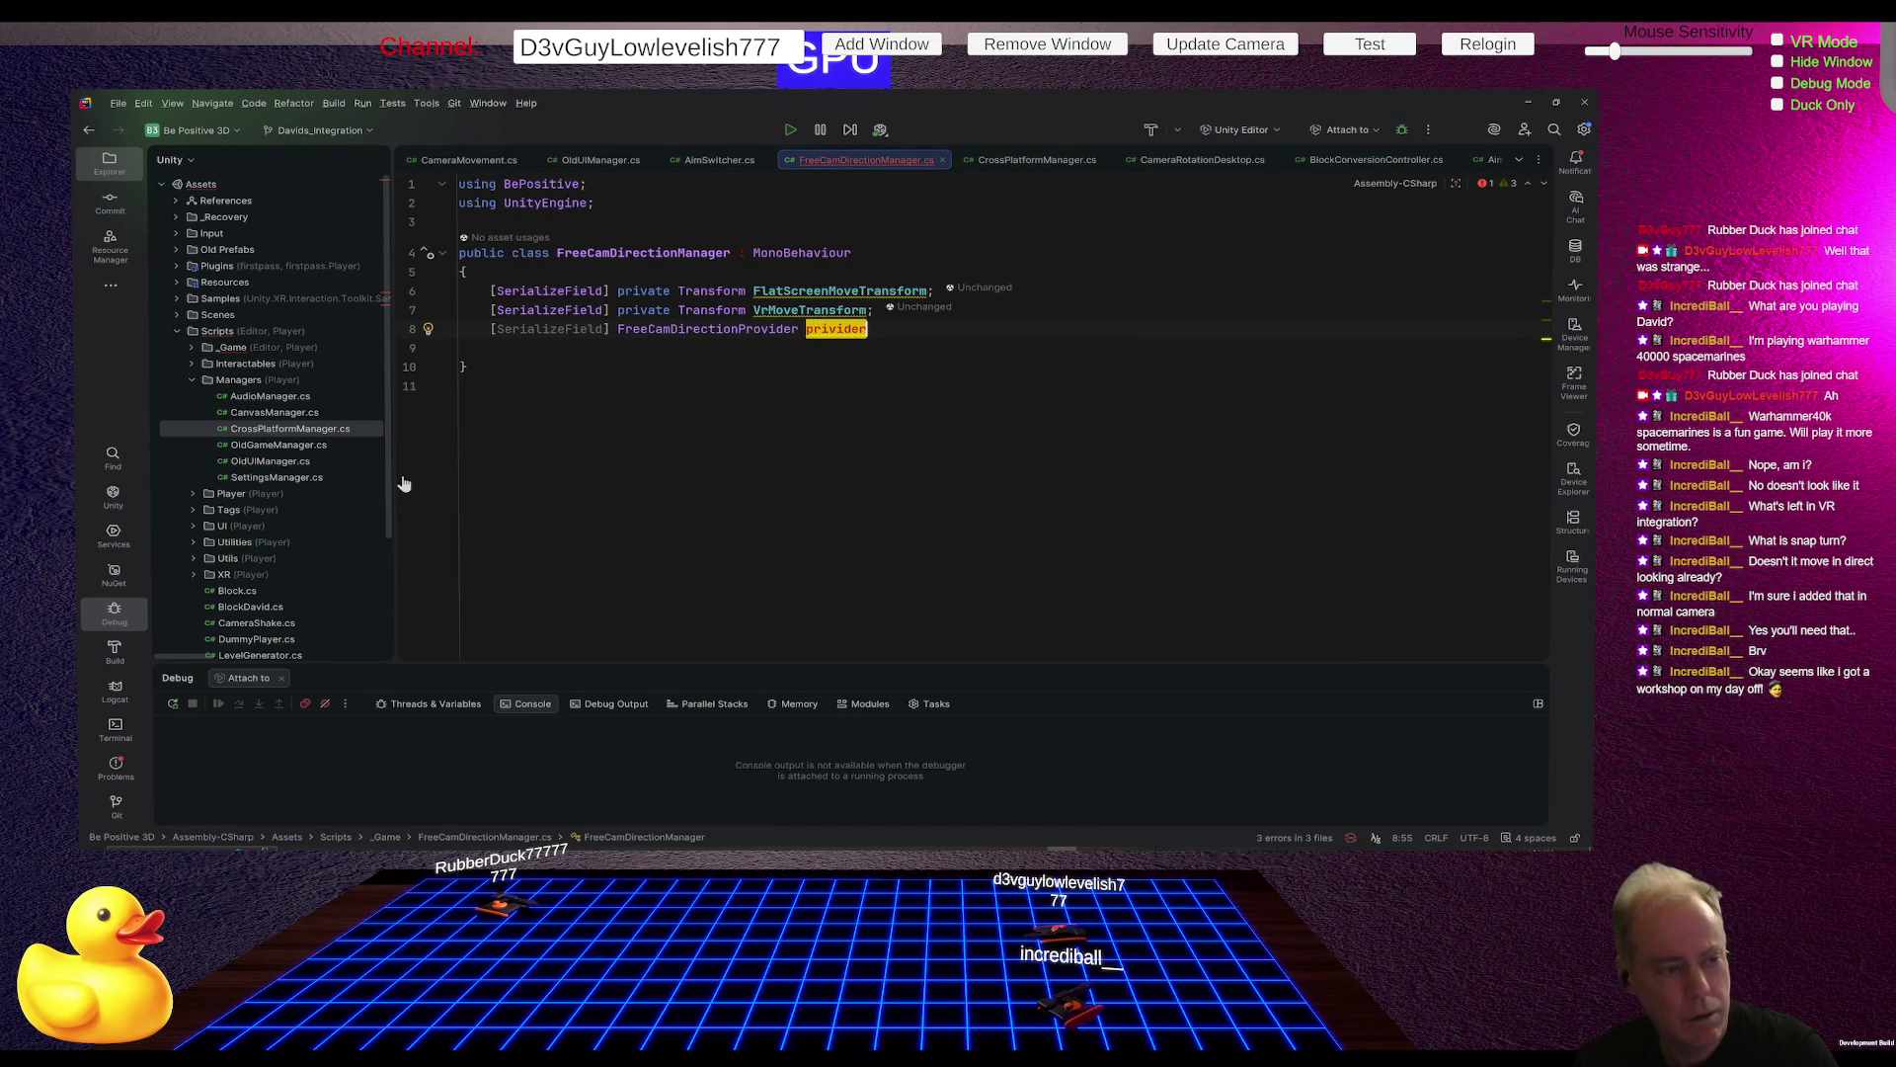
type(";")
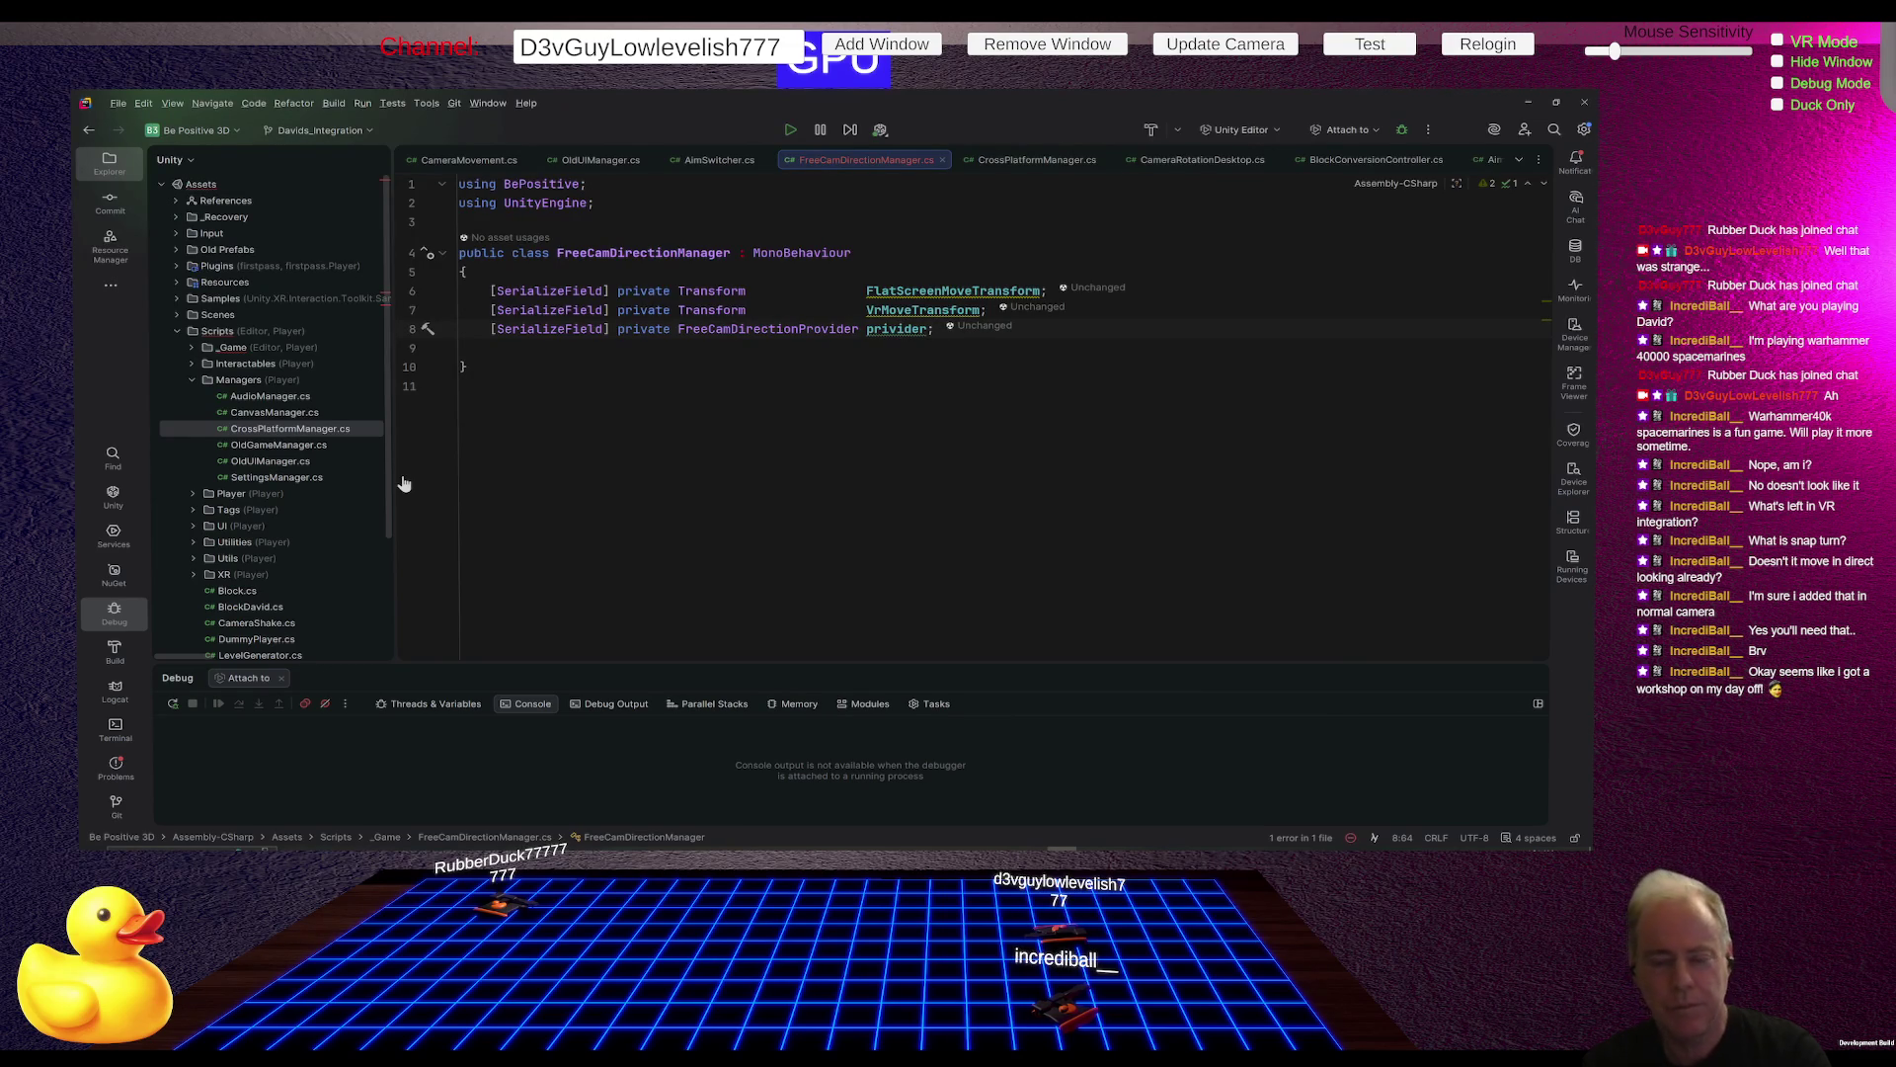
key("Return")
key("Return")
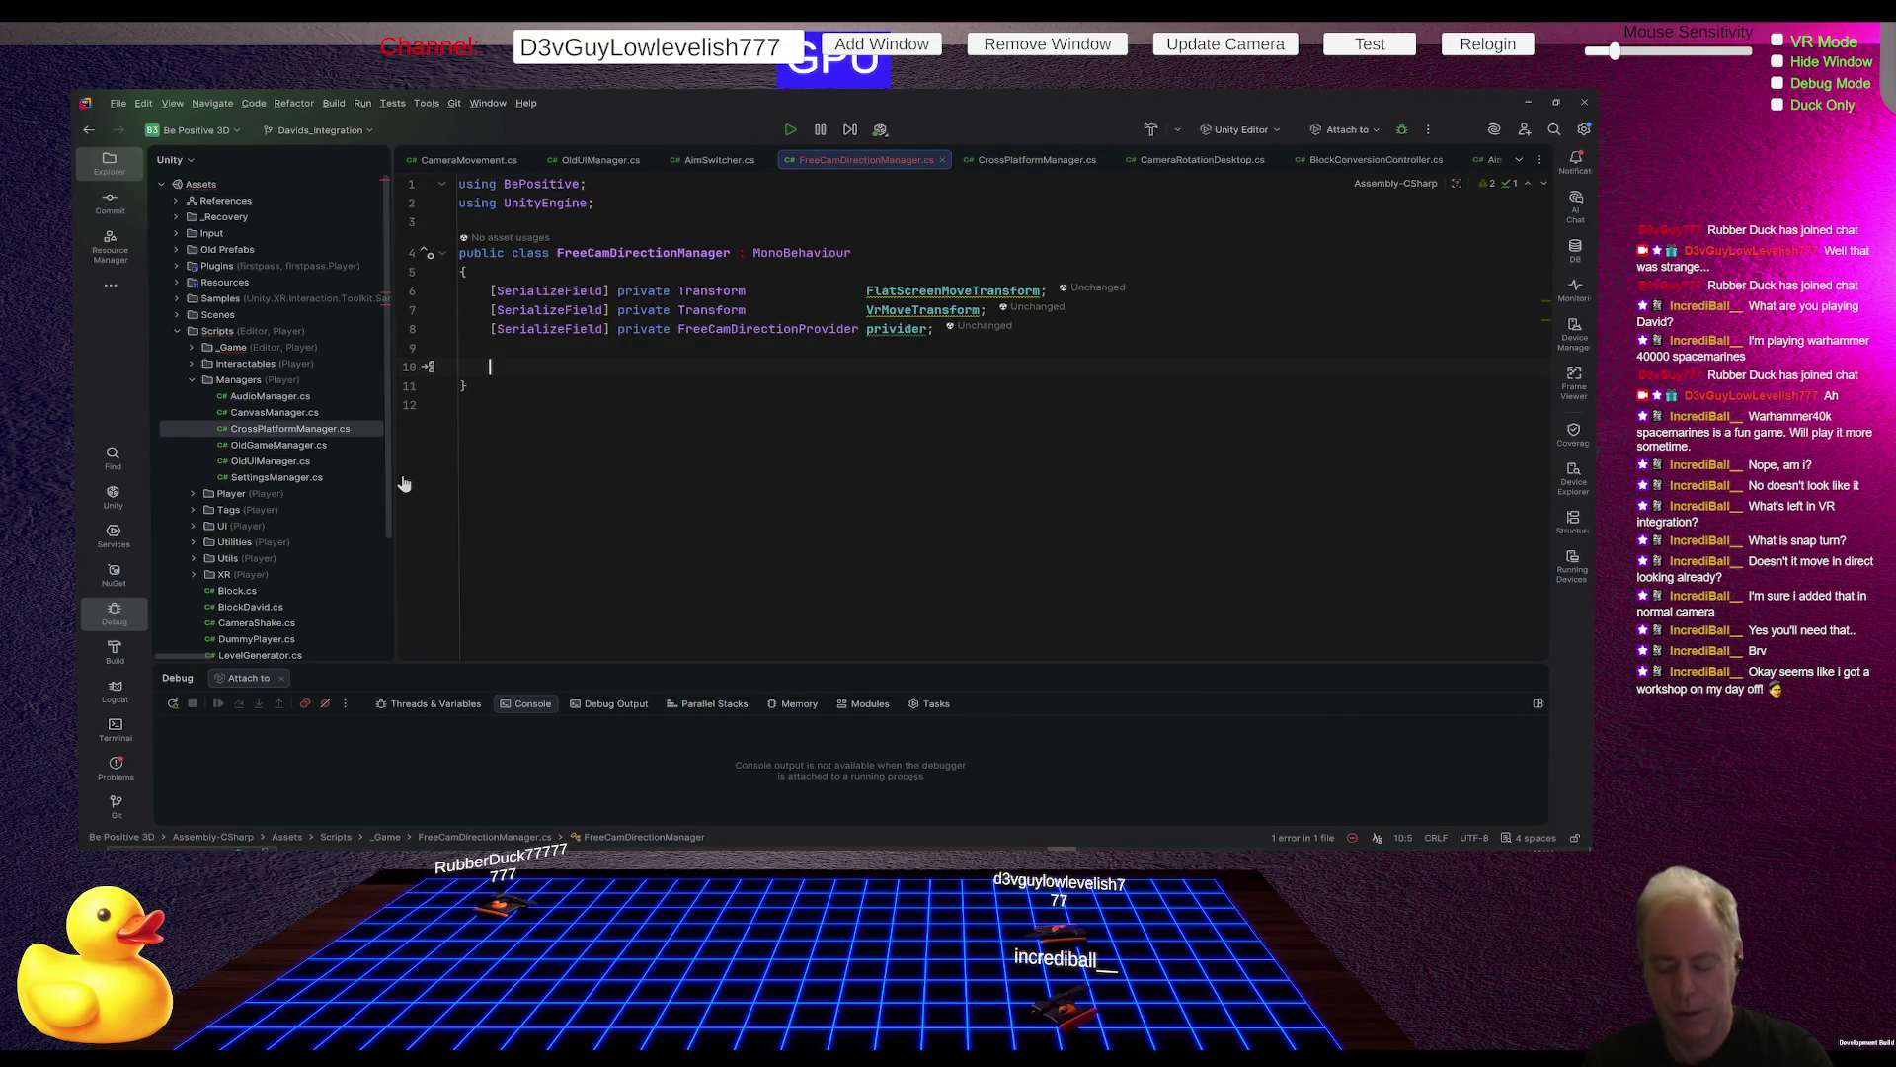
Step: Create an empty void SetFreeCamDirection() method with braces
type("void Ser")
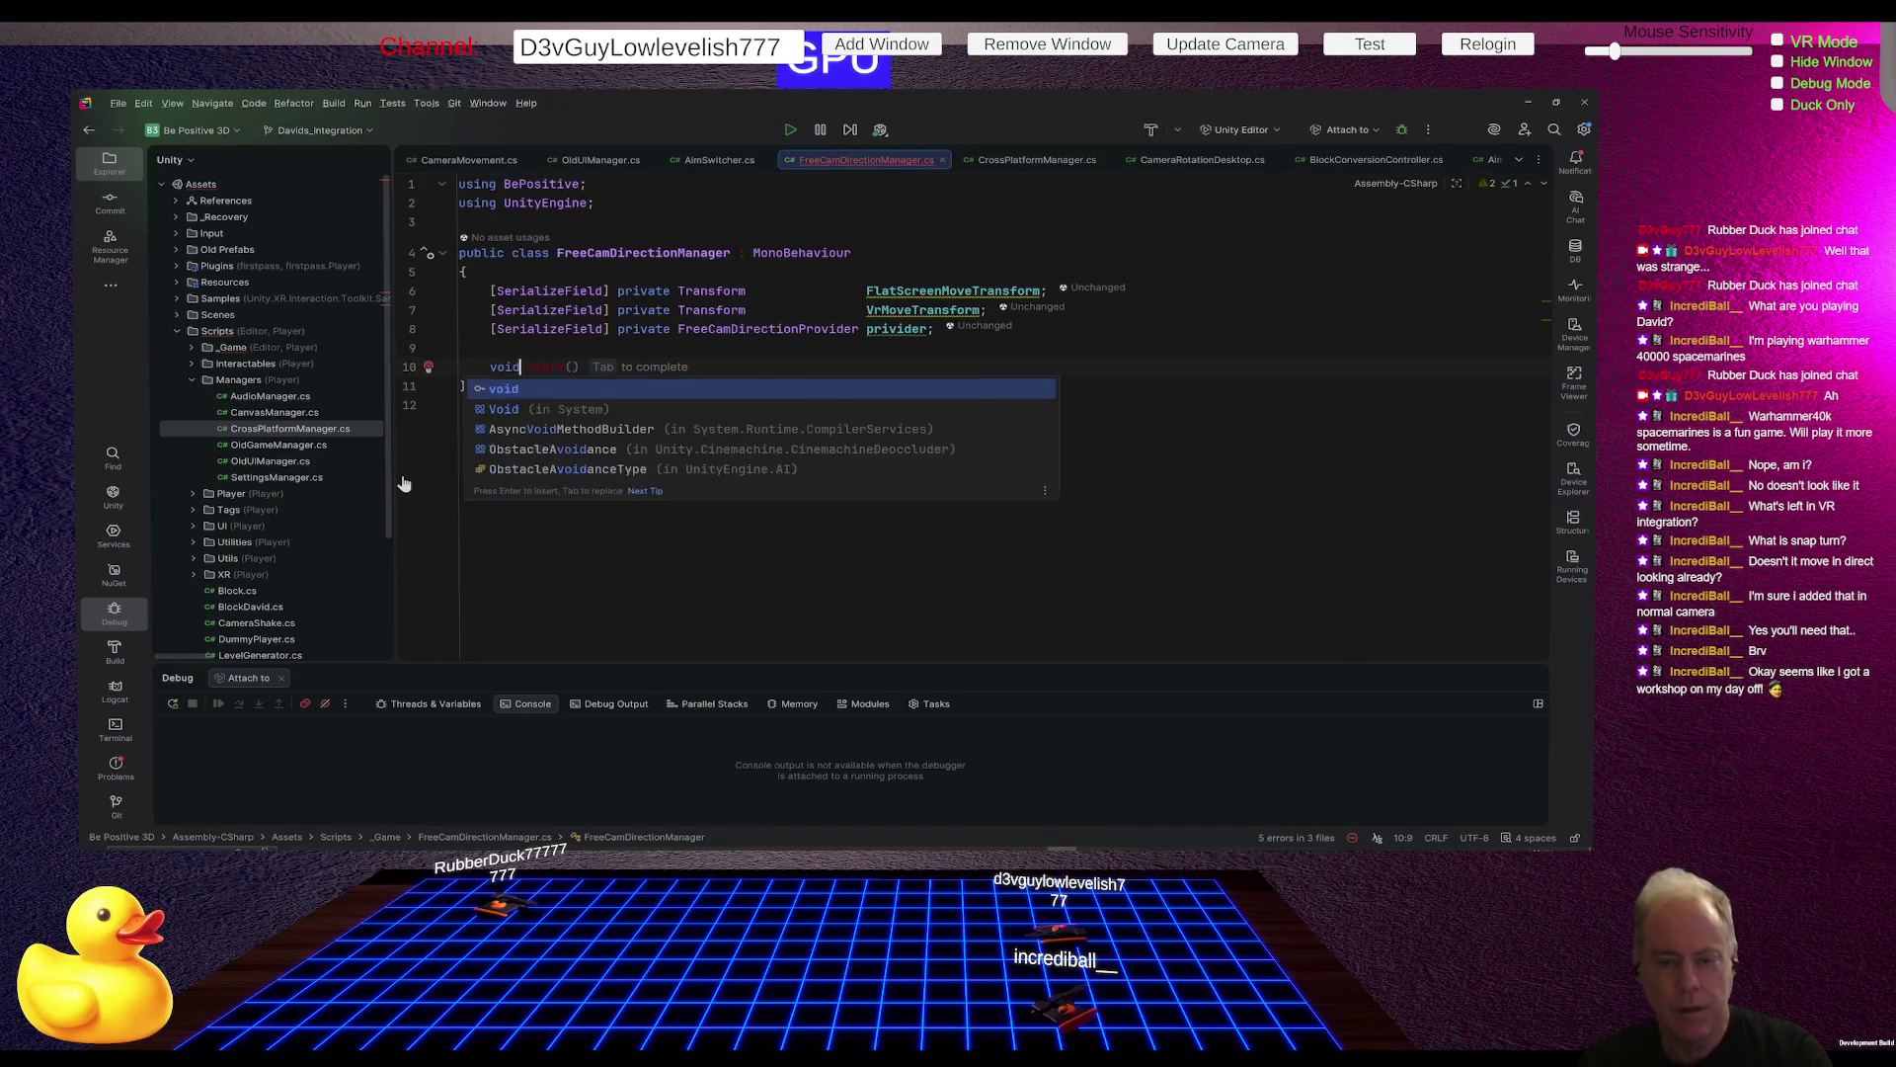
key("BackSpace")
type("t")
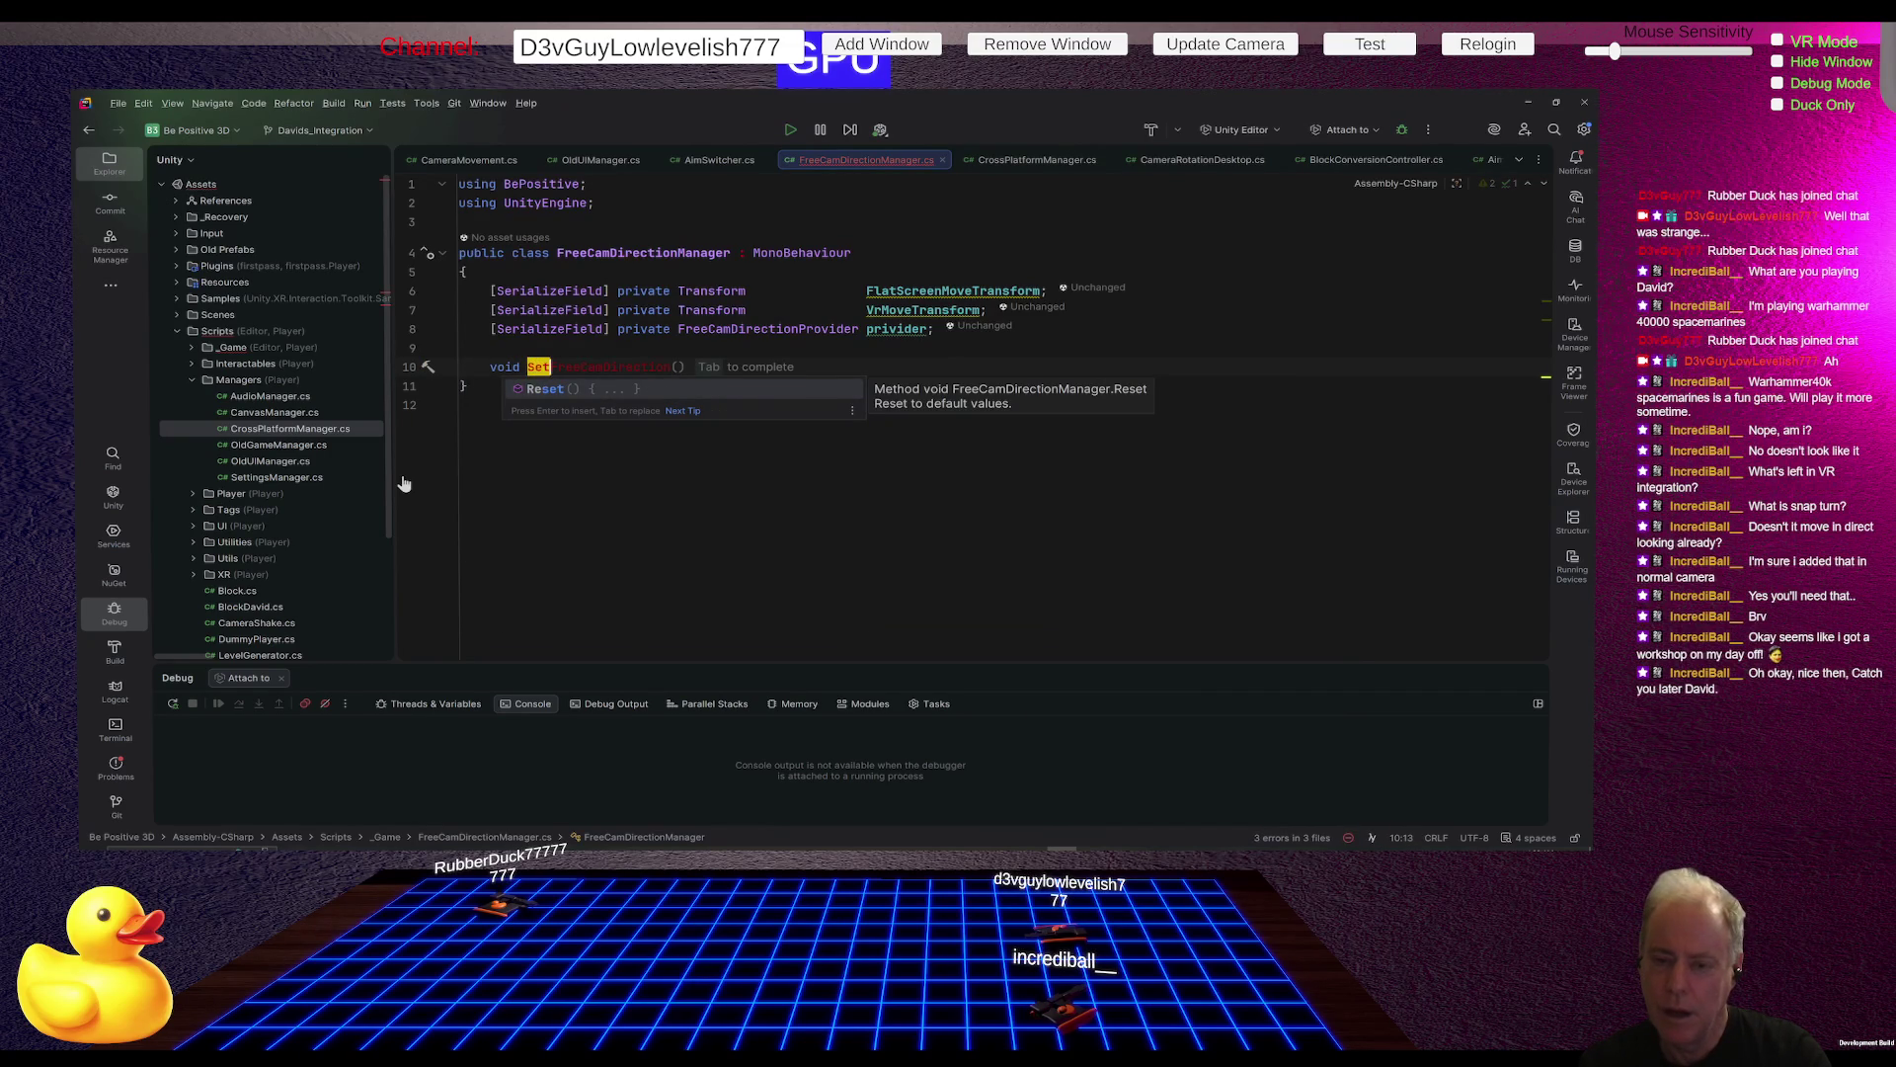
key("Tab")
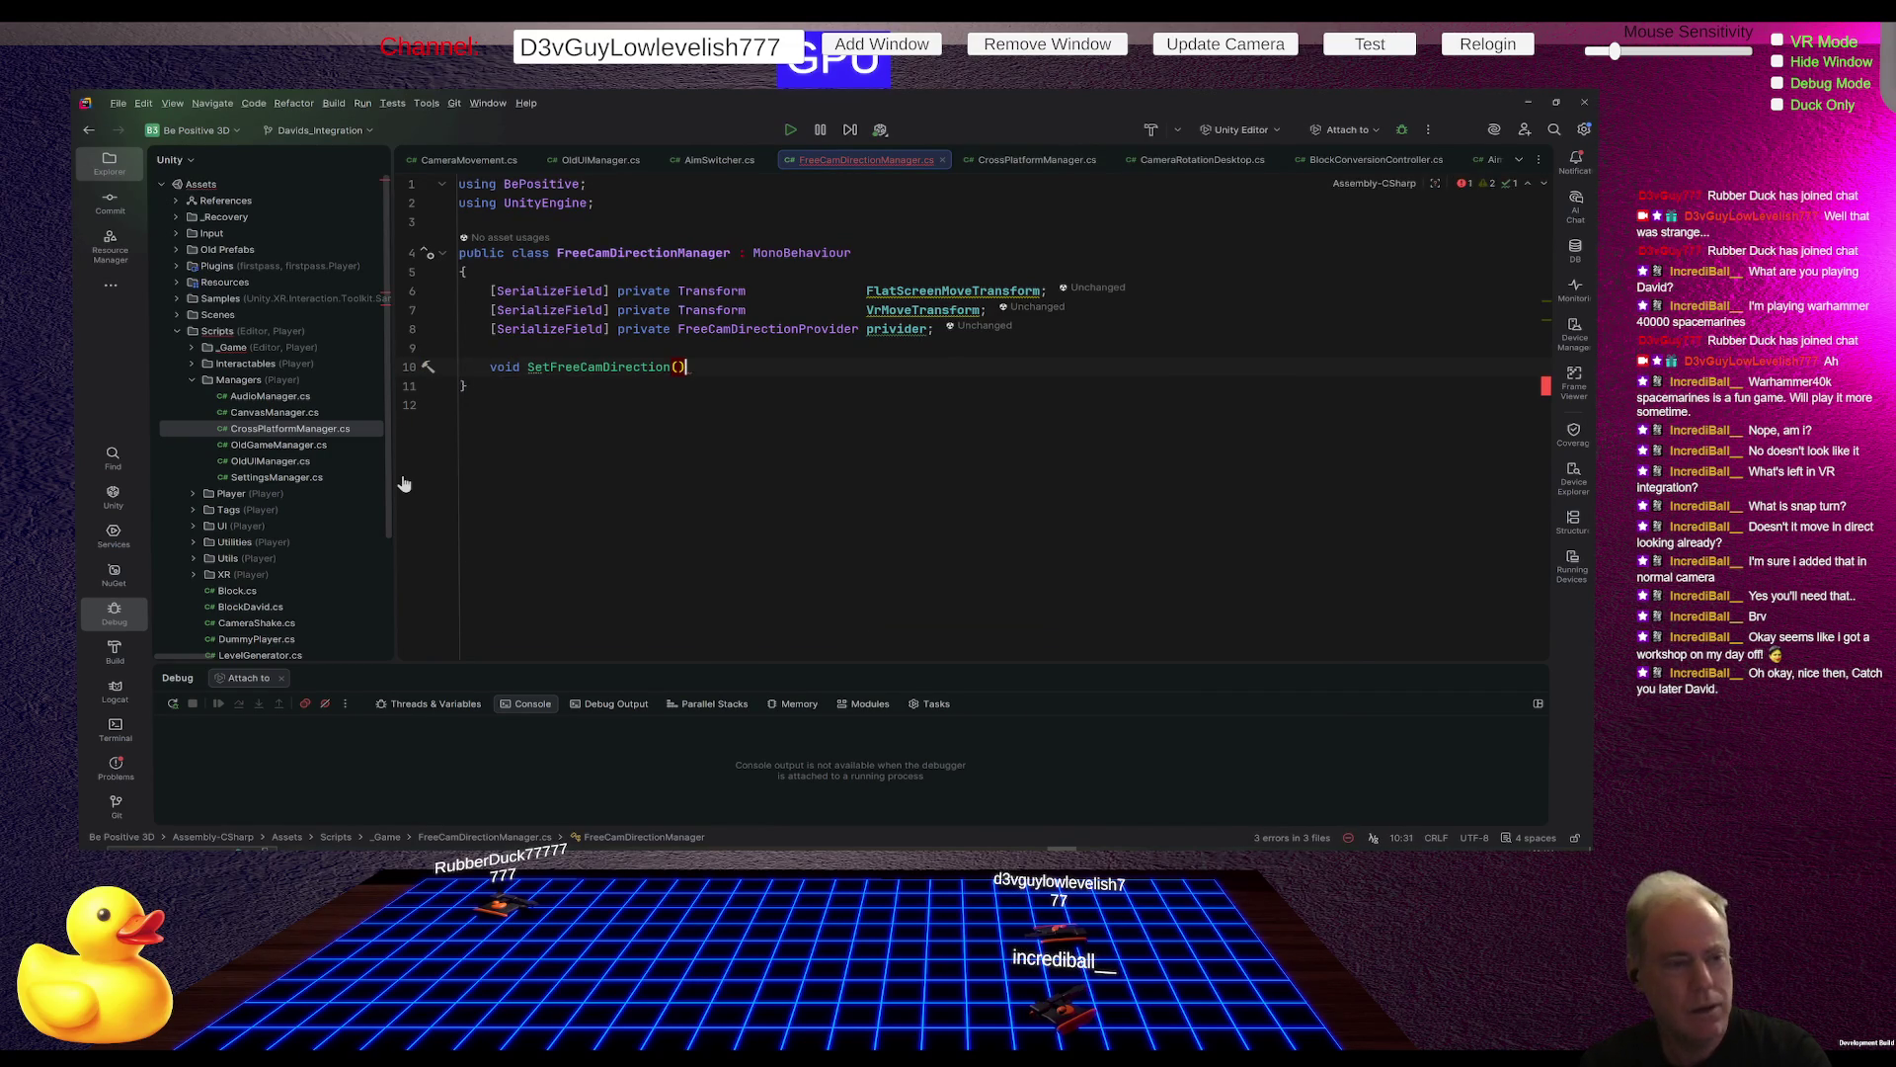
key("Return")
type("{")
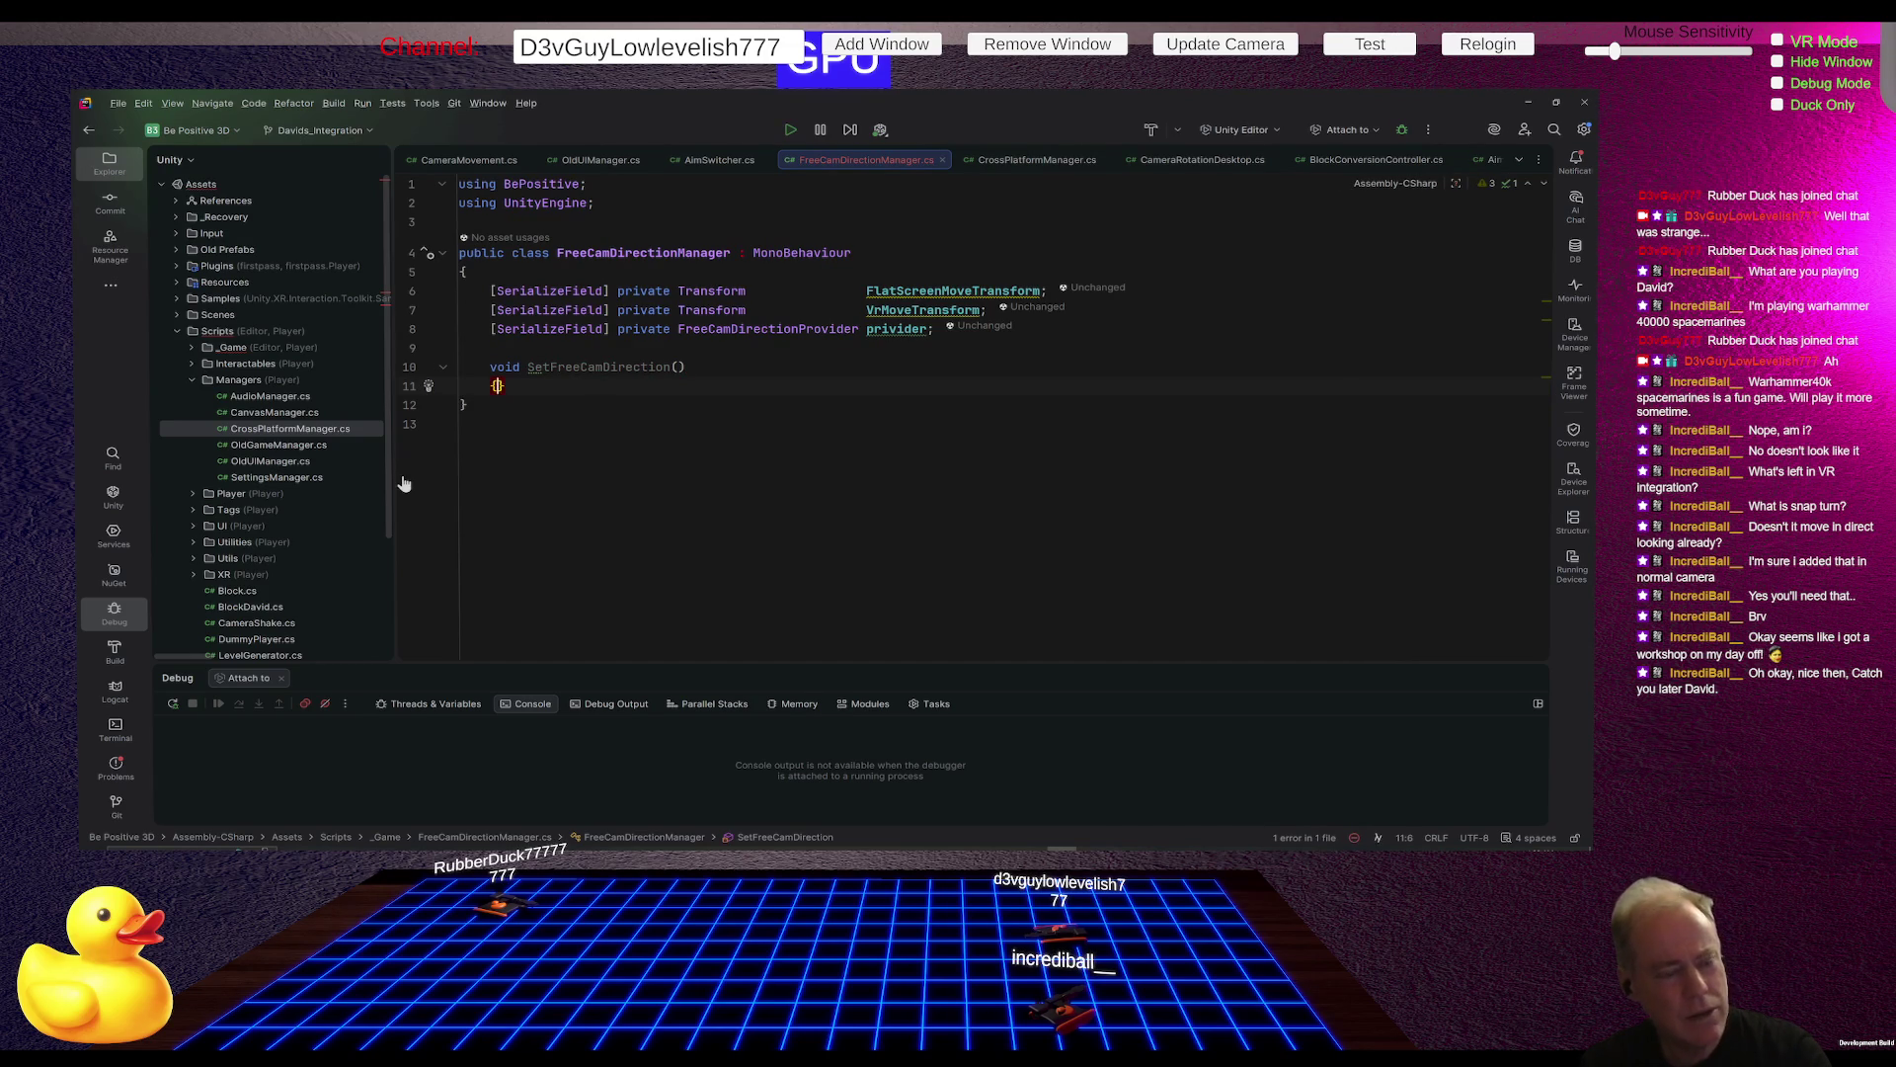
key("Return")
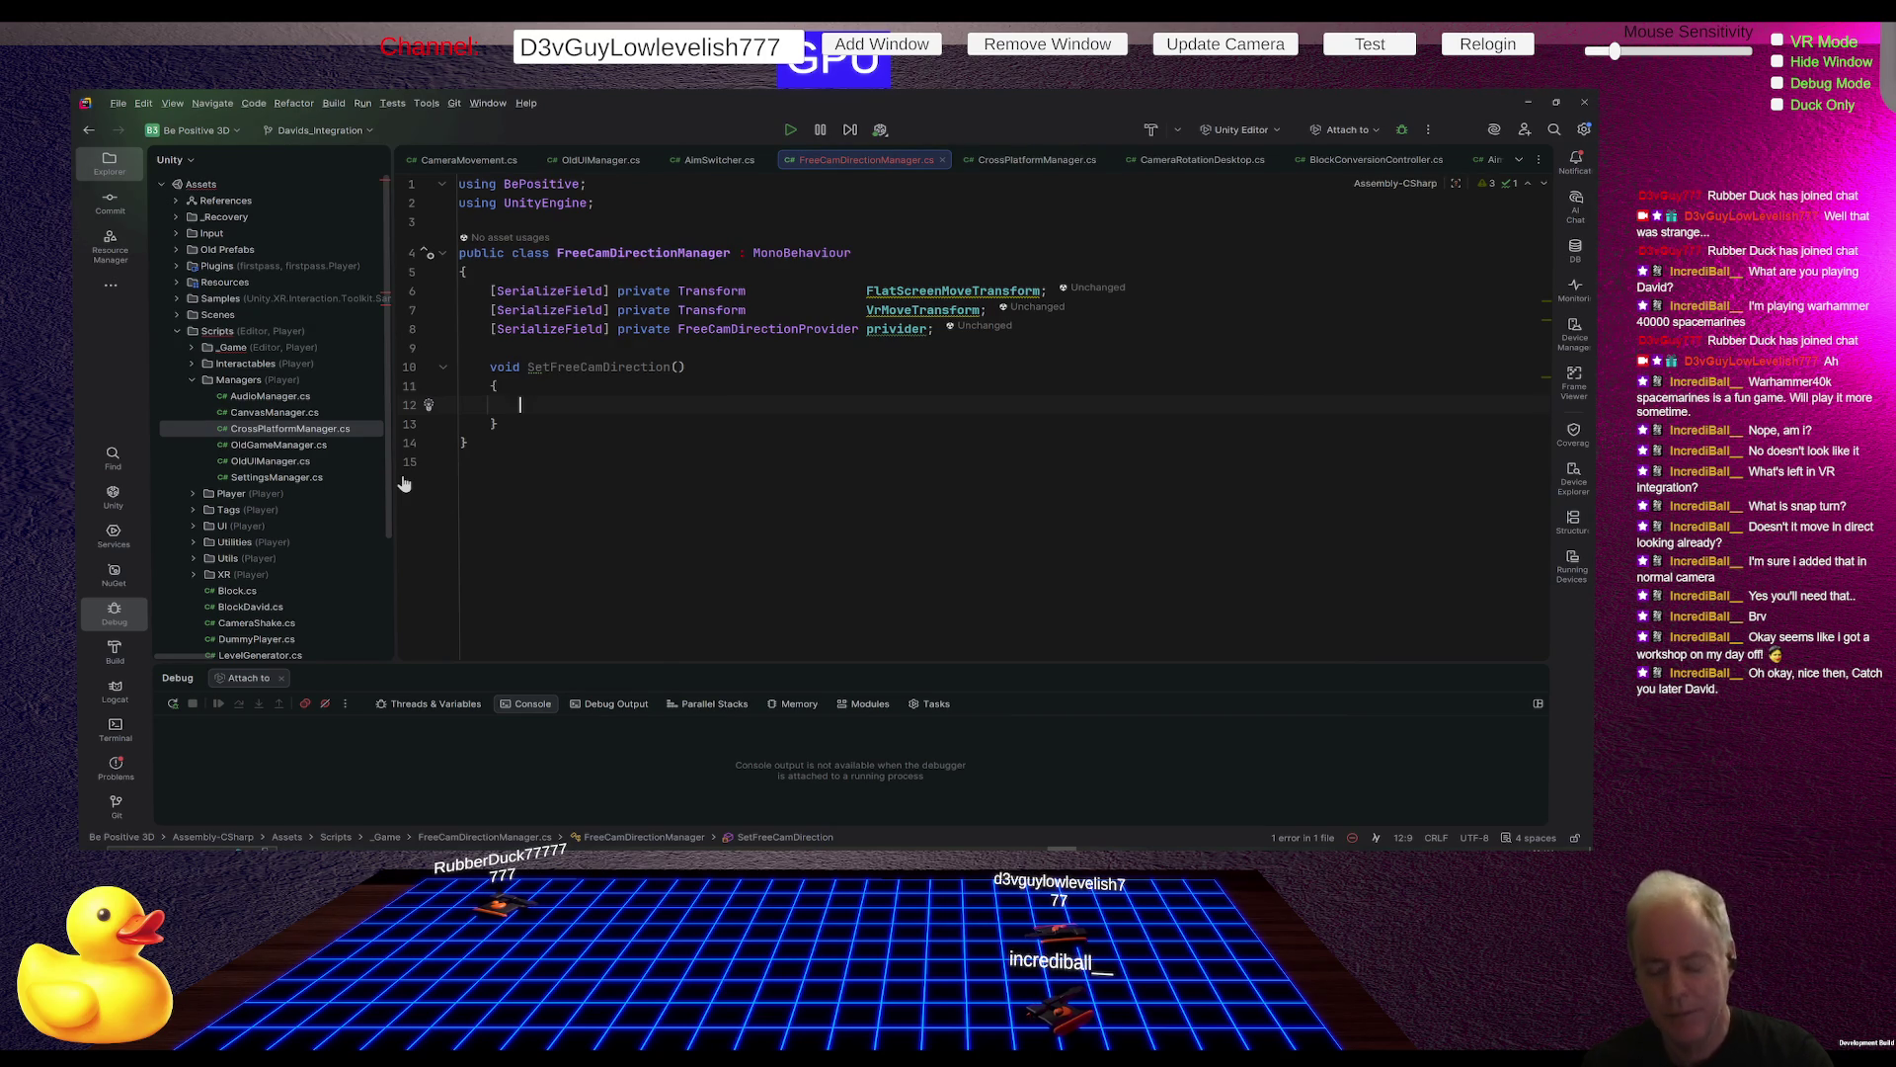
Step: Add a bool VrActive parameter and reference the privider field in the method body
key("Up")
key("Up")
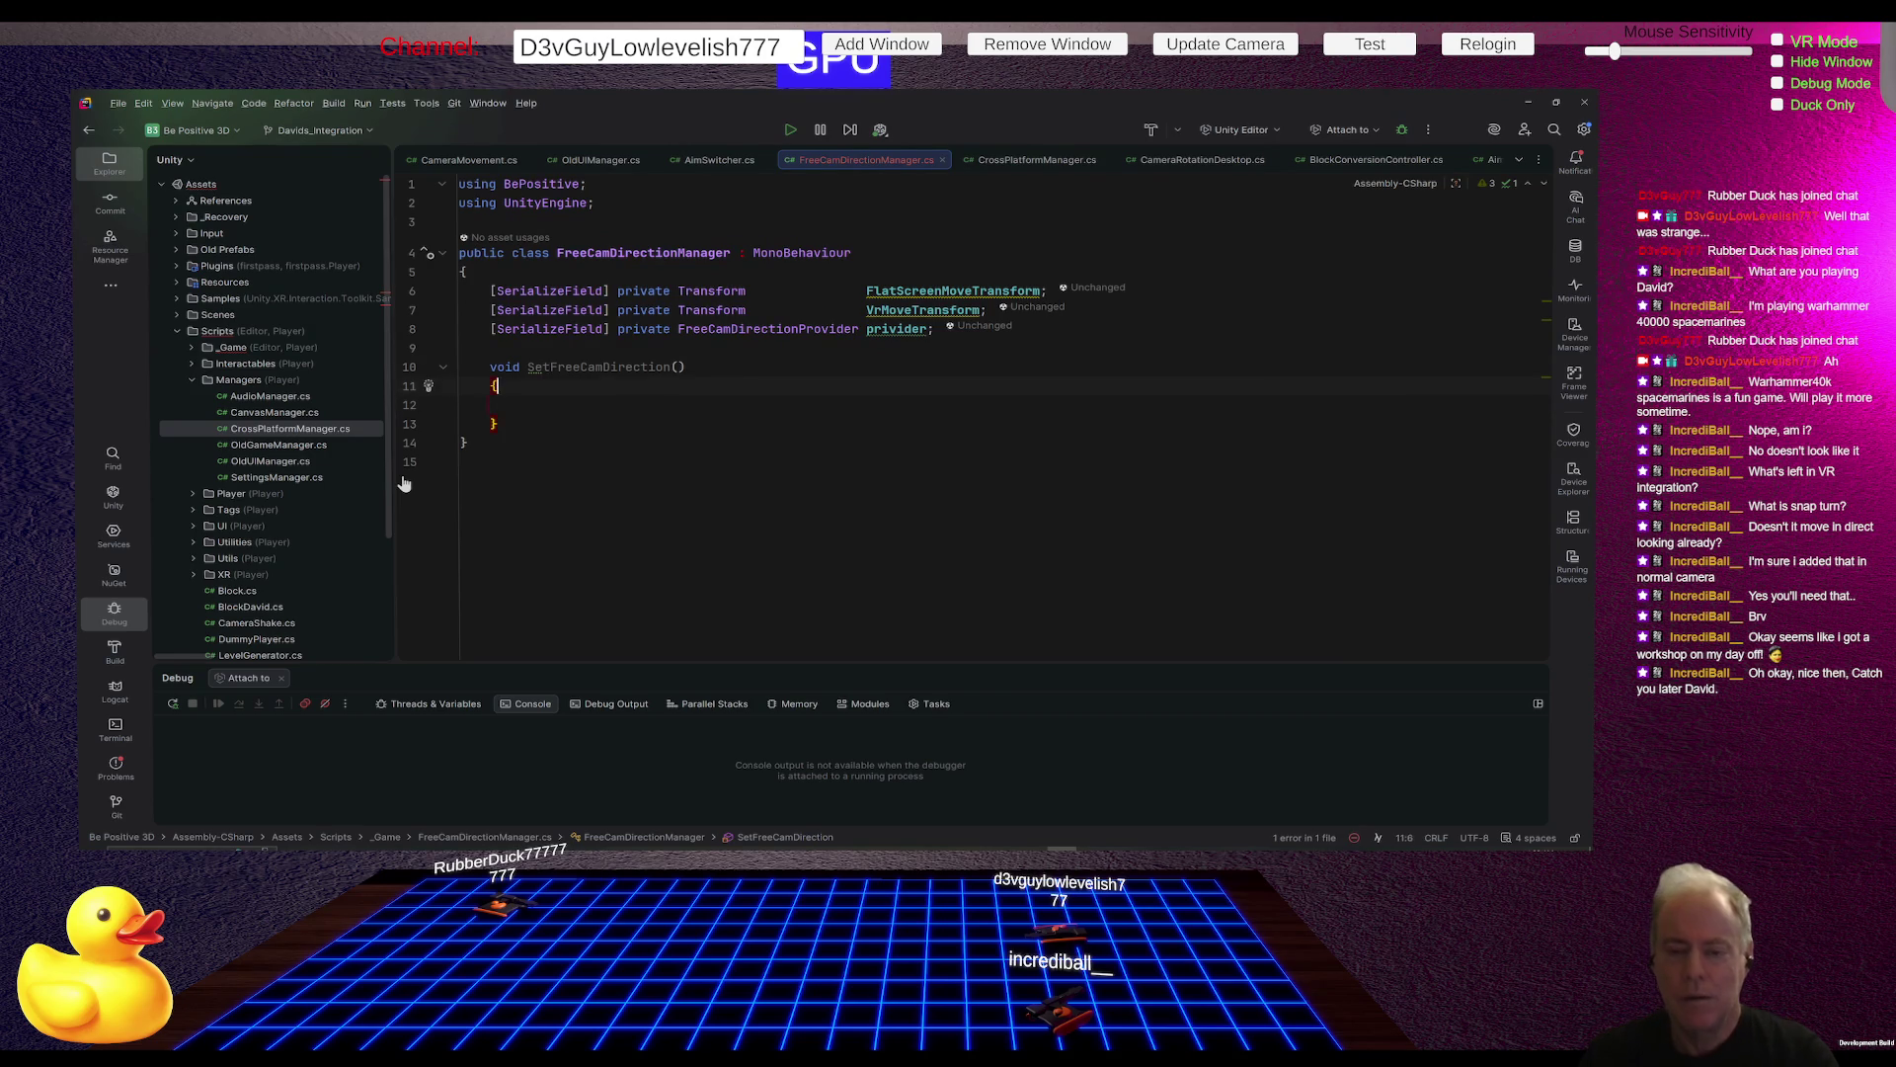
key("End")
key("Left")
type("bool V")
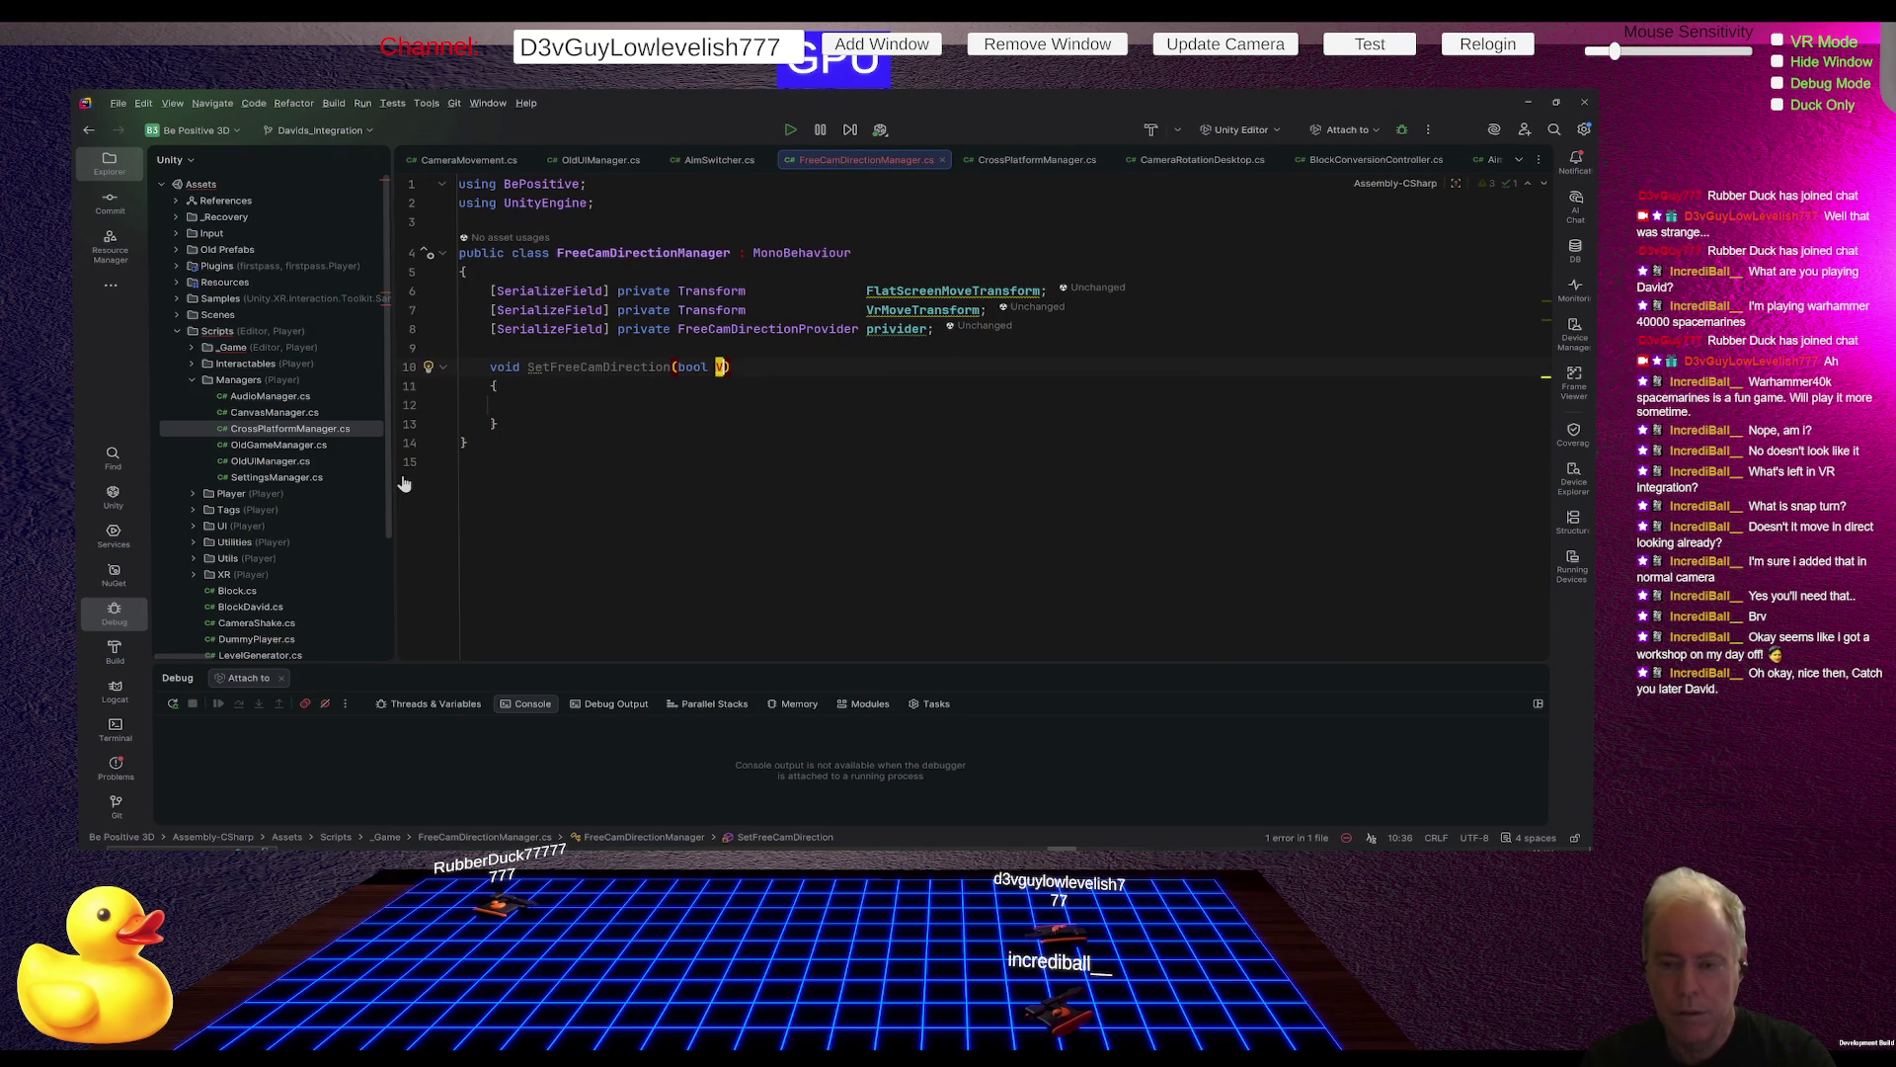
type("rActive")
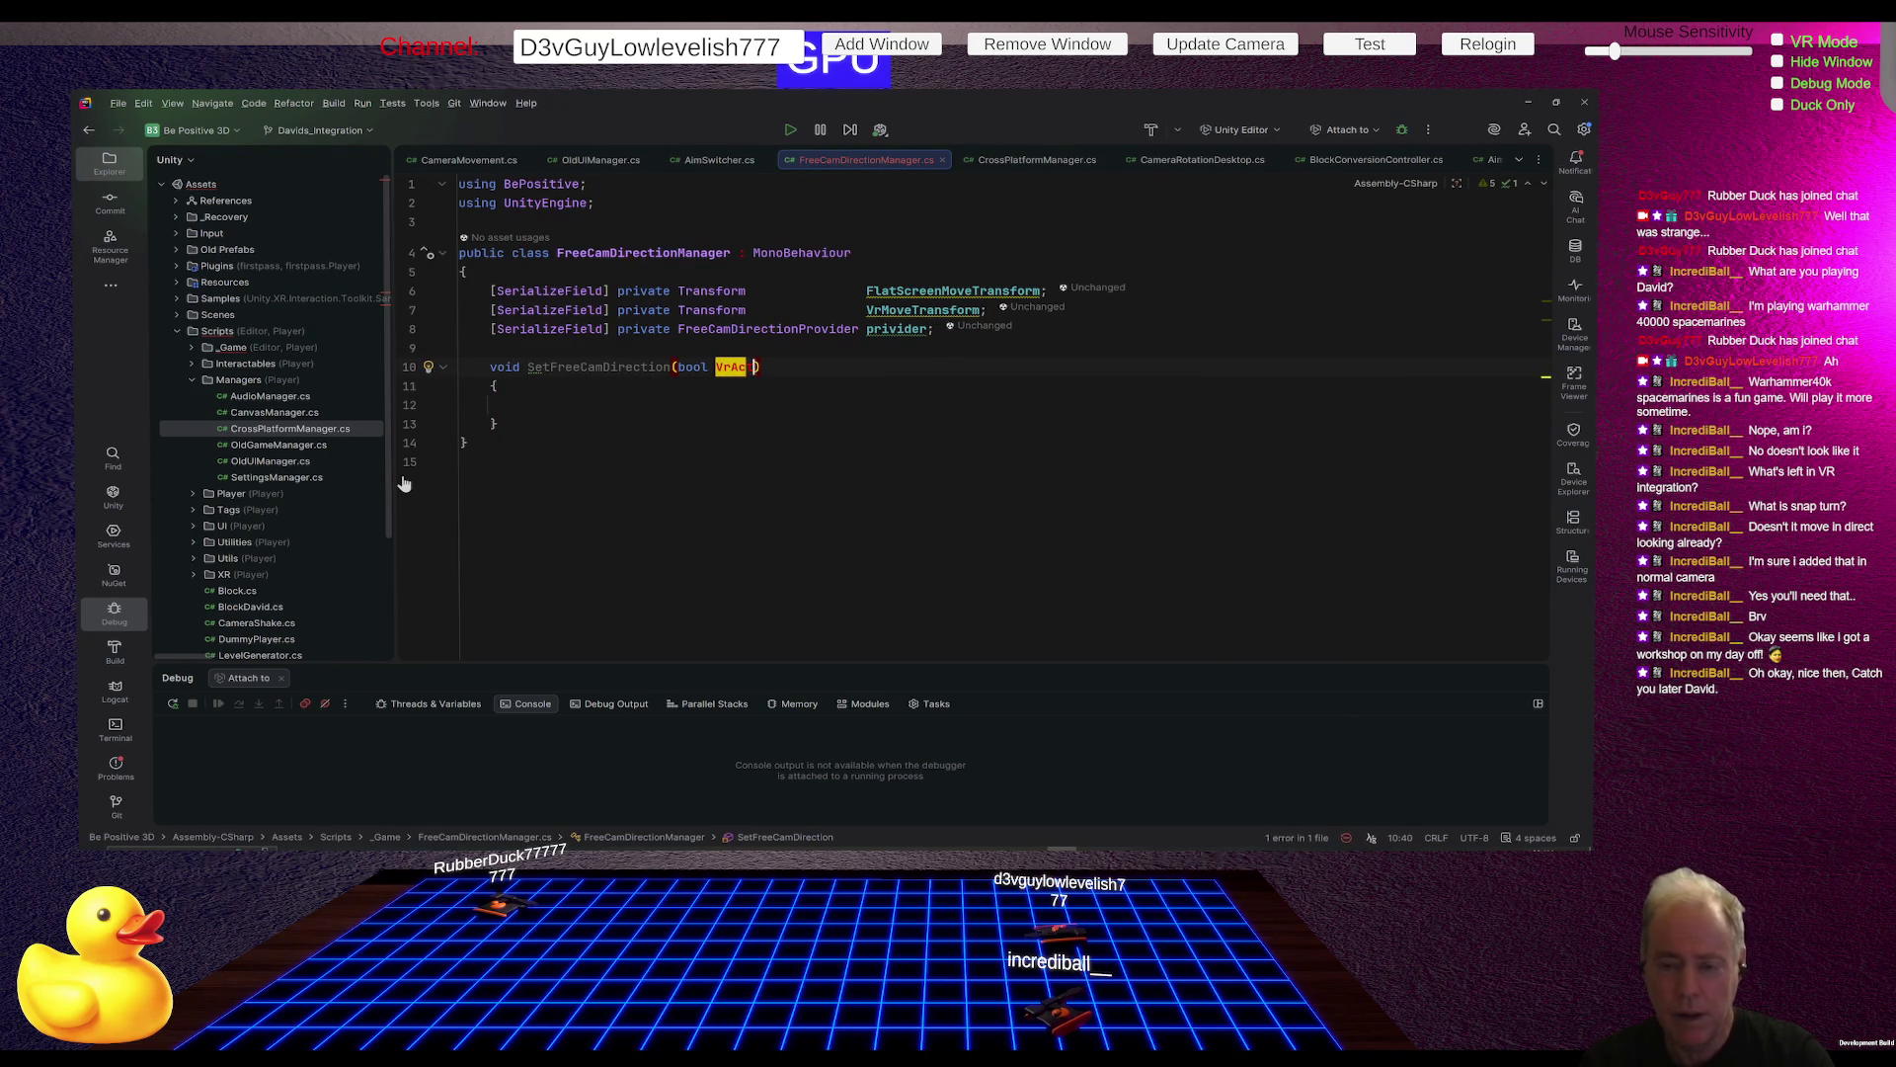
type(")")
key("Down")
key("Down")
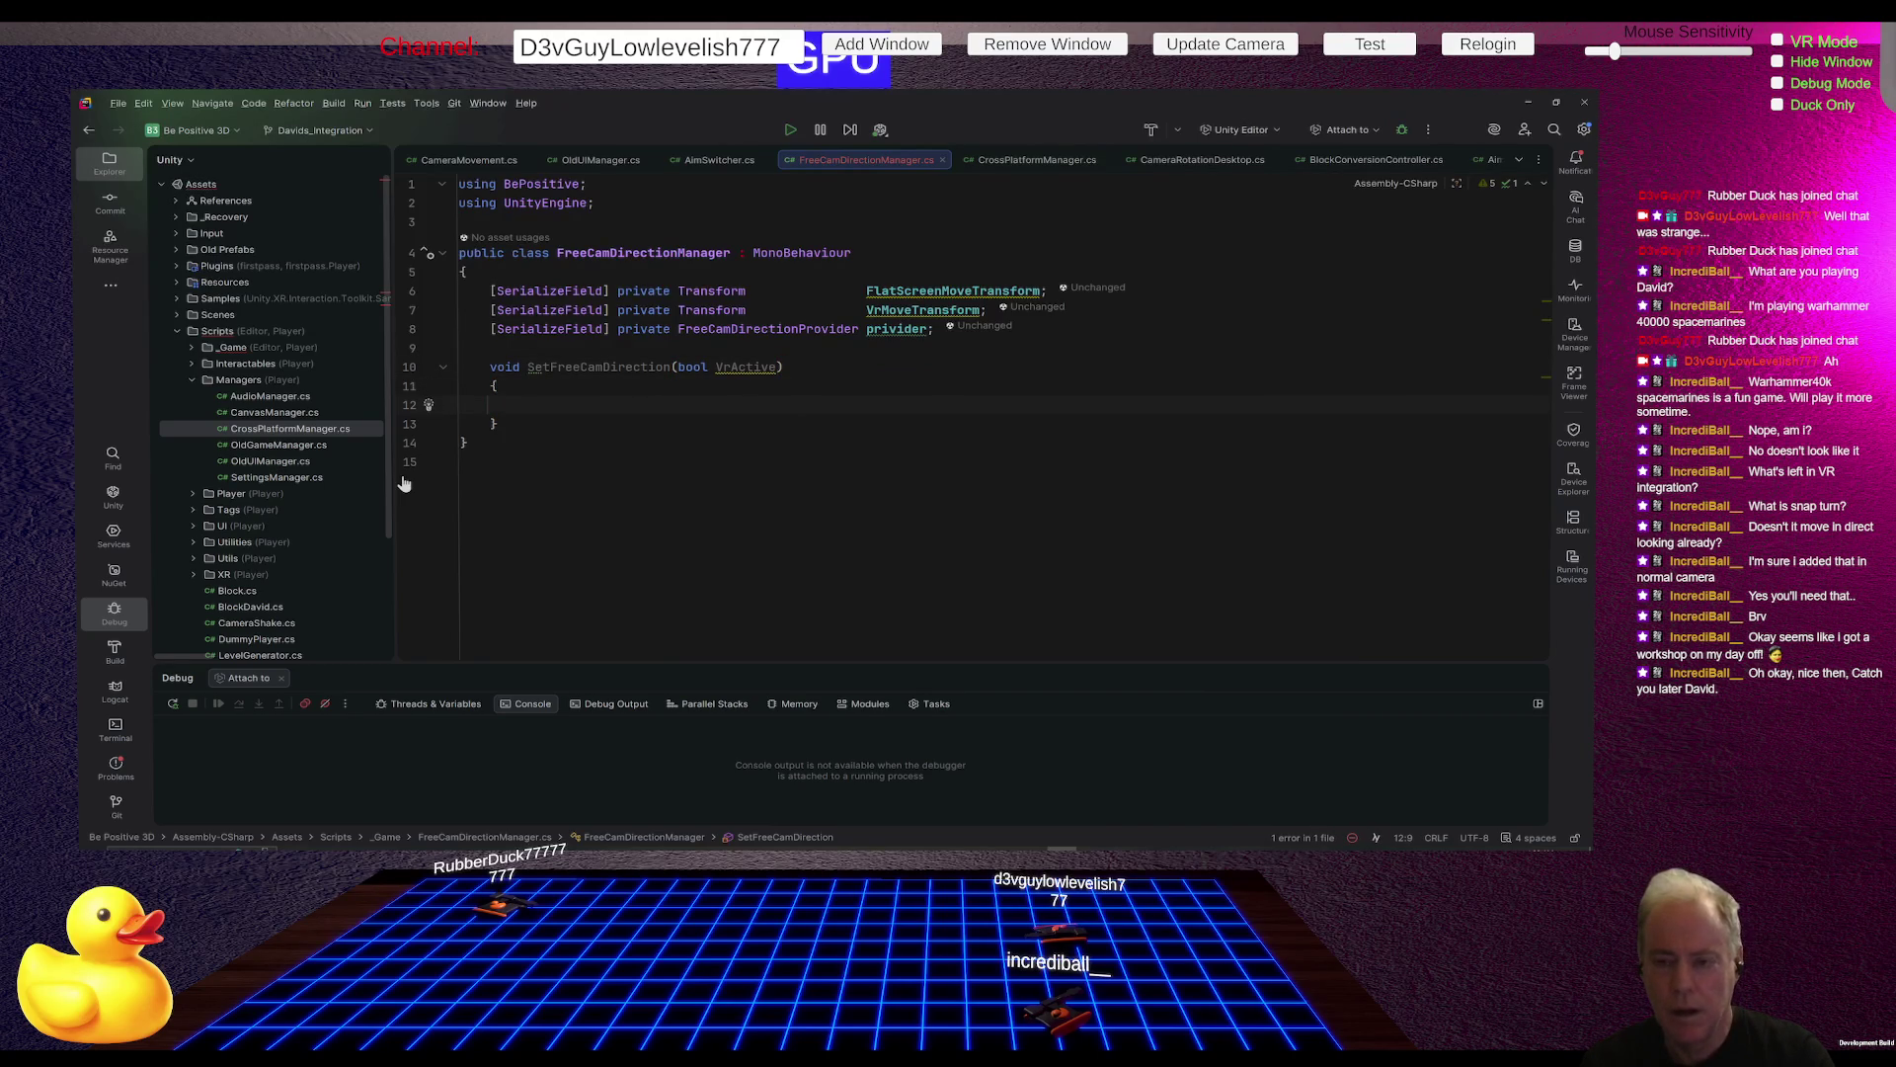
type("ip")
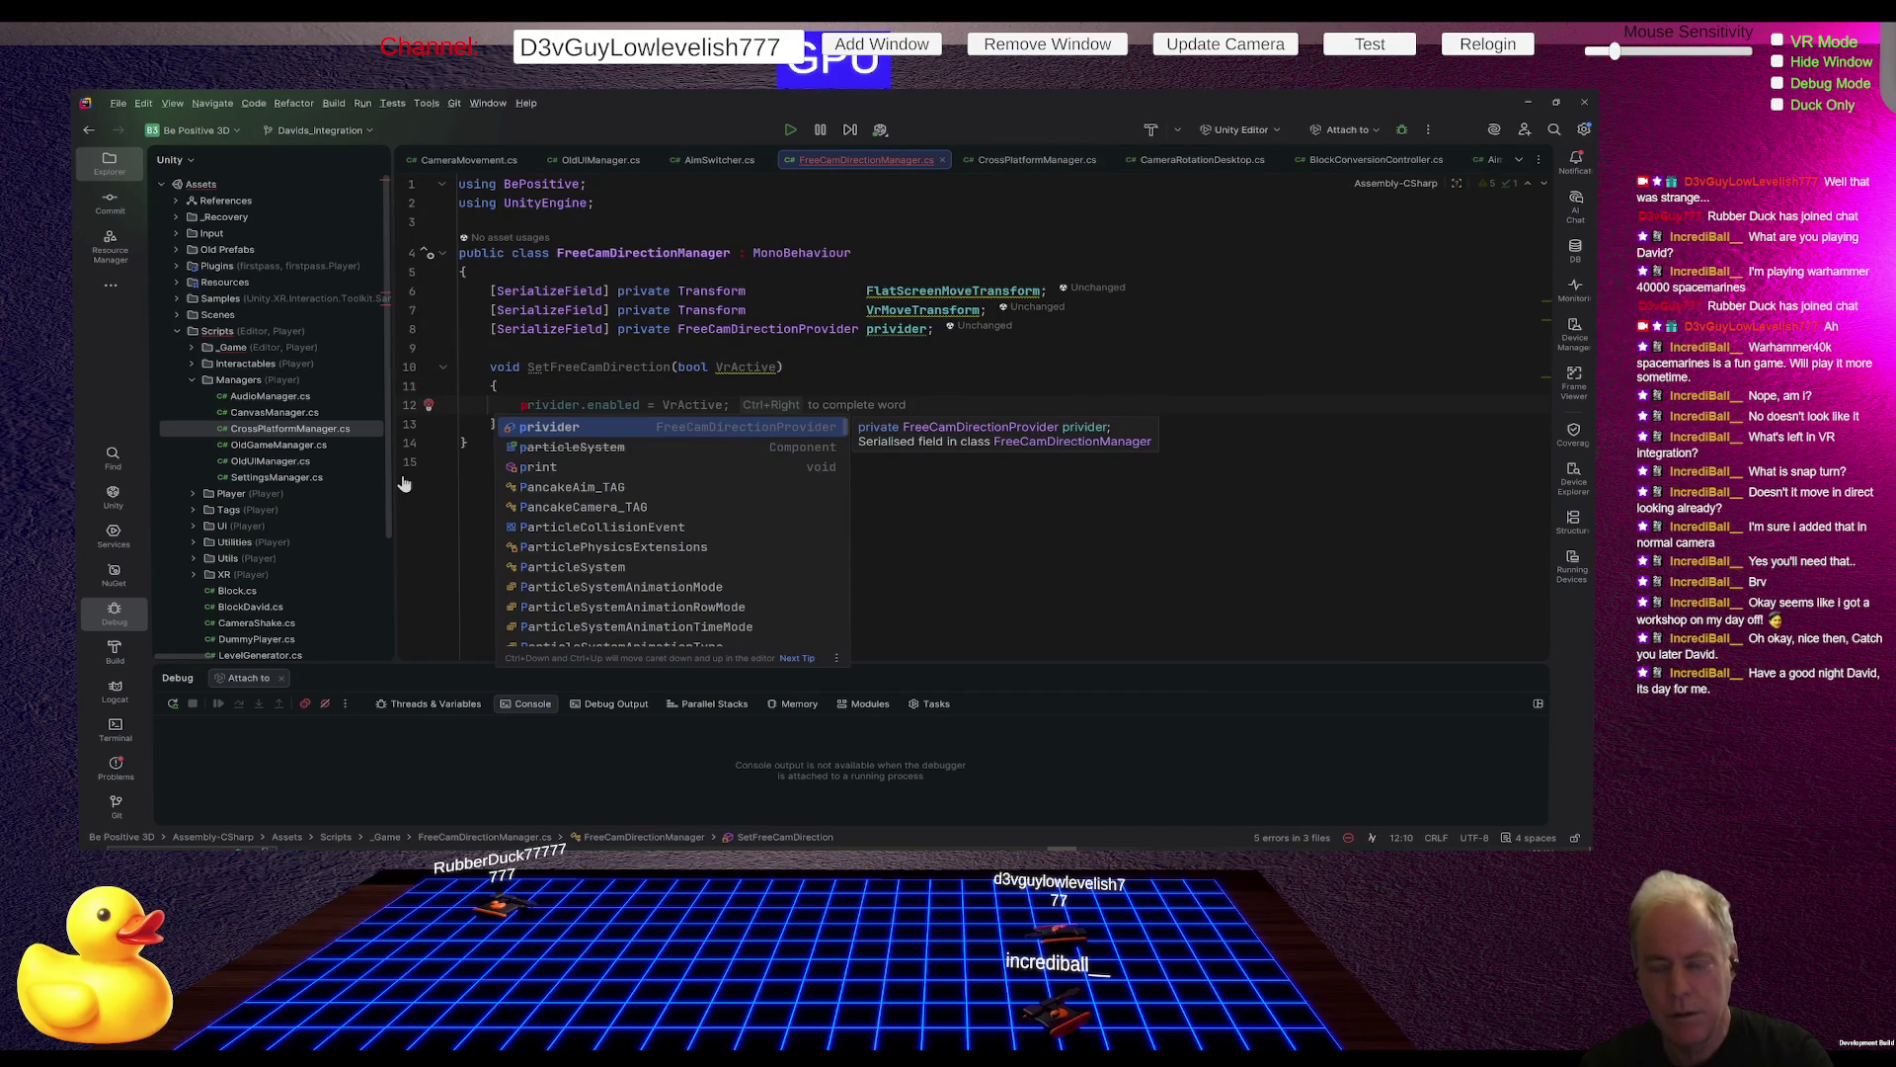
type("riv")
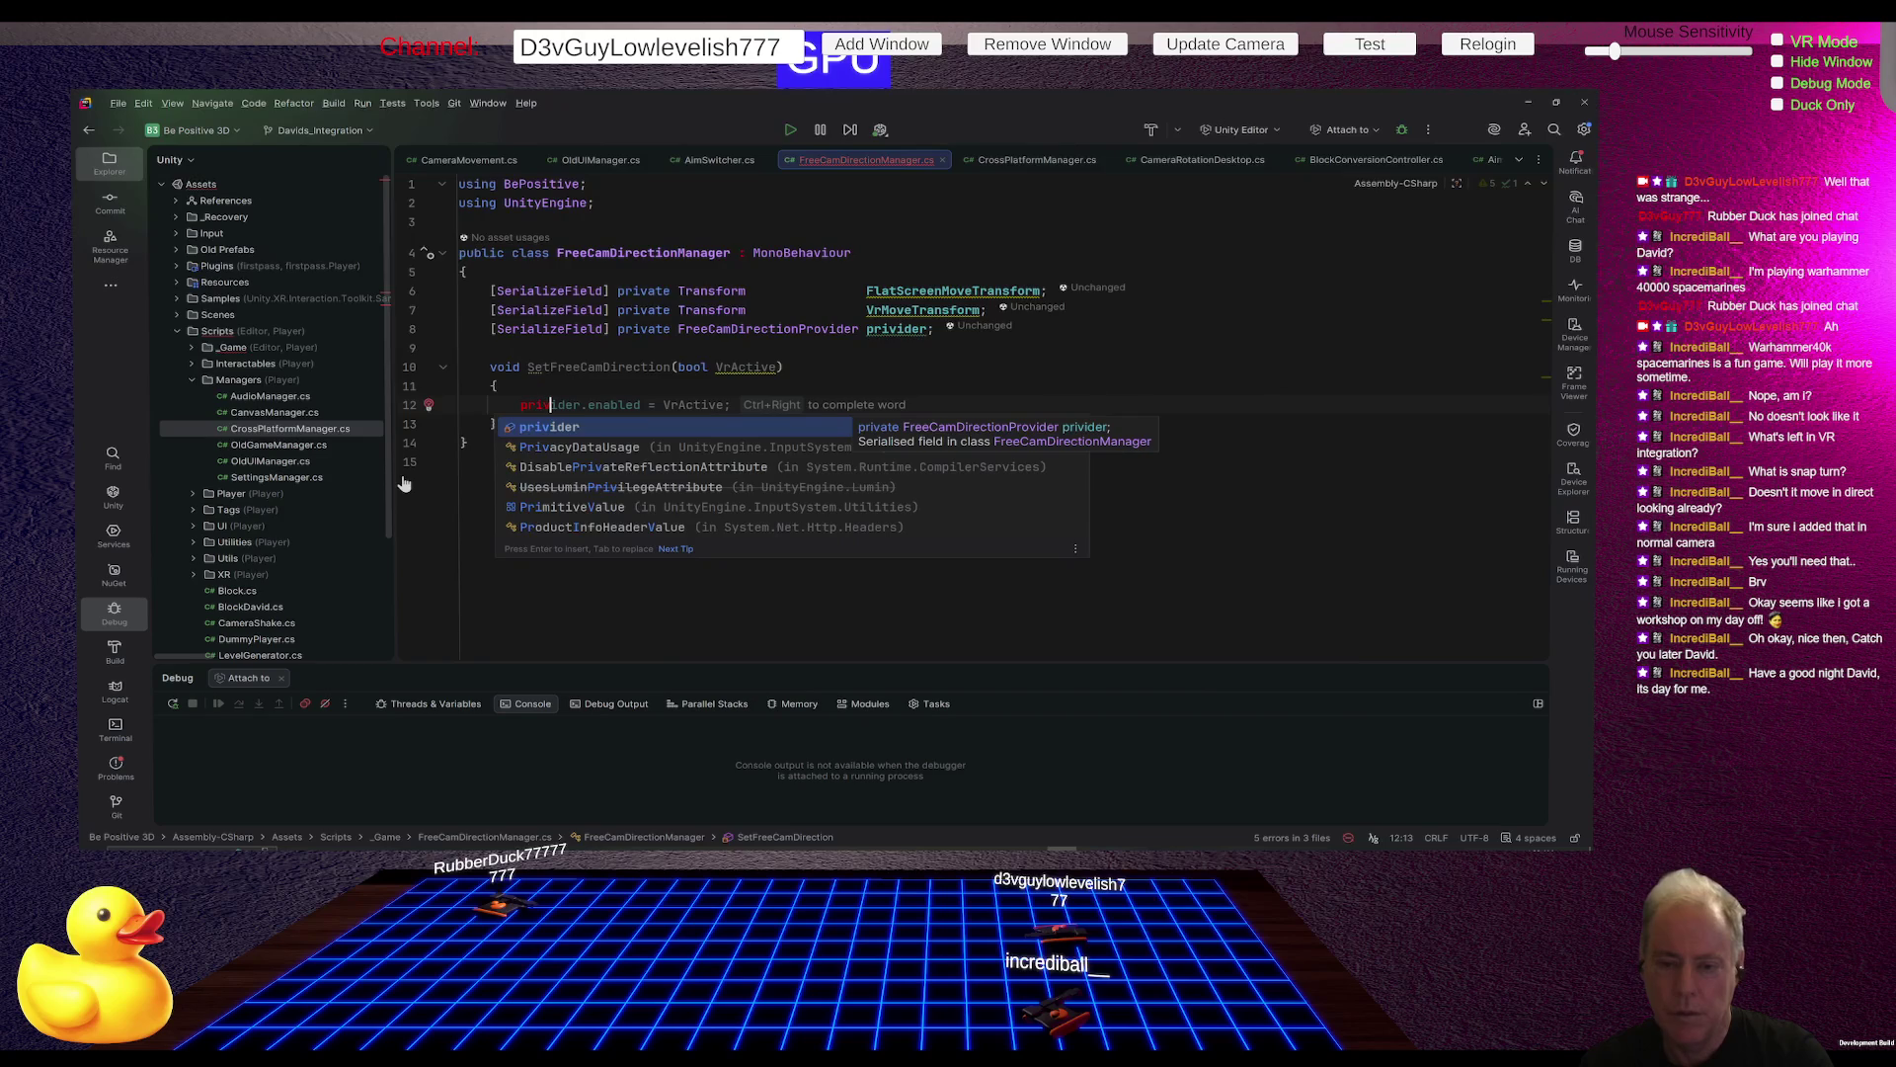
key("Tab")
key("ctrl+BackSpace")
key("ctrl+BackSpace")
key("ctrl+BackSpace")
key("ctrl+BackSpace")
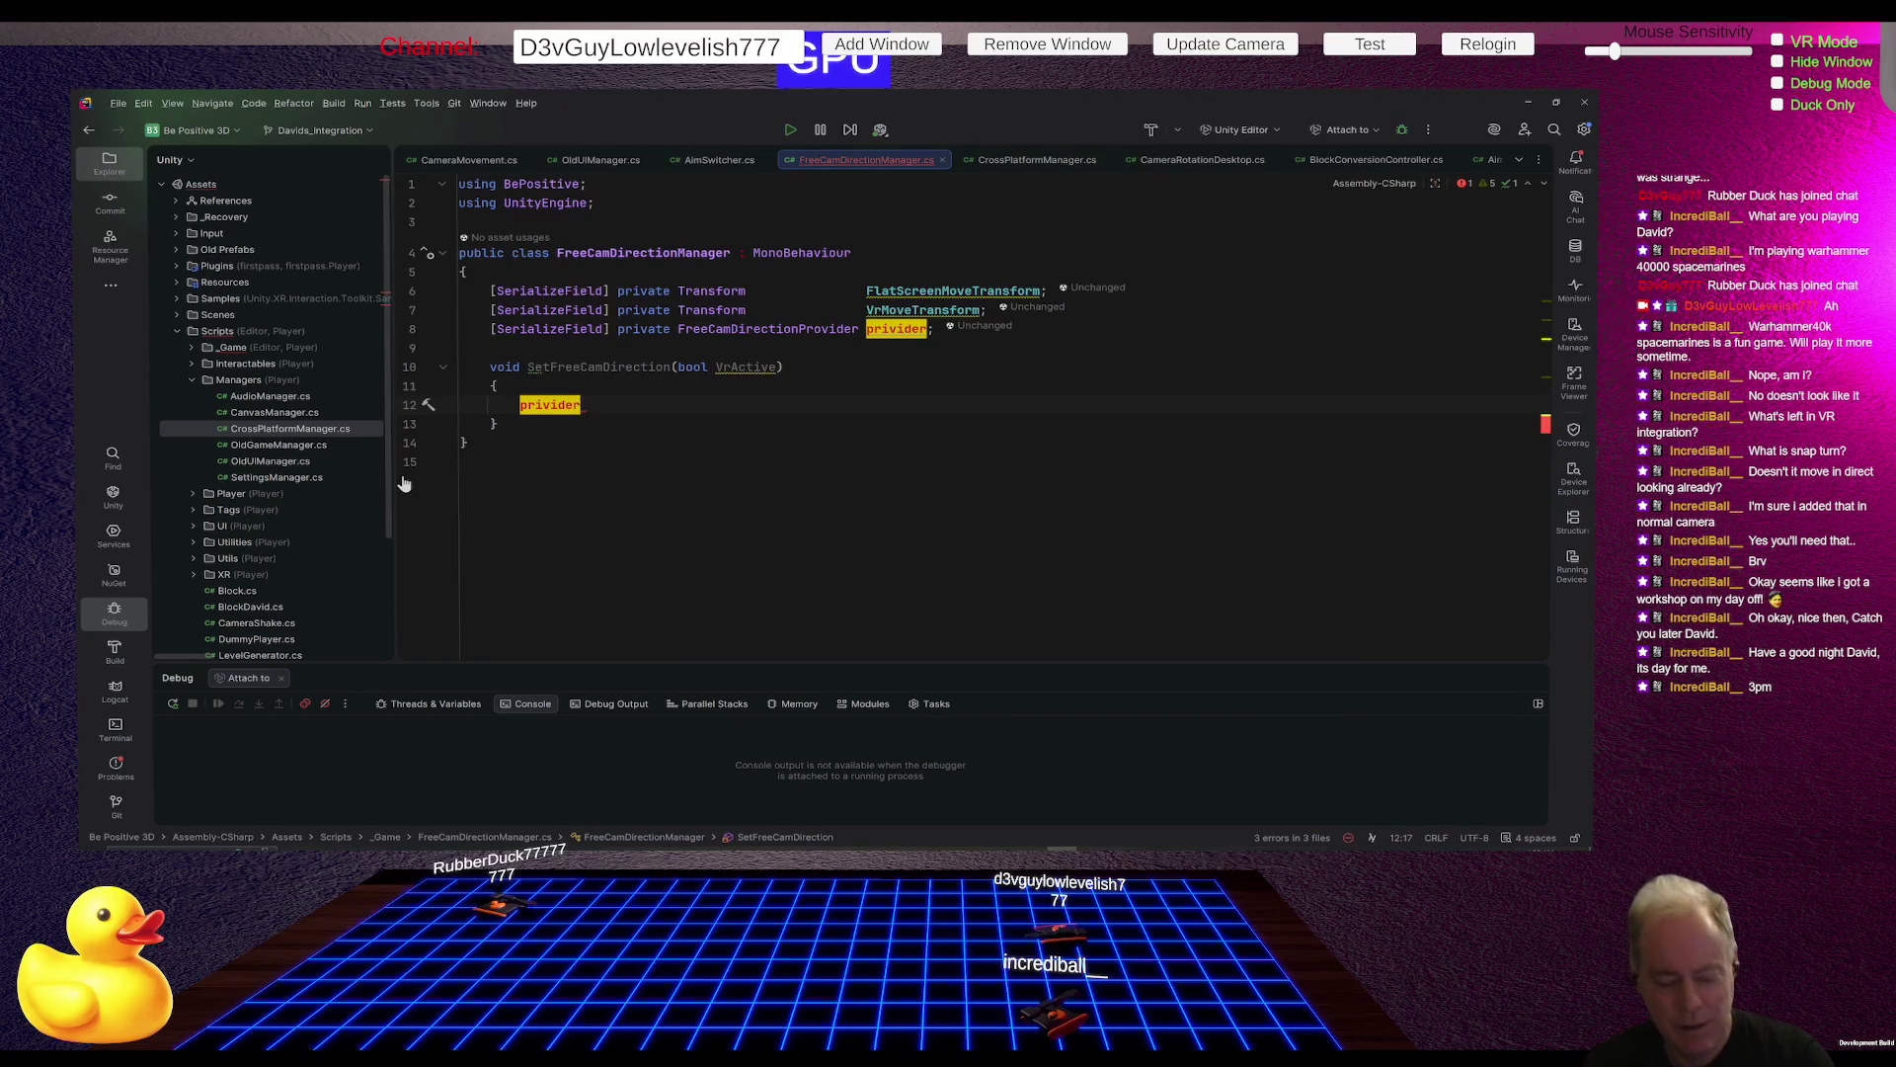
Step: Rename the privider field to provider, then type a dot after it in SetFreeCamDirection
key("F2")
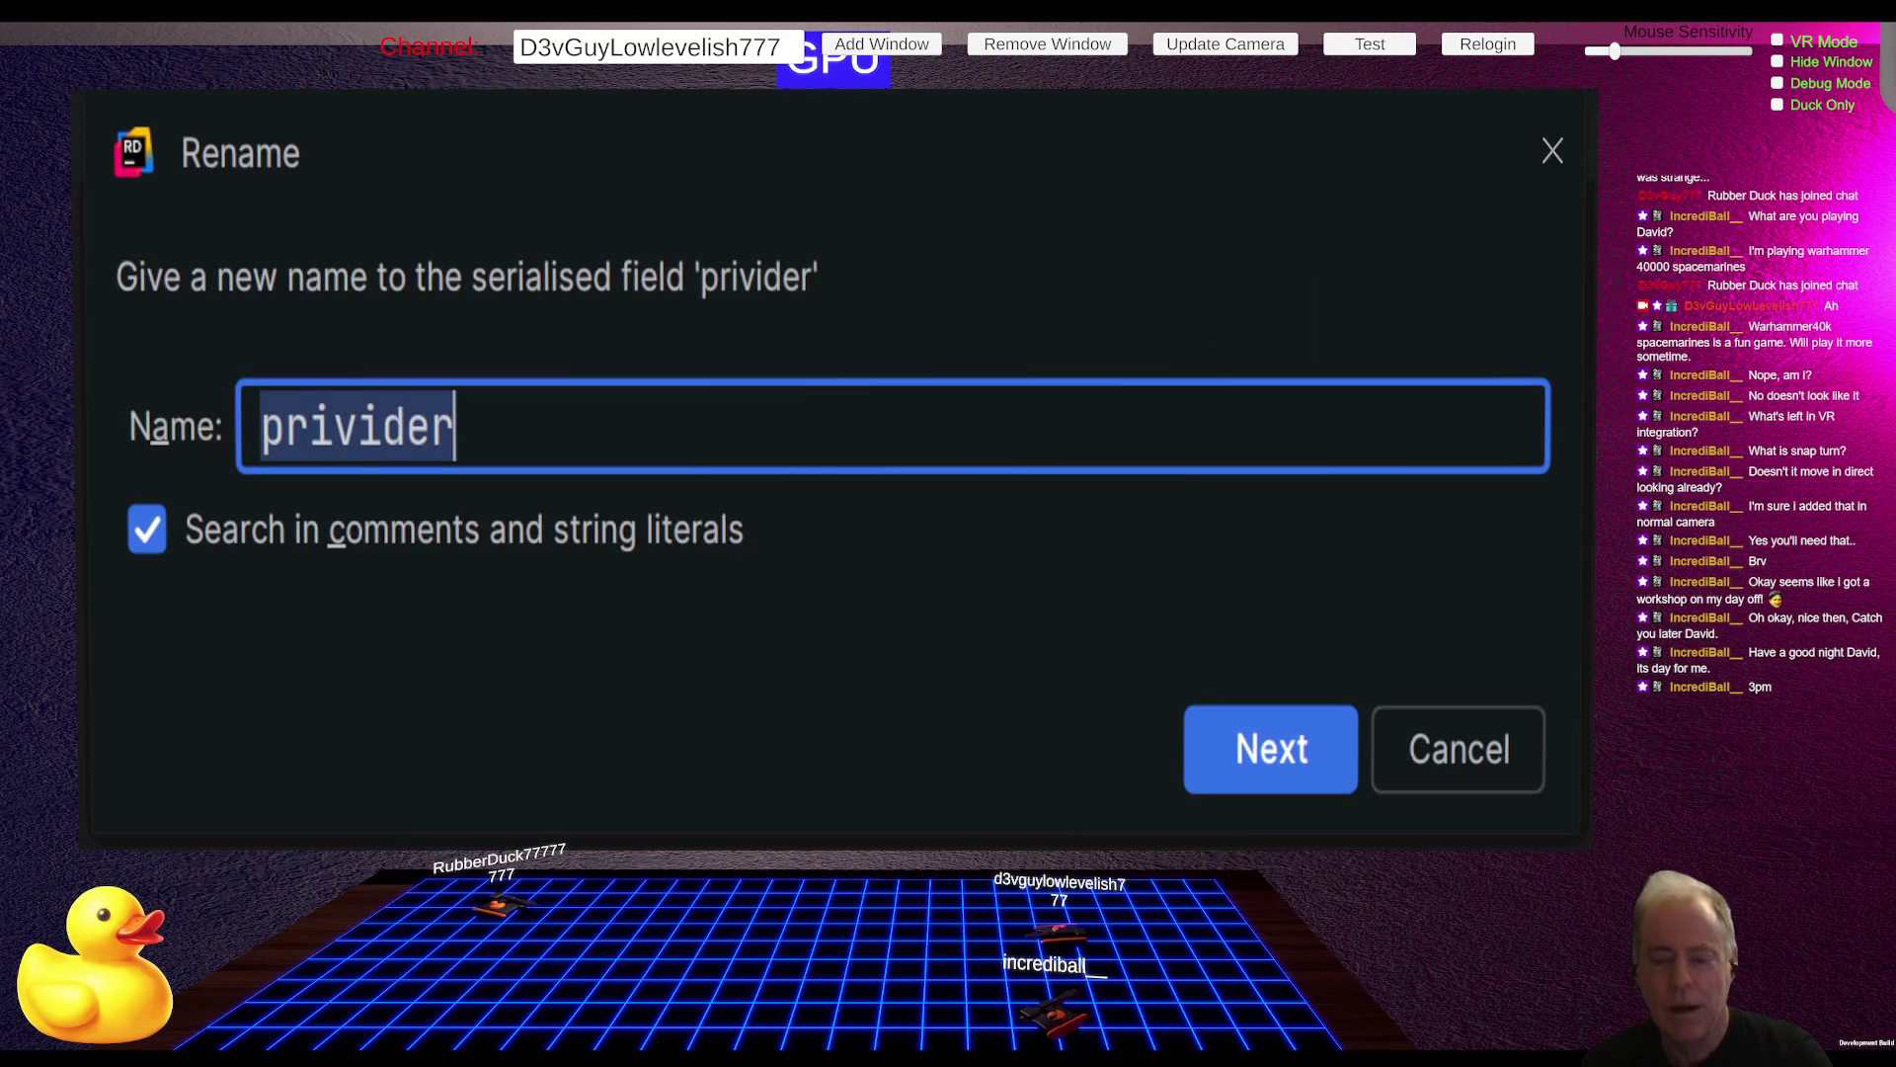
key("ctrl+space")
key("Right")
key("Right")
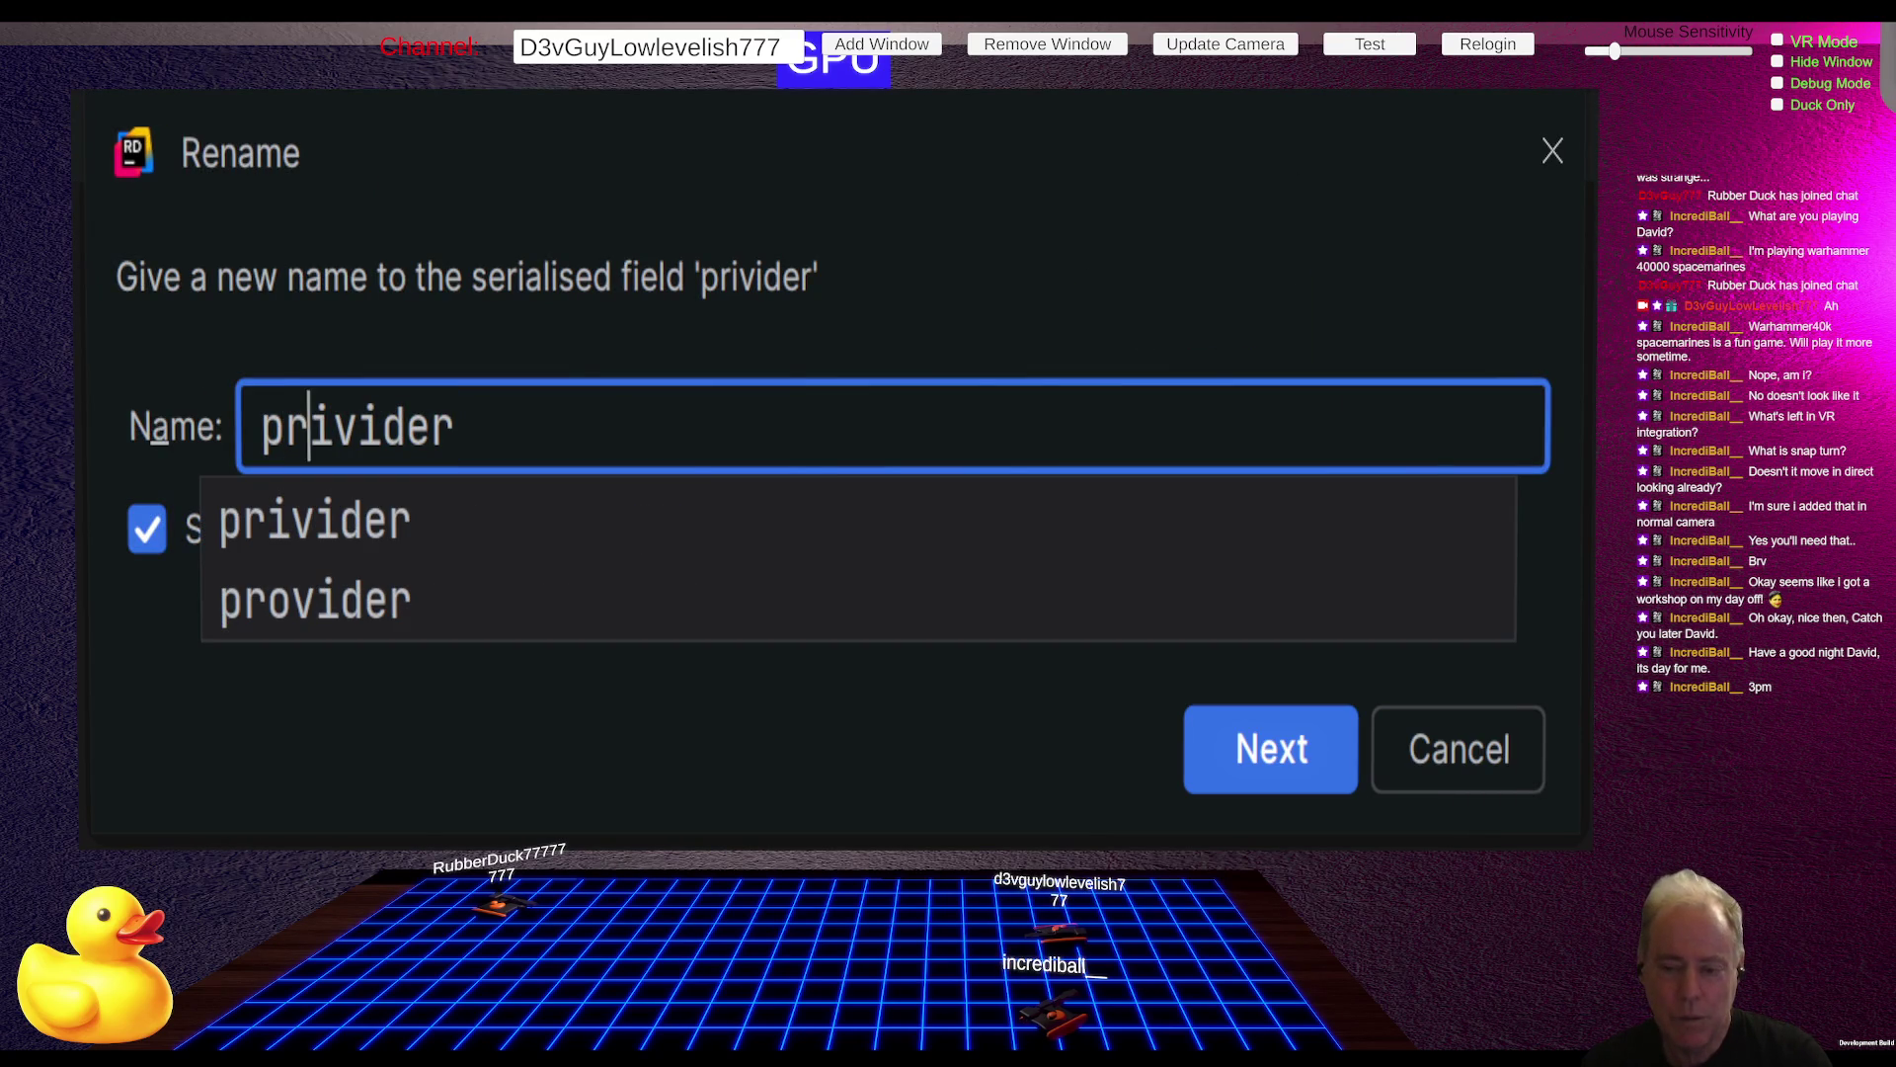
key("Delete")
type("o")
key("End")
key("Return")
key("Return")
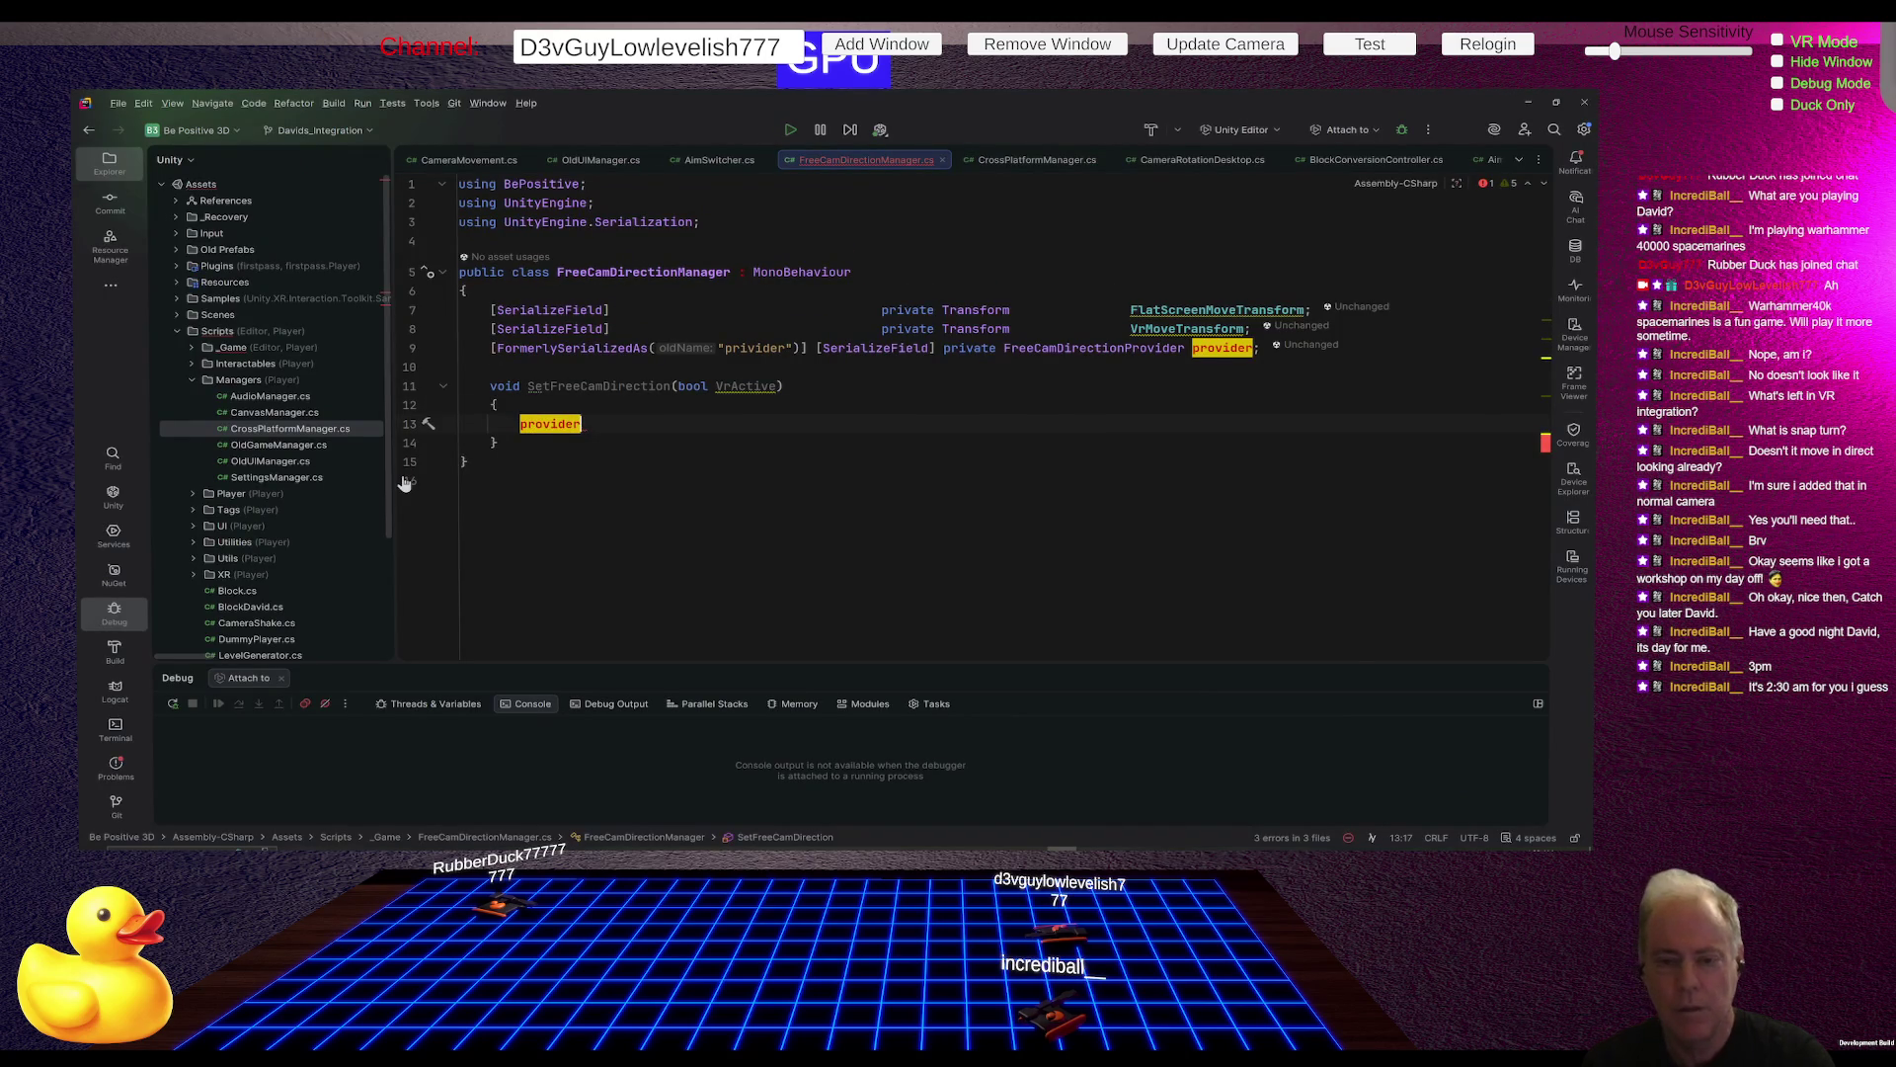
type(".")
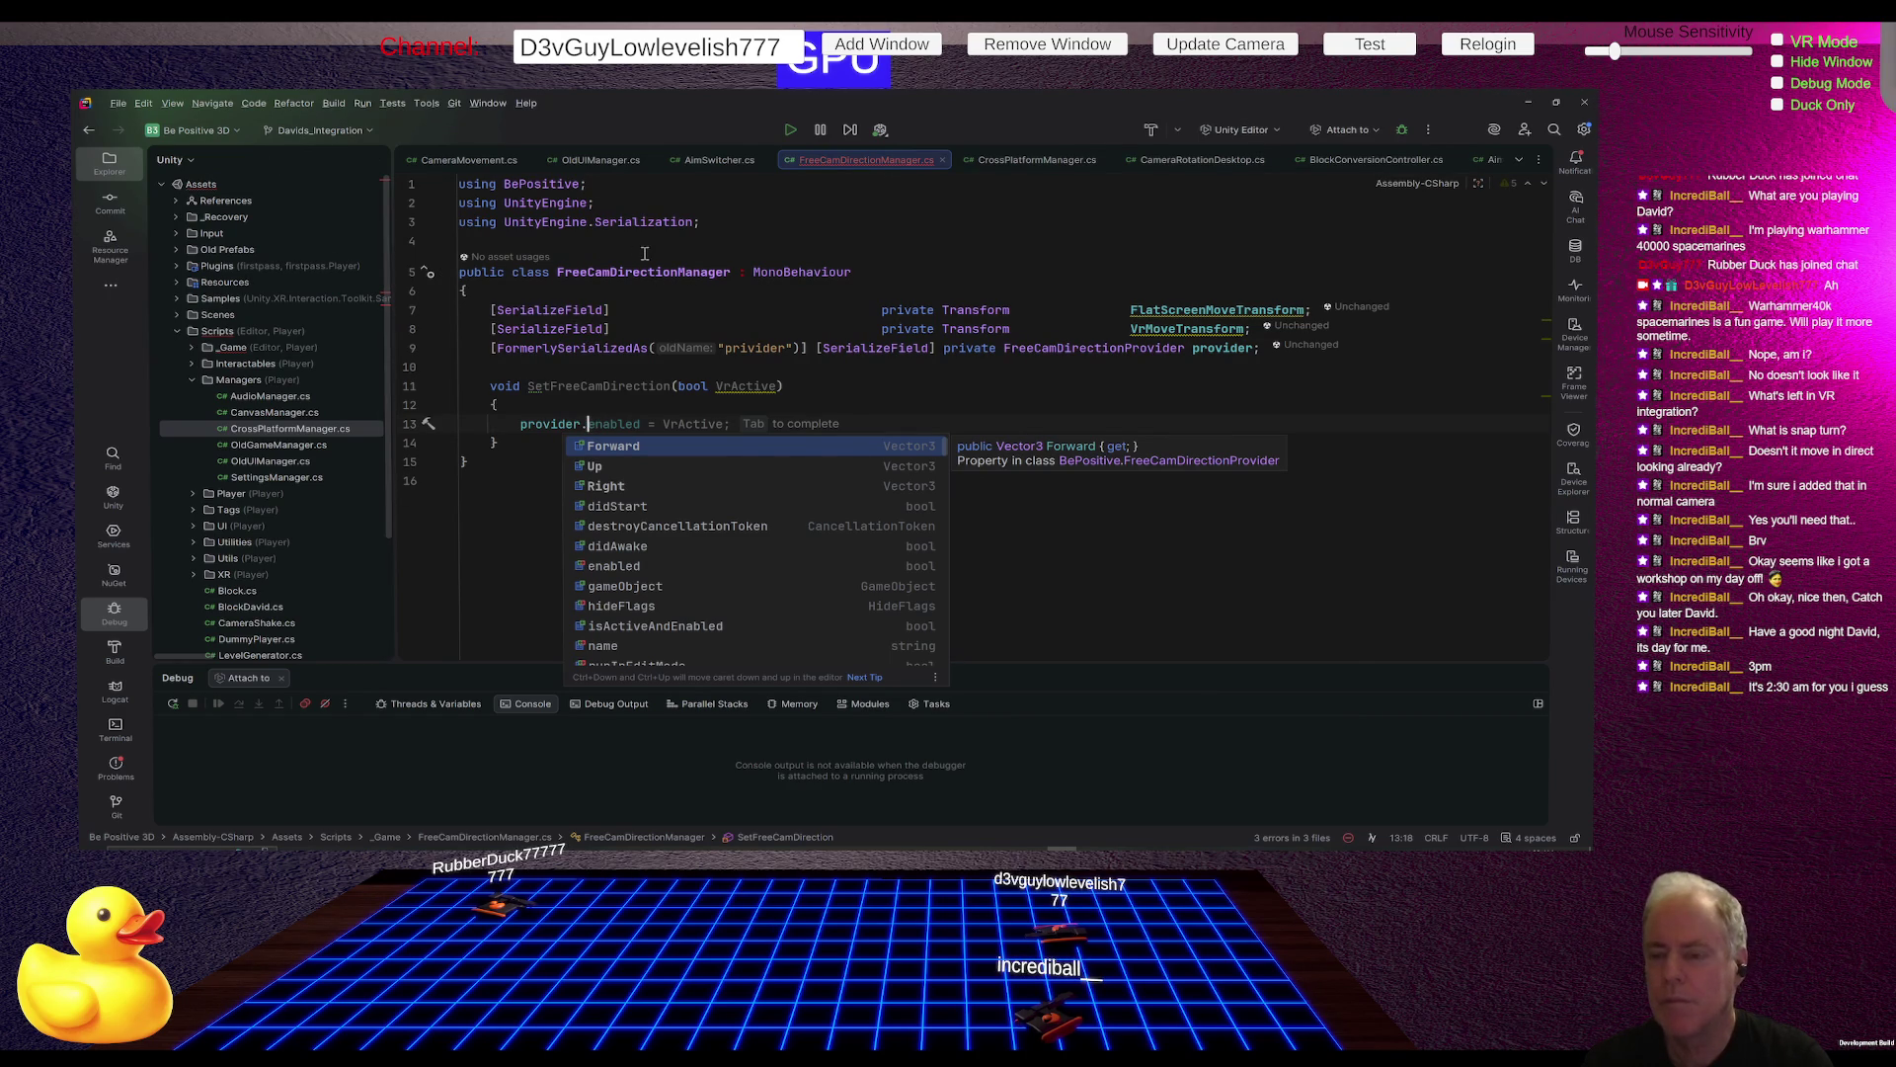
Step: Open FreeCamDirectionProvider.cs from the Player's Inspector and select cameraTransform's private modifier
key("alt+Tab")
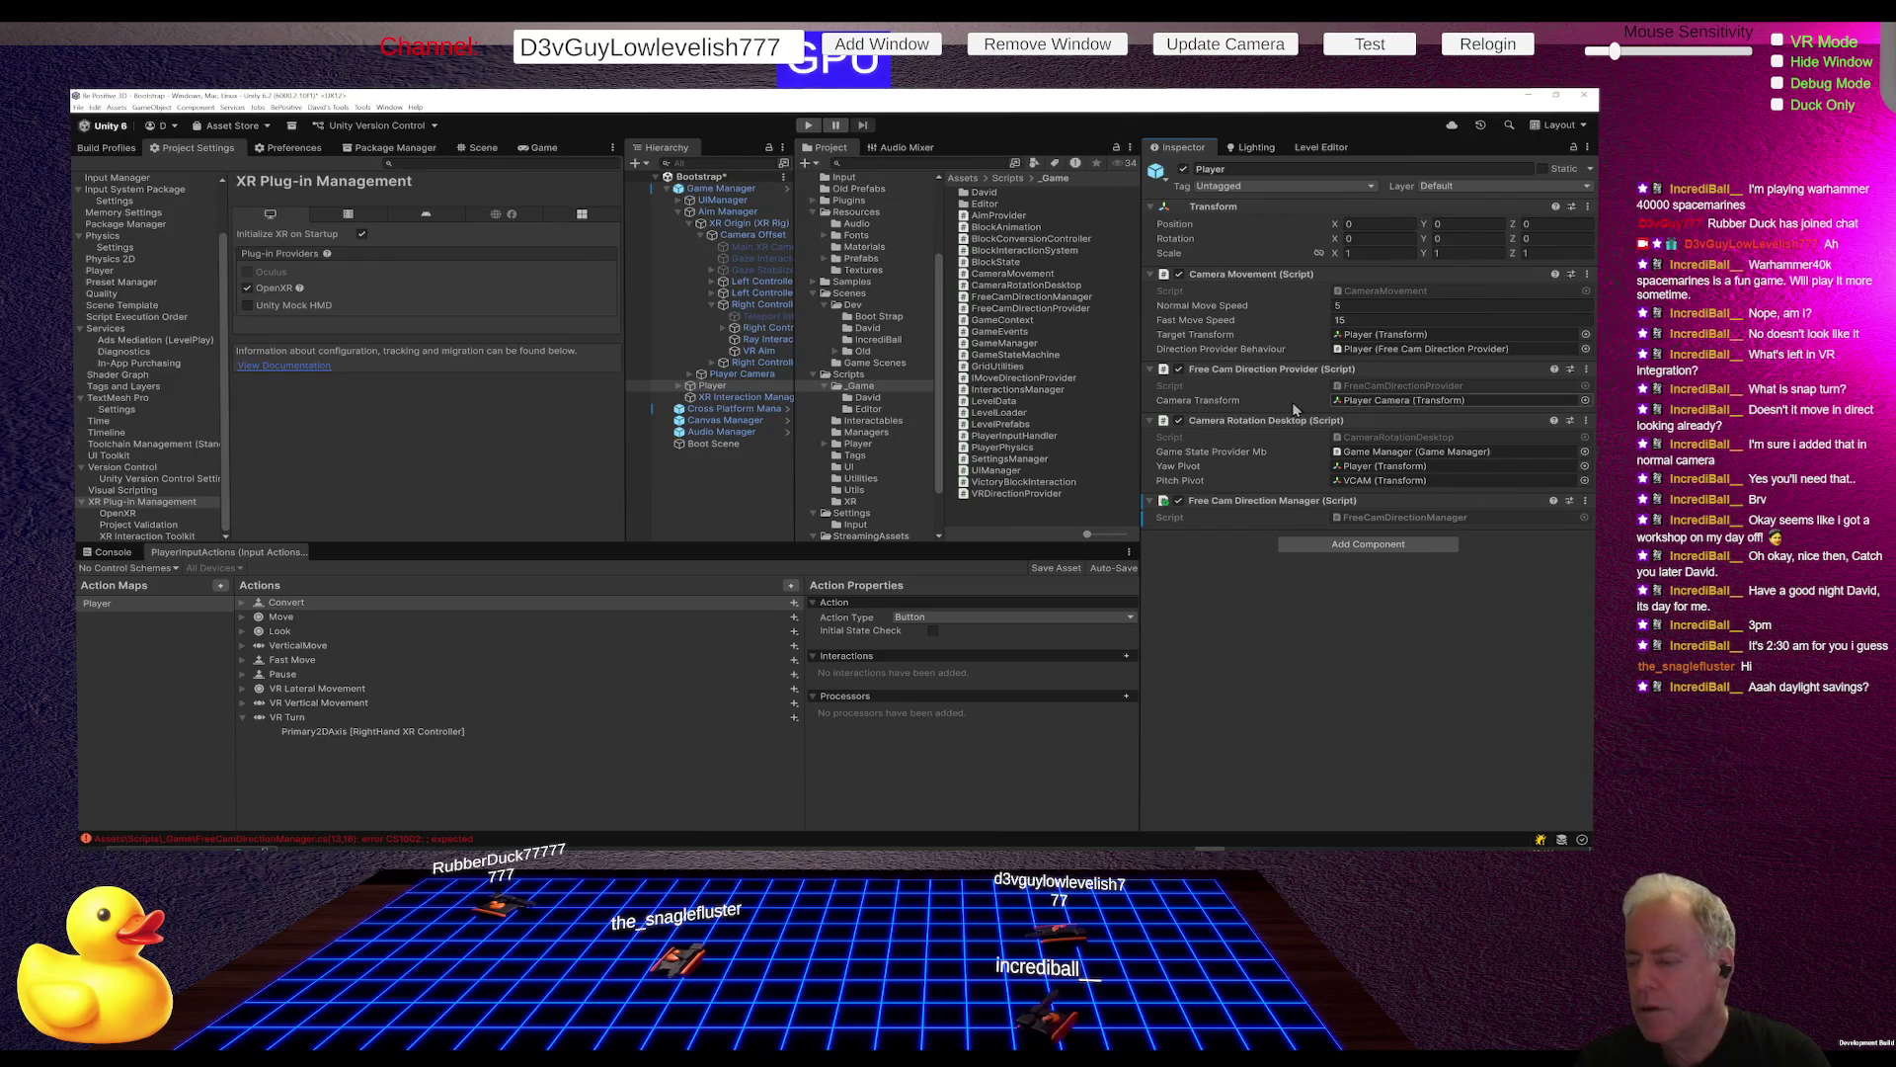
double_click(1379, 385)
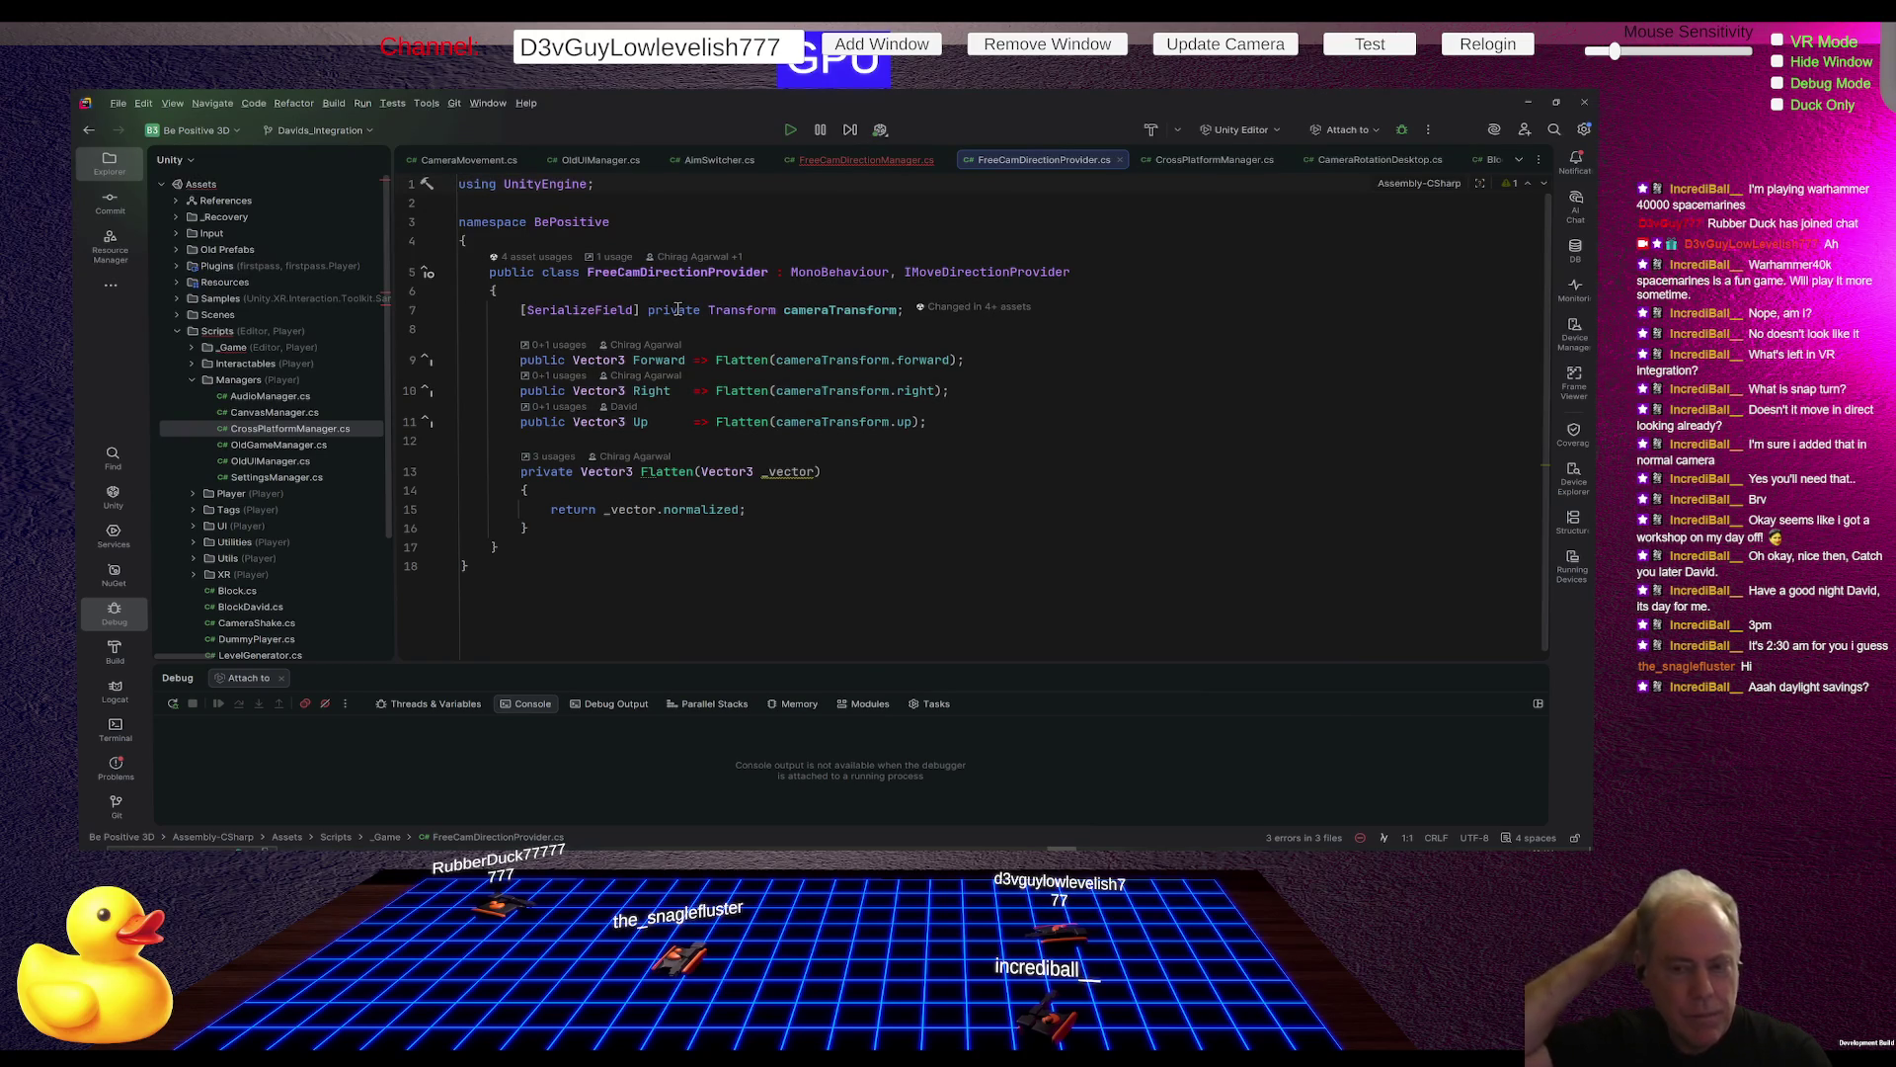
double_click(678, 310)
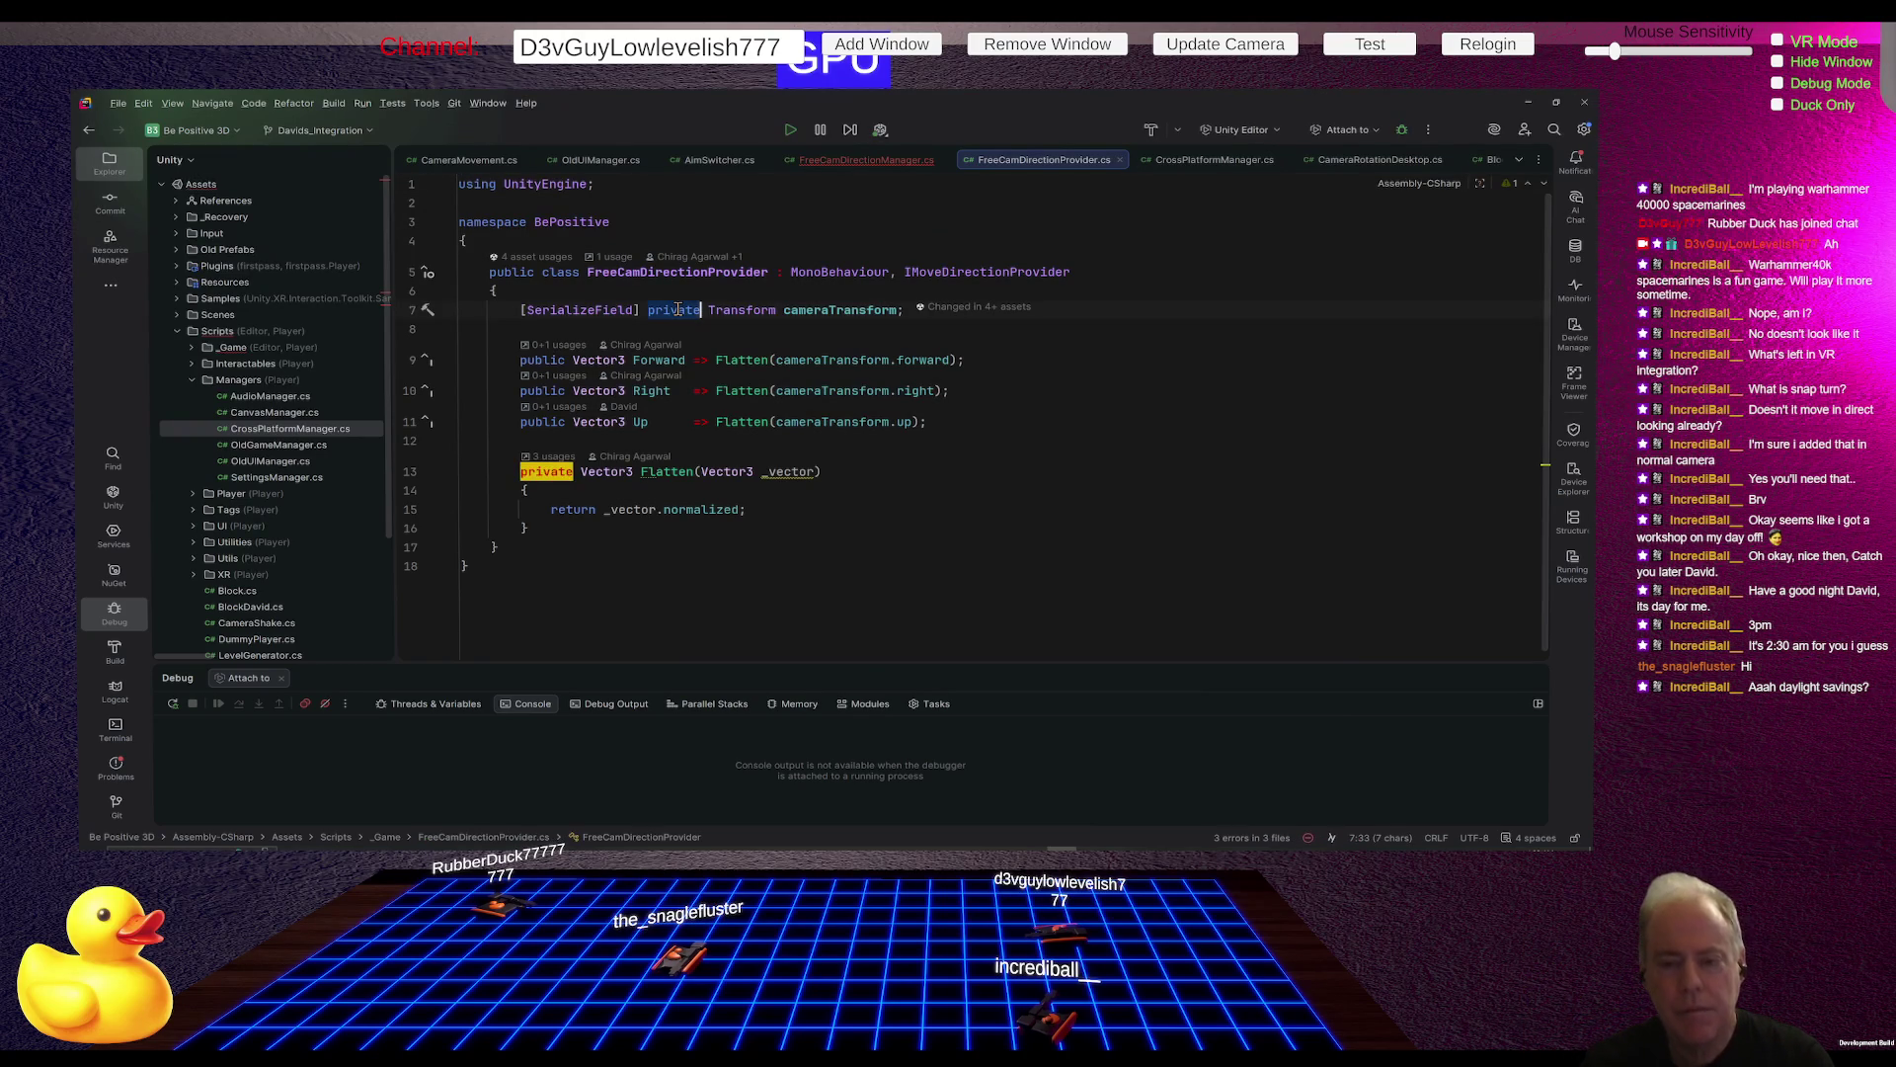
Step: Make cameraTransform a public field and delete its [SerializeField] attribute, then return to FreeCamDirectionManager.cs
type("publ")
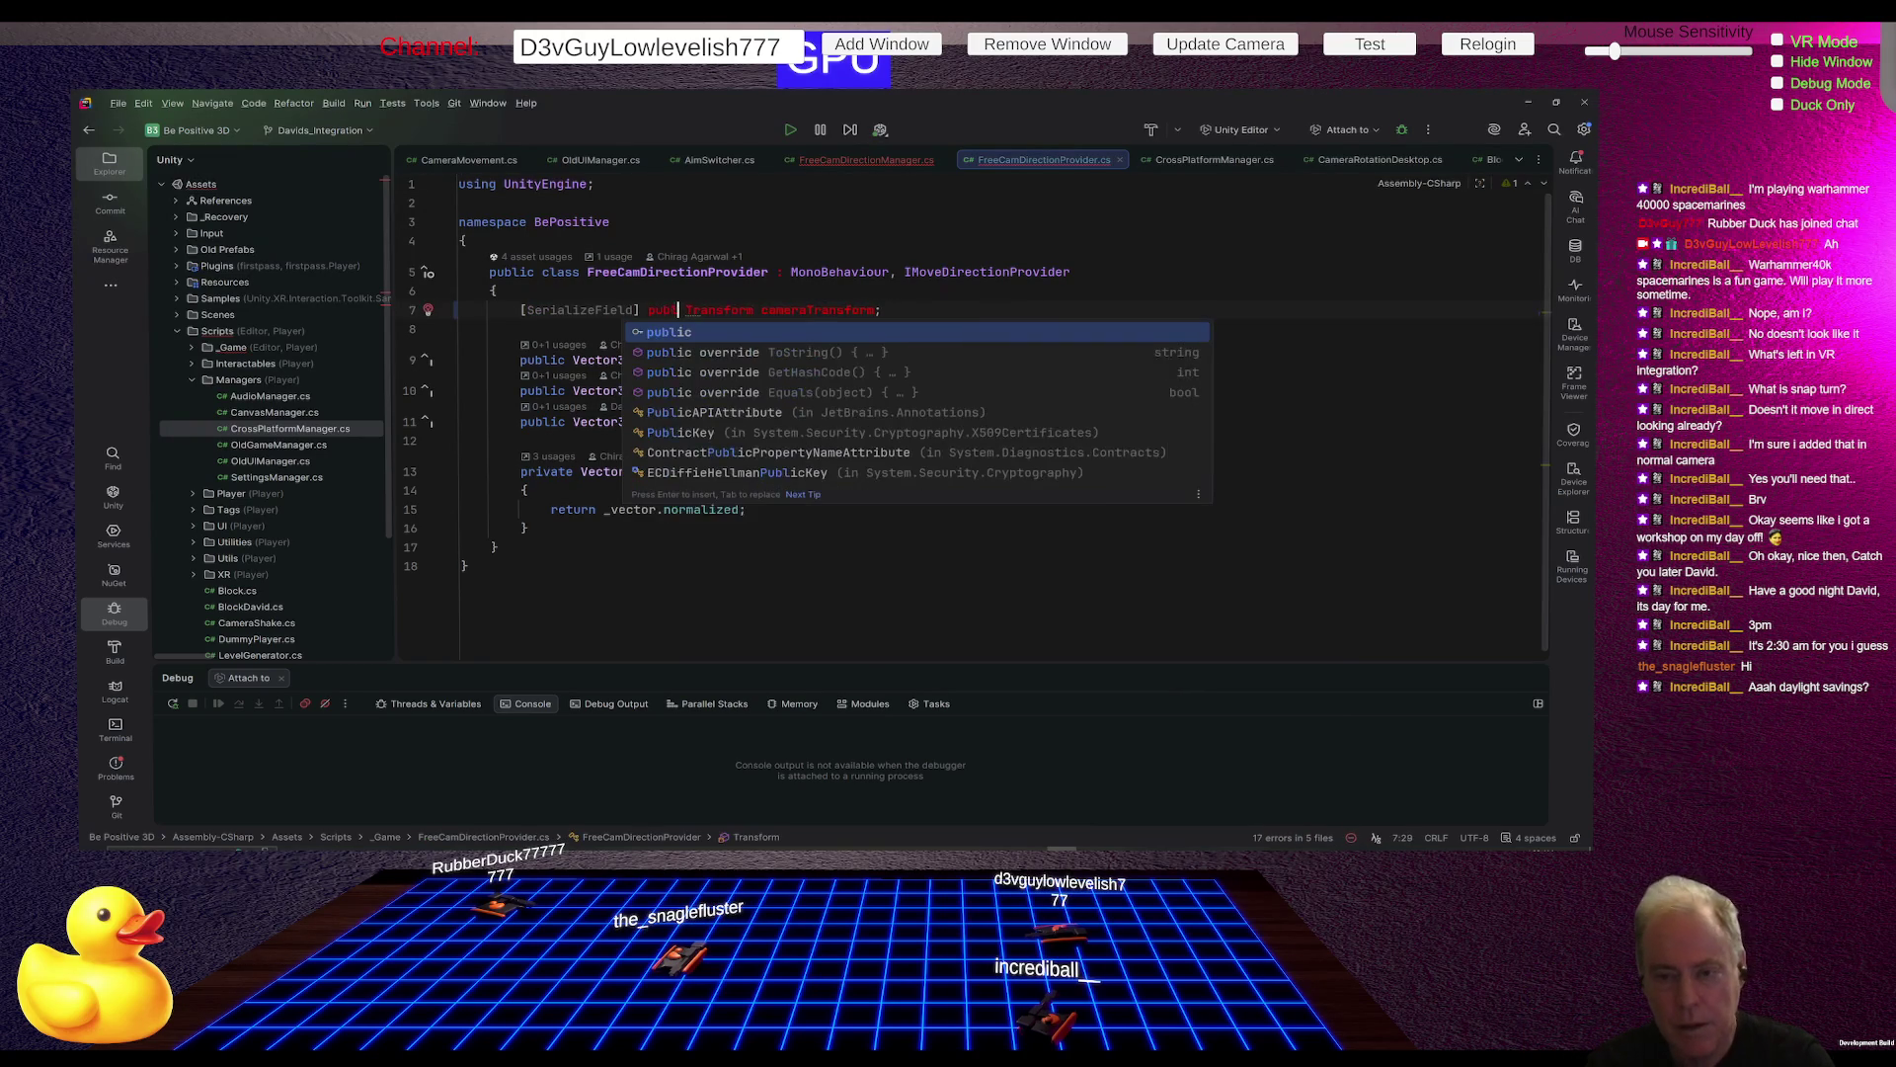
type("ic")
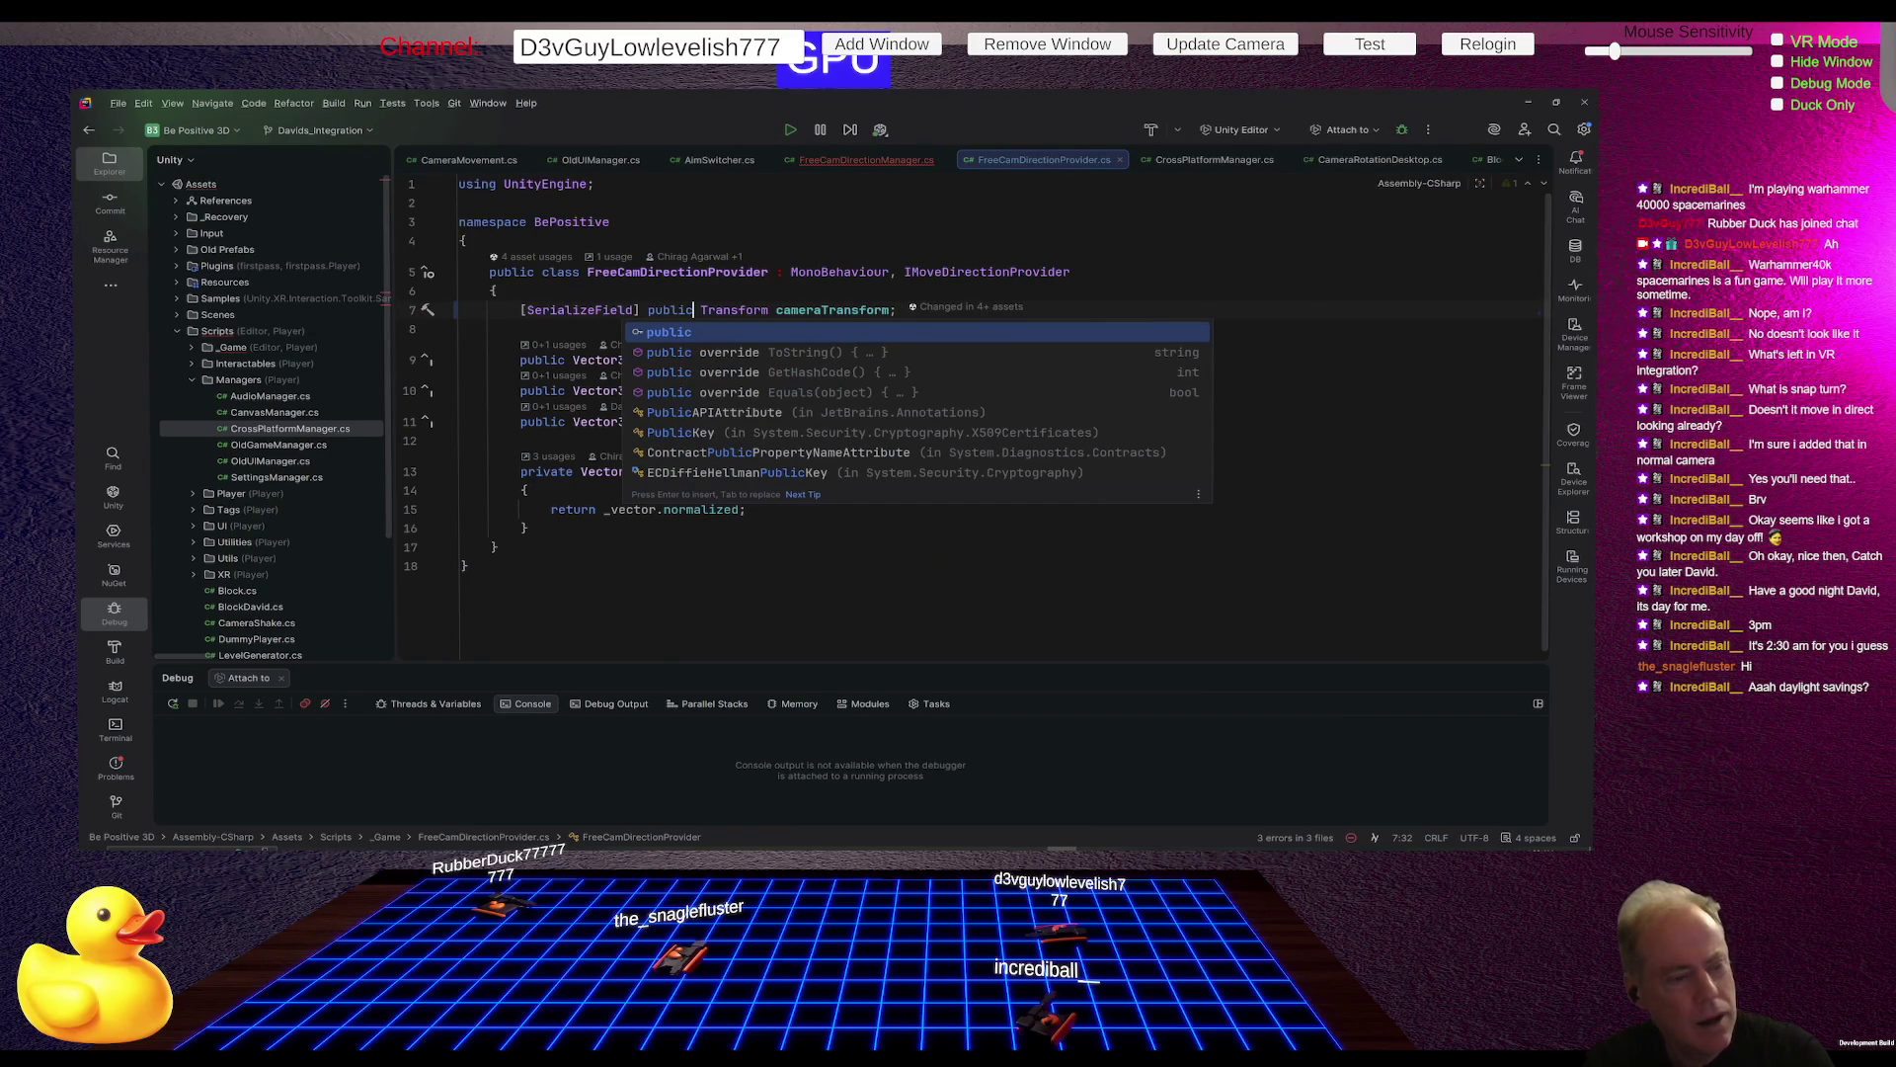
key("Escape")
key("Home")
key("ctrl+shift+Right")
key("ctrl+shift+Right")
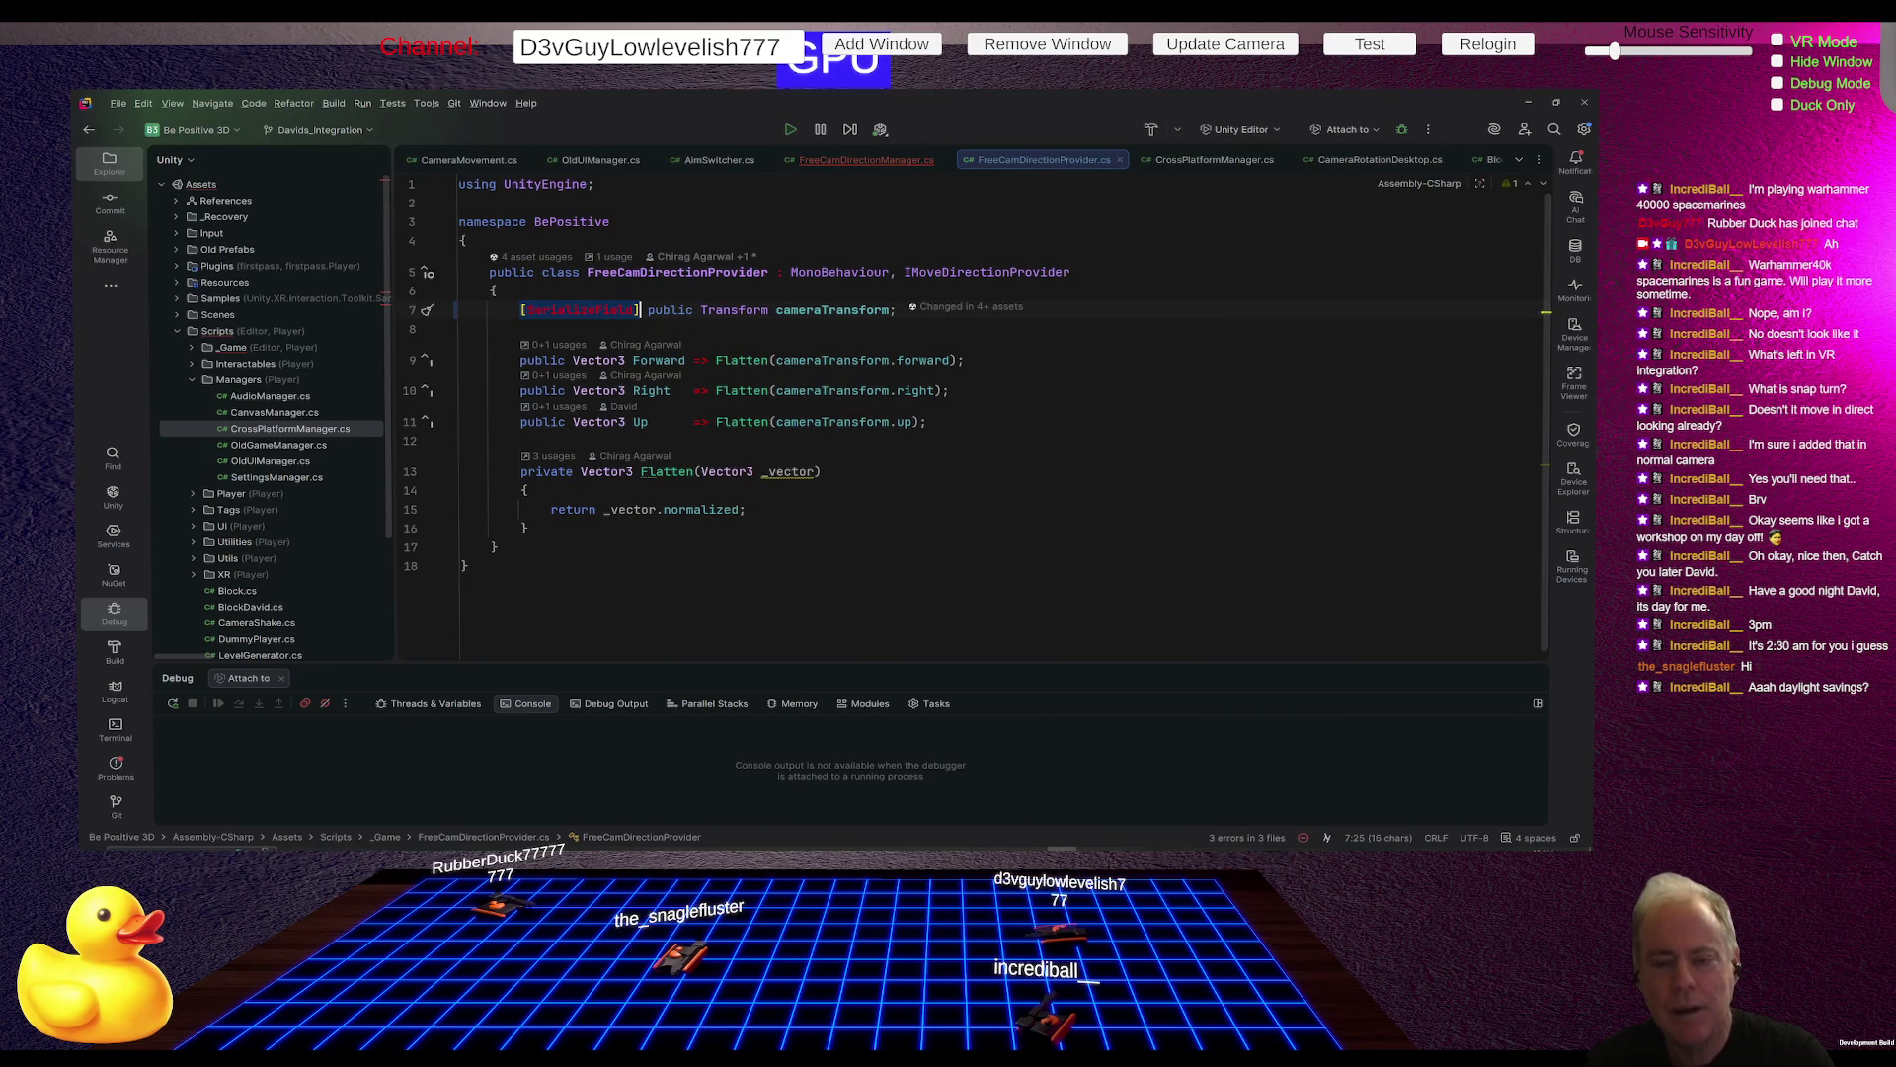
key("Delete")
key("Delete")
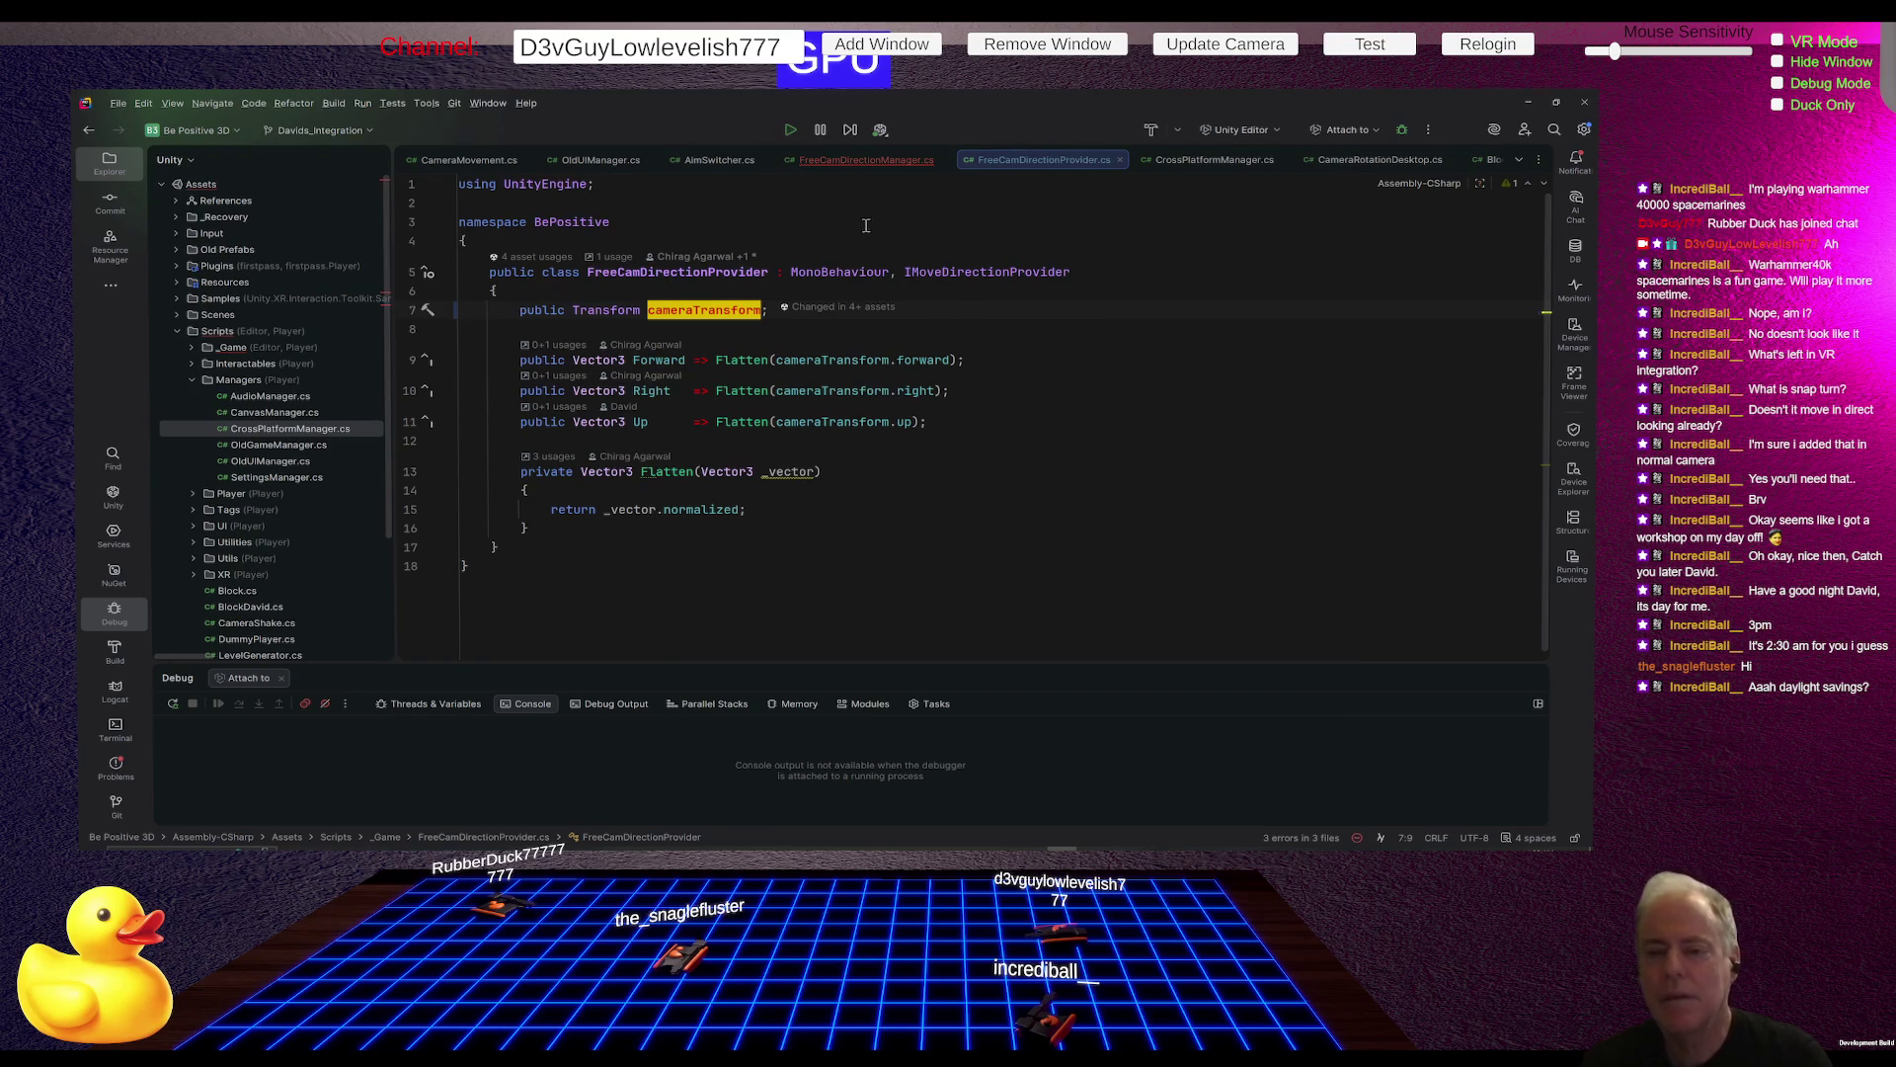
left_click(865, 160)
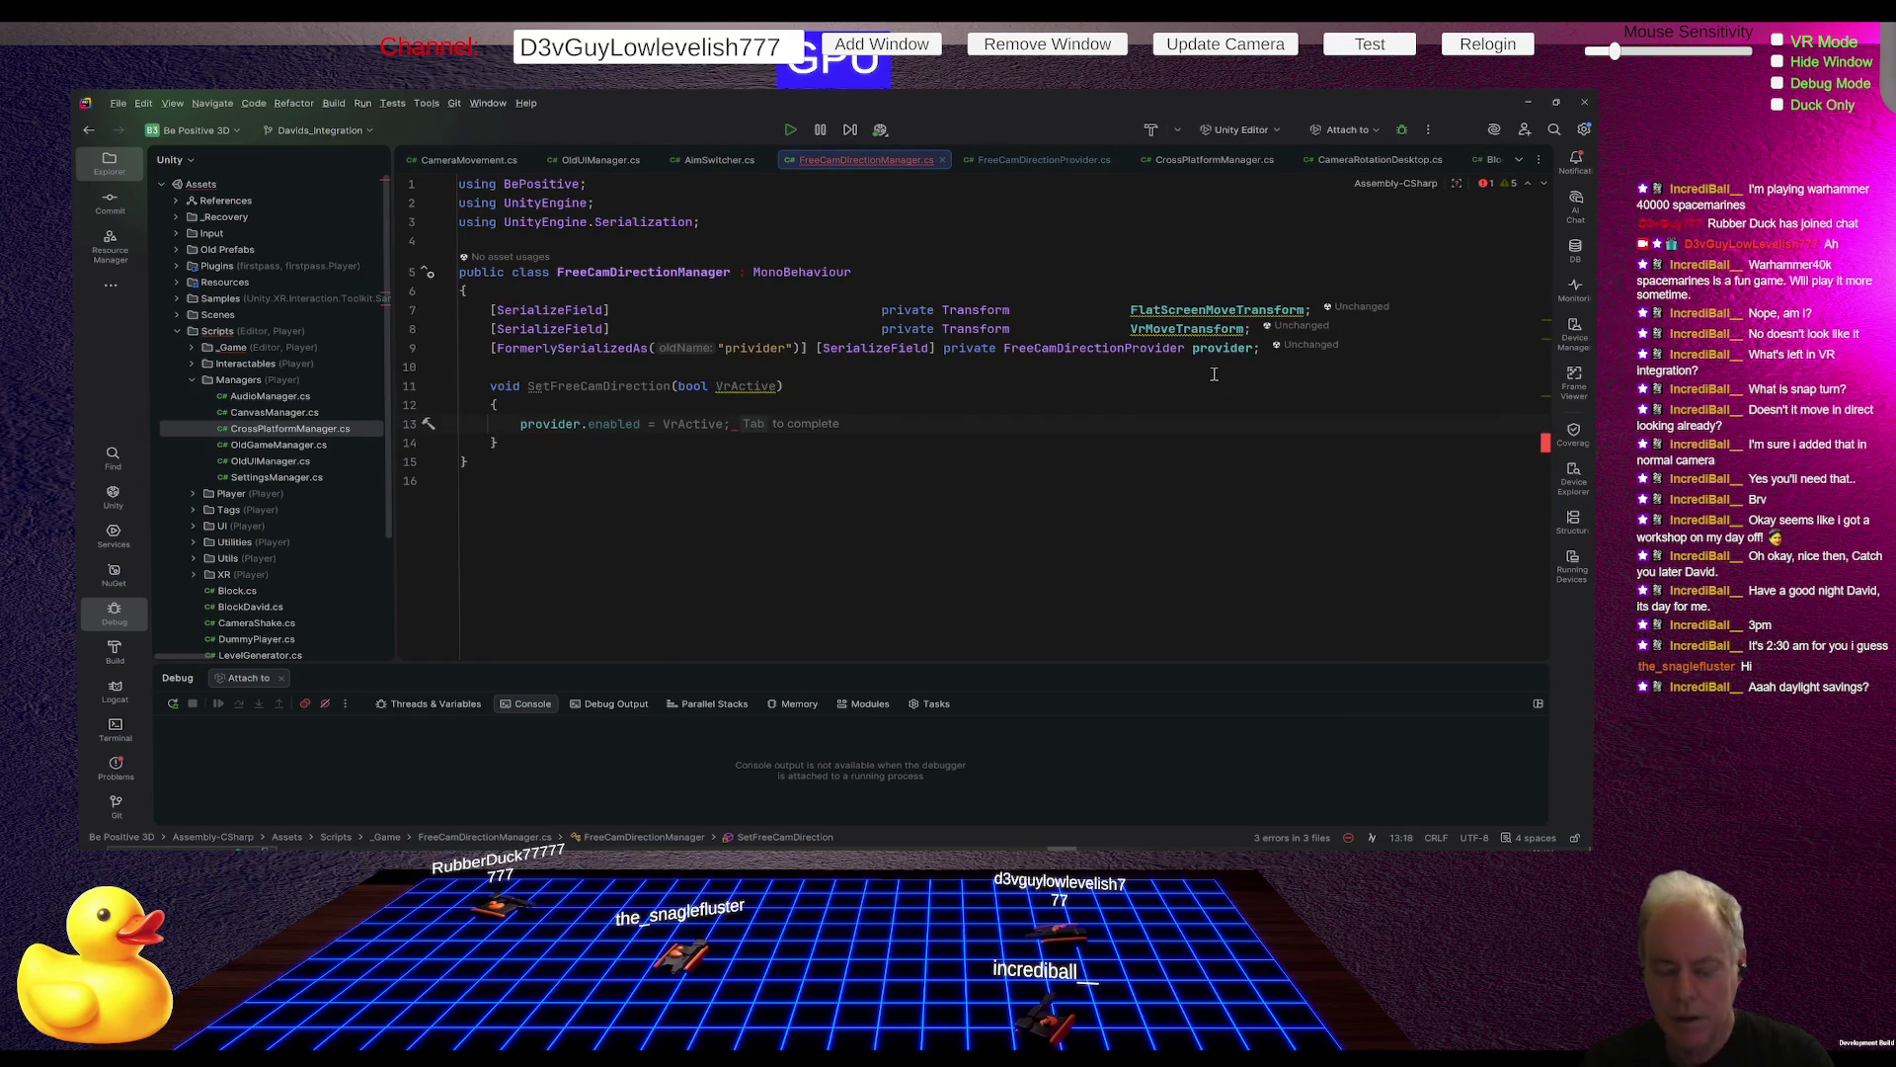
Step: Write 'provider.cameraTransform = (VrActive ? VrMoveTransform : FlatScreenMoveTransform);' and return to Unity to recompile
key("BackSpace")
type(".t")
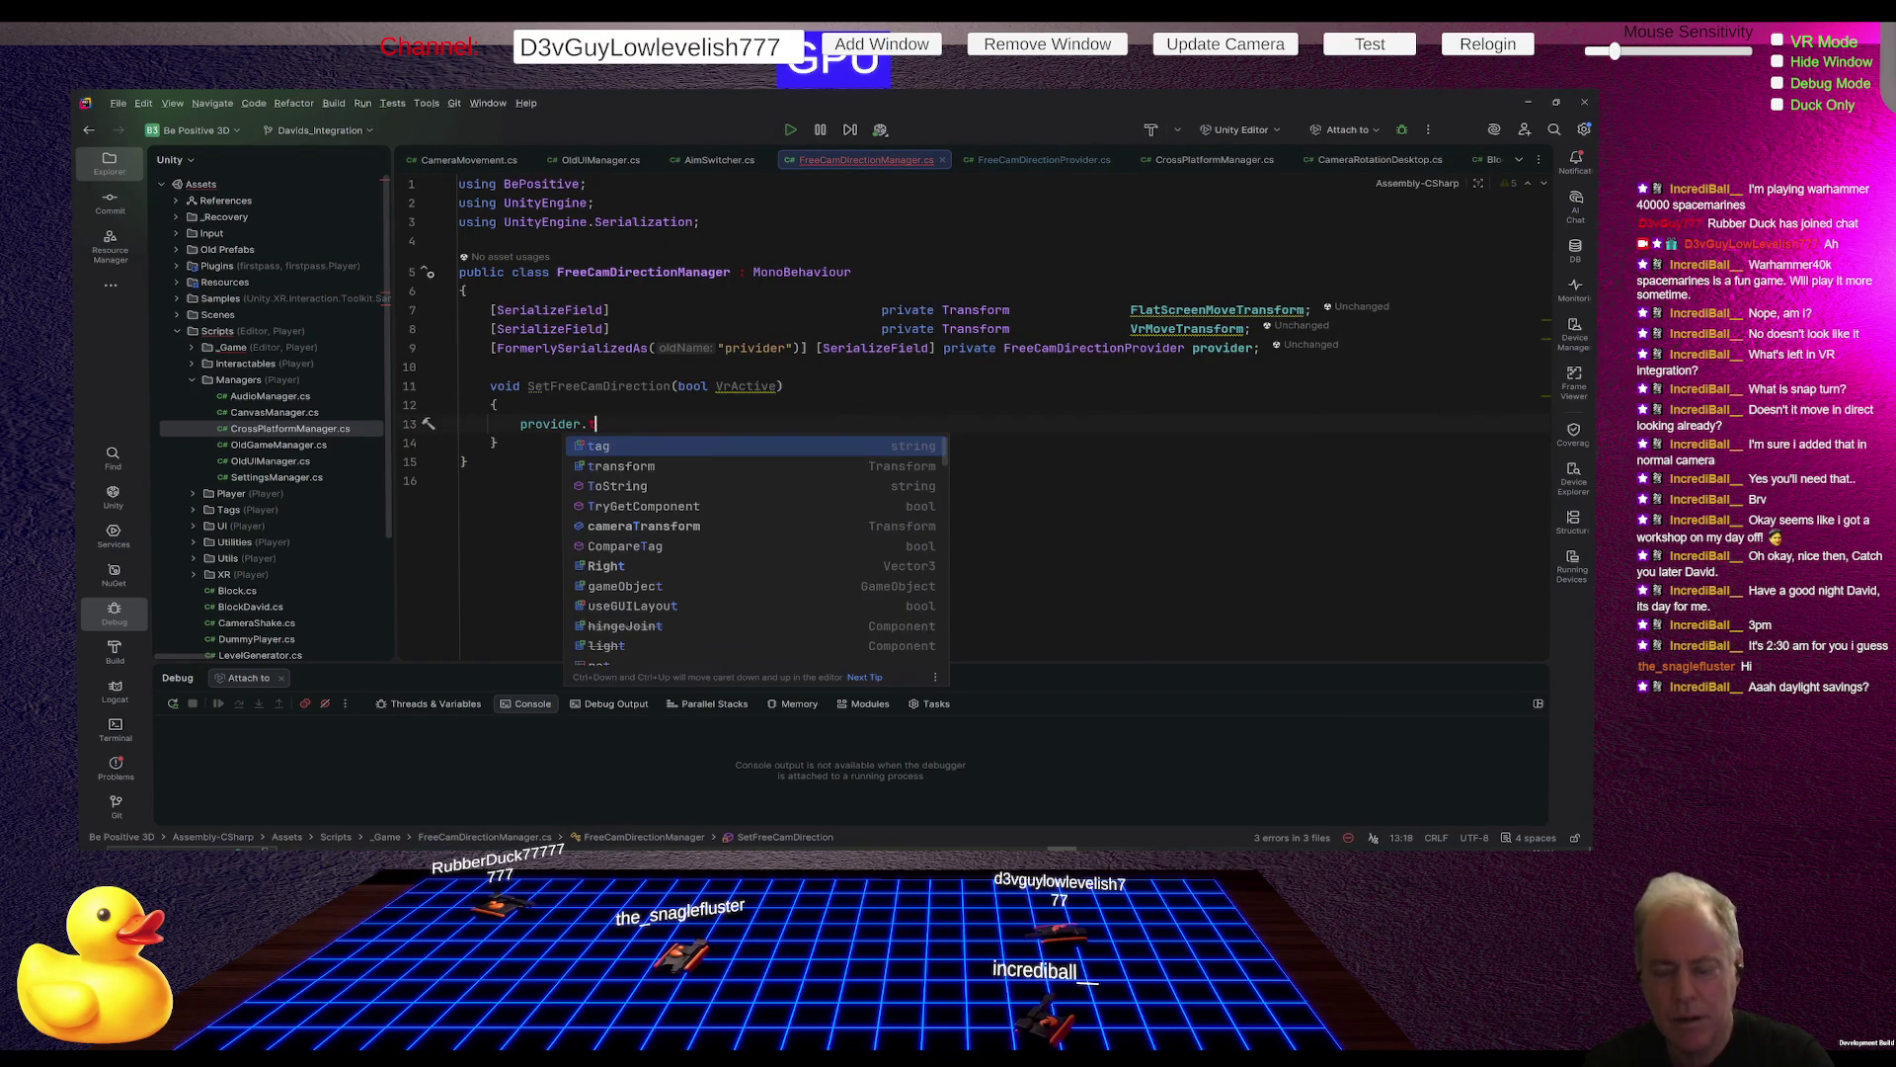
type("ca")
key("Return")
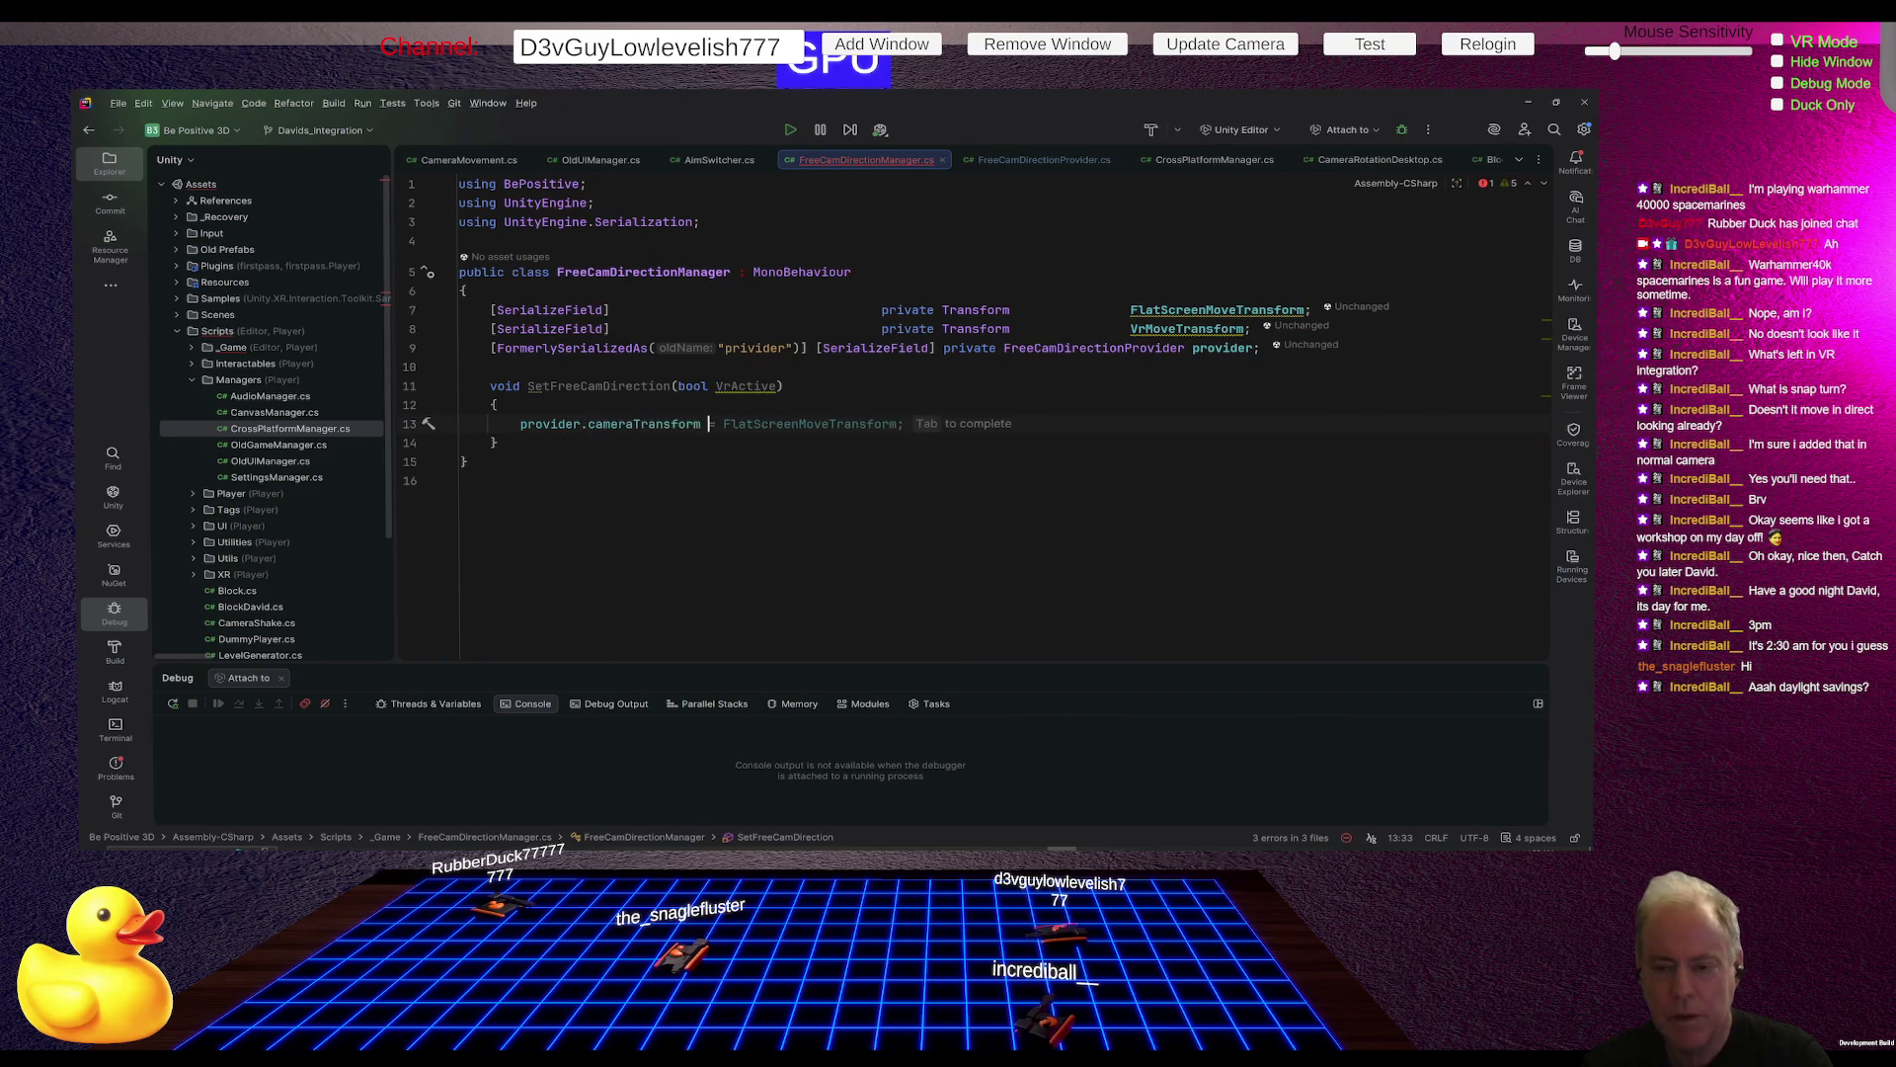
type("= (vr")
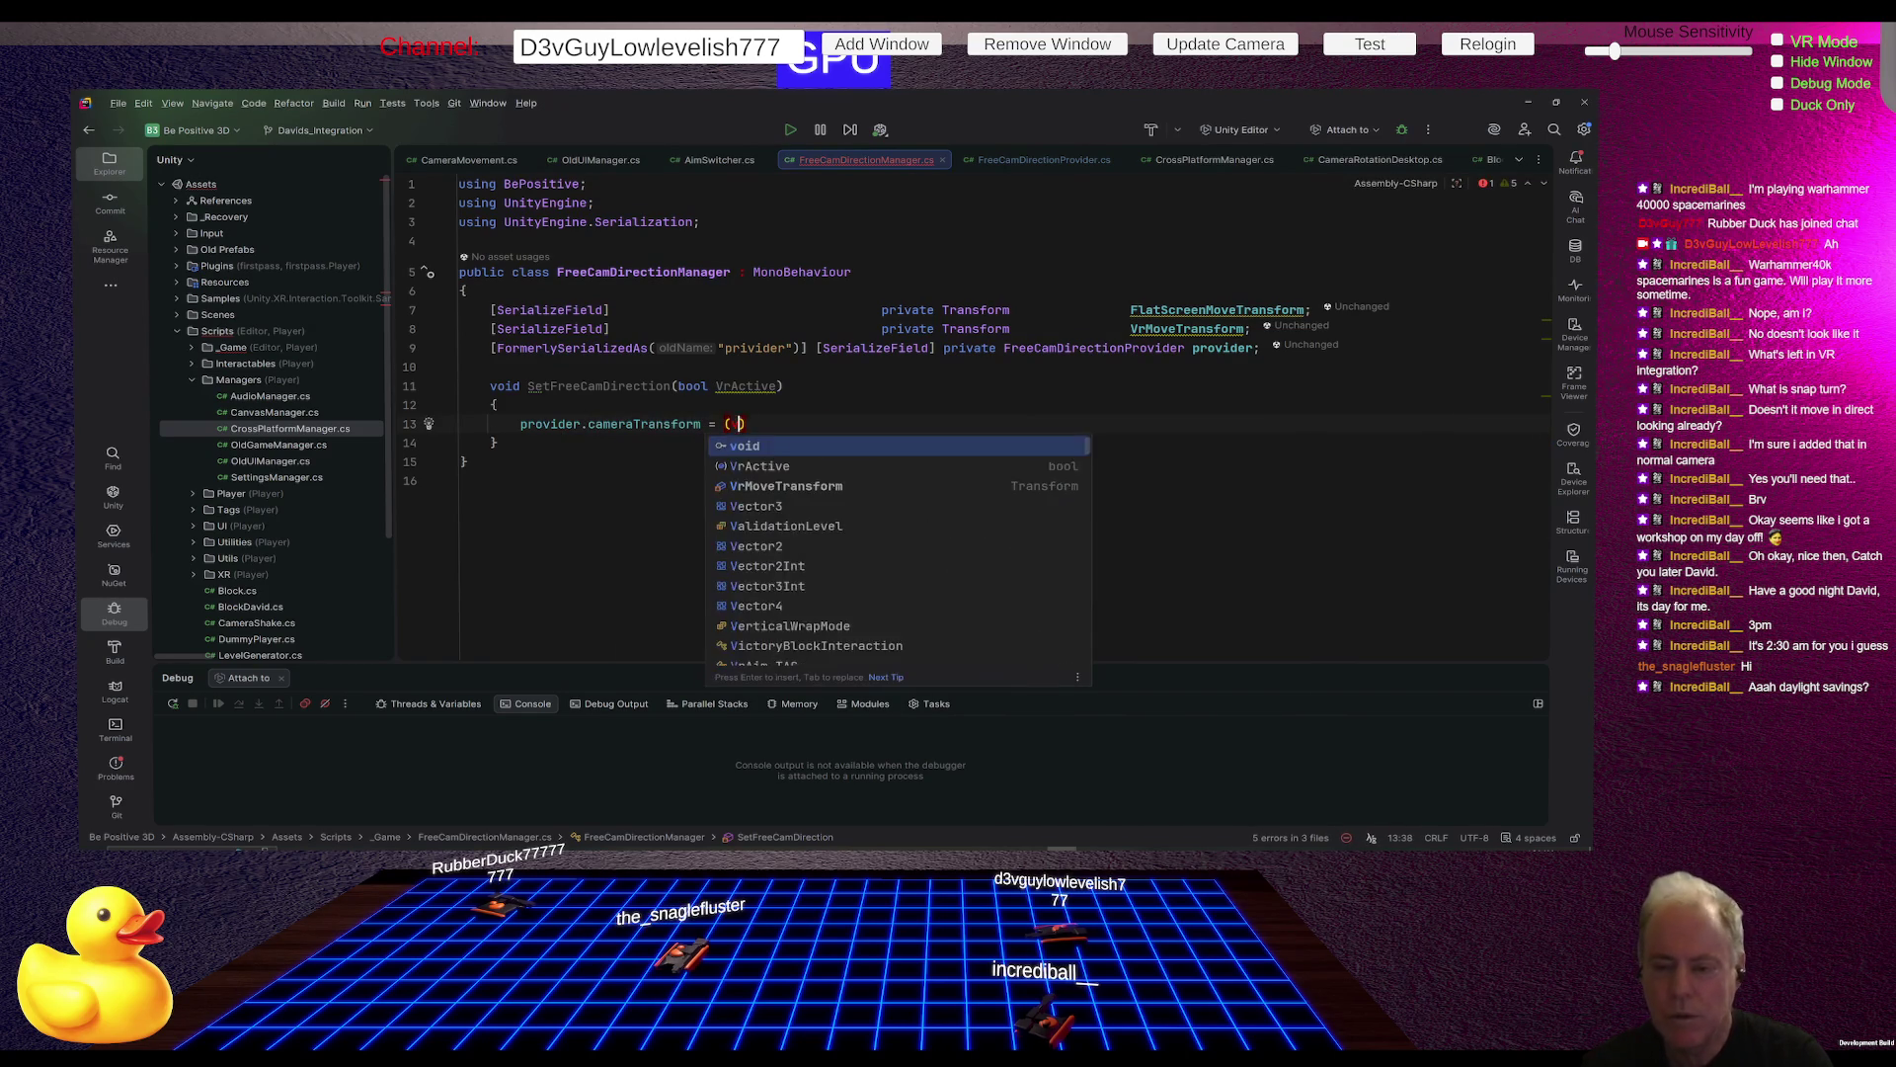
key("Return")
key("Tab")
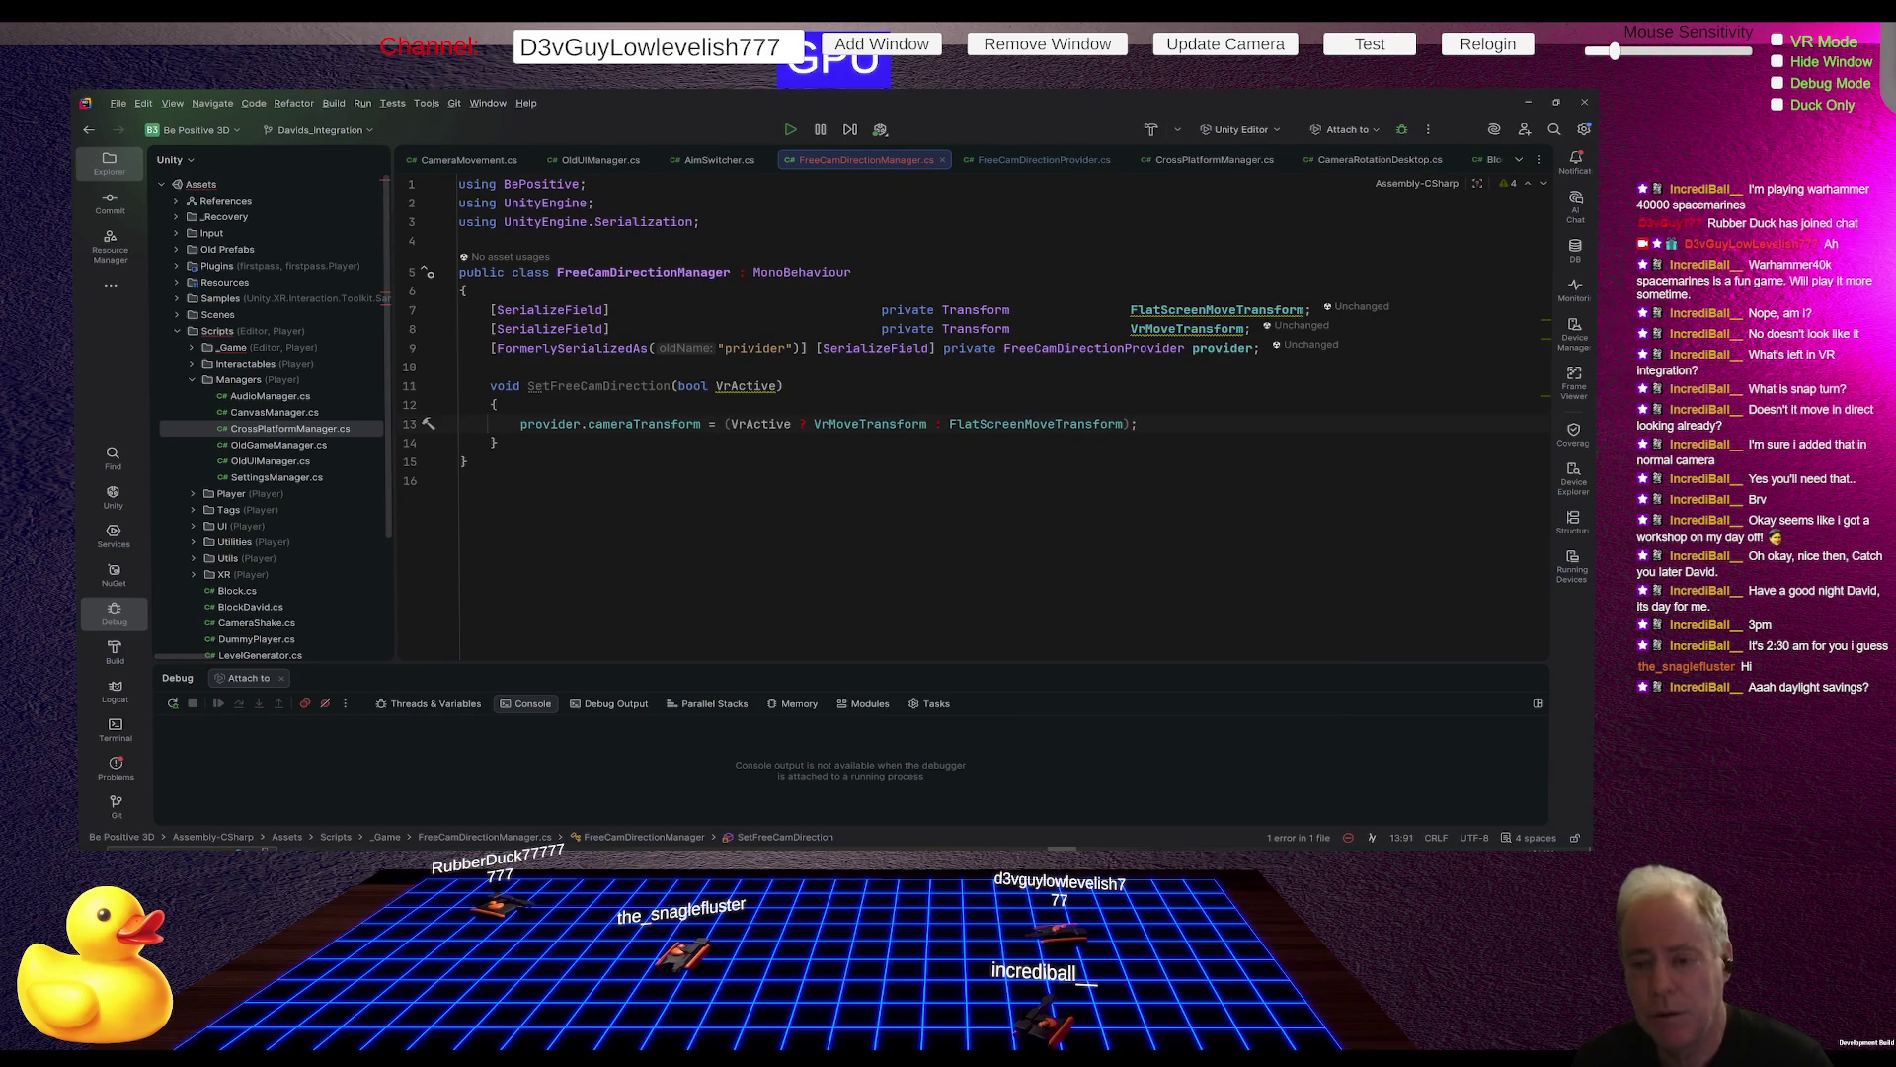
left_click(499, 443)
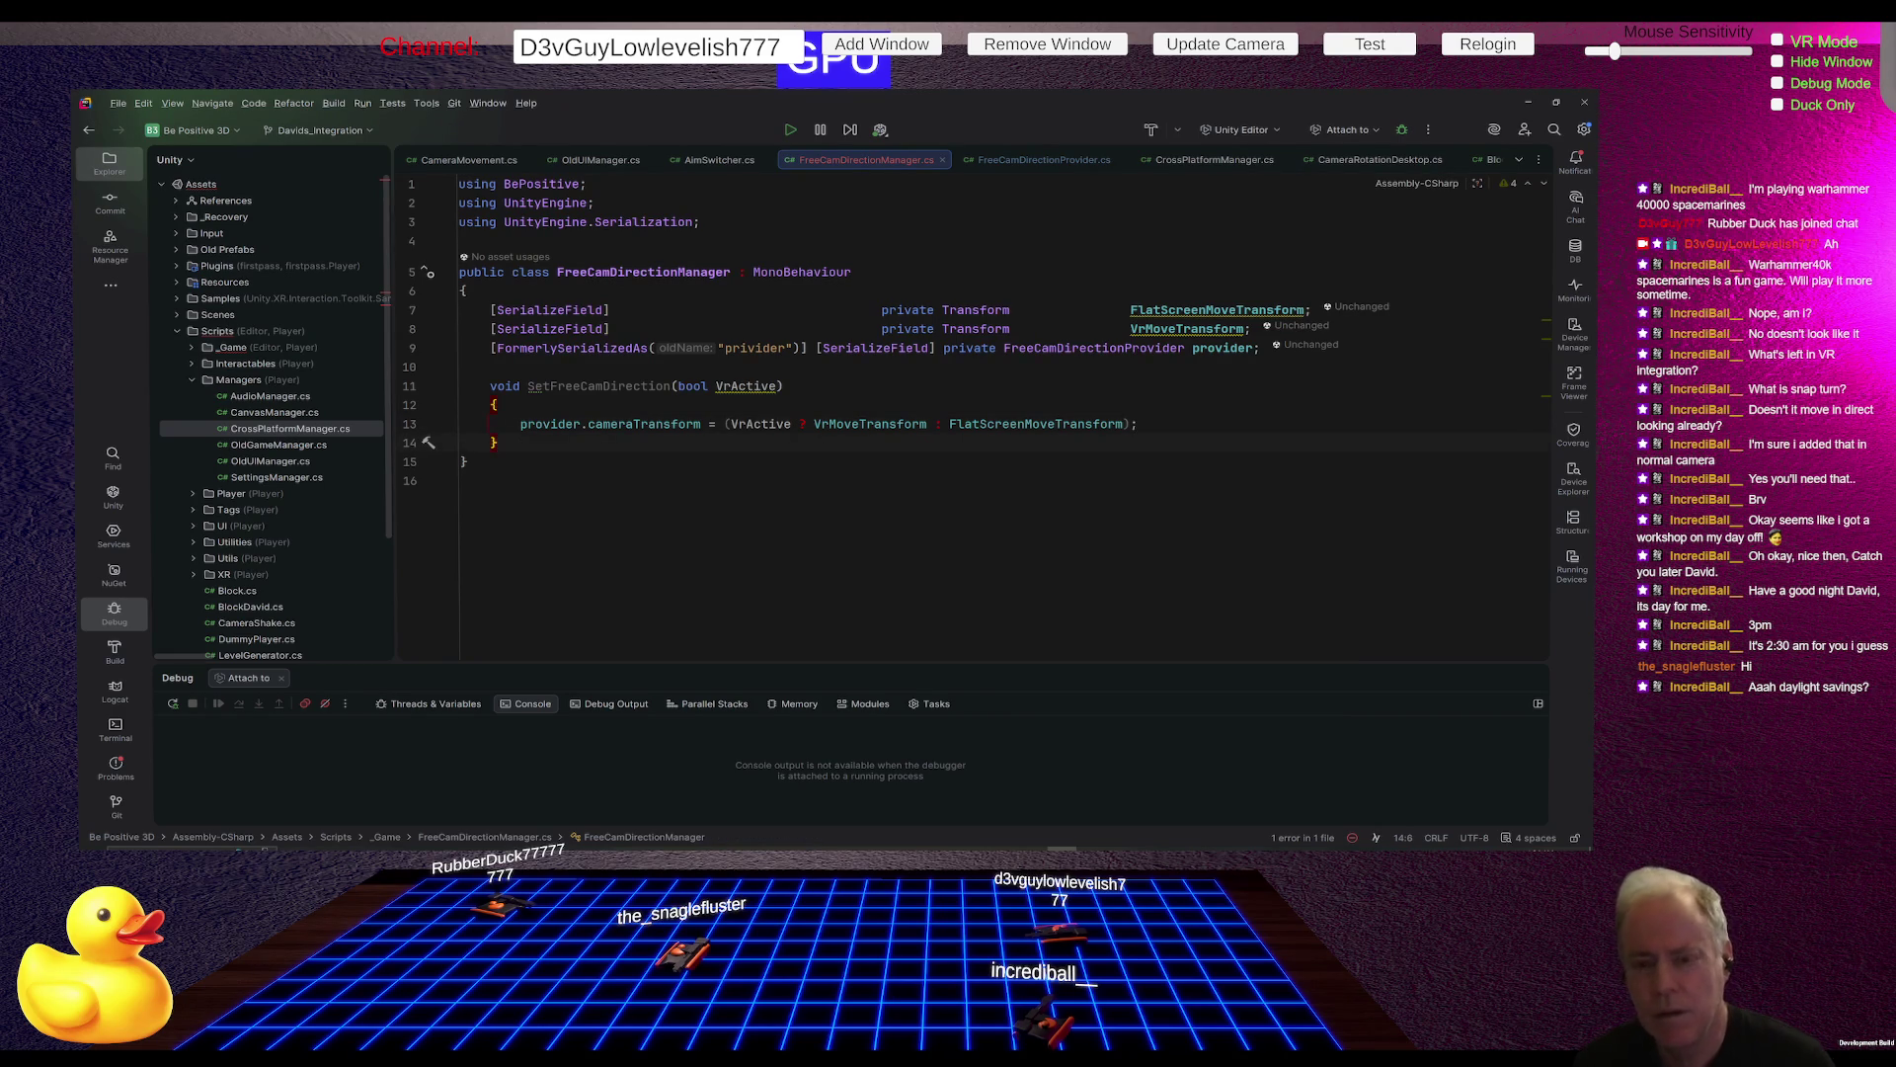
key("alt+Tab")
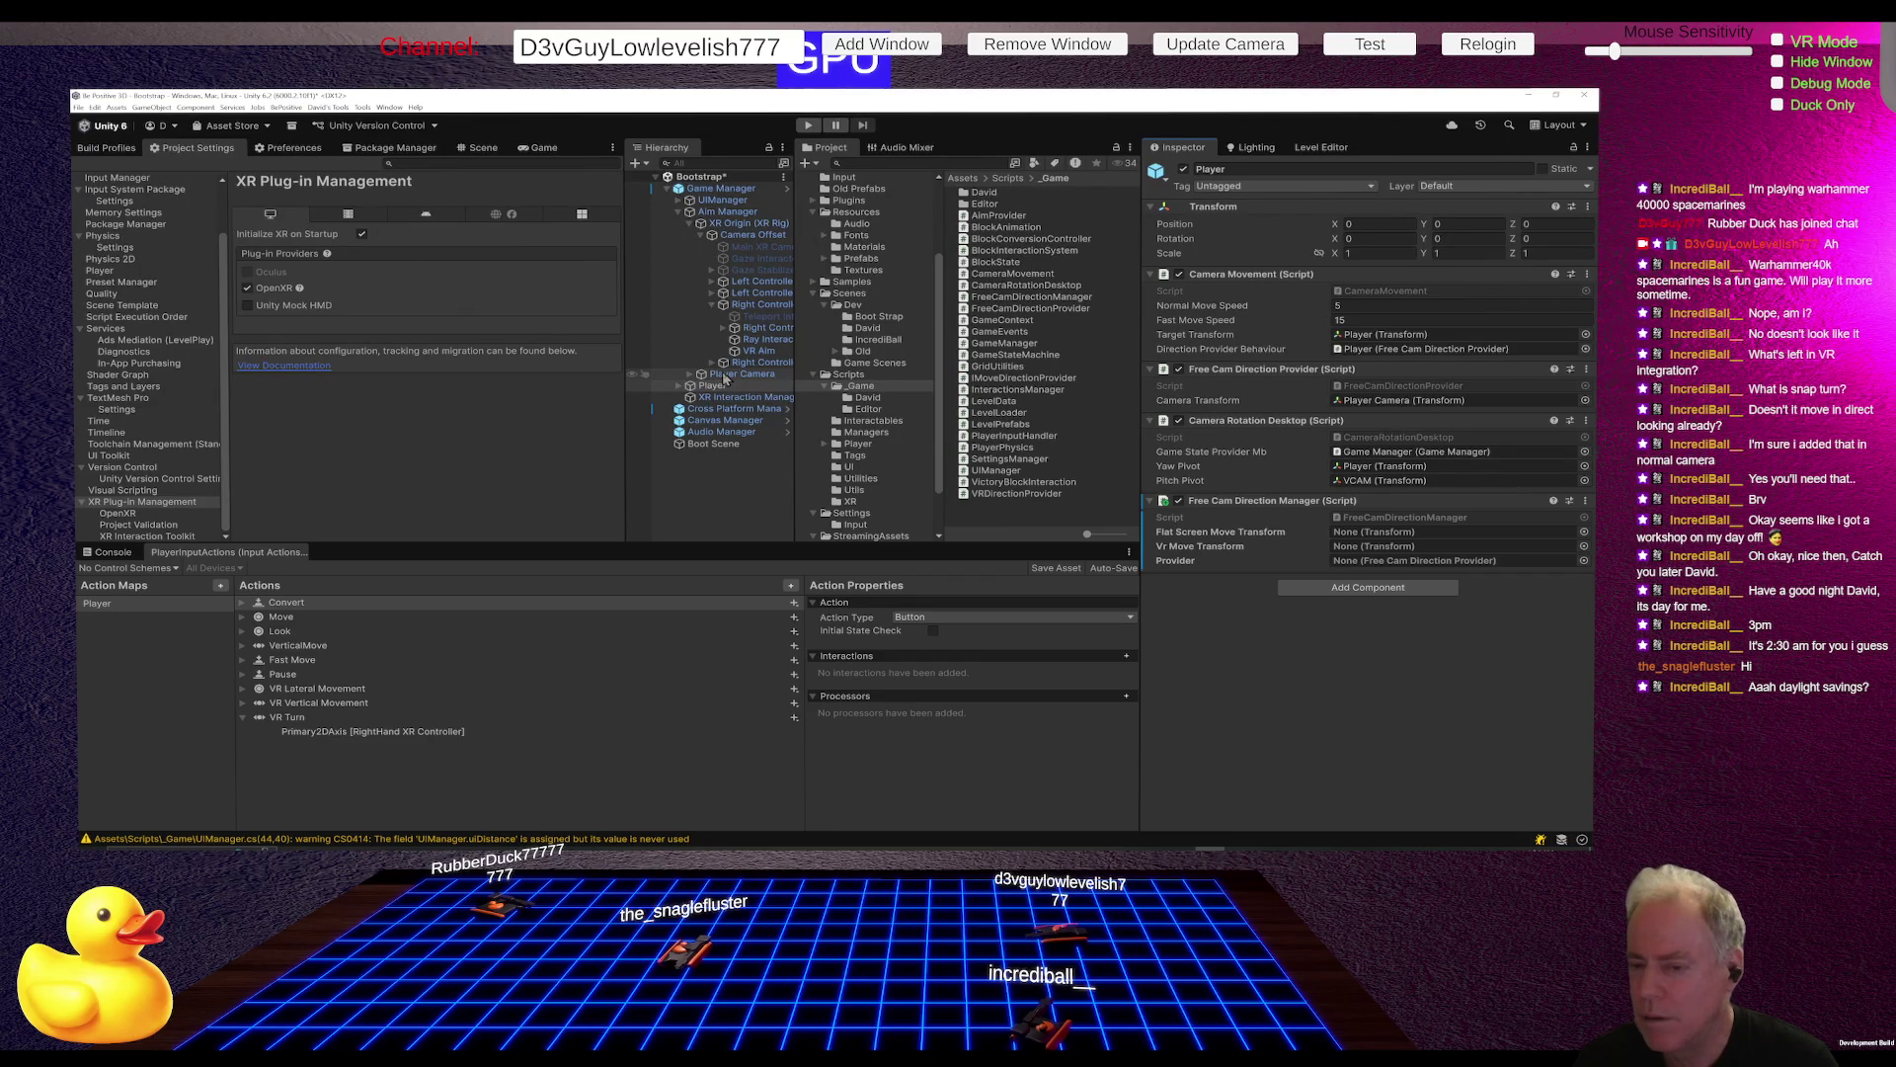
Step: Select and expand Player Camera, then inspect Game Manager and Aim Manager in the Hierarchy
left_click(707, 375)
left_click(689, 377)
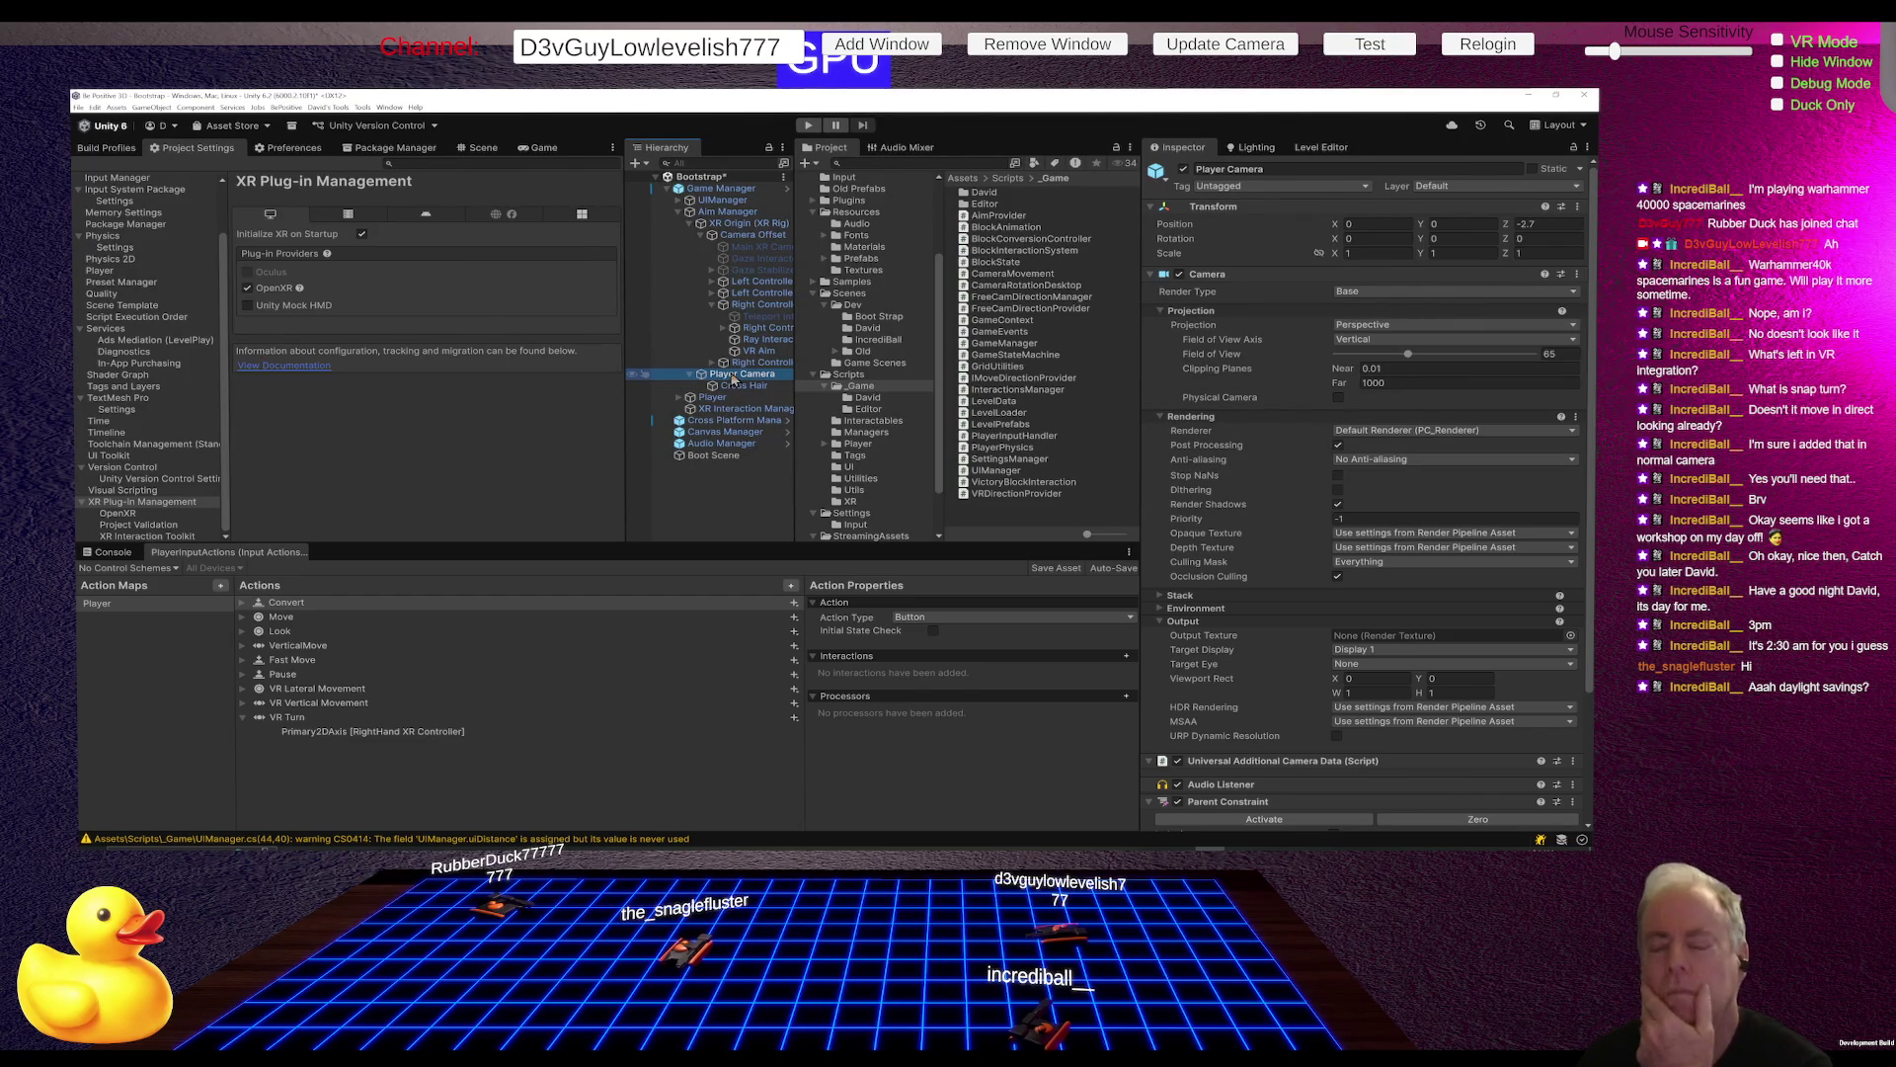
left_click(731, 189)
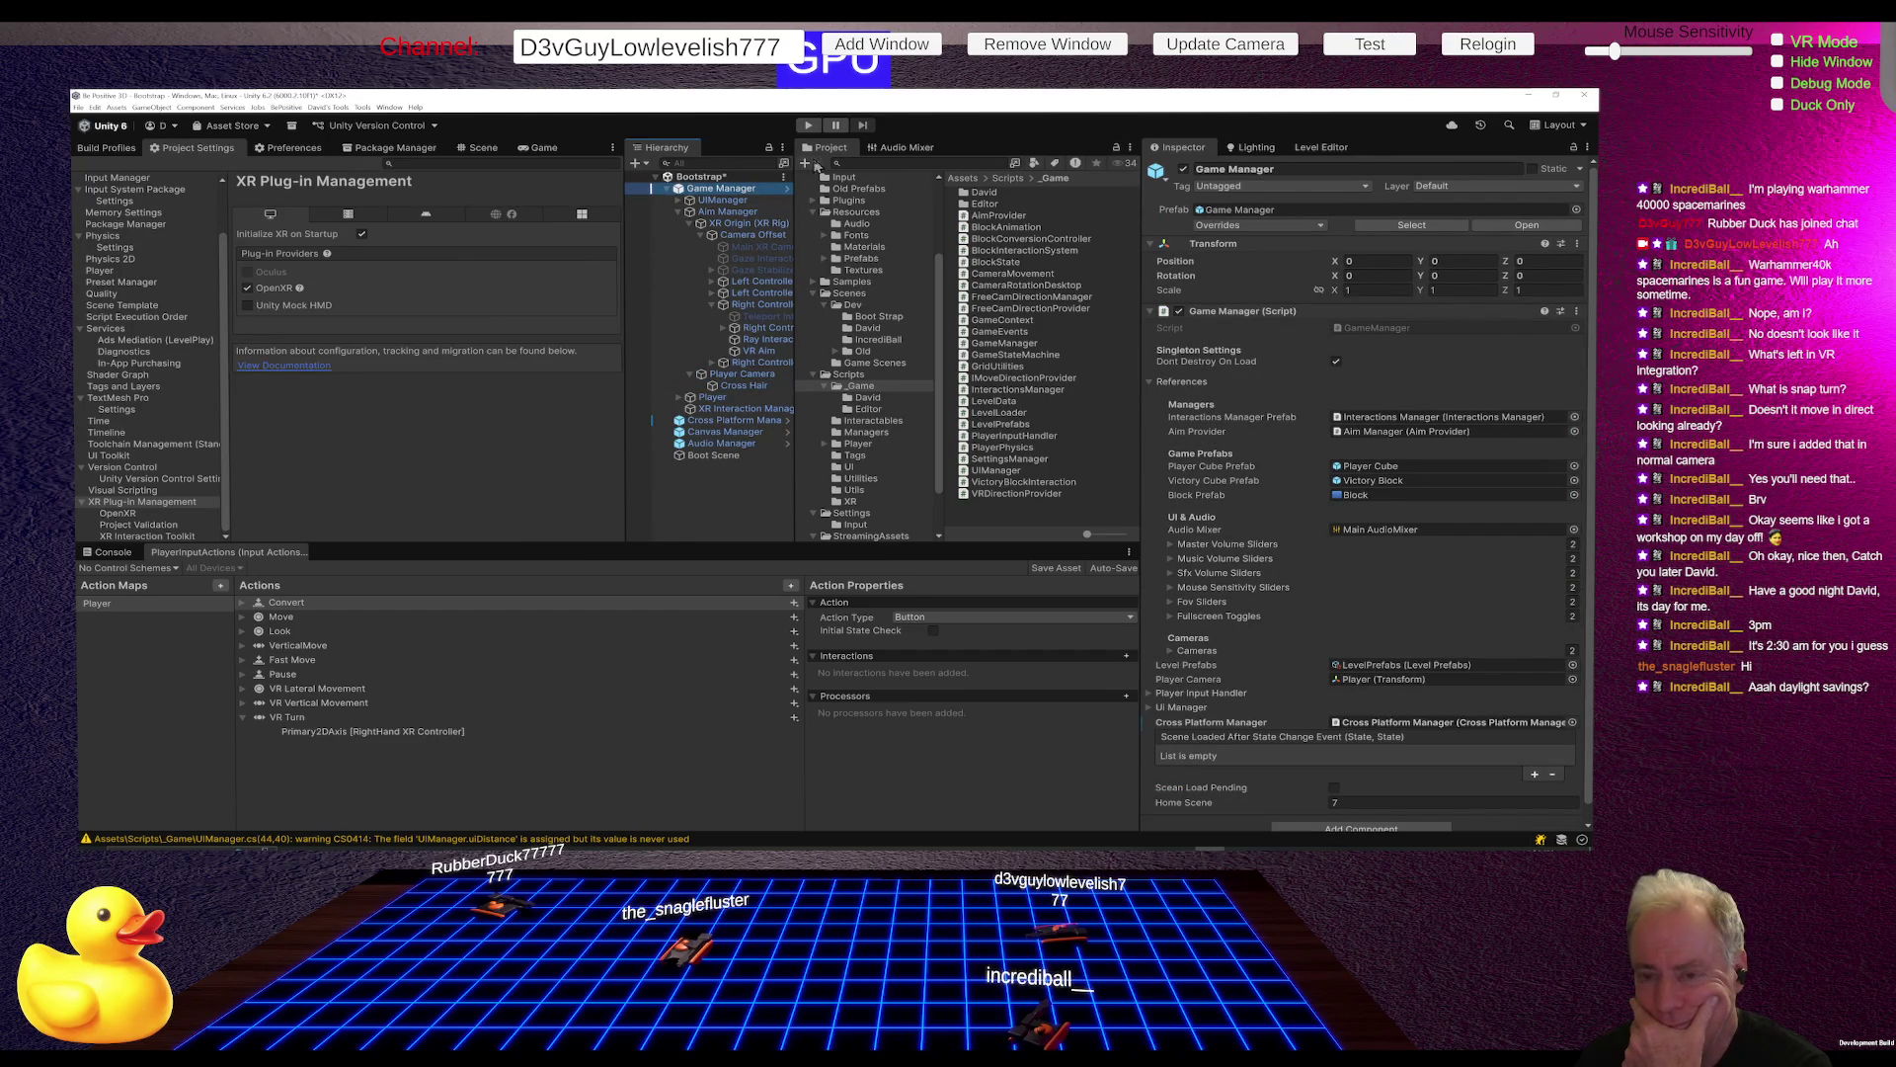
left_click(728, 212)
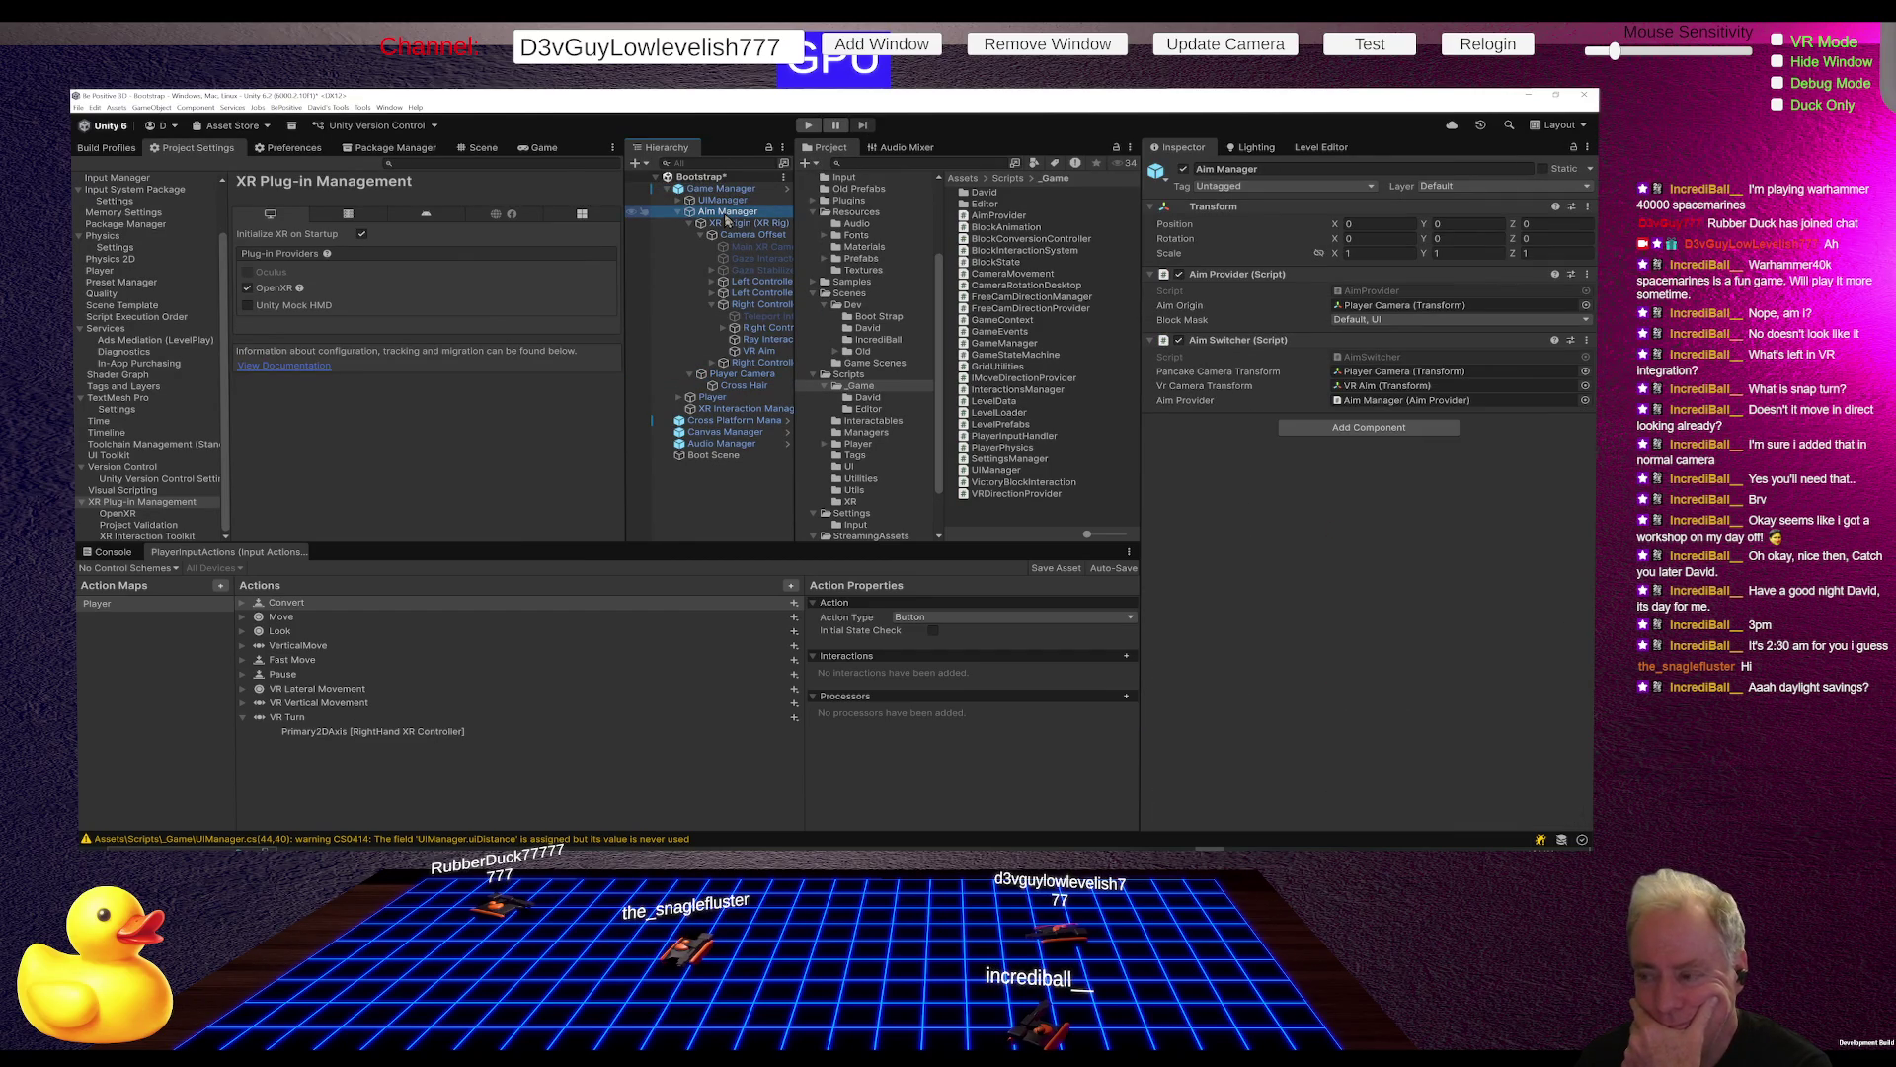
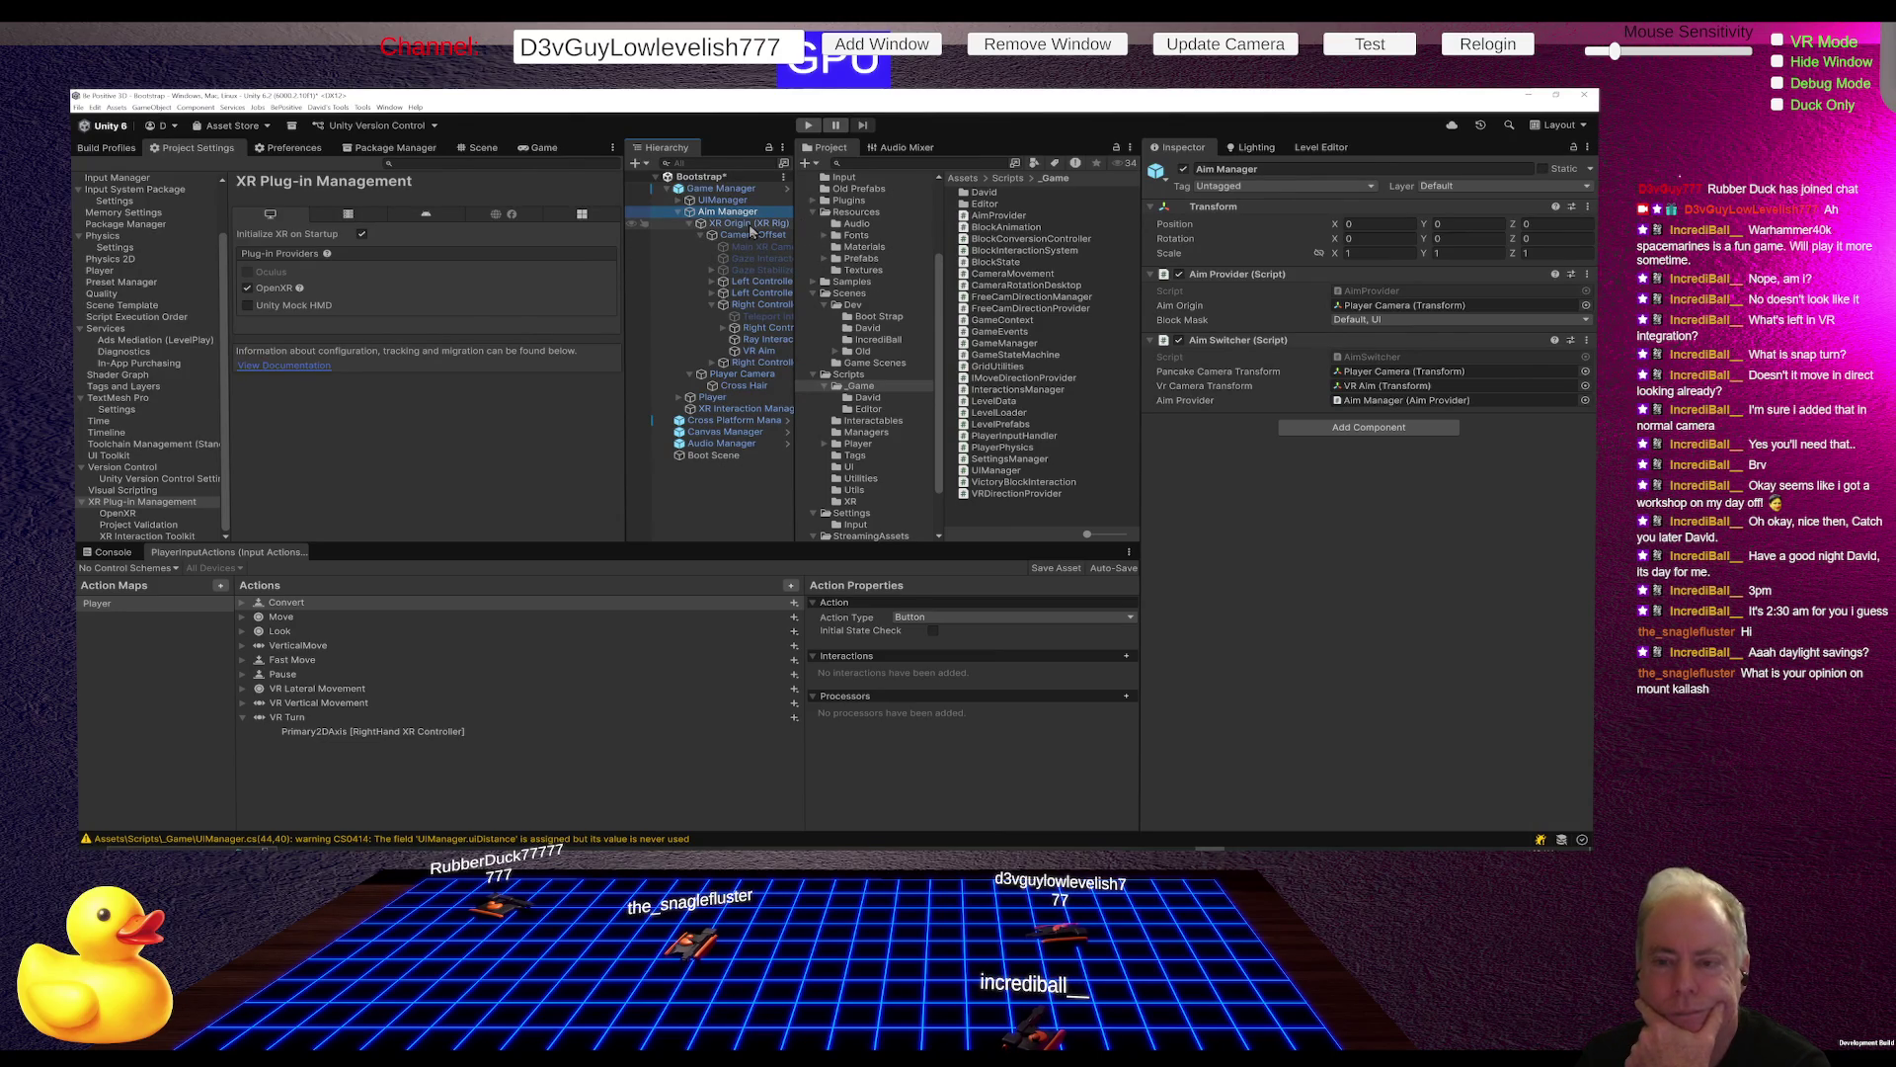
Step: On Player, assign Main XR Camera to Vr Move Transform and Player Camera to Flat Screen Move Transform
left_click(716, 398)
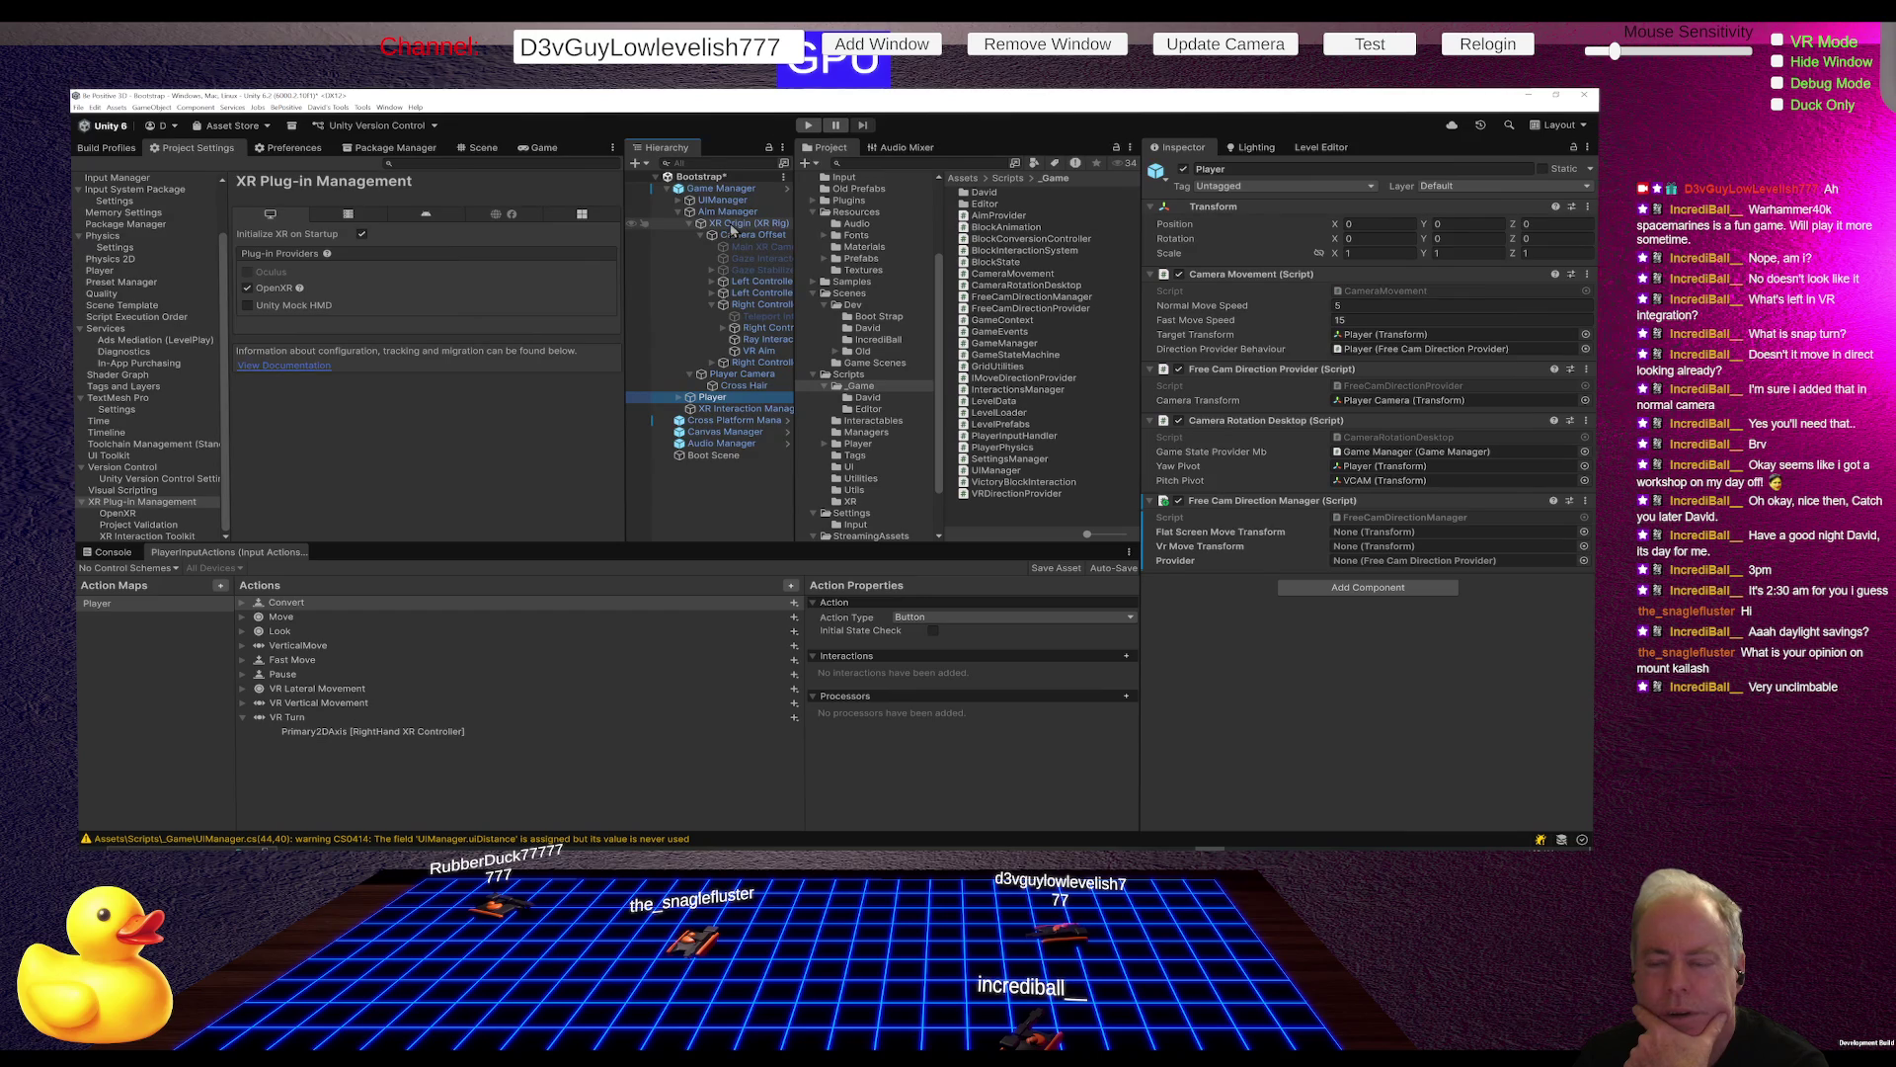
mouse_move(732, 229)
left_mouse_down()
mouse_move(1284, 531)
mouse_move(1361, 549)
left_mouse_up()
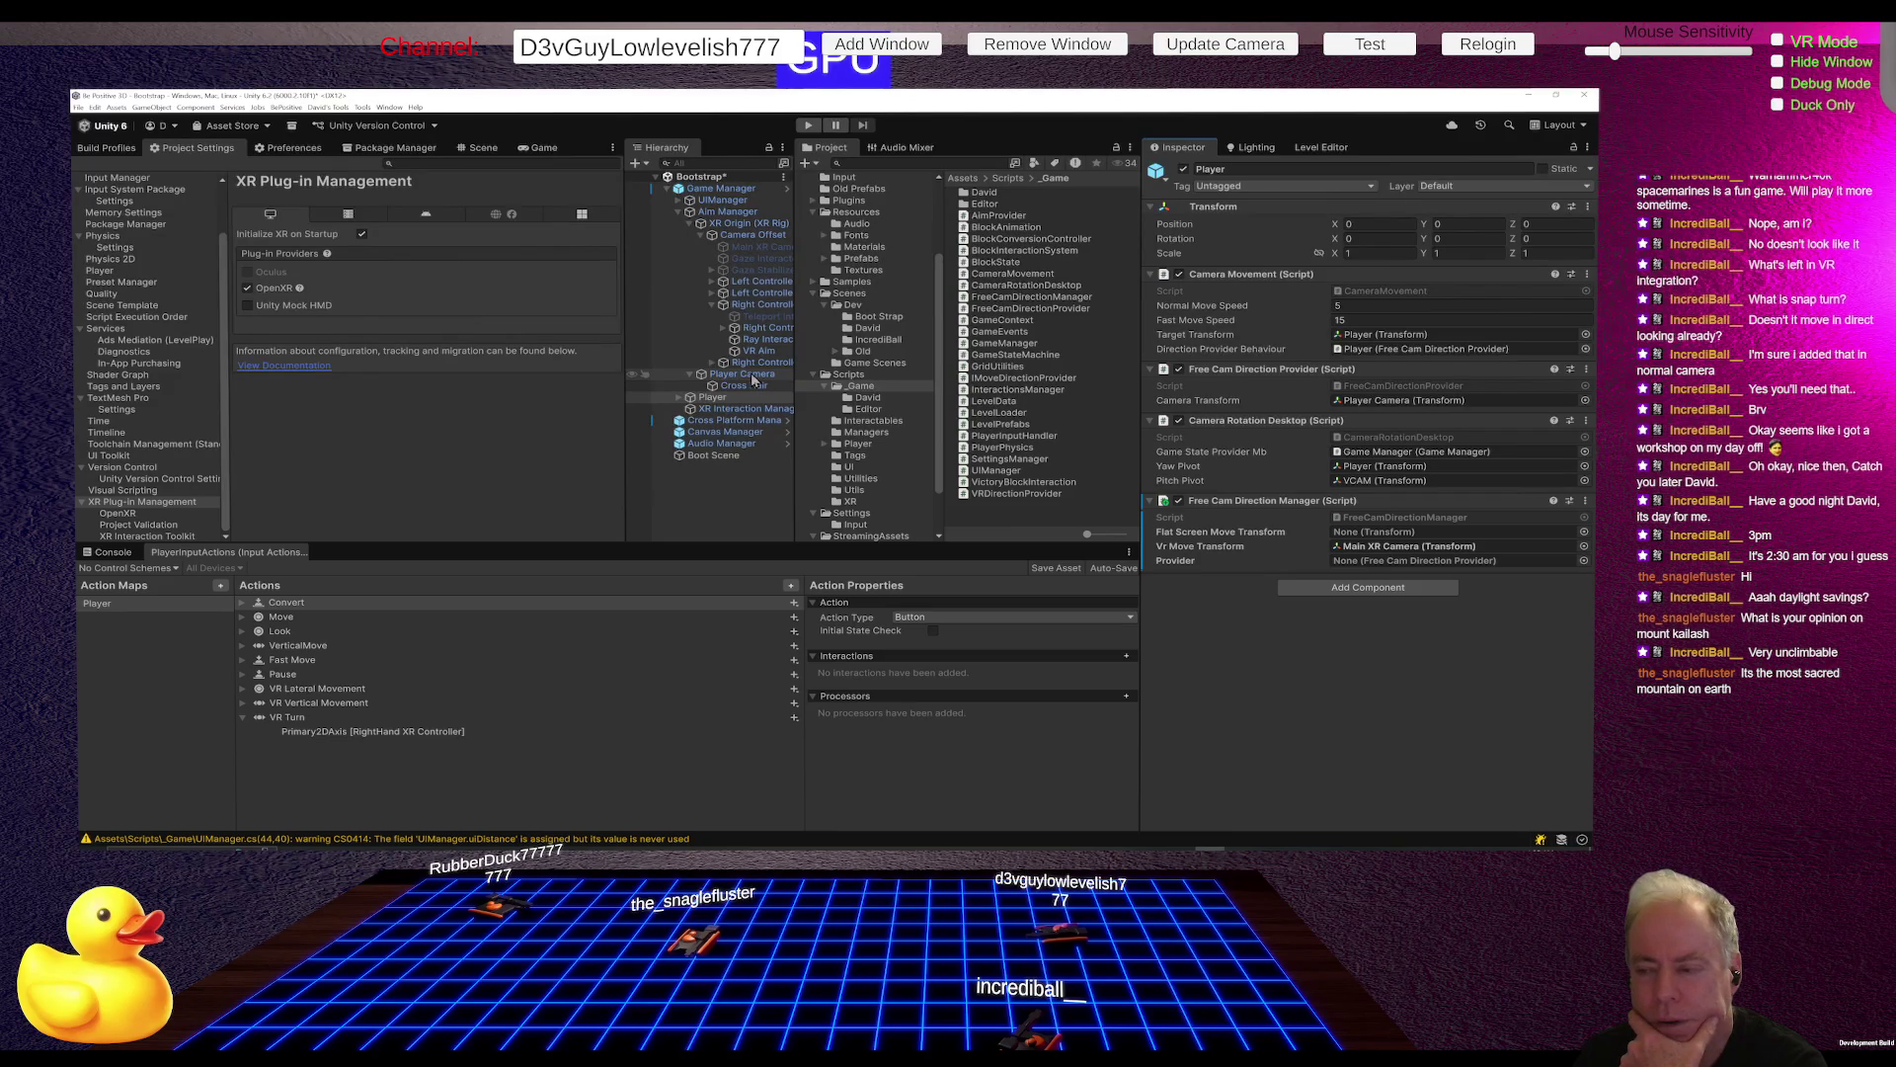
mouse_move(752, 379)
left_mouse_down()
mouse_move(1212, 520)
mouse_move(1363, 543)
left_mouse_up()
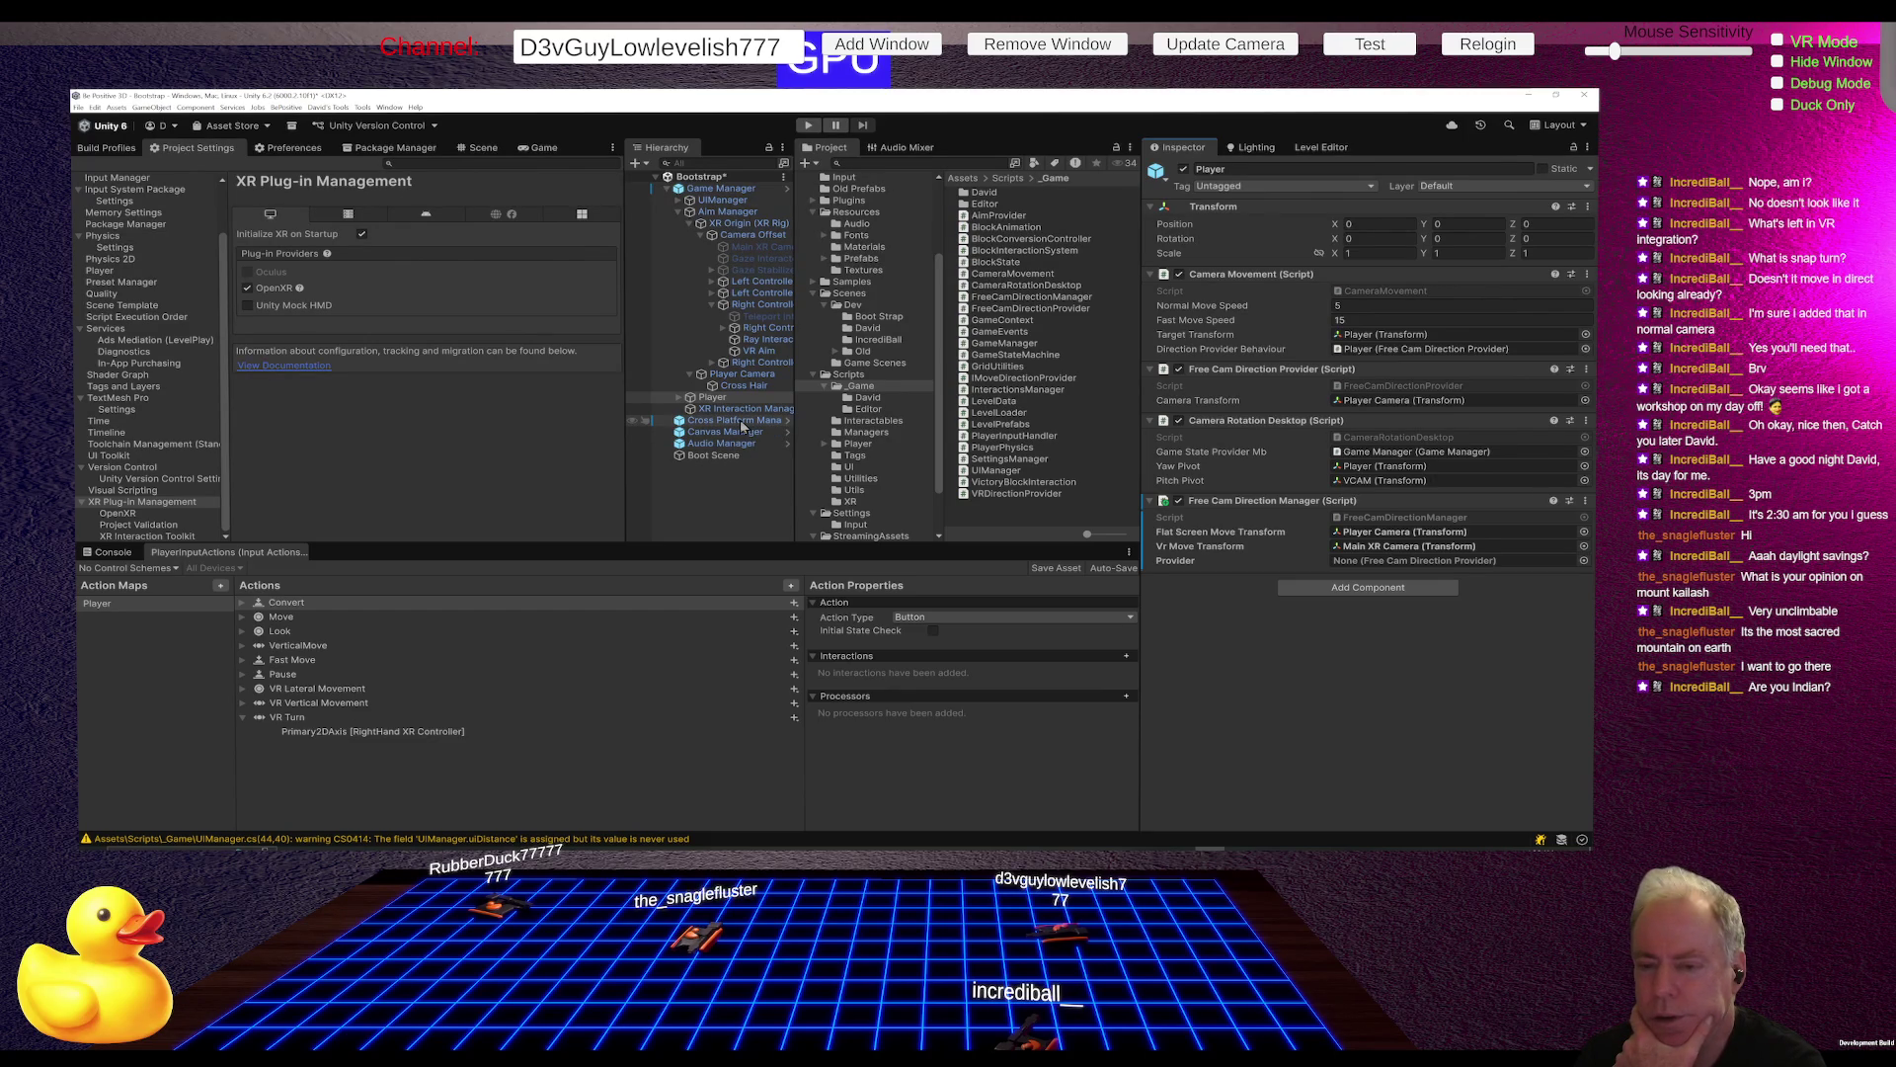
left_click(741, 422)
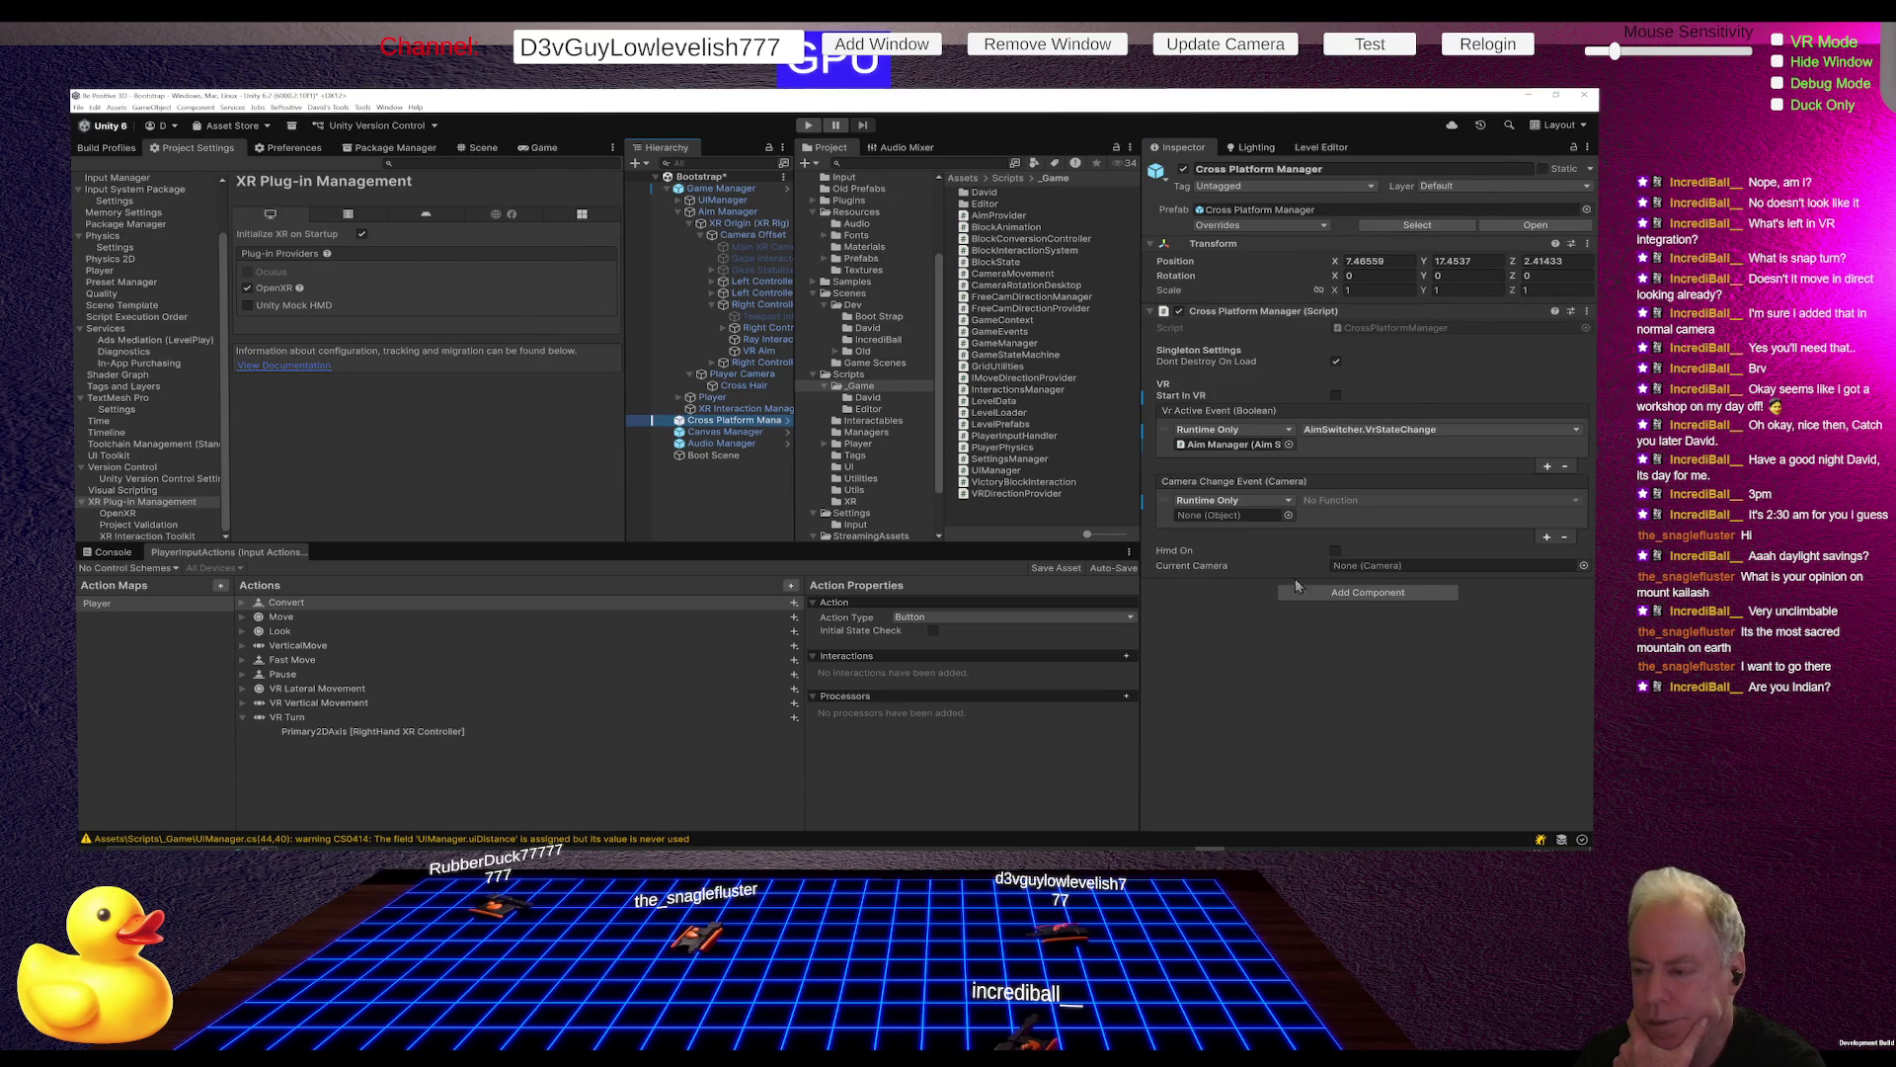
Step: Add a second Vr Active Event listener targeting Player, then look up SetFreeCamDirection in Rider
left_click(1201, 514)
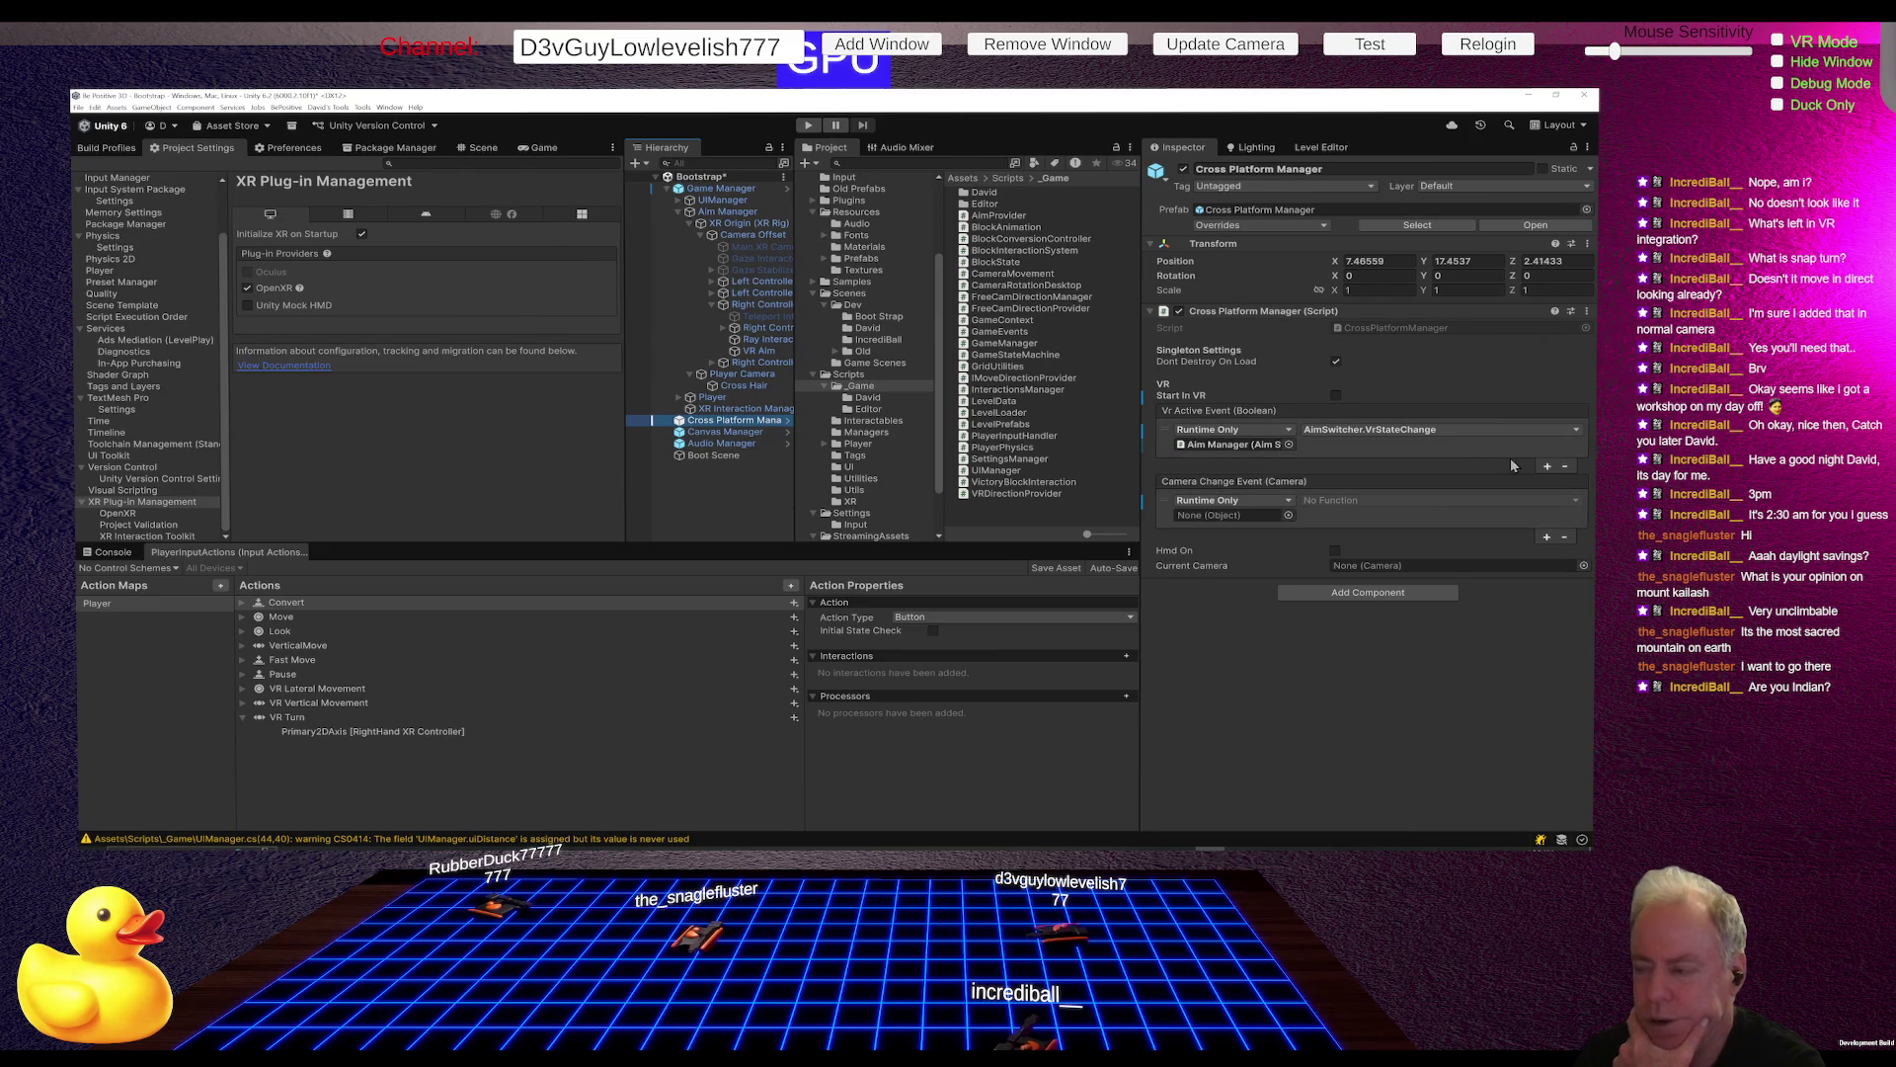
left_click(1547, 469)
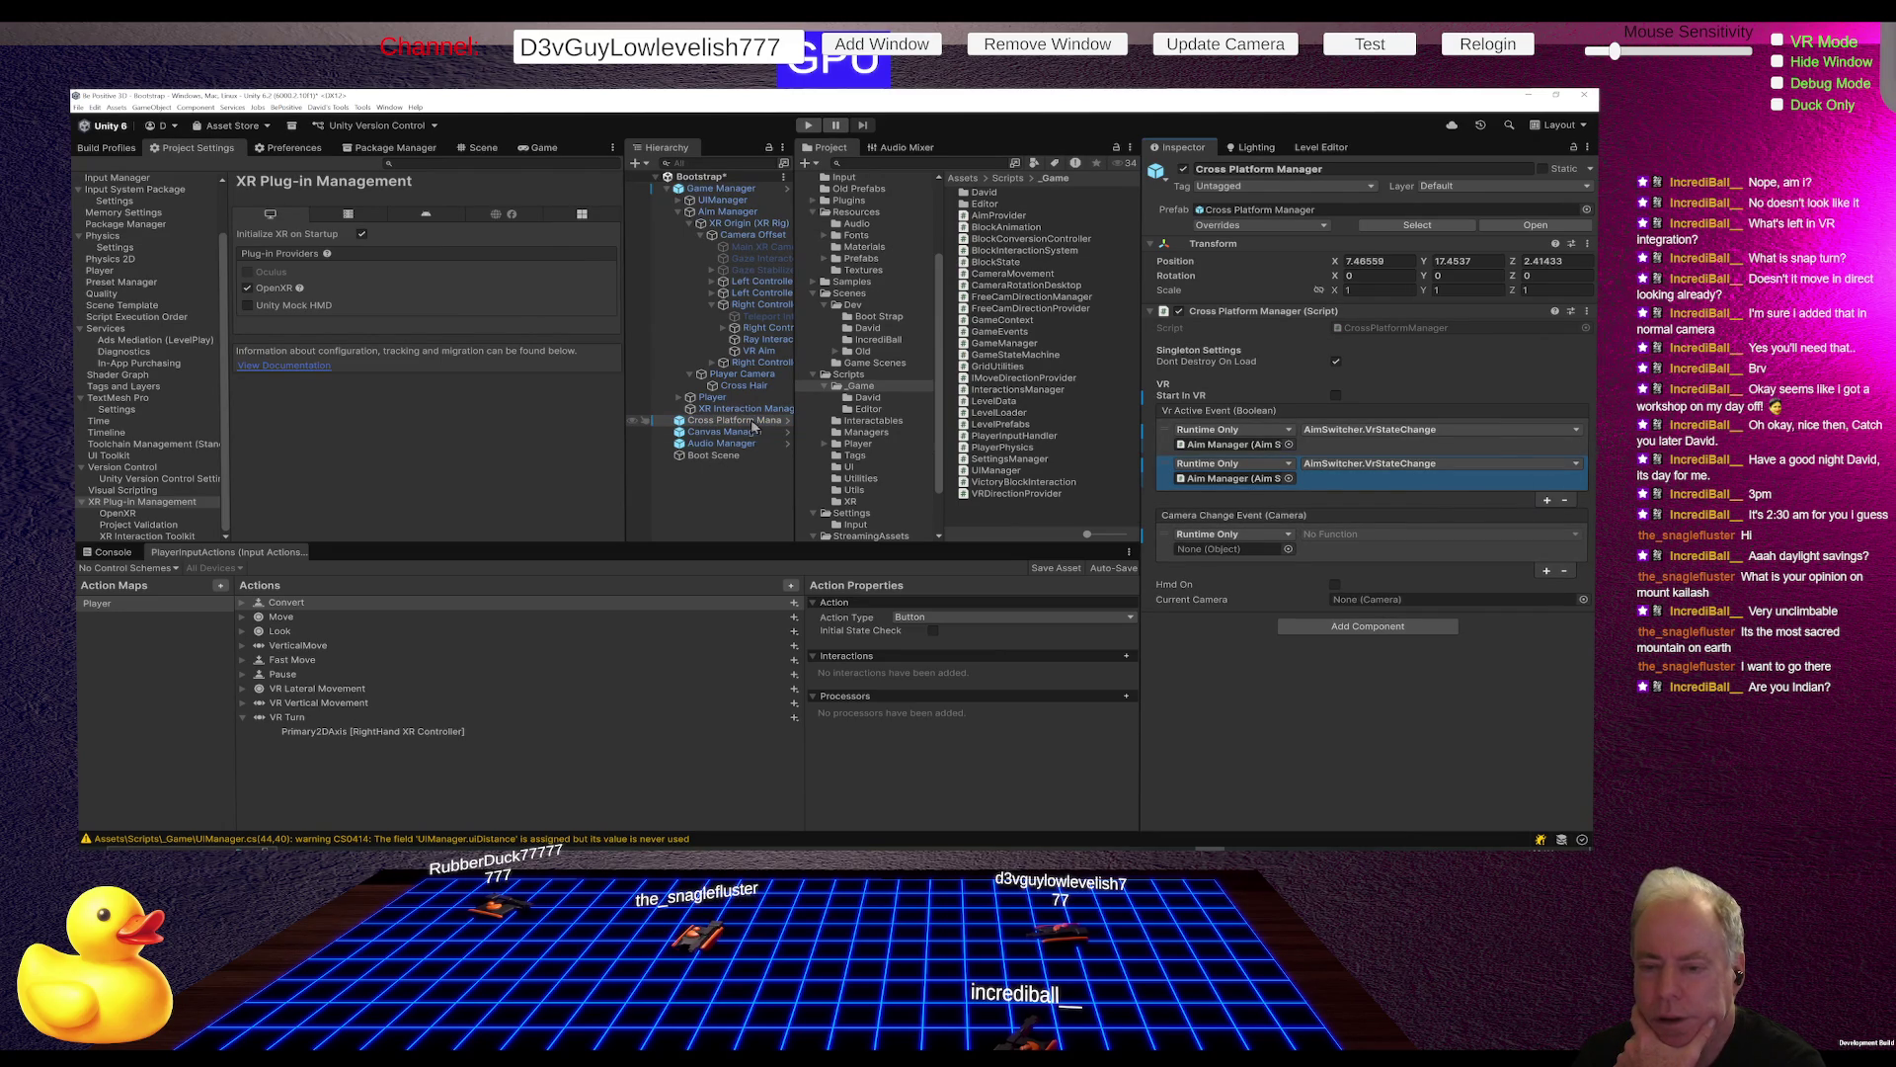
left_click_drag(736, 420, 1215, 482)
left_click(1381, 464)
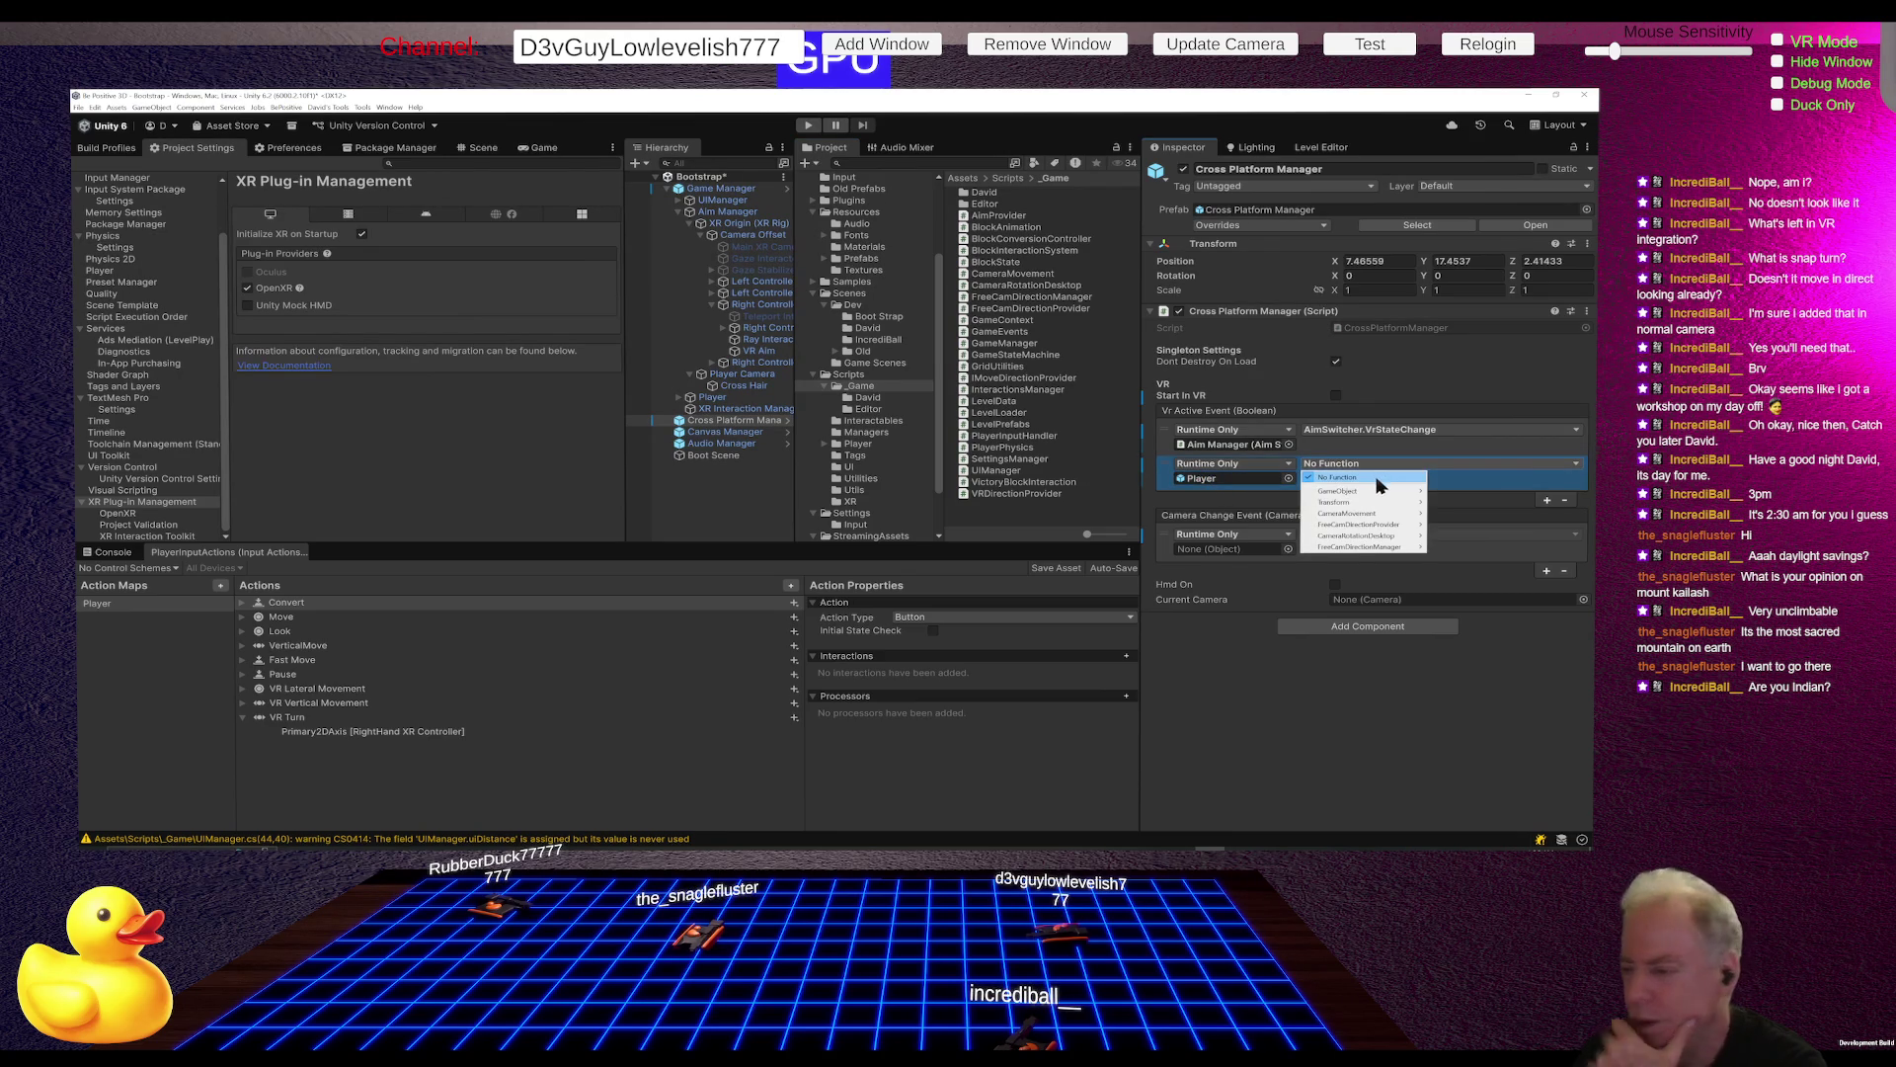
mouse_move(1388, 503)
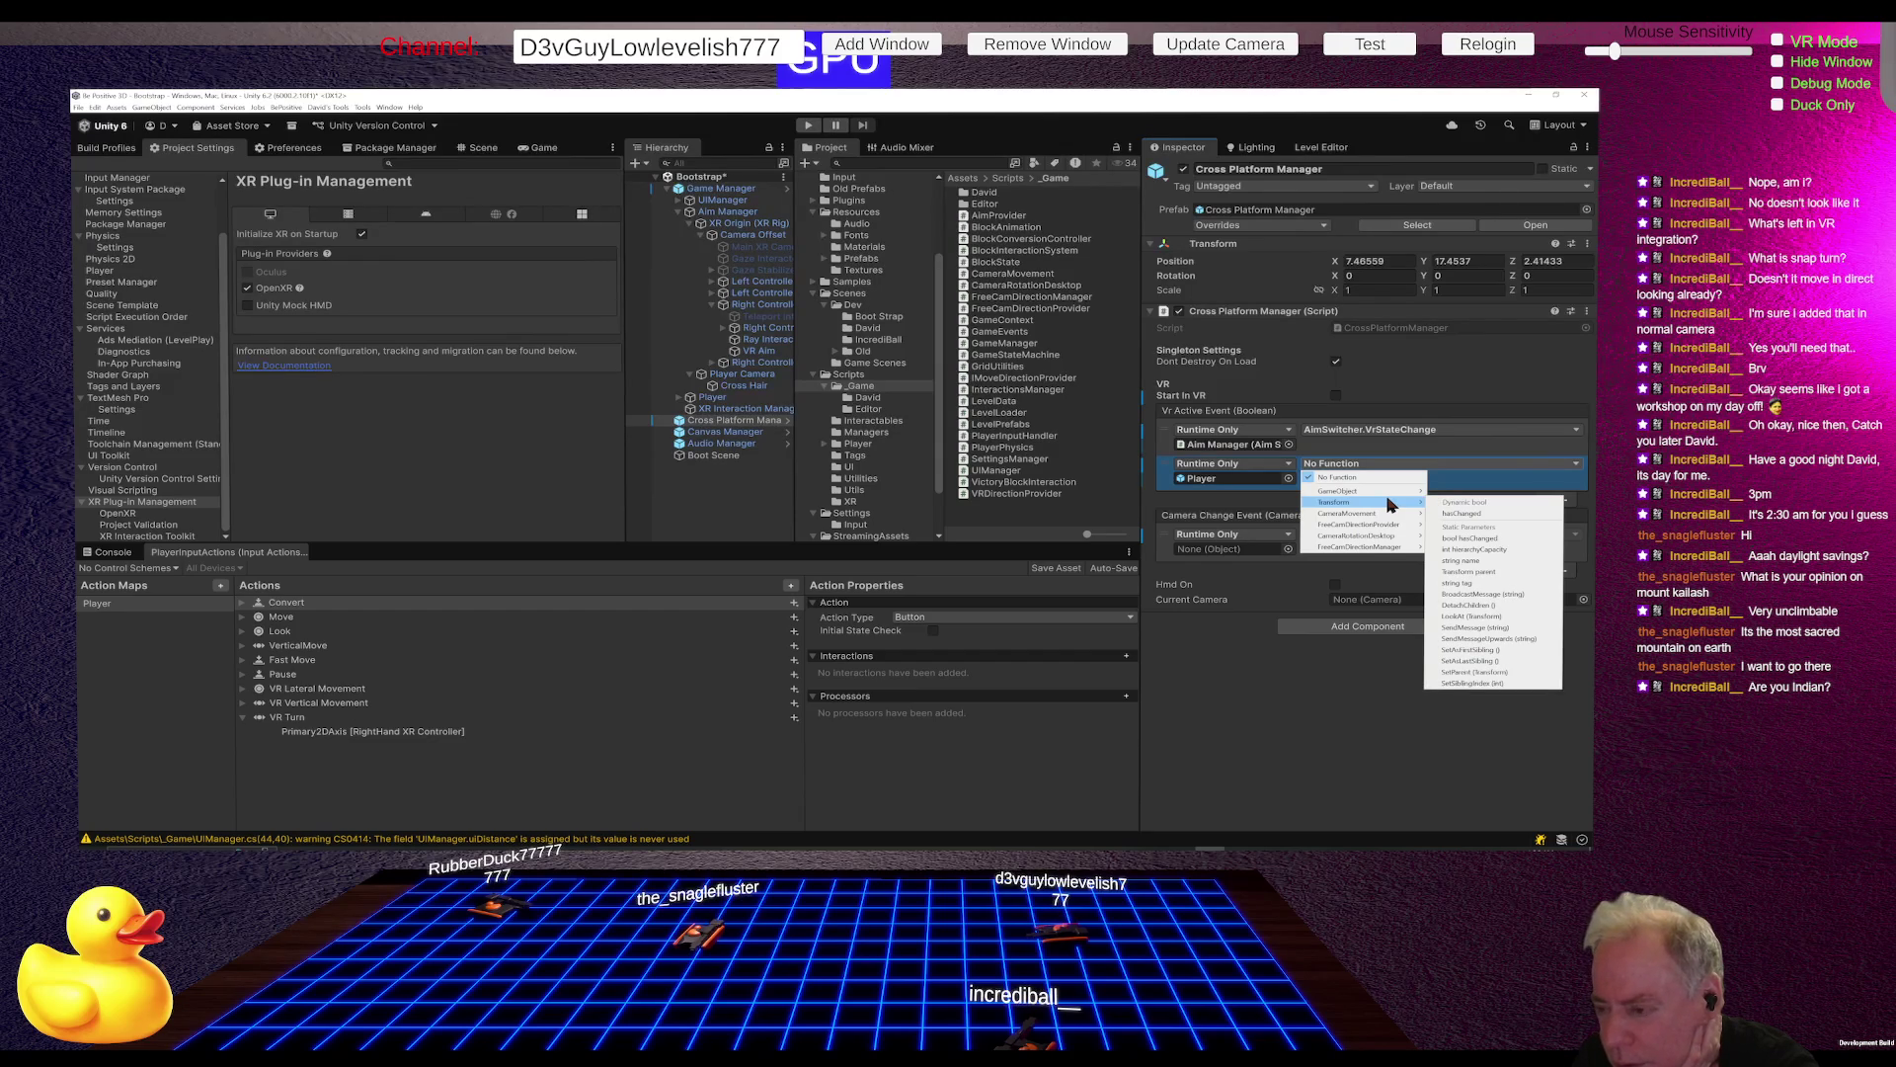
mouse_move(1378, 550)
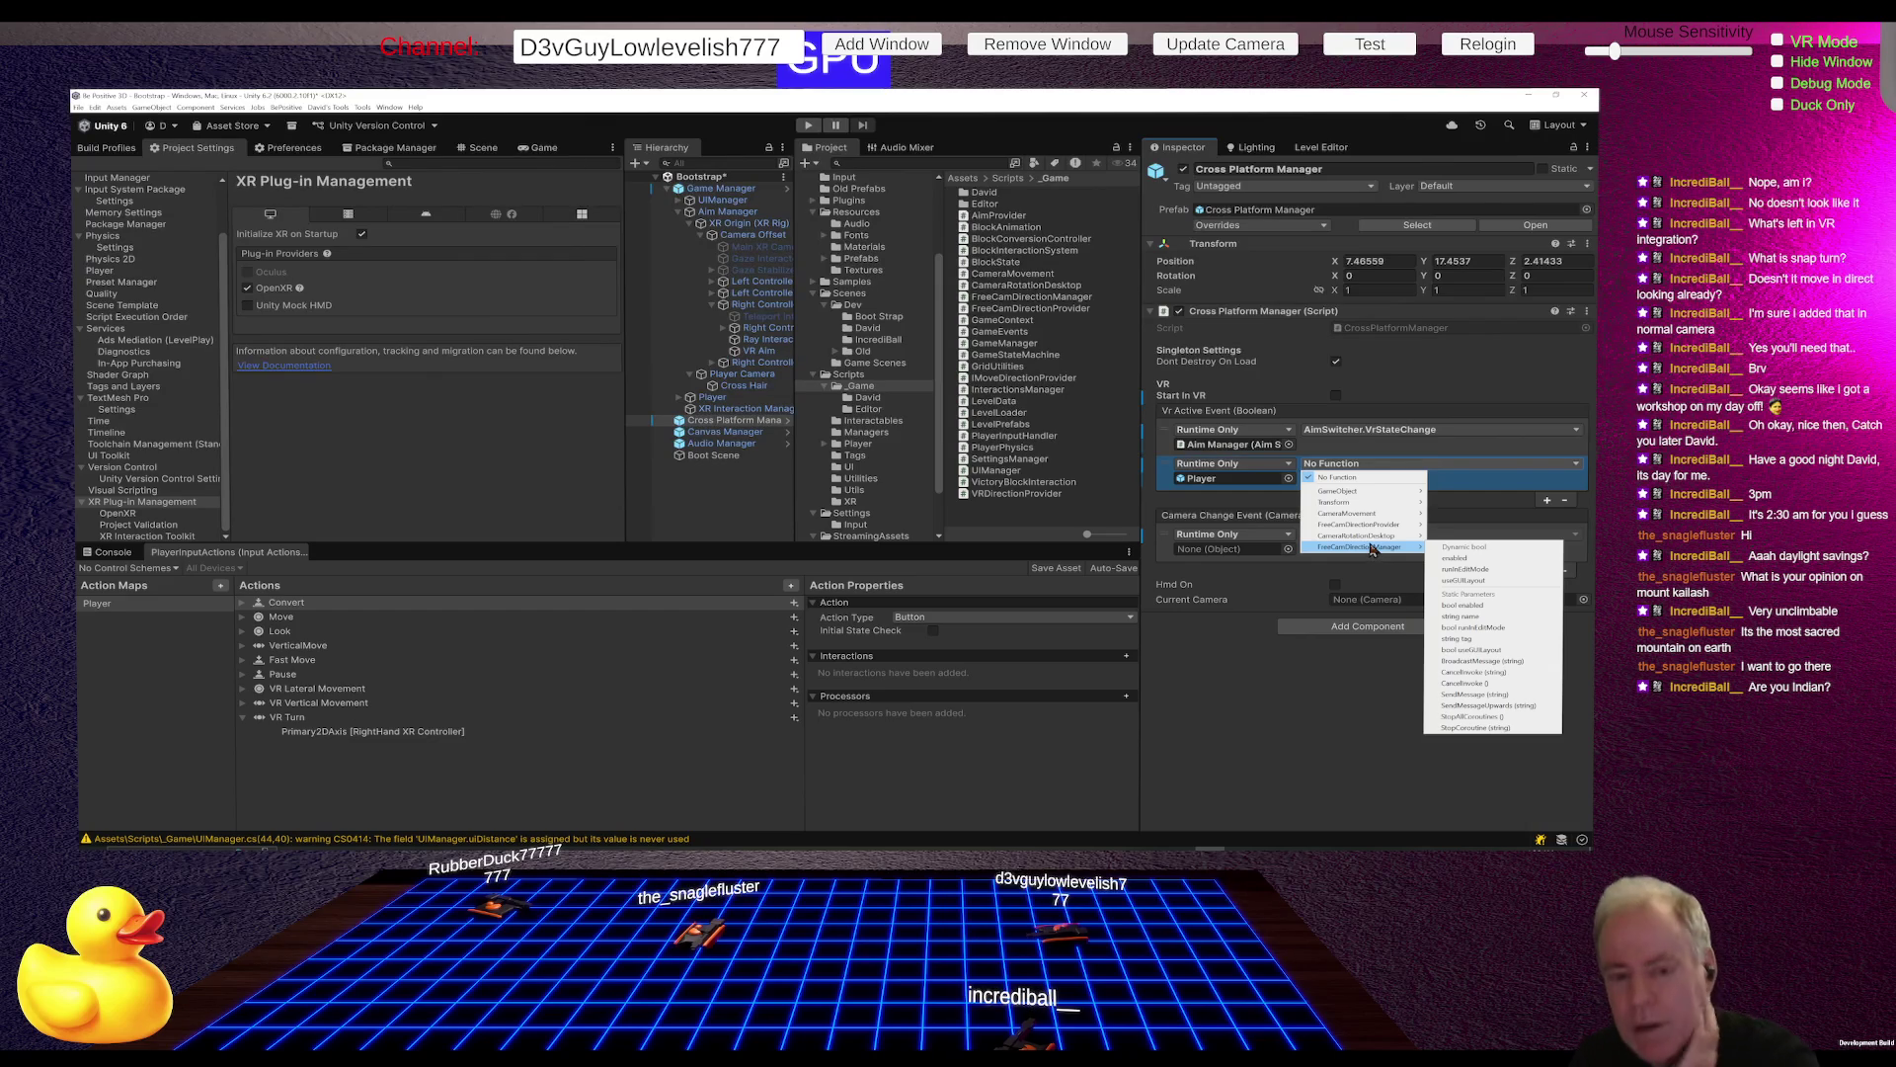
key("alt+Tab")
left_click(657, 386)
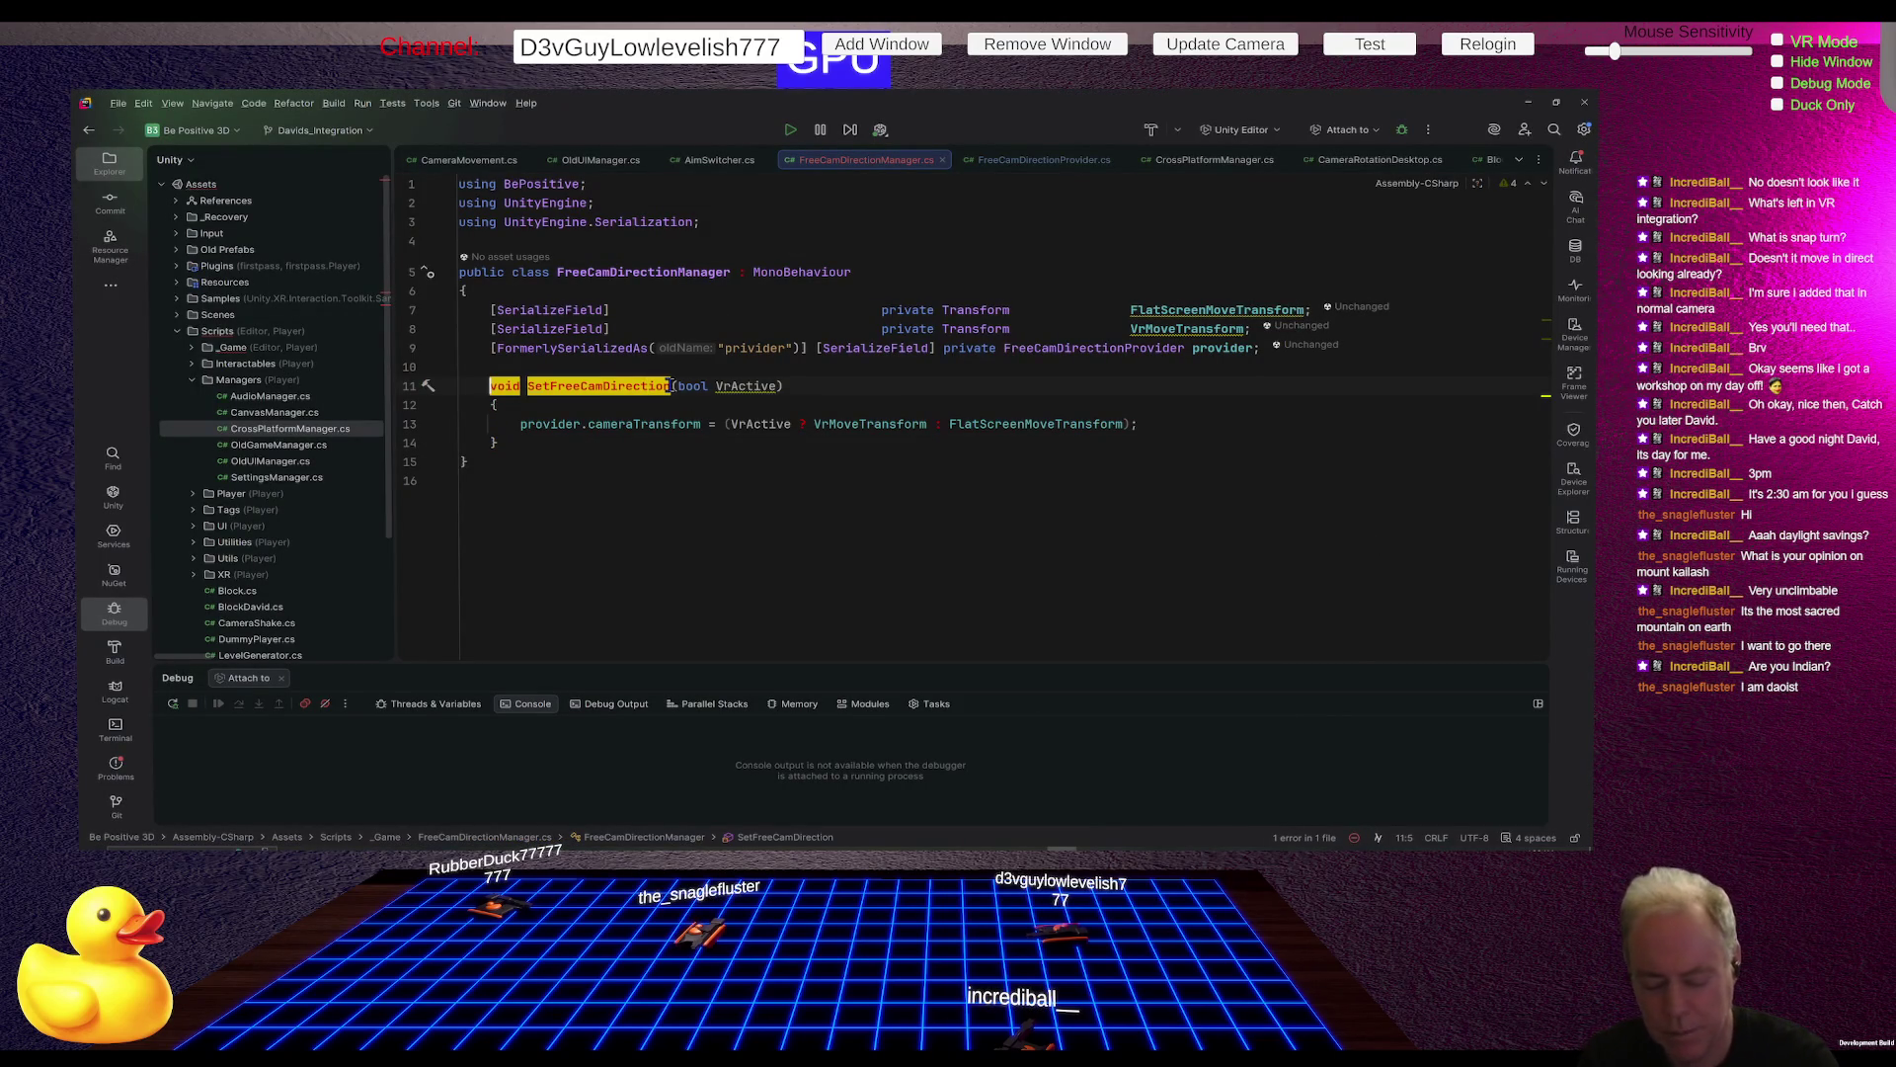
Step: Make SetFreeCamDirection public in FreeCamDirectionManager.cs and return to Unity to recompile
type("public")
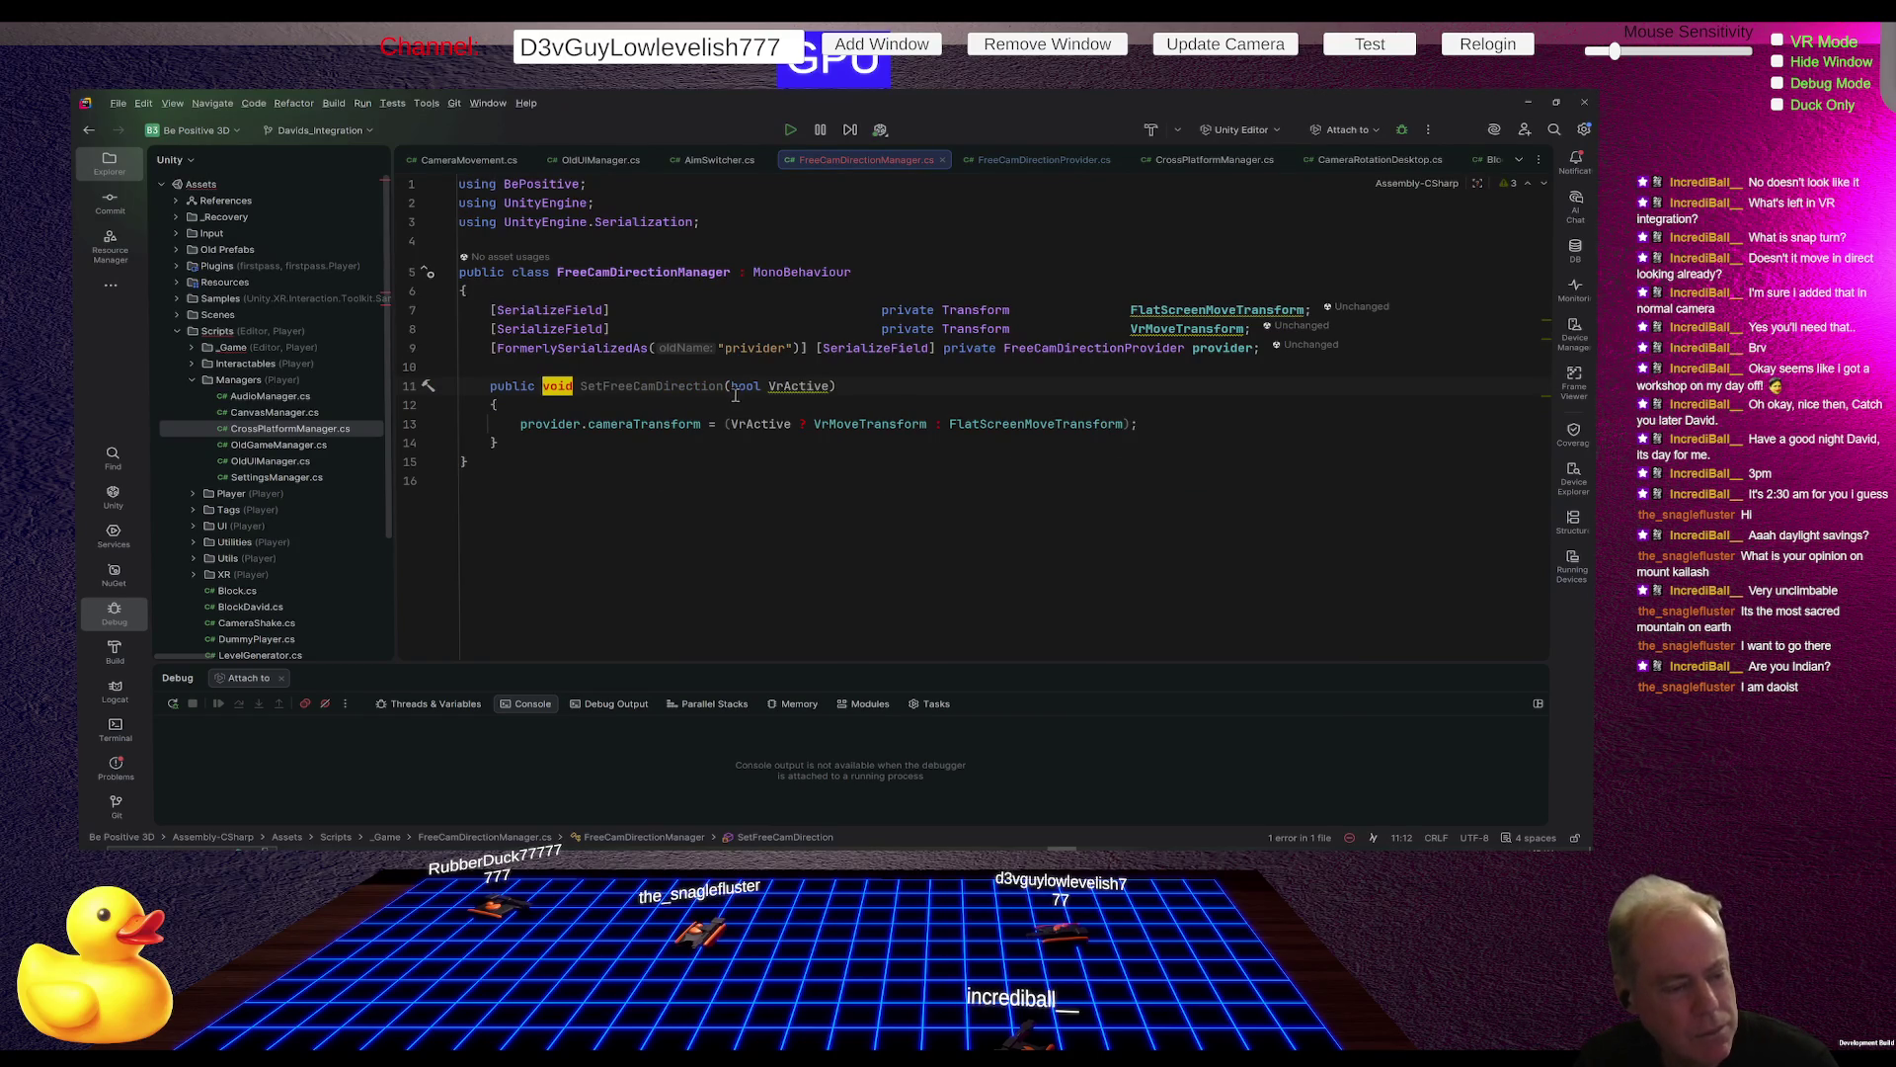
key("alt+Tab")
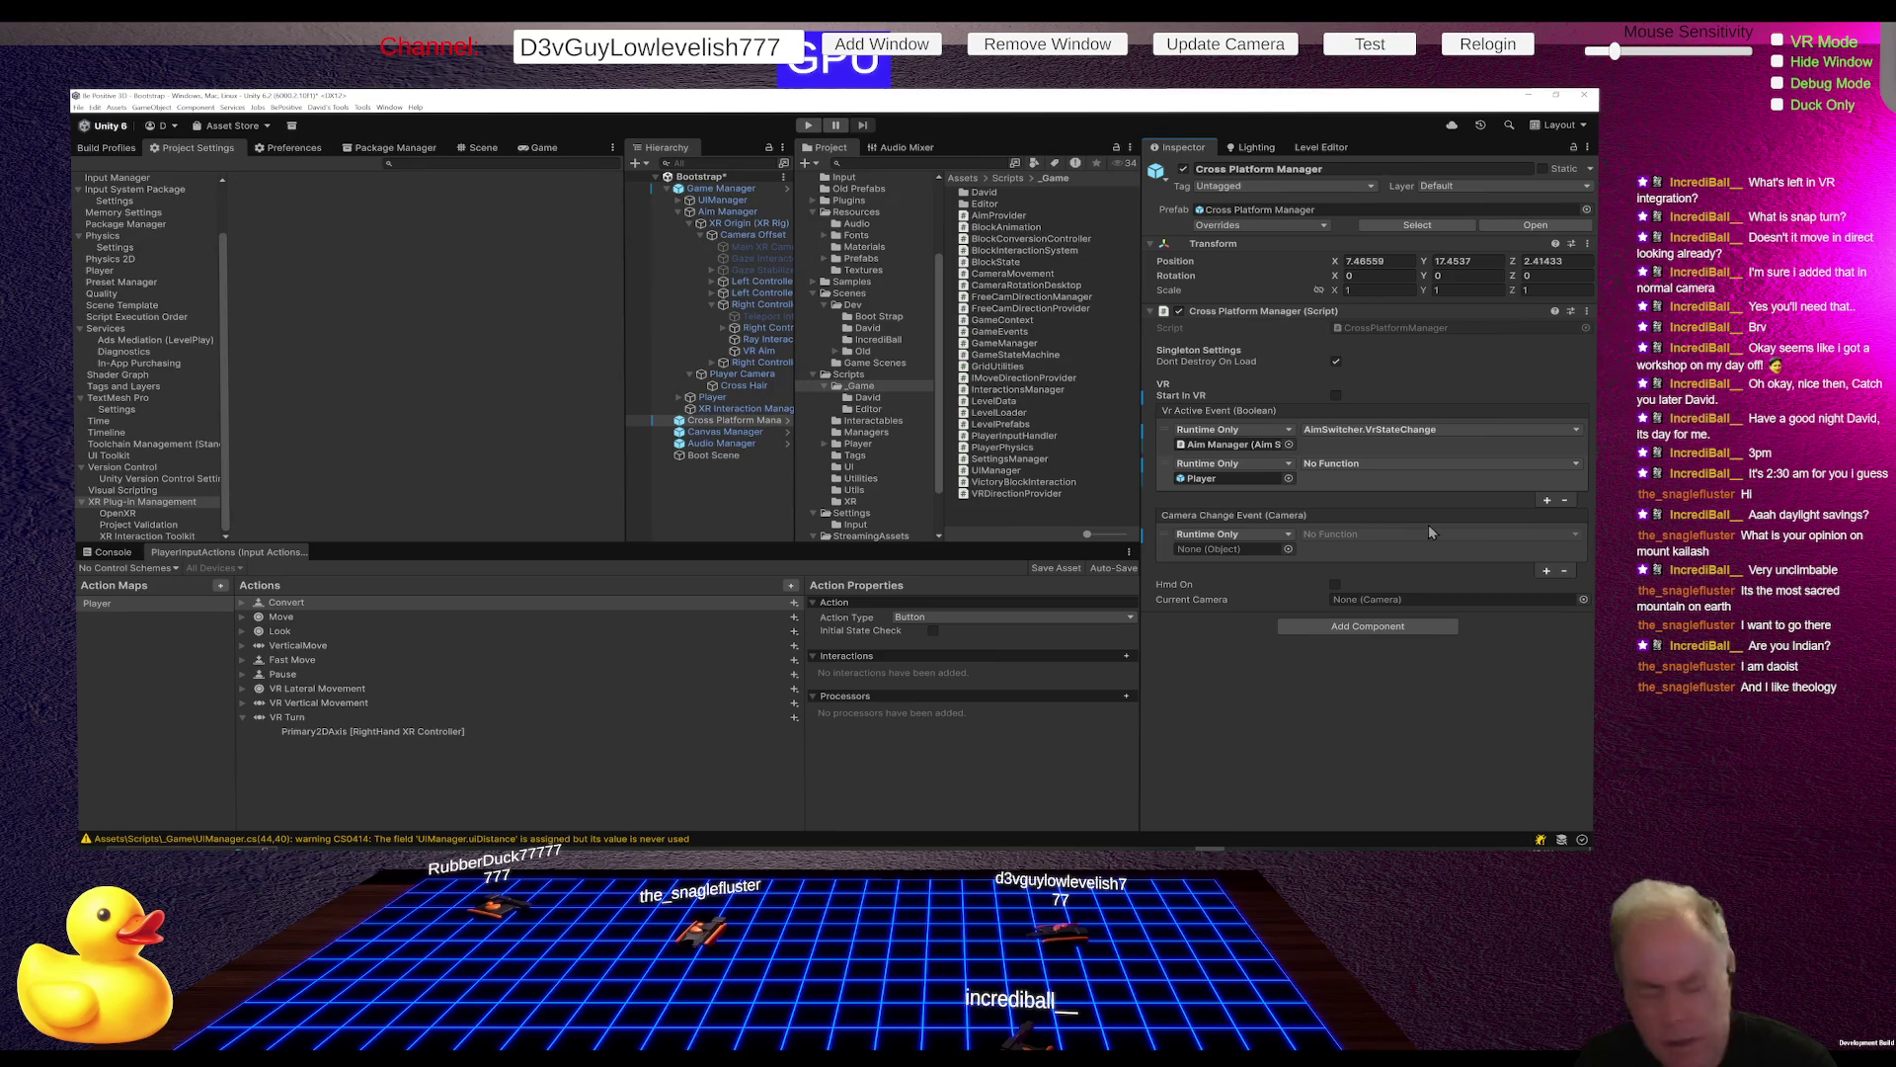
Step: Set Player as the Camera Change Event listener's object, leaving its function unset
left_click(1397, 534)
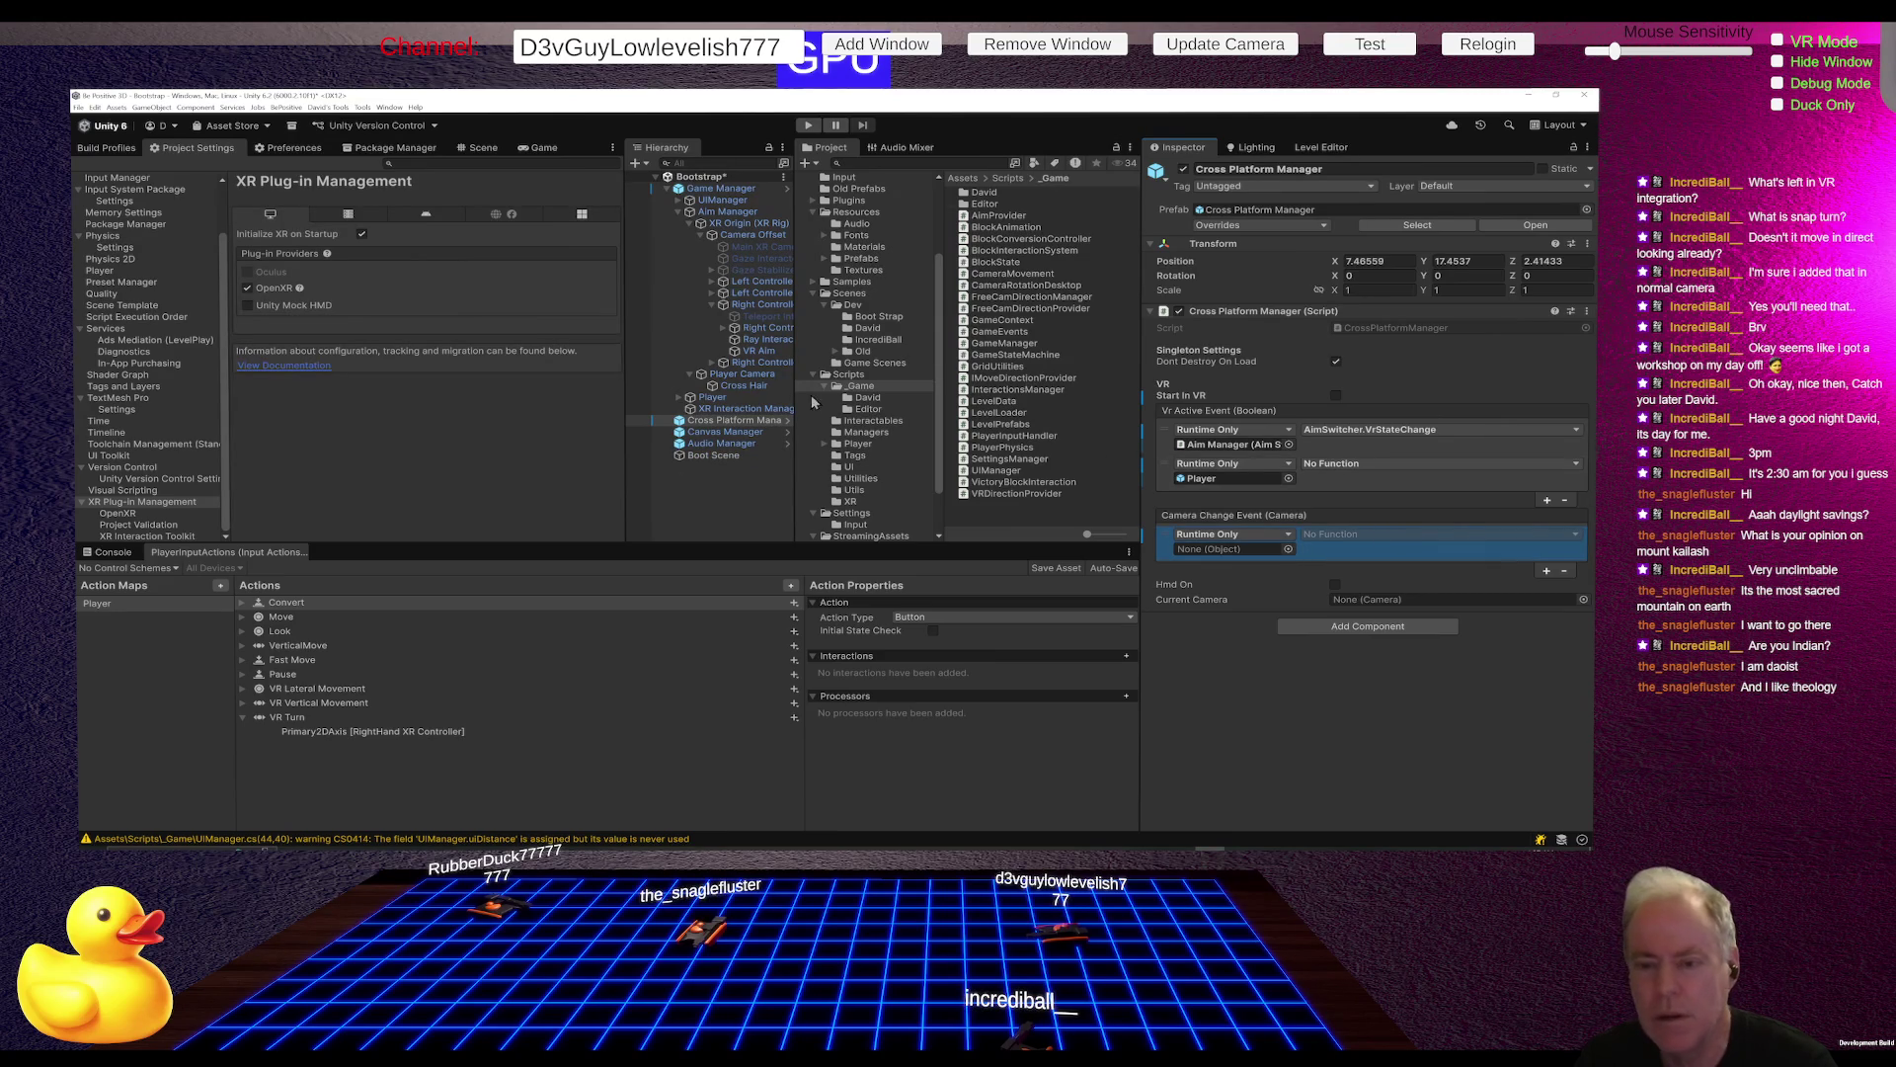
mouse_move(746, 399)
left_mouse_down()
mouse_move(1174, 519)
mouse_move(1205, 549)
left_mouse_up()
left_click(1330, 534)
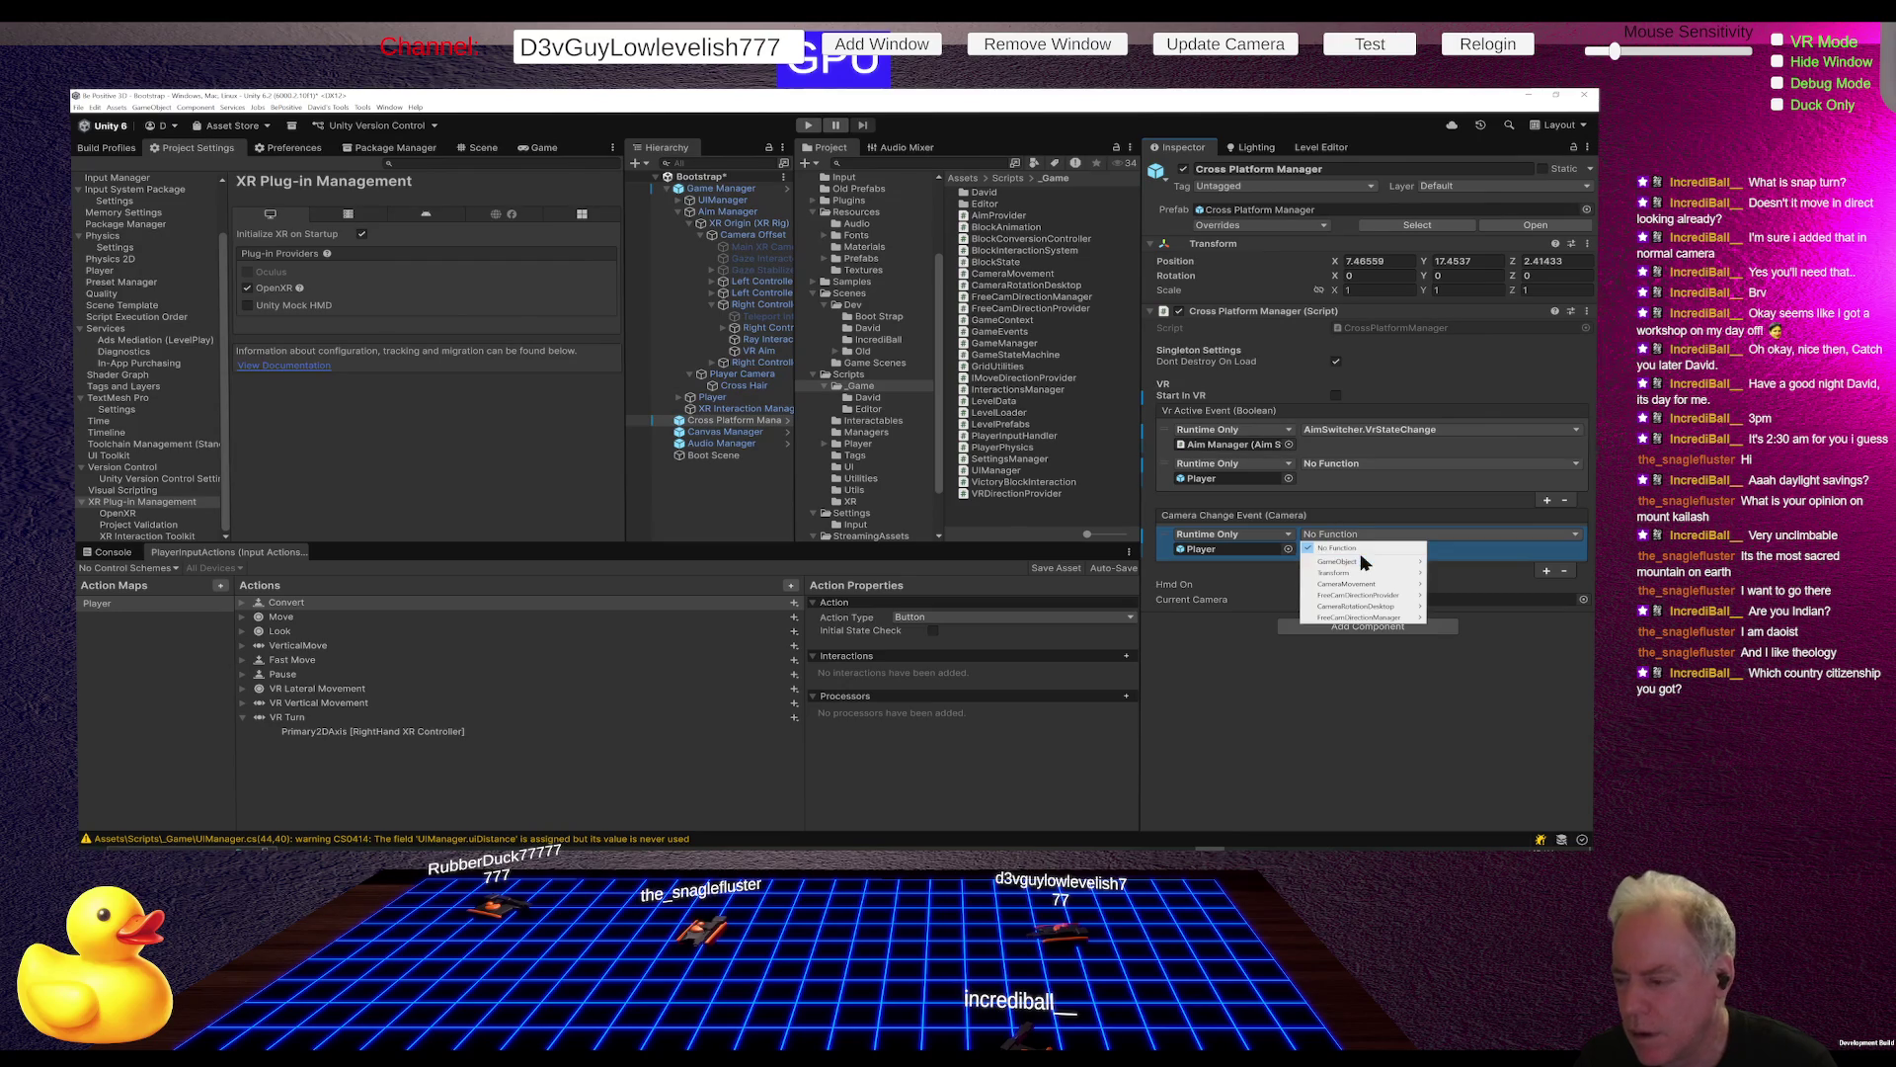
mouse_move(1395, 598)
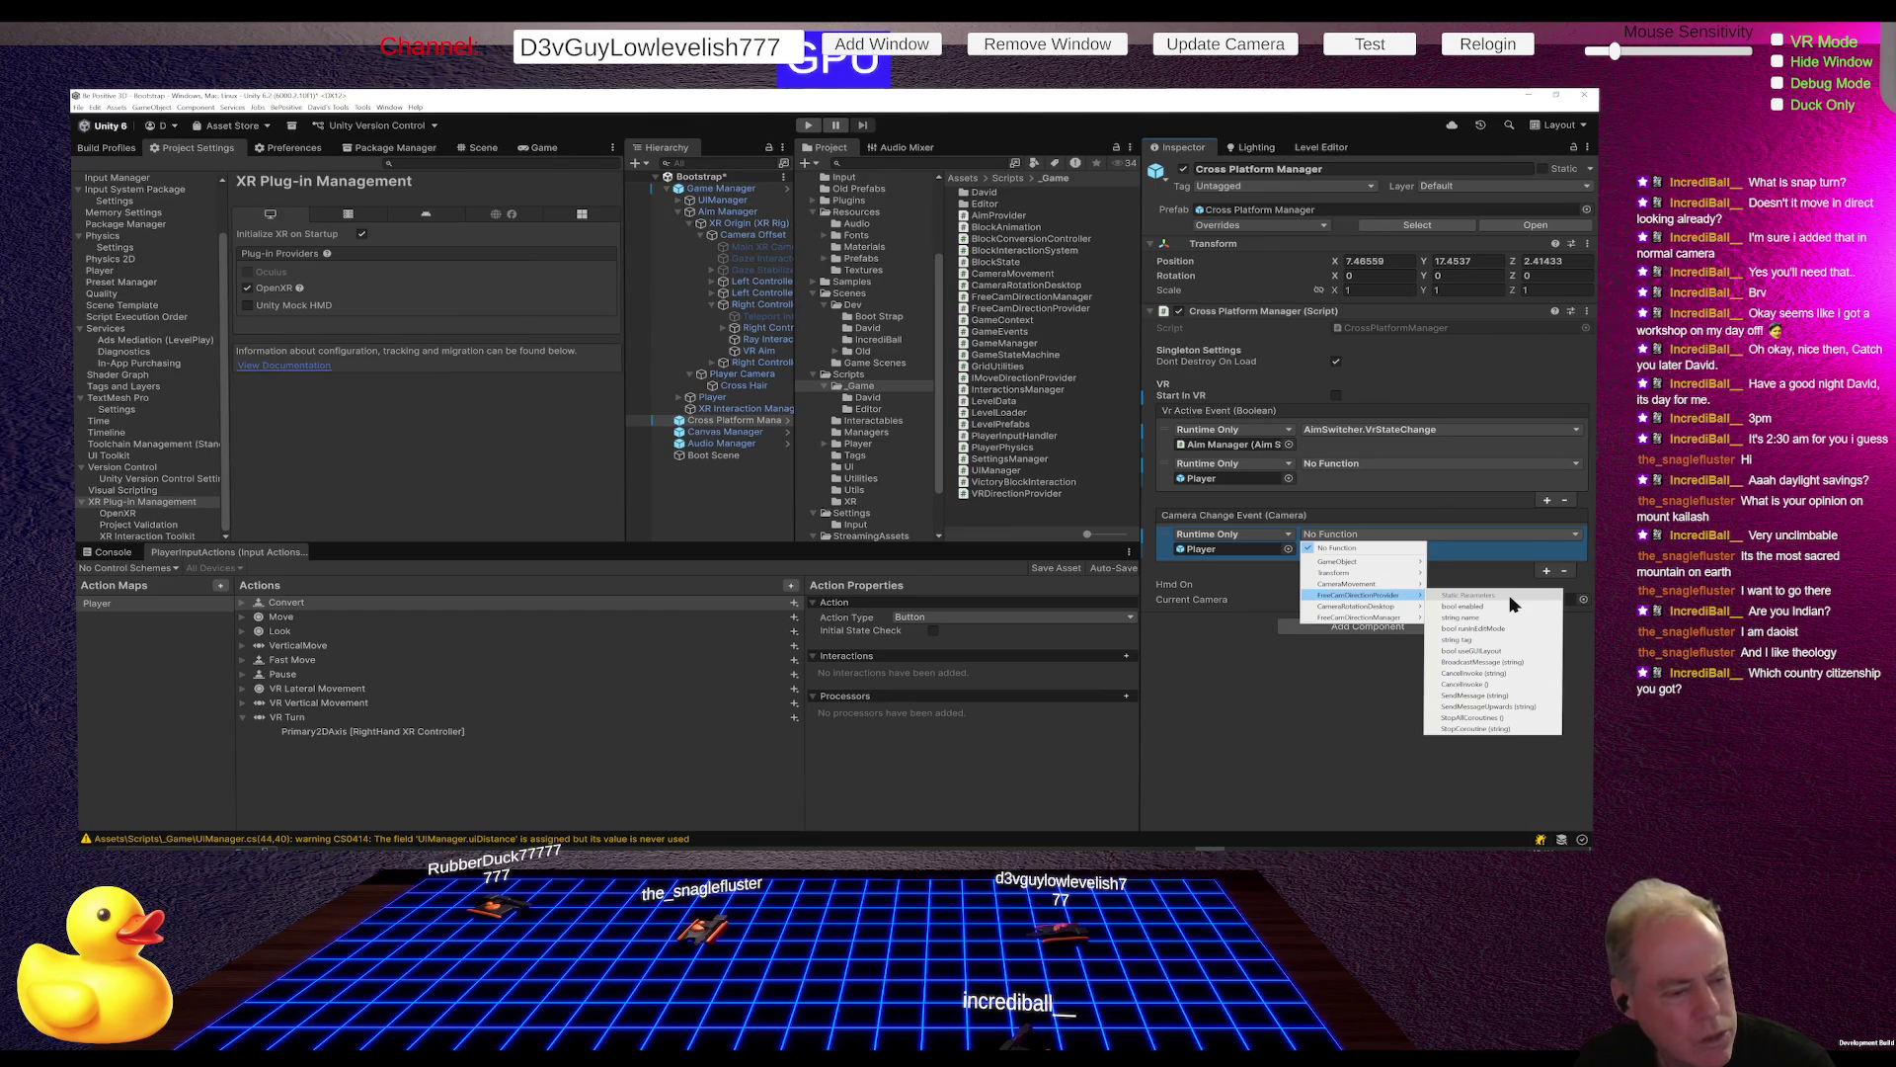
key("Escape")
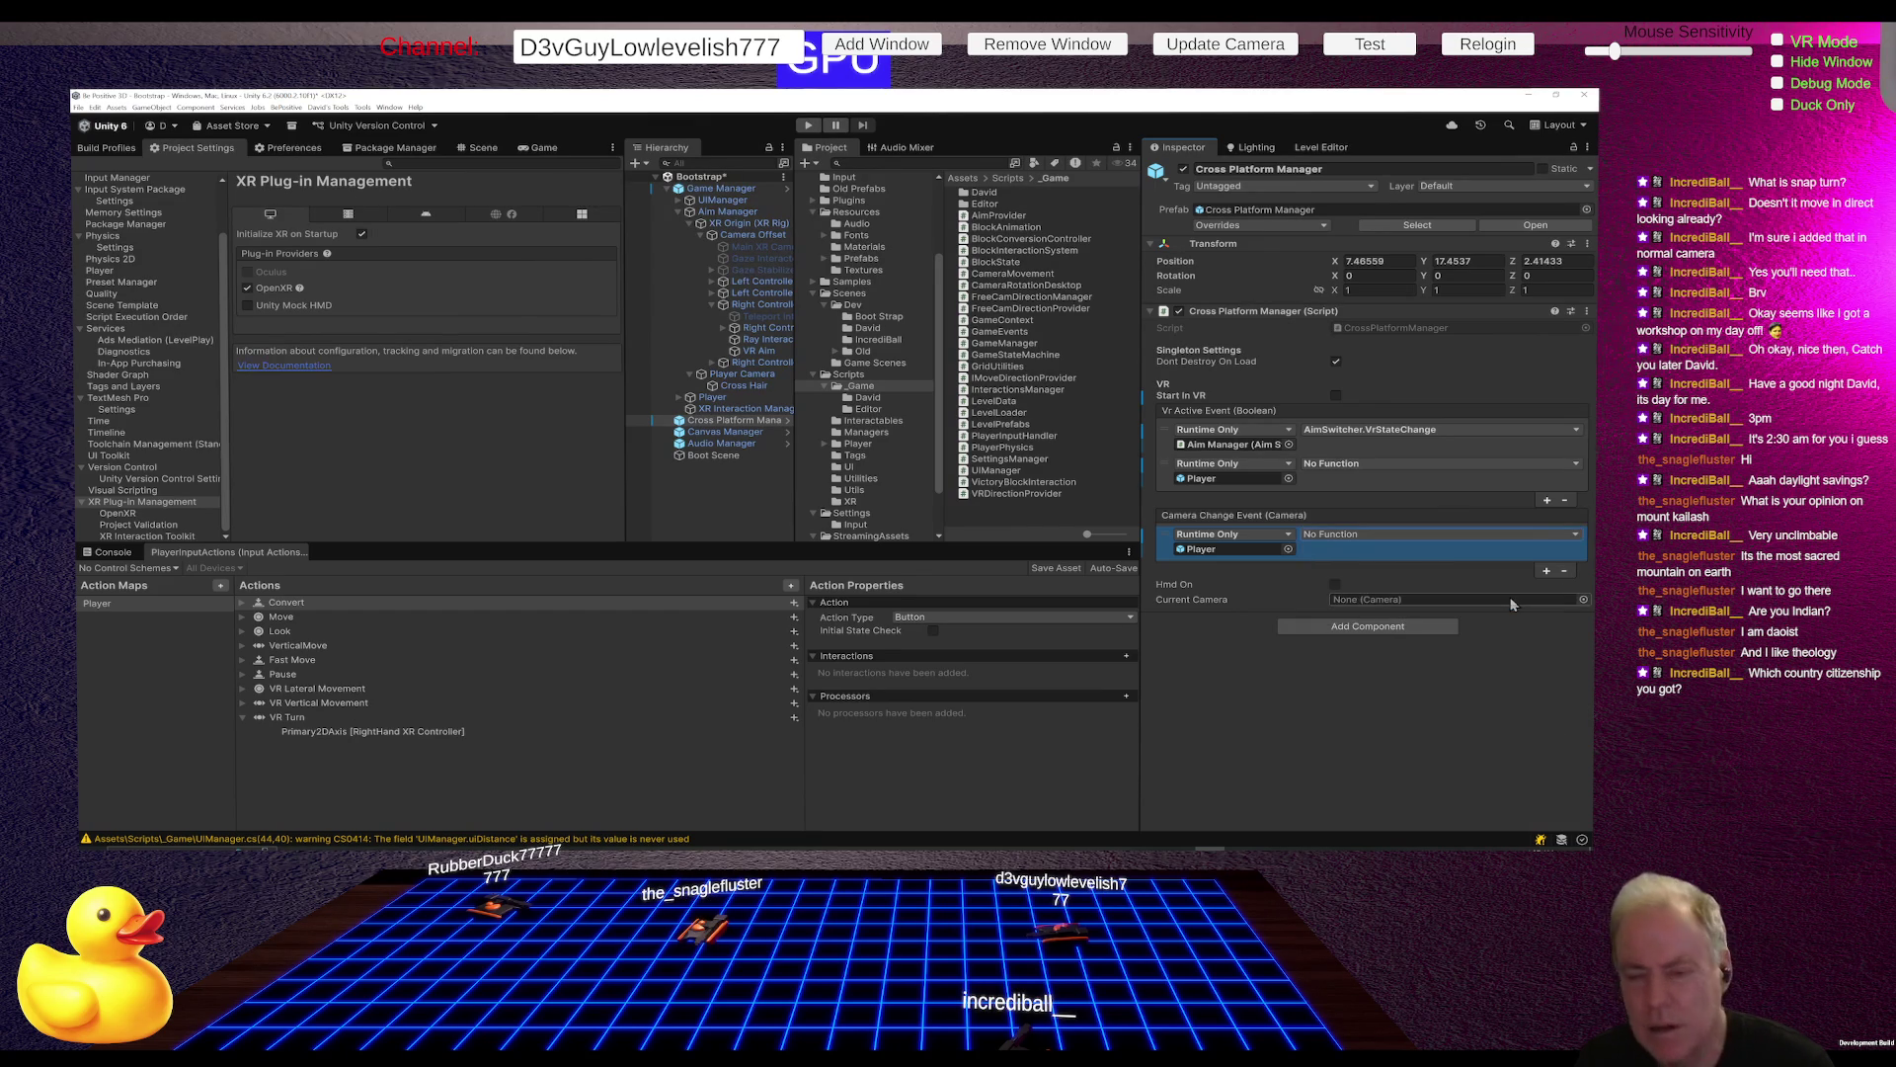
key("alt+Tab")
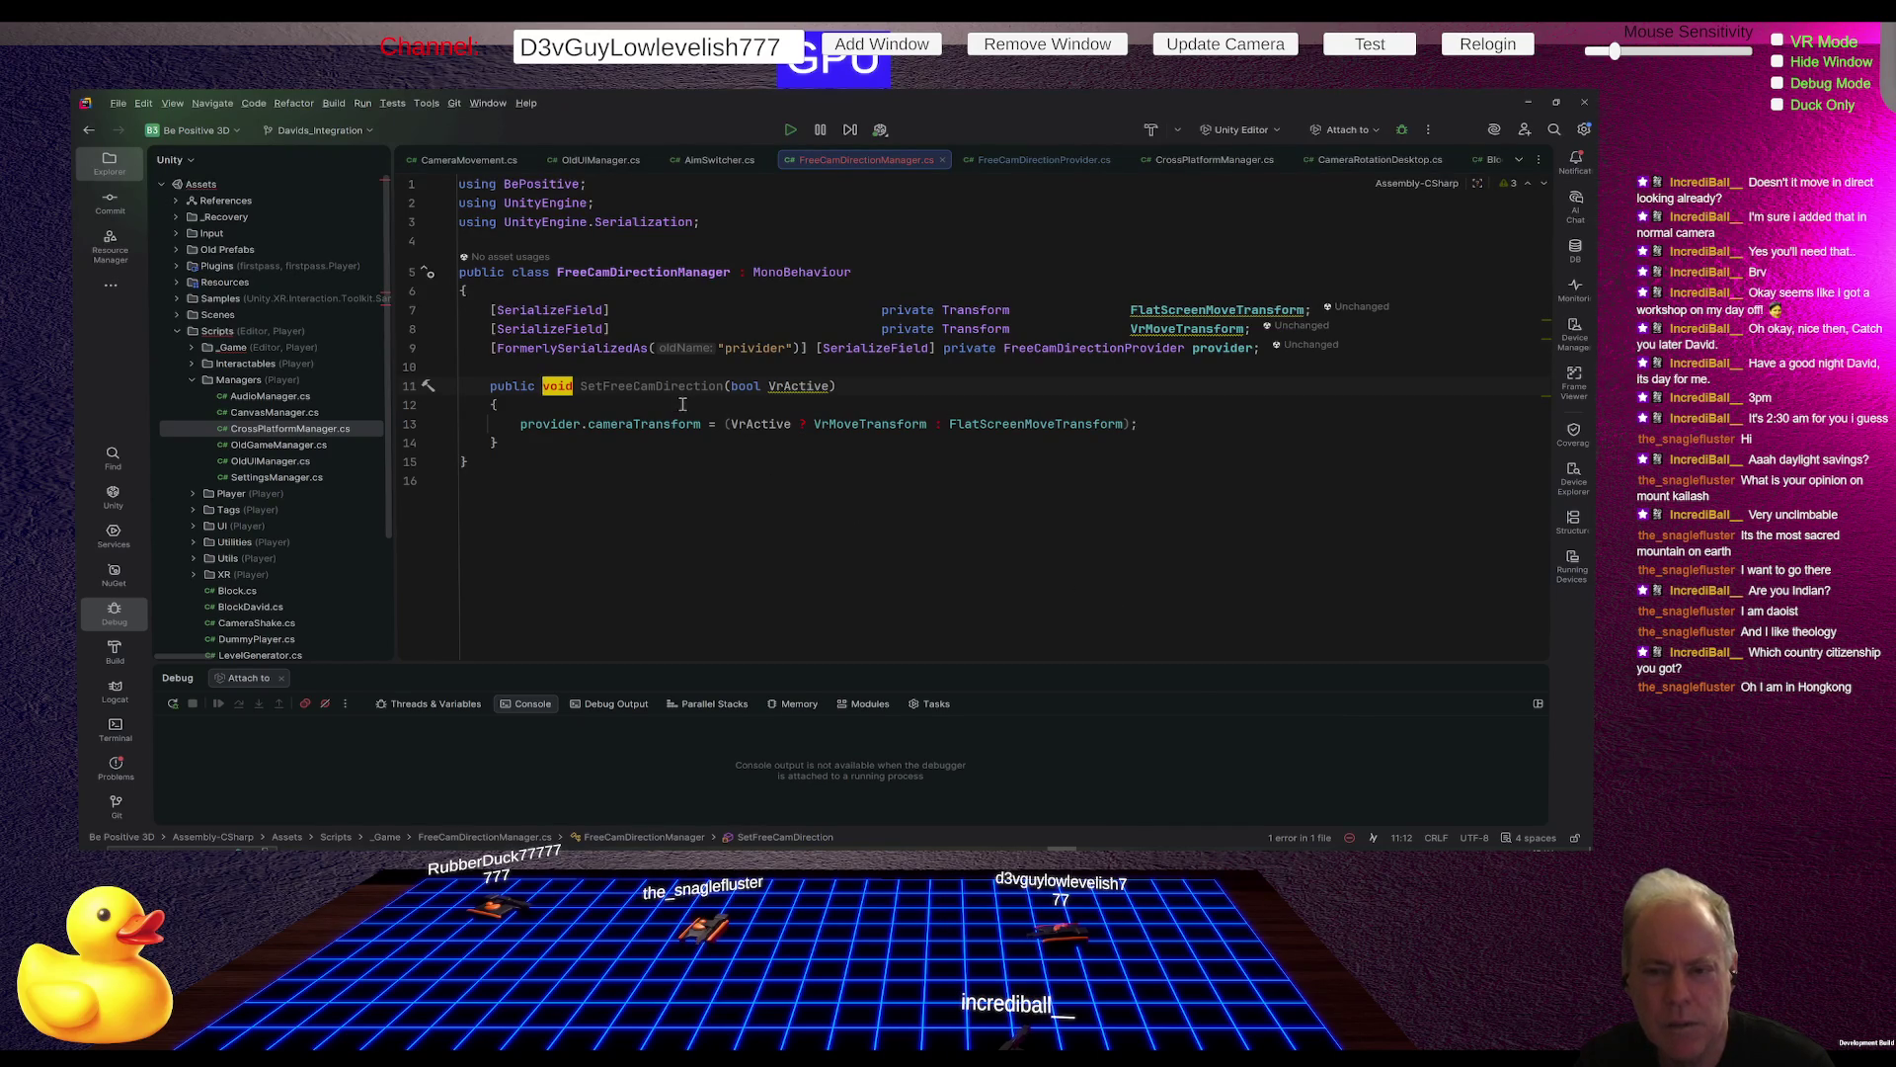
key("alt+Tab")
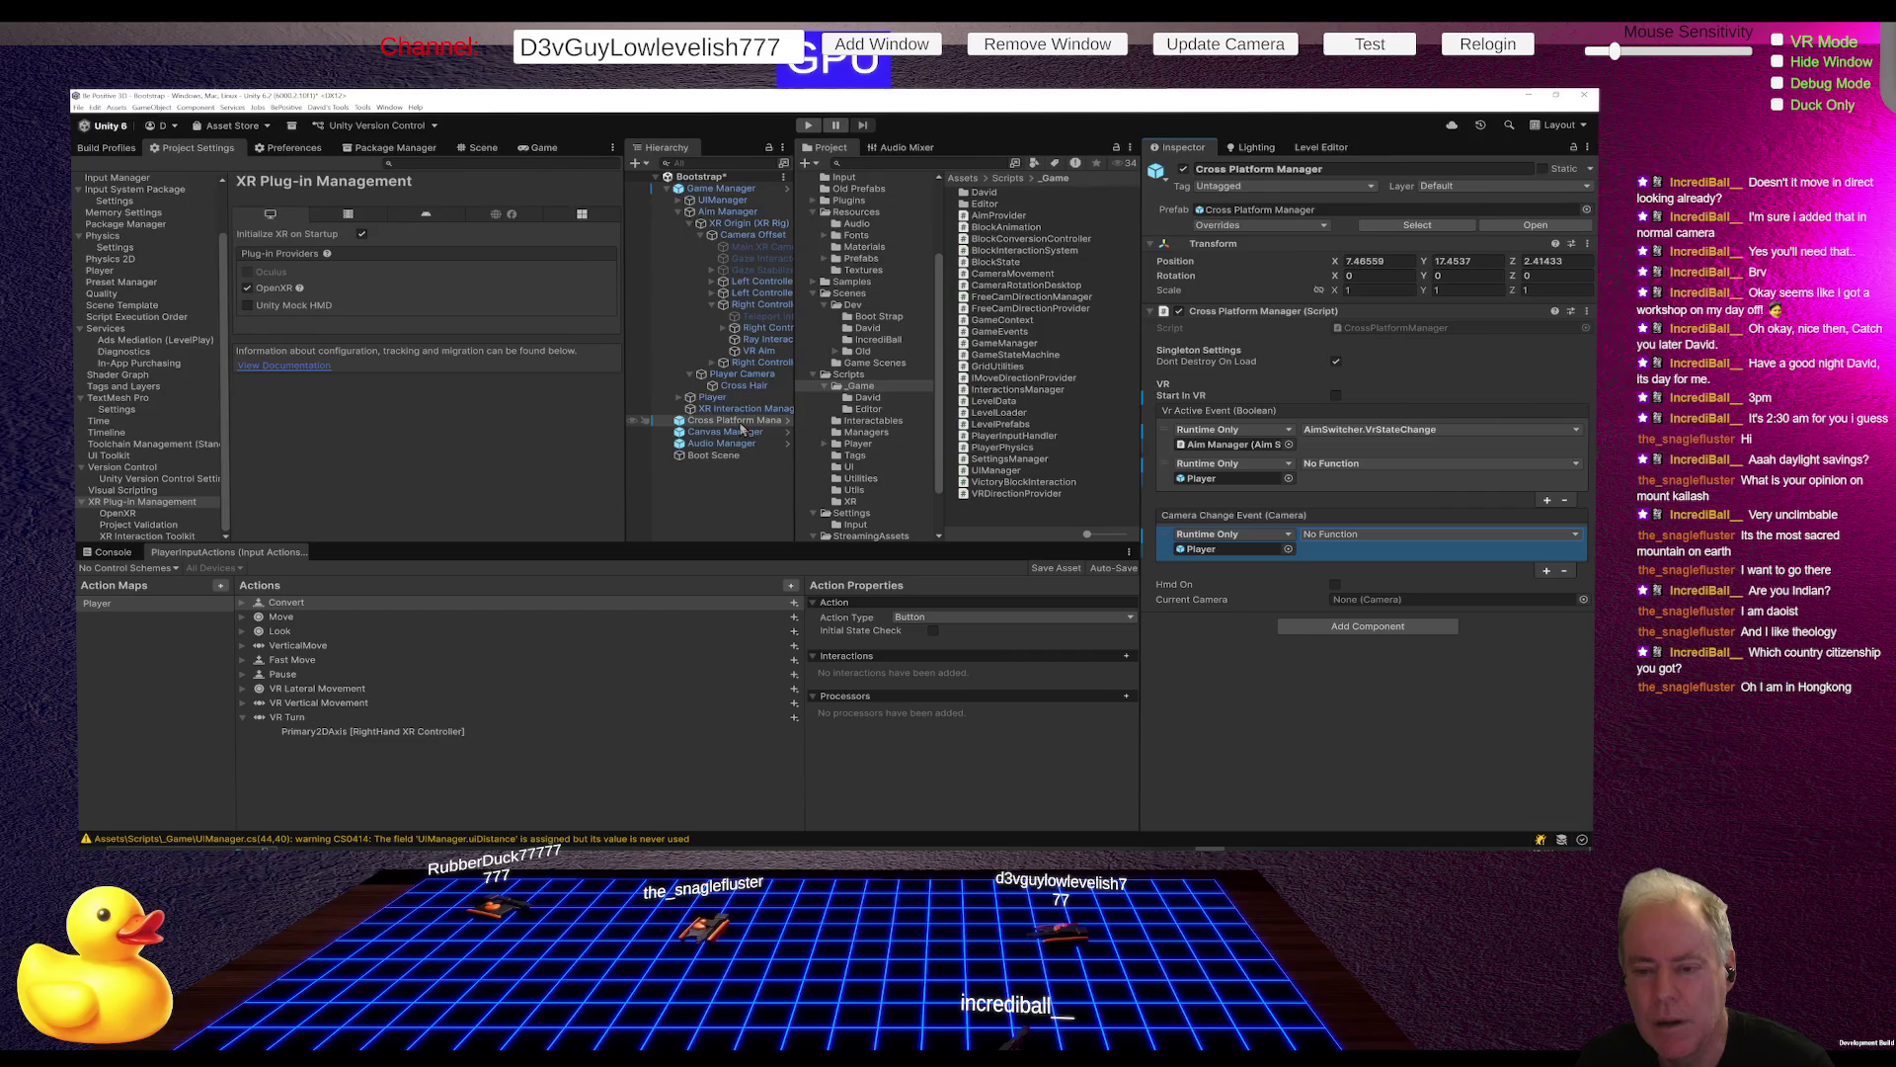
Step: Put Player into the Camera Change listener's target slot on Cross Platform Manager
left_click(718, 399)
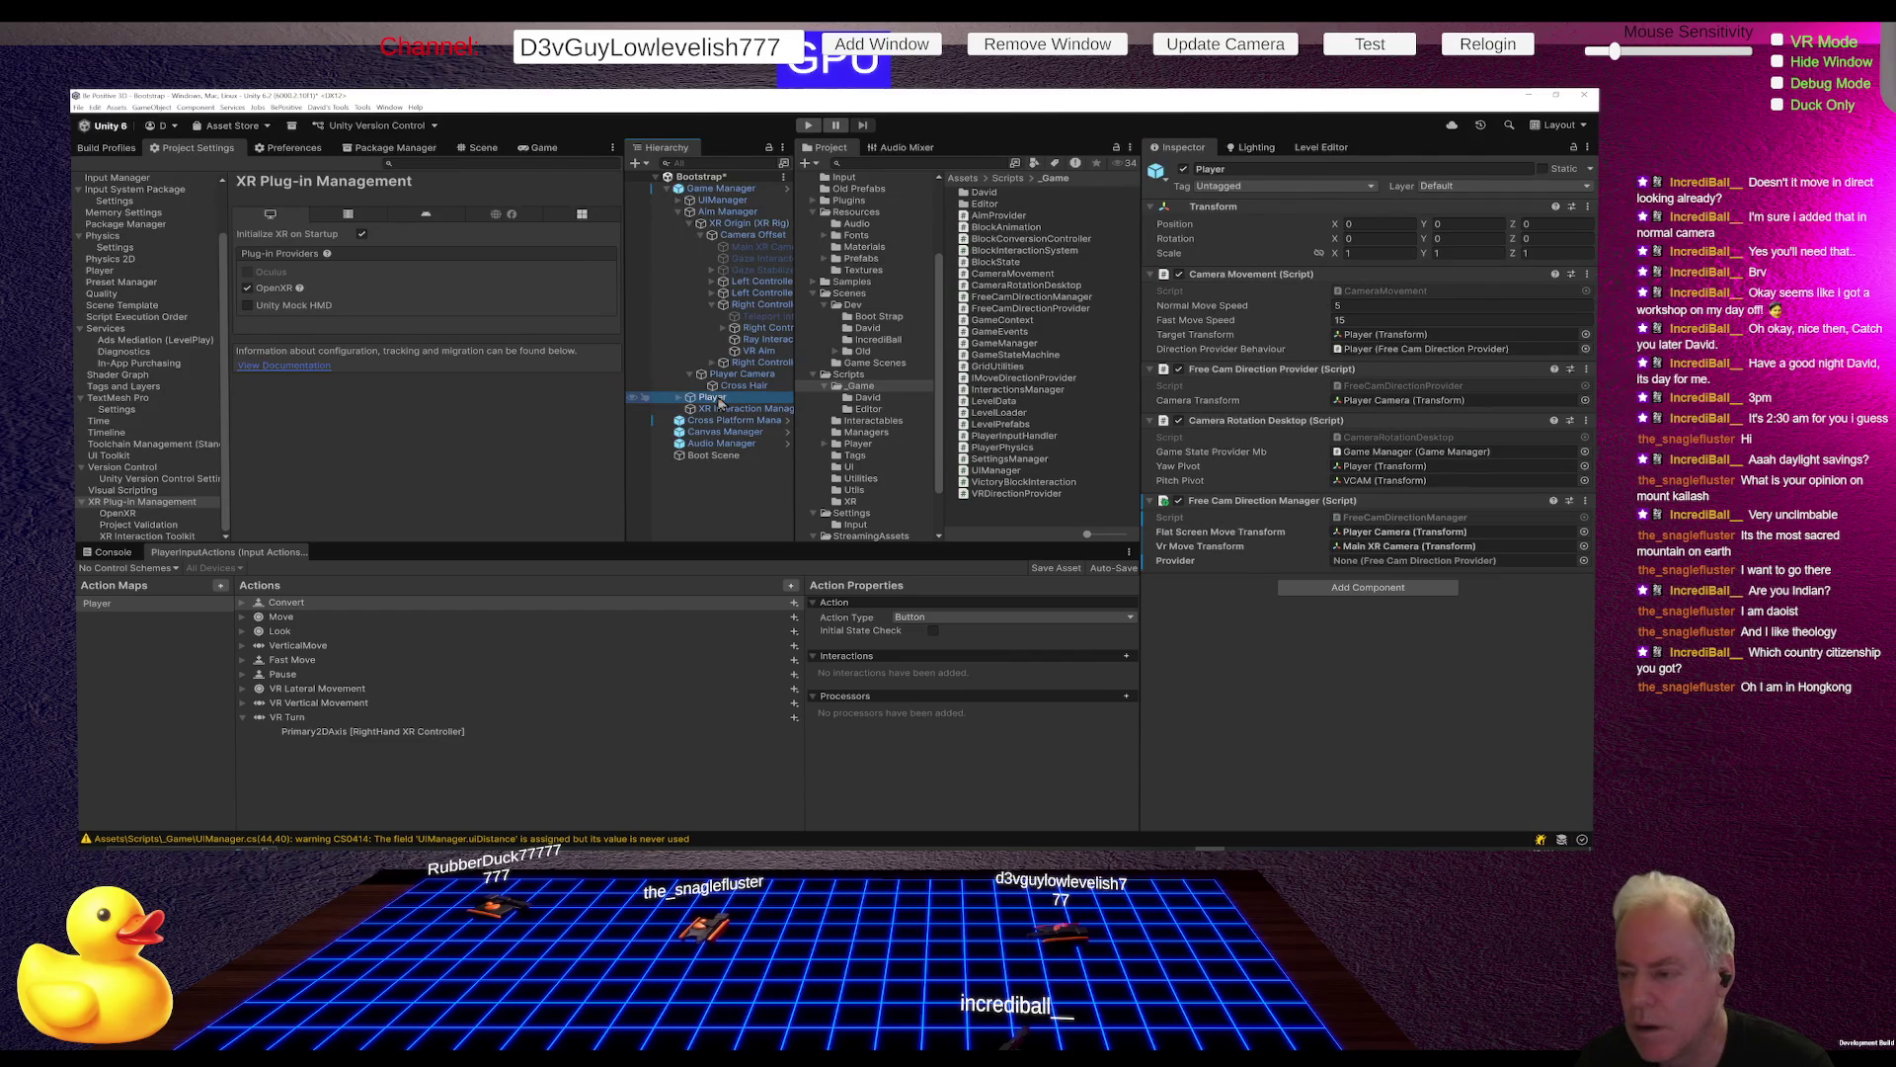
left_click(735, 423)
left_click_drag(712, 397, 1208, 556)
left_click(1368, 534)
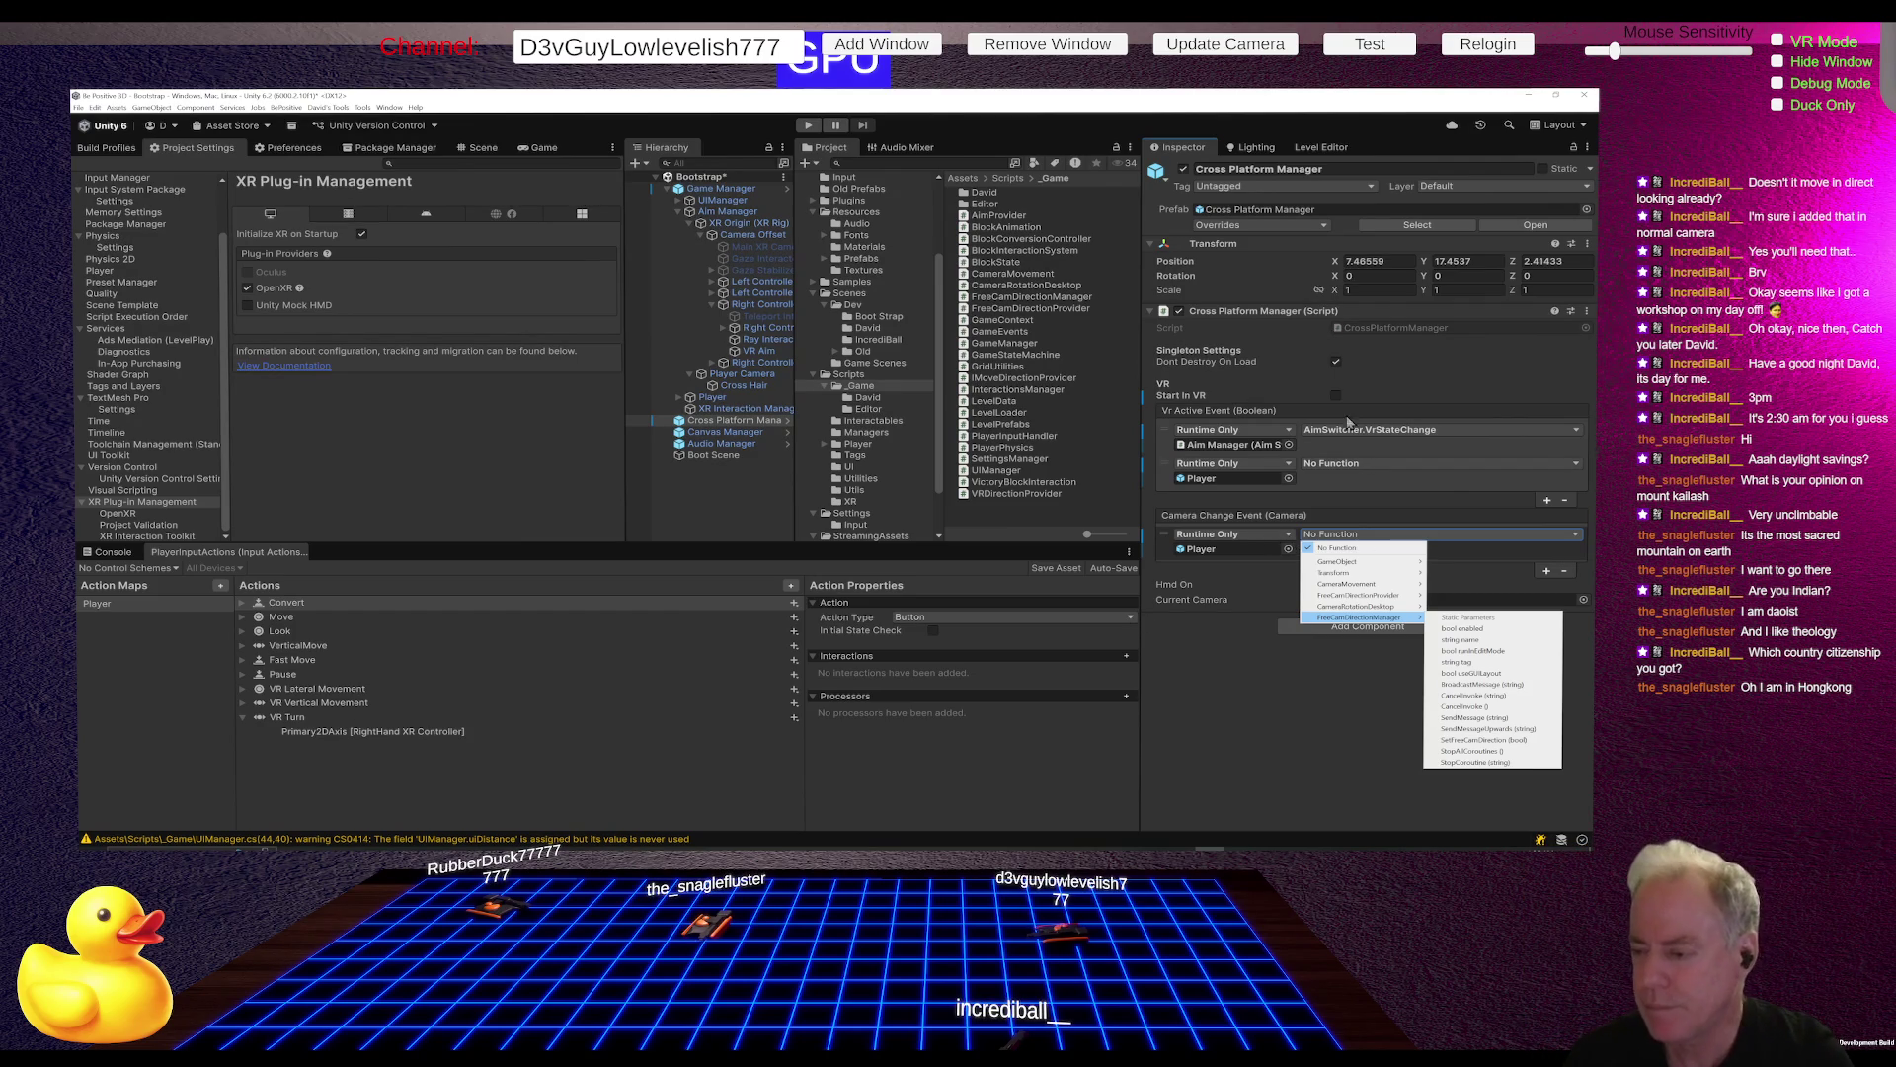
left_click(1397, 521)
Step: Bind the second Vr Active Event listener to FreeCamDirectionManager.SetFreeCamDirection (dynamic bool)
left_click(1414, 464)
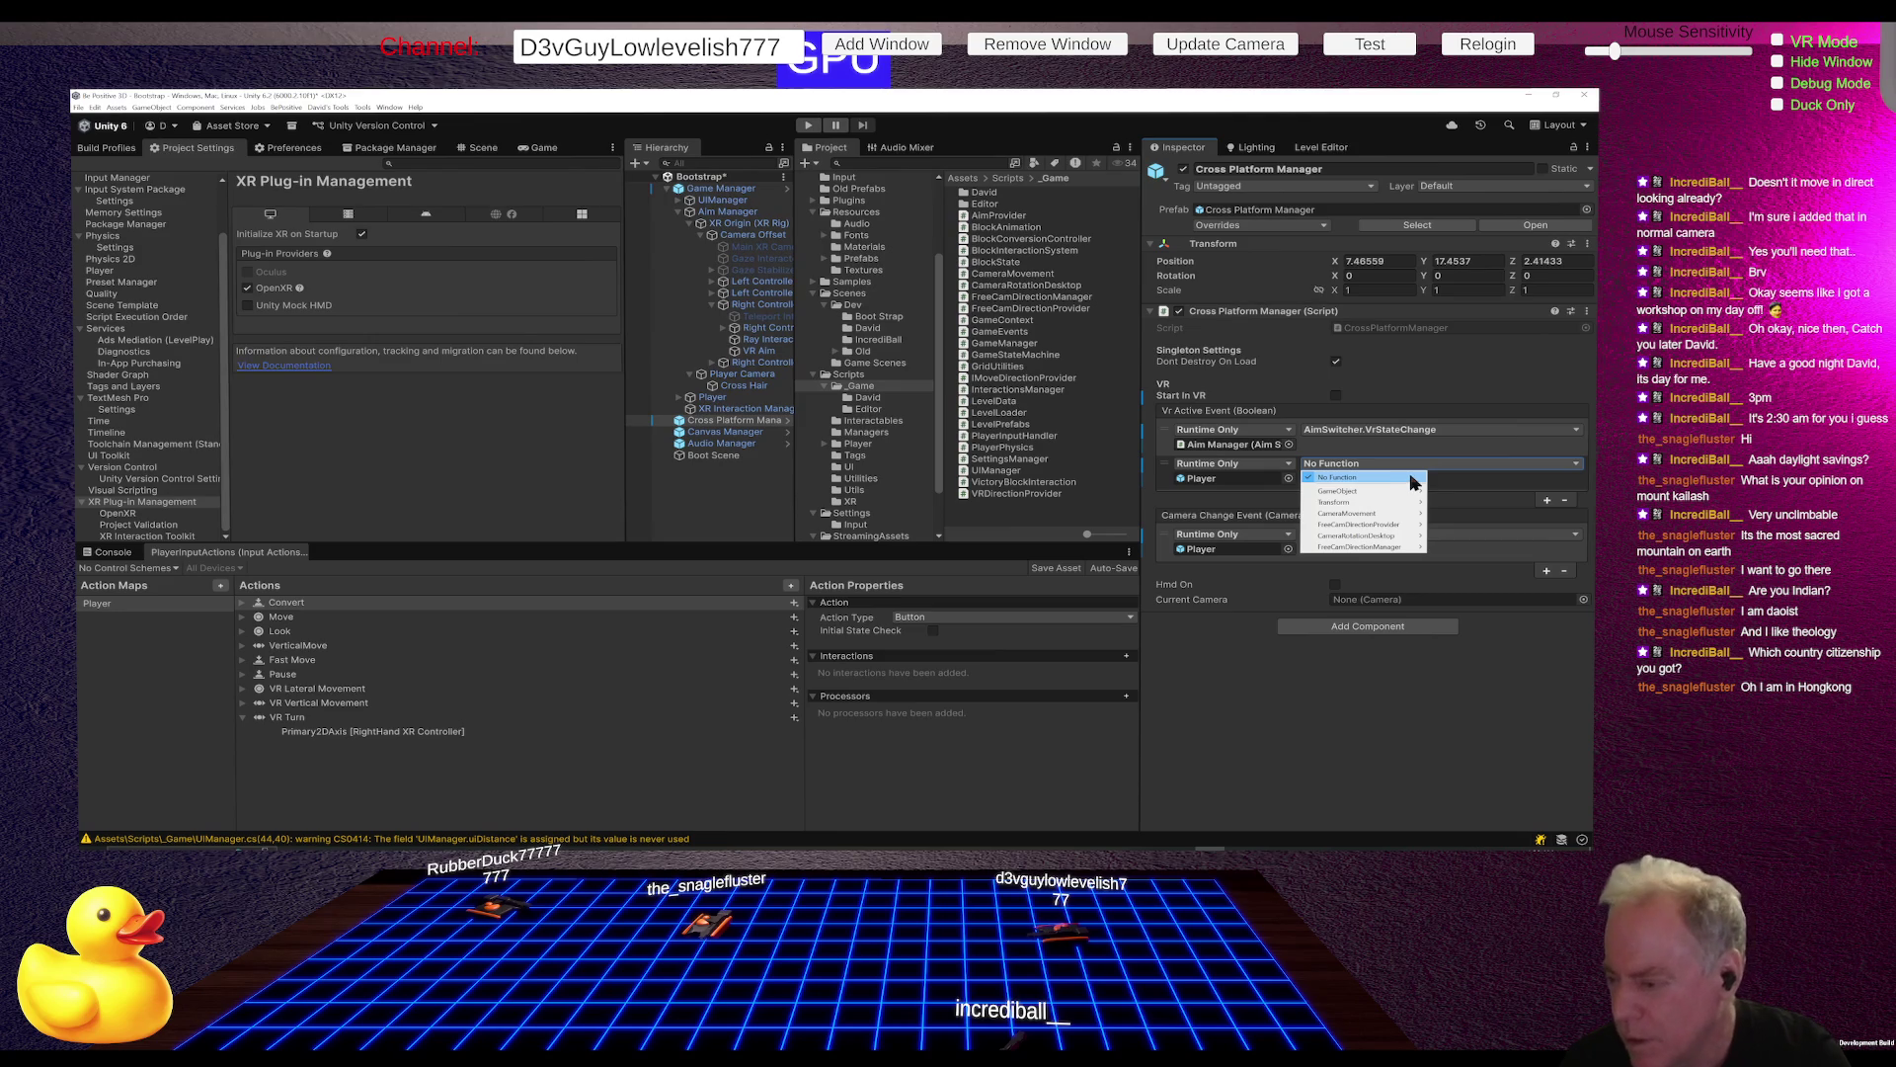
mouse_move(1386, 553)
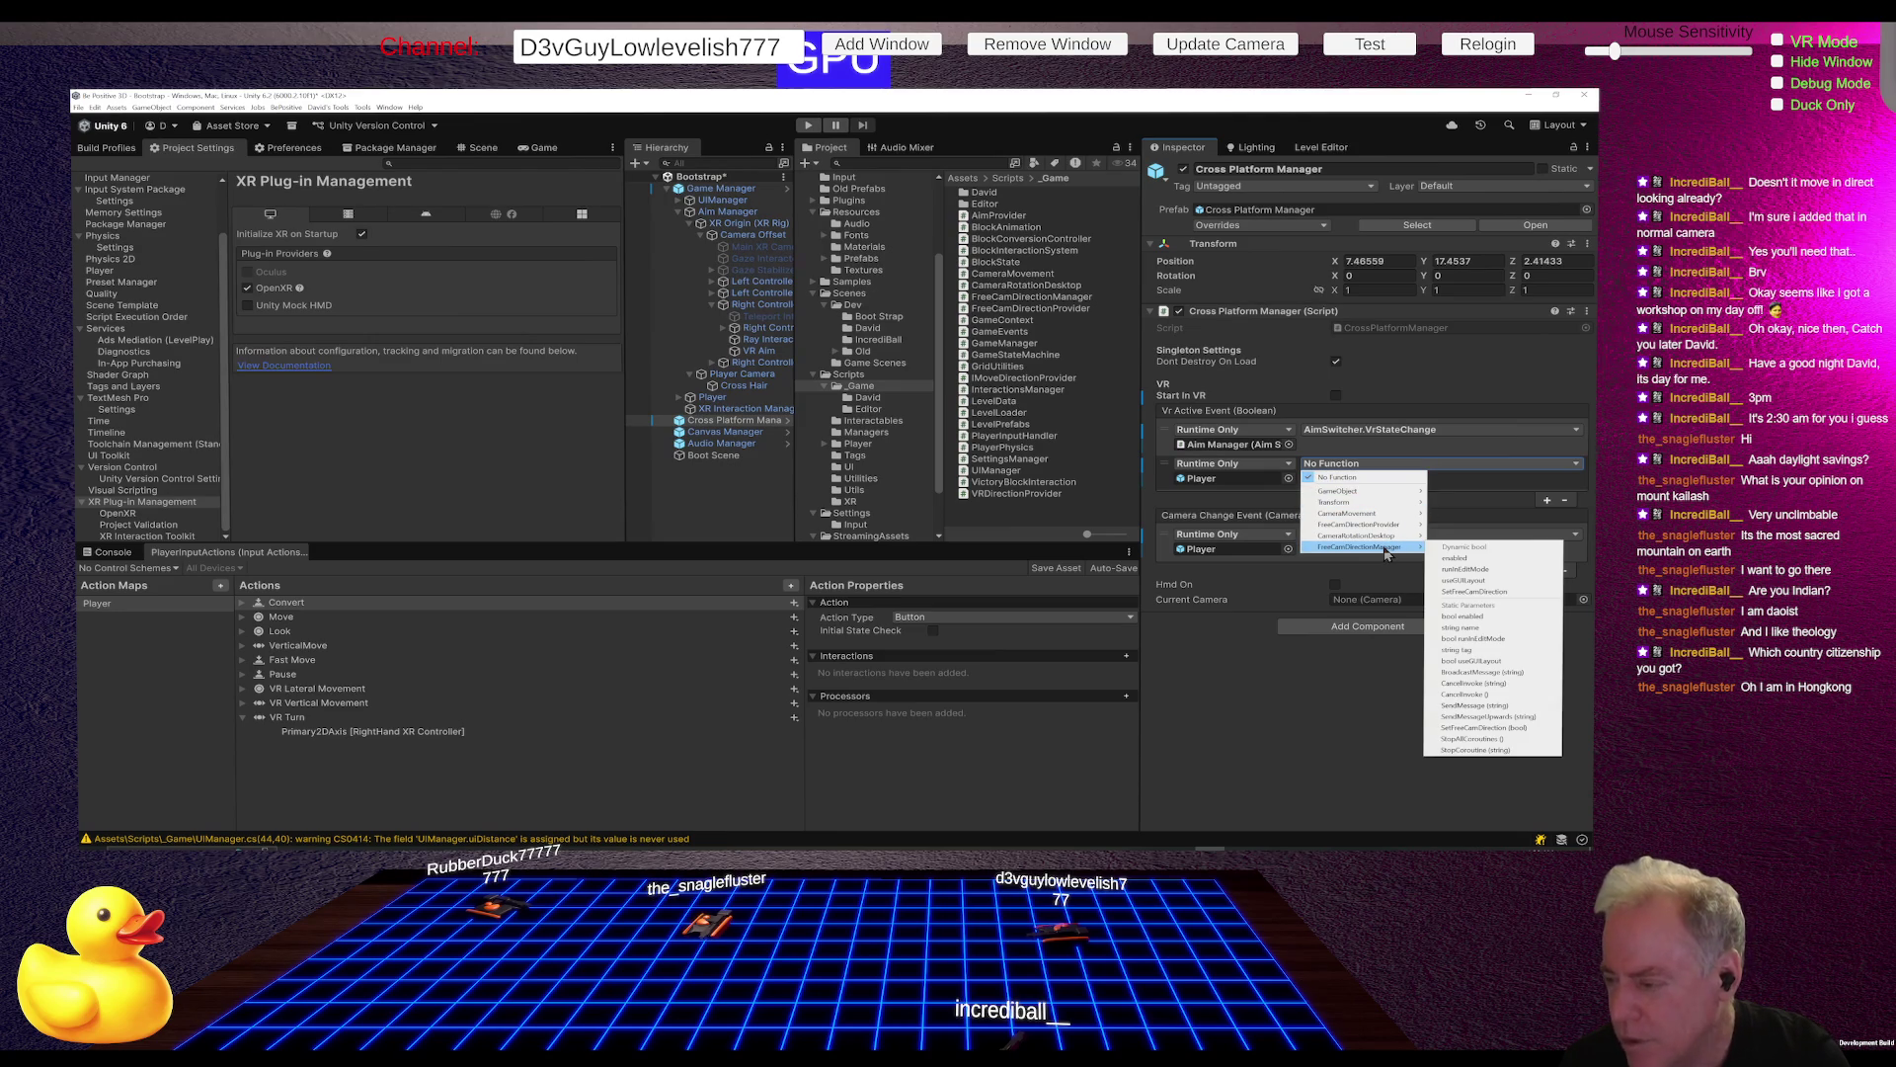
left_click(1482, 591)
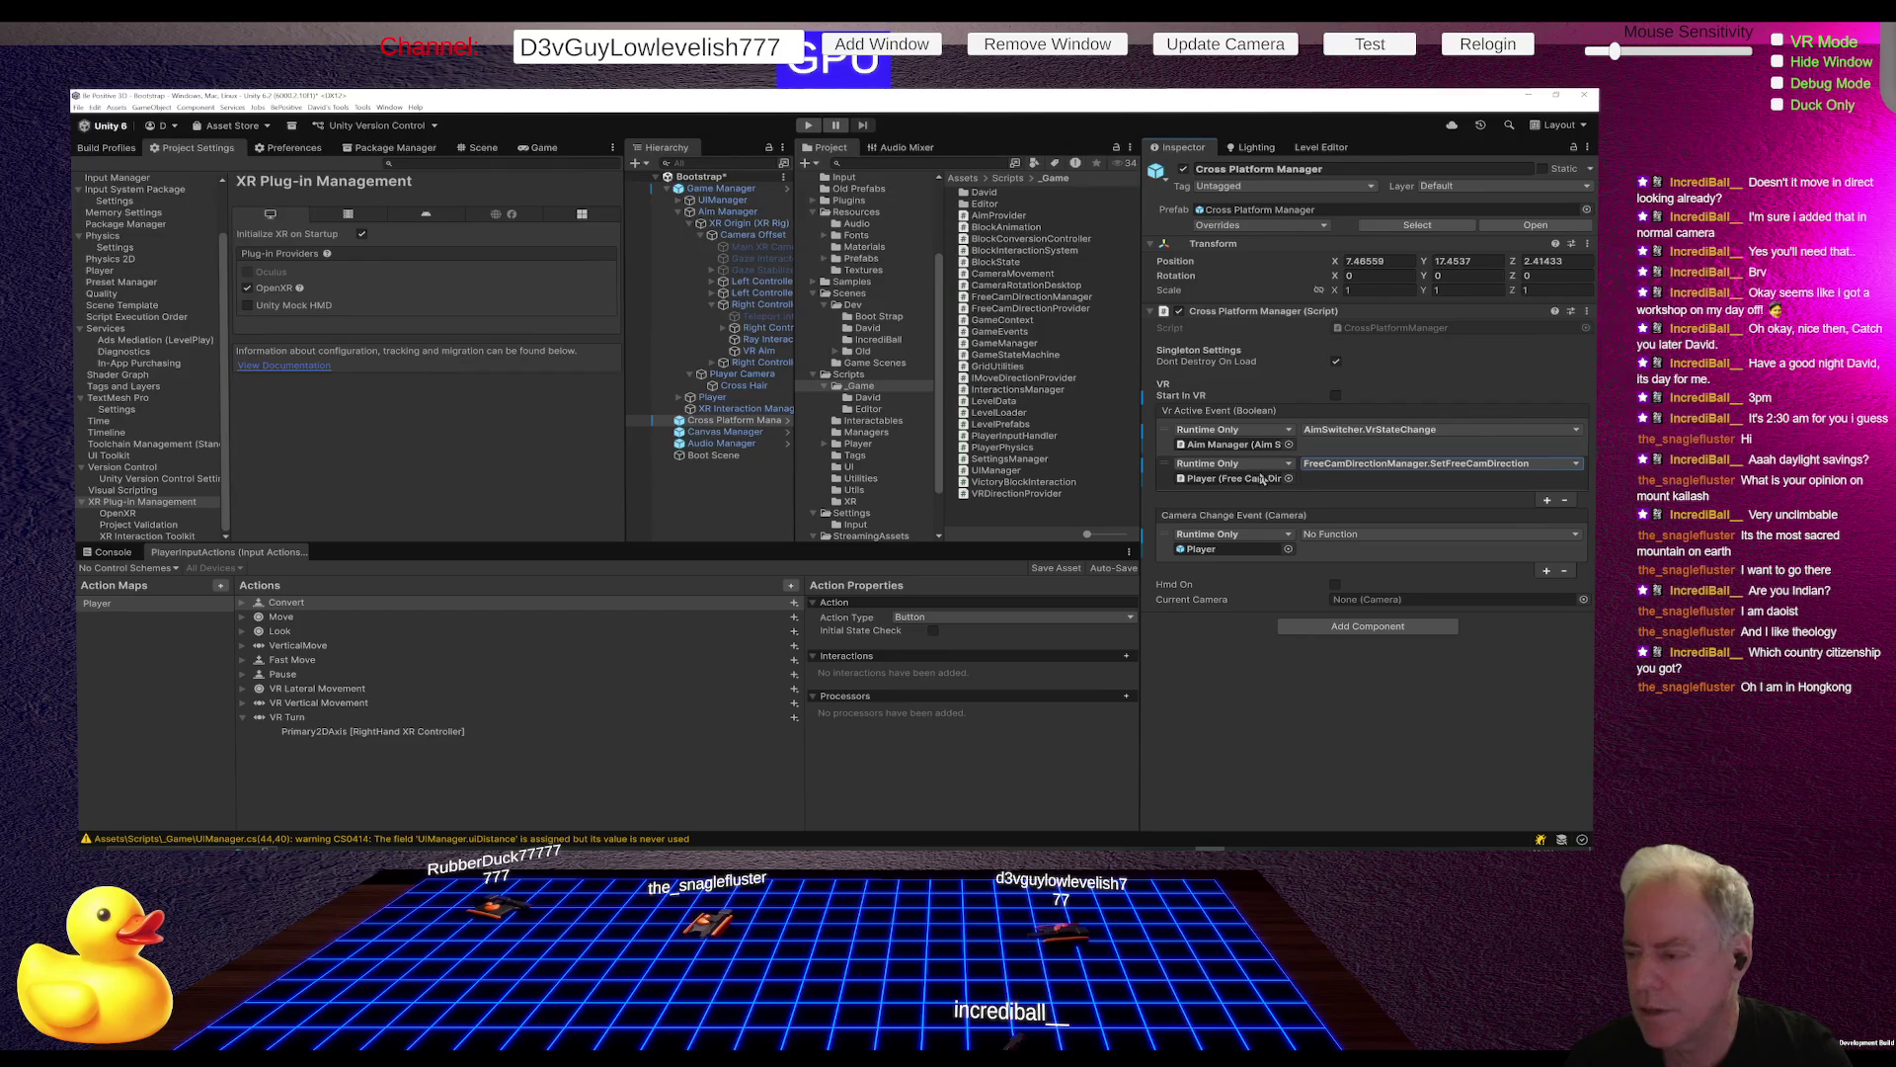
key("alt+Tab")
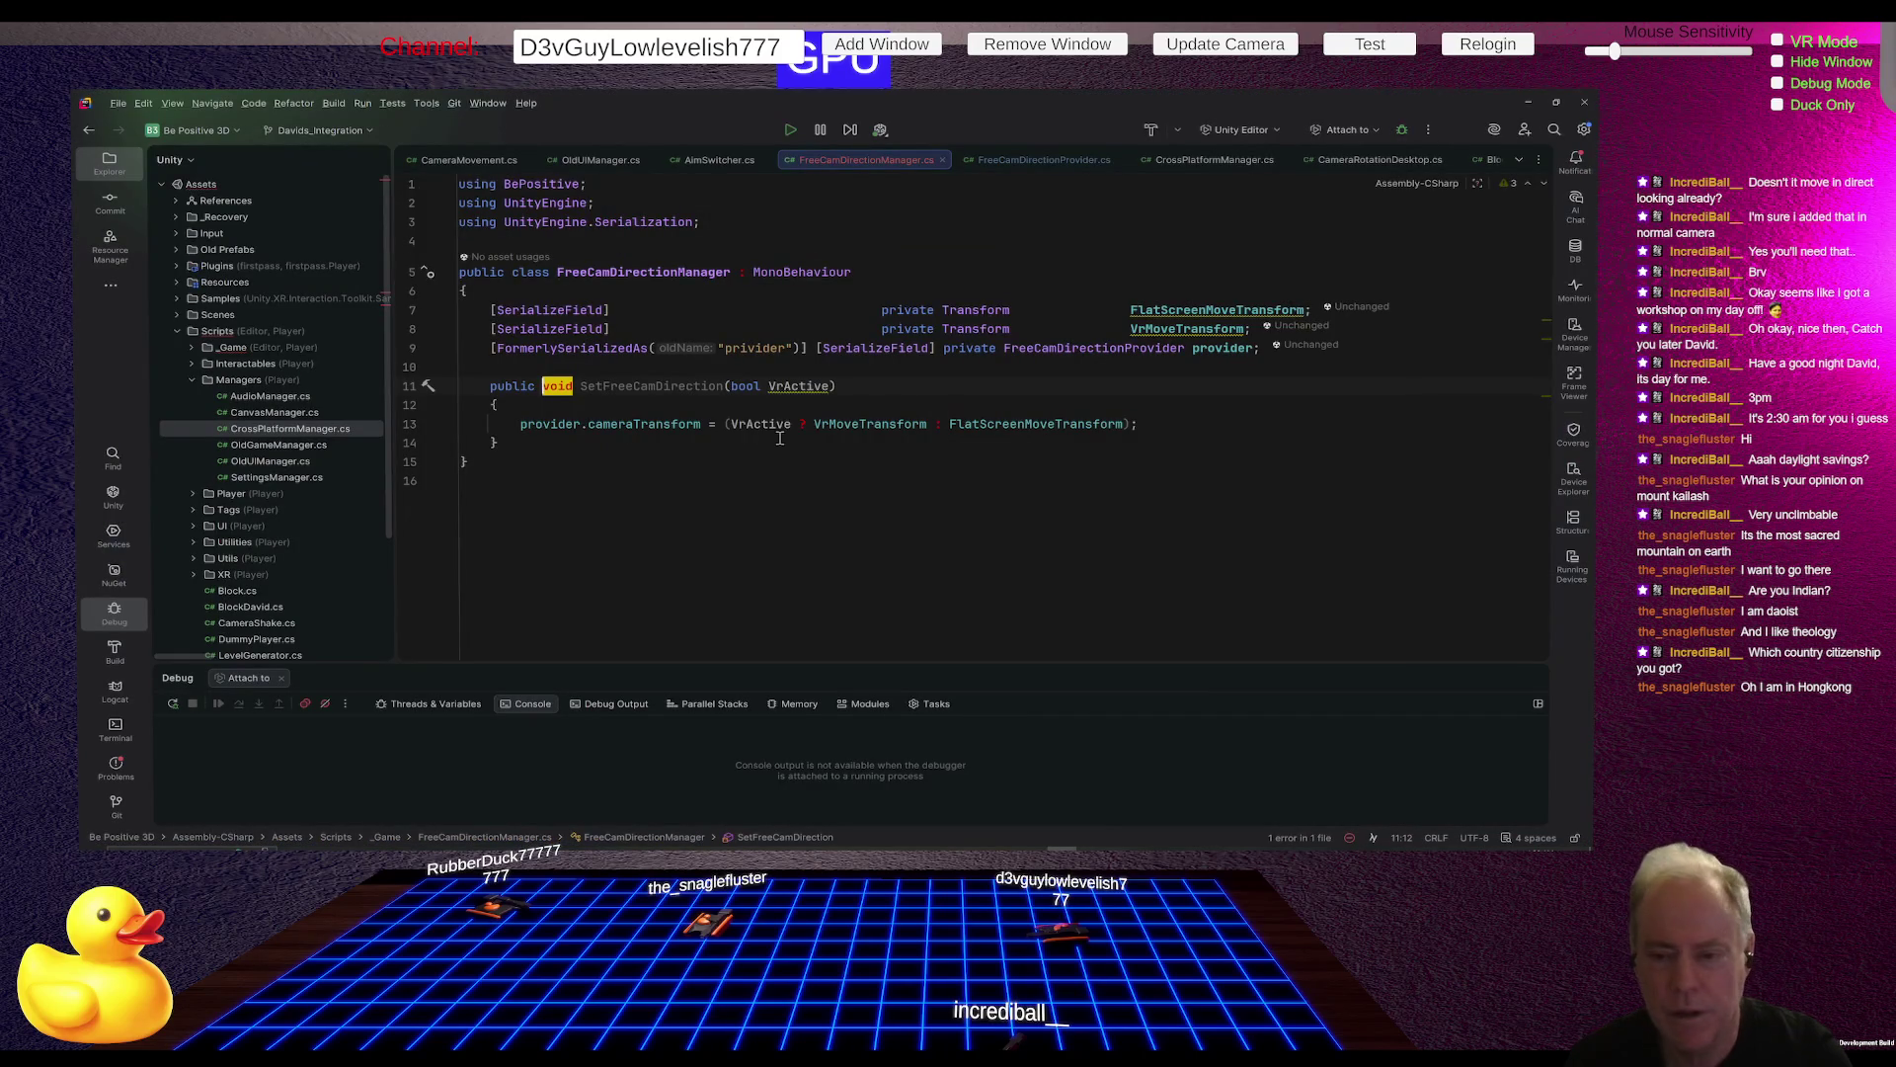
Step: Start renaming SetFreeCamDirection with Ctrl+R, then cancel to keep the original name
left_click(652, 386)
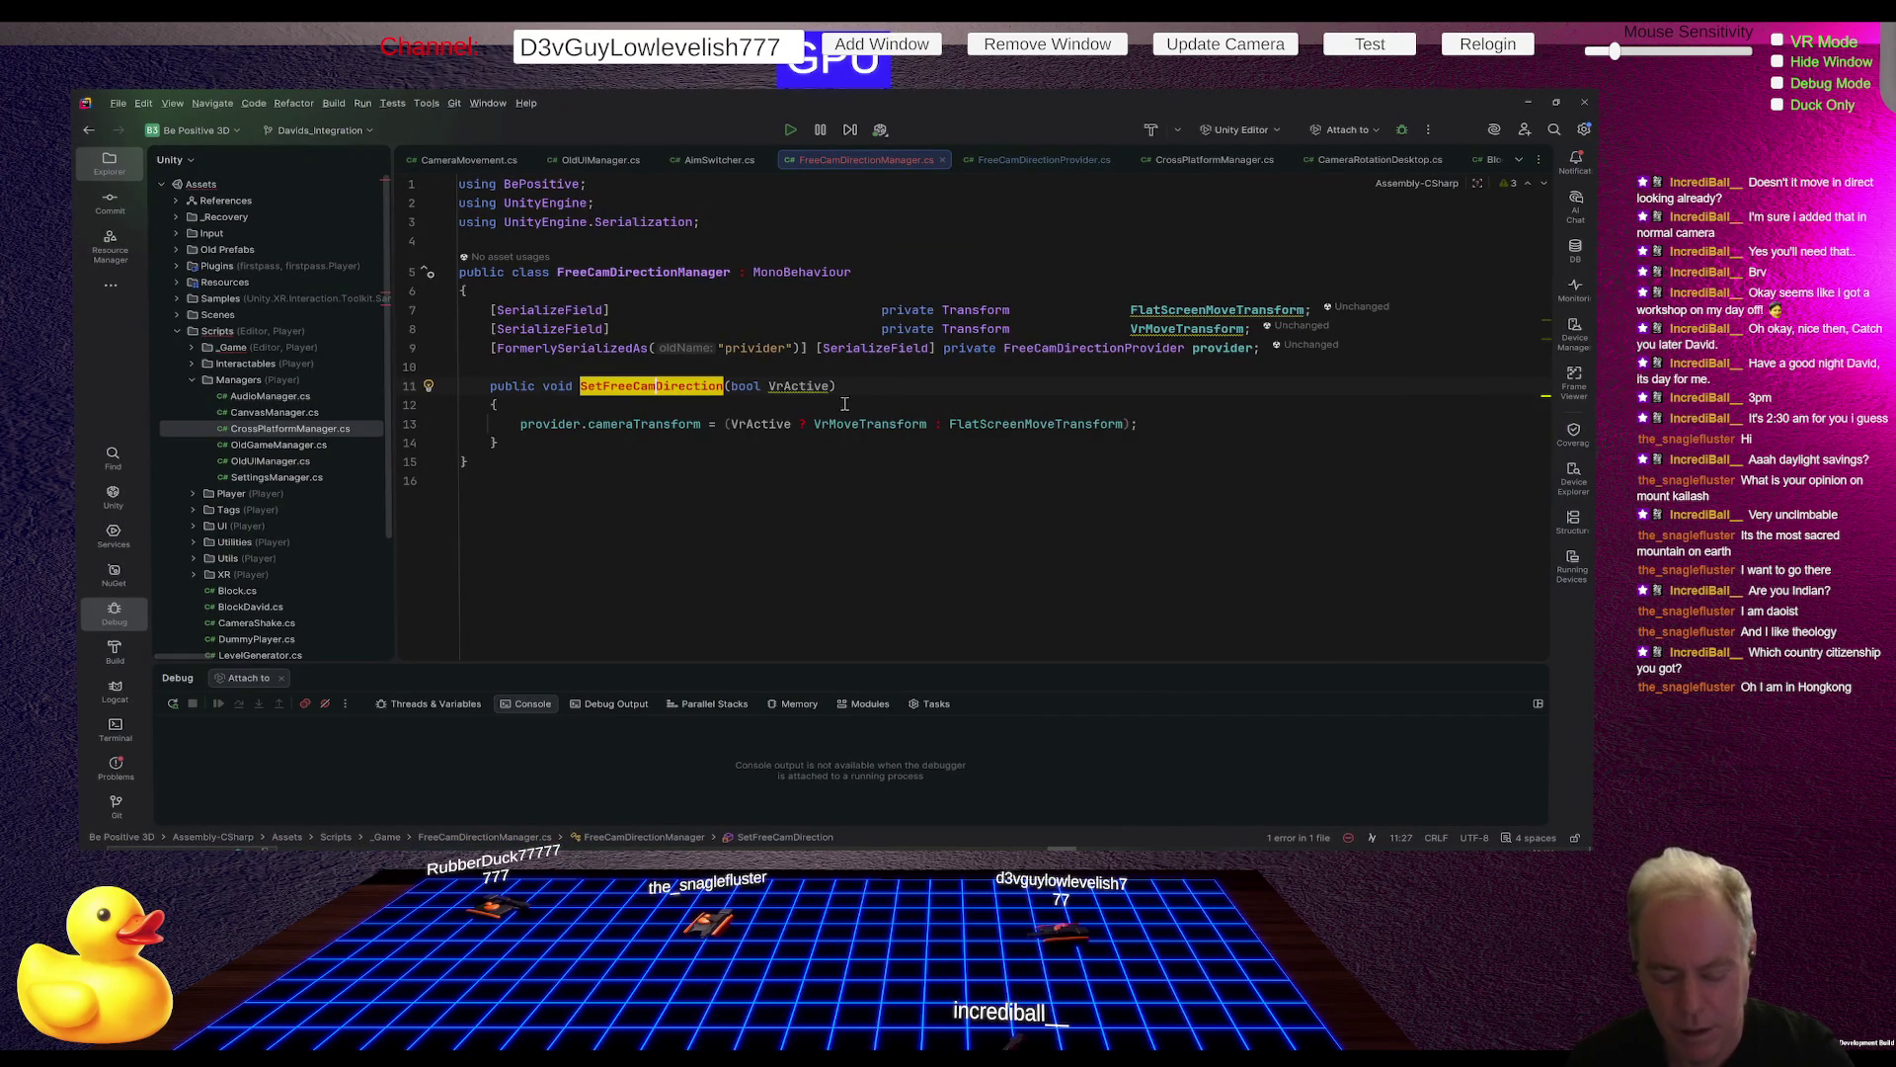
key("ctrl+r")
key("ctrl+r")
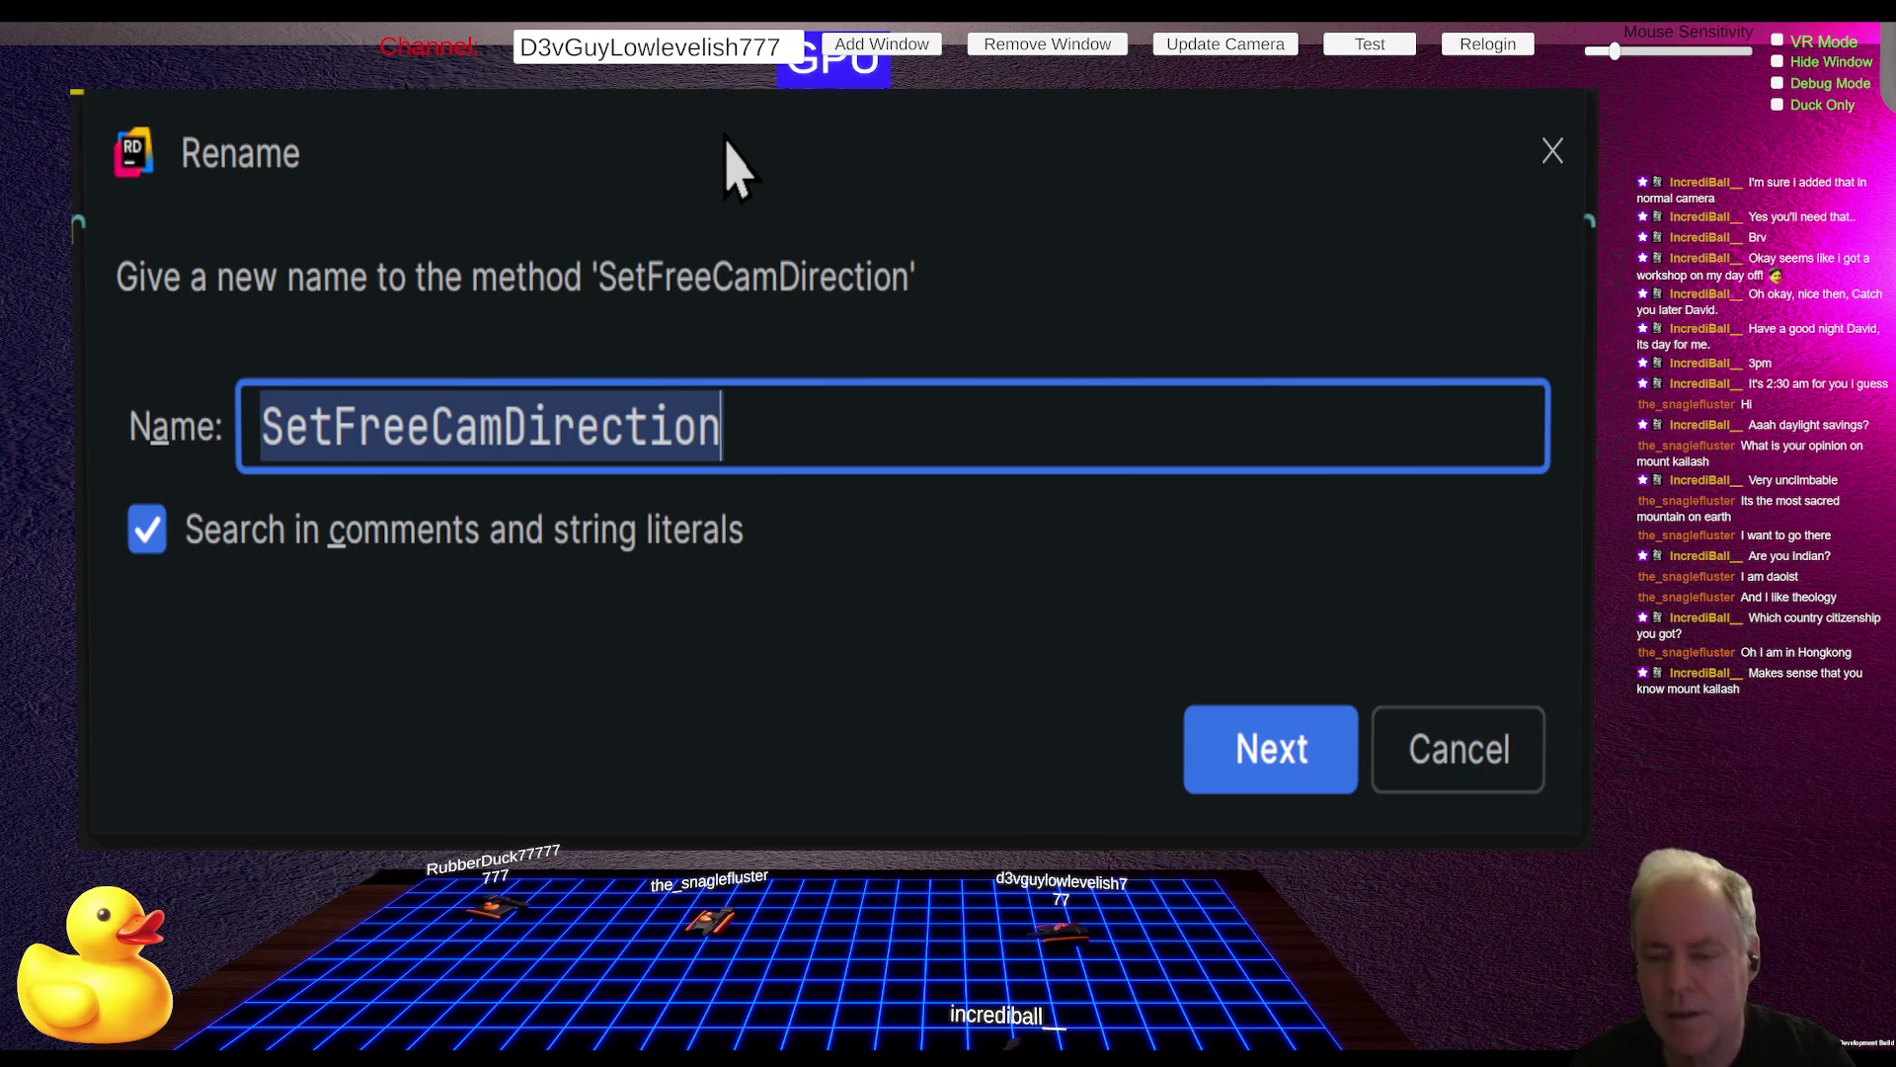
key("Escape")
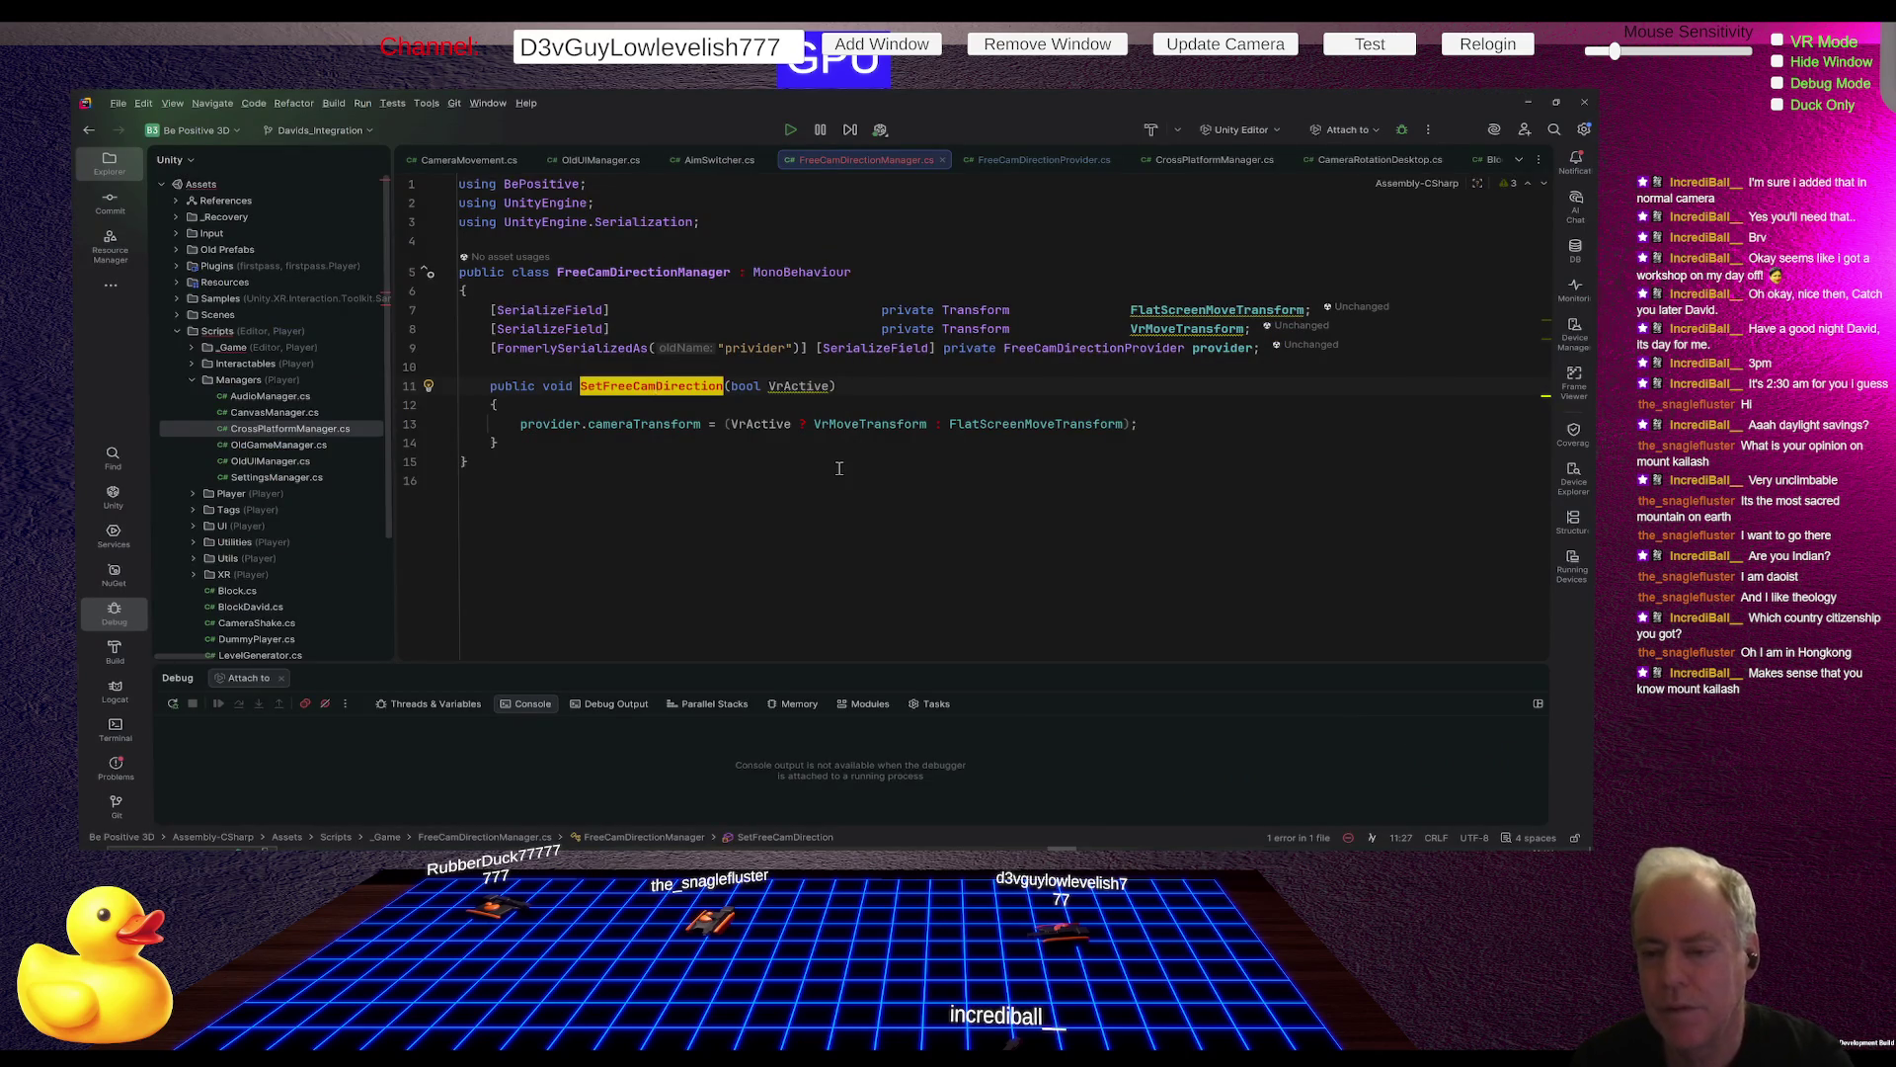
key("alt+Tab")
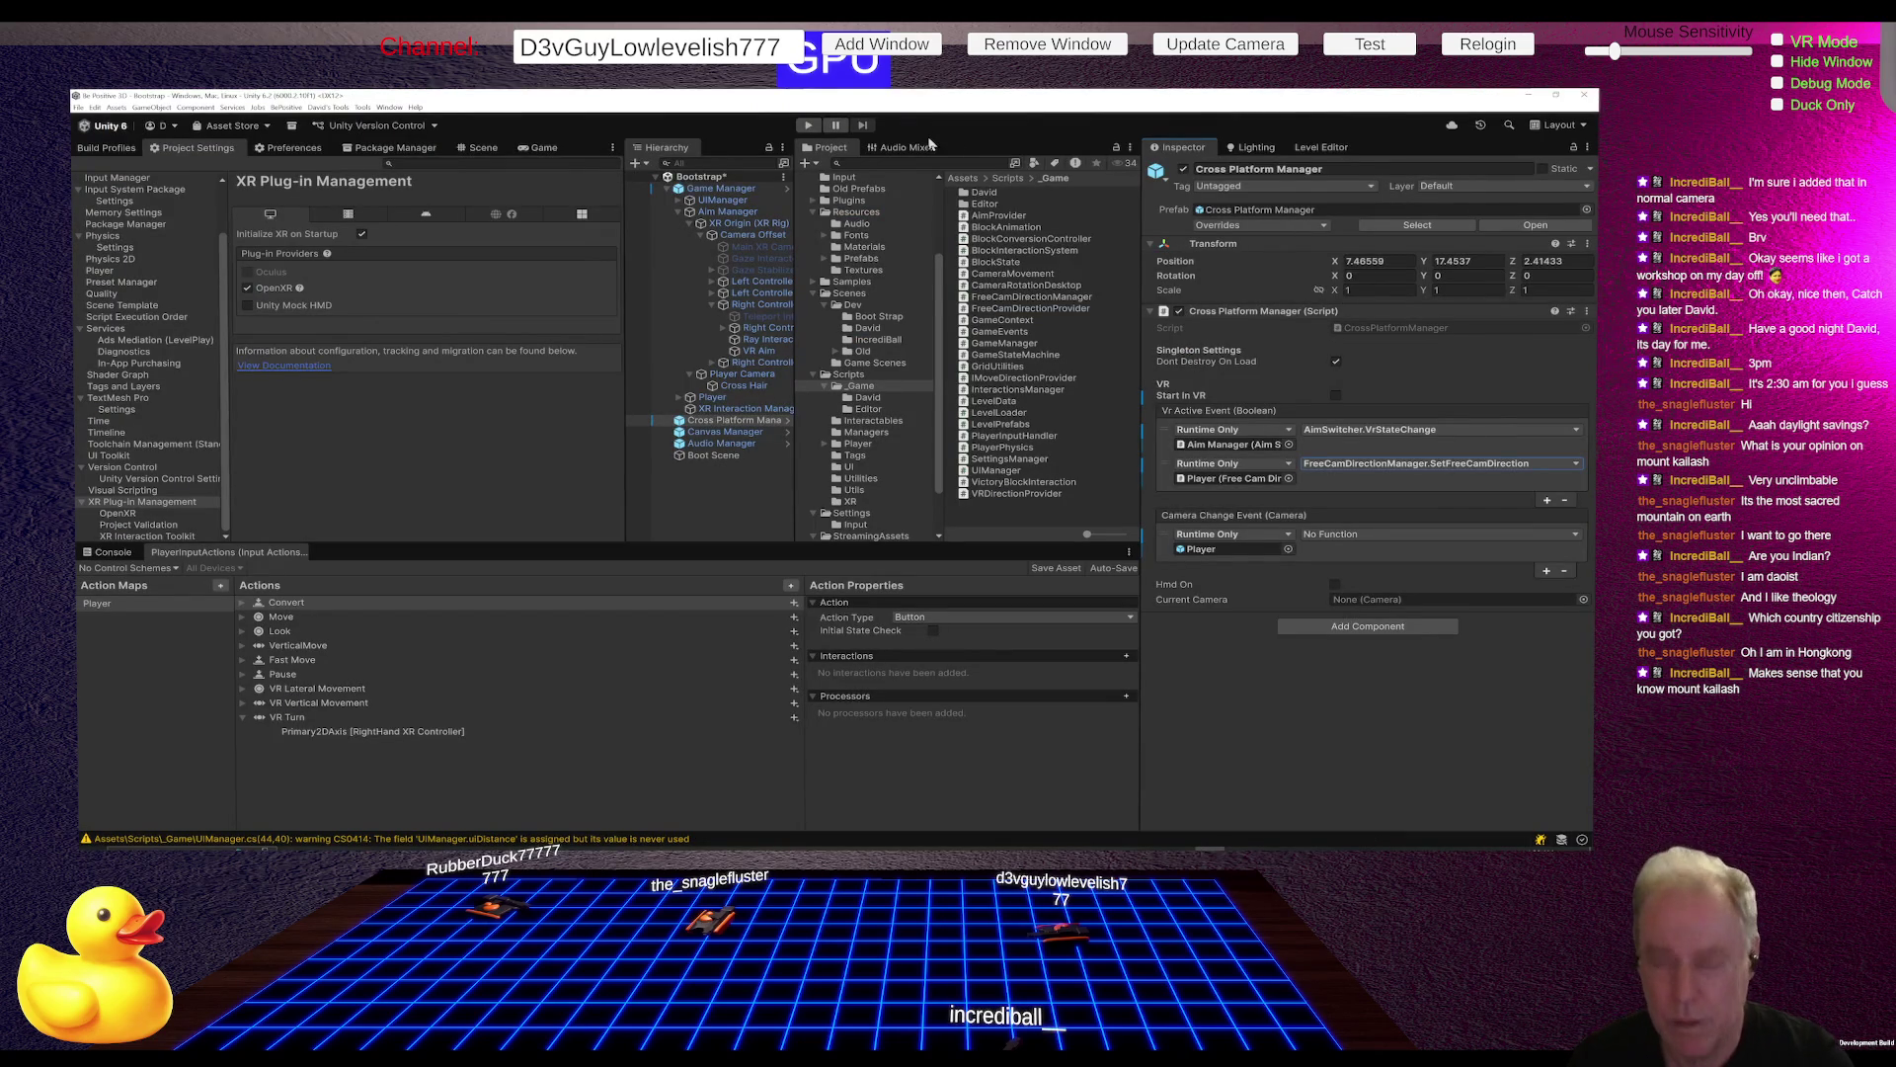
Step: Enter Play mode and show the Console once the Home (New Refactor) scene loads
left_click(806, 125)
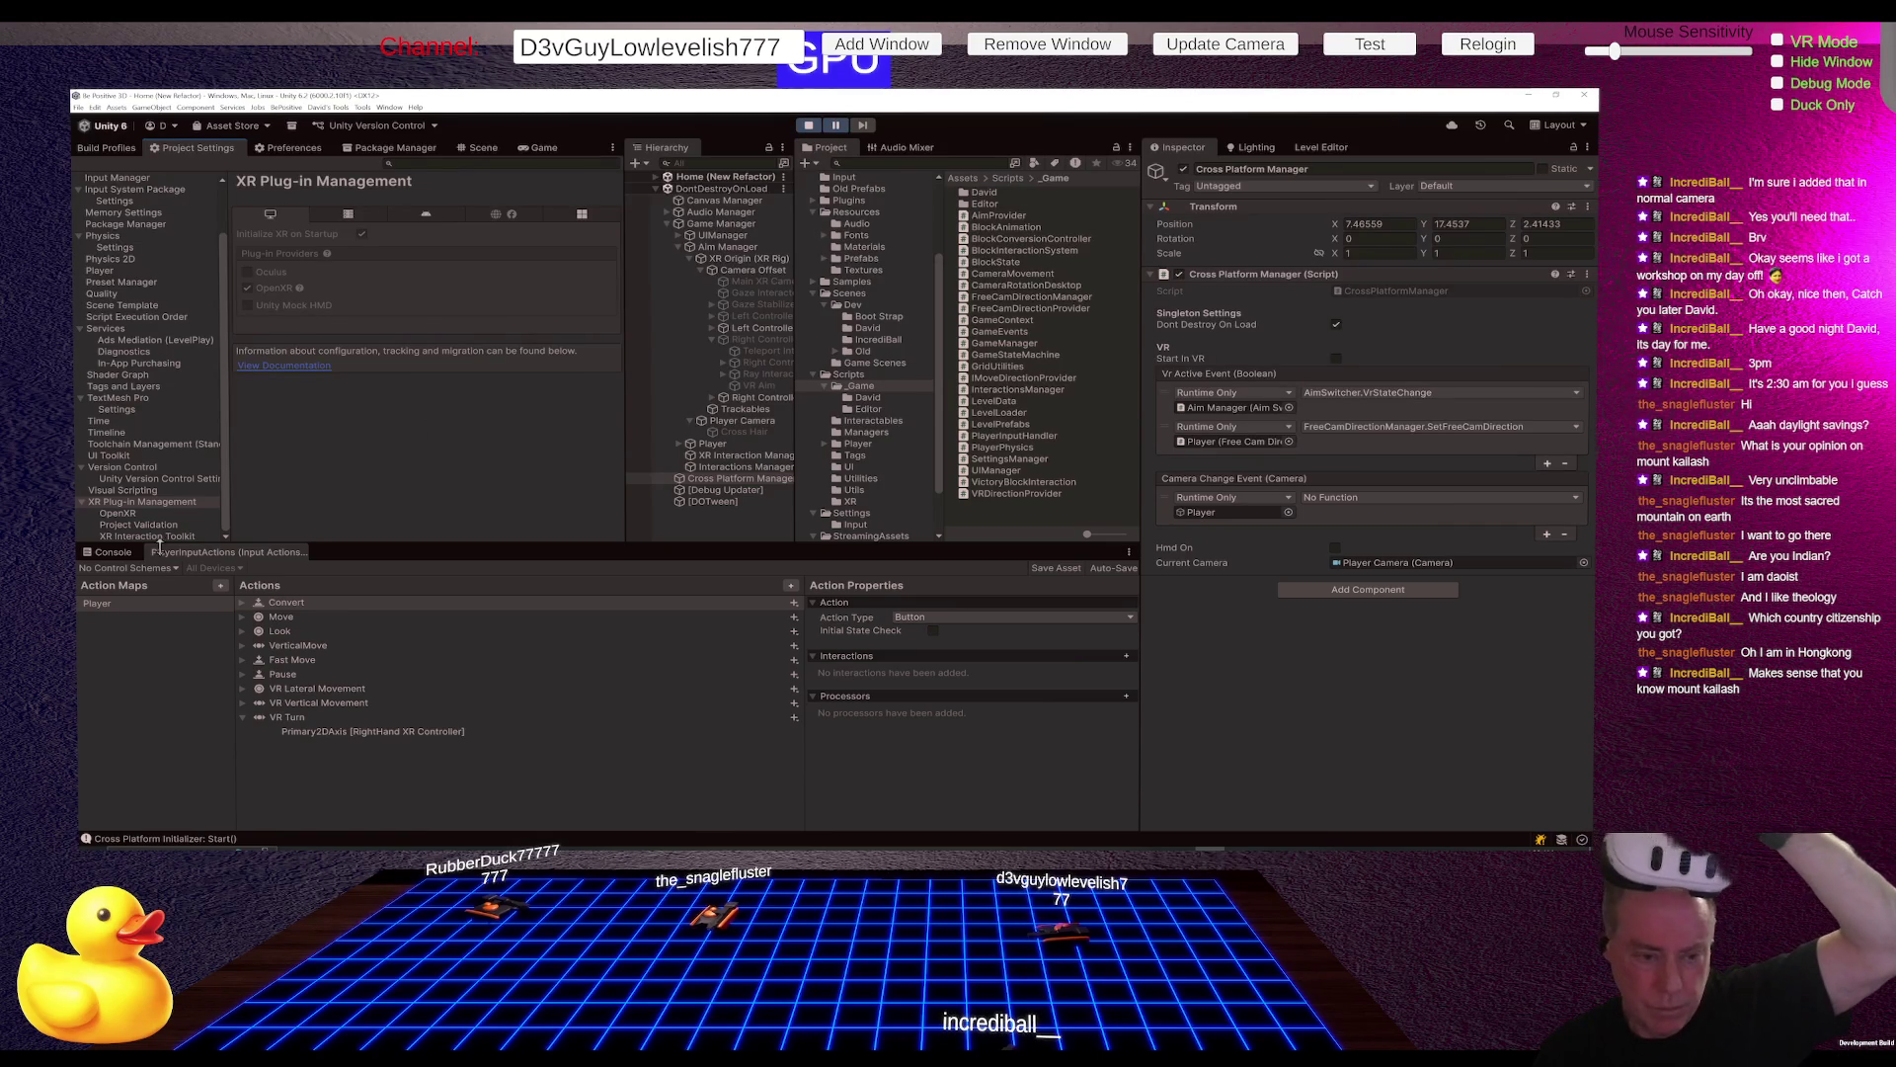
left_click(112, 555)
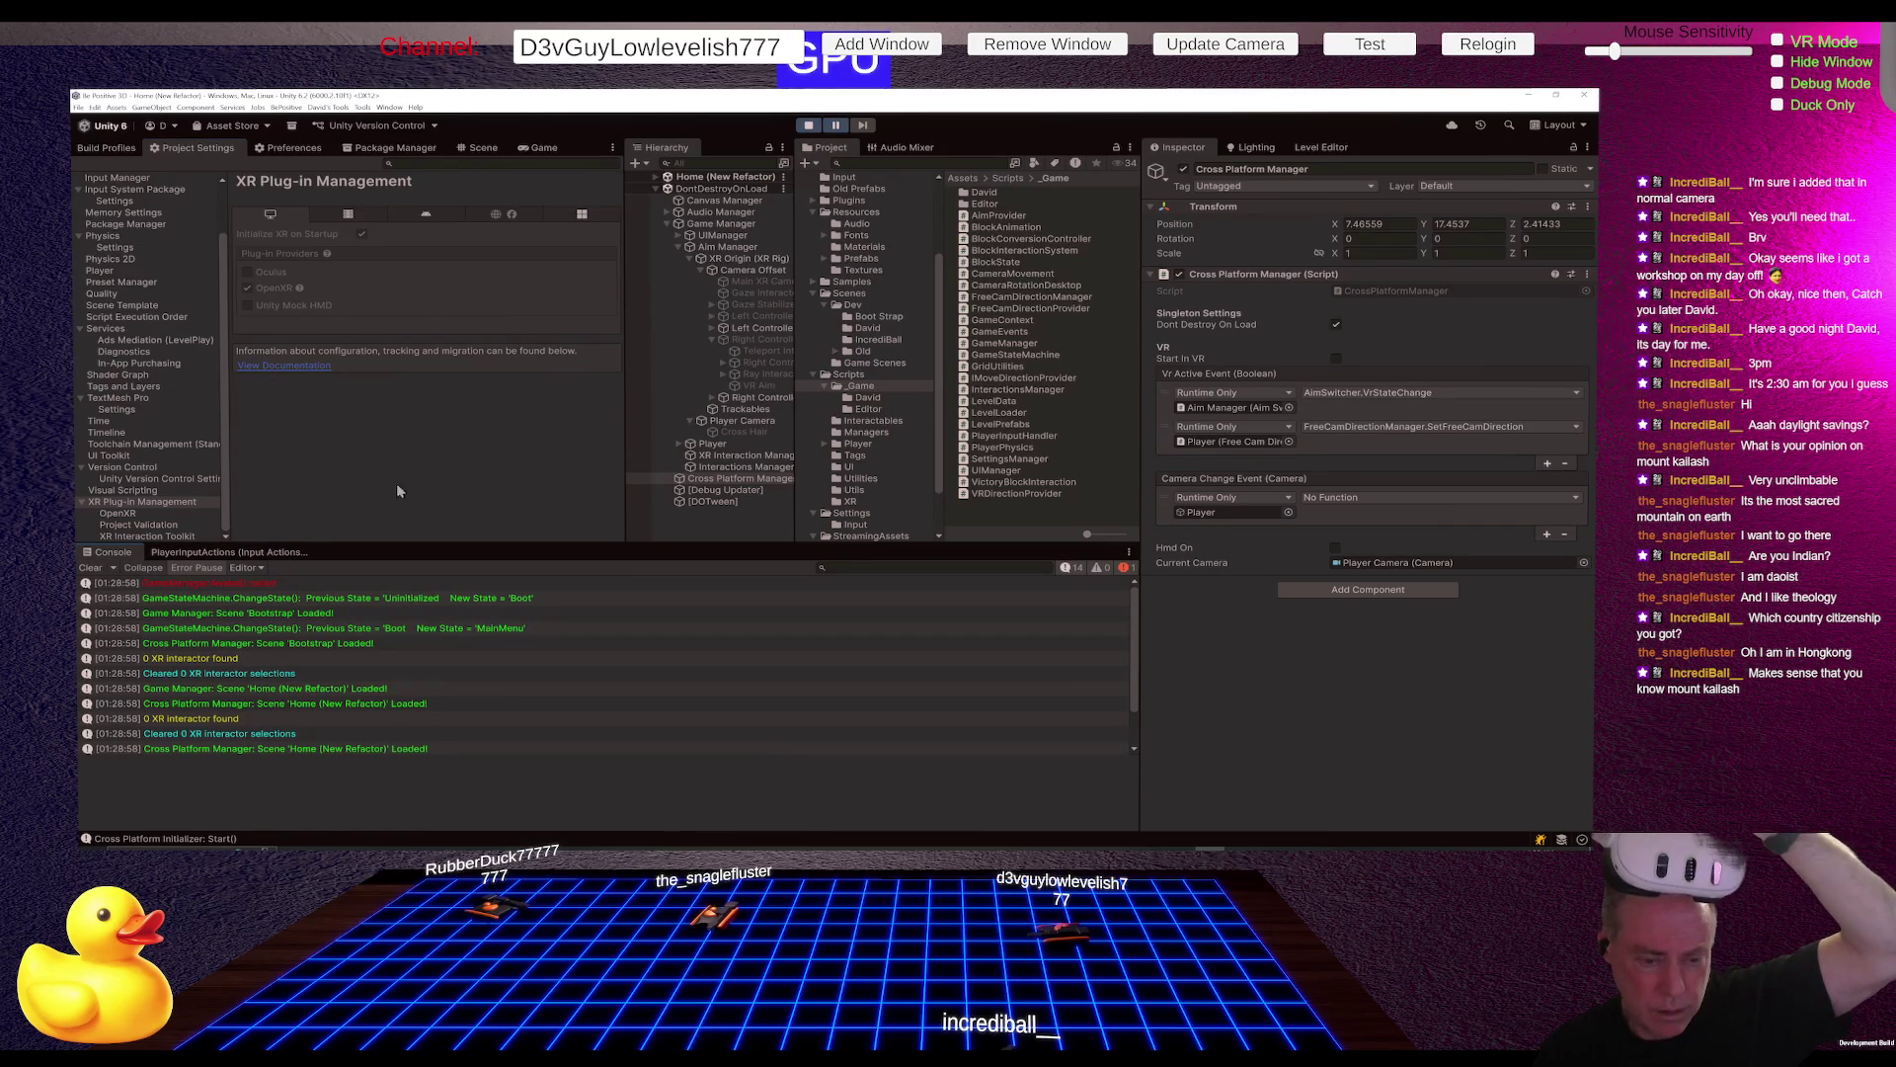
Step: Open the NullReferenceException stack trace and jump to FreeCamDirectionManager.cs line 13
scroll(446, 677, "down", 2)
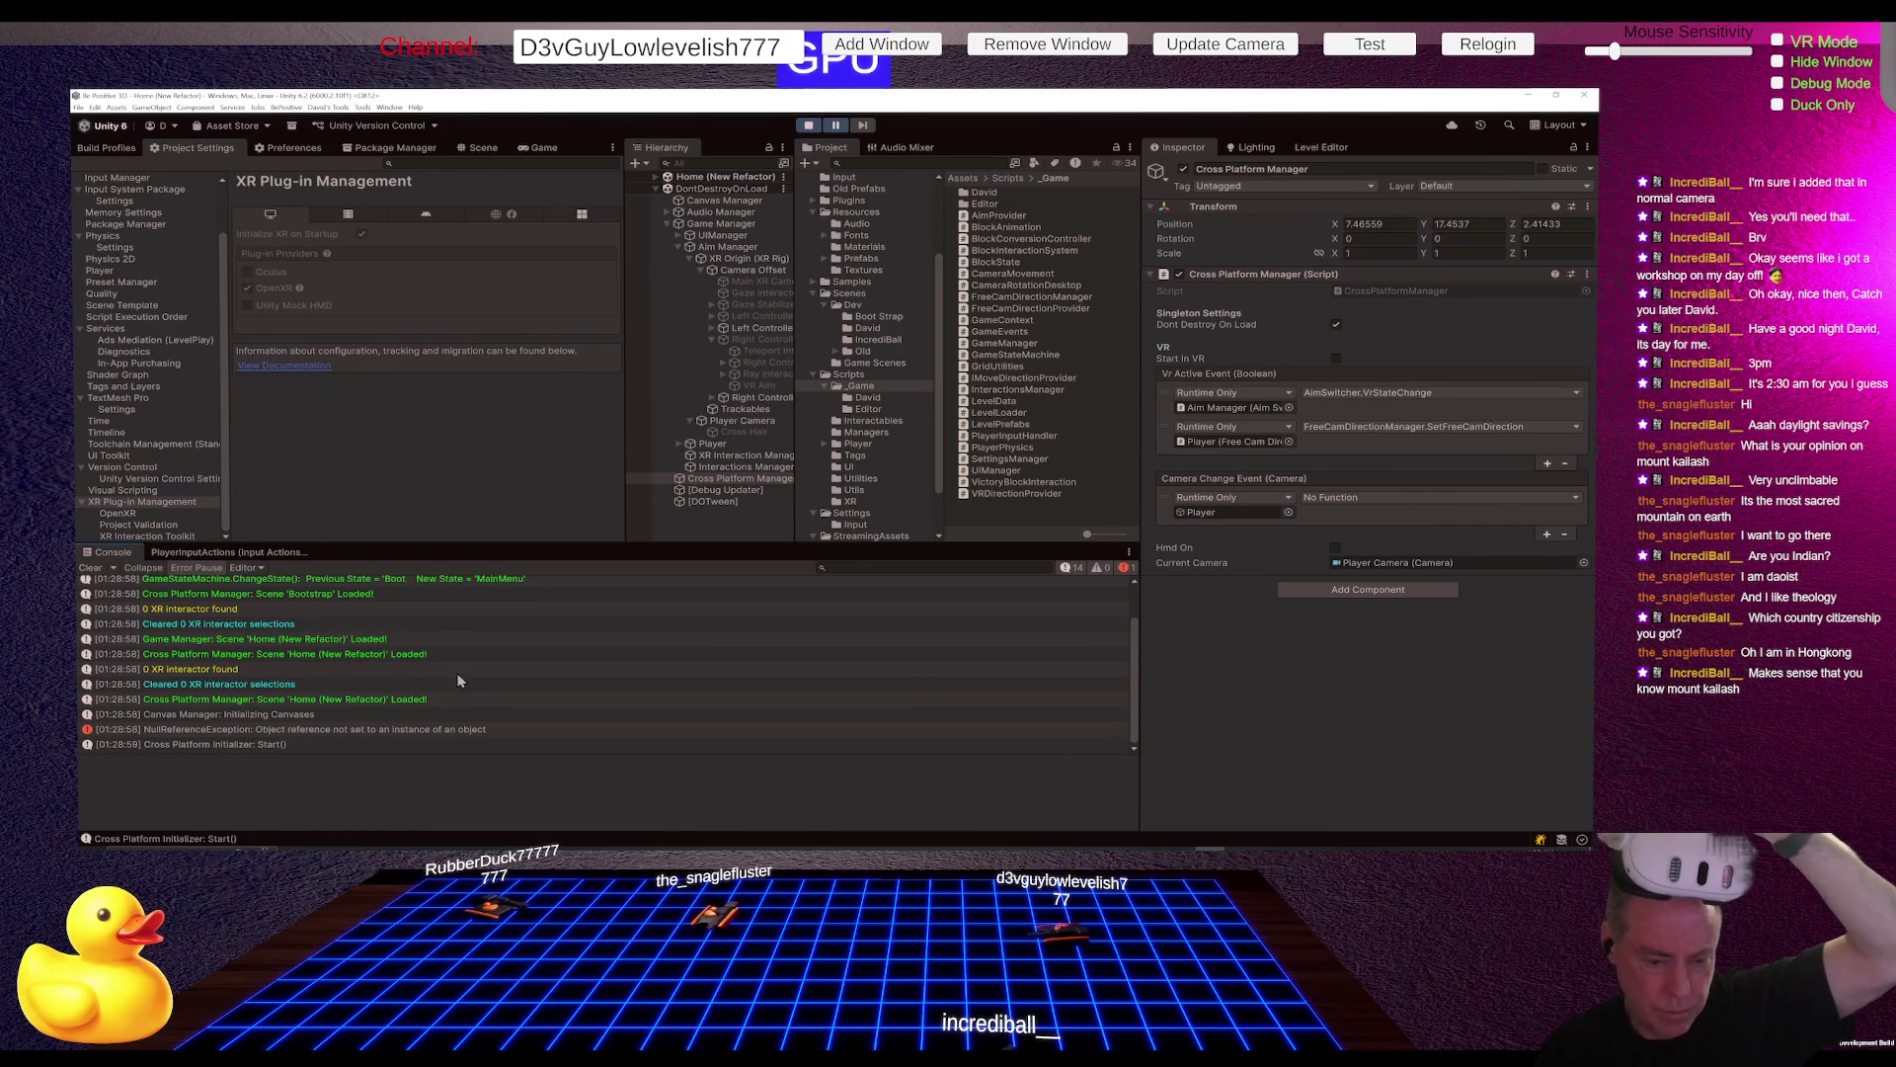
left_click(372, 730)
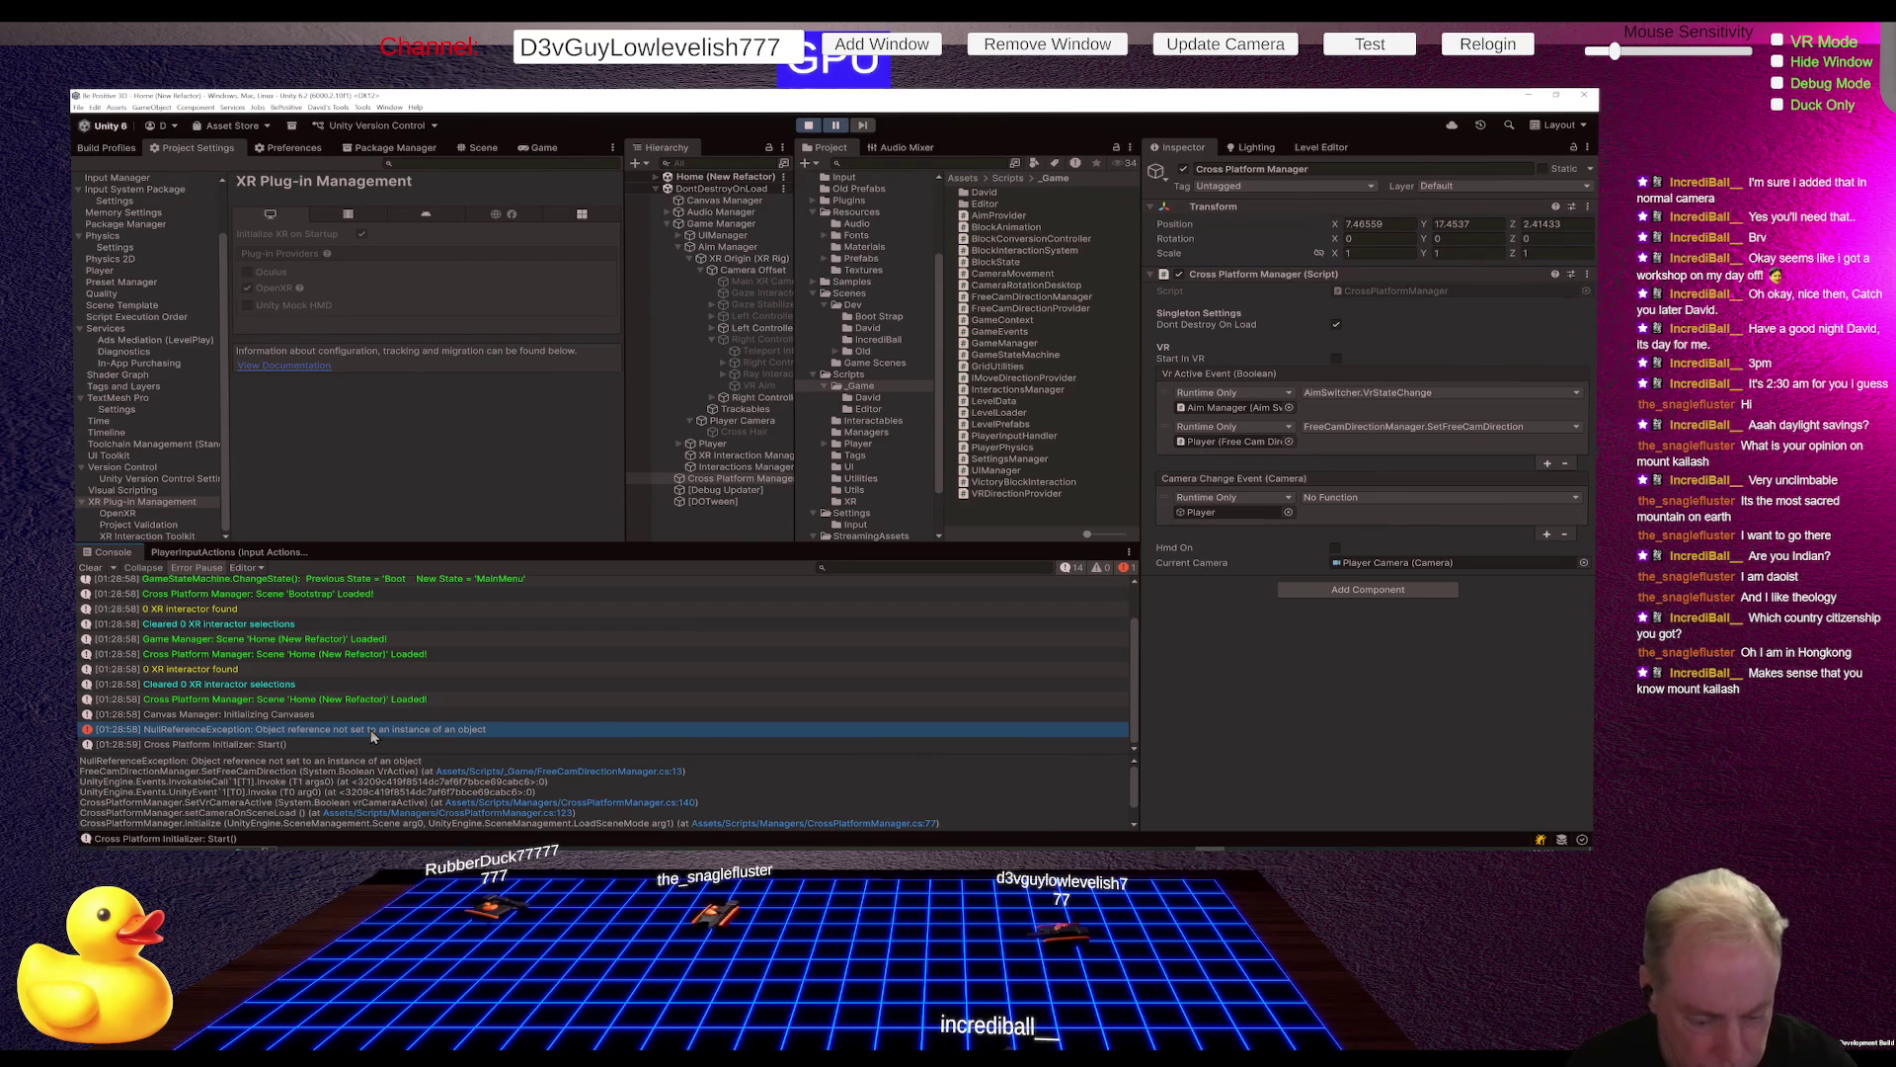
left_click(597, 773)
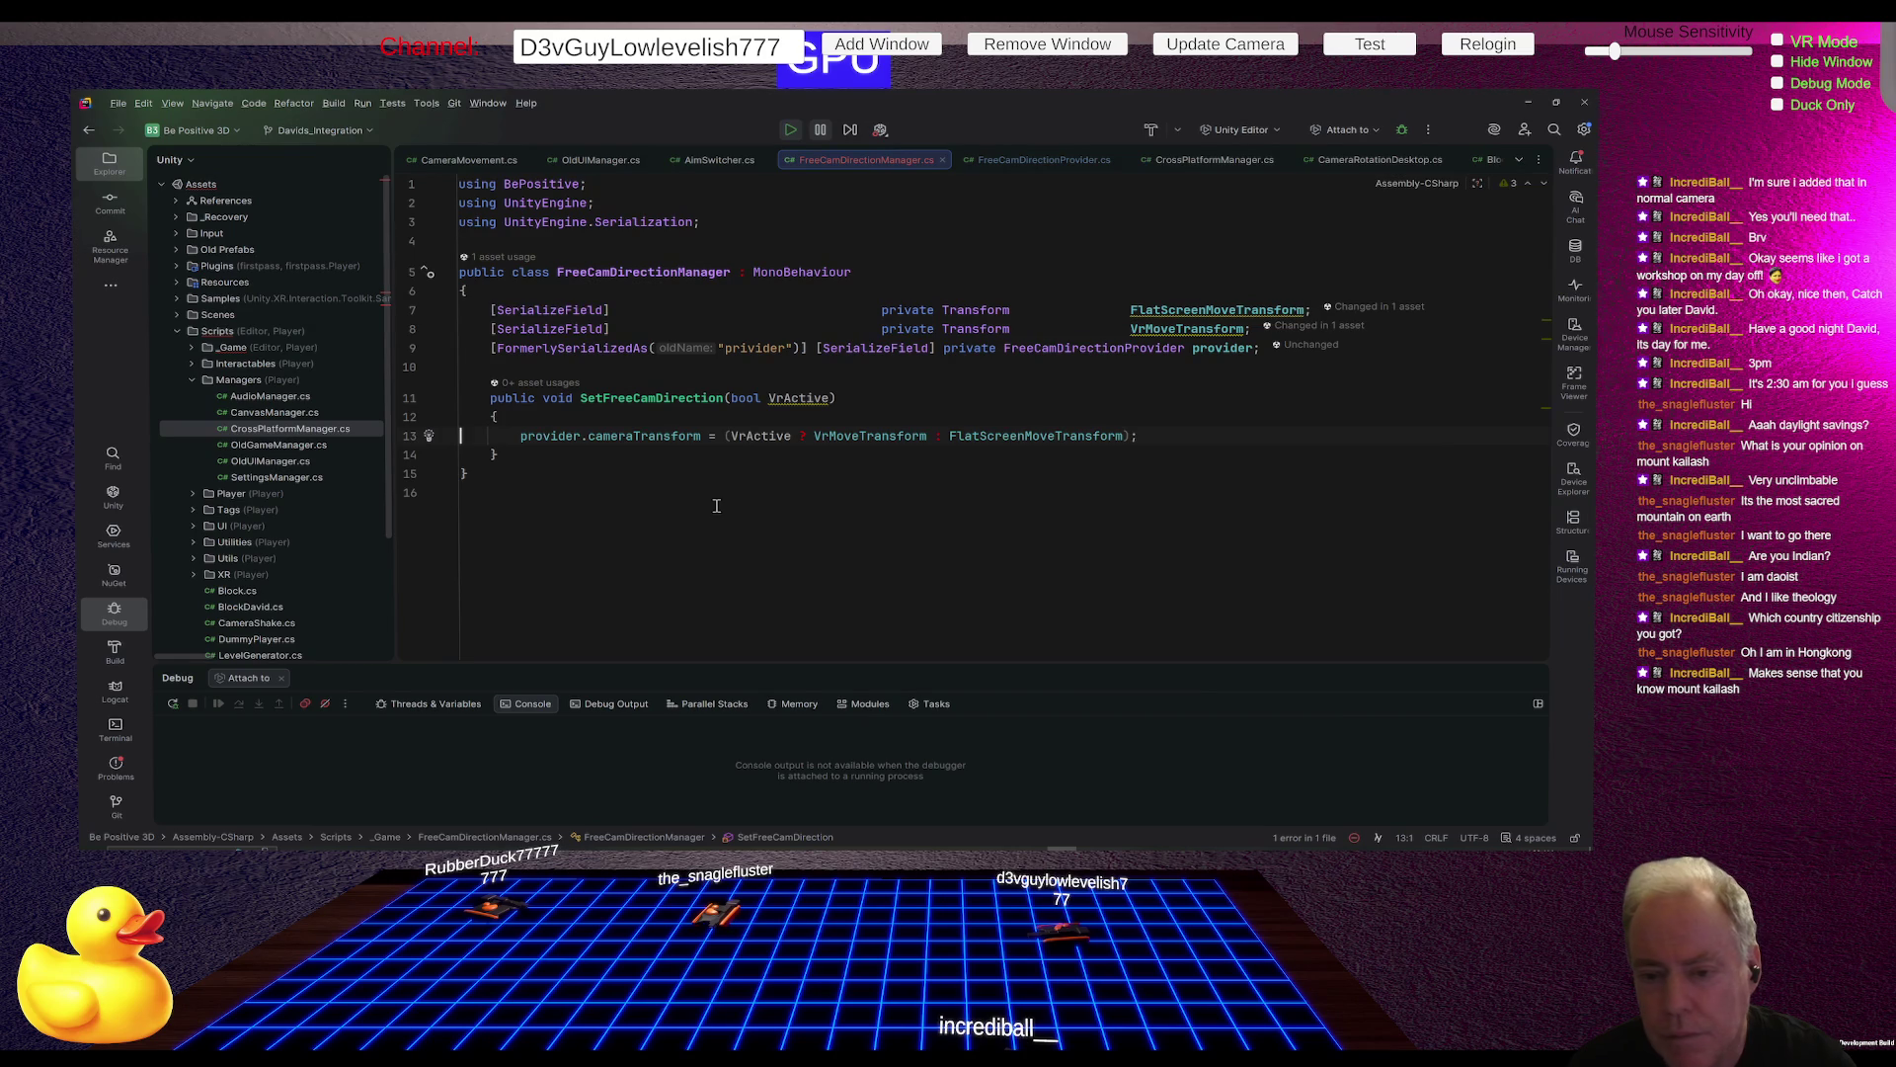
Step: On Player, drag the Free Cam Direction Provider into the Provider field while in Play mode
key("alt+Tab")
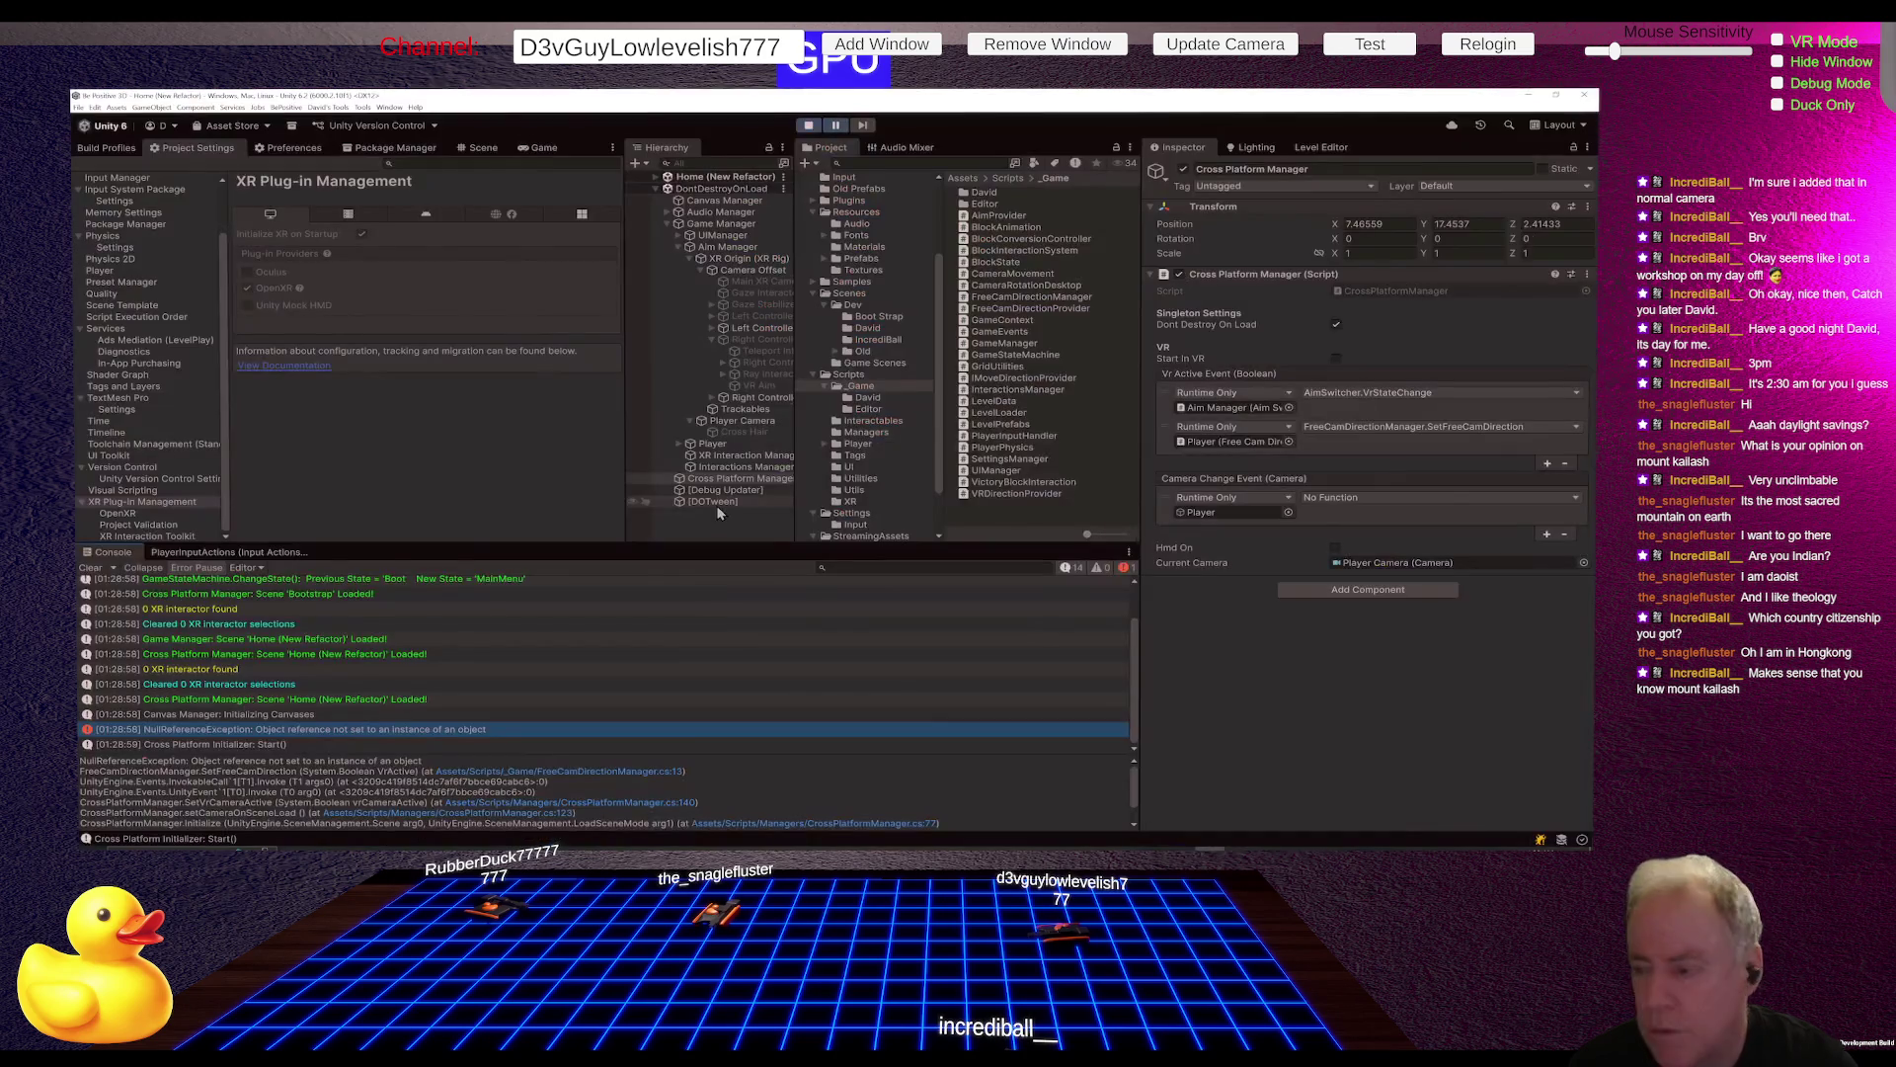
left_click(733, 446)
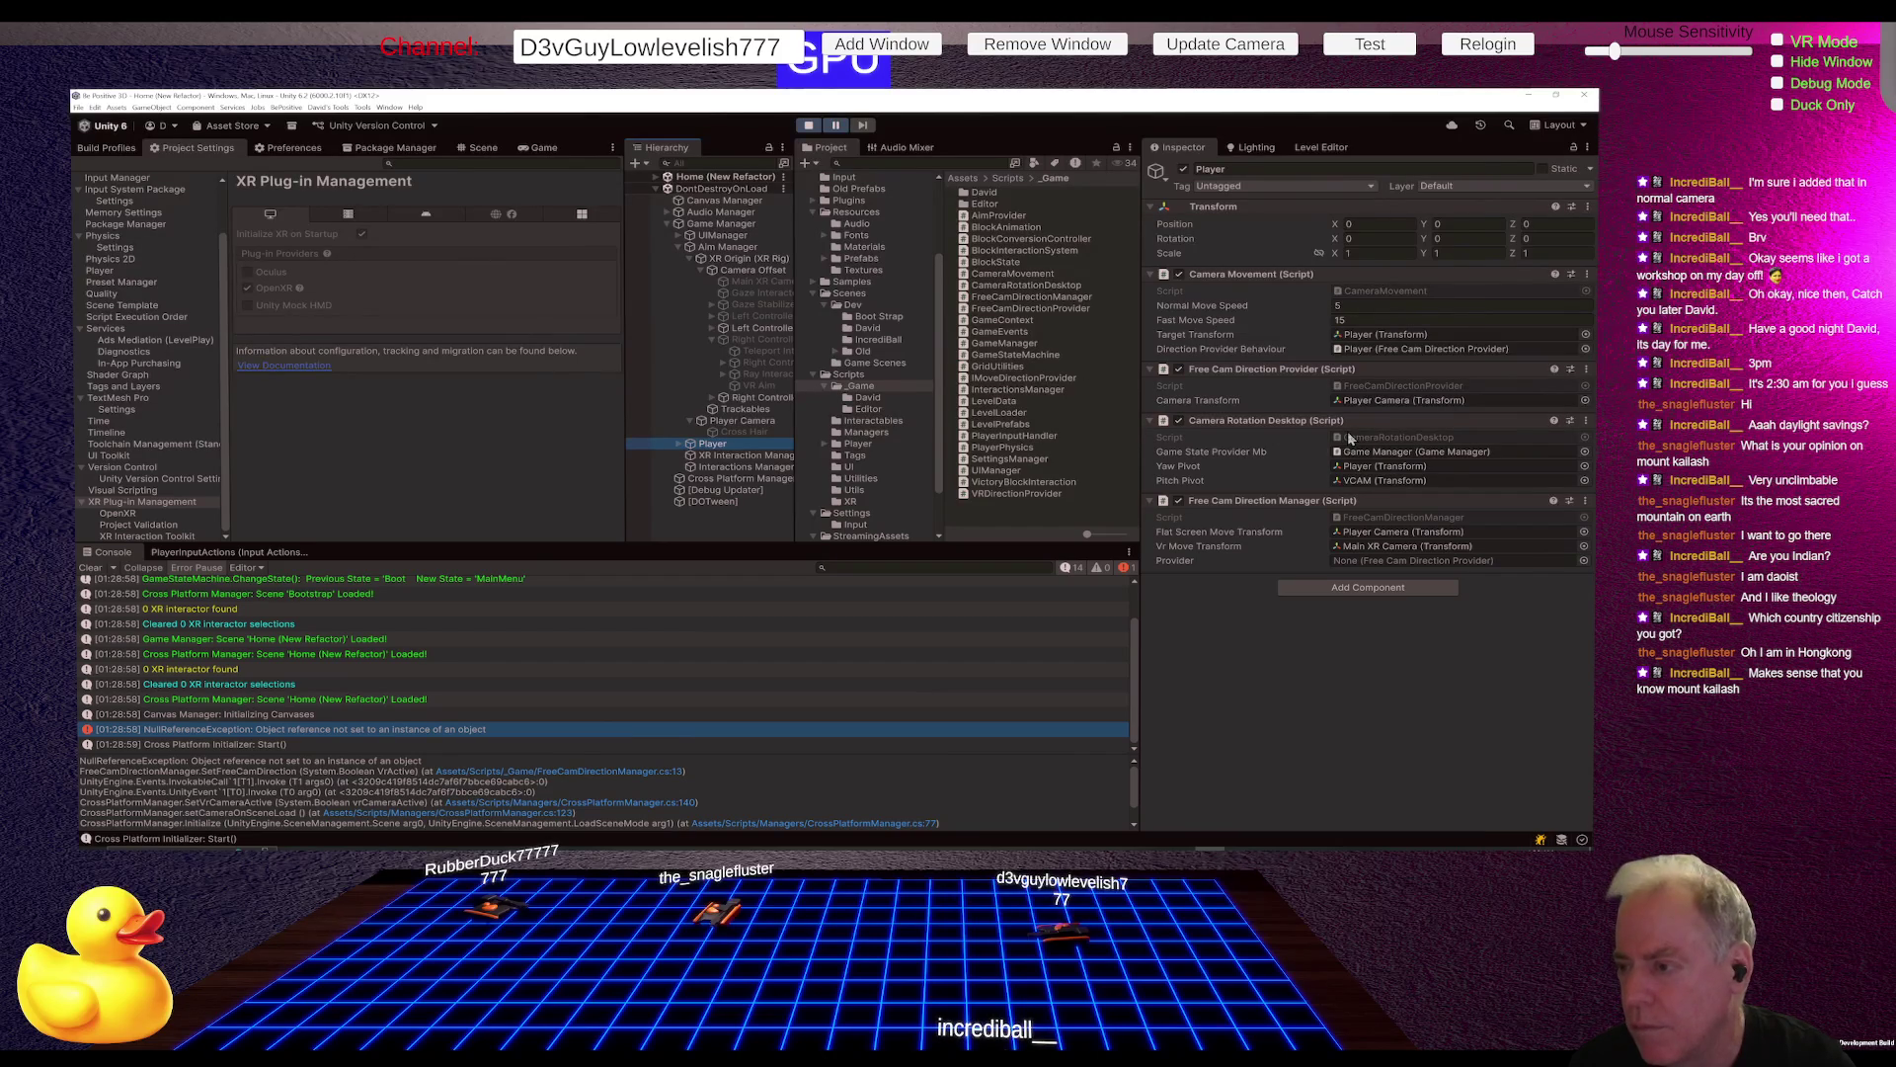
left_click(1398, 388)
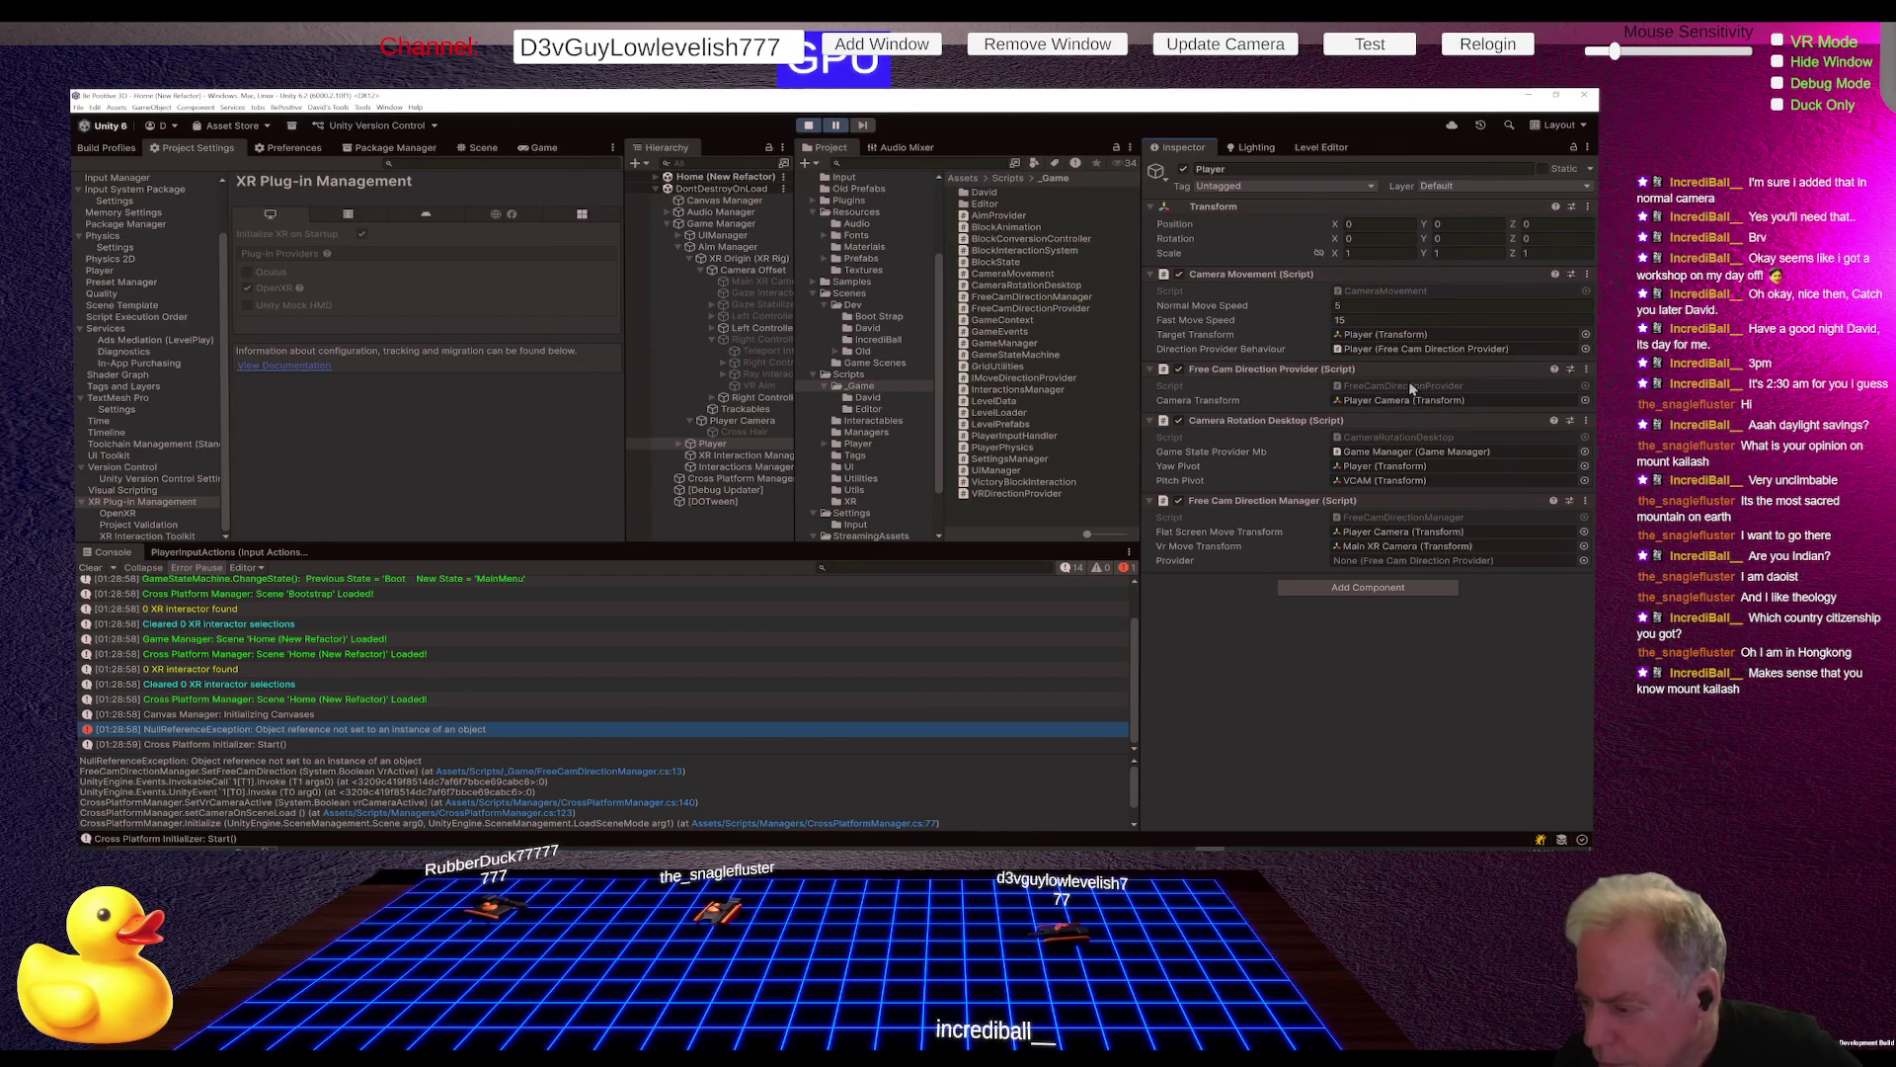
left_click_drag(1307, 379, 1383, 560)
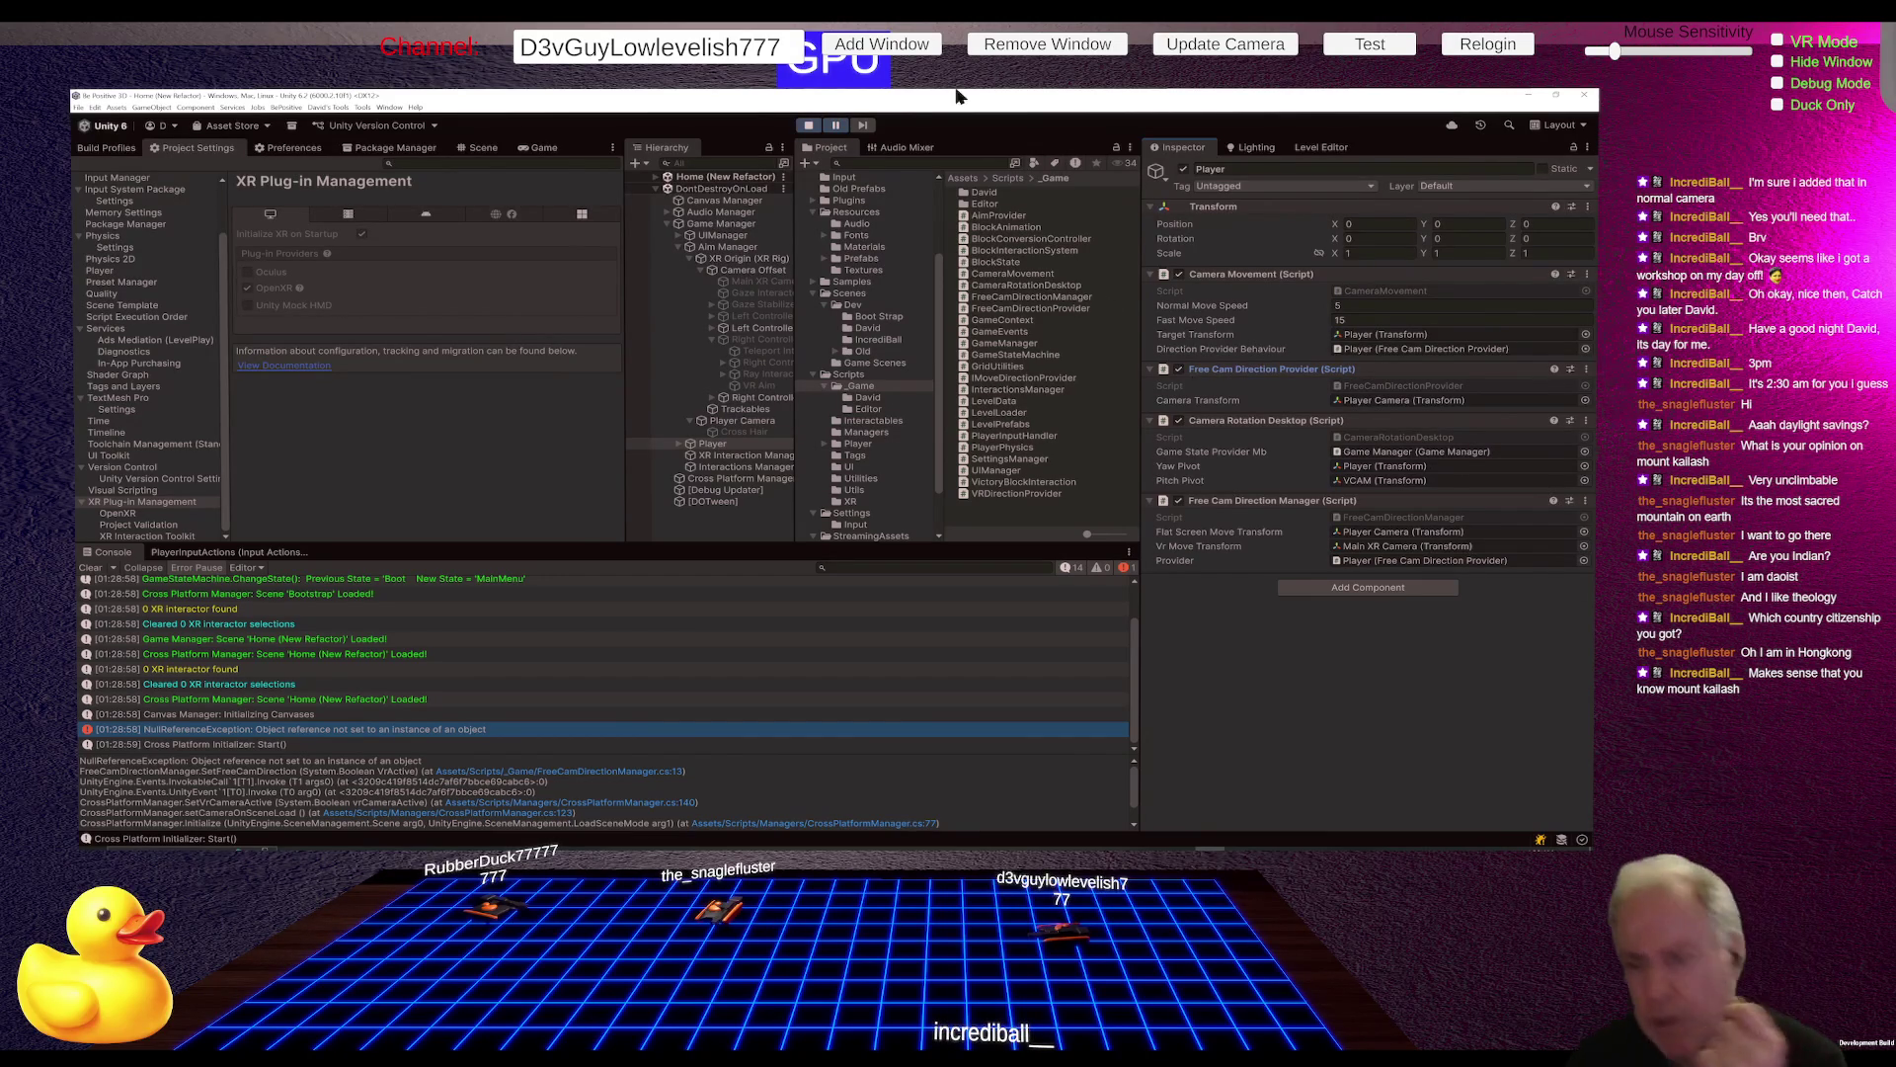
Step: Exit Play mode, reassign Free Cam Direction Provider as Provider, and play again
left_click(809, 128)
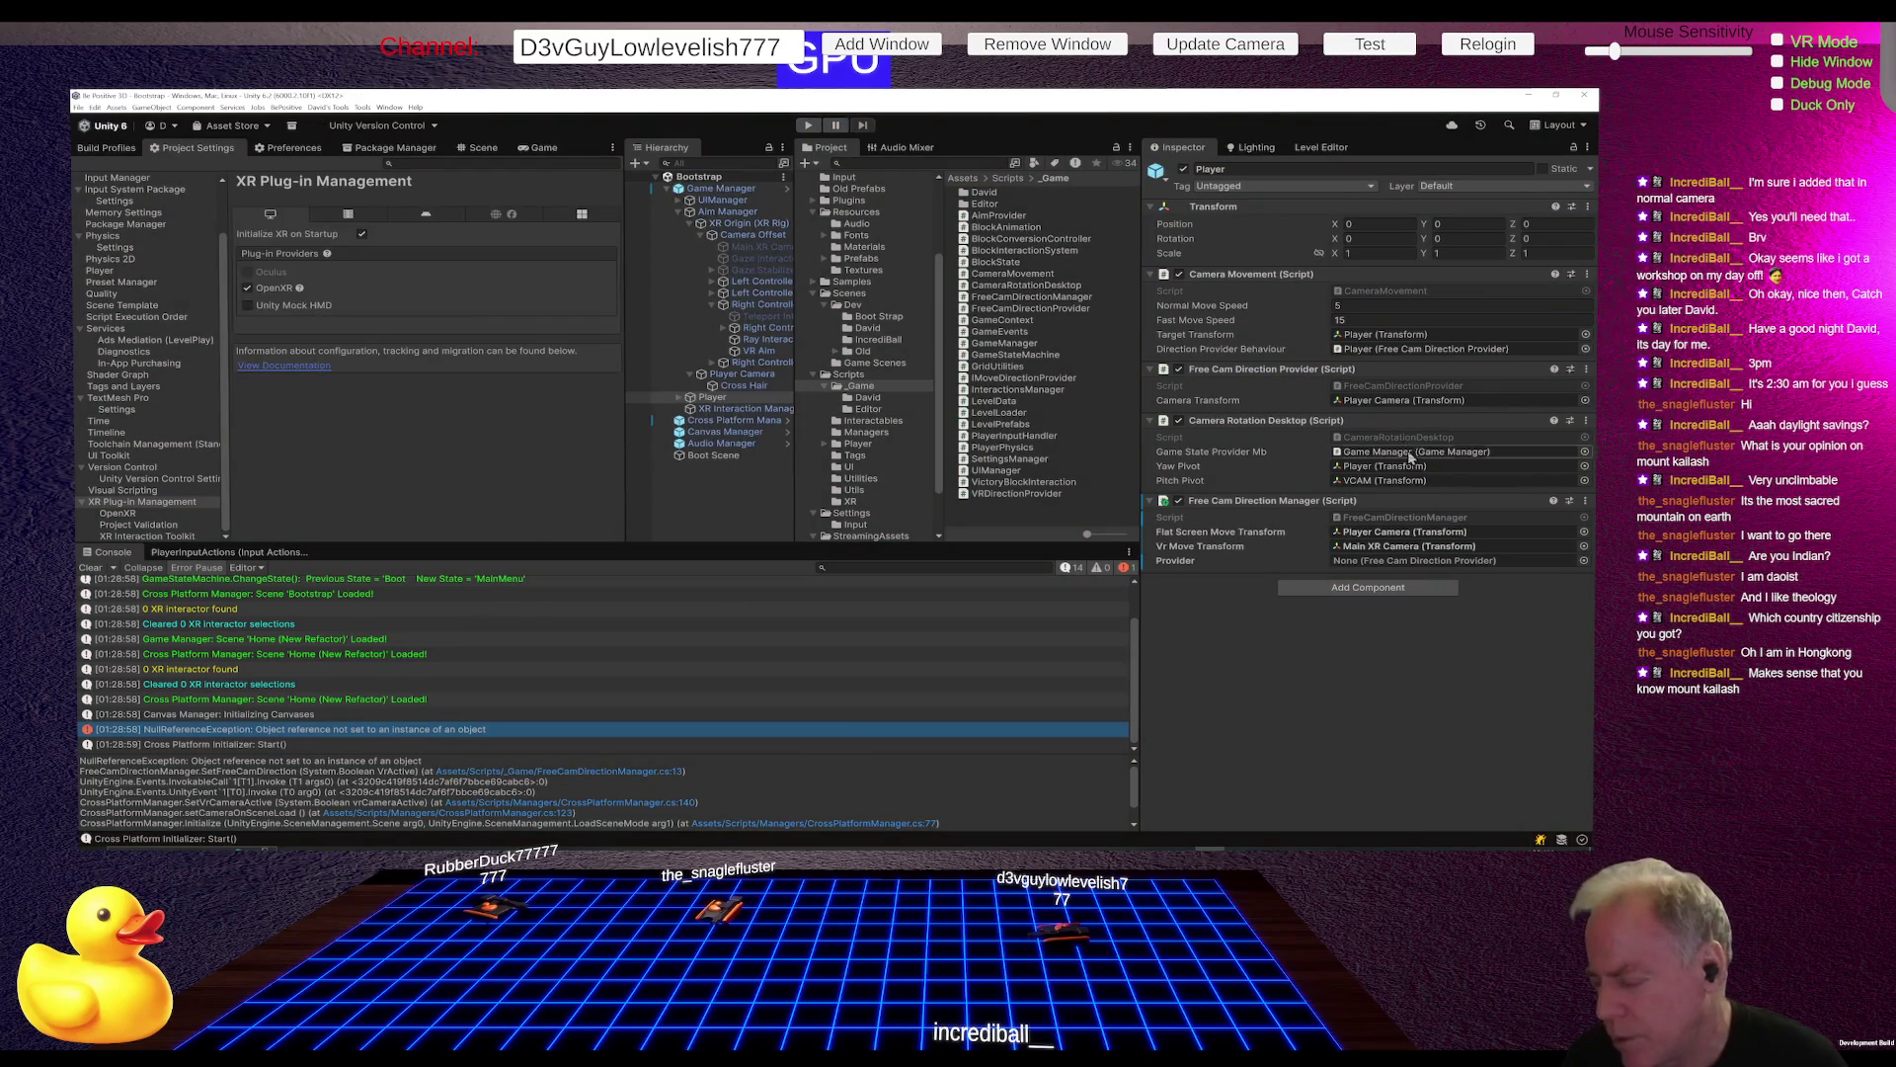
left_click_drag(1278, 373, 1394, 560)
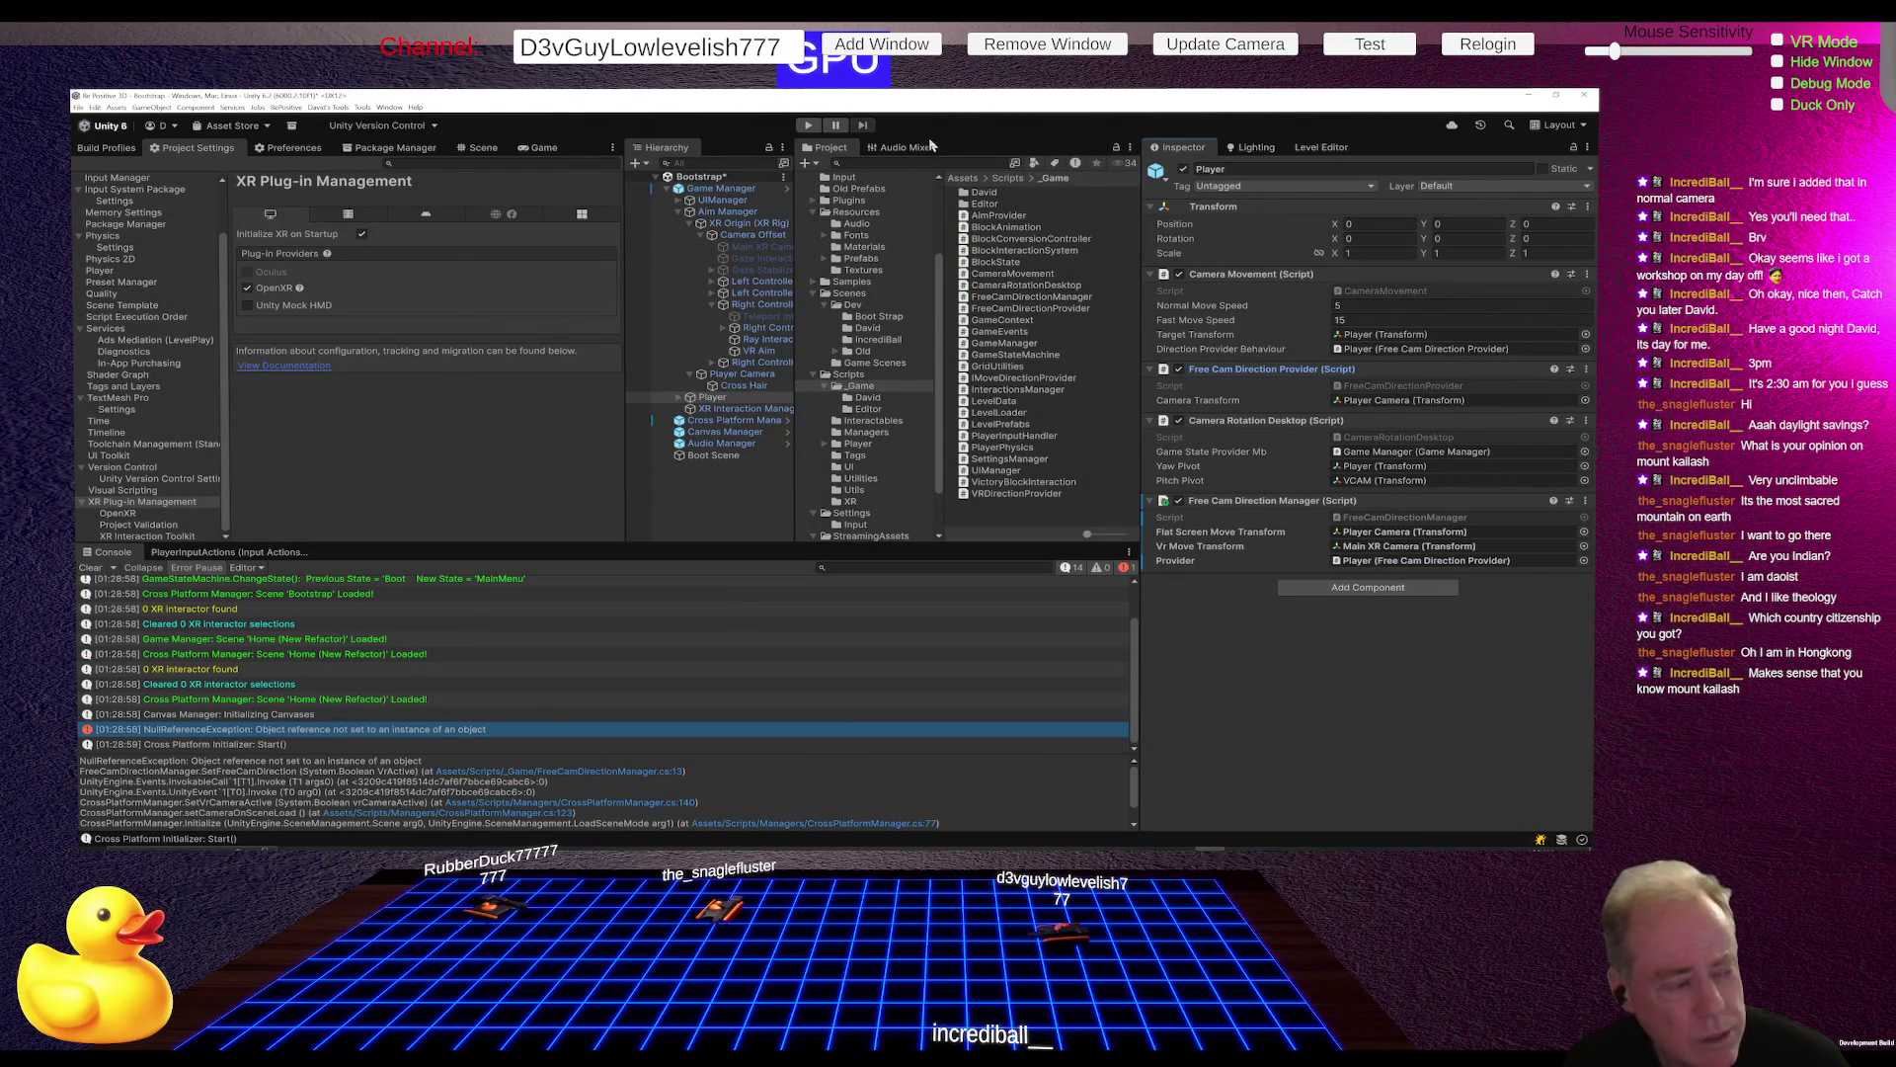
left_click(810, 125)
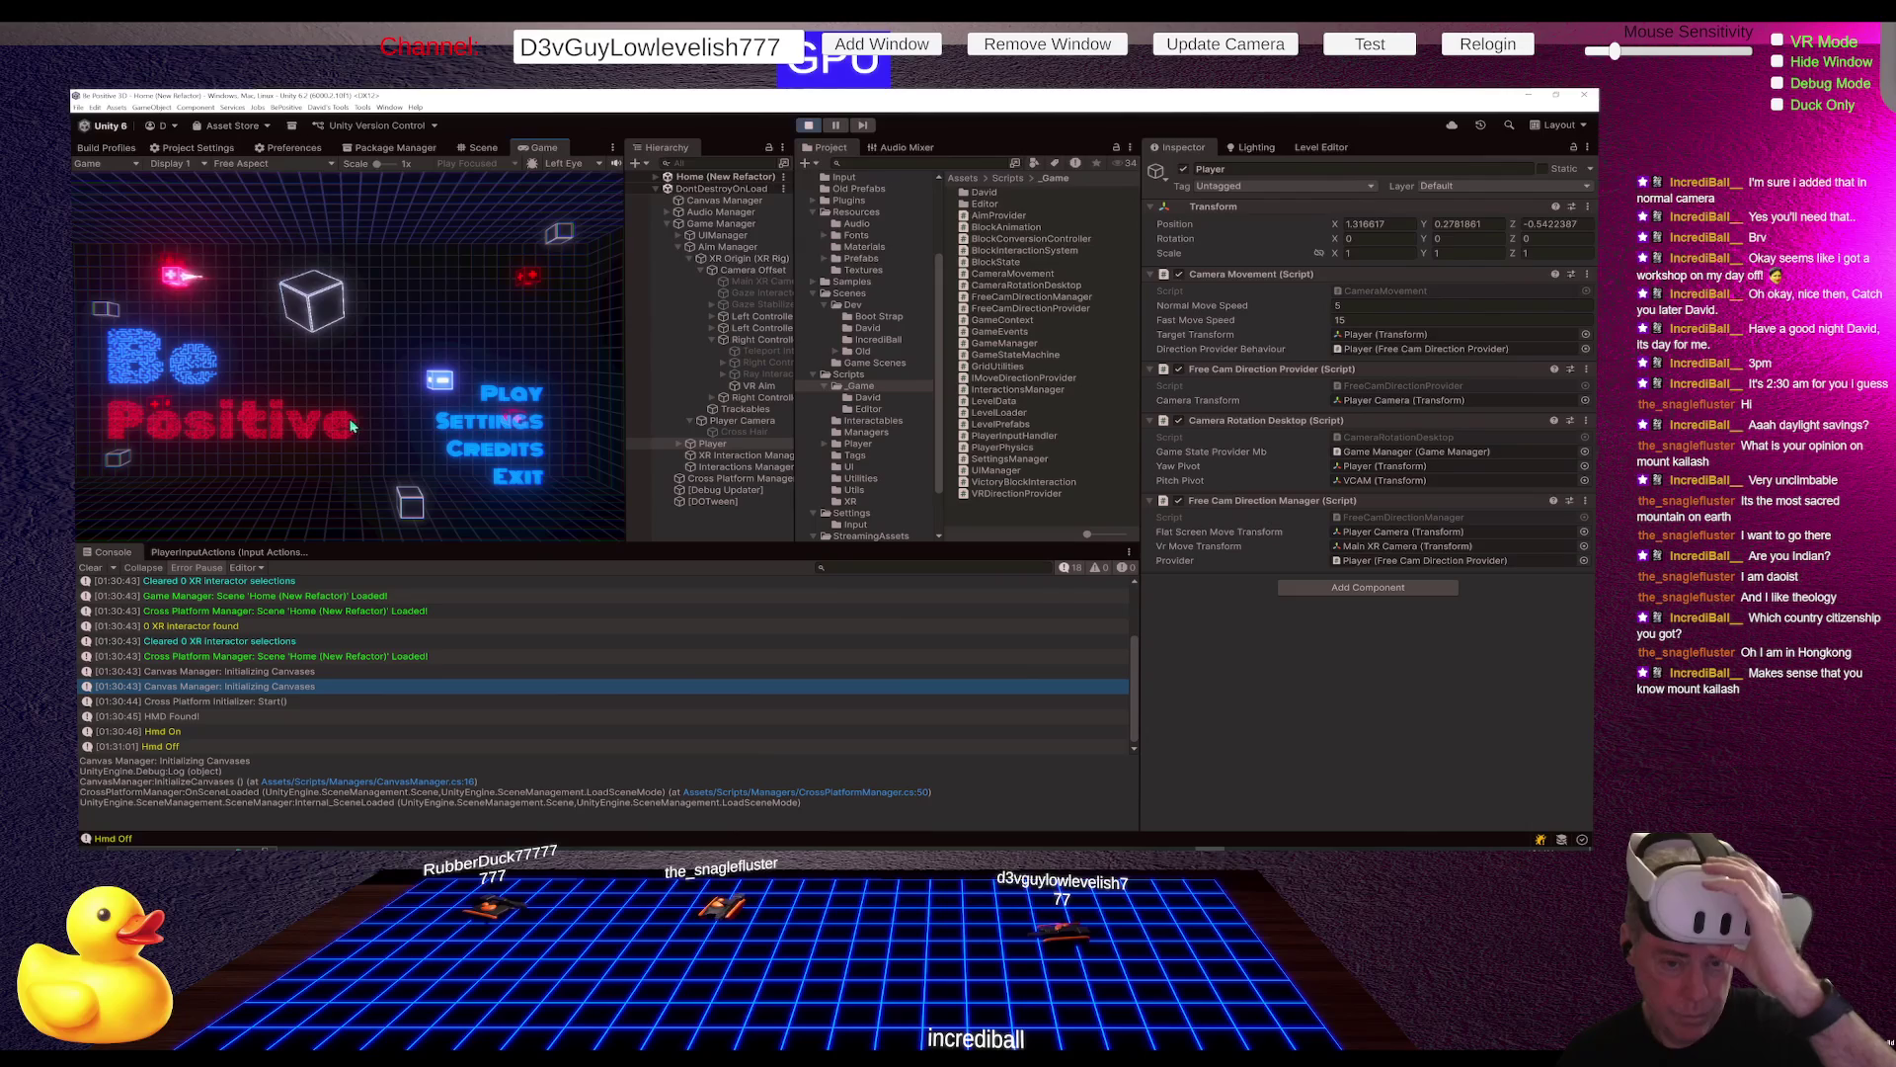
Step: Start Level_0 from the main menu and move the camera around the blue and pink cubes
left_click(502, 395)
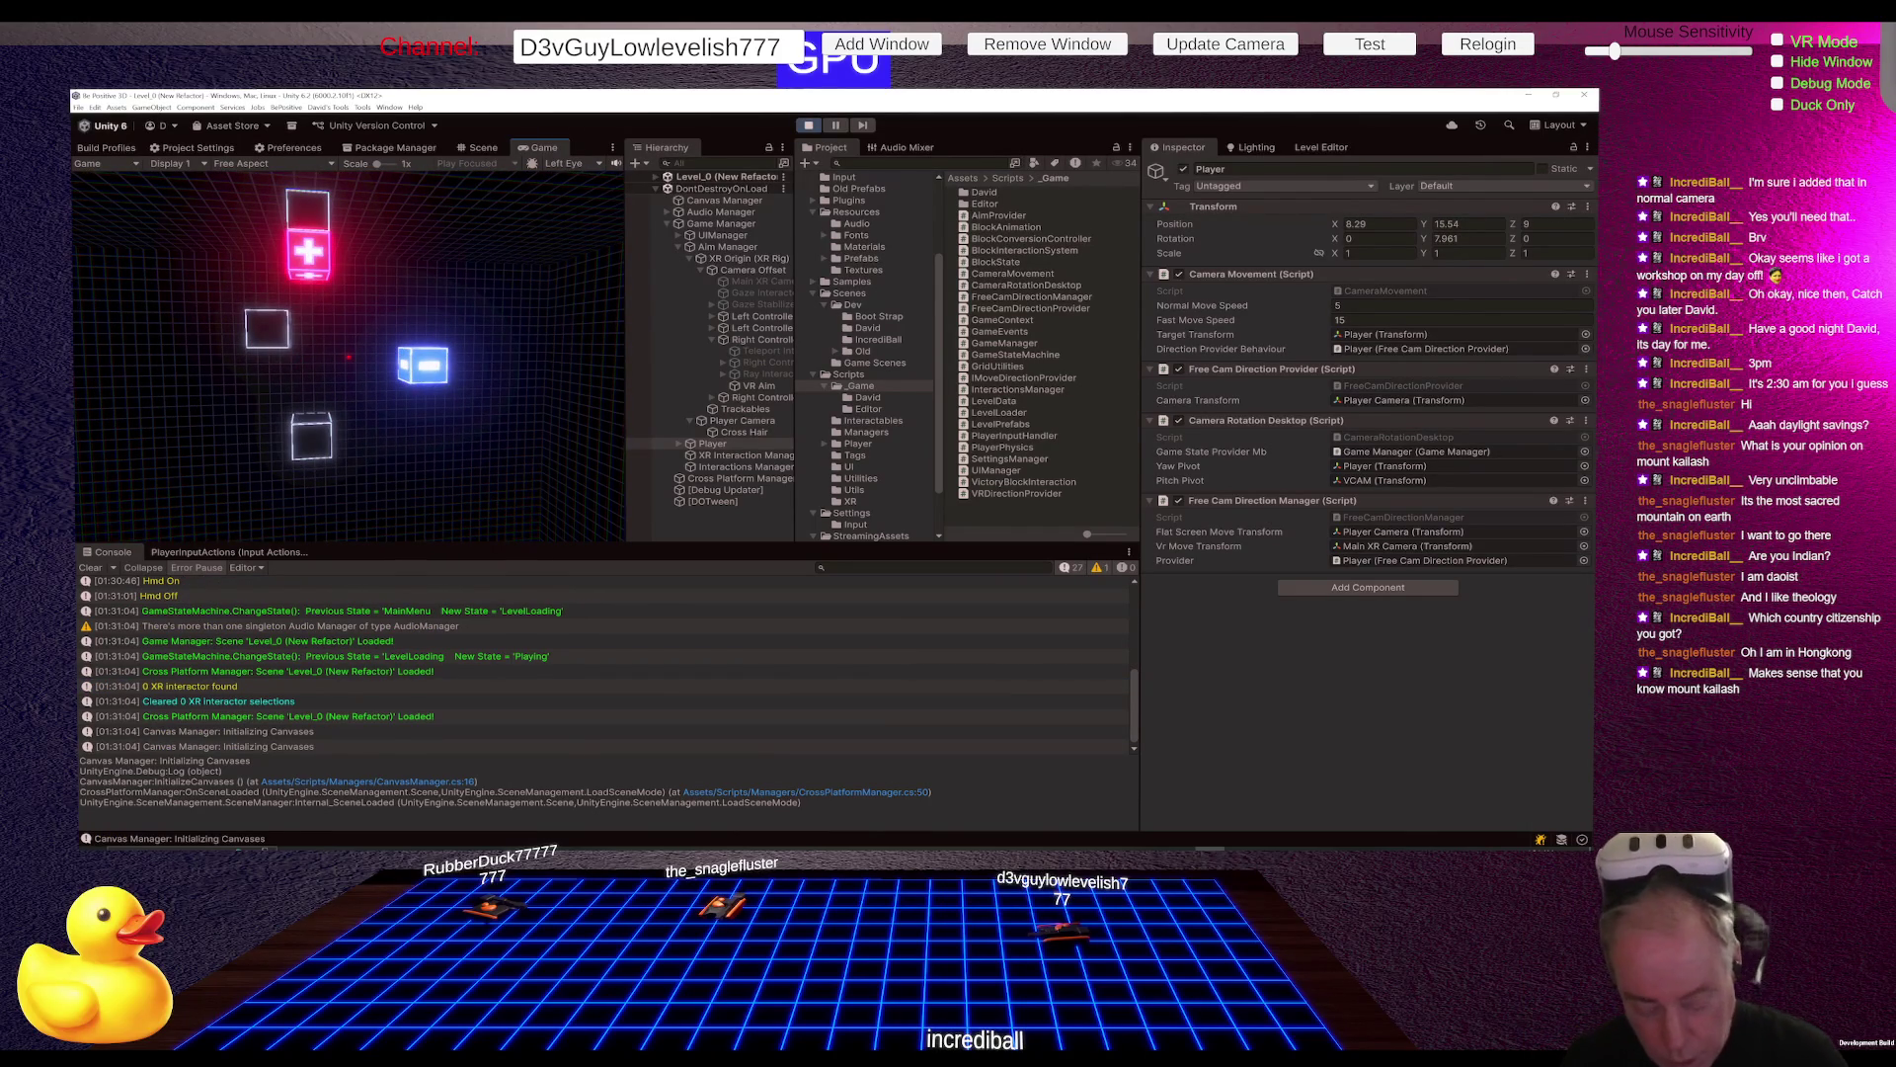
key("w")
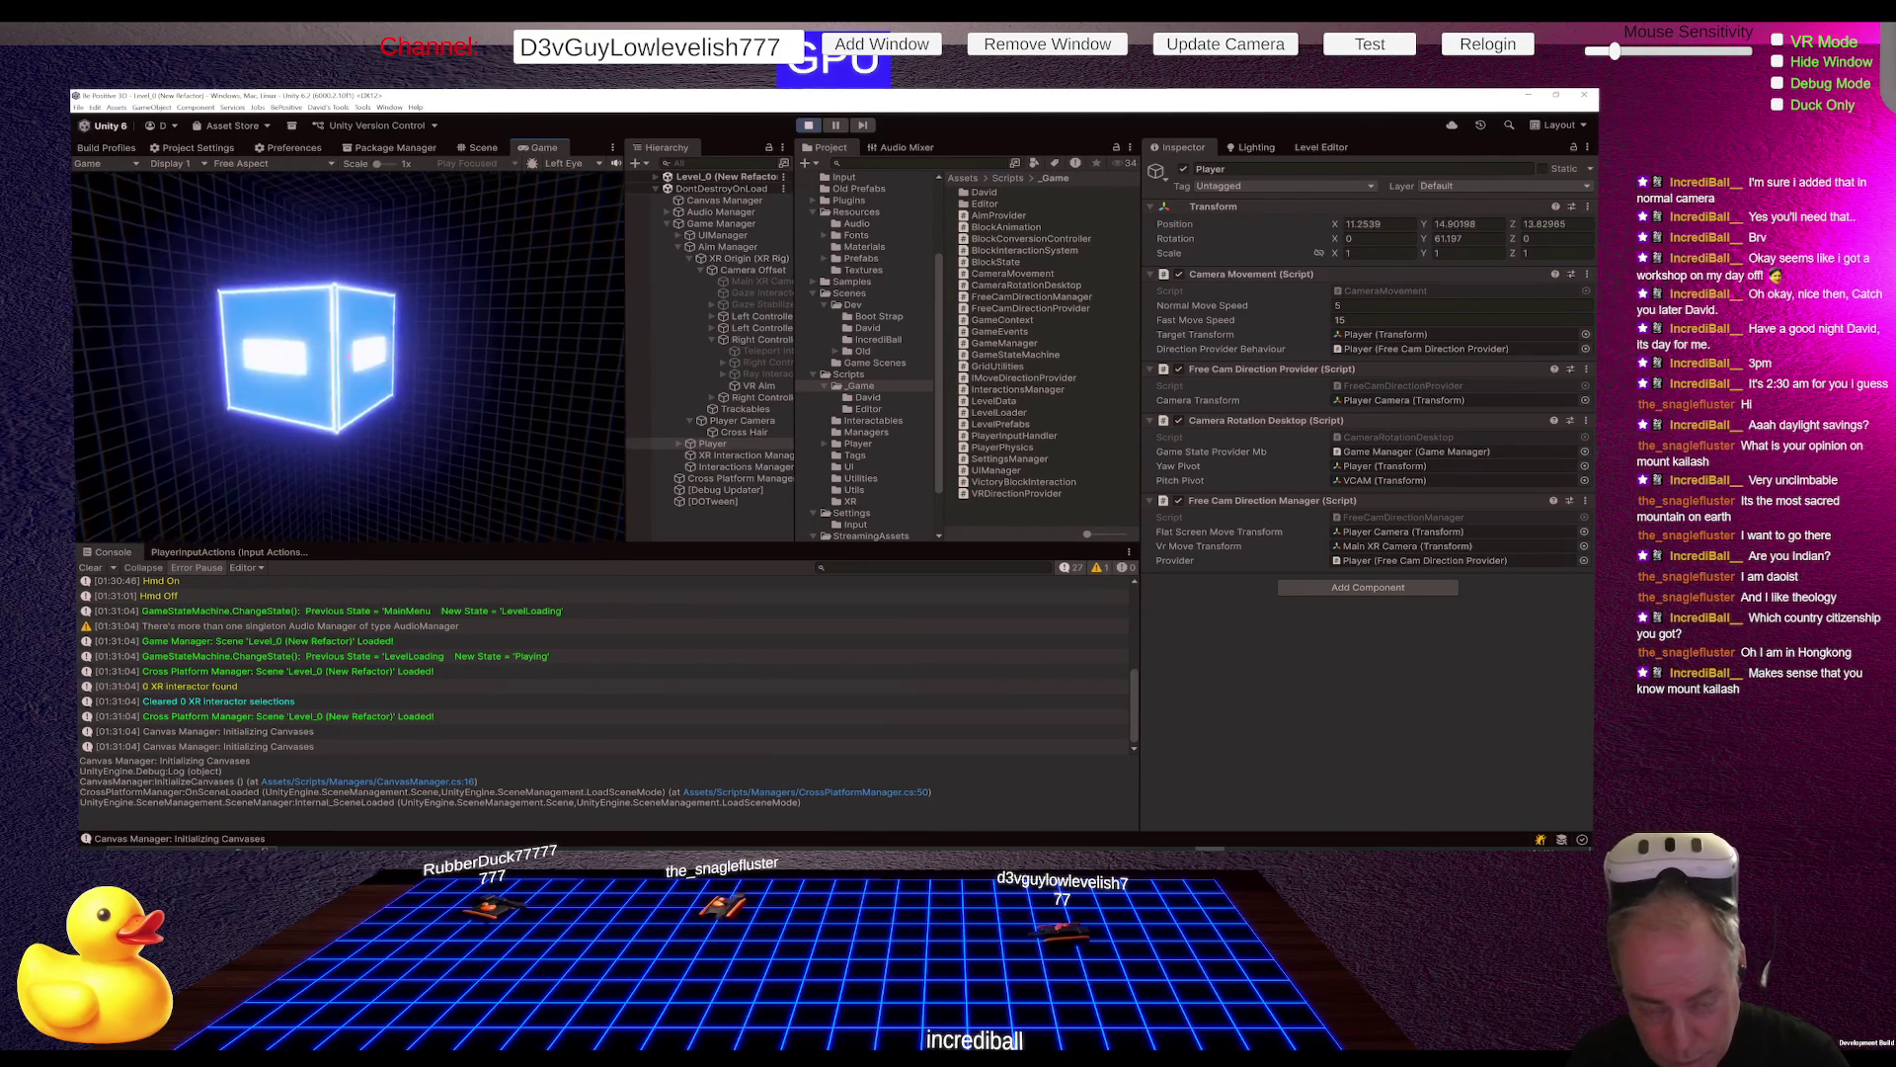
key("w")
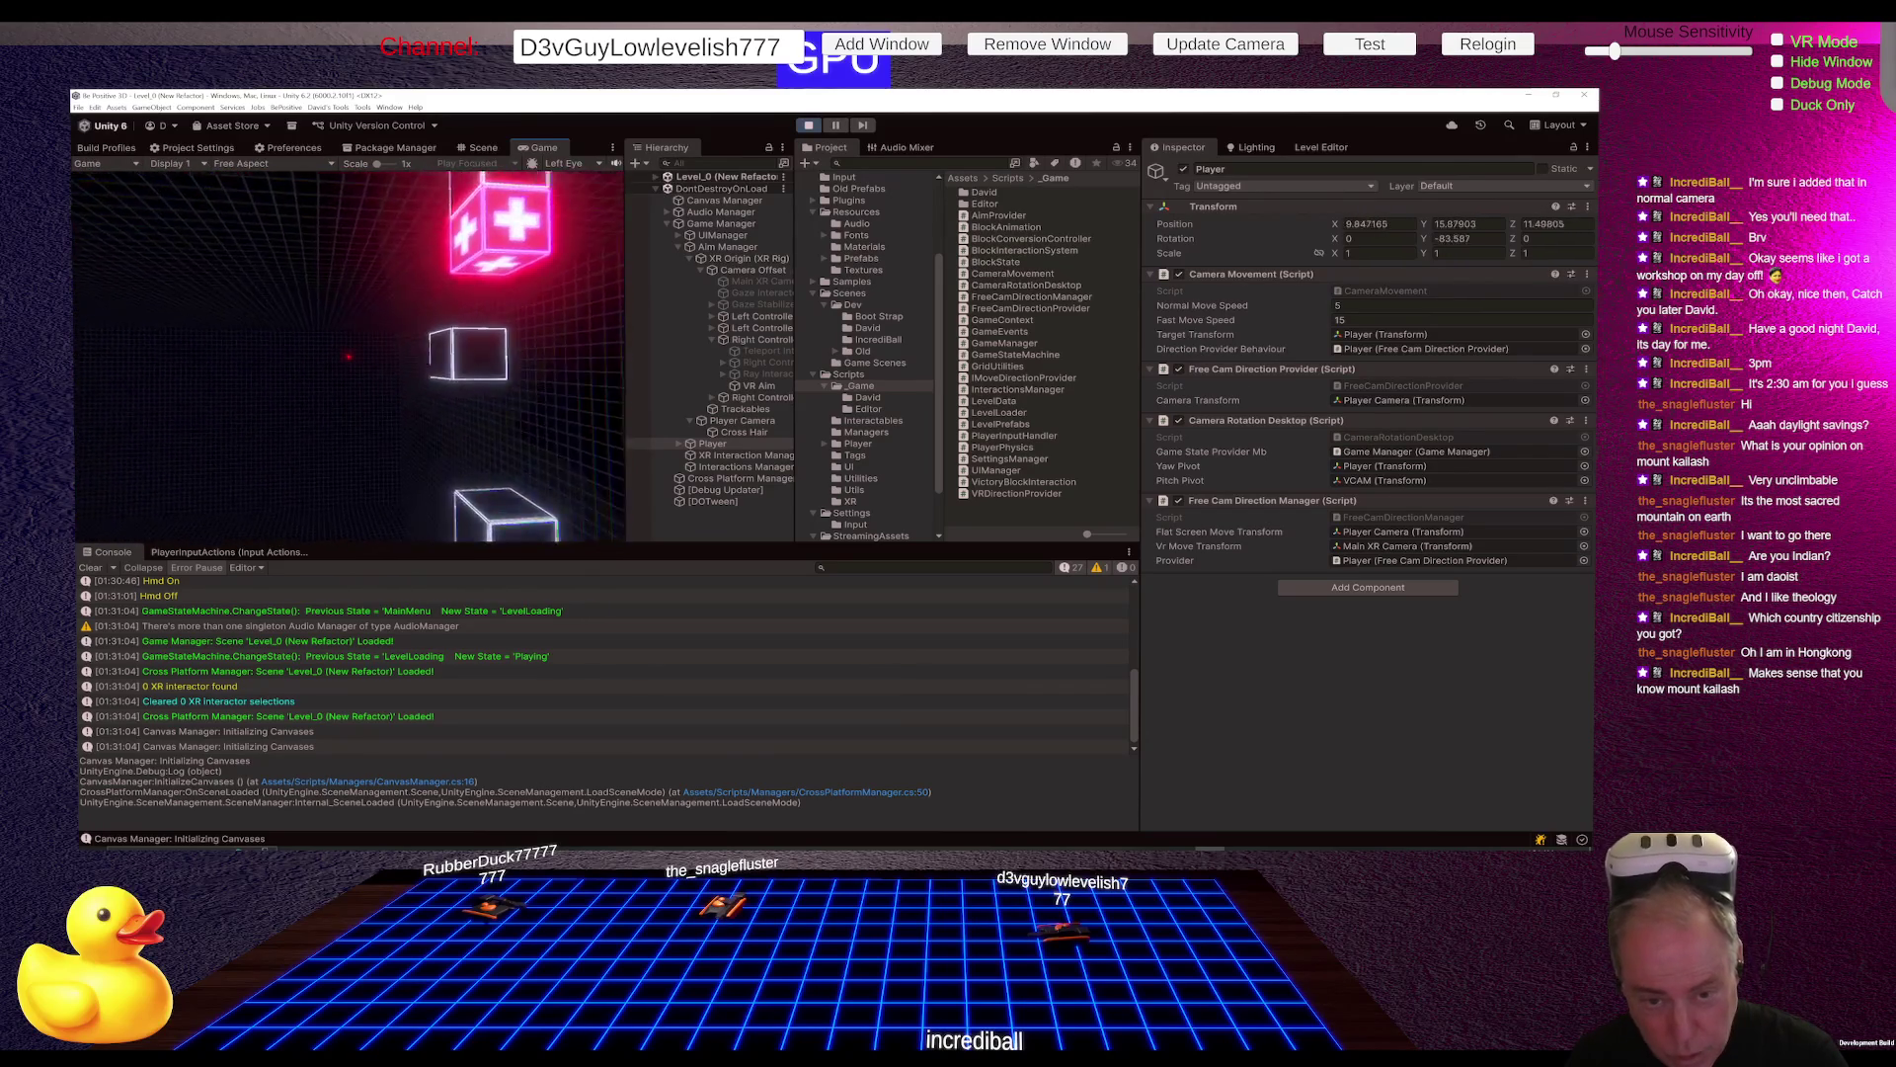
key("w")
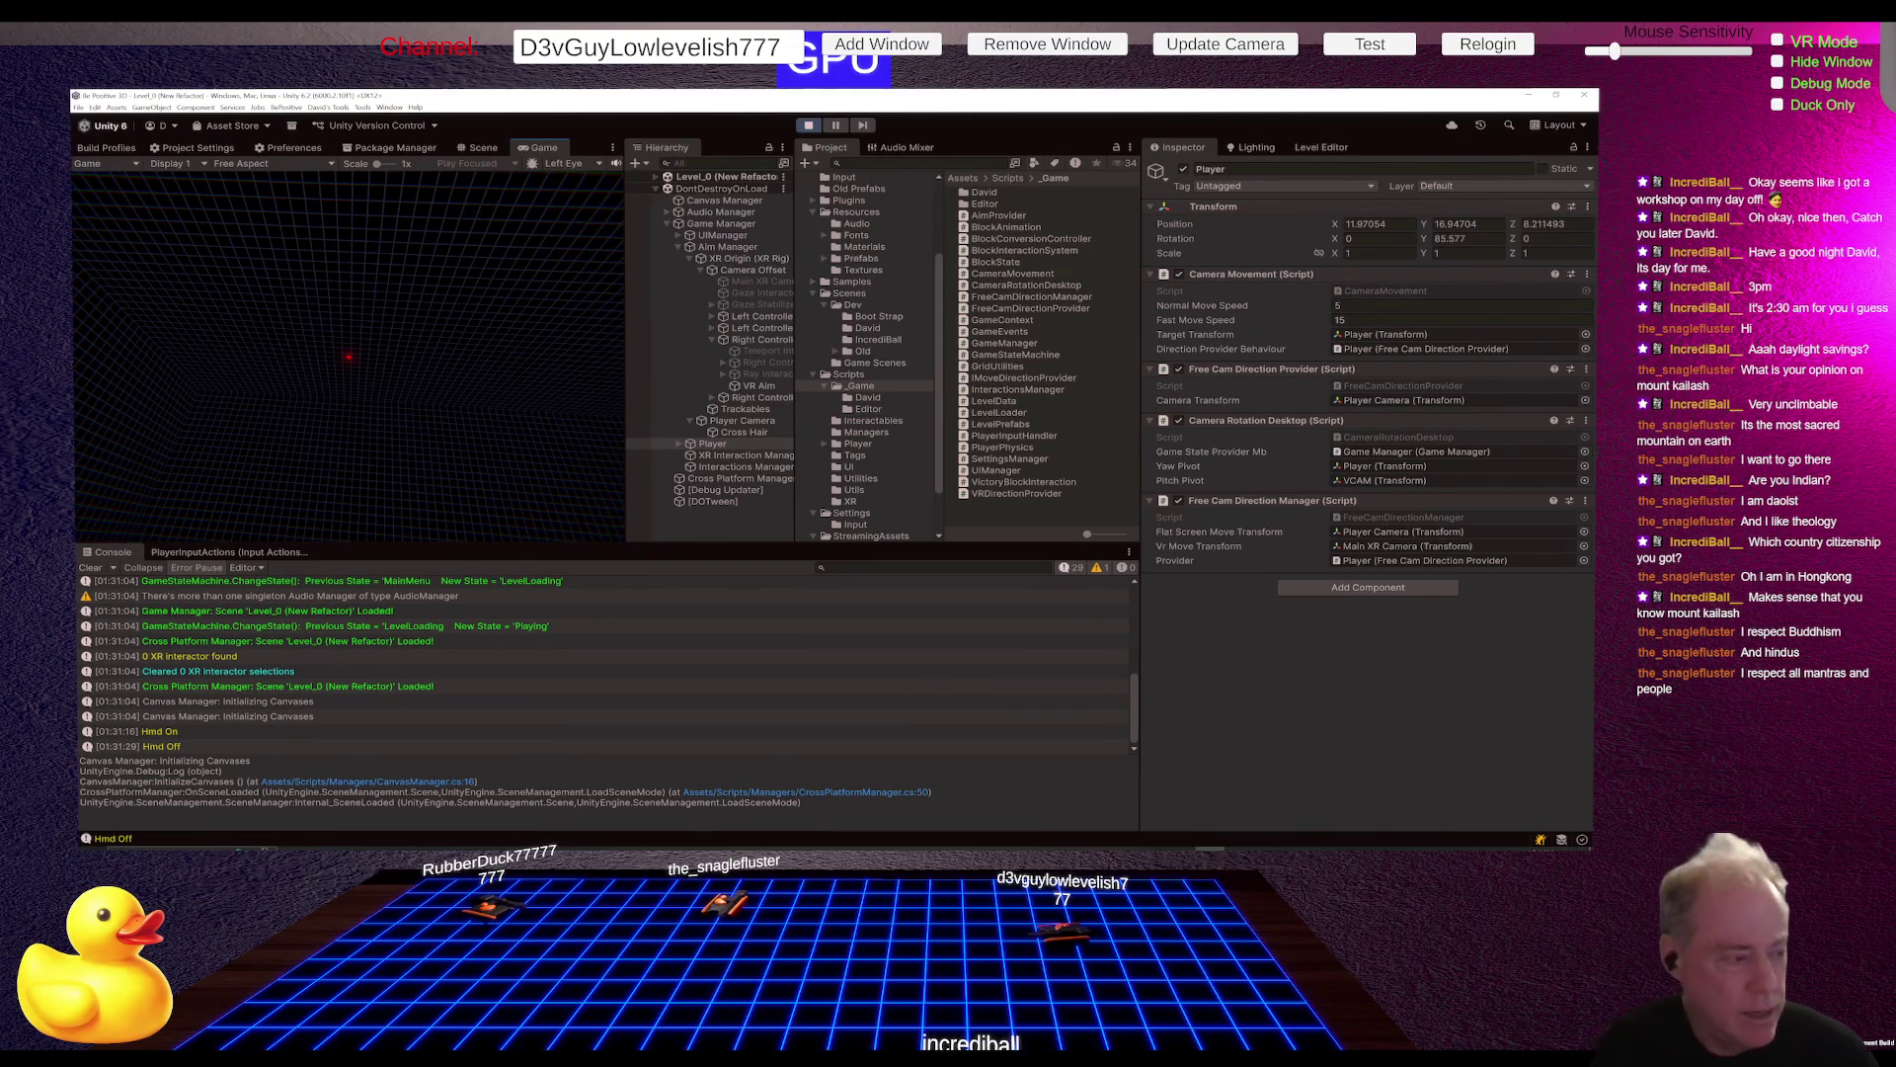
mouse_move(348, 356)
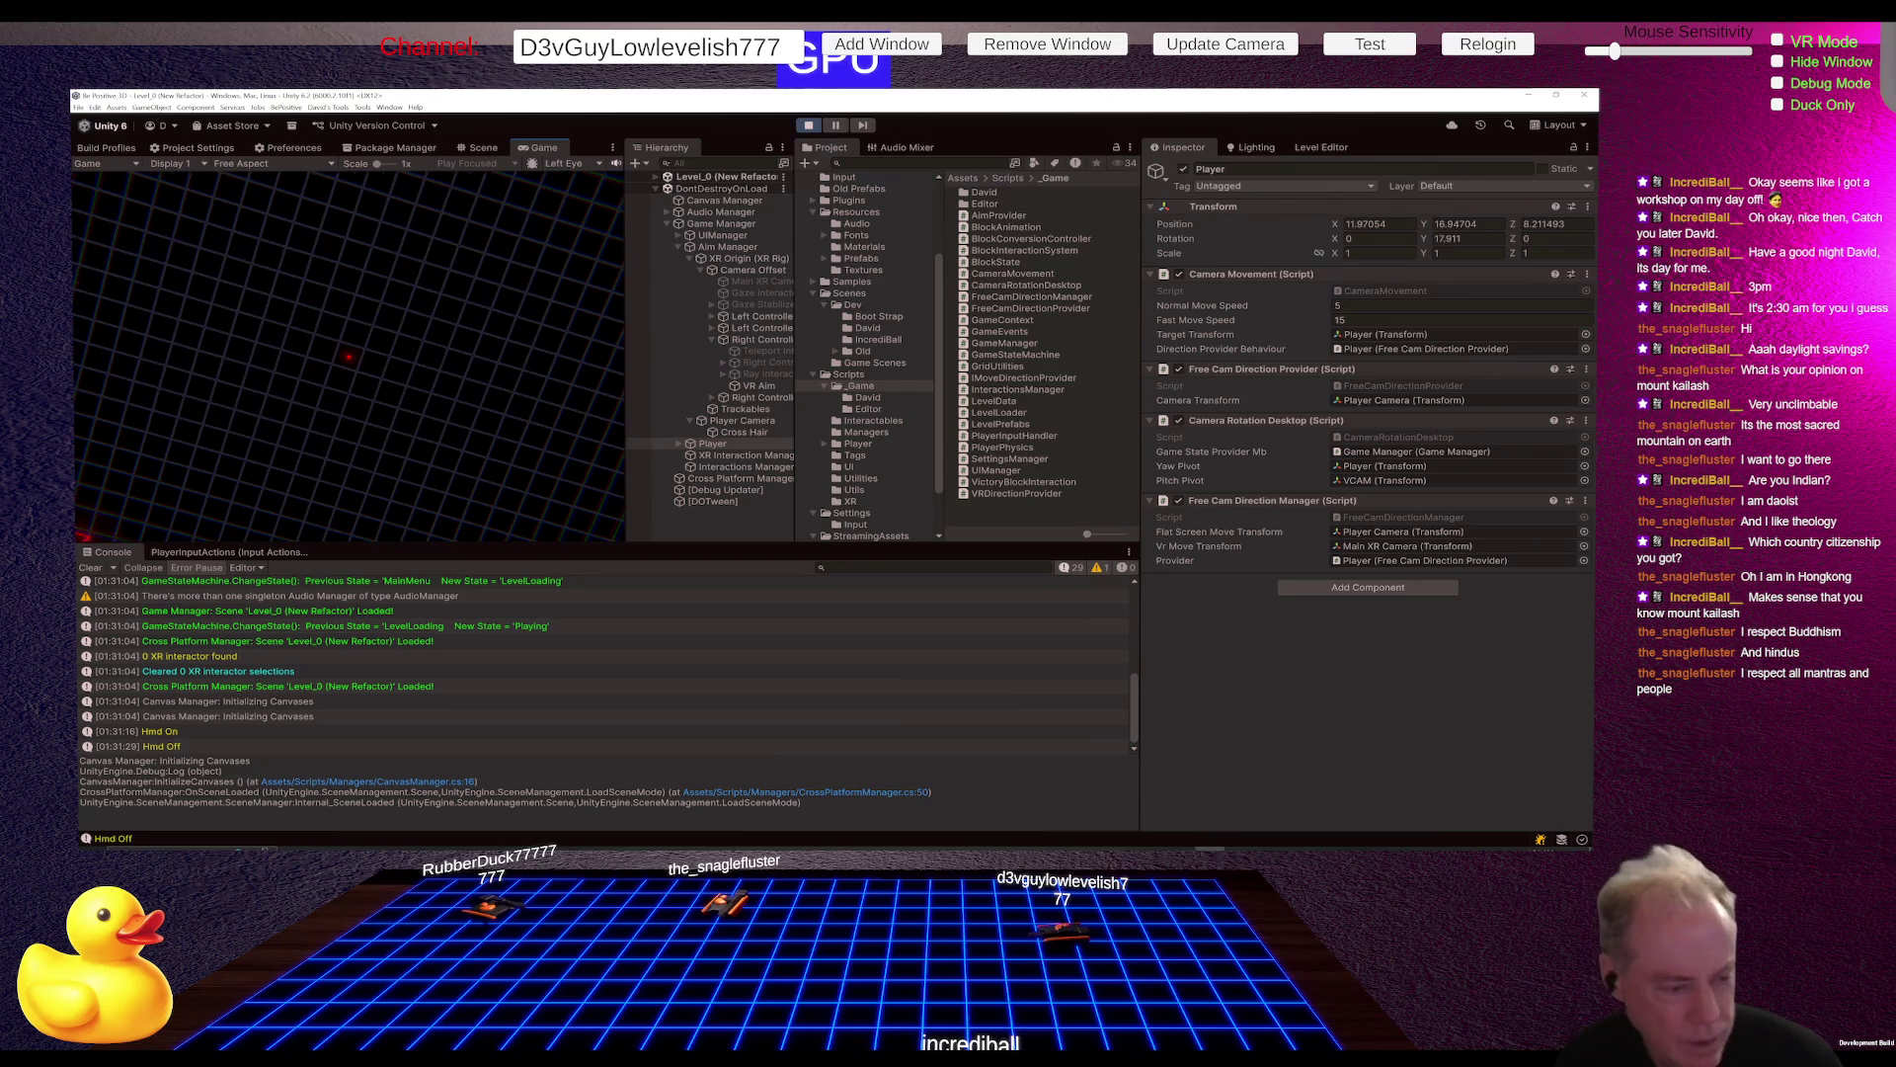
Step: Pause and stop the game, then switch over to Fork
key("Escape")
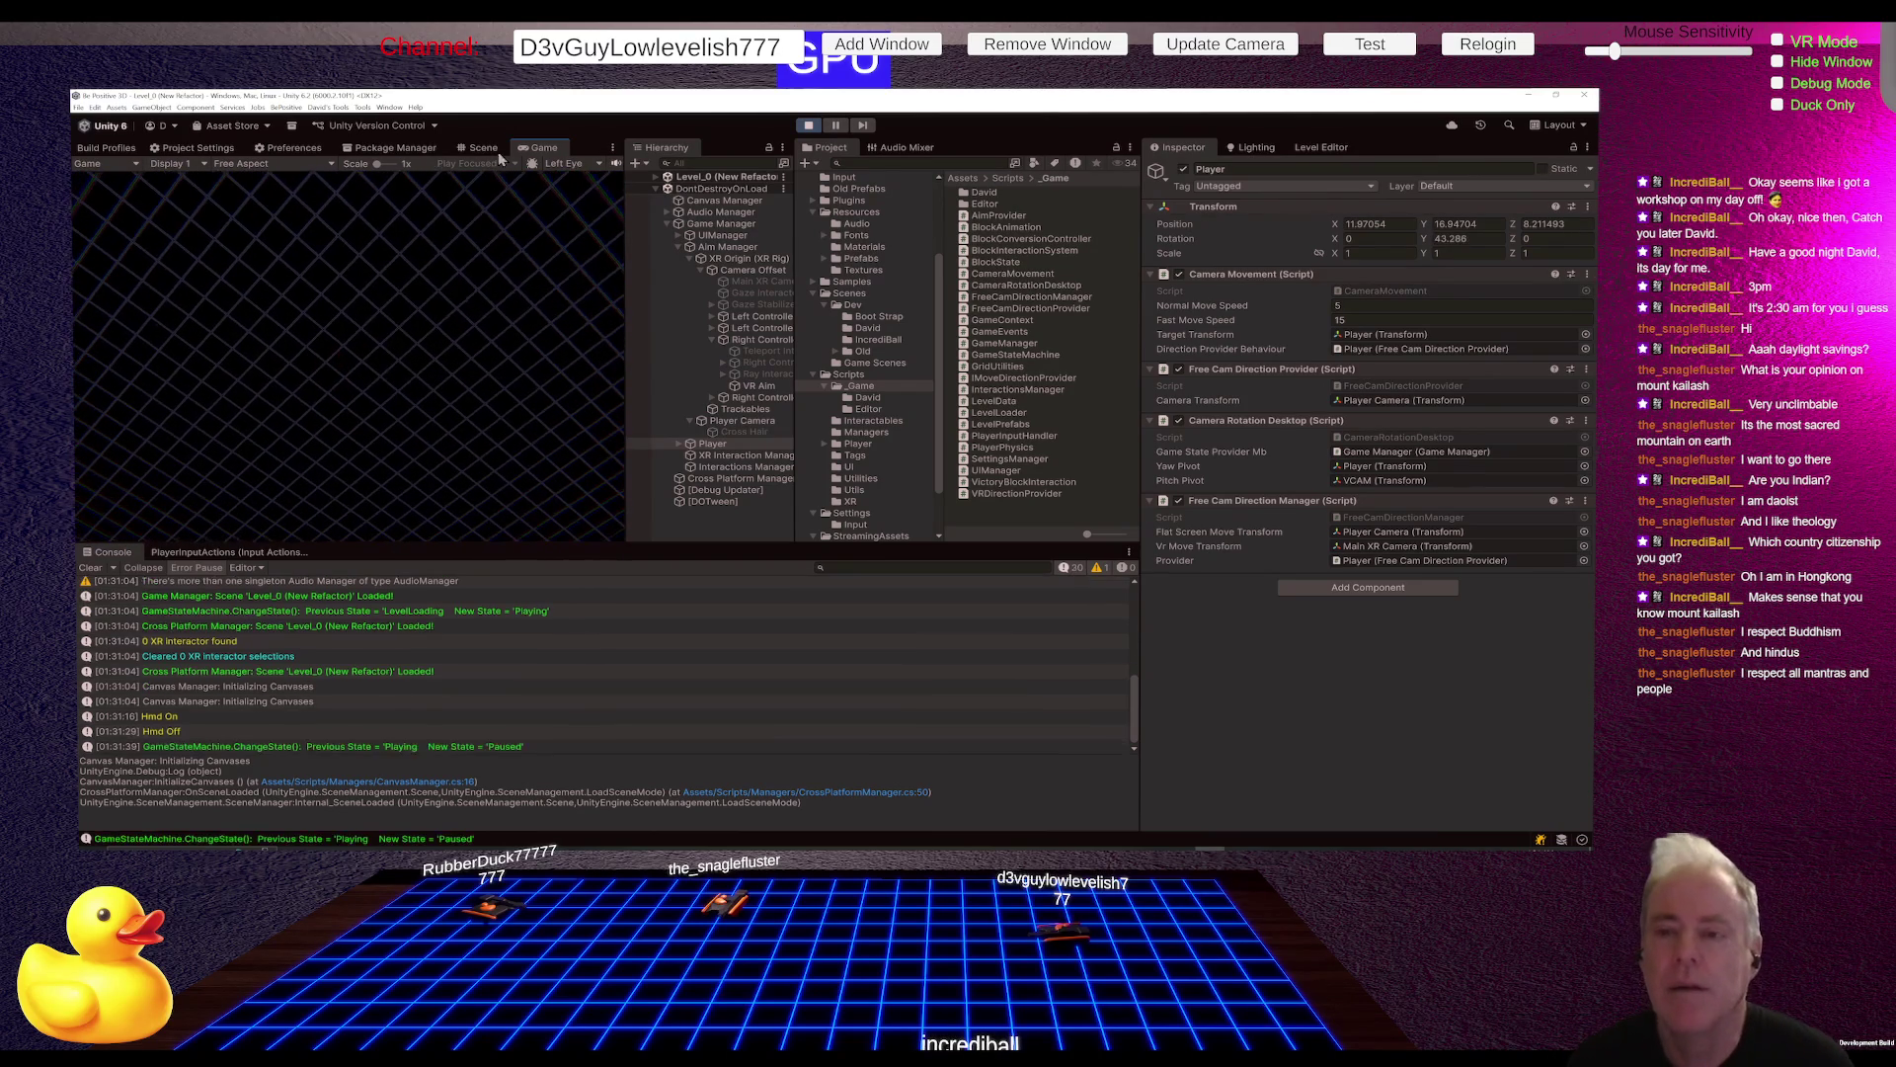
left_click(808, 125)
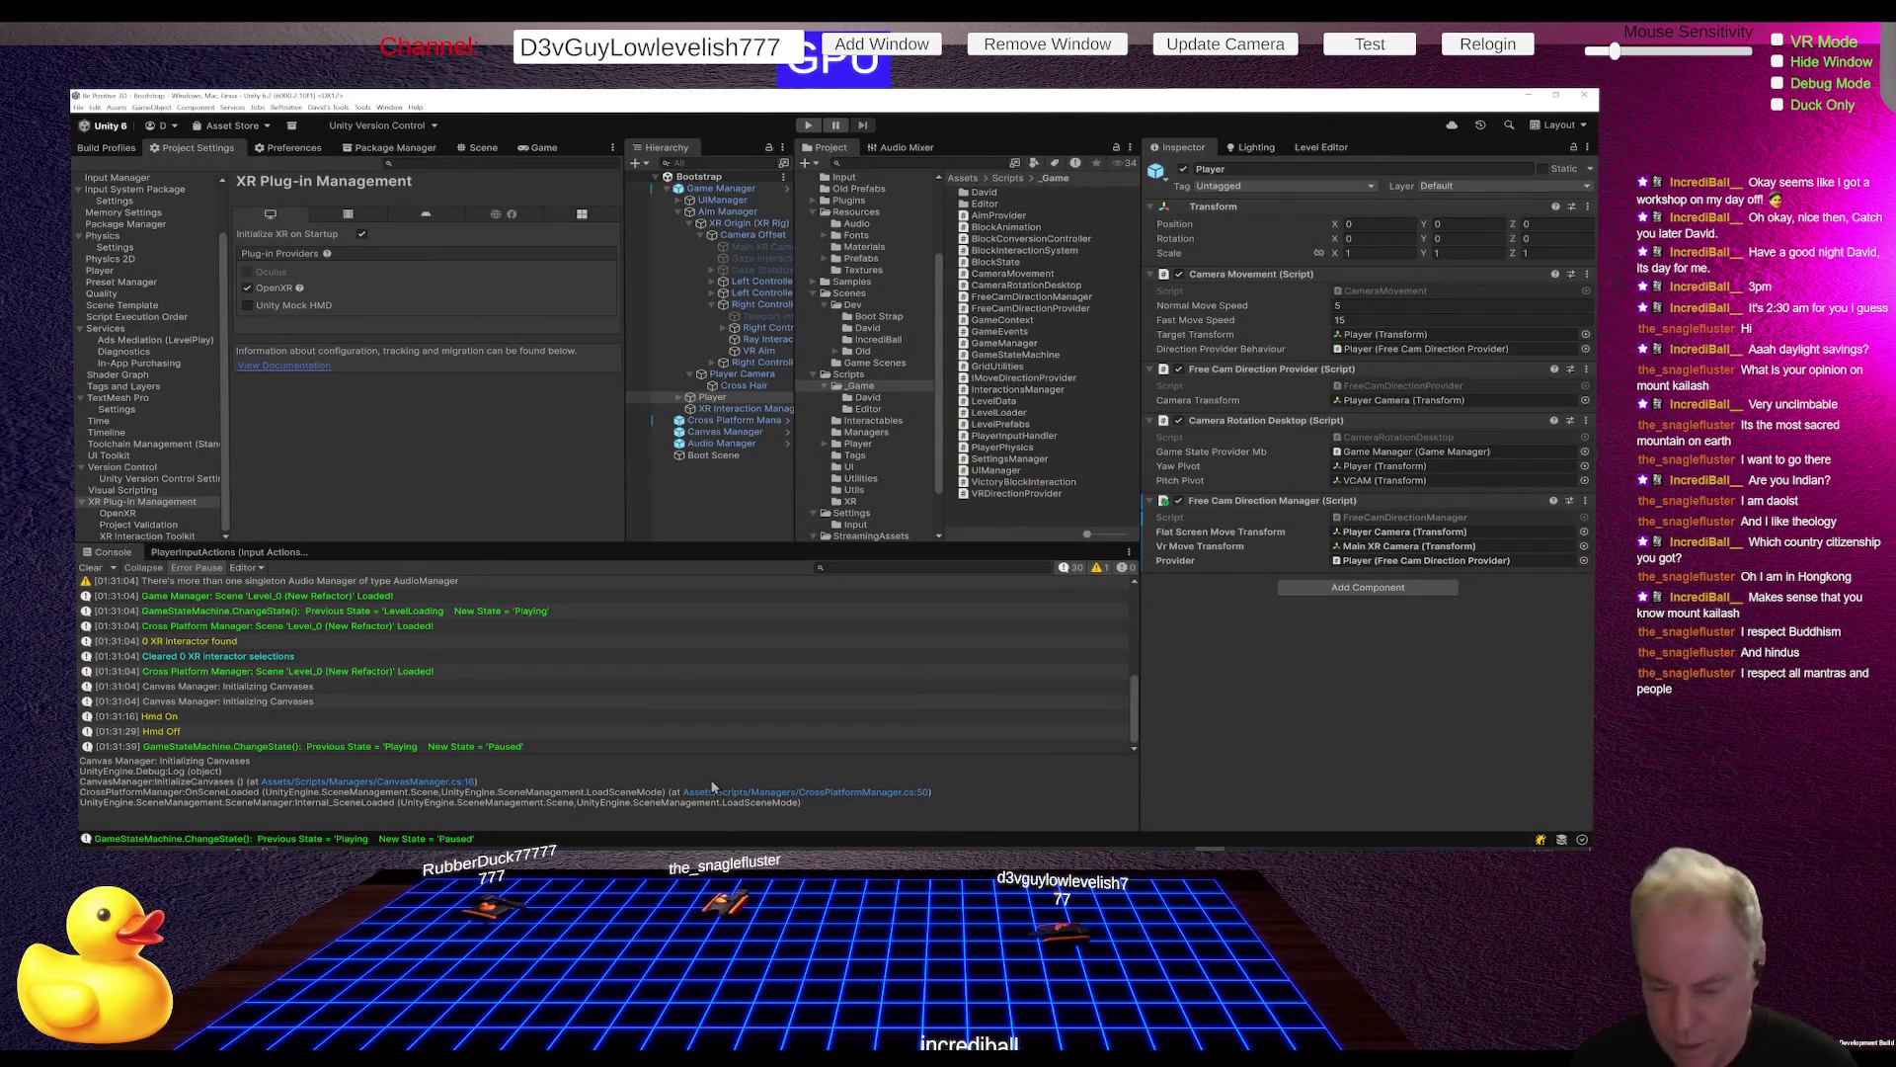
key("alt+Tab")
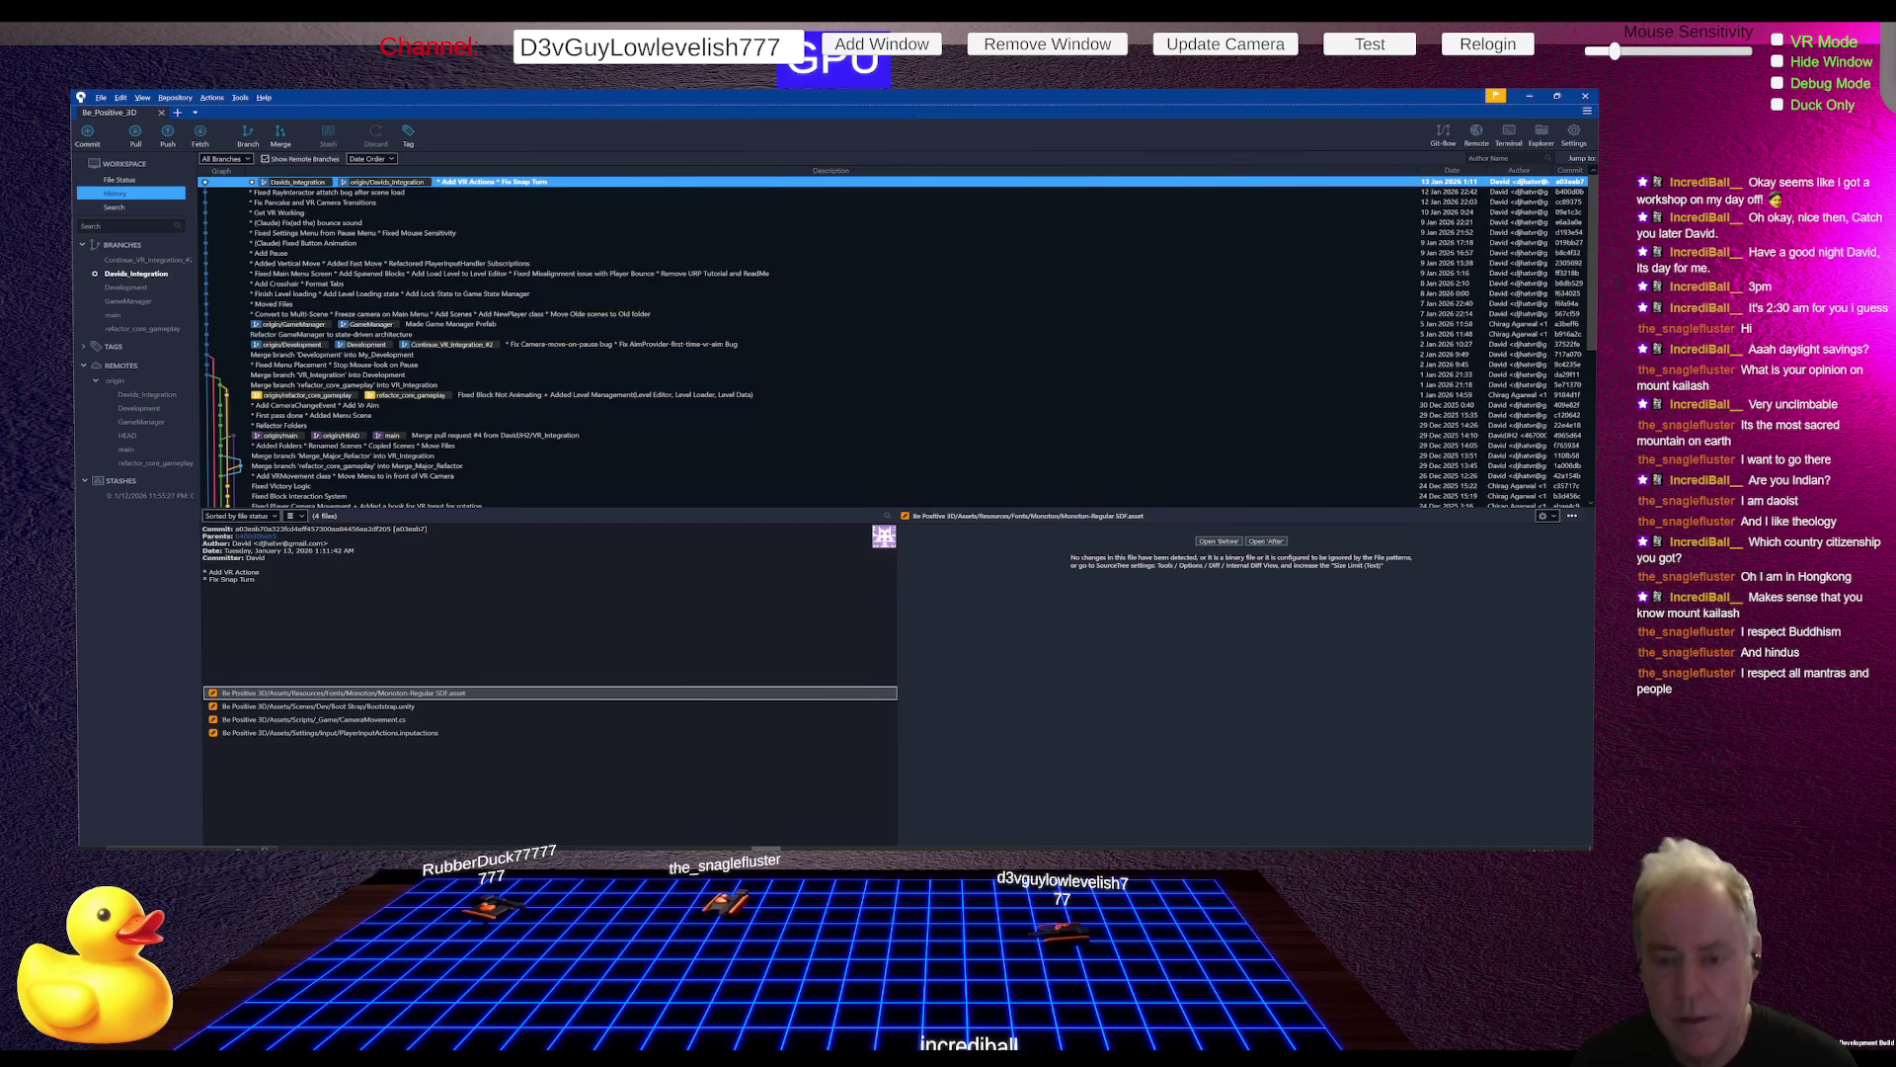
Step: Stage all five changed files, review the FreeCamDirectionProvider.cs diff, and begin typing a commit message
left_click(118, 180)
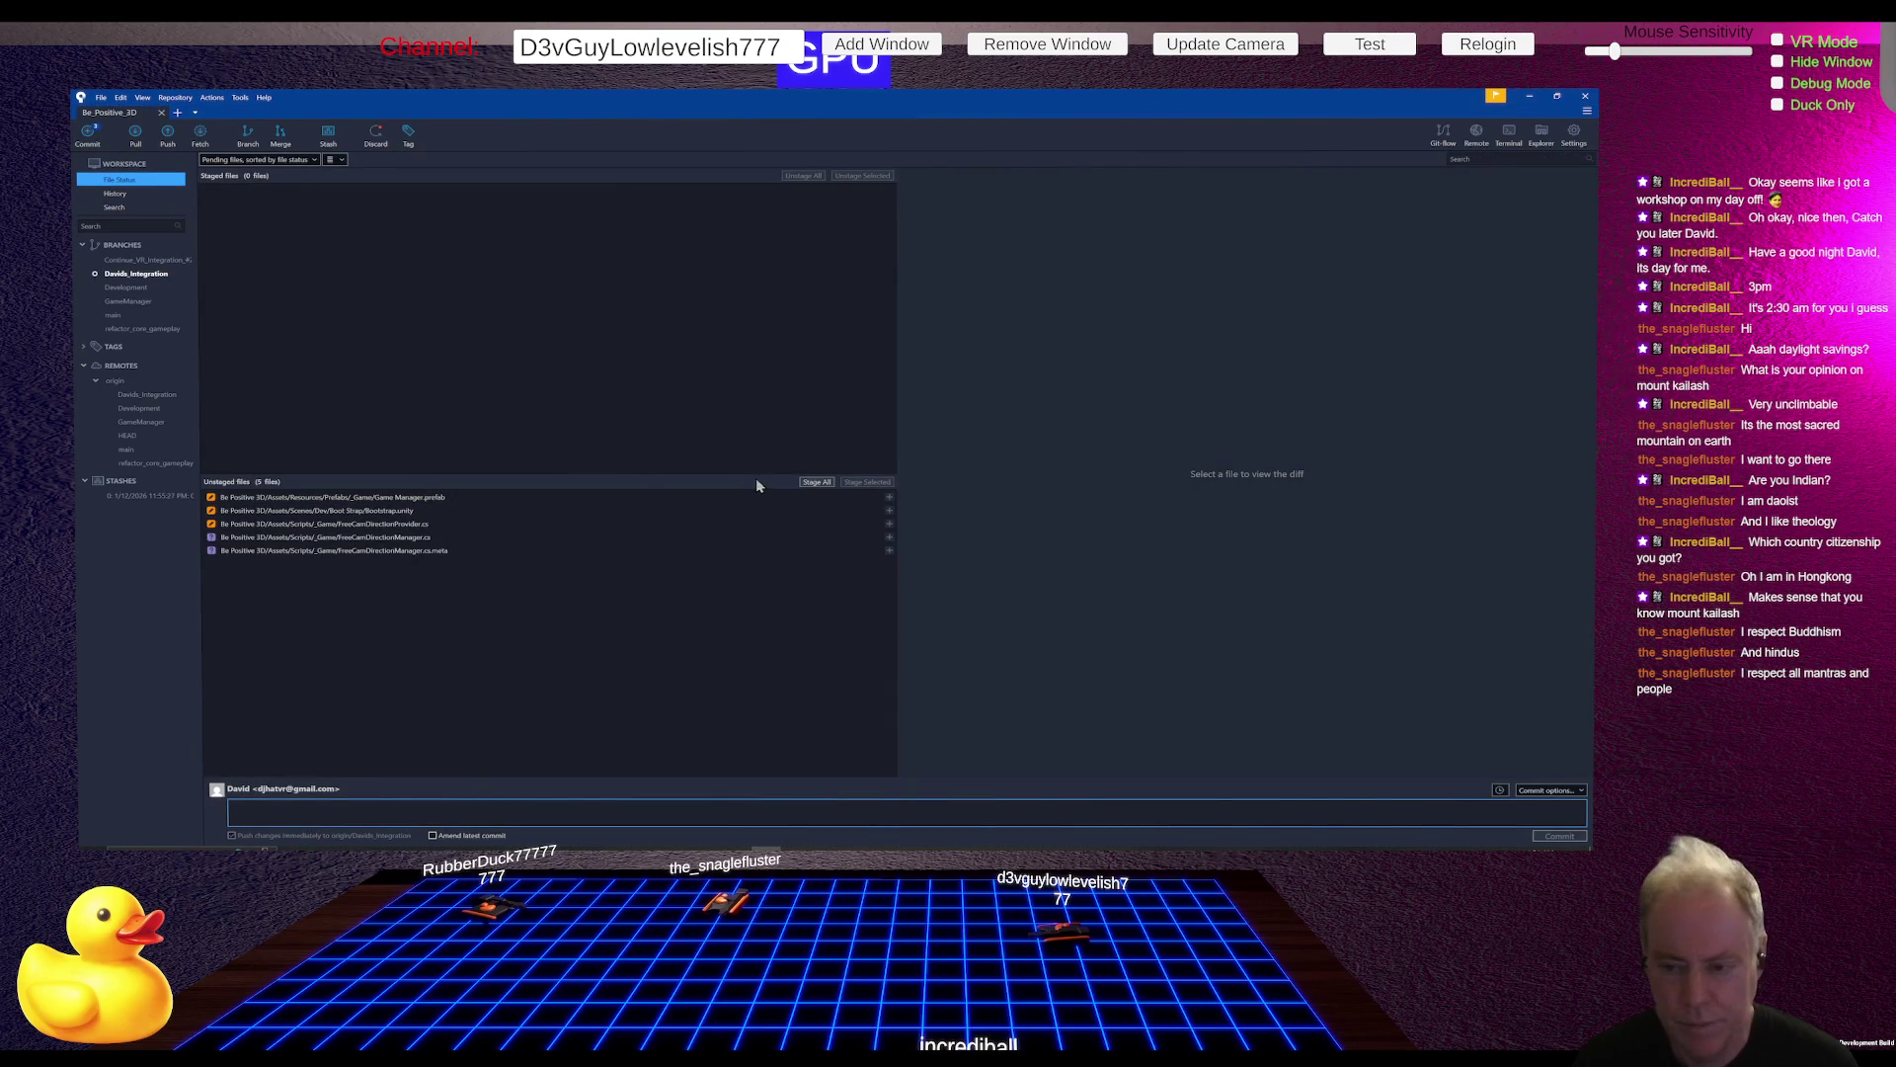
left_click(816, 483)
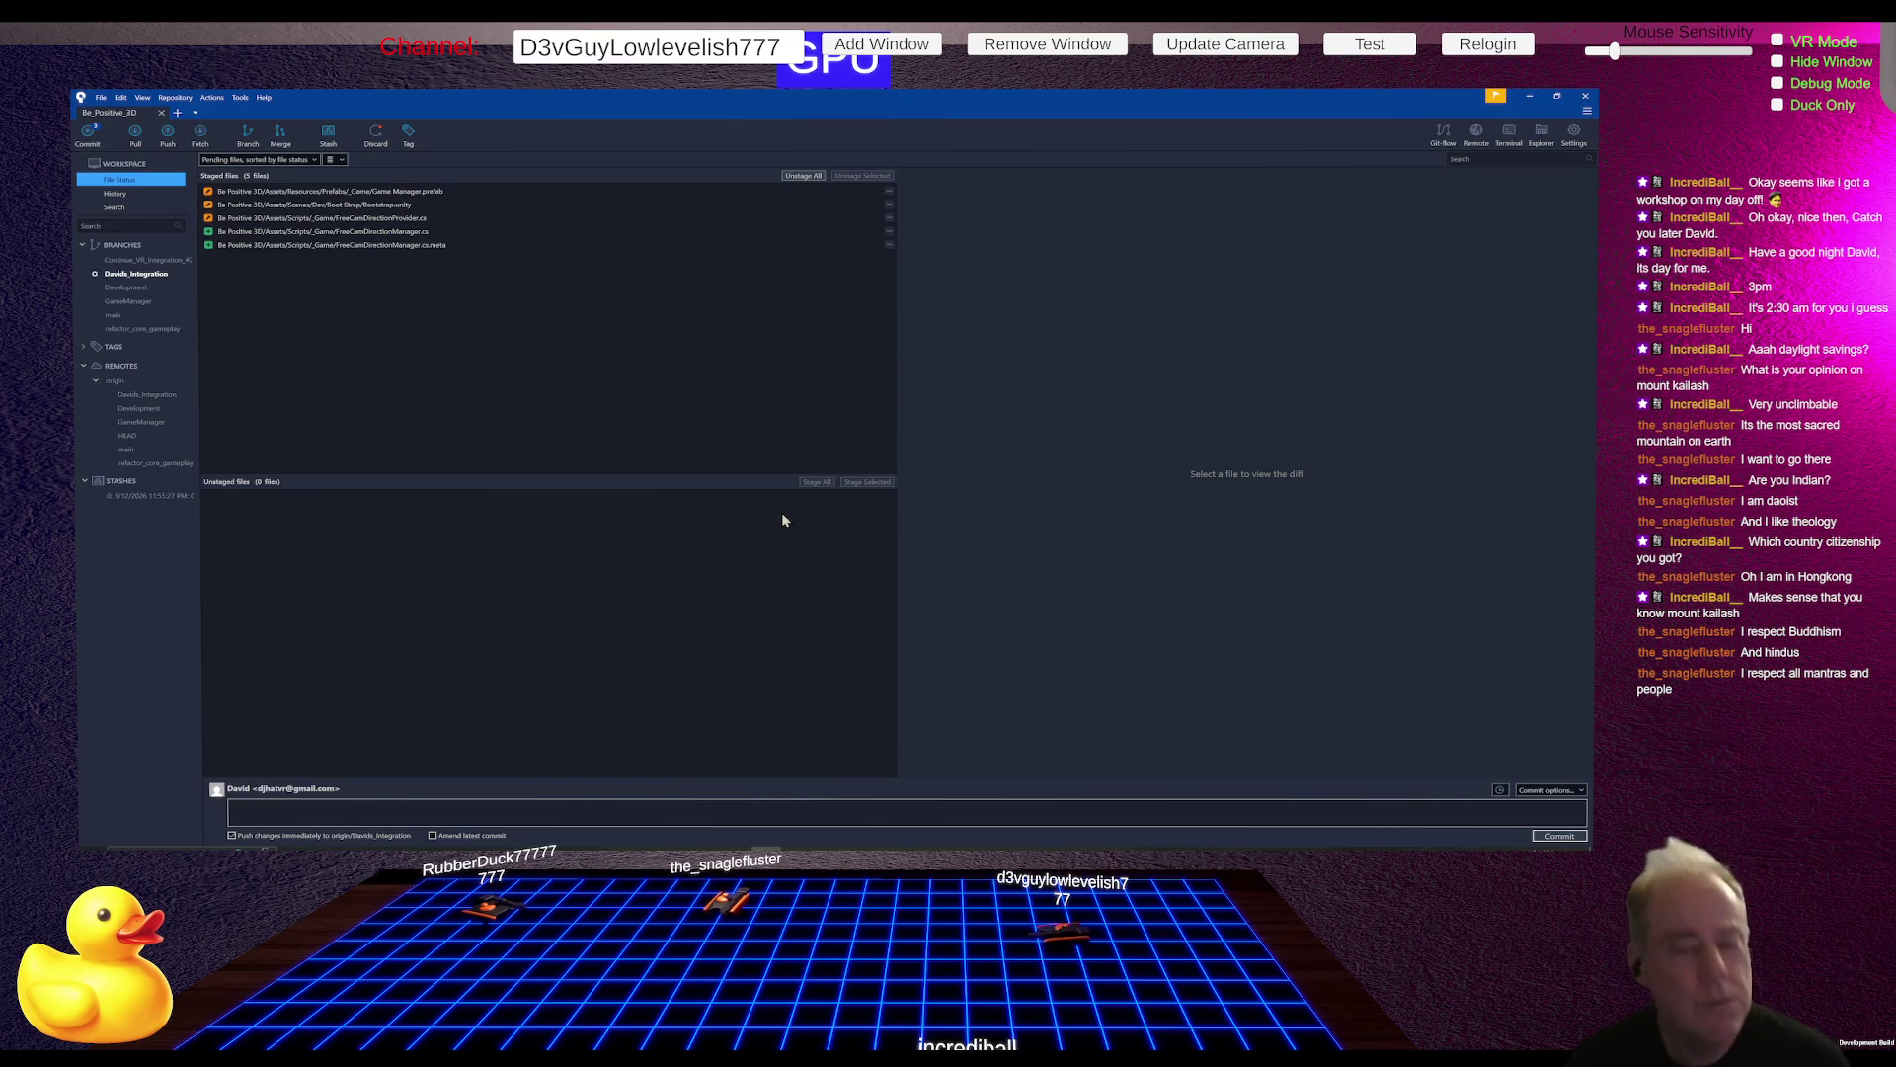
left_click(421, 220)
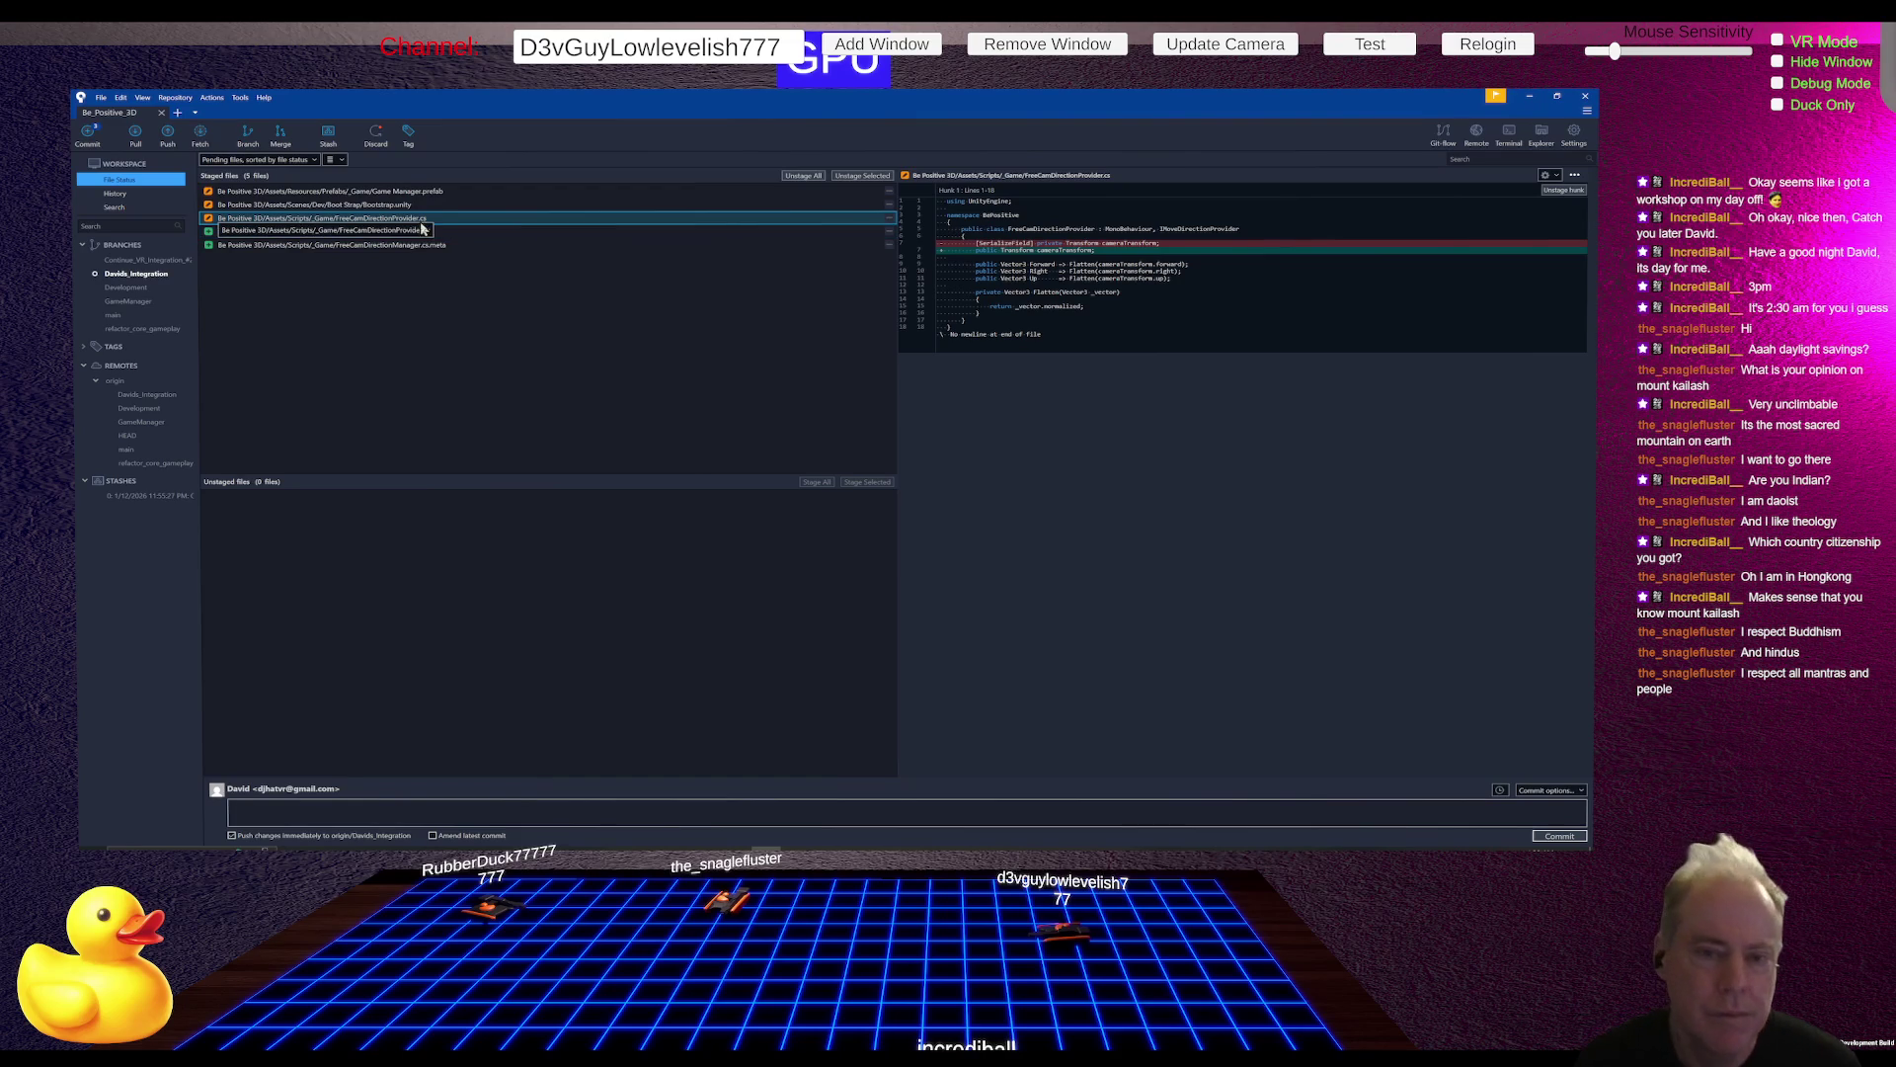
left_click(415, 776)
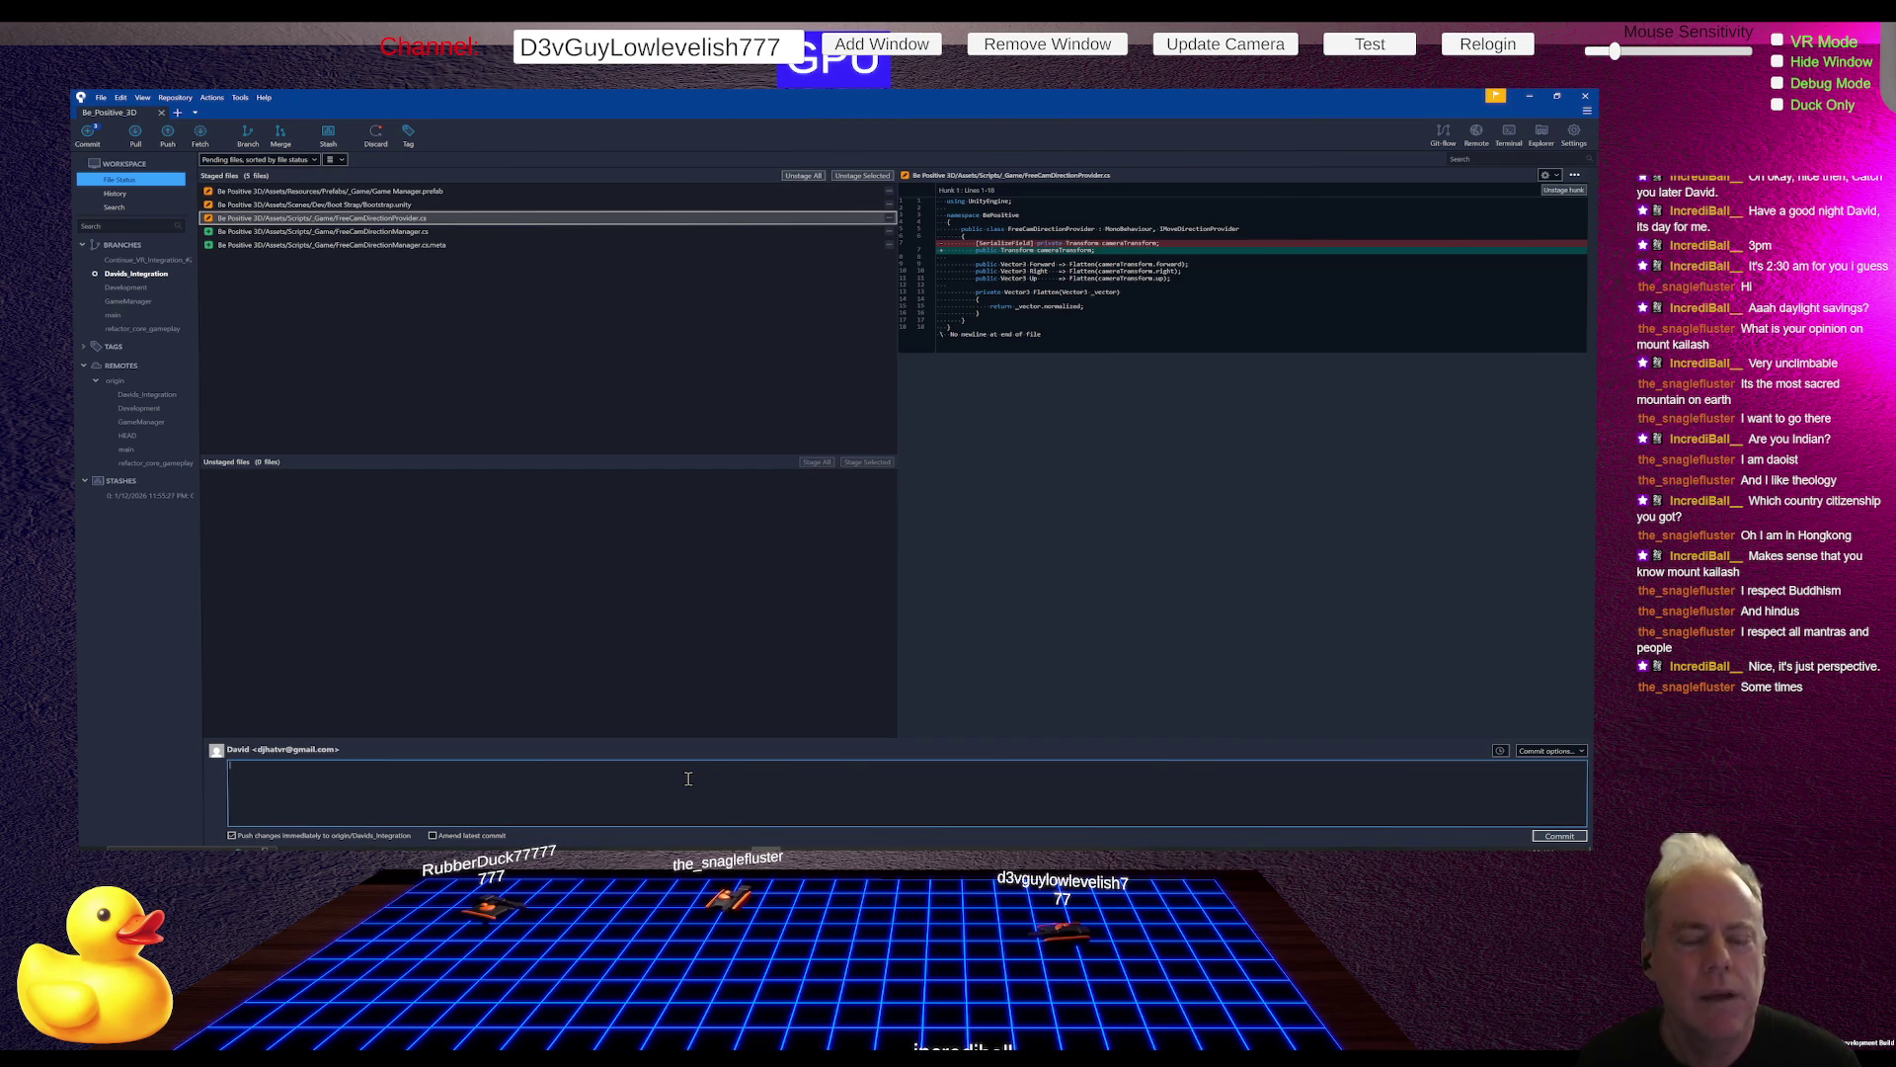
type("Add")
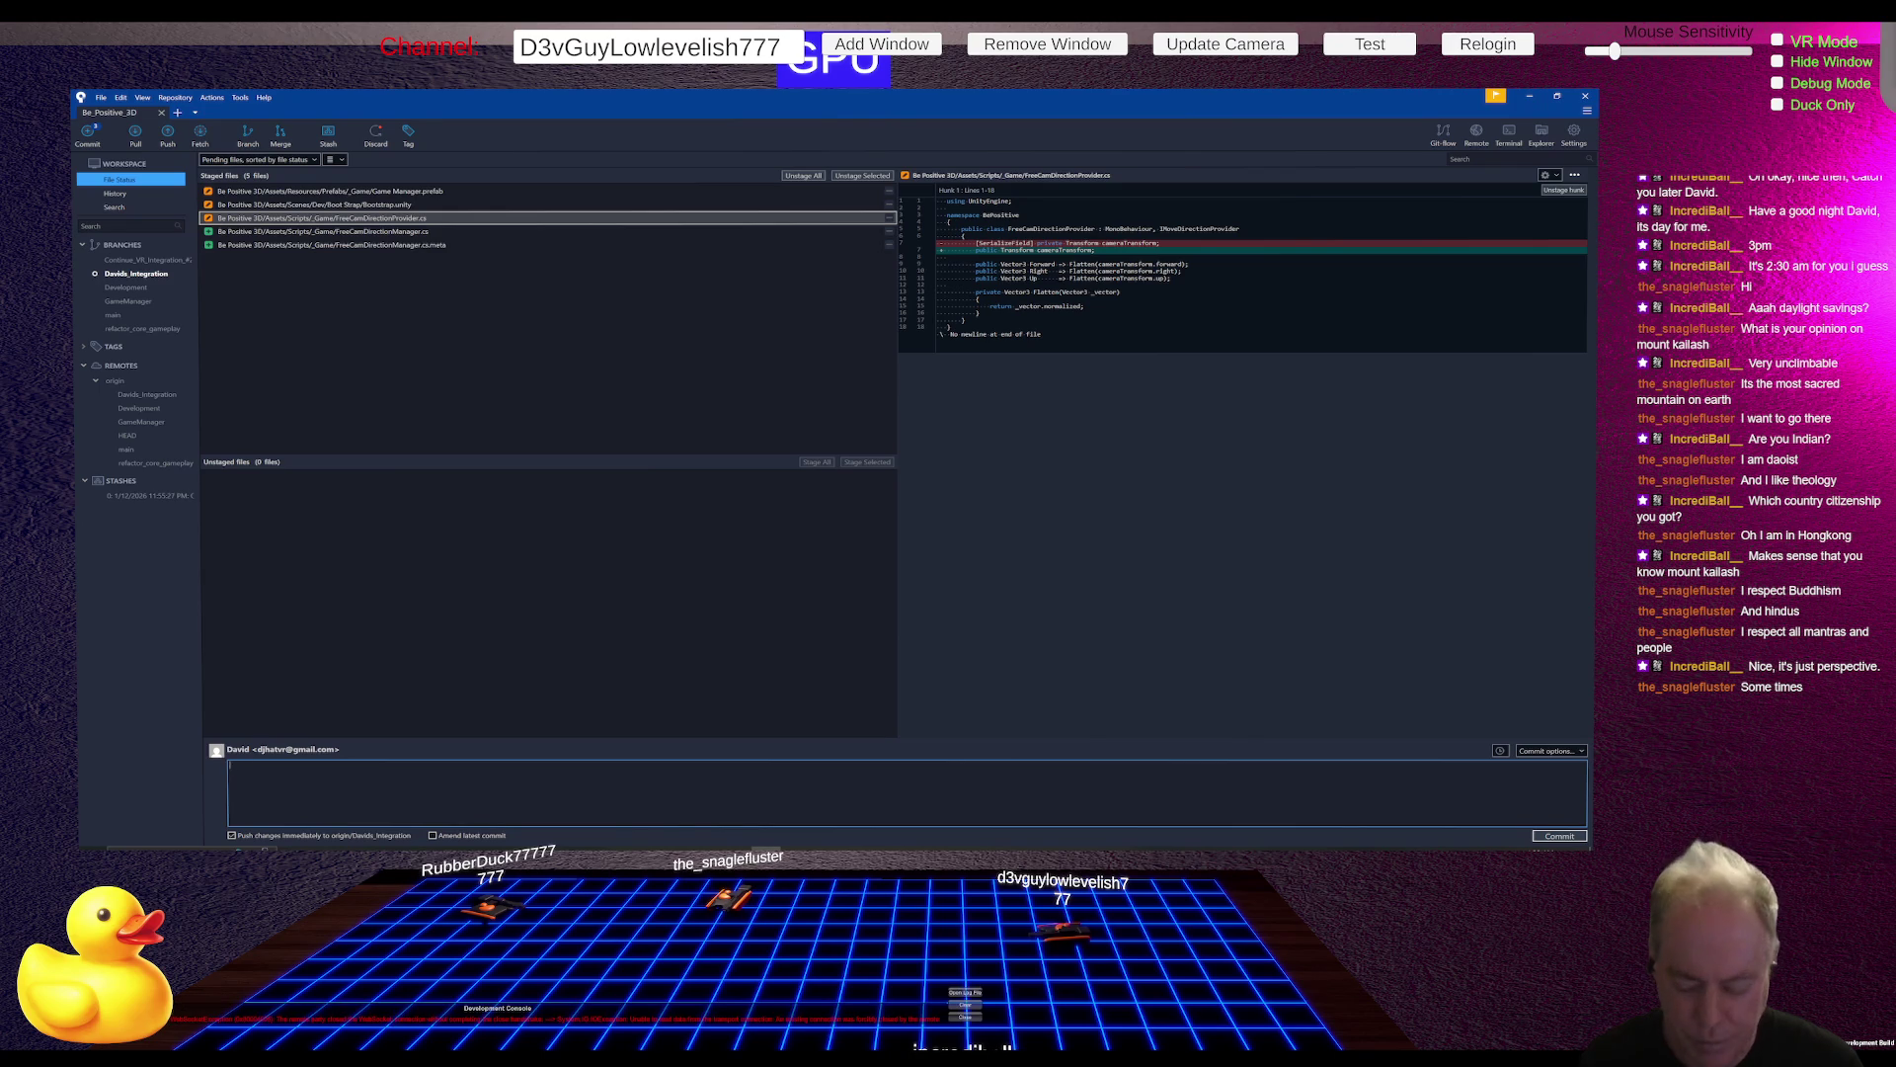
type("Fi")
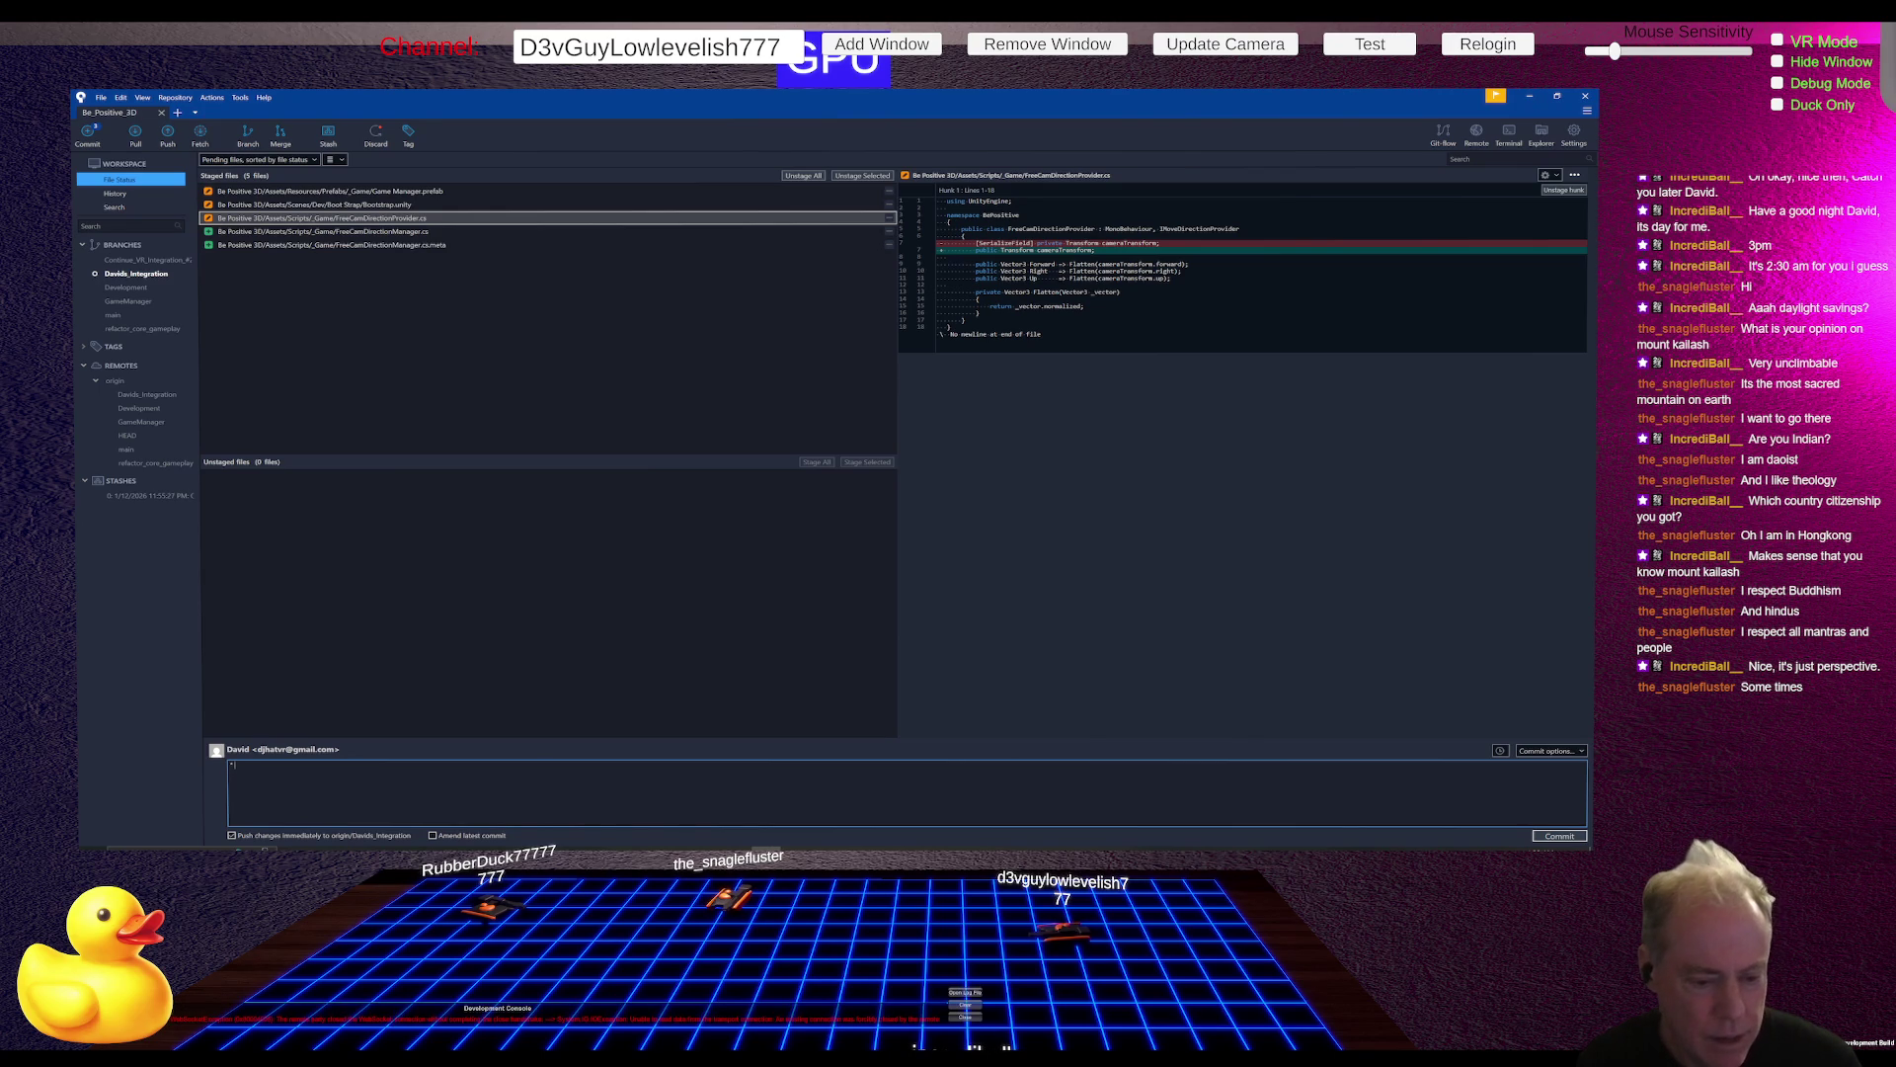